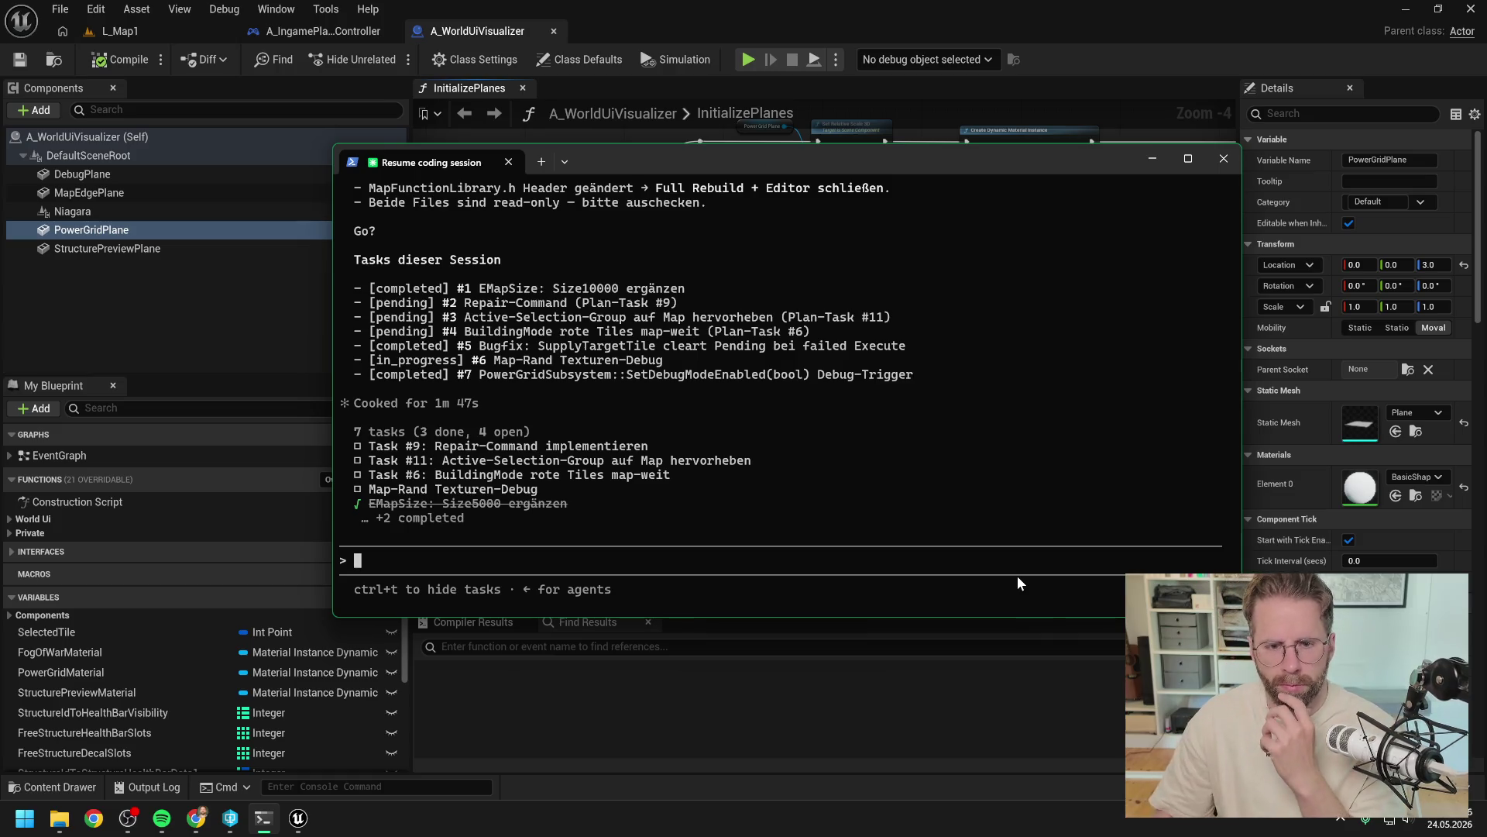
Step: Send a German prompt saying the FrustumReach dependency is a problem and asking for a fixed map/camera boundary instead
scroll(831, 426, up, 4)
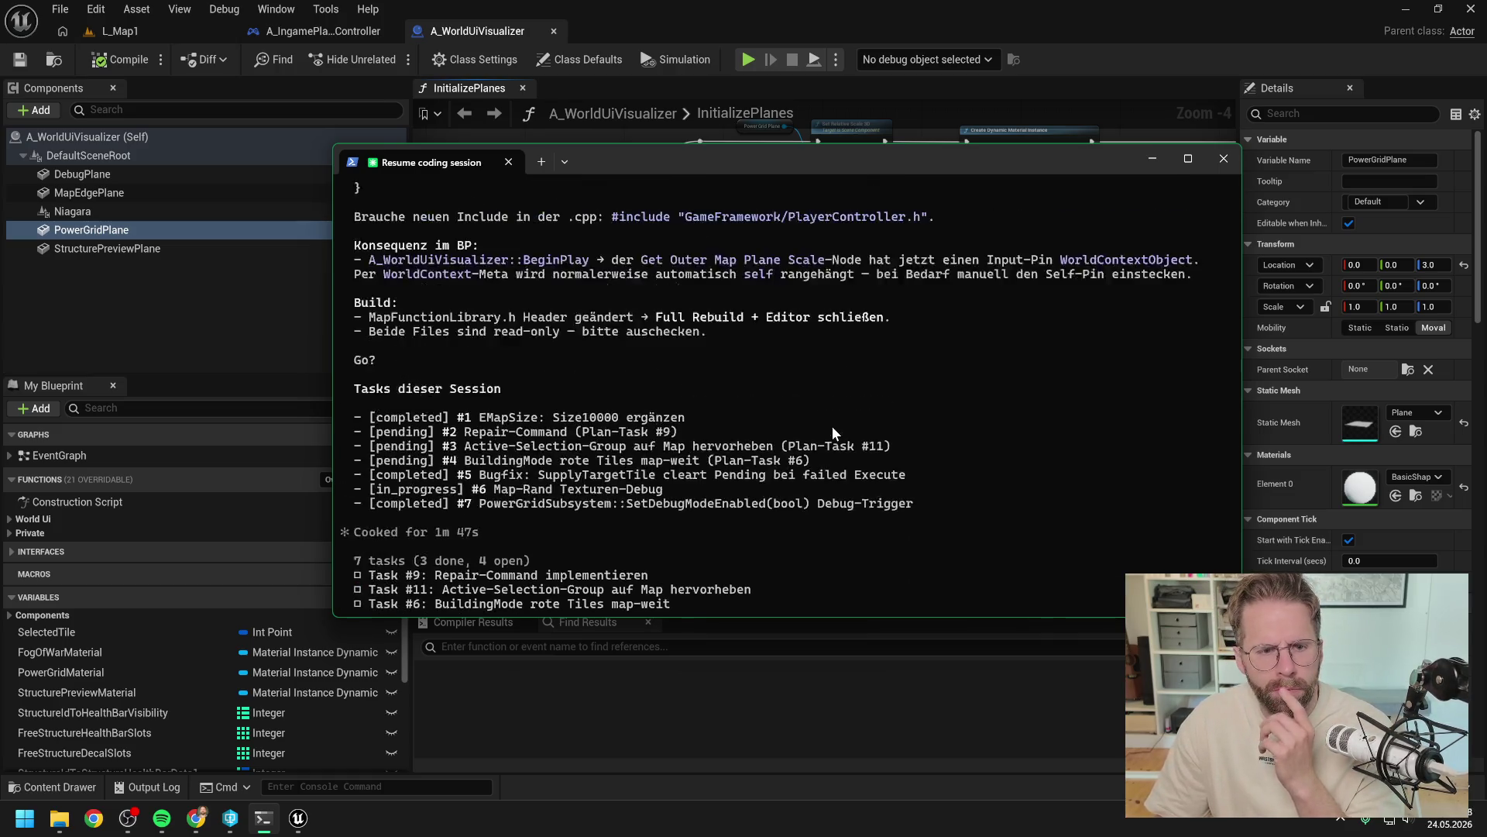
scroll(826, 439, up, 5)
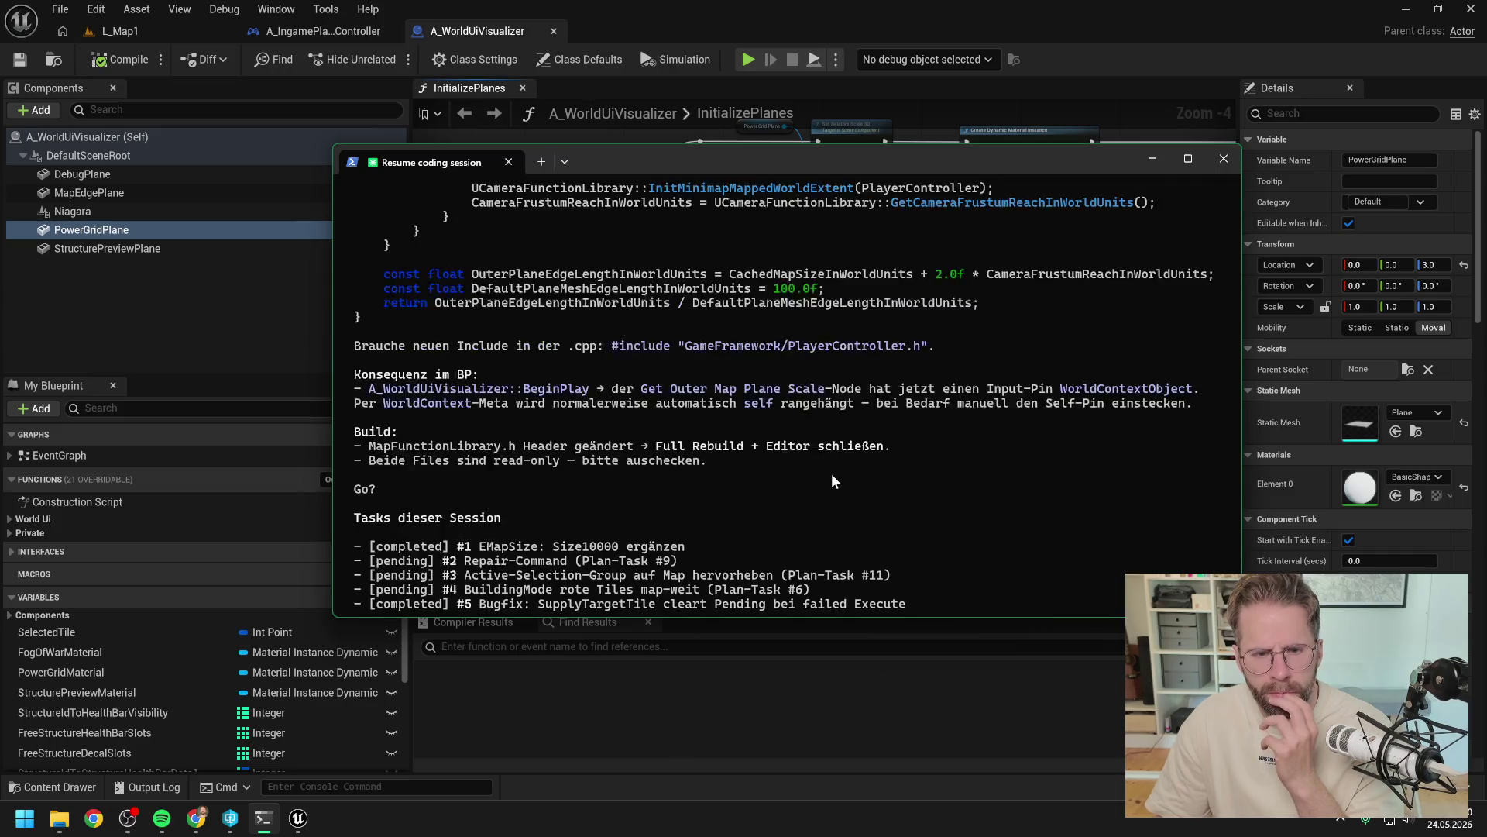
scroll(838, 479, up, 8)
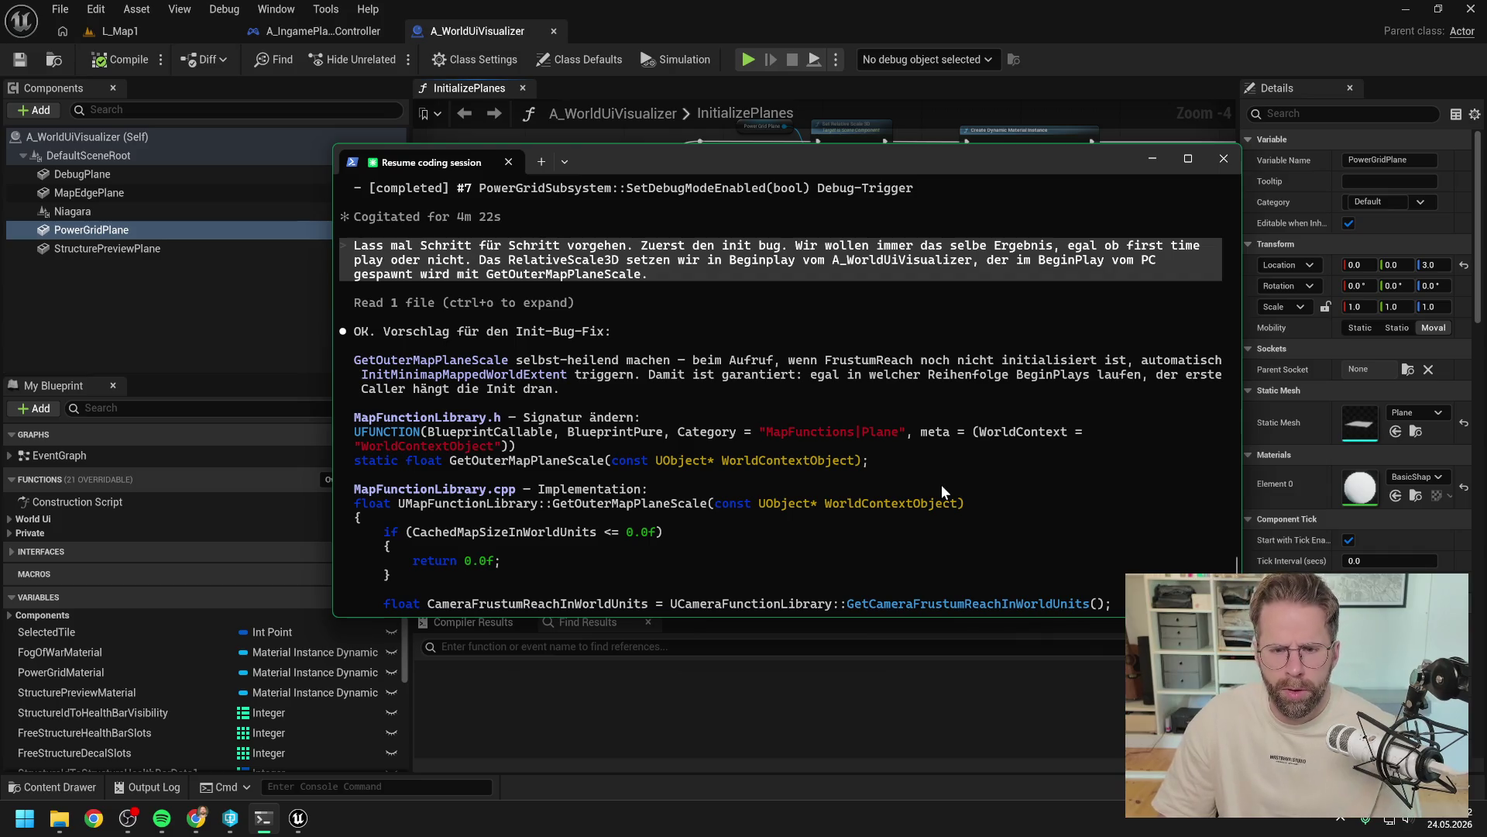
scroll(941, 485, down, 10)
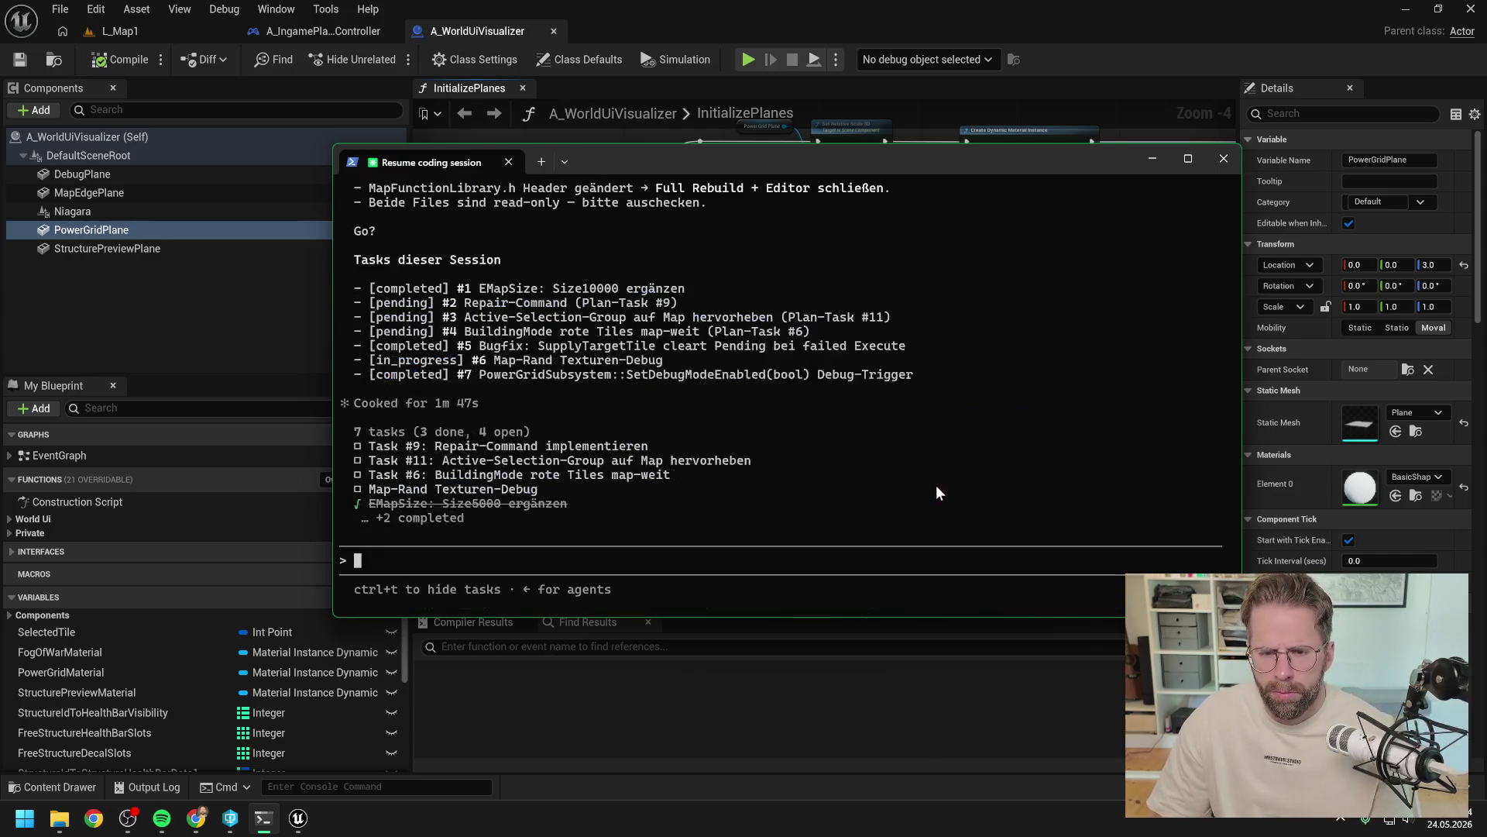
text(lass )
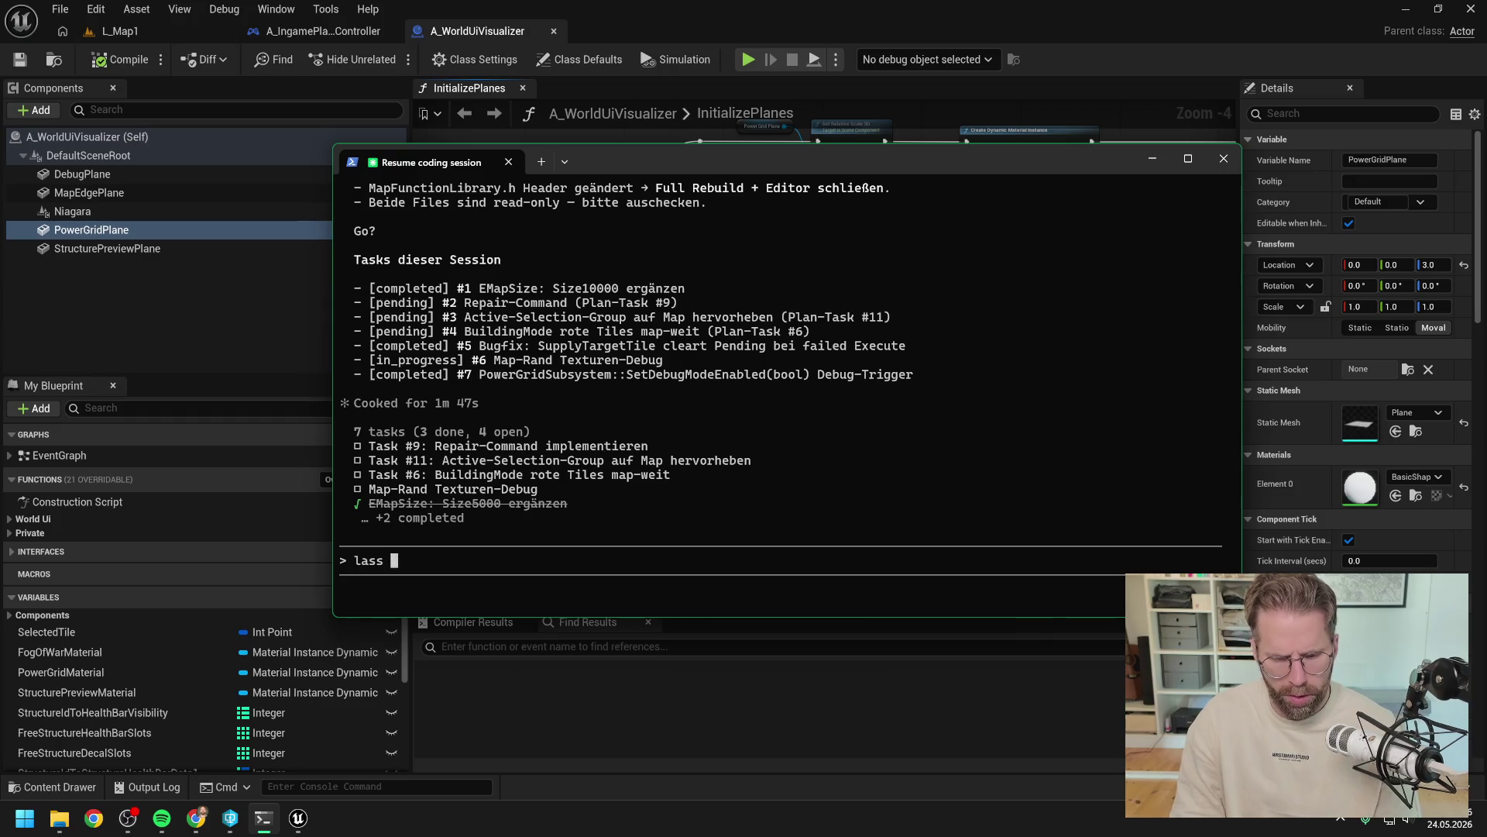
text(uns nochmal umd)
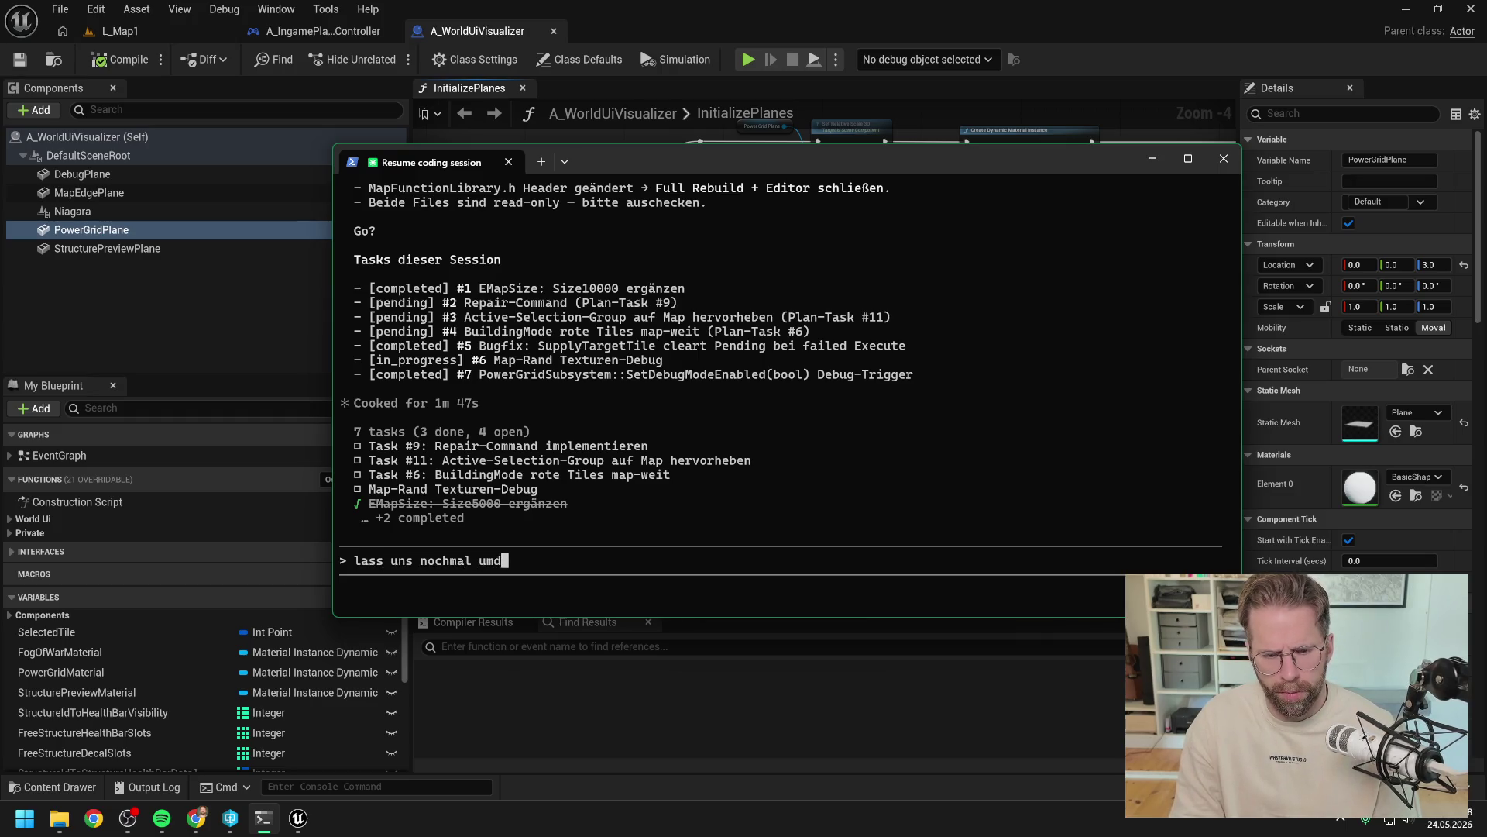
text(enken. Dass wir)
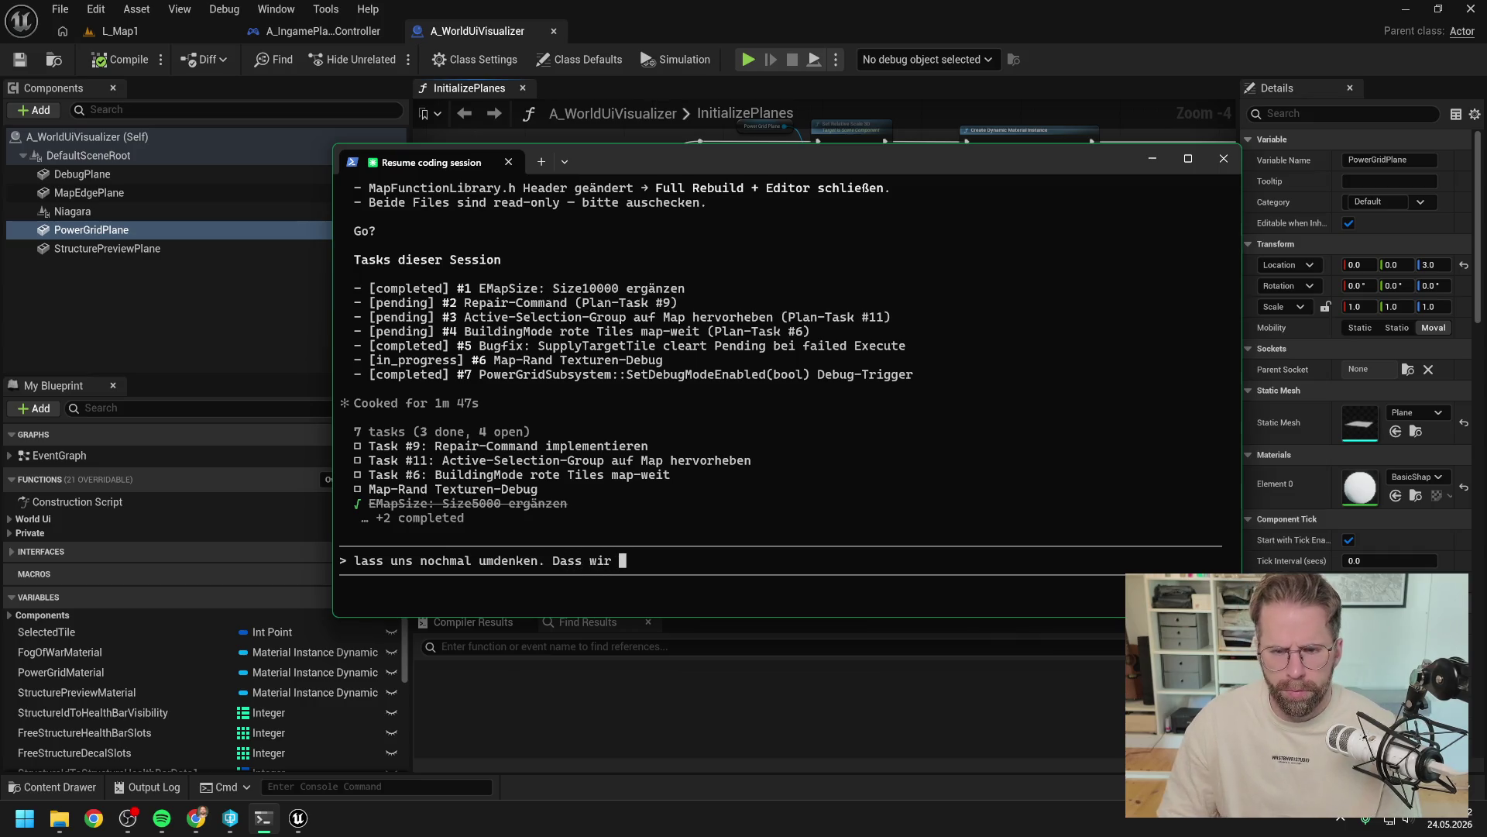
scroll(738, 341, up, 10)
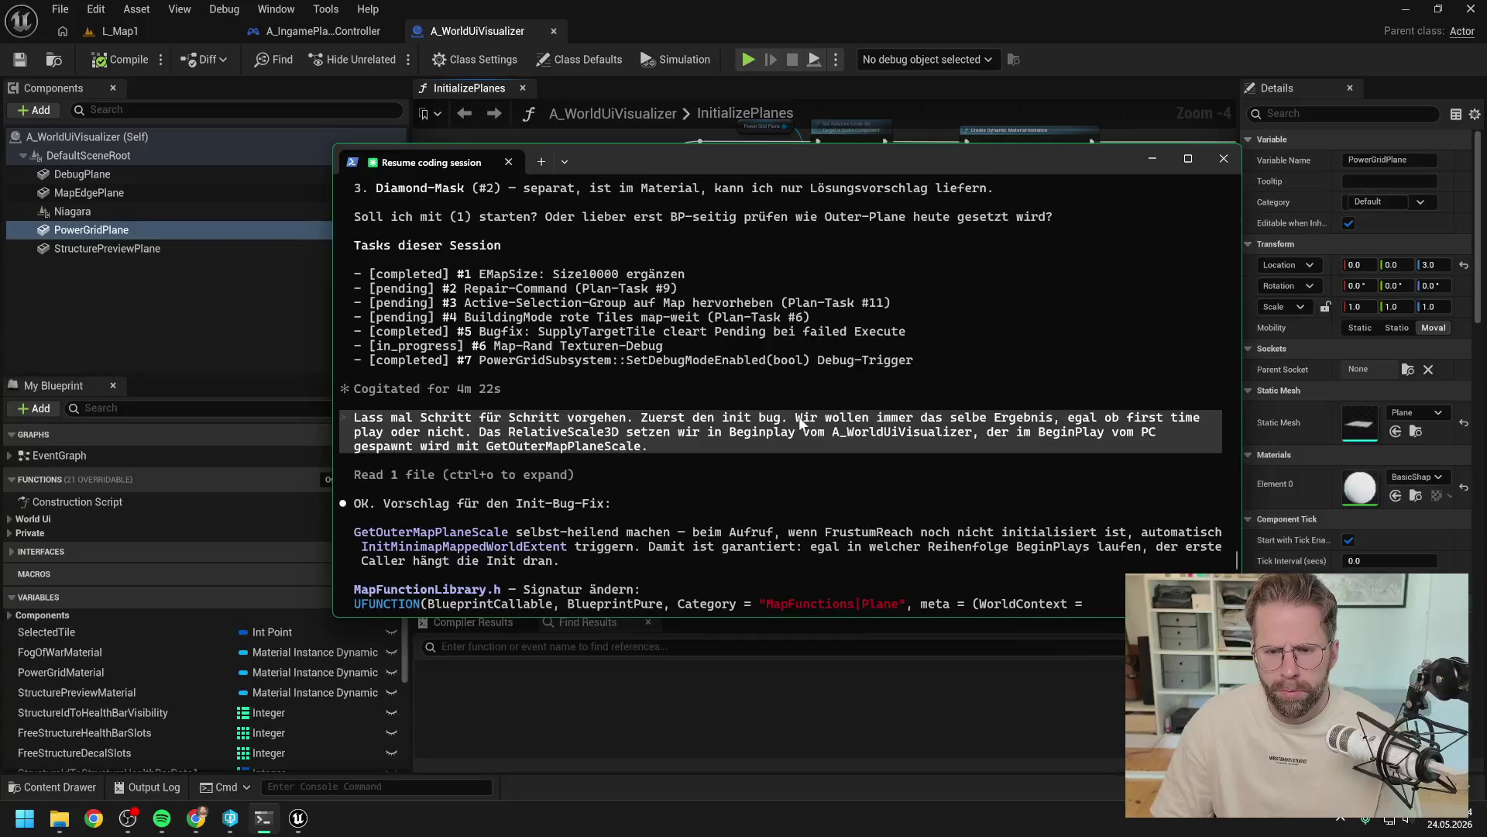
scroll(802, 422, down, 7)
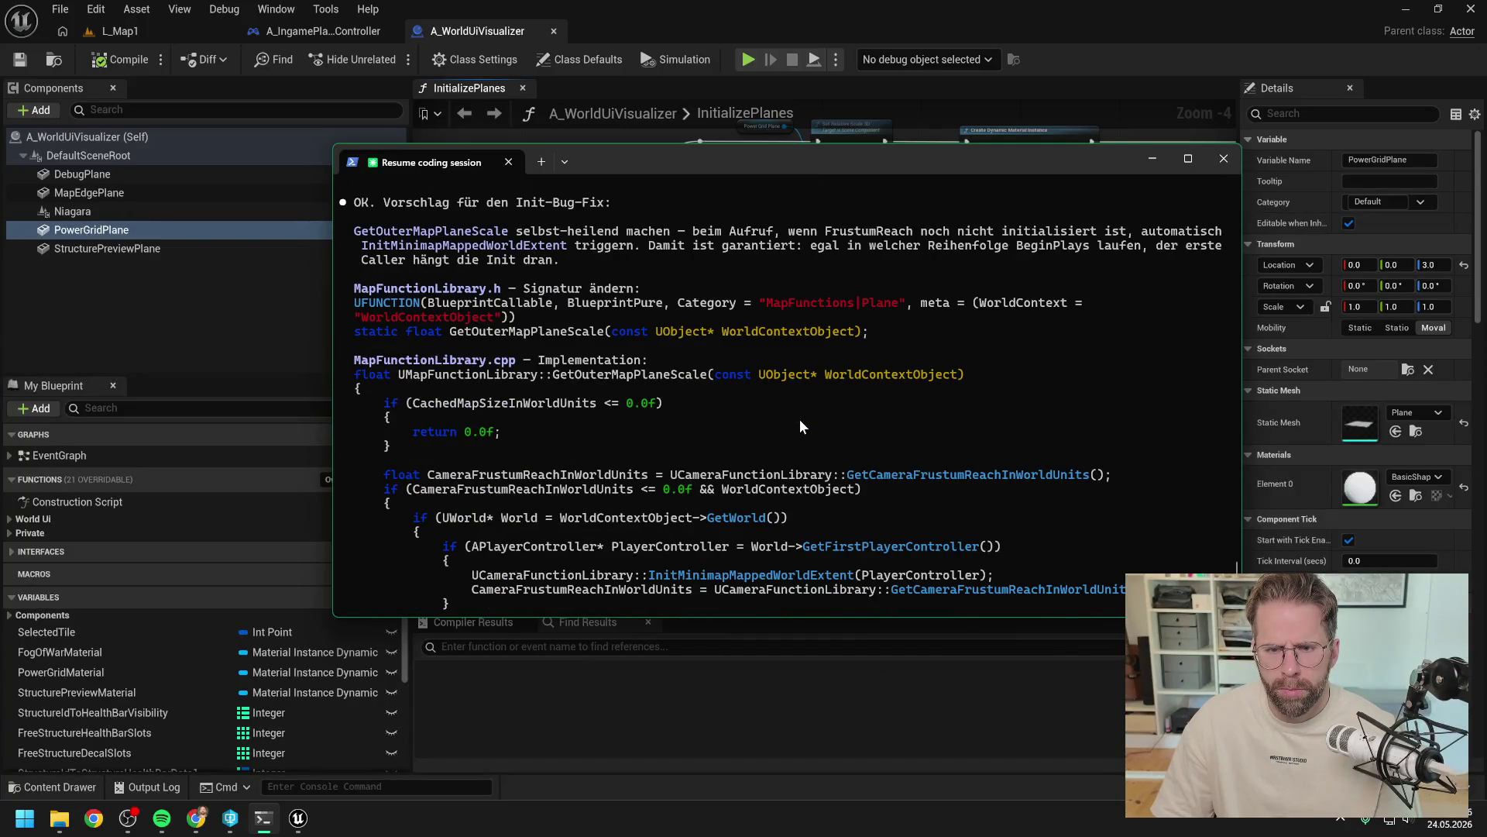
scroll(799, 419, down, 10)
text(das )
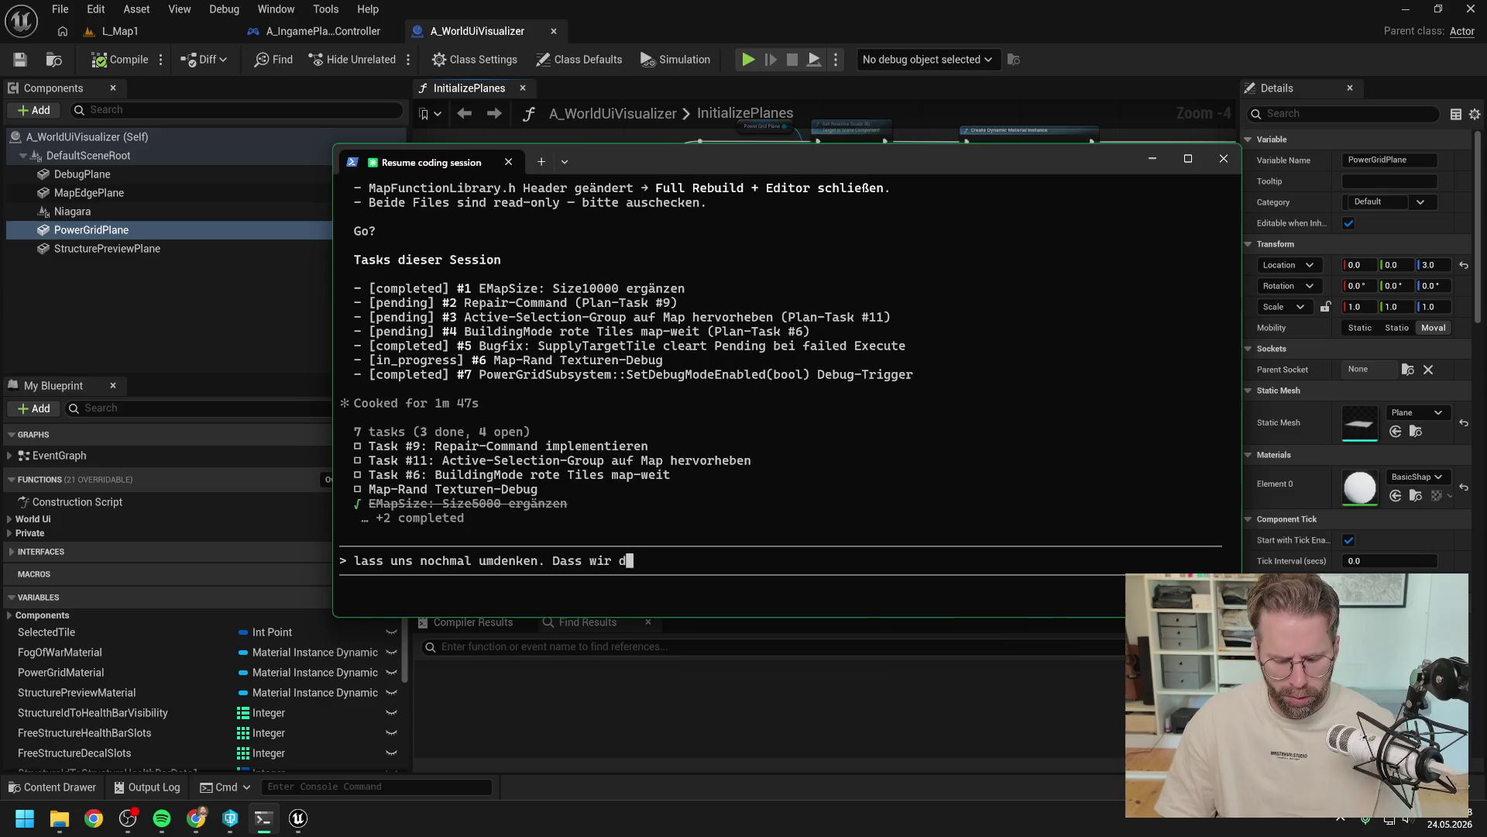
text(überhaupt von )
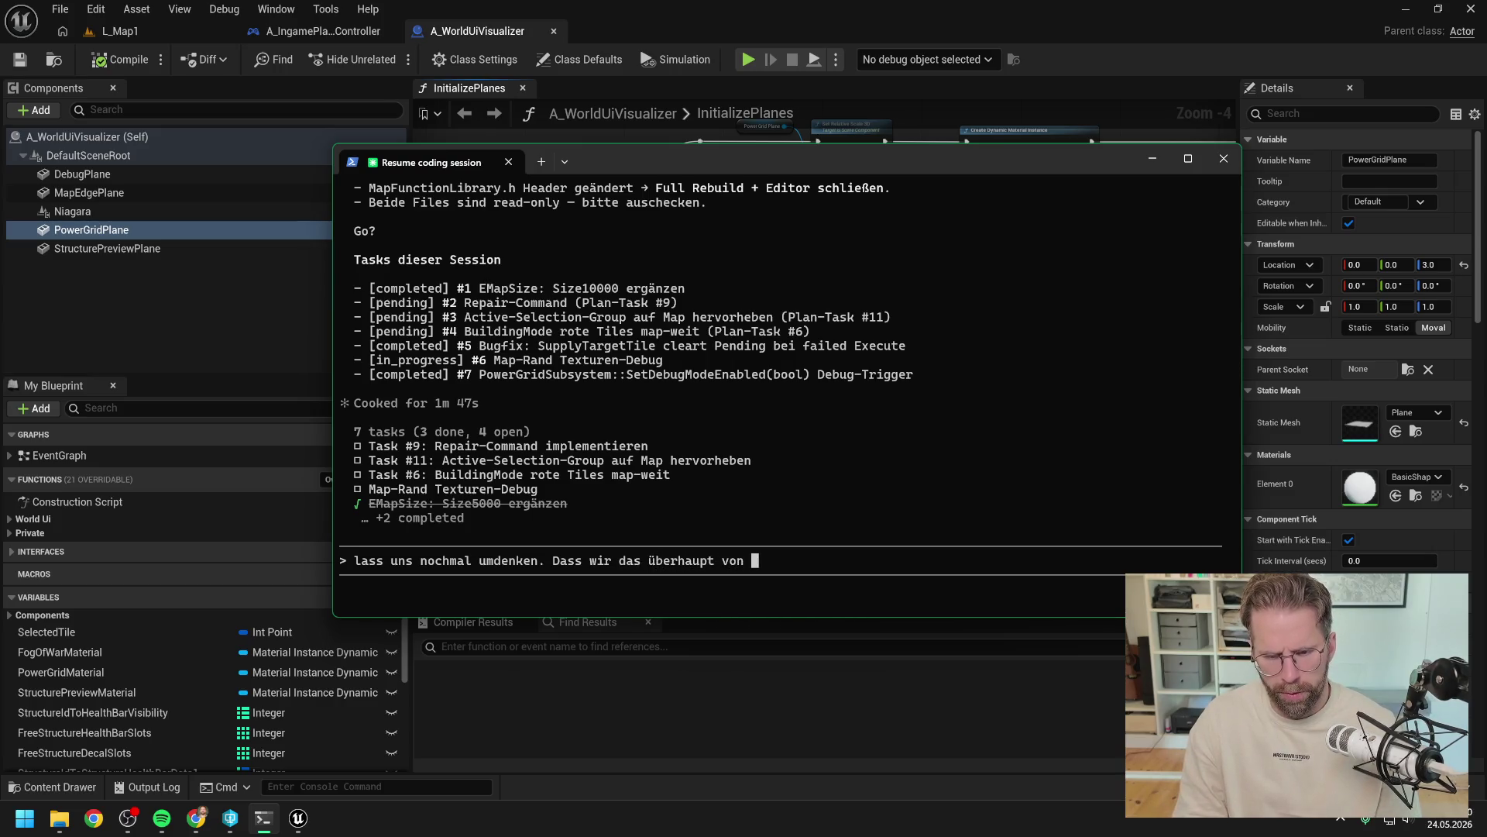
text(FrustumReach)
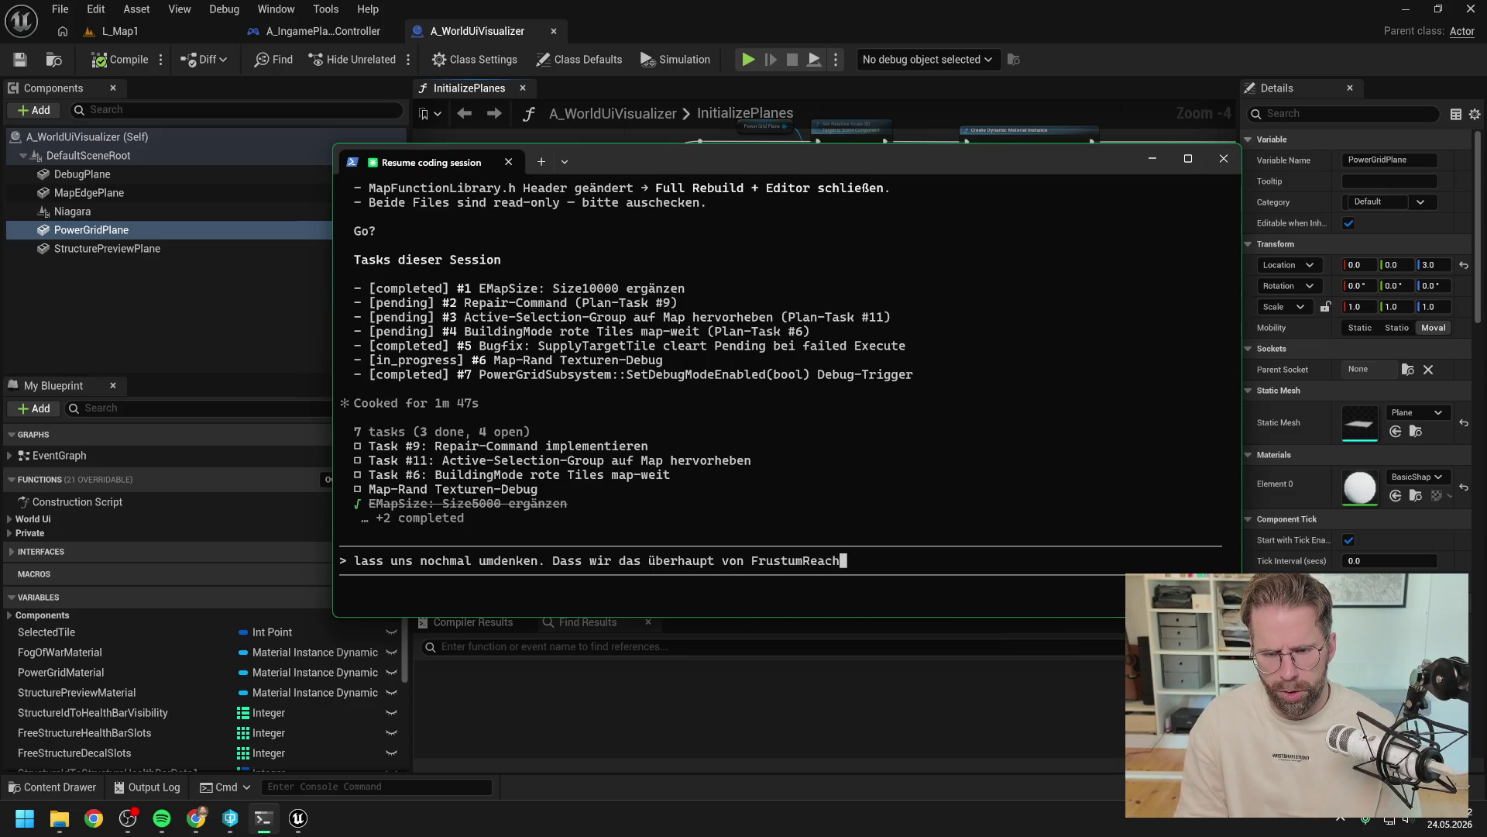
text( abhä)
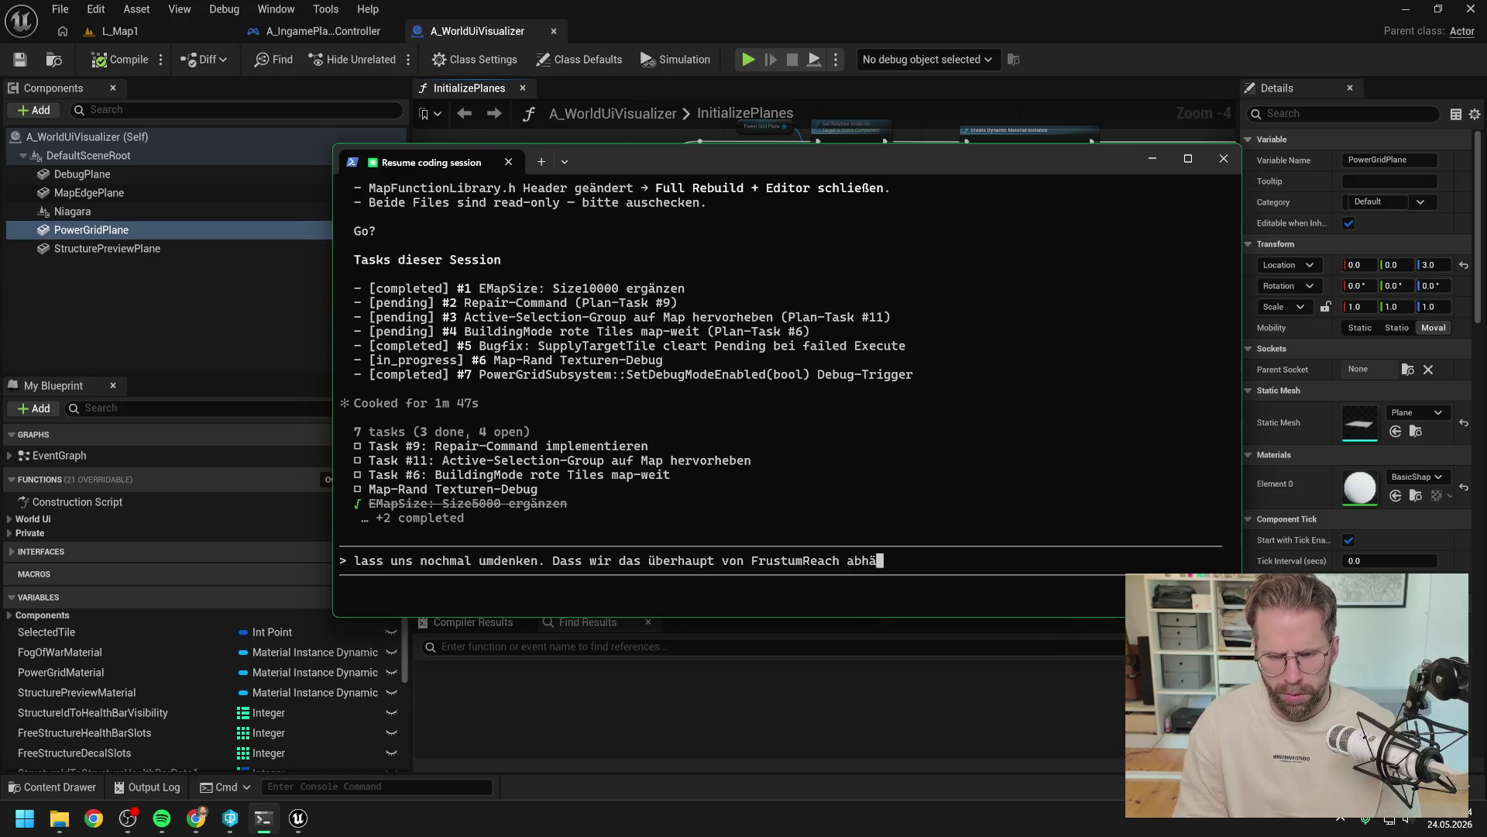
text(ngig machen, ist mir)
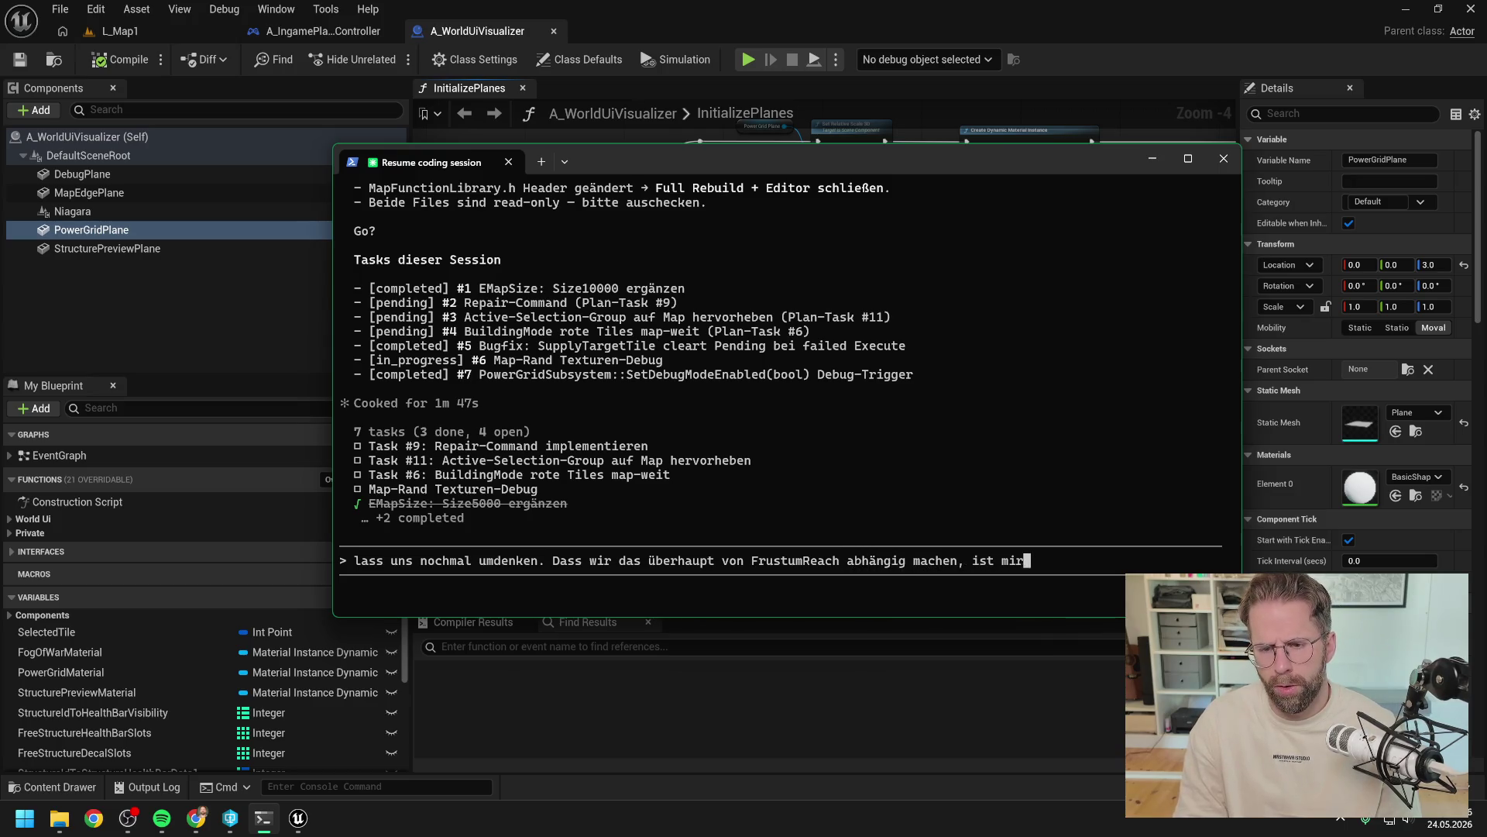
text( ein Dorfn)
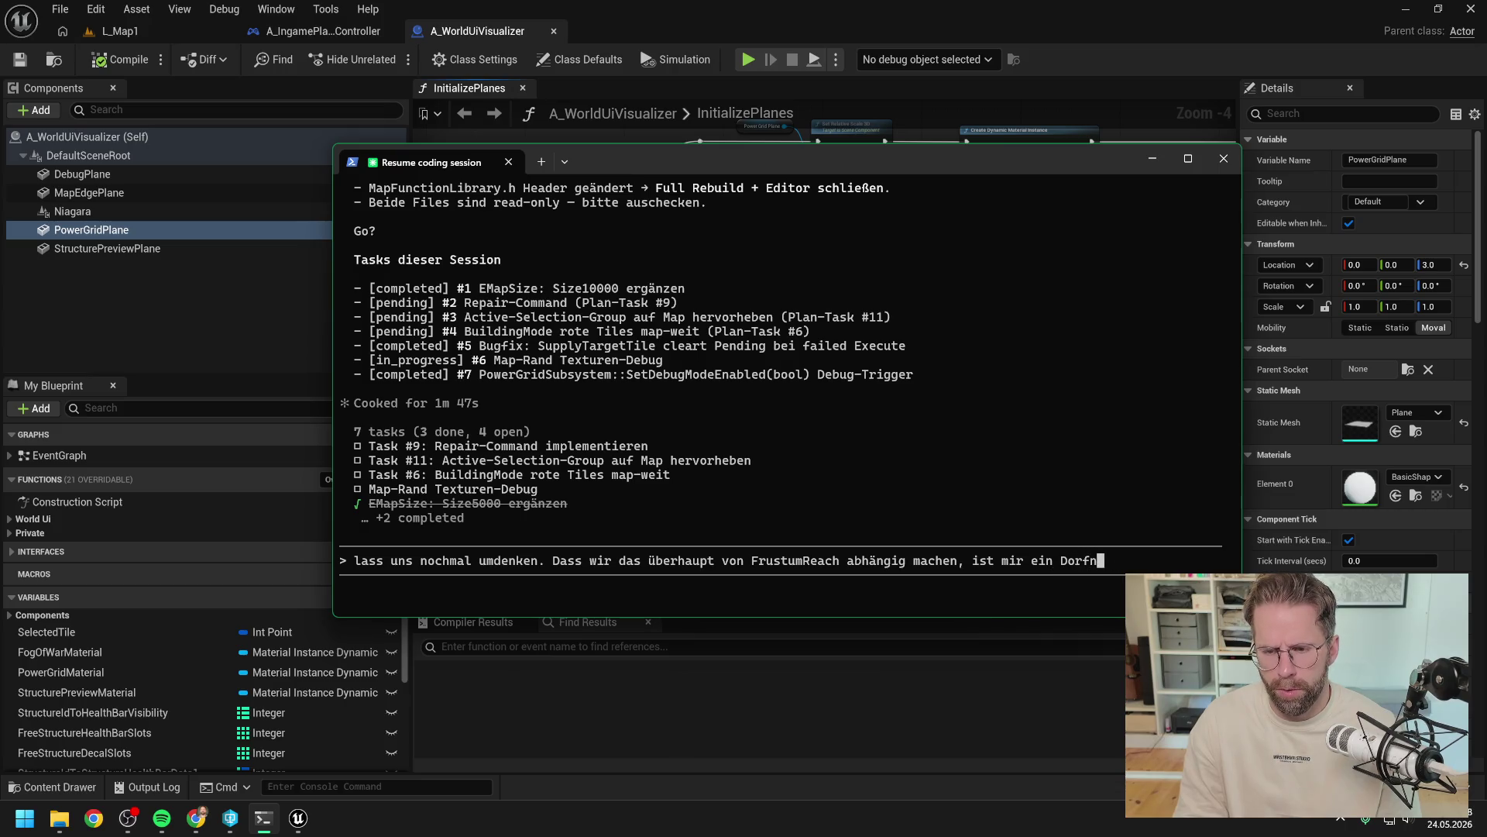
key(BackSpace)
key(BackSpace)
text(n im Auge.)
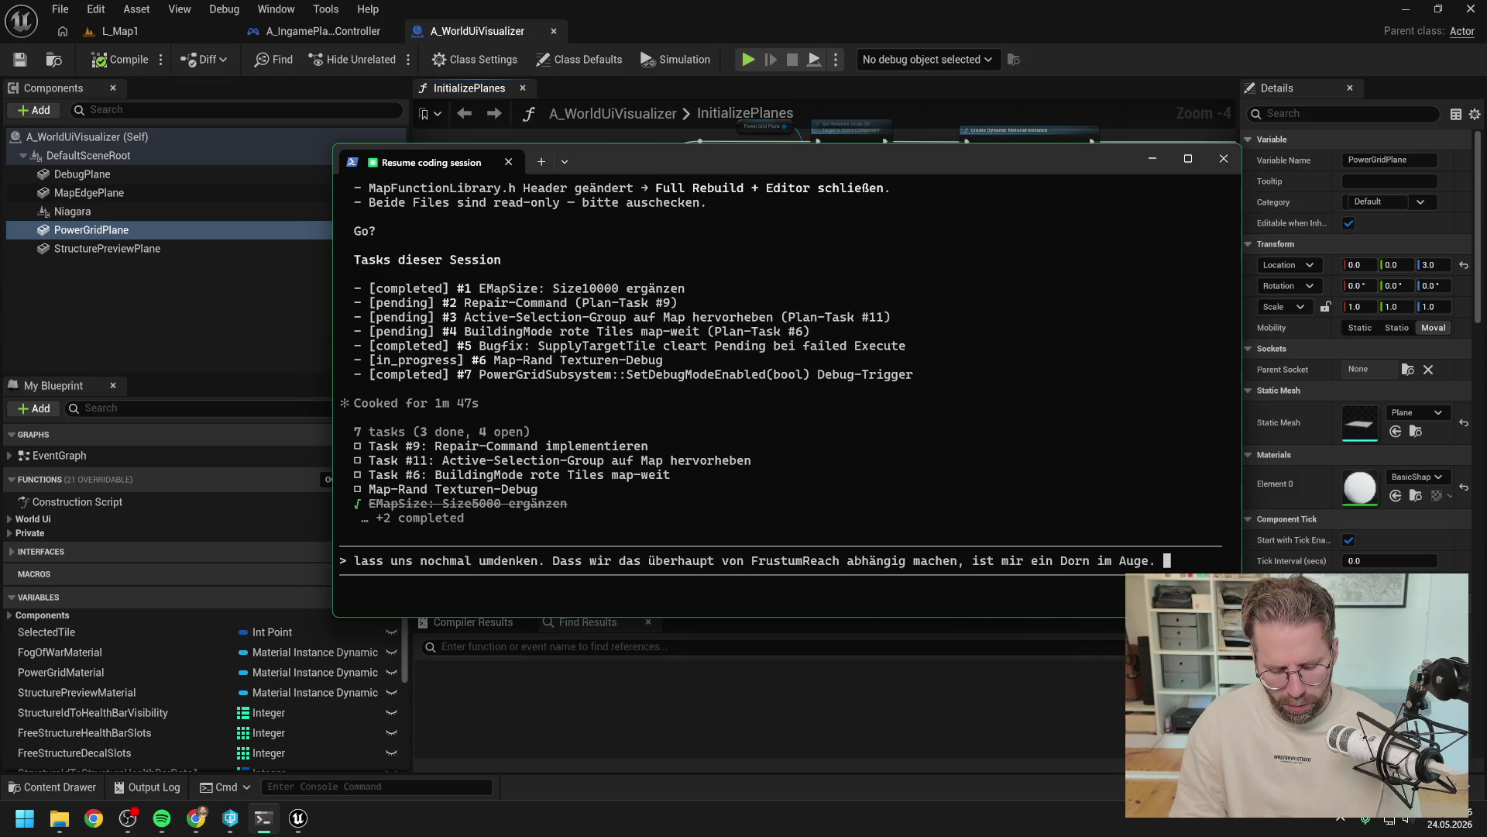
text(Das führt ja dazu, dass wir )
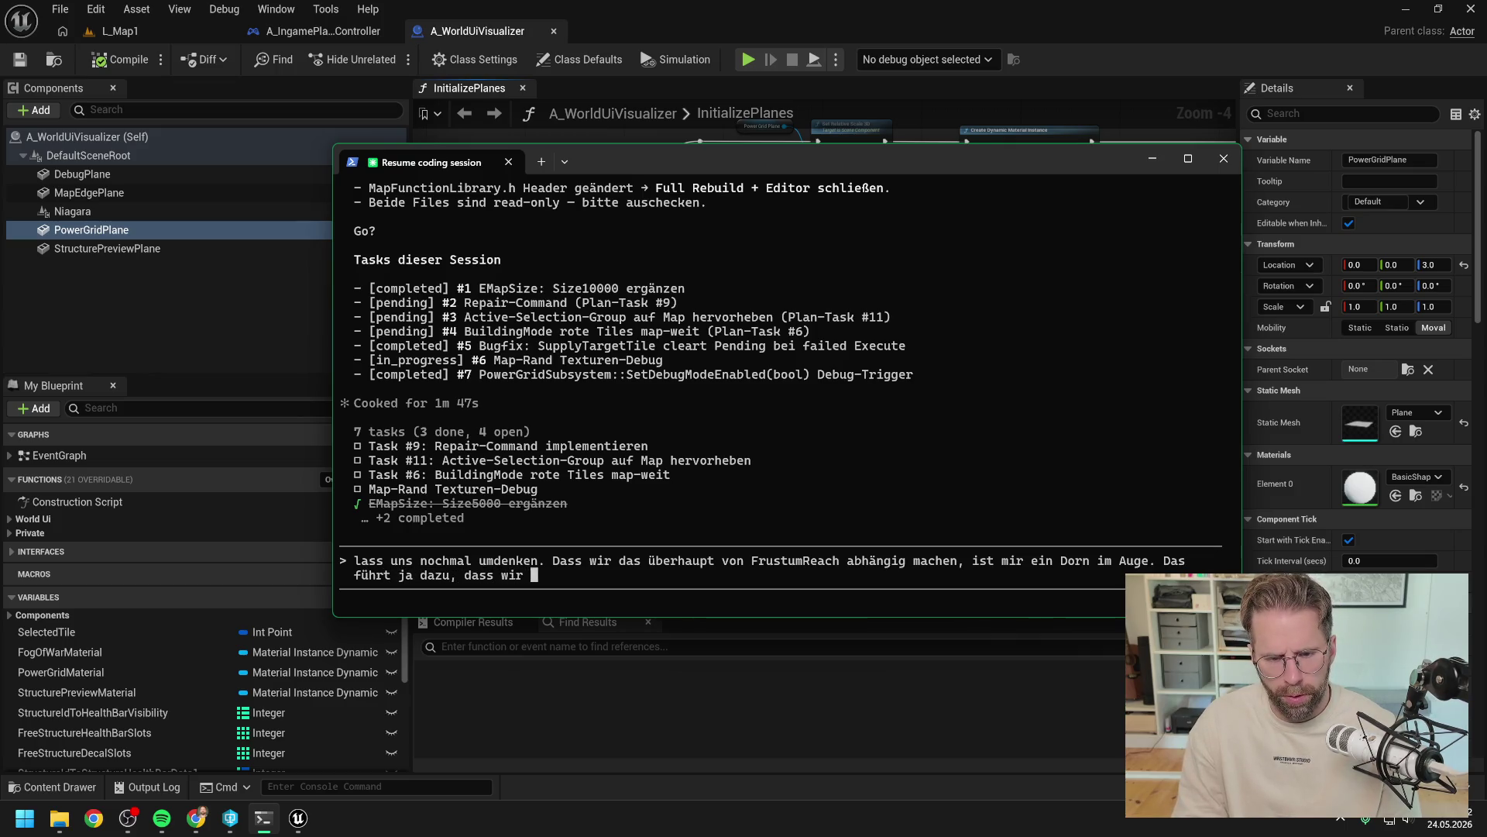
text(viel weiter in die Map schauen können, je größer unser Bildschirmausschnitt ist, nichtig?)
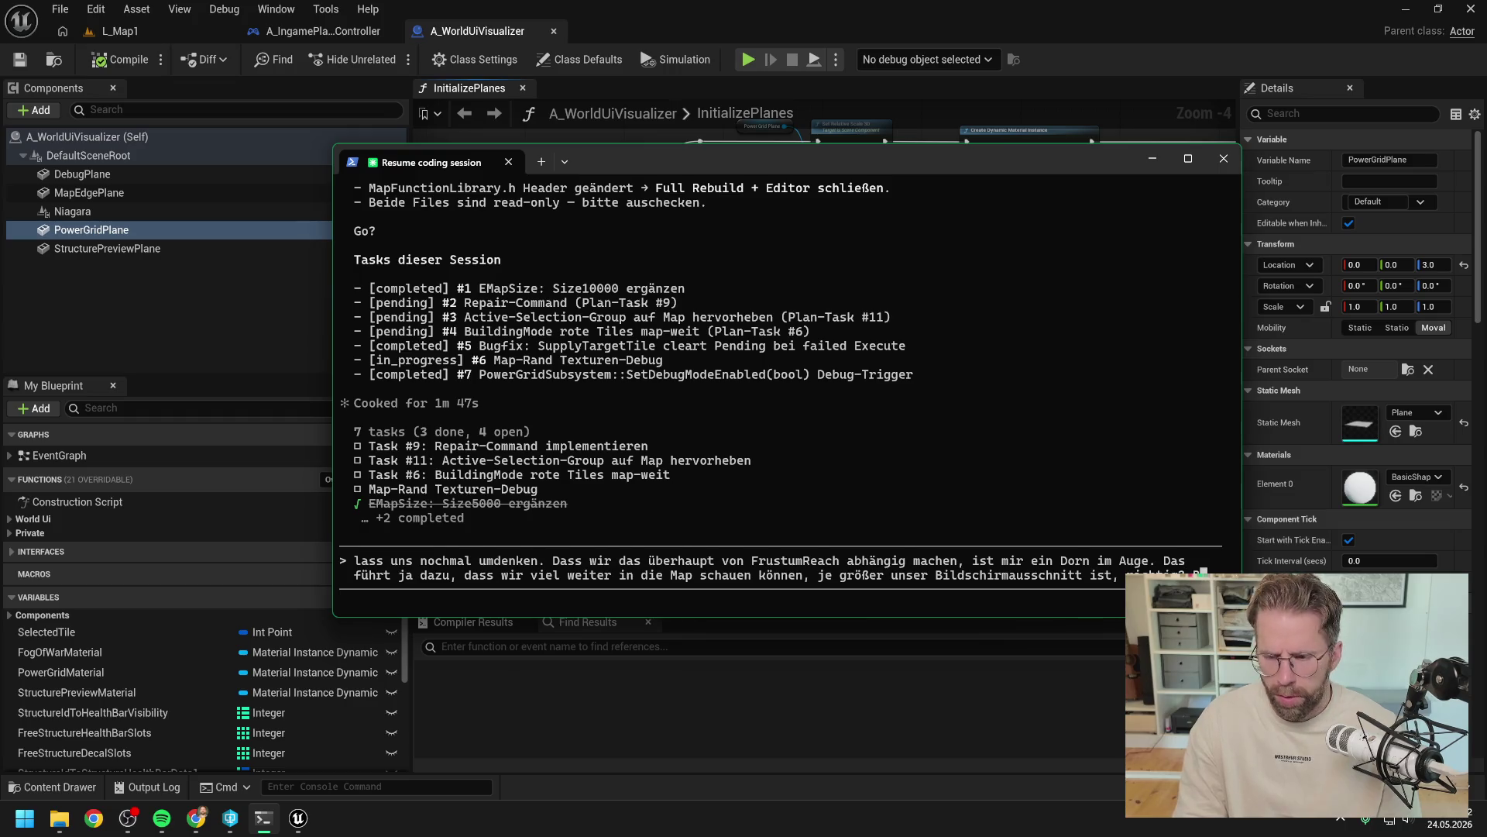
text( Besser wäre es doch eine )
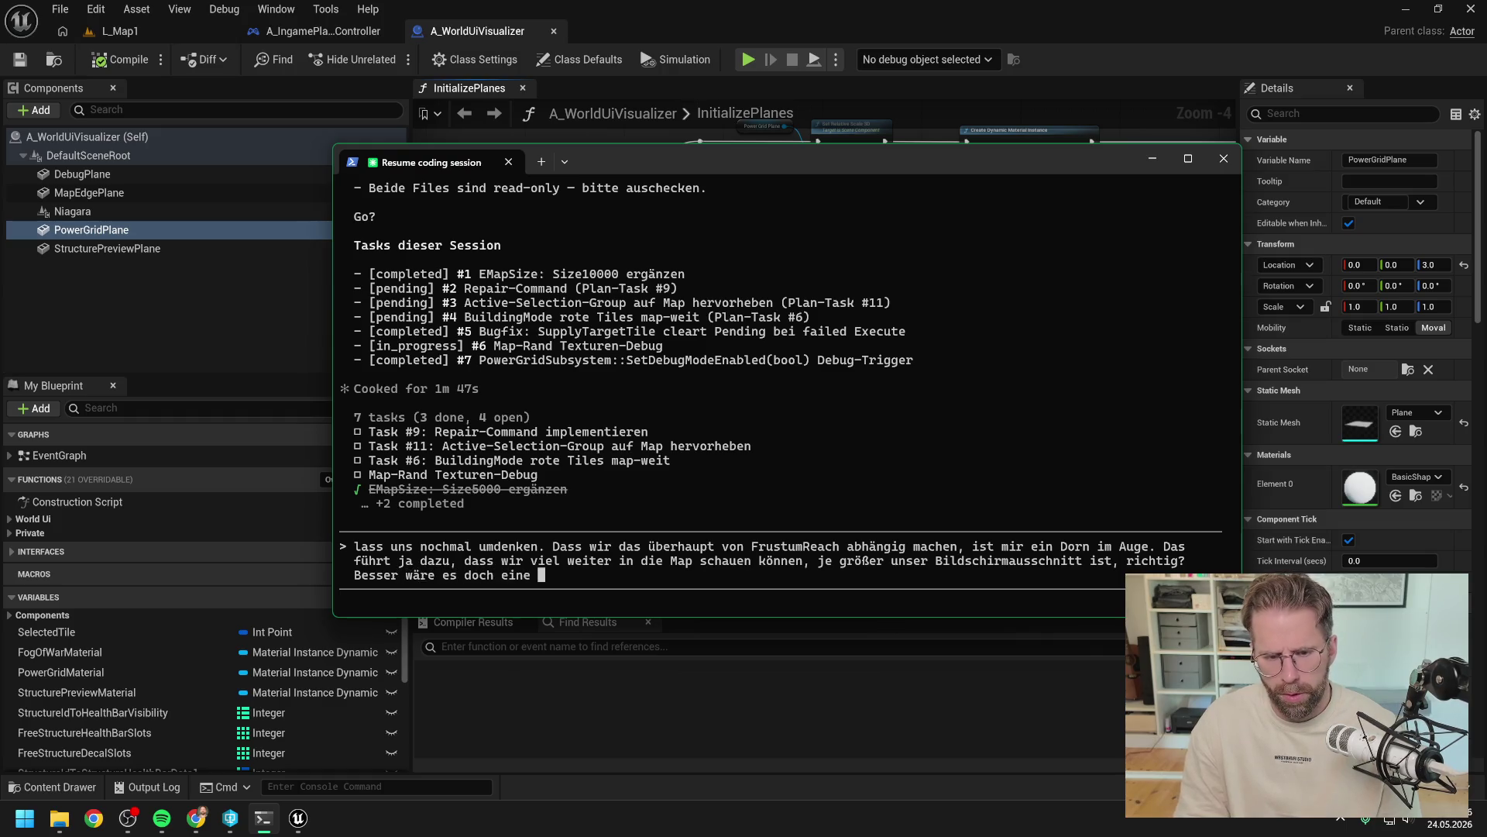
text(feste)
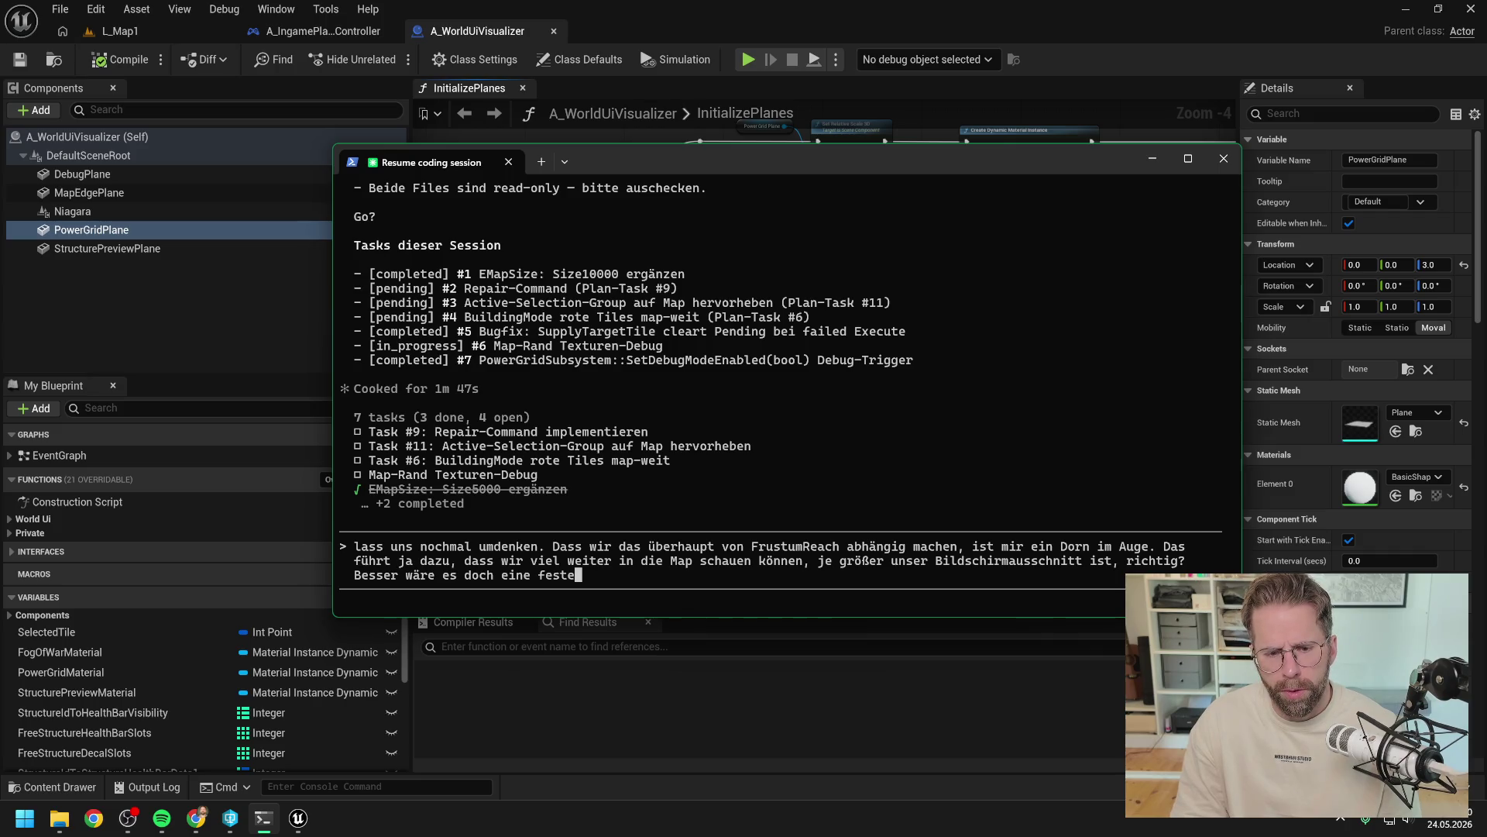
text( M)
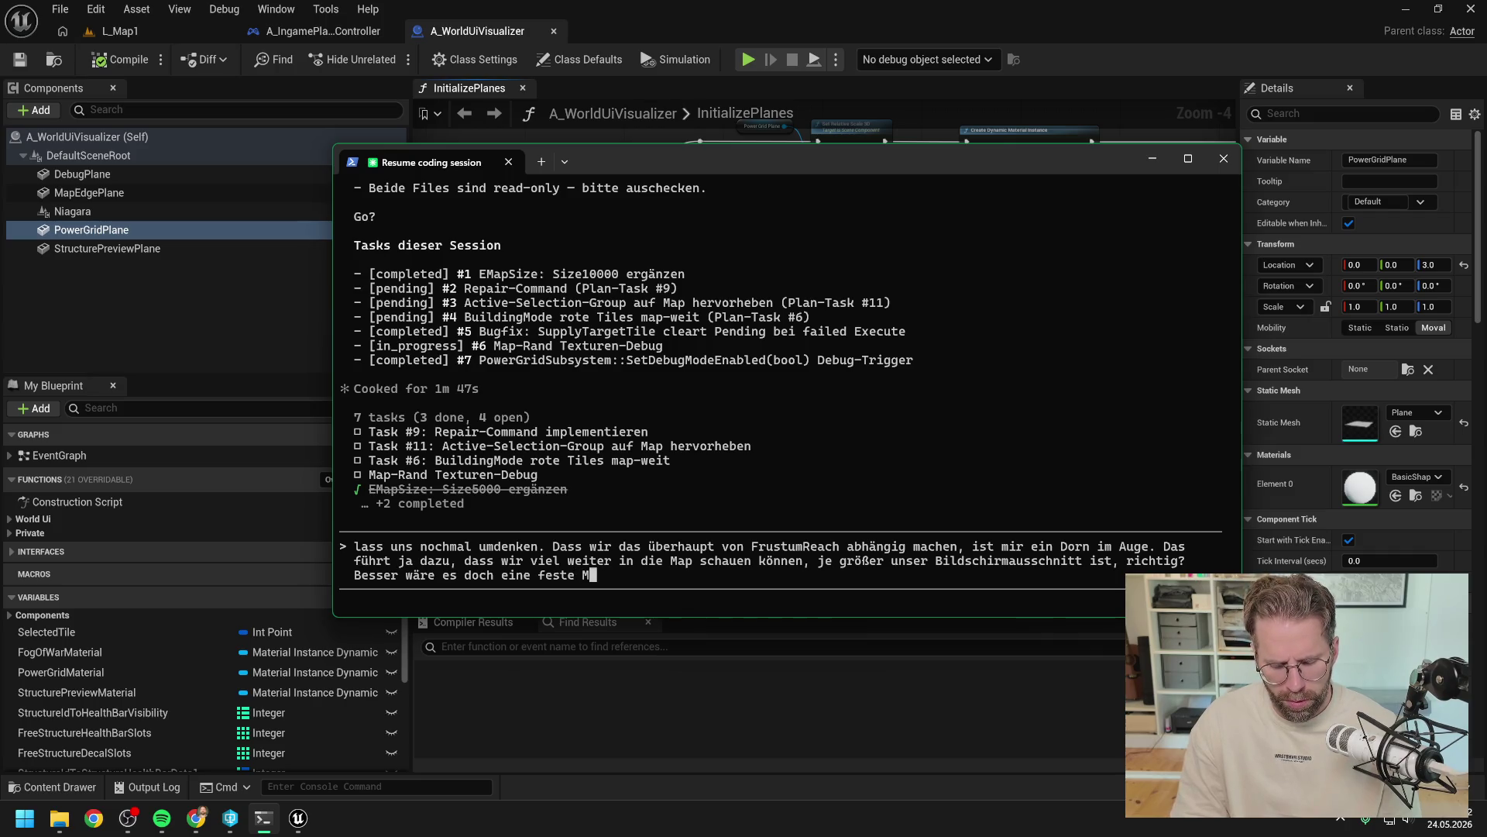
text(ap)
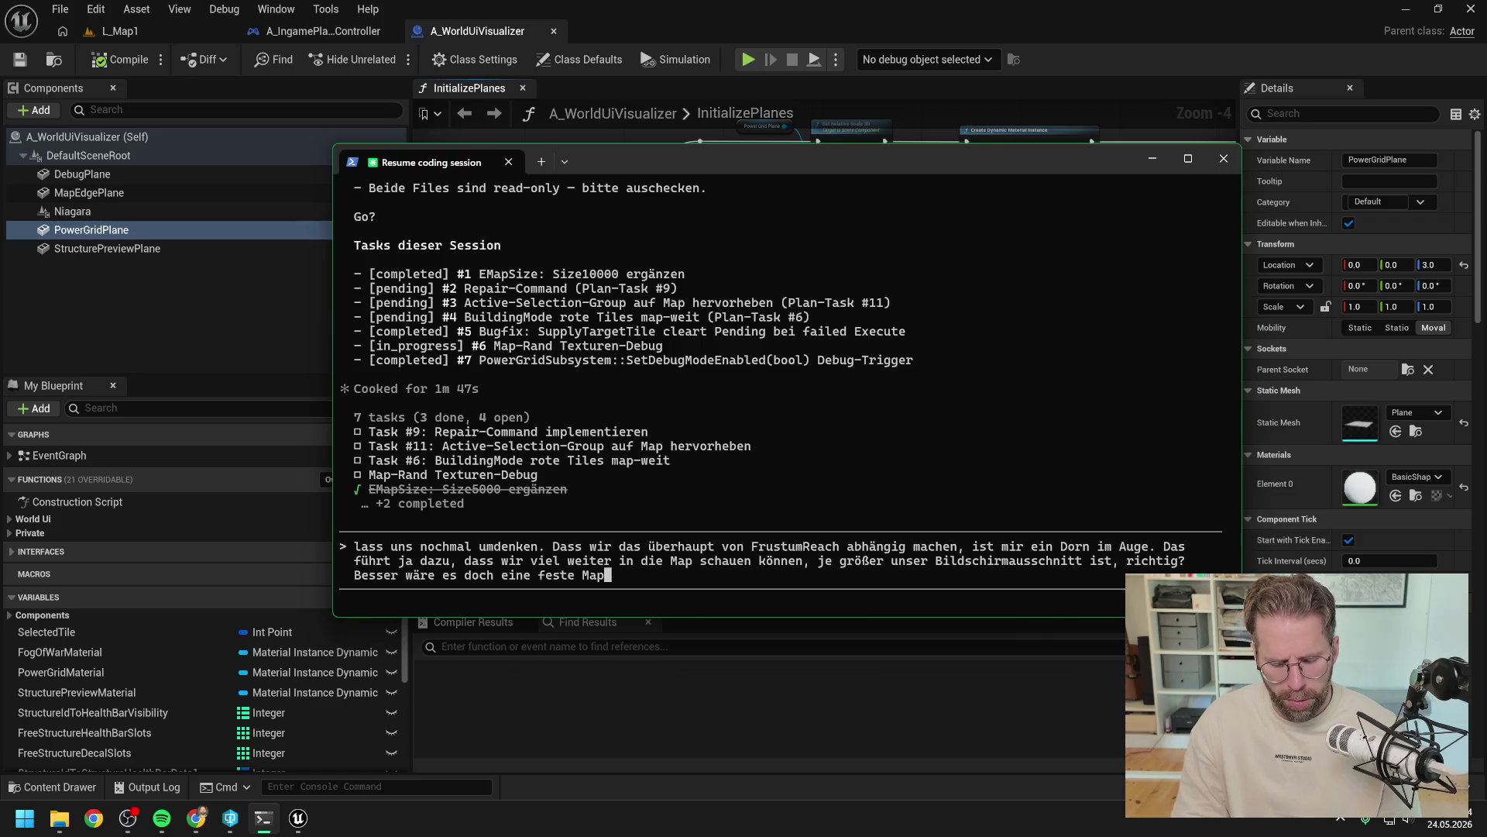
text( und Kameragr)
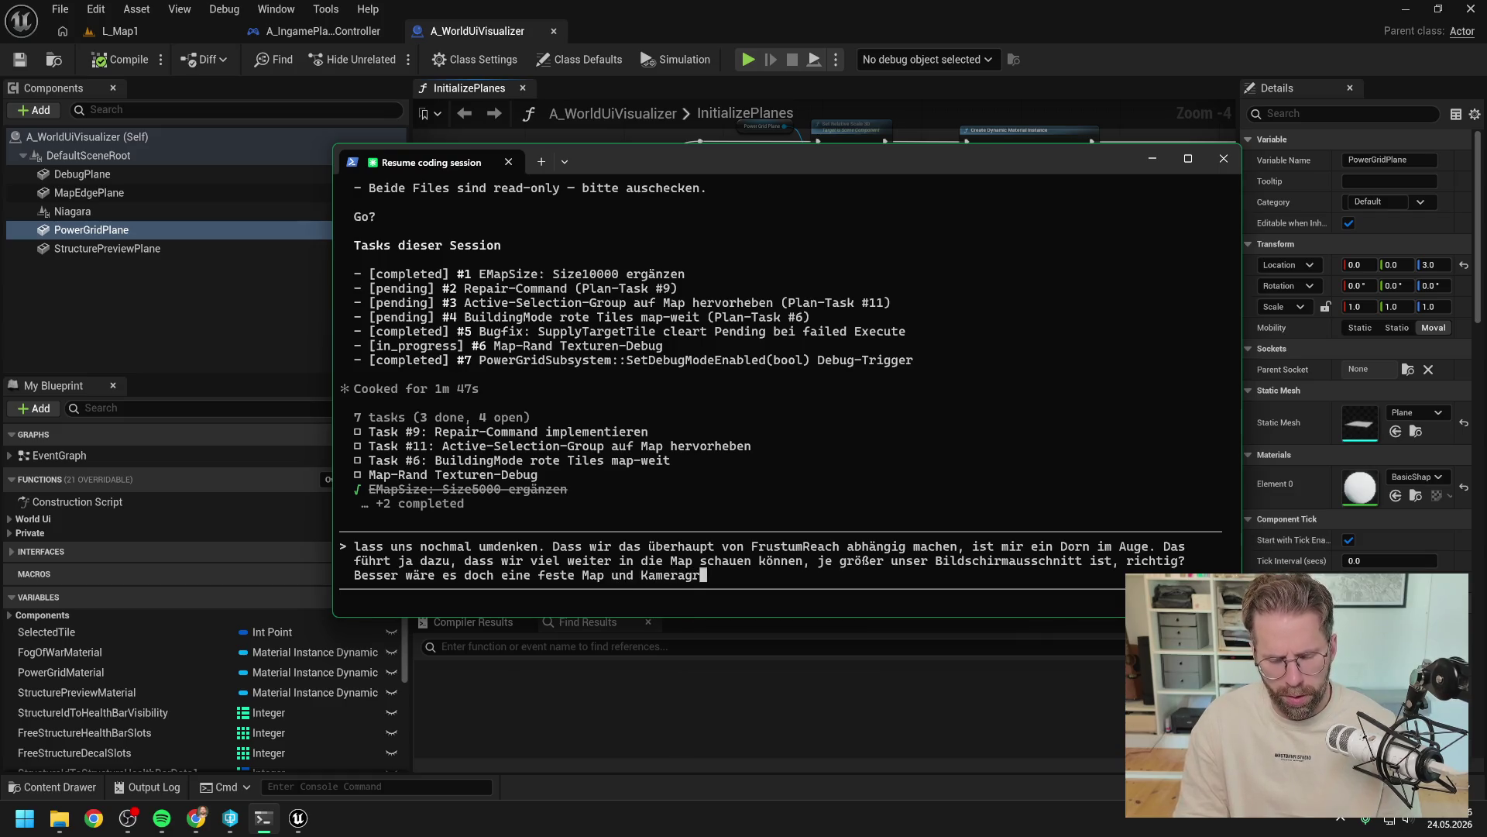
text(enze zu de)
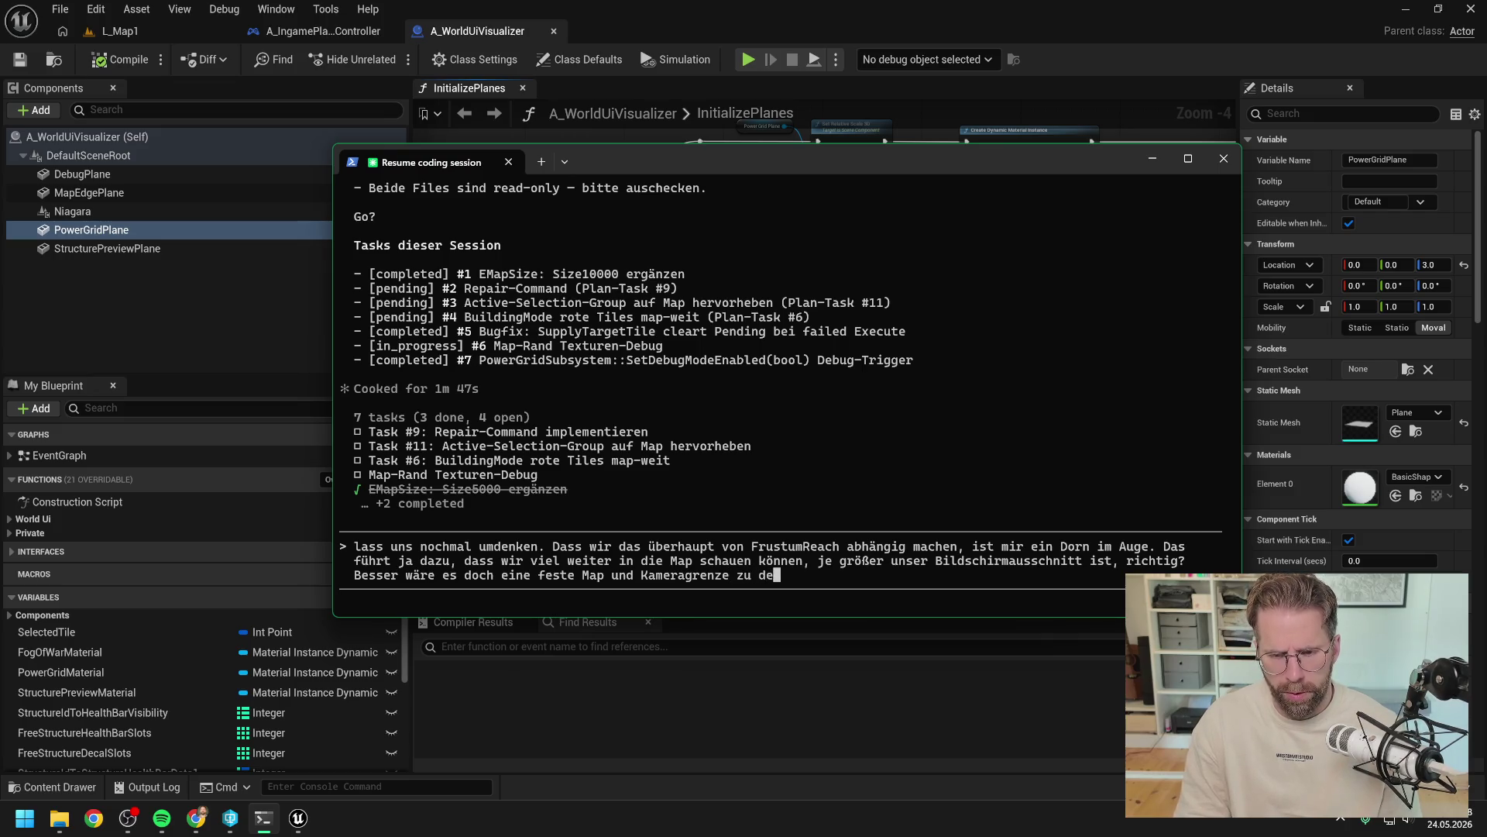
text(finieren und die Kame)
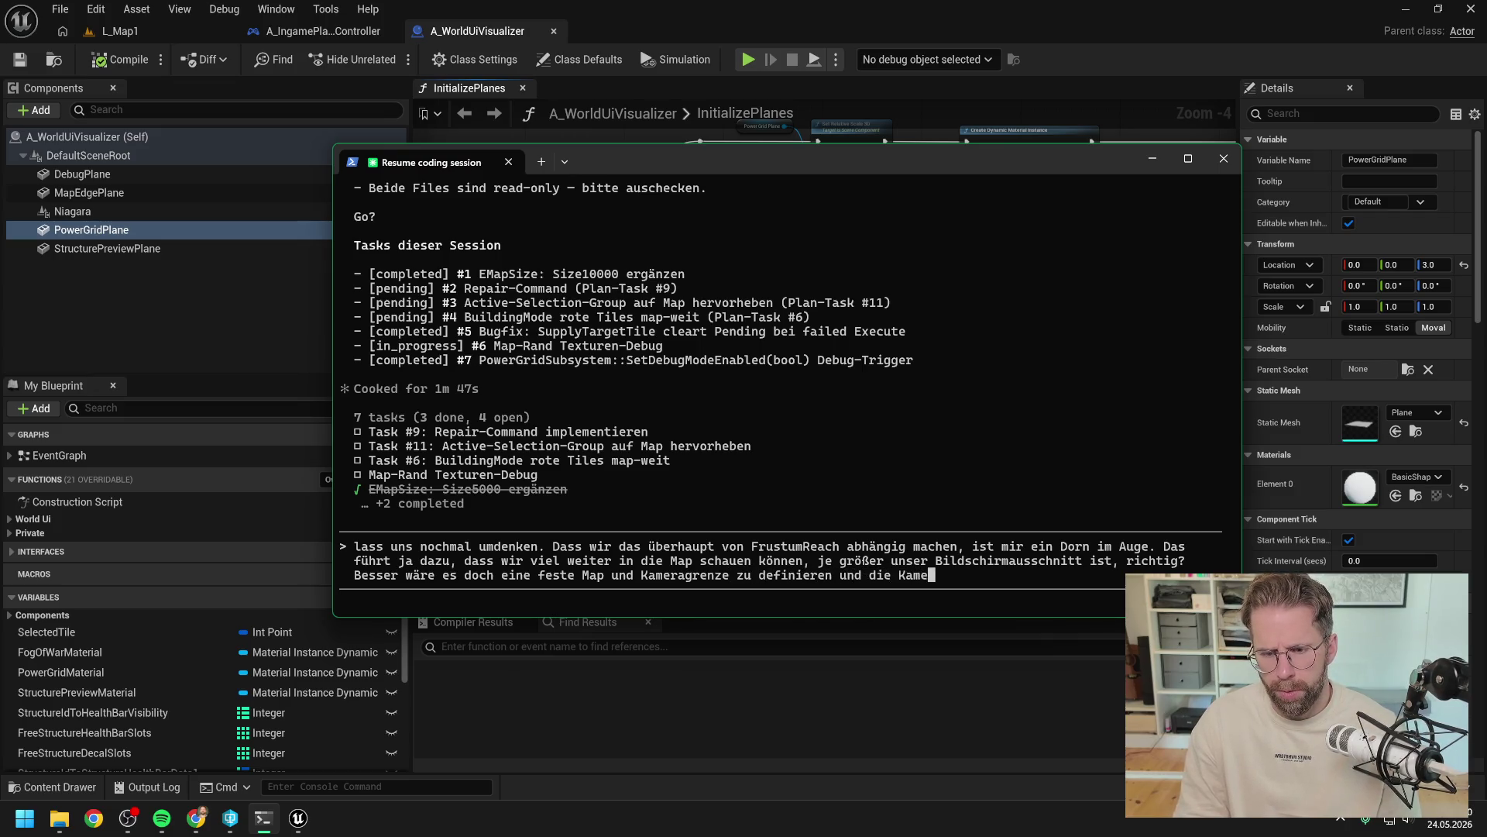
text(ra nic)
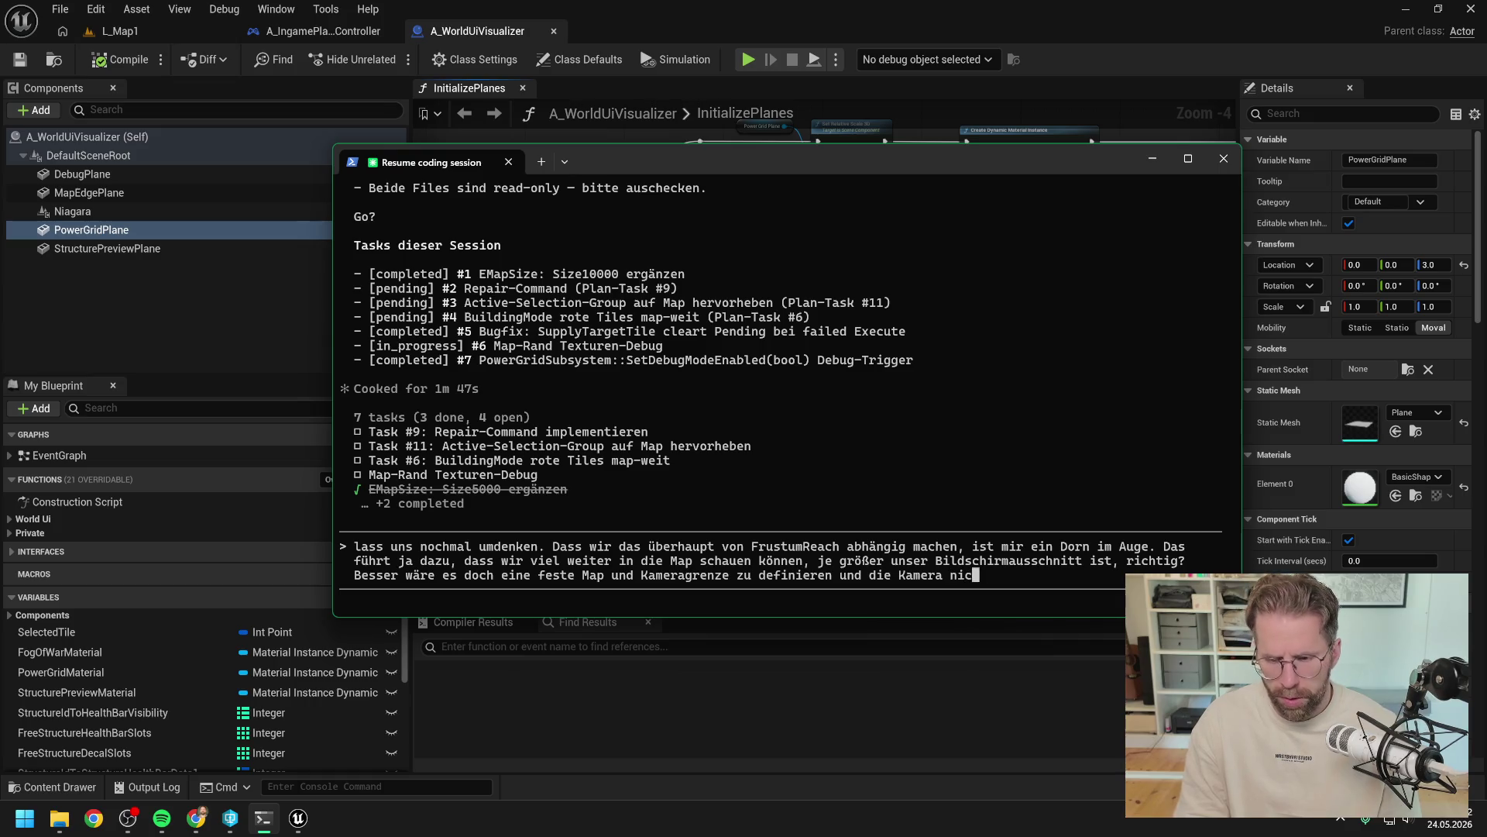
text(ht über diesen )
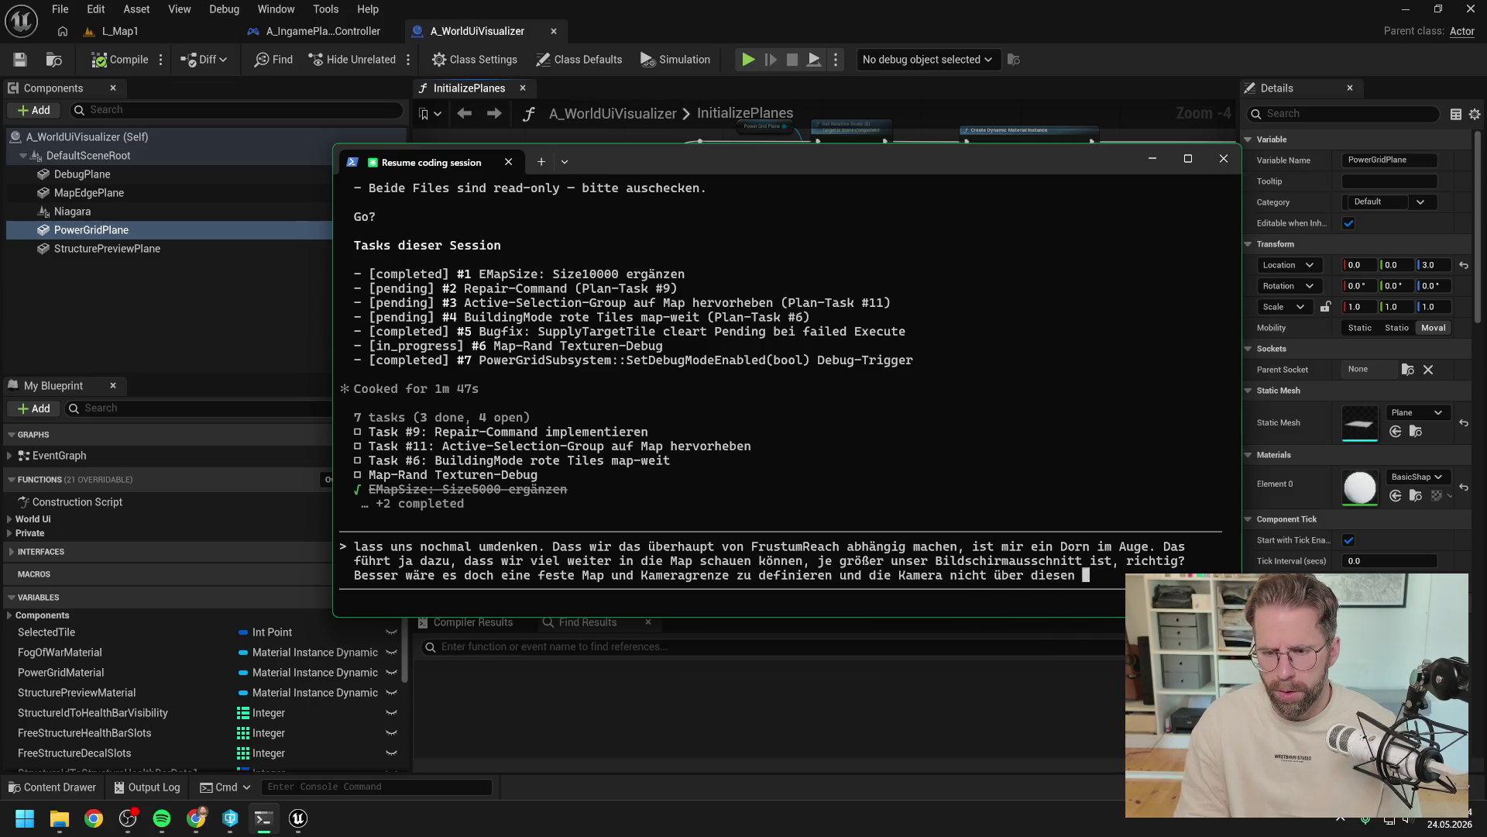
text(Rand hinaus gehen zu lassen)
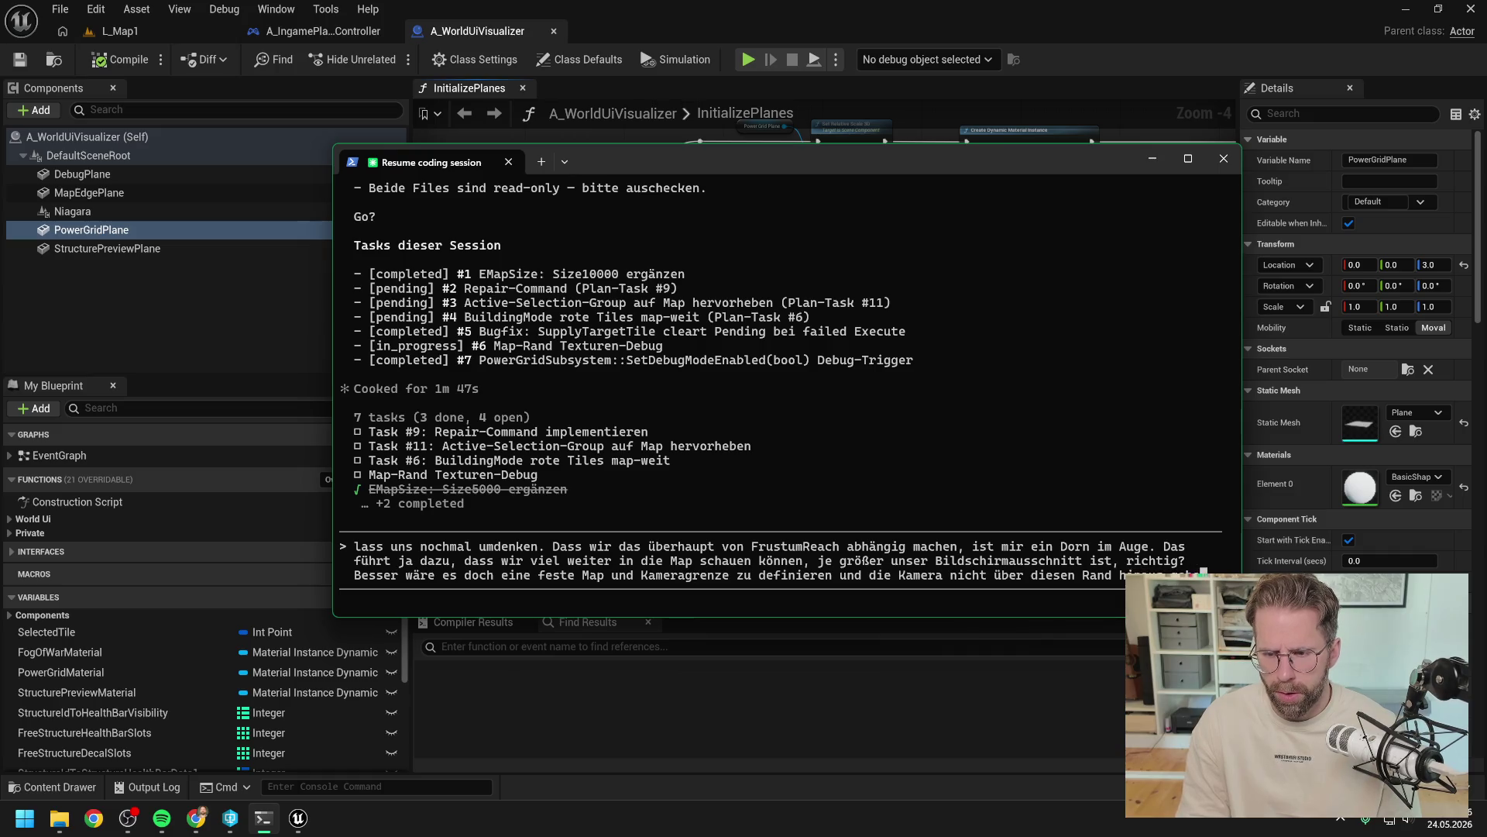
key(Return)
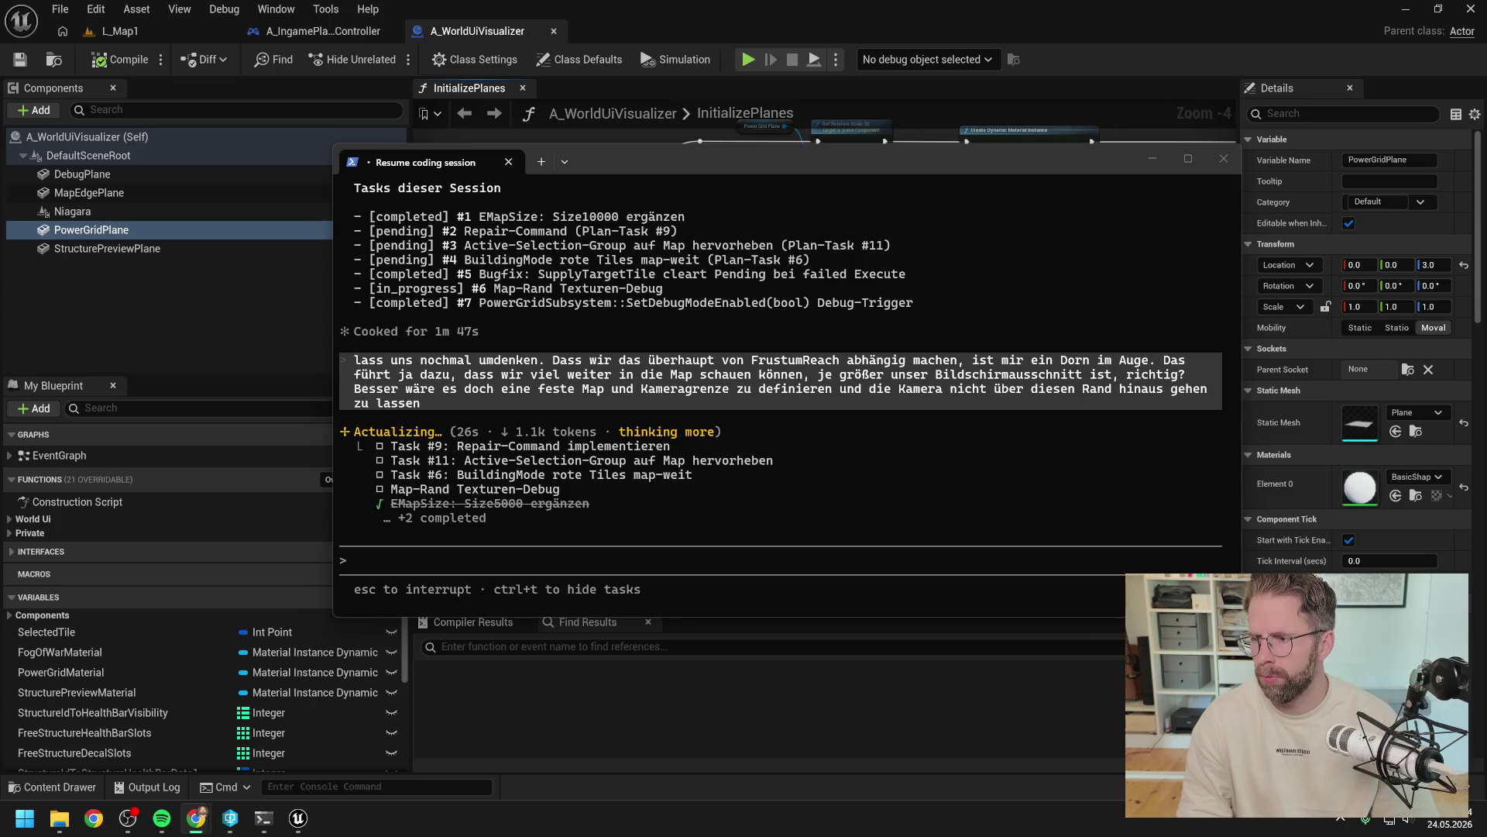
Step: Bring the Claude Code terminal back in front of the Unreal Editor Blueprint graph
click(1090, 52)
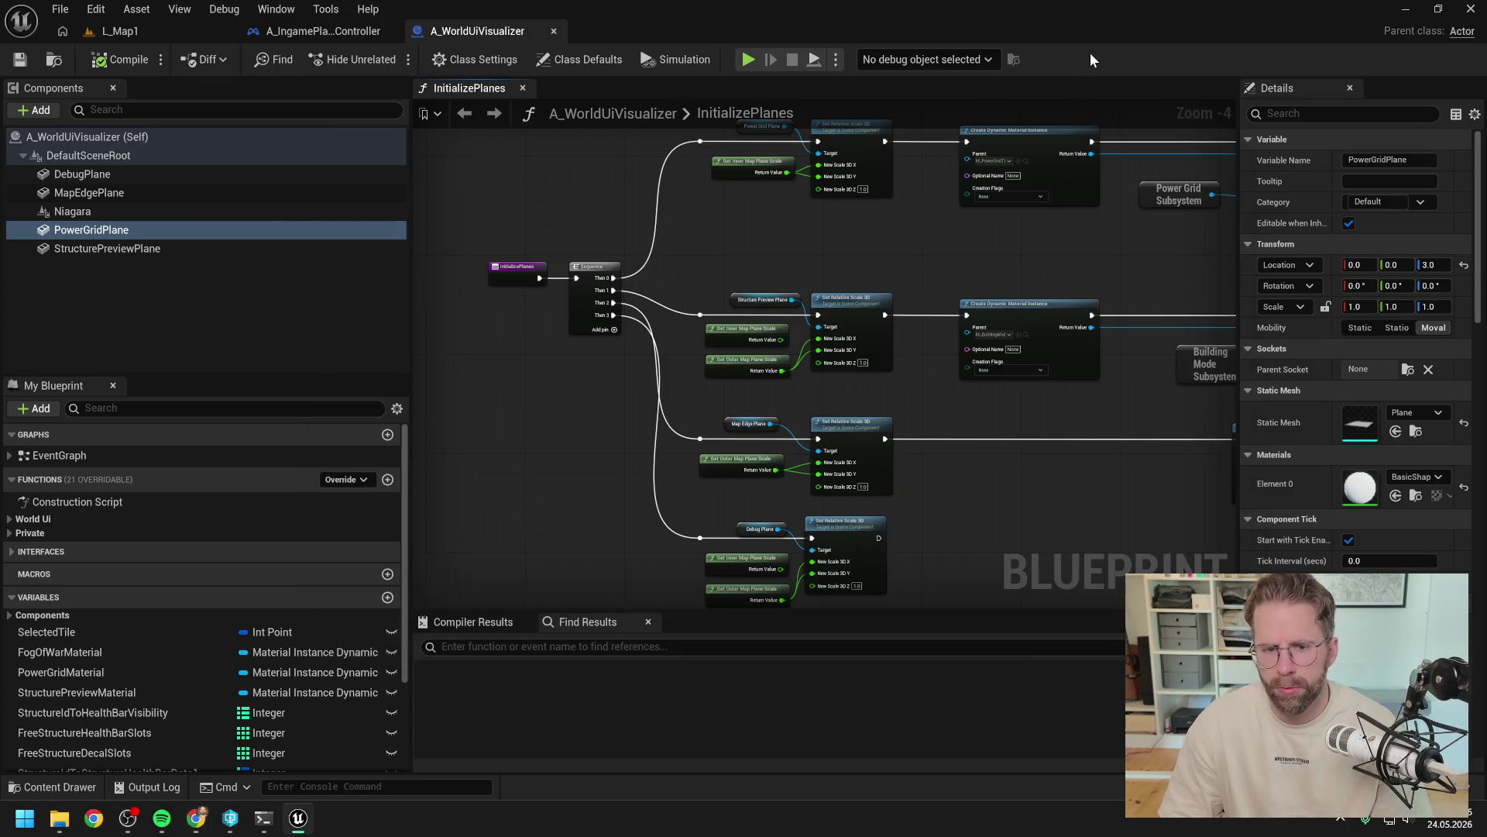
Step: Focus the Claude Code input prompt while the assistant keeps working on the boundary request
click(263, 817)
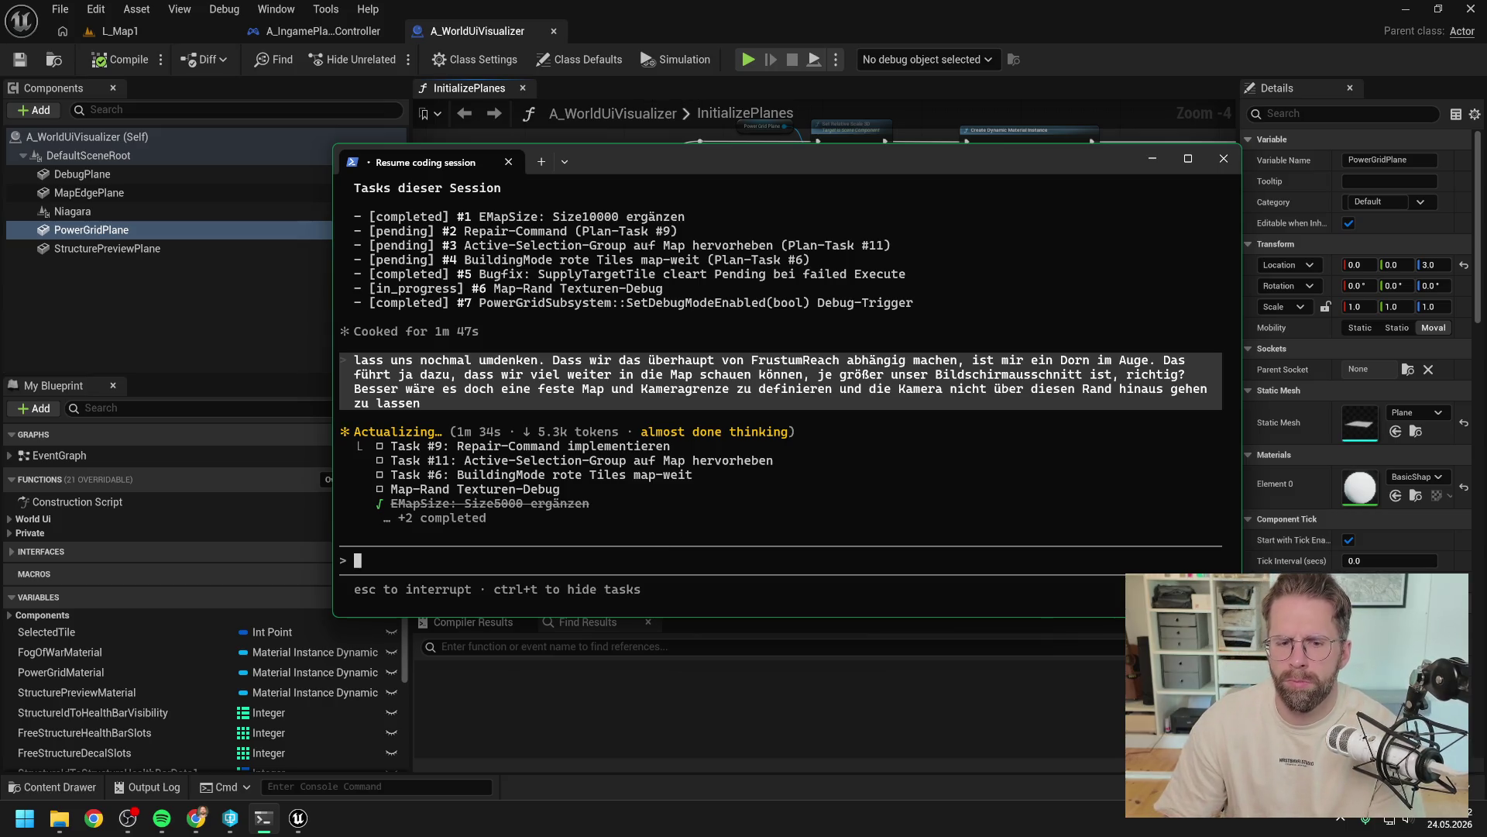
Step: Switch away and back to the terminal while Claude finishes its fixed-boundary proposal
key(alt+Tab)
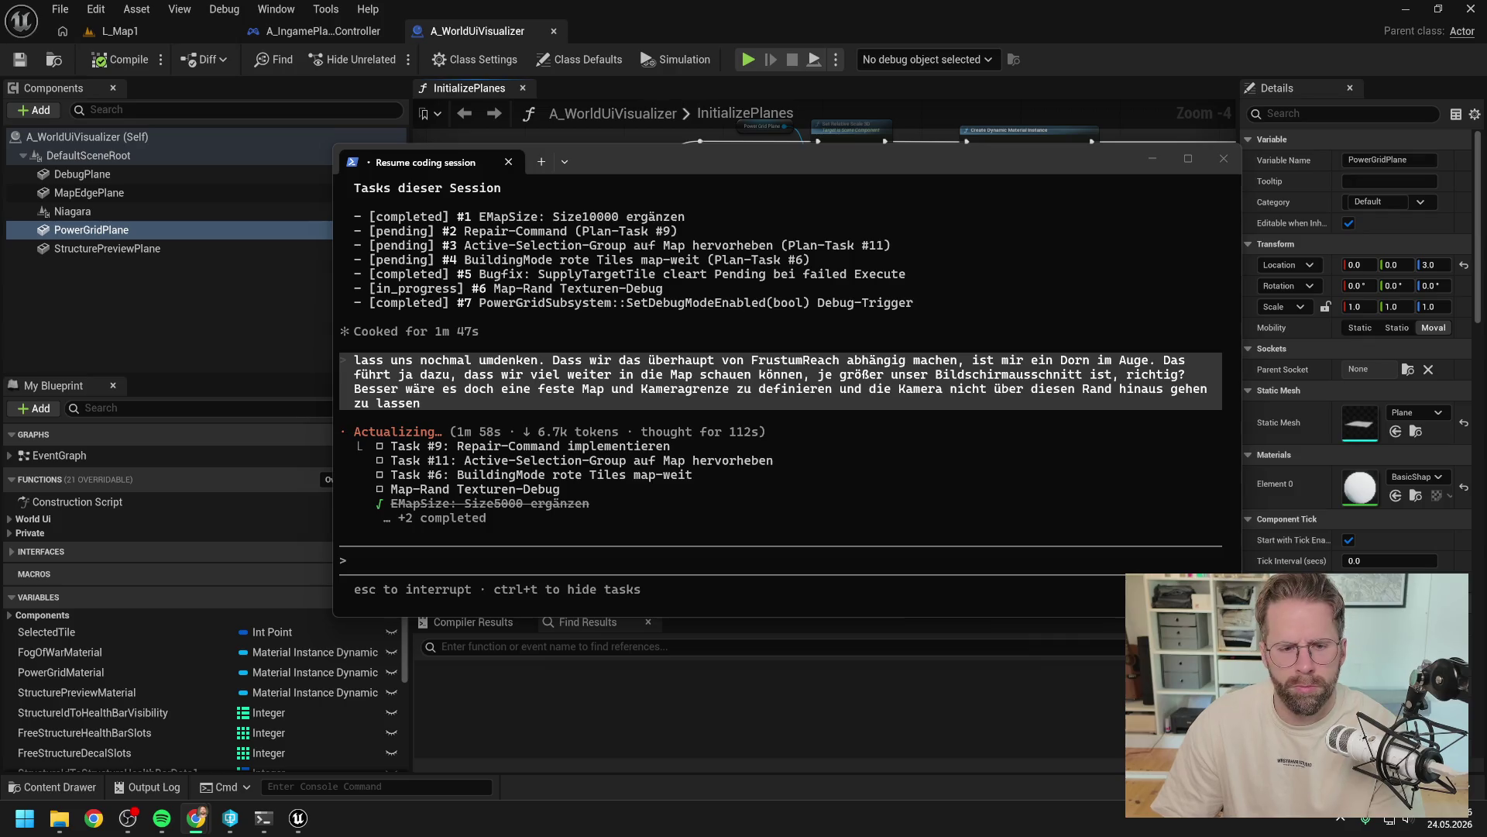
click(983, 161)
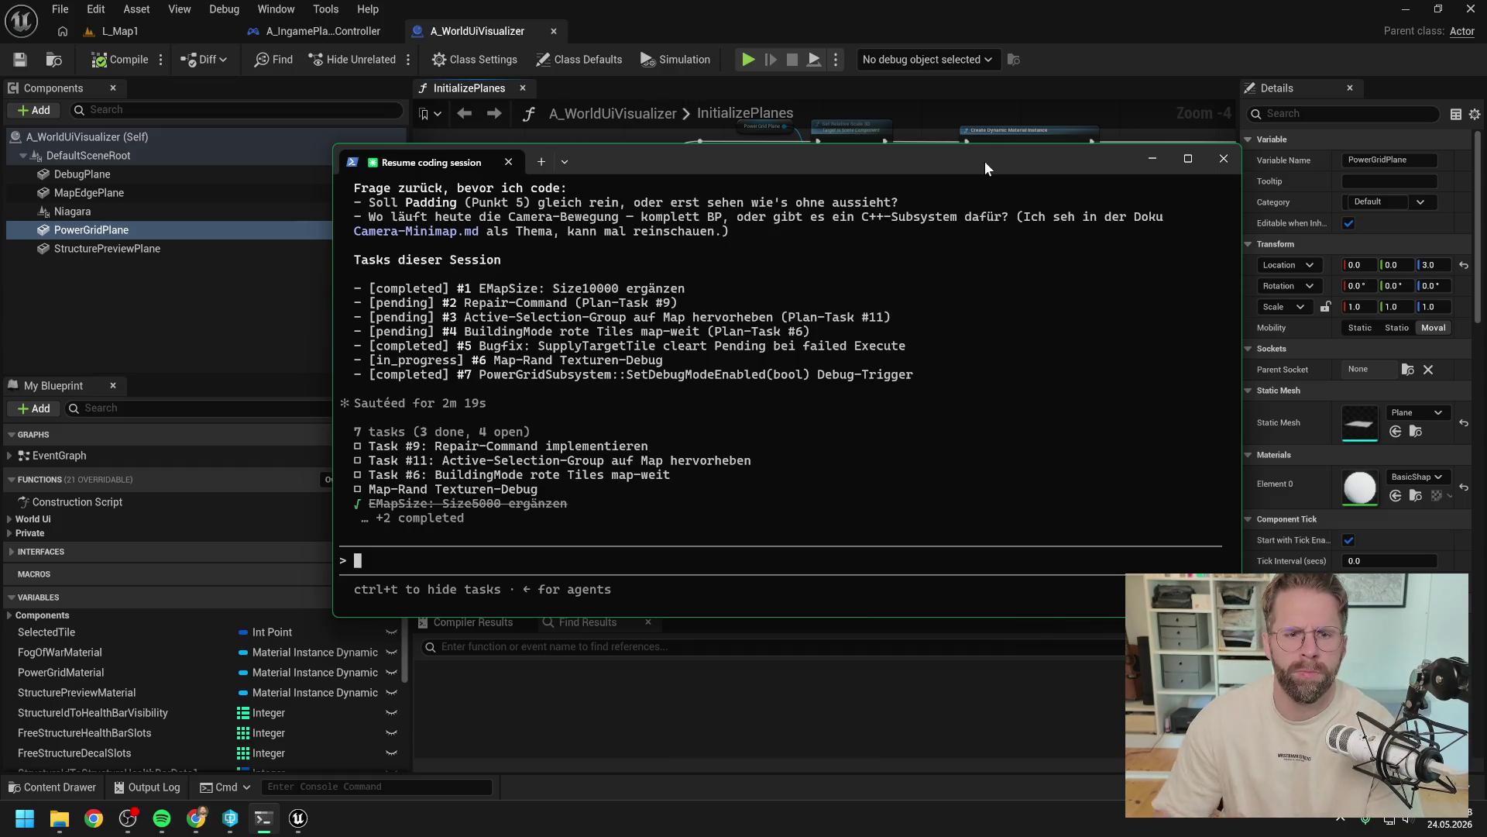
scroll(801, 351, up, 6)
scroll(839, 366, up, 5)
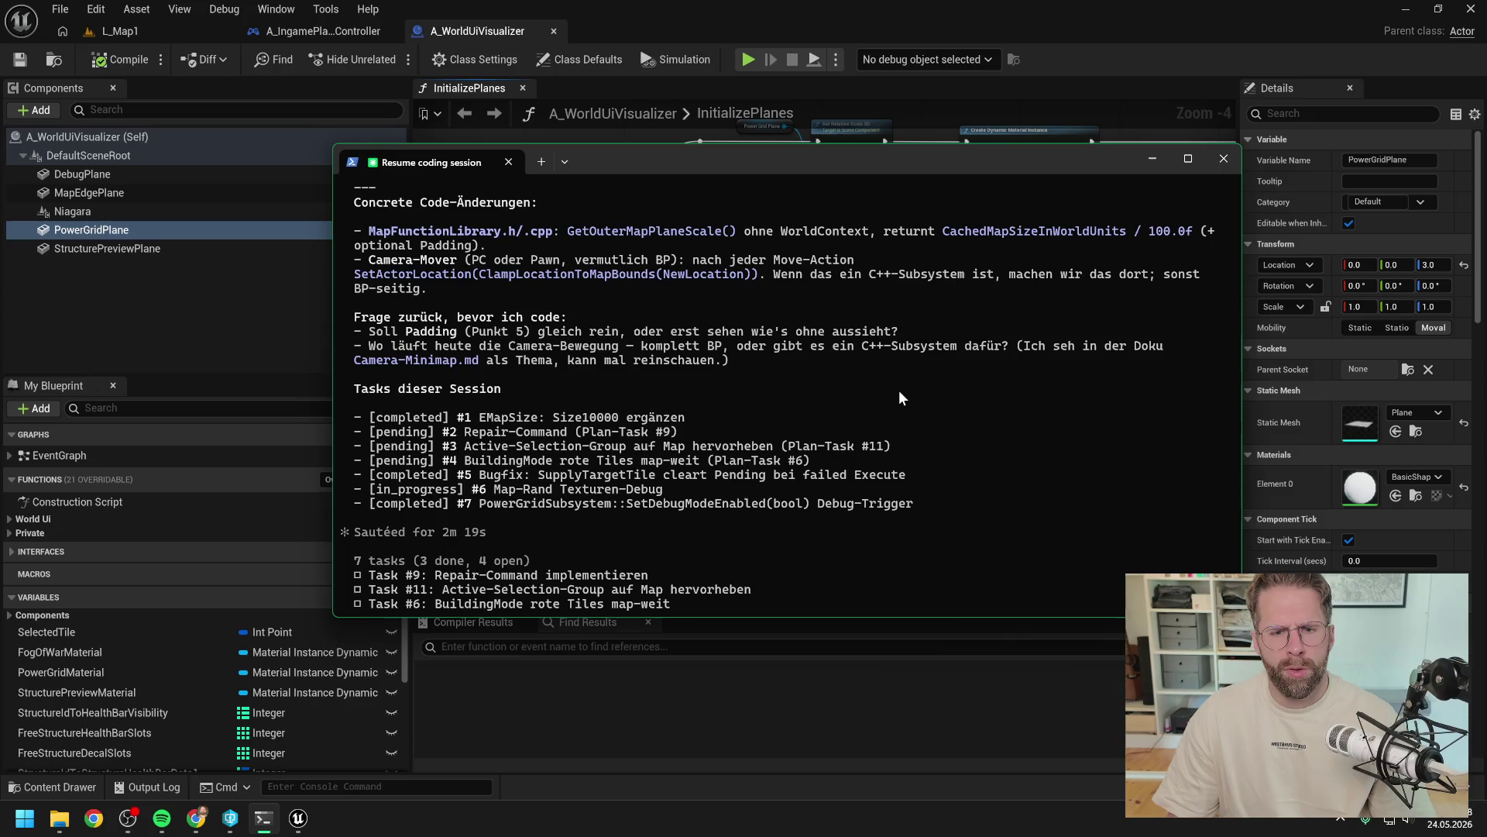
text(p)
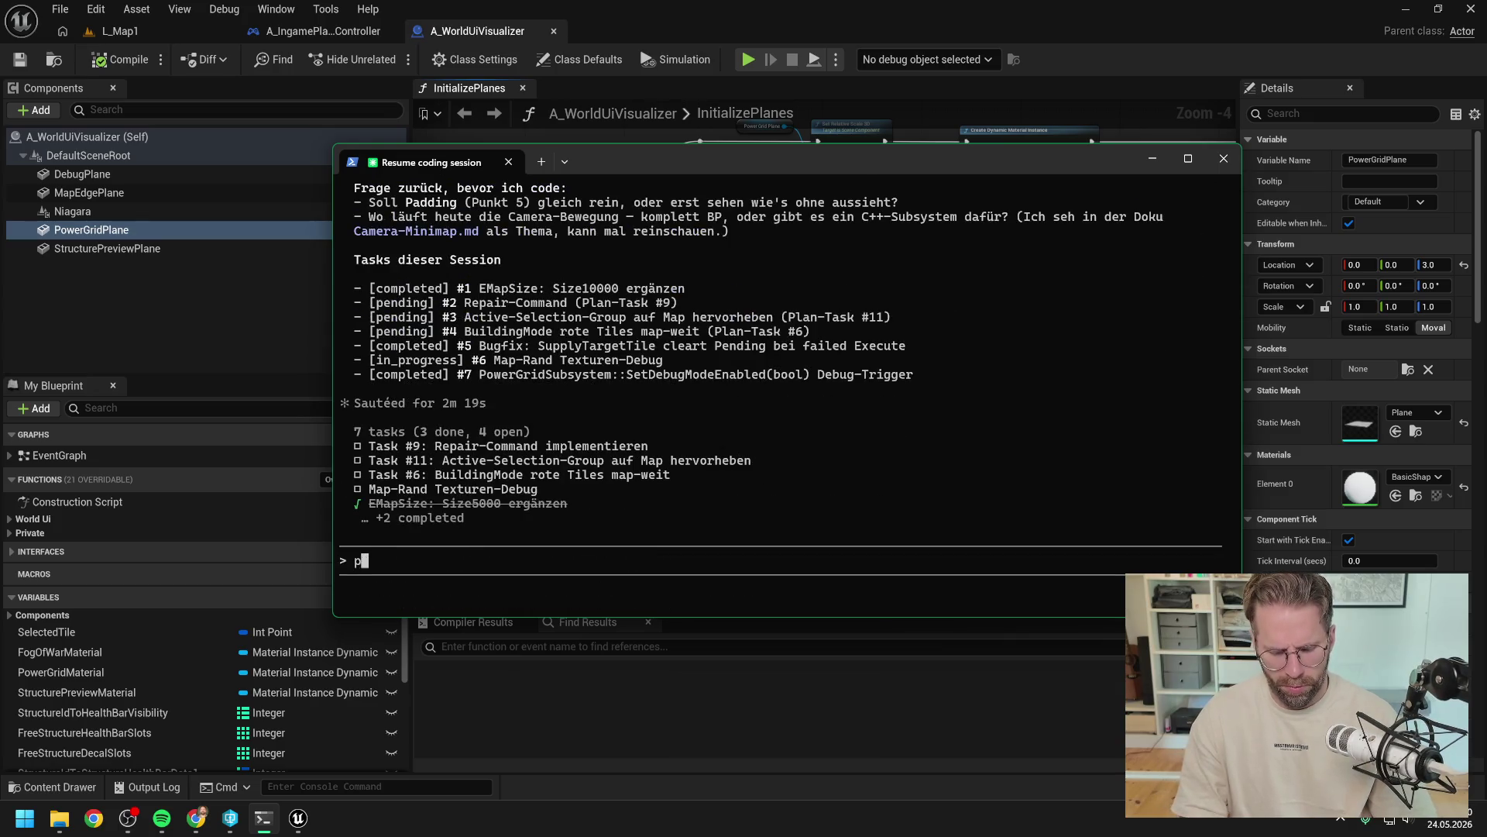
text(adding erstmal we)
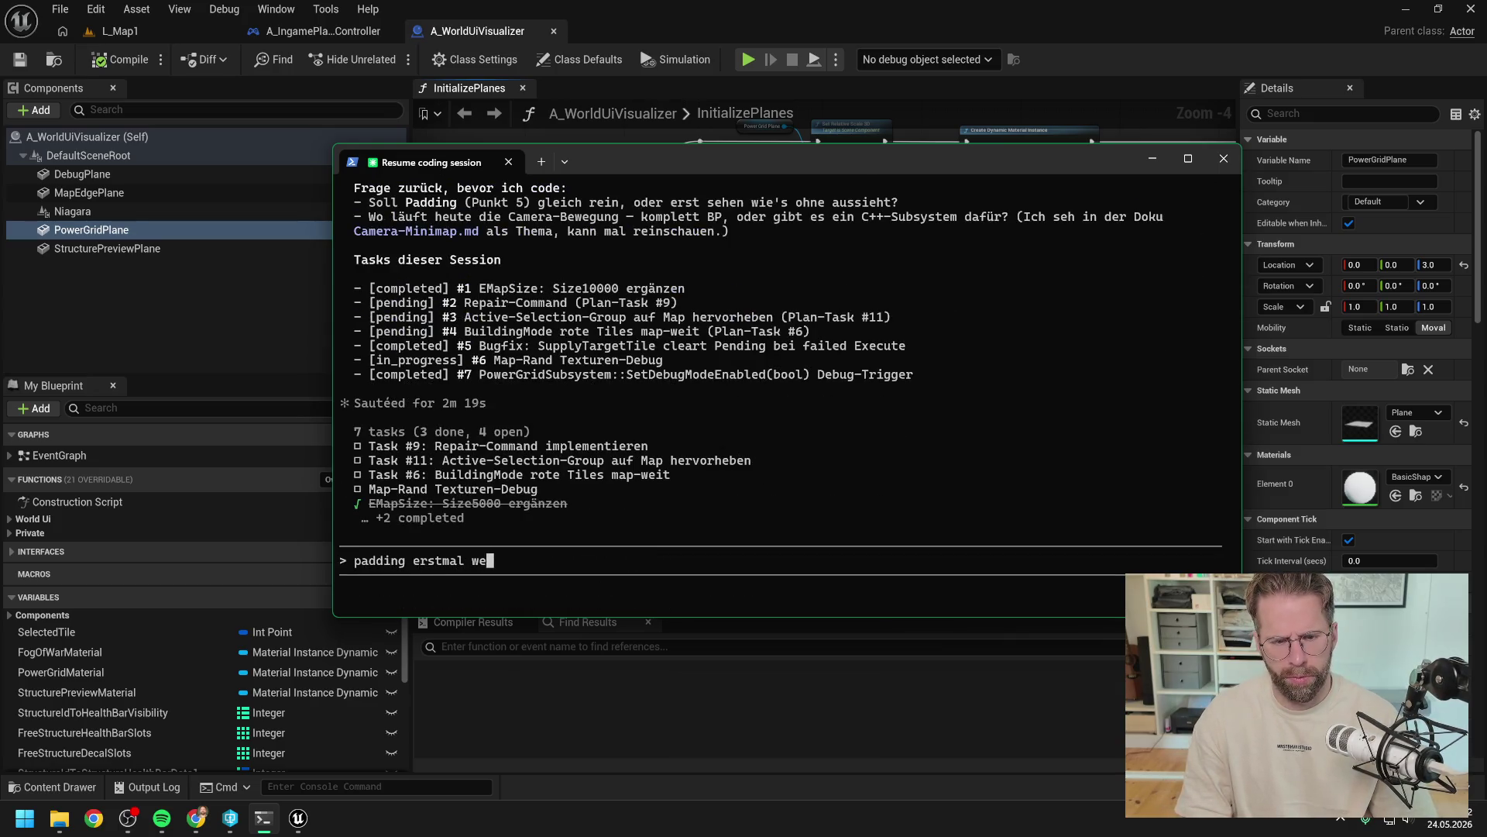
text(g lassen, wio)
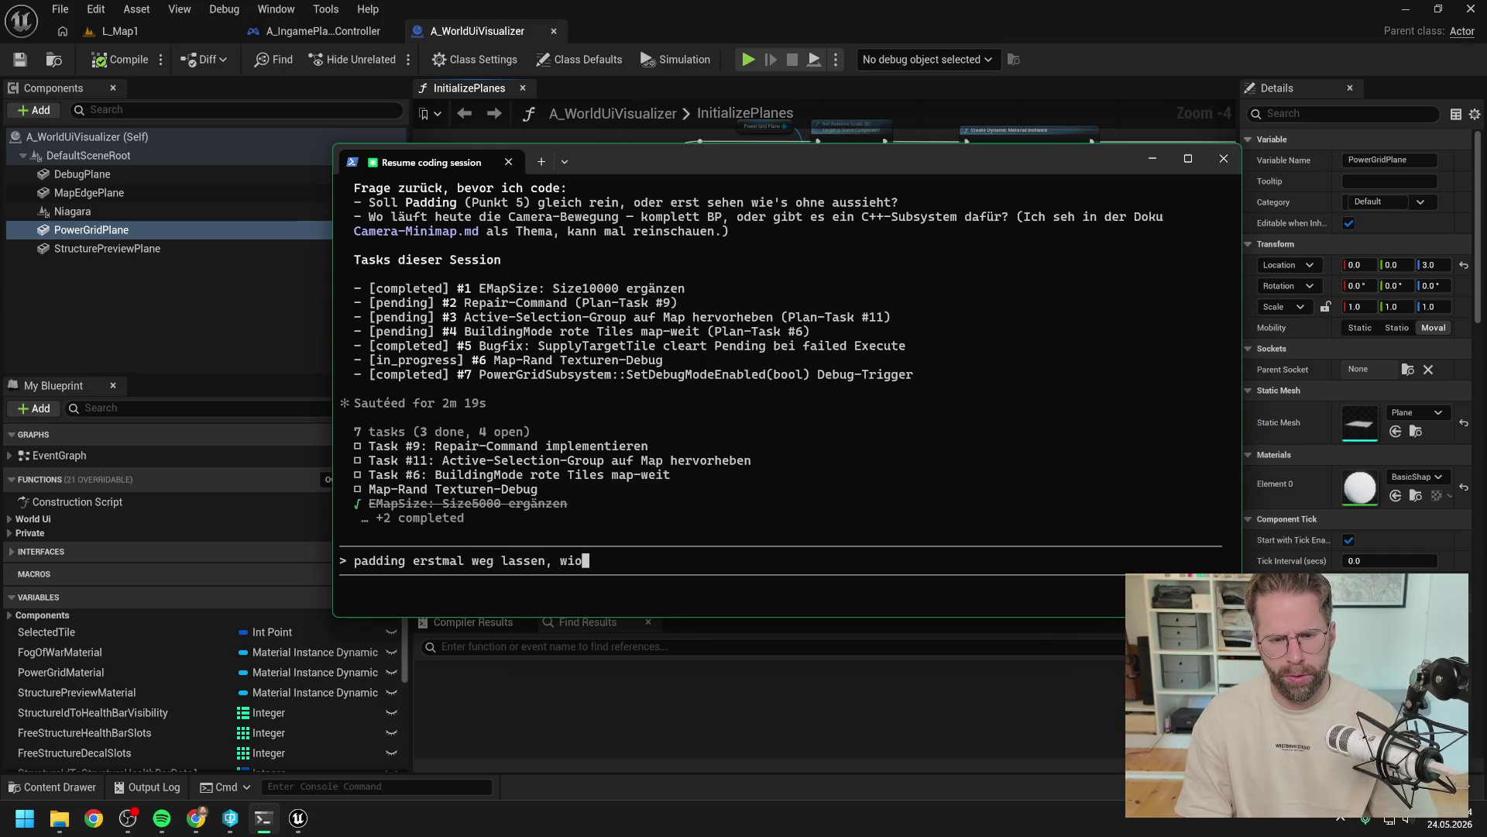
key(BackSpace)
text(r testen ohne.)
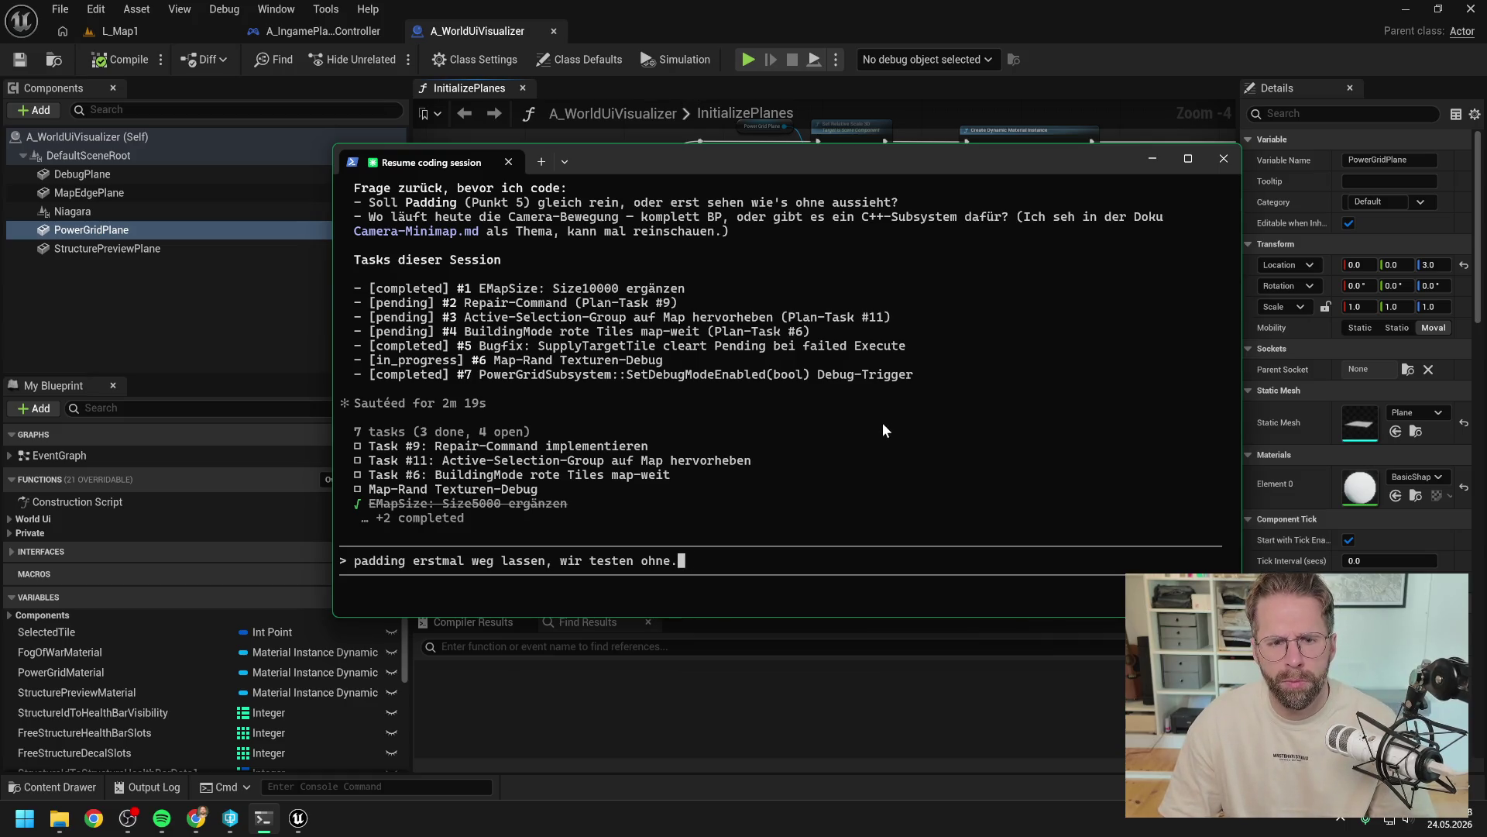
Step: Reply to test without padding for now, adding 'Ansonsten hört sich das so gut an.' and 'lets go'
scroll(883, 421, up, 3)
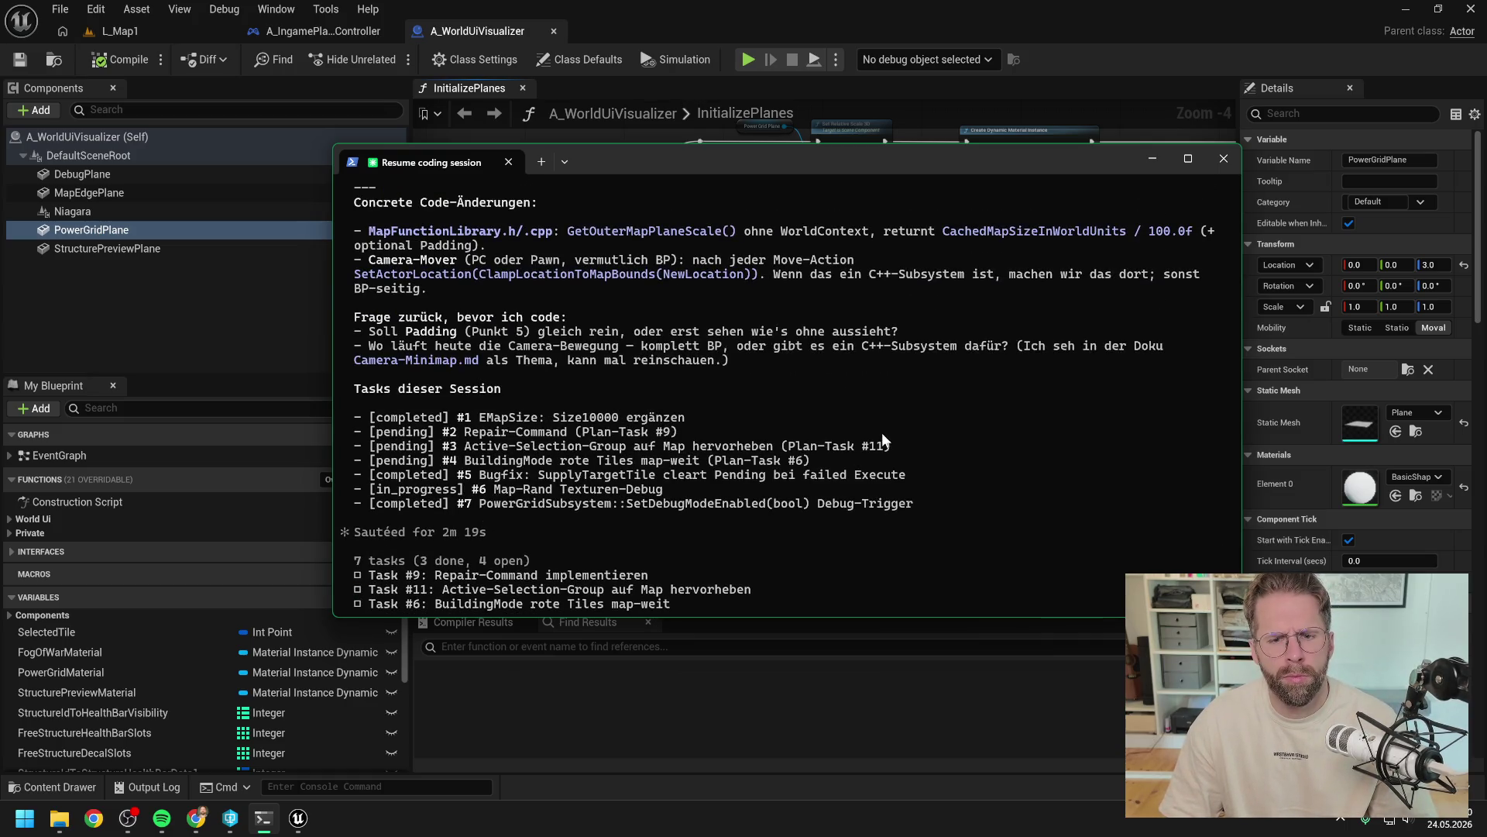
text(Anso)
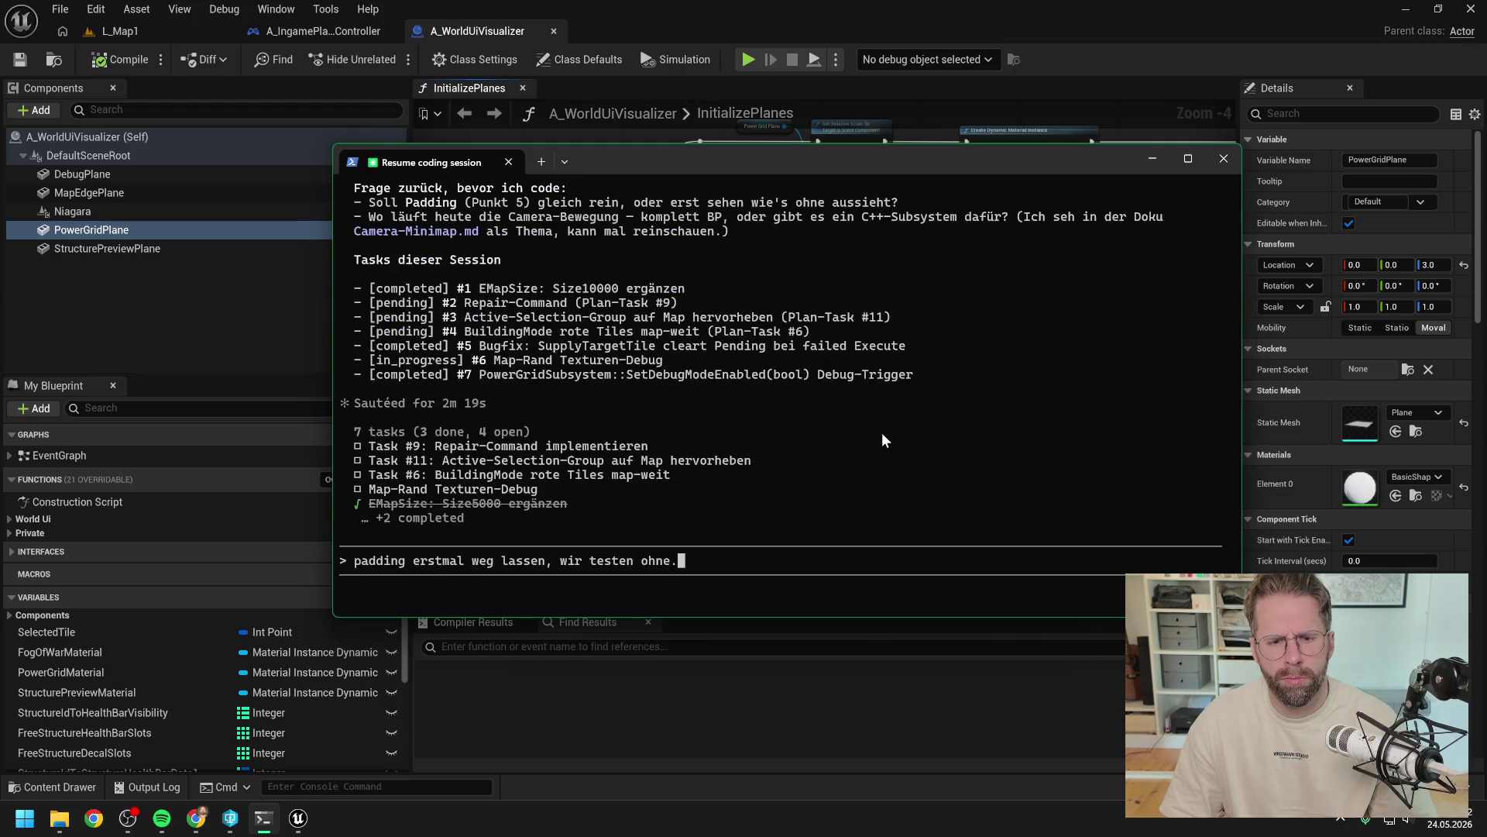
text(nsten h)
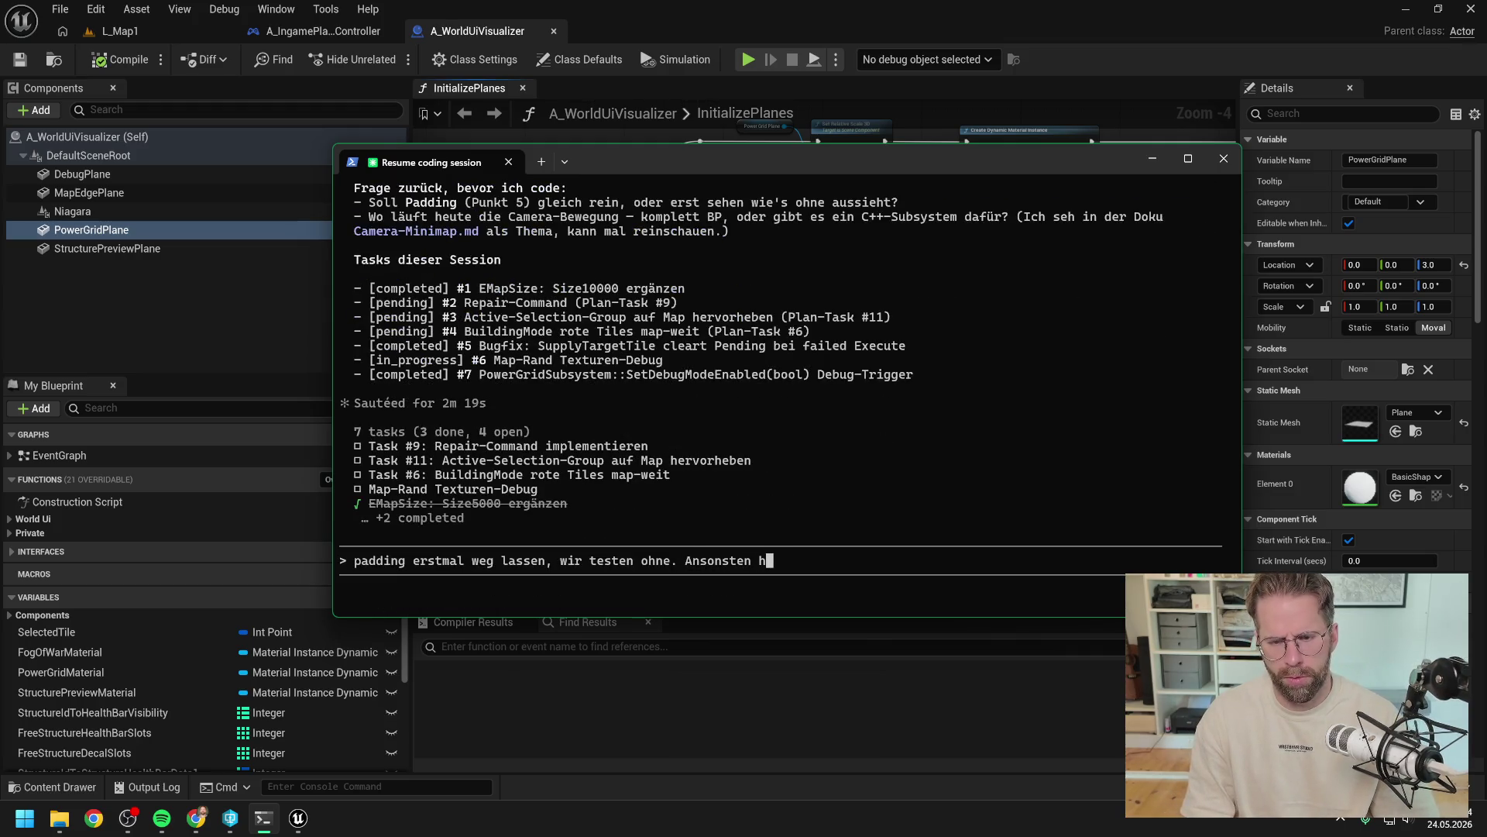
text(ört sich das s)
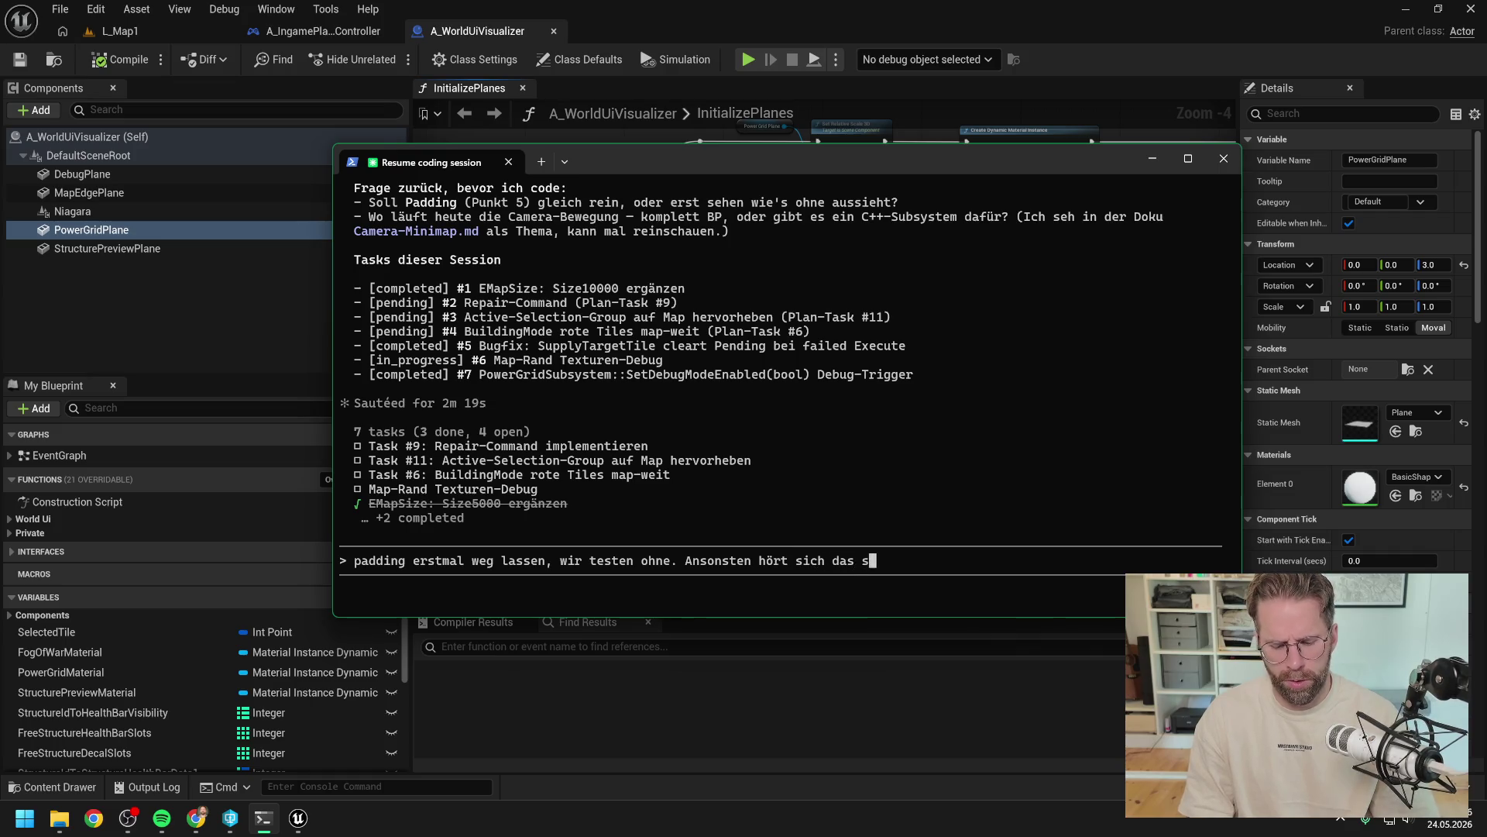
text(o gut an.)
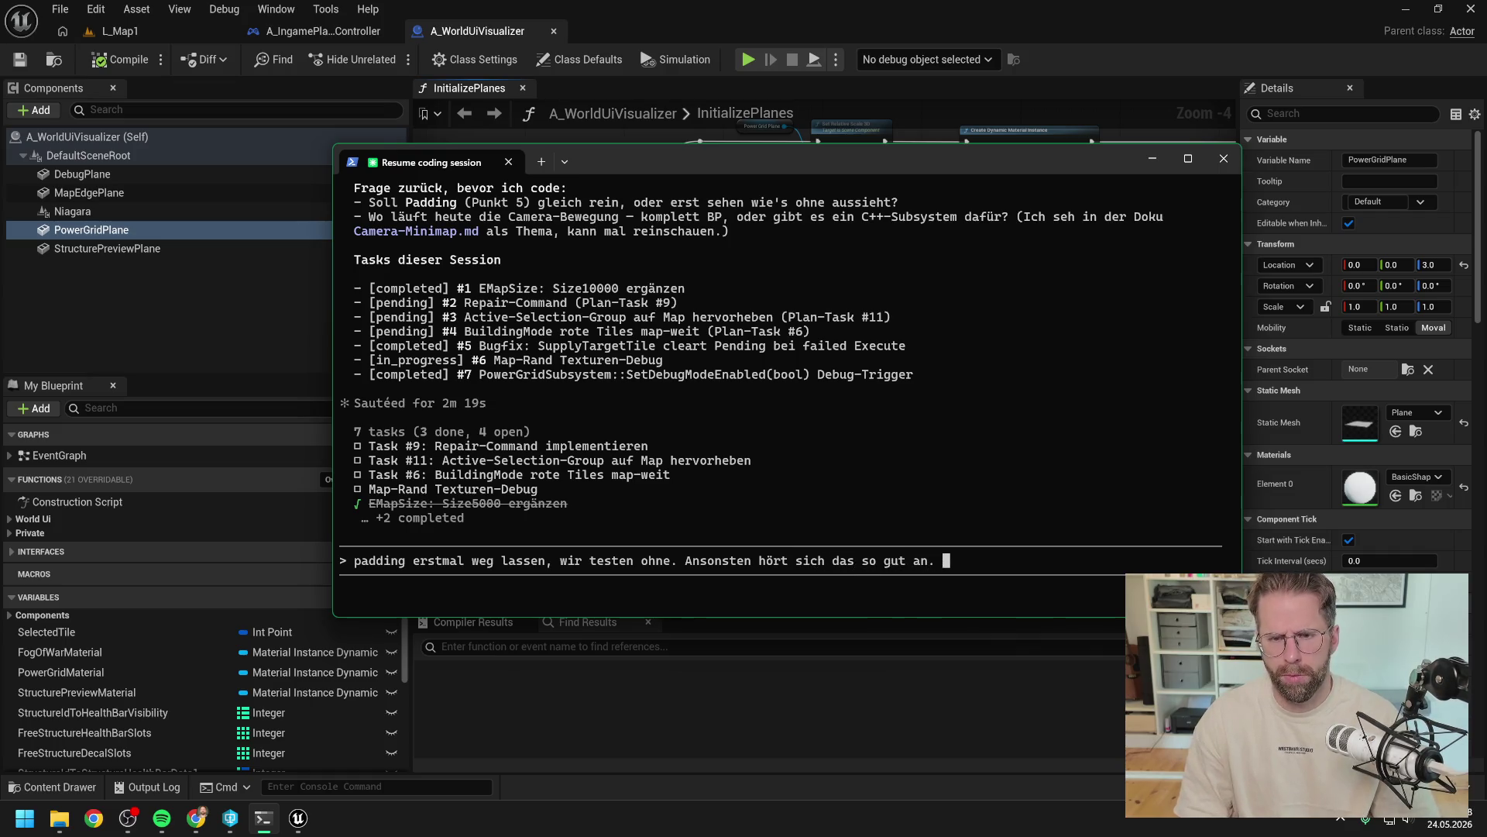
scroll(869, 423, up, 6)
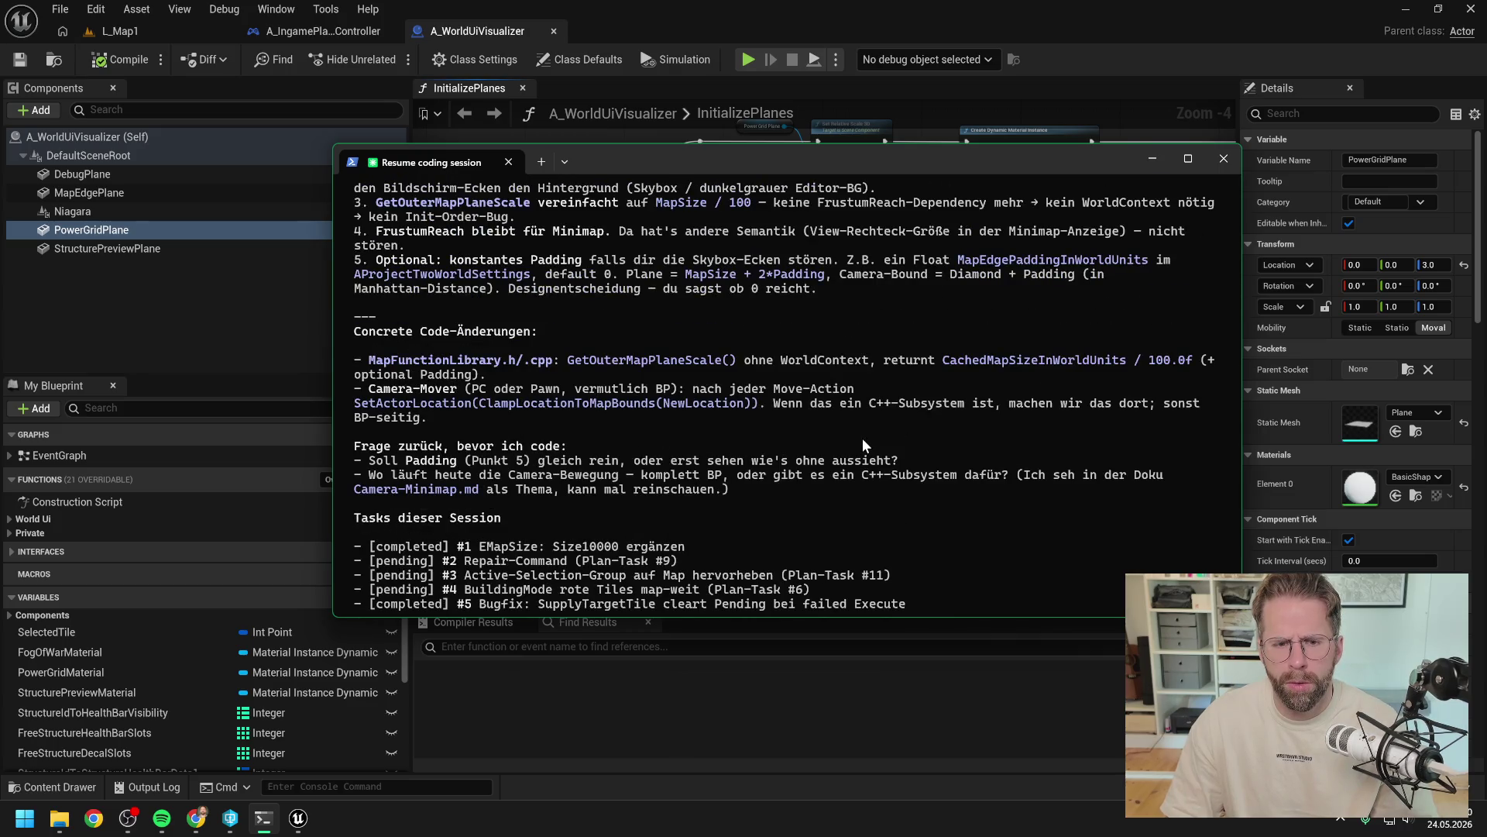
scroll(862, 439, down, 6)
text(lets go)
key(Return)
Step: Scroll through Claude's output as it reads Camera-Minimap.md and starts the map-edge task
scroll(884, 431, up, 5)
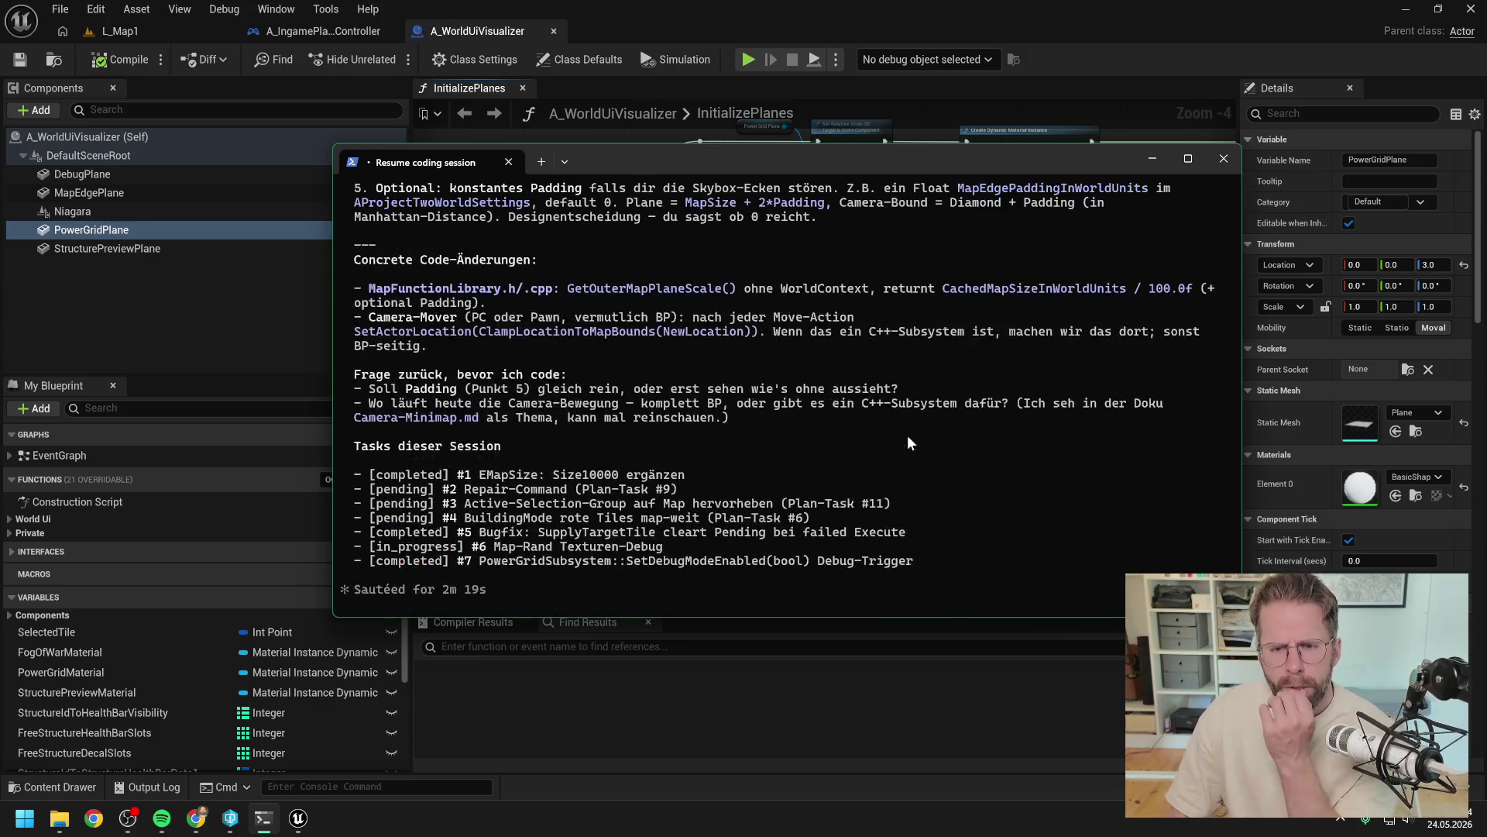
scroll(908, 434, down, 3)
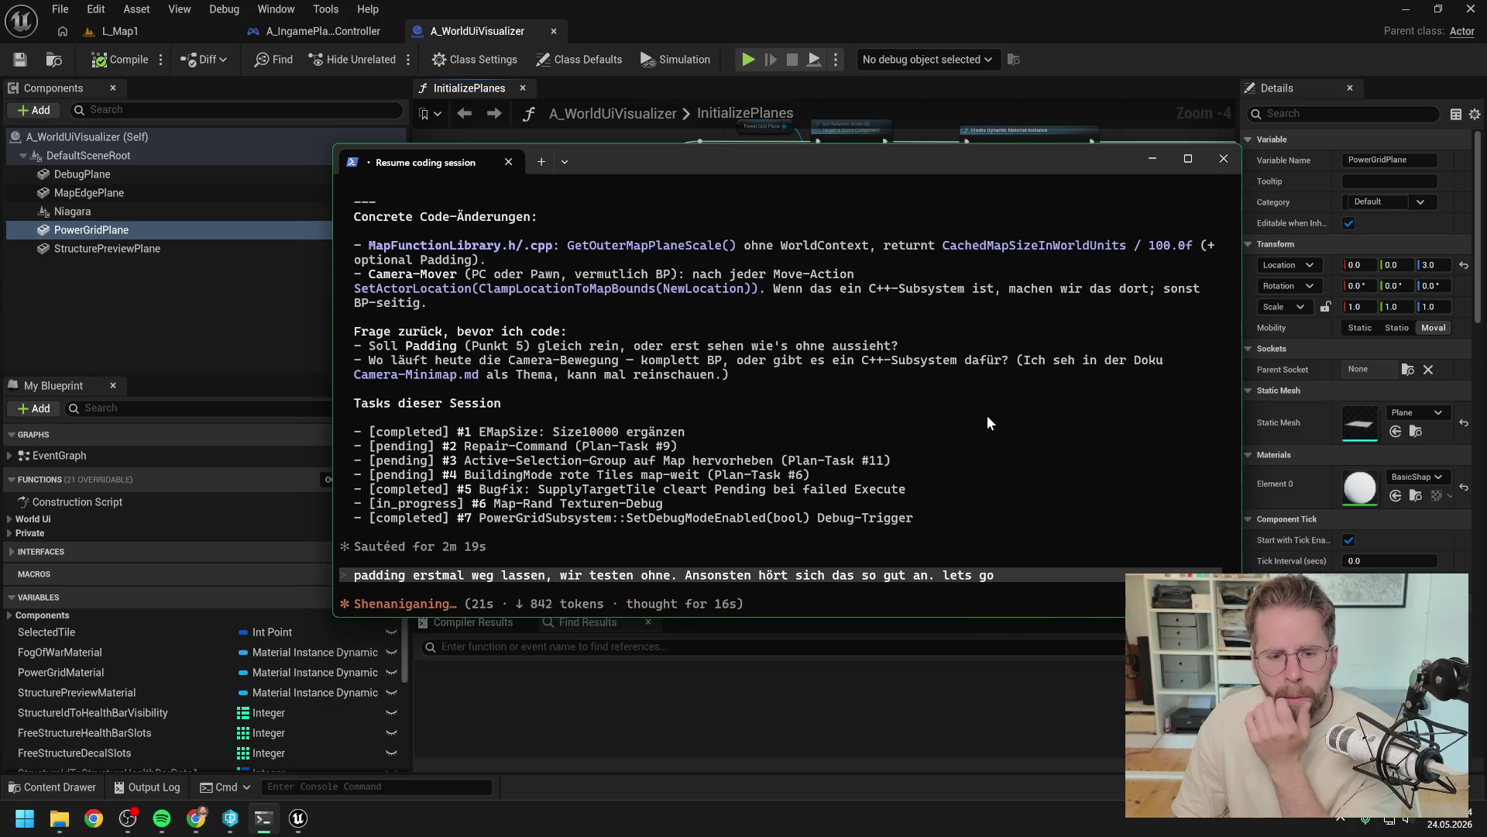
scroll(987, 415, up, 1)
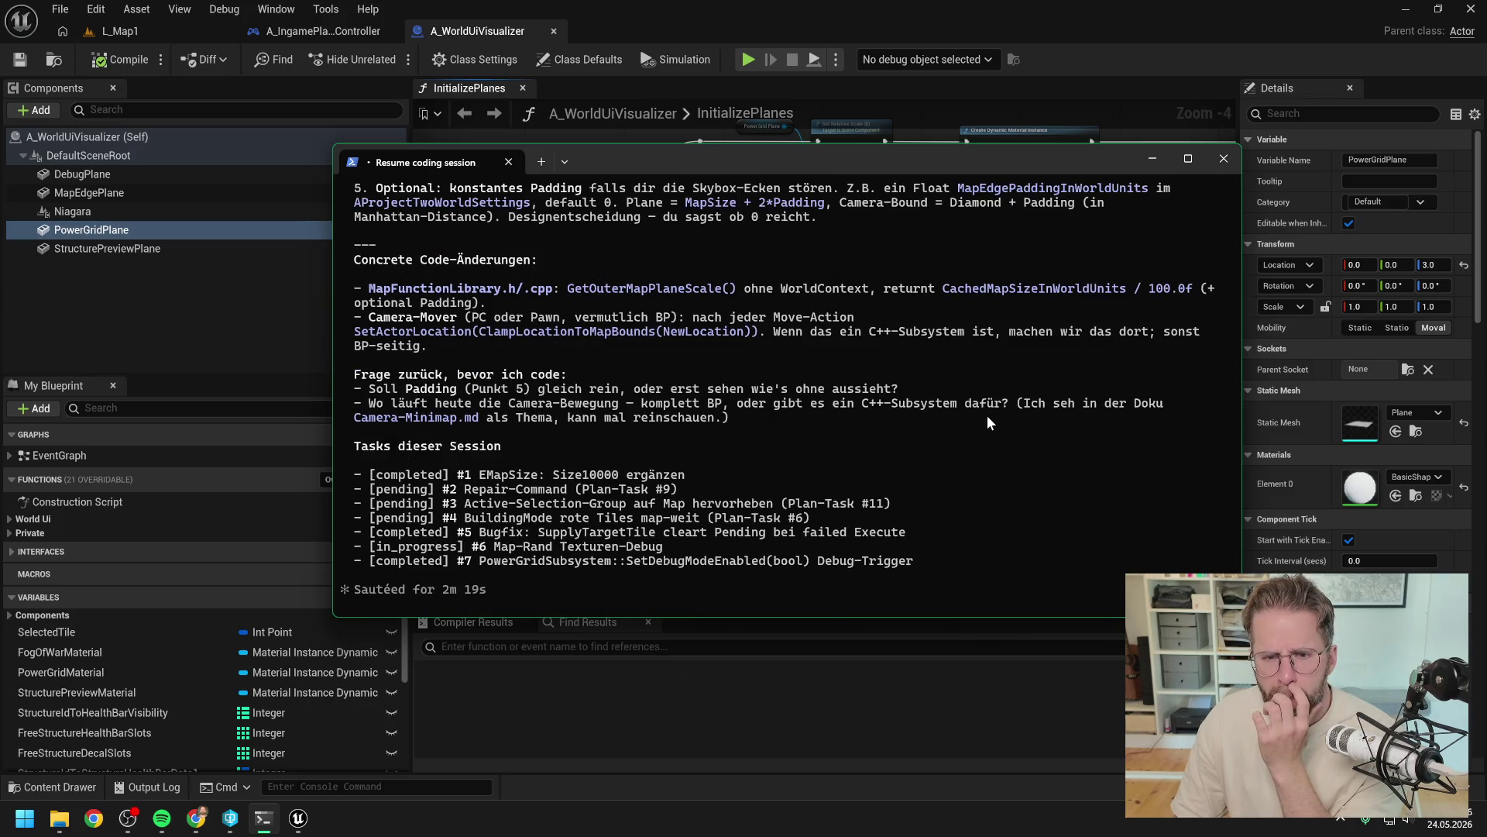
scroll(986, 416, up, 2)
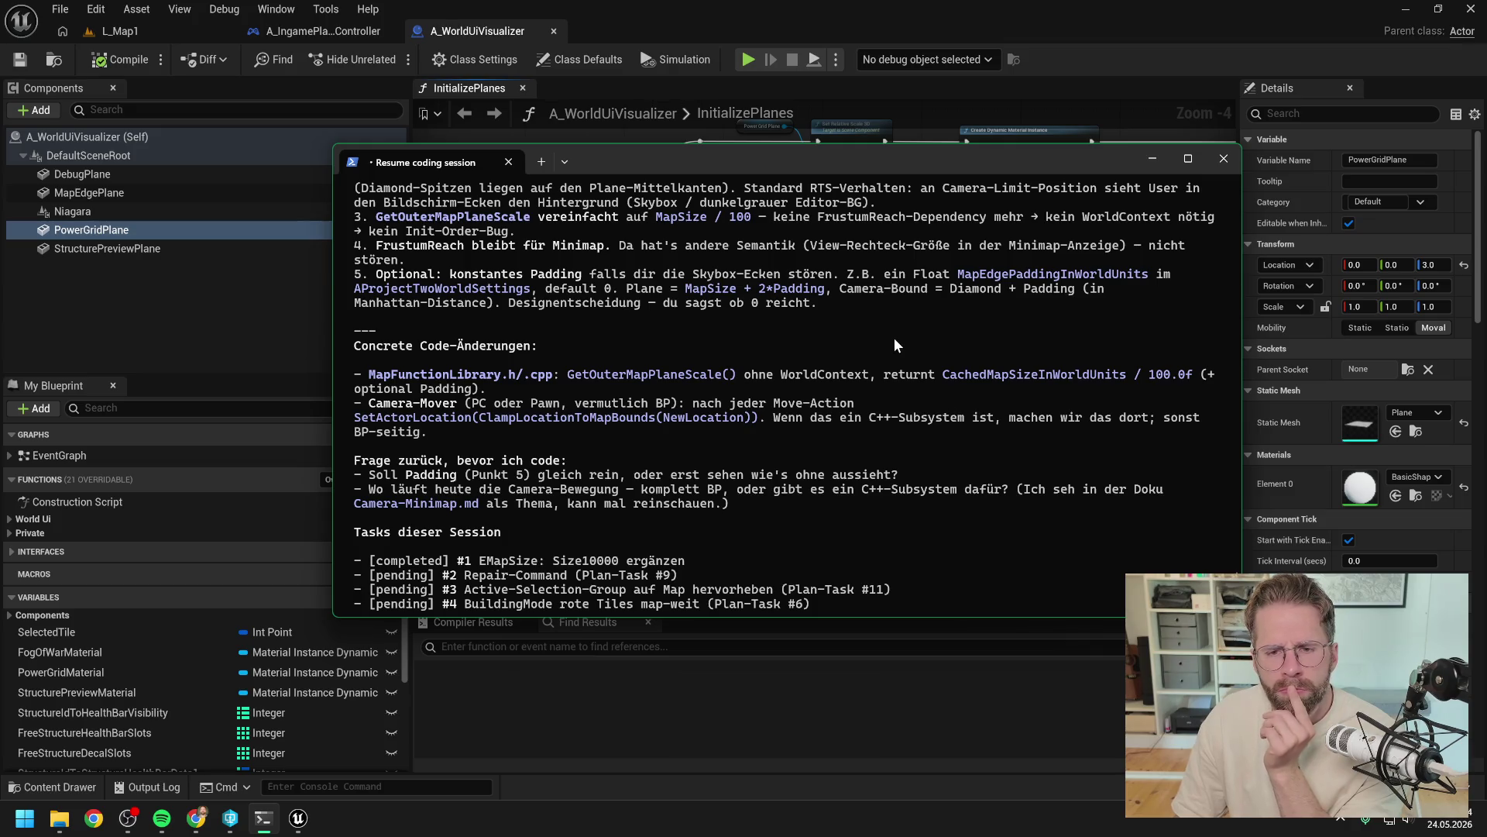
scroll(894, 338, down, 8)
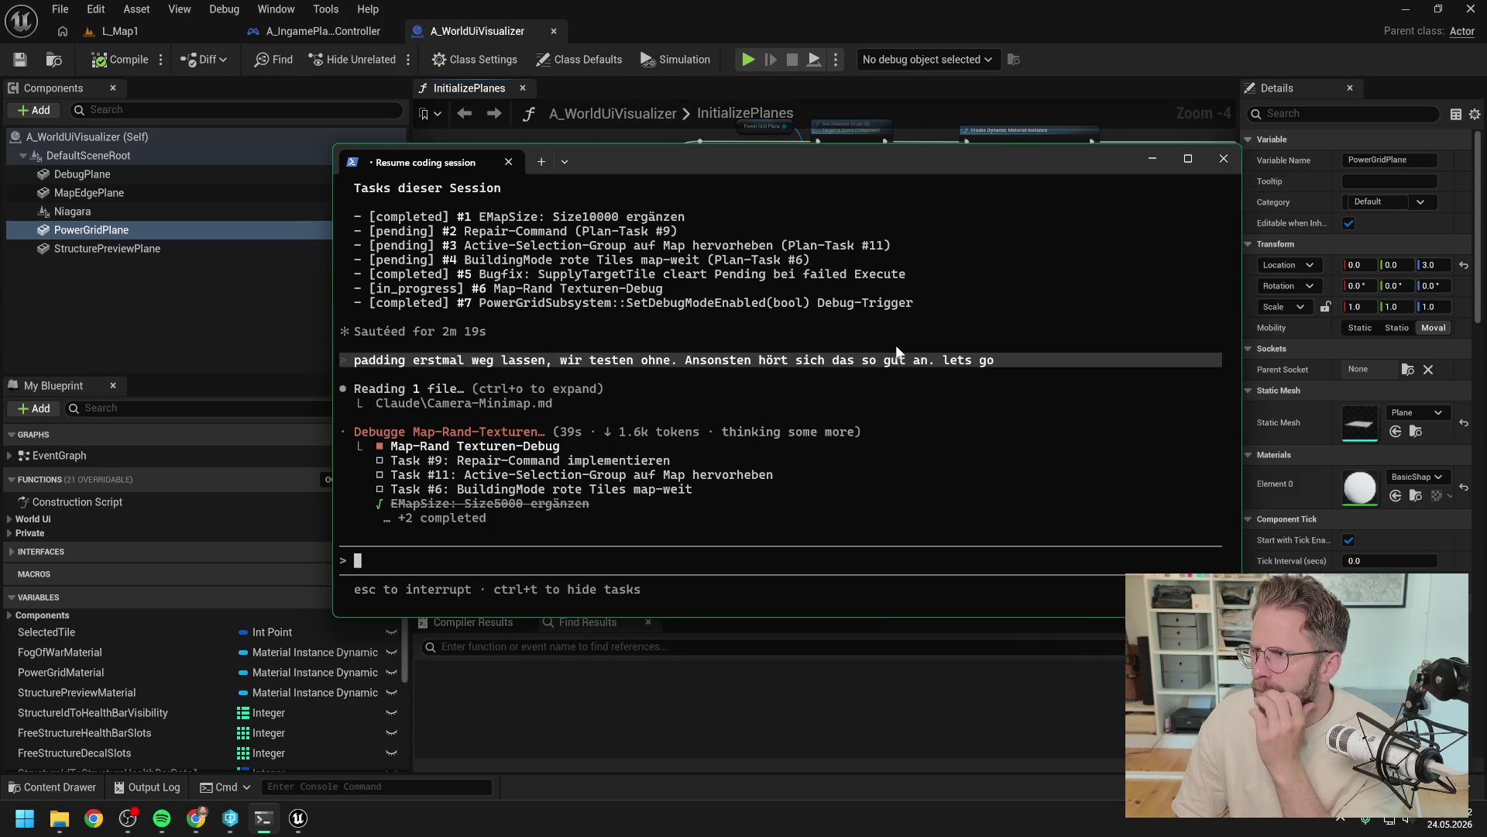
scroll(968, 398, up, 5)
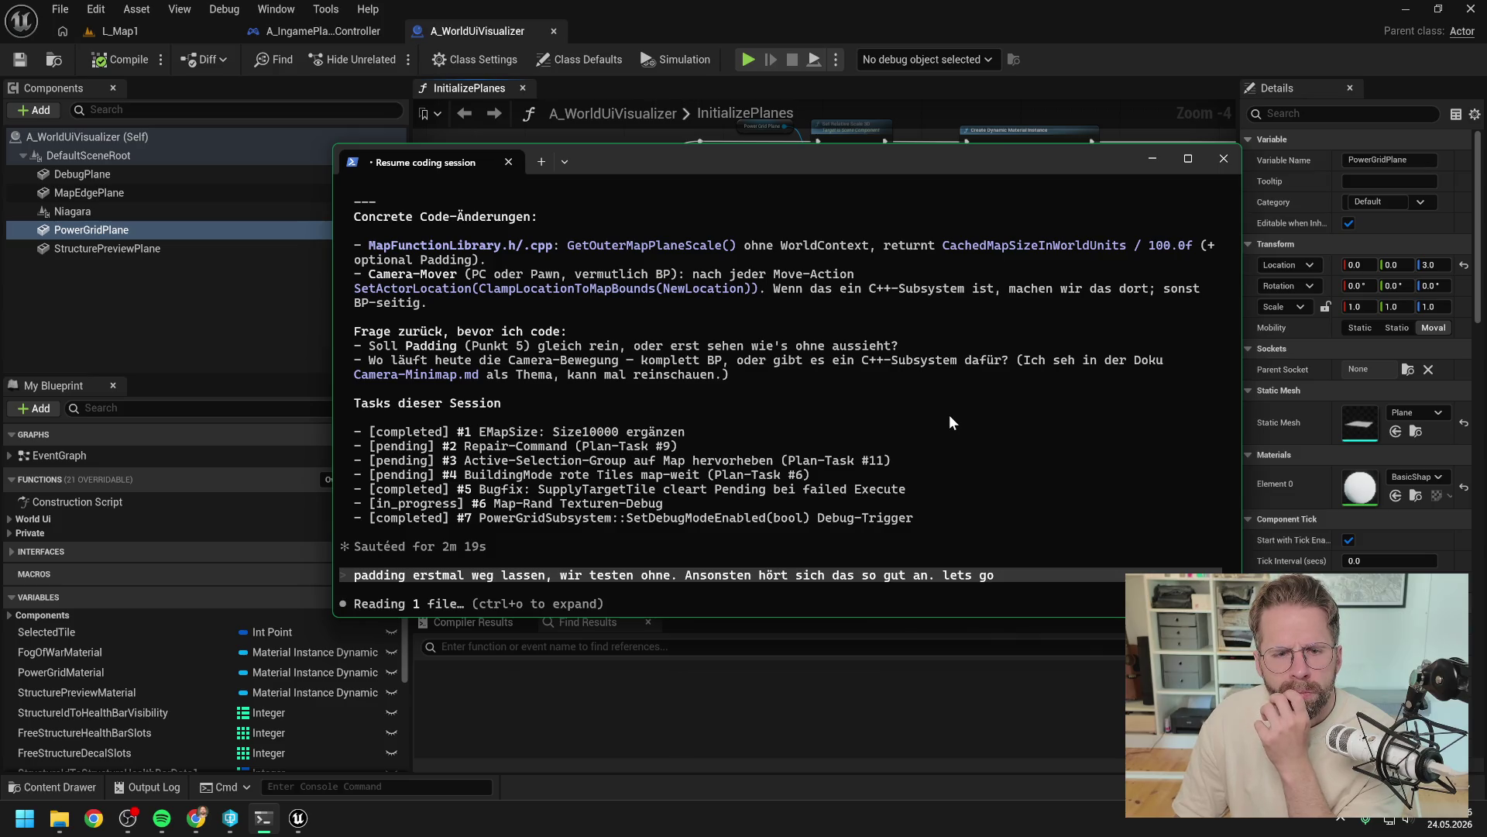
scroll(950, 411, down, 5)
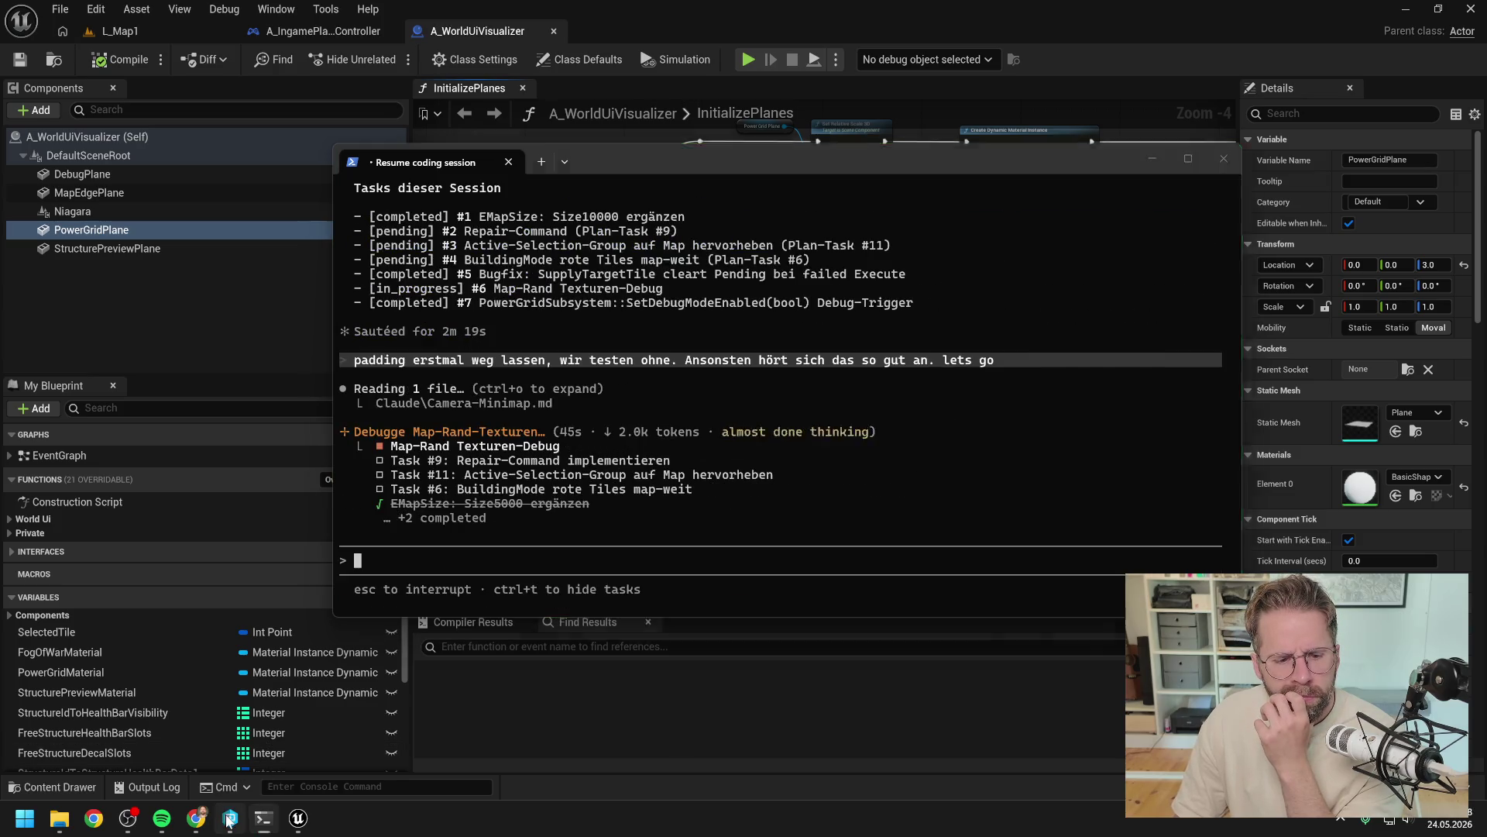
Step: Check out MapFunctionLibrary.h and MapFunctionLibrary.cpp for edit in P4V
click(230, 819)
scroll(740, 432, down, 3)
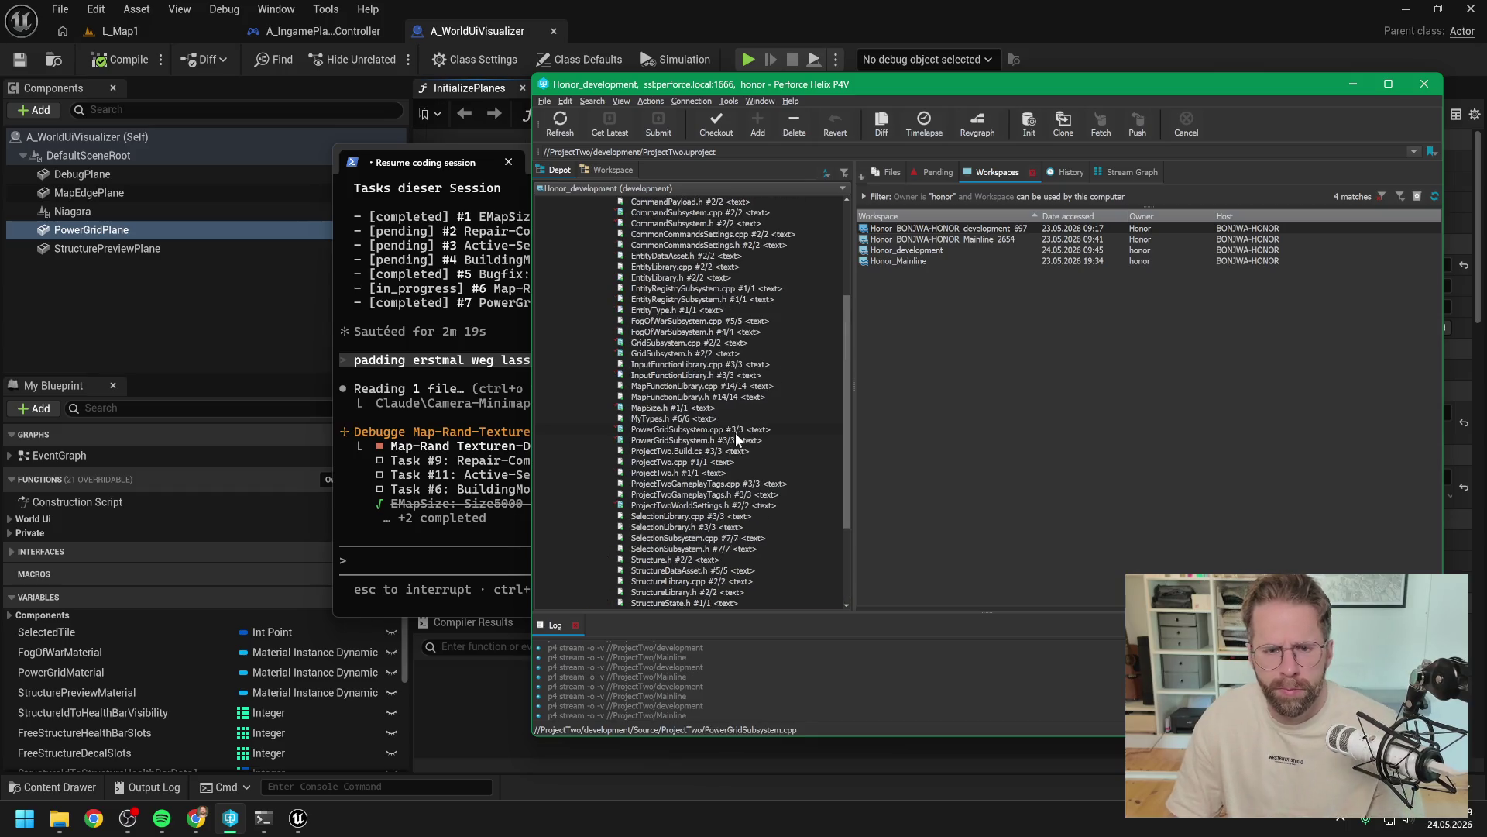
click(699, 399)
scroll(699, 399, up, 1)
shift+click(674, 418)
click(716, 122)
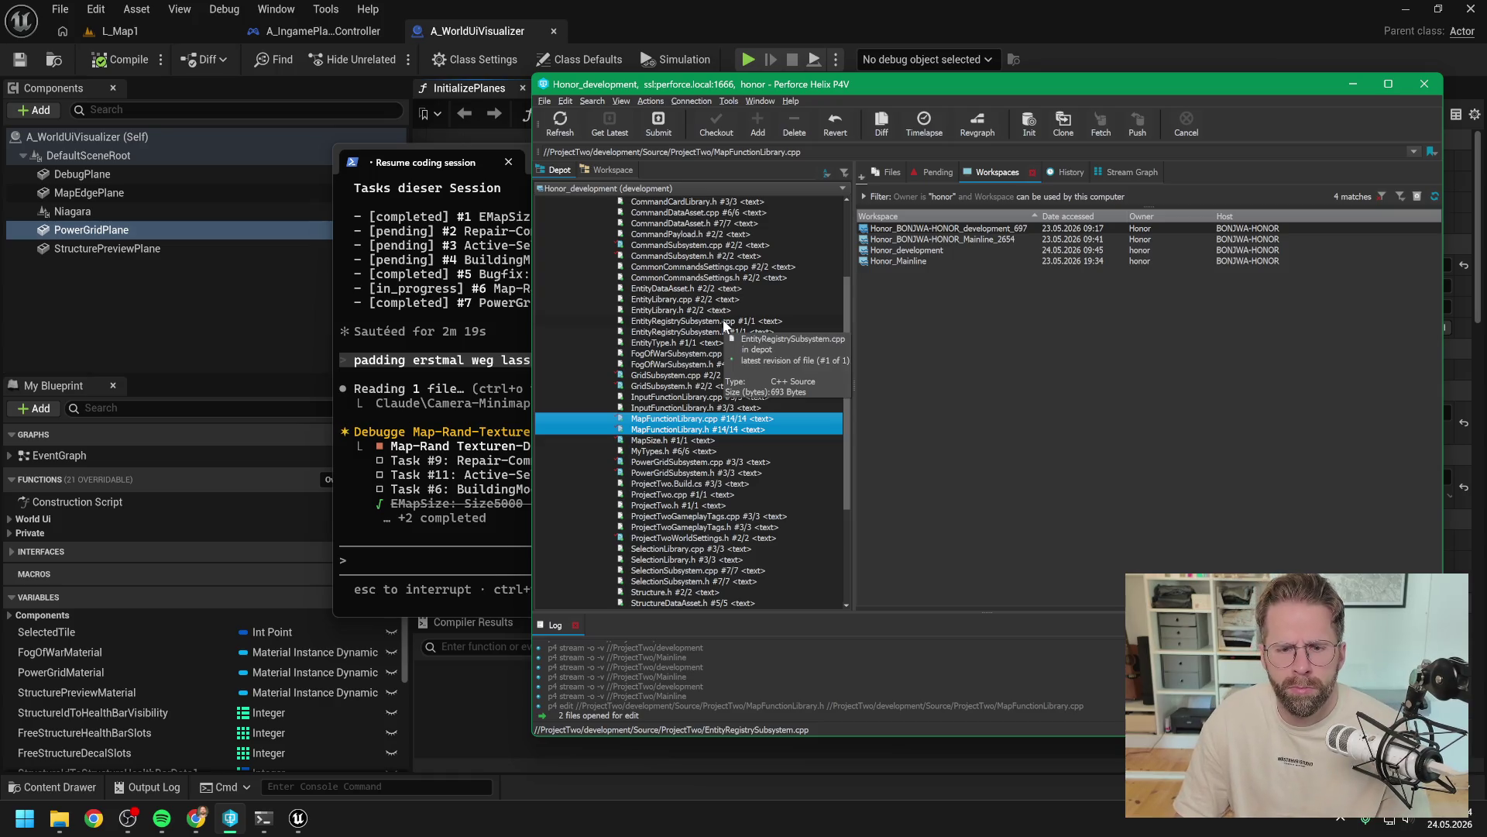
Step: Return to the terminal and review Claude's request to run a writability check
click(515, 268)
scroll(705, 376, up, 8)
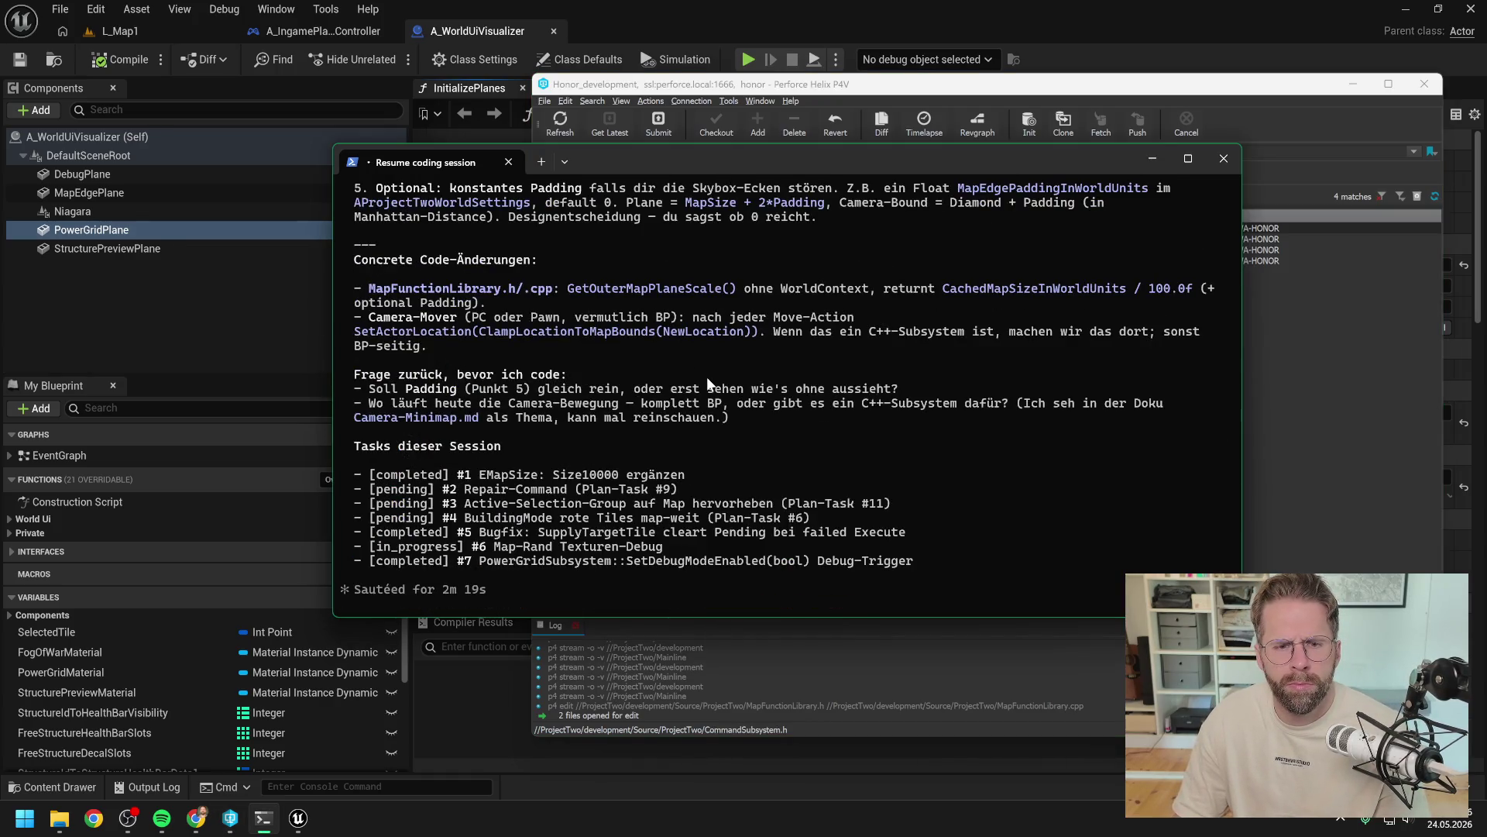
scroll(746, 372, up, 2)
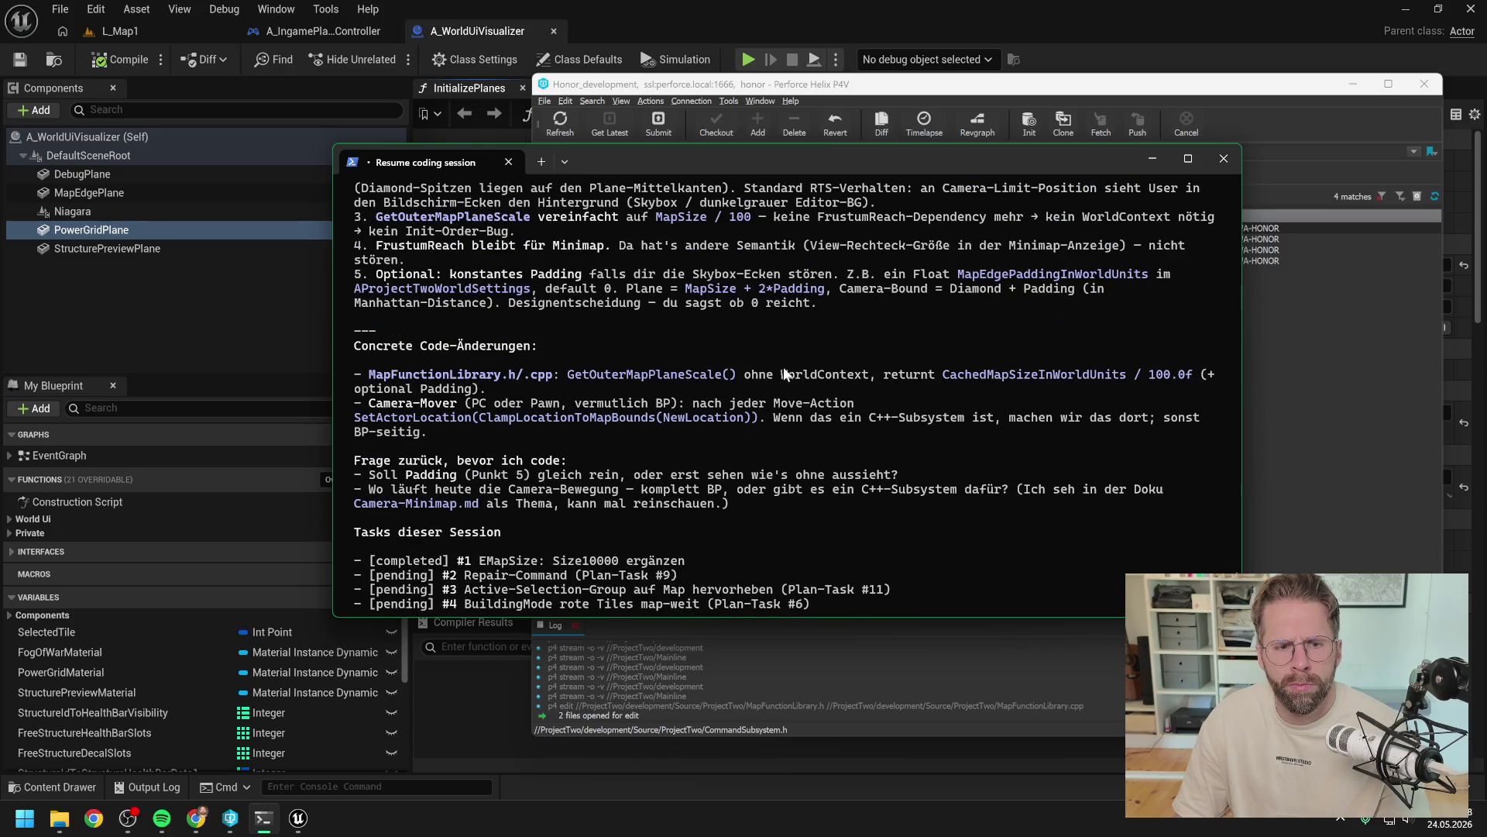
scroll(801, 376, up, 3)
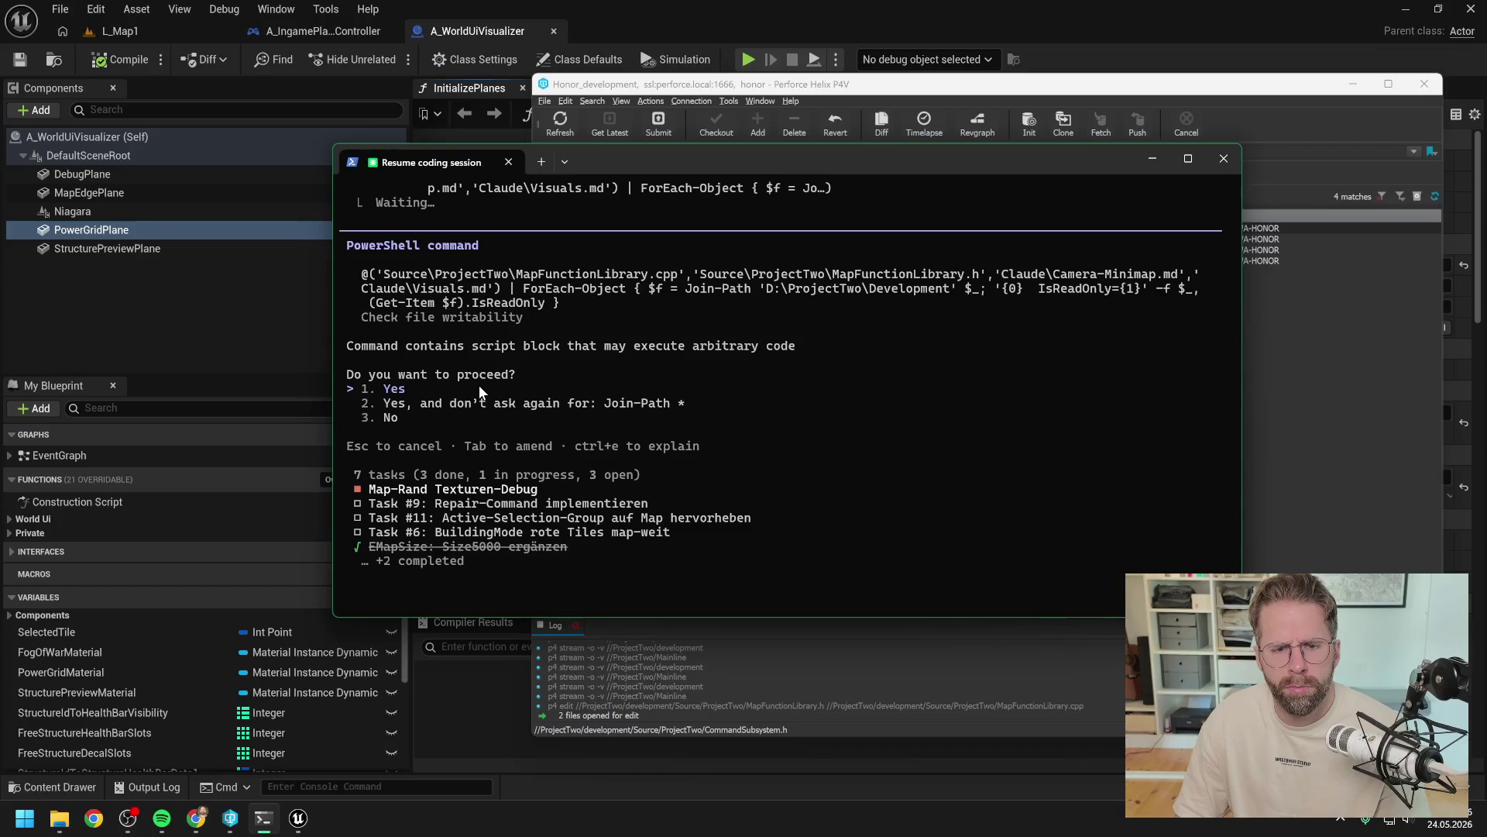
Step: Approve the writability check and the MapFunctionLibrary.cpp edit returning CachedMapSizeInWorldUnits / DefaultPlaneMeshEdgeLengthInWorldUnits
key(Return)
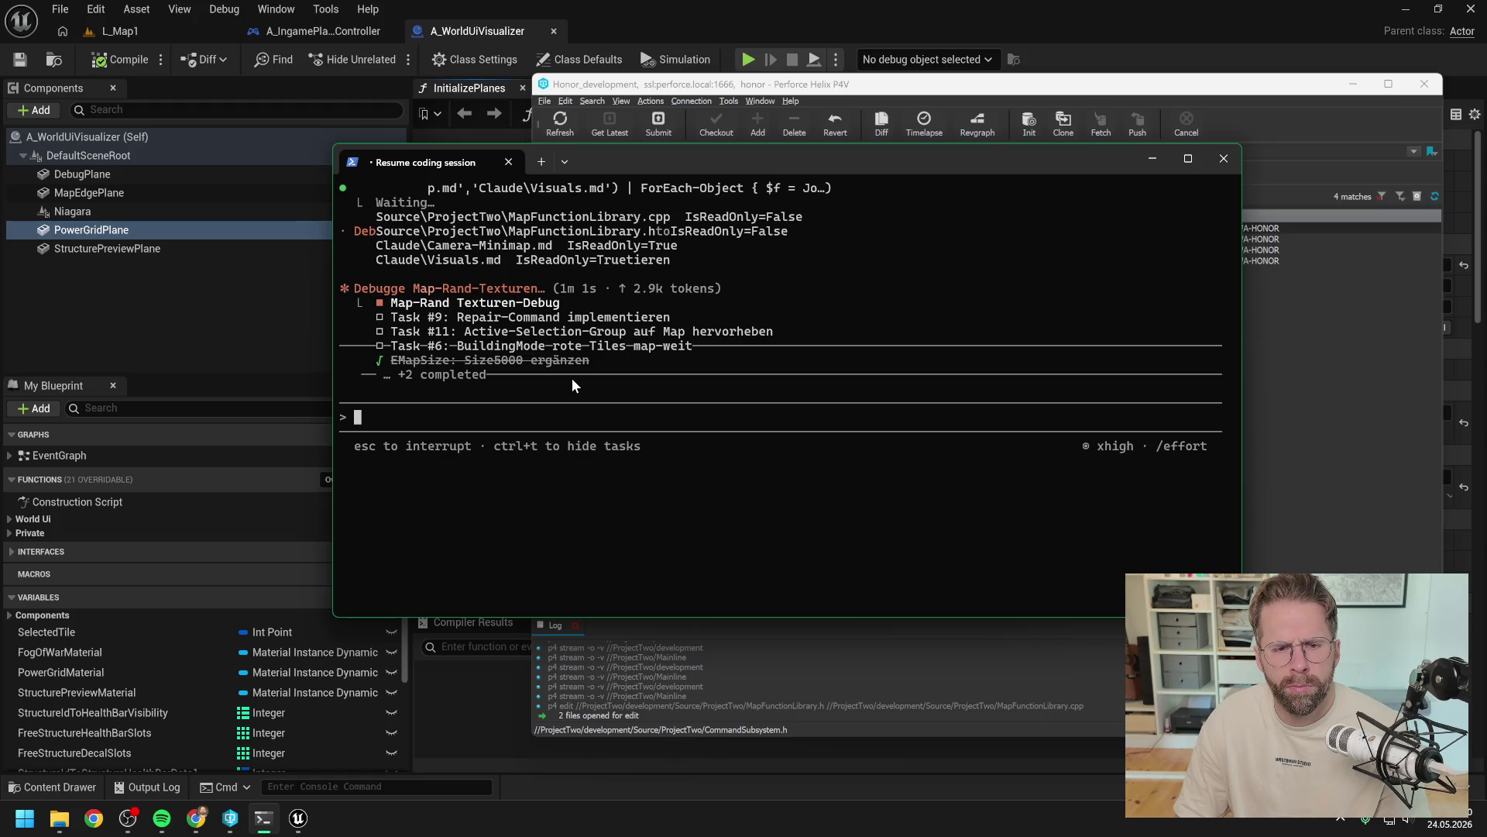
scroll(717, 397, up, 2)
scroll(750, 402, up, 1)
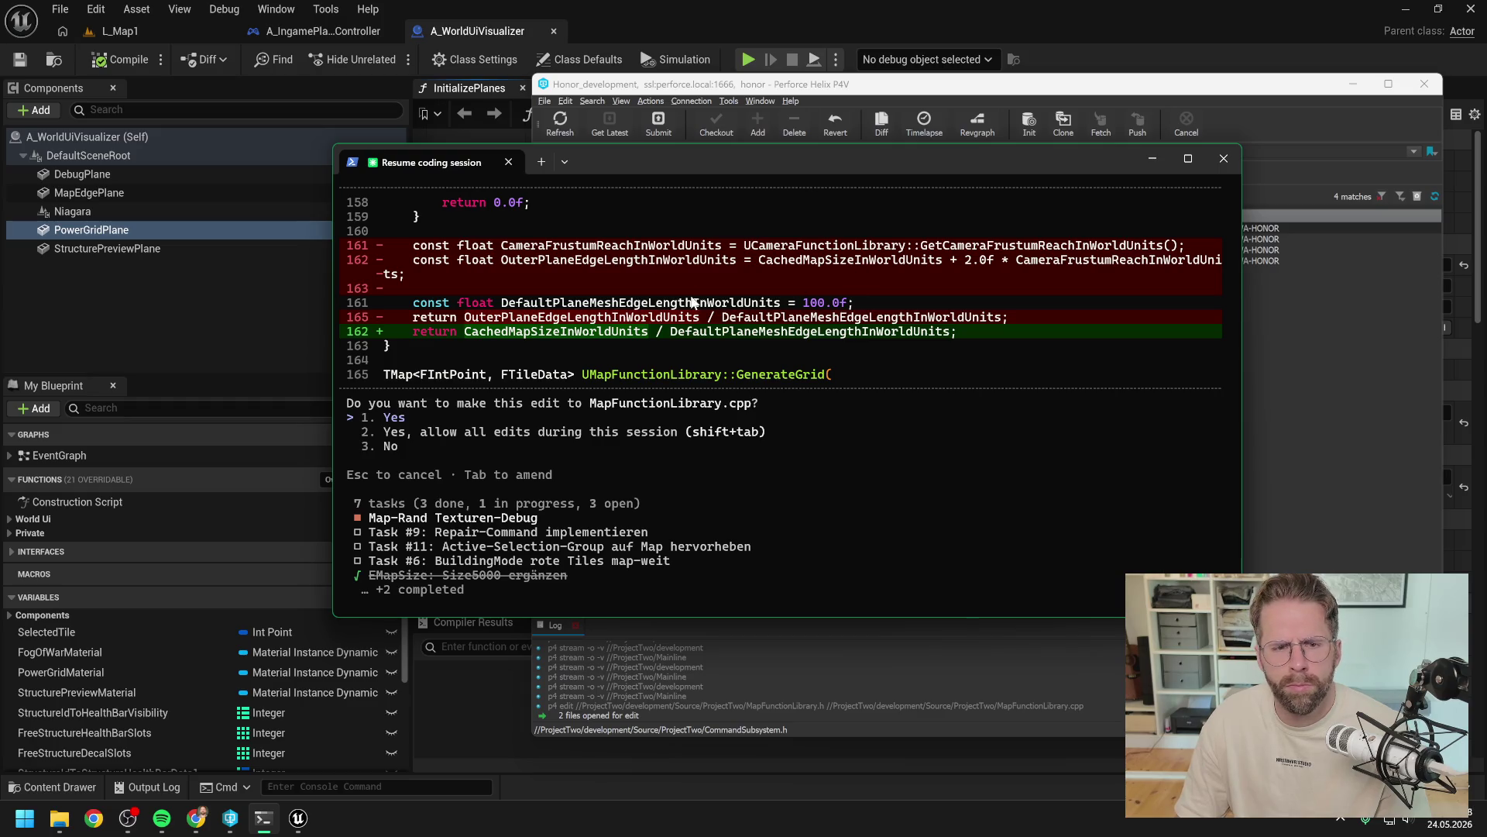
scroll(671, 341, up, 3)
scroll(671, 371, up, 1)
scroll(669, 373, down, 4)
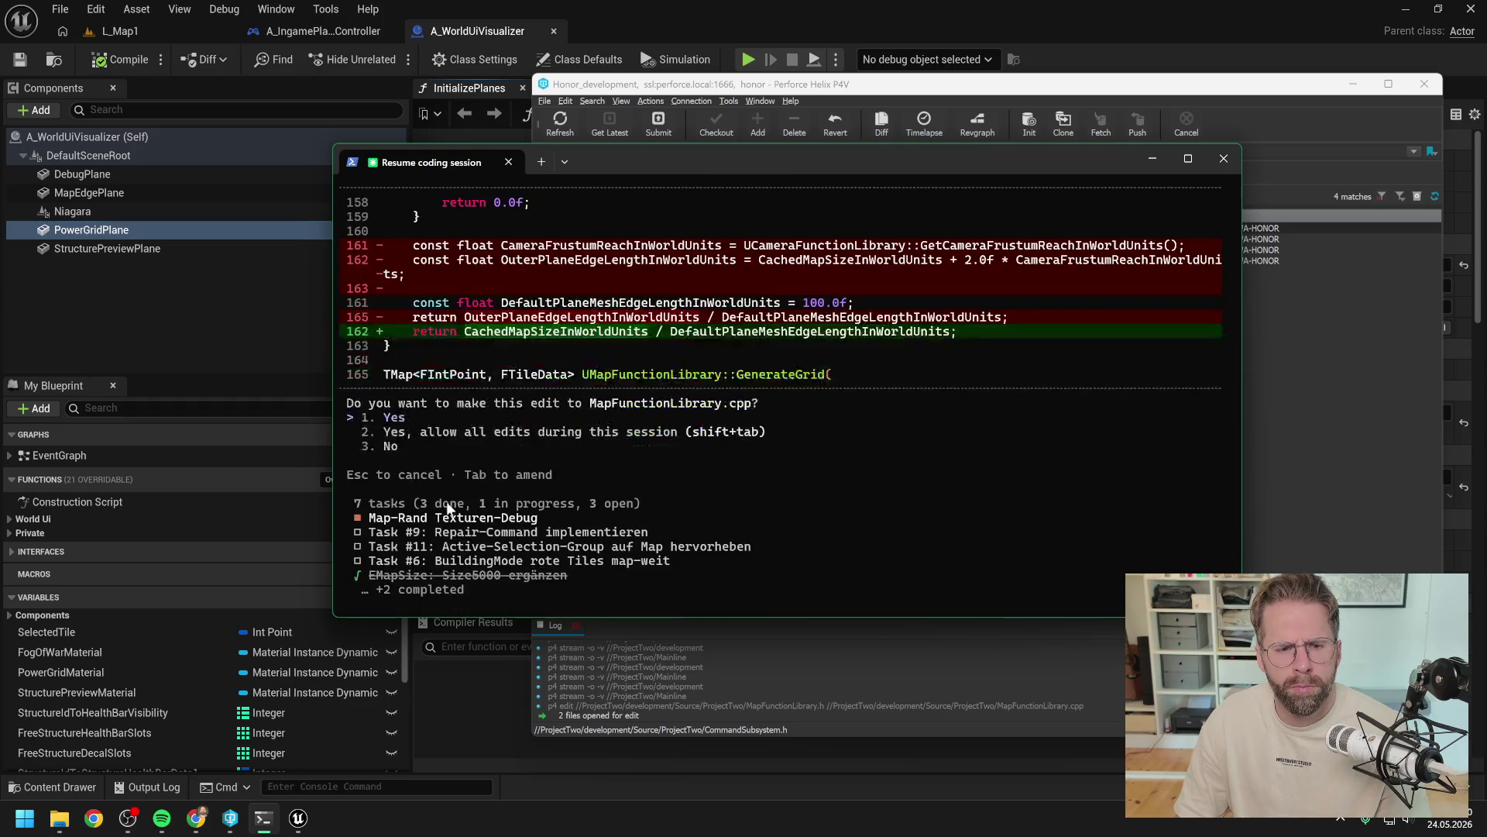
key(Return)
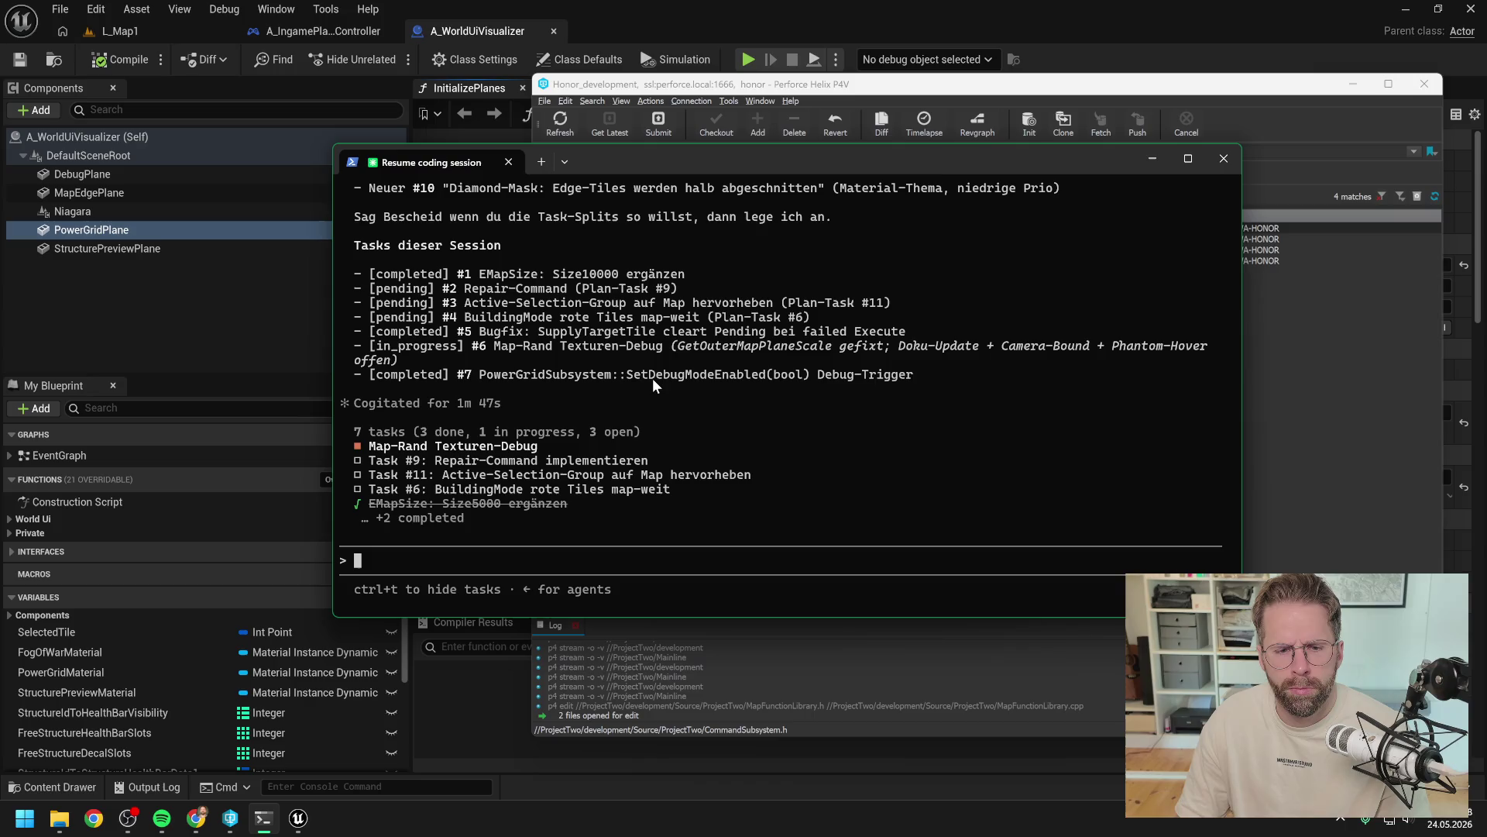
scroll(657, 388, up, 8)
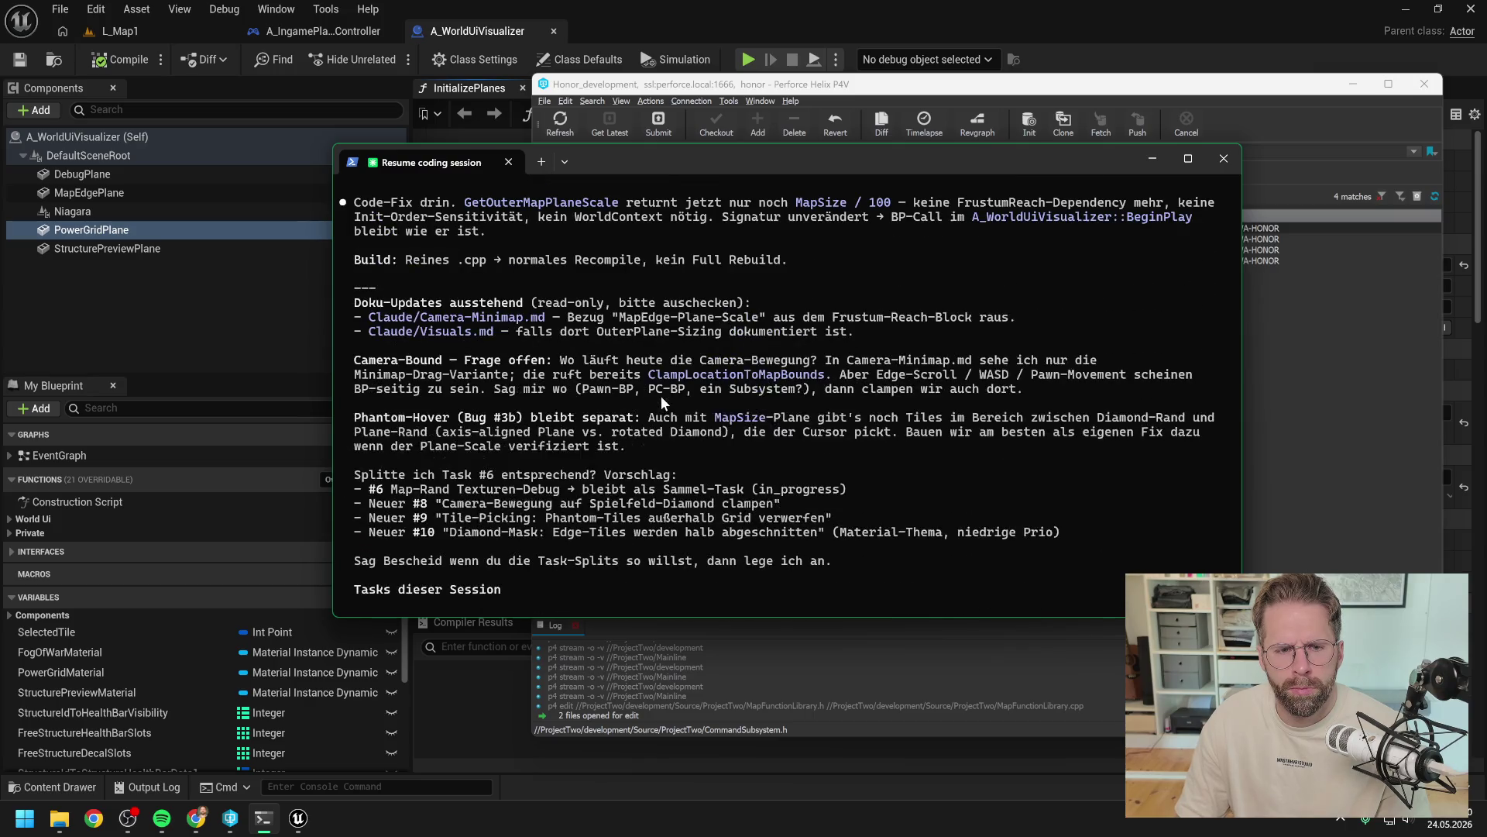
scroll(731, 425, down, 4)
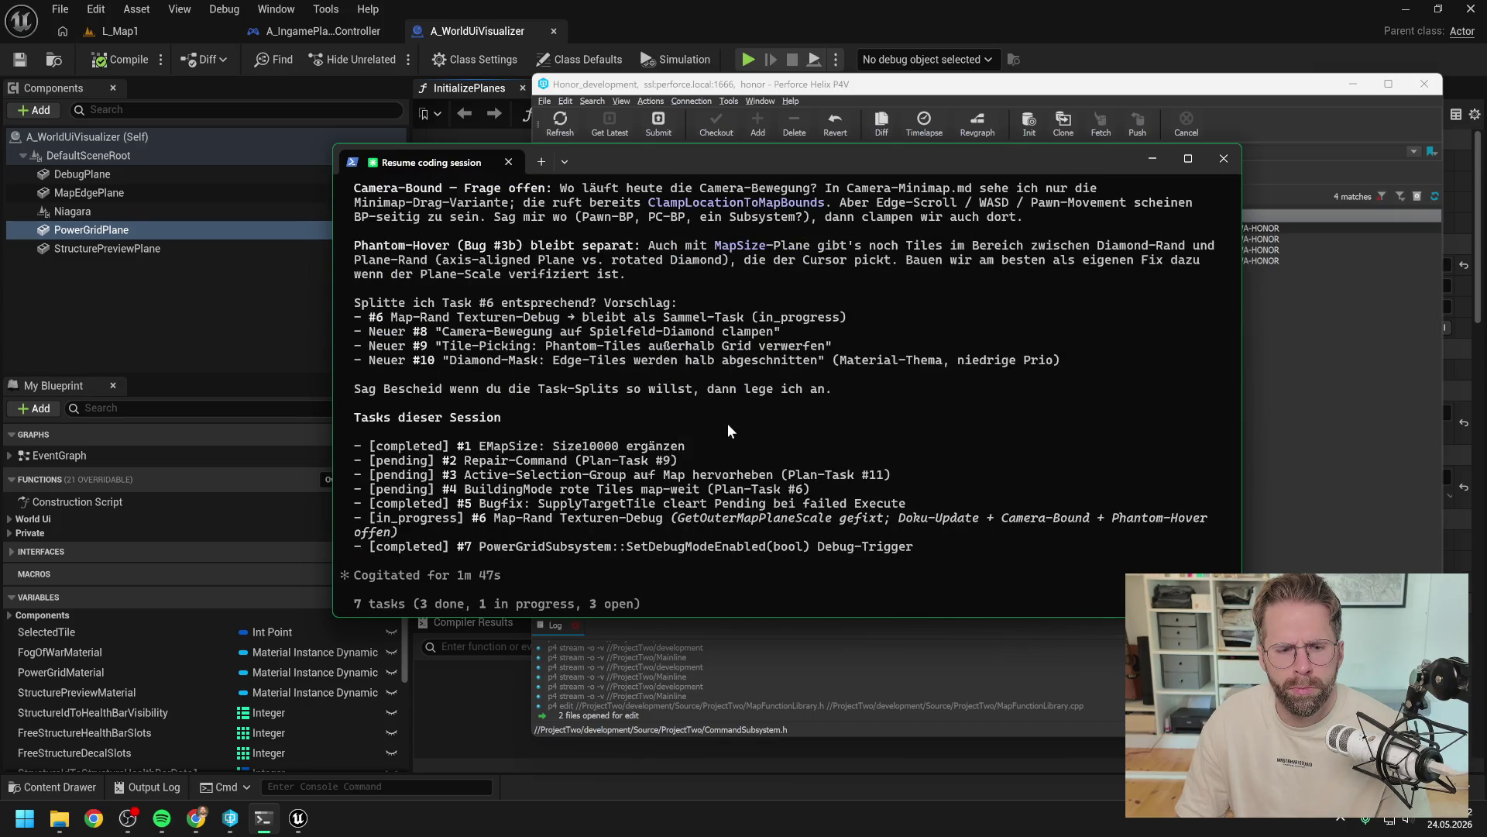
scroll(729, 428, down, 3)
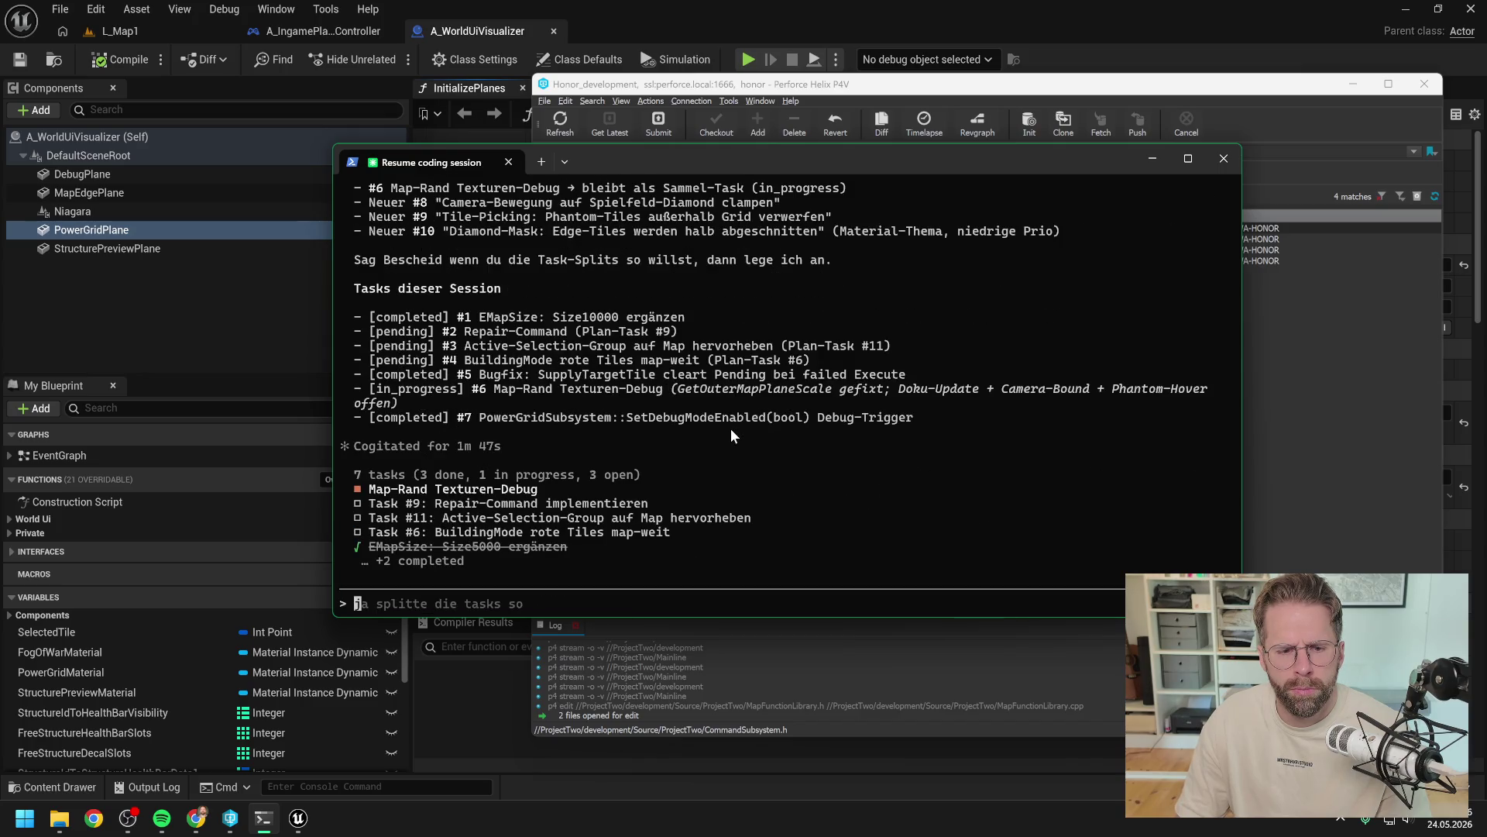
scroll(725, 426, up, 1)
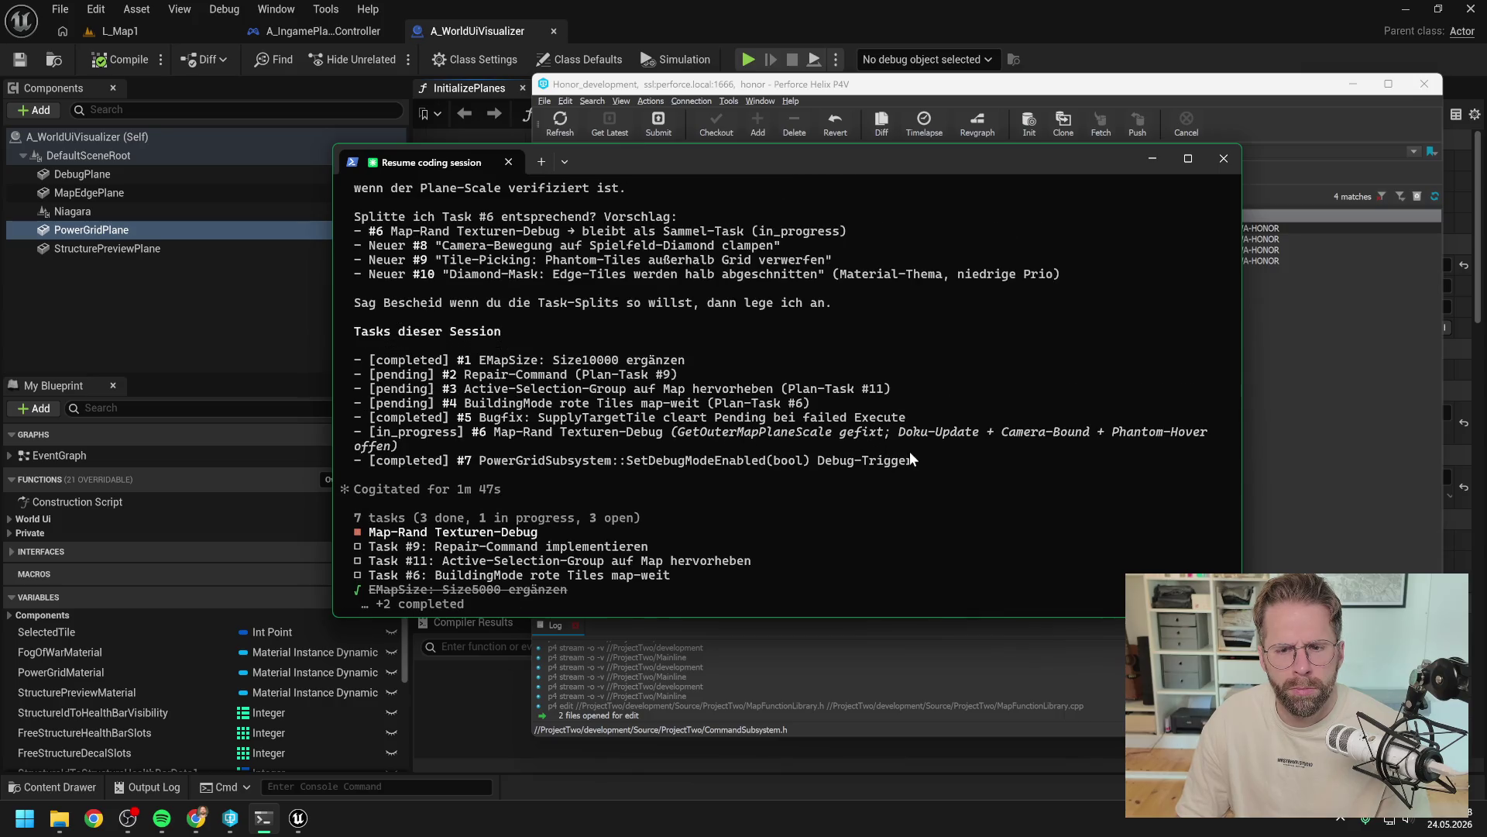
Step: Paste the task list with a German note that it needn't be repeated, attach a screenshot, and send
mouse_move(918, 460)
mouse_down()
mouse_move(357, 422)
mouse_move(347, 330)
mouse_up()
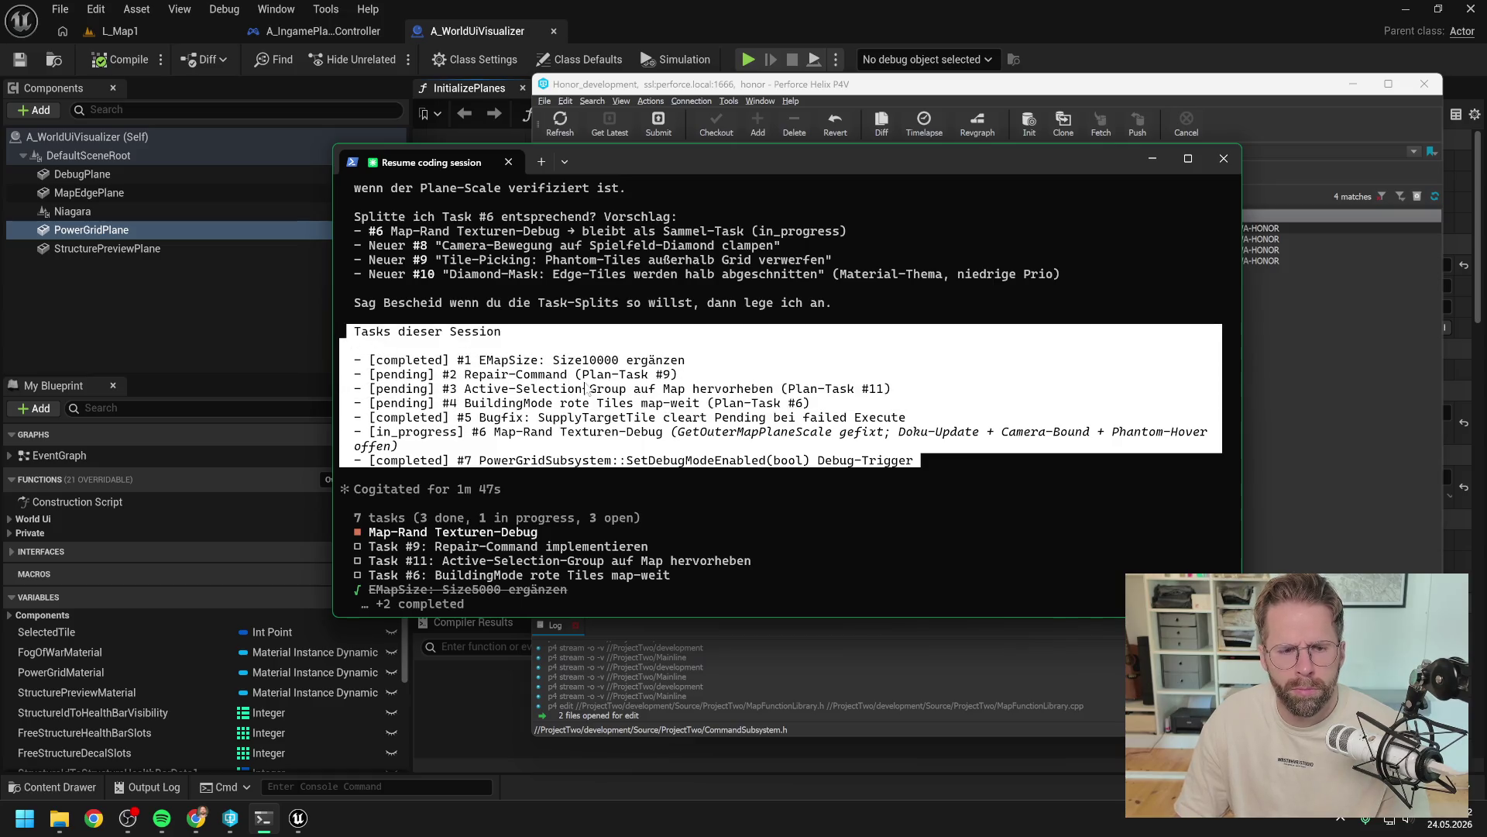
key(ctrl+c)
scroll(527, 563, down, 2)
key(ctrl+v)
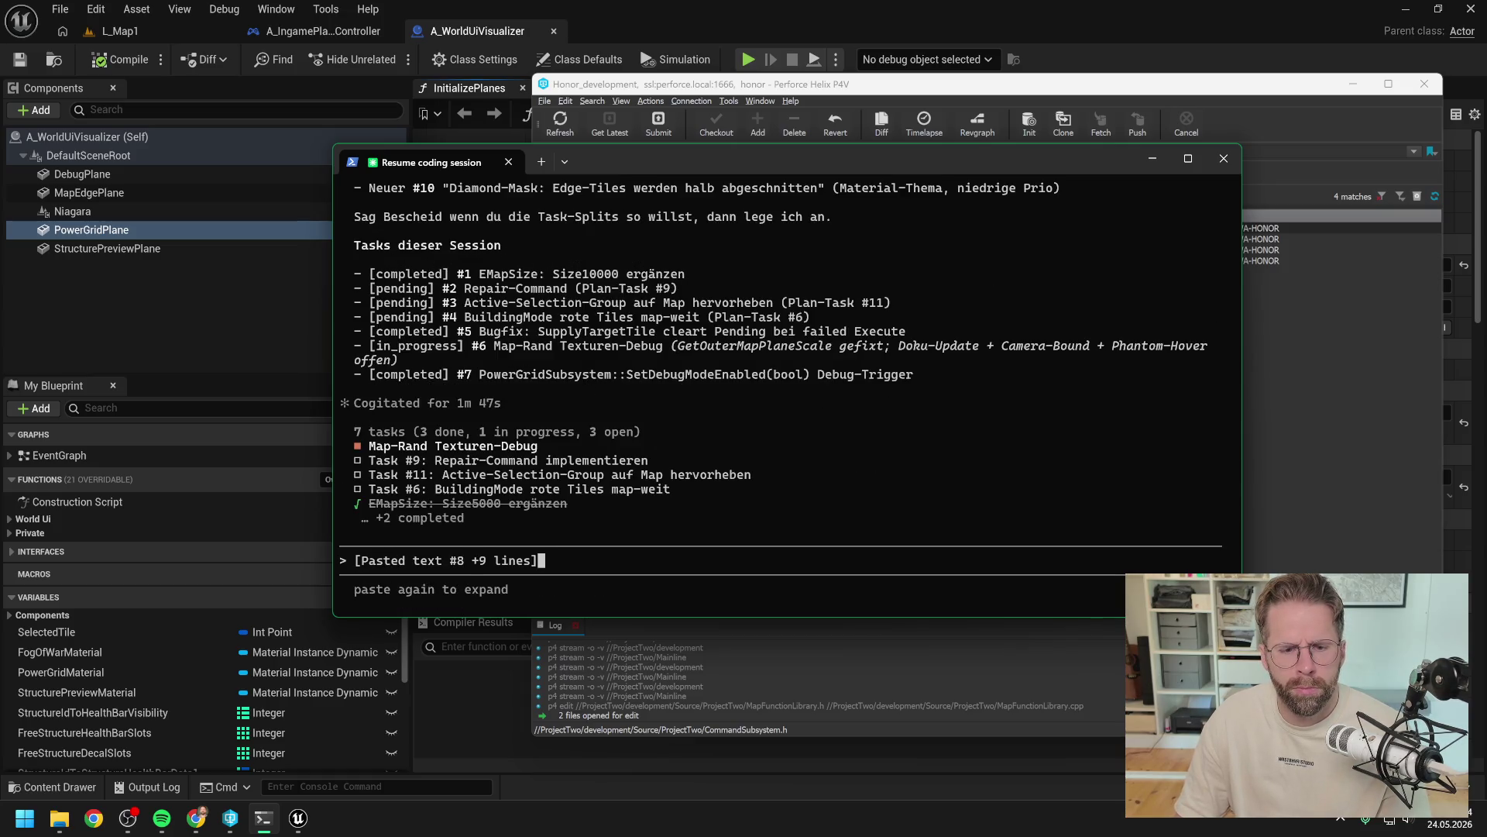
text( brauchs)
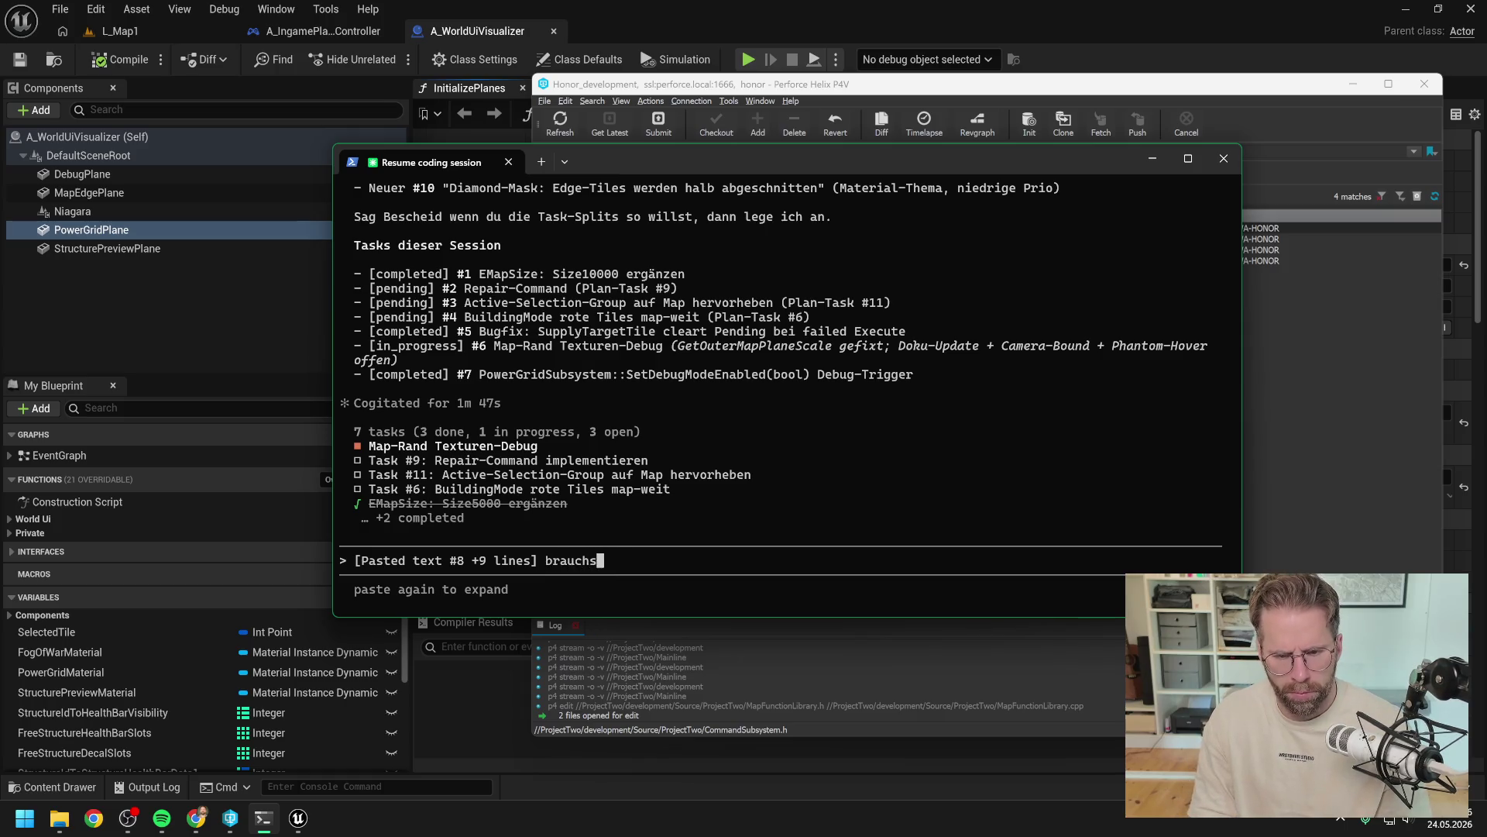
text(t du nun ni)
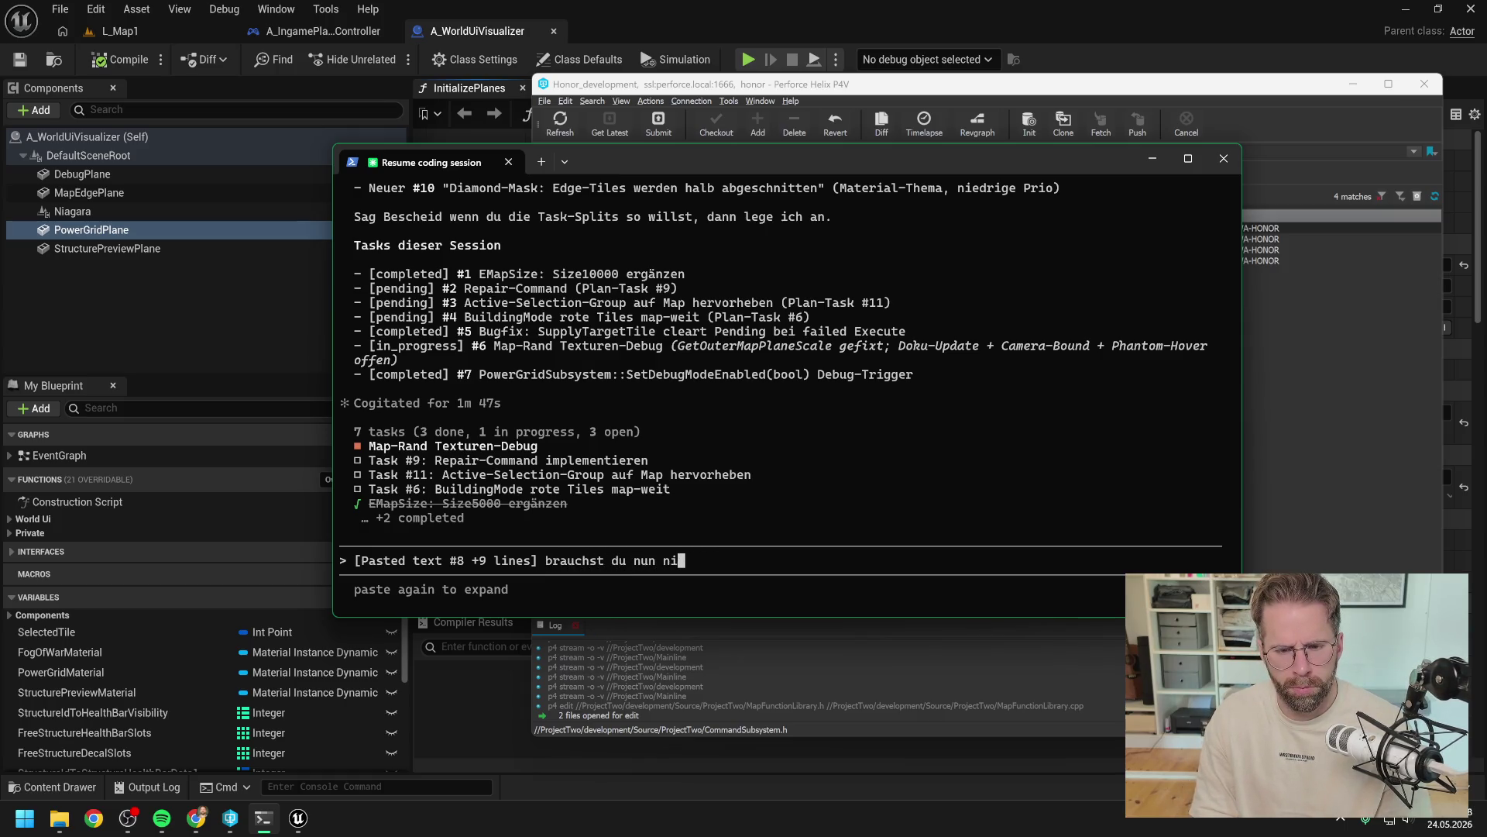
text(cht jedes Mal )
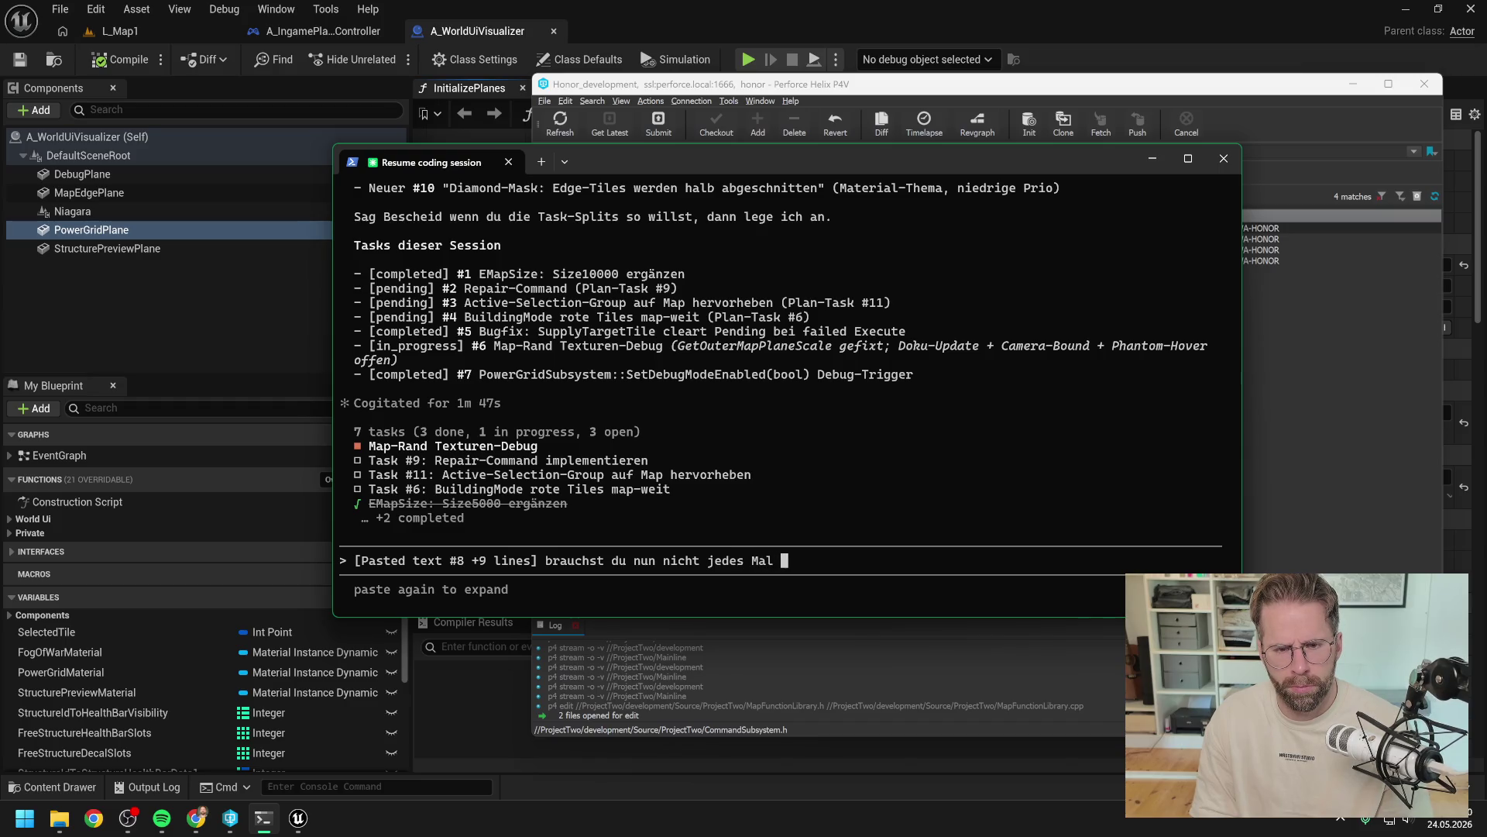
text(wieder neu mit au)
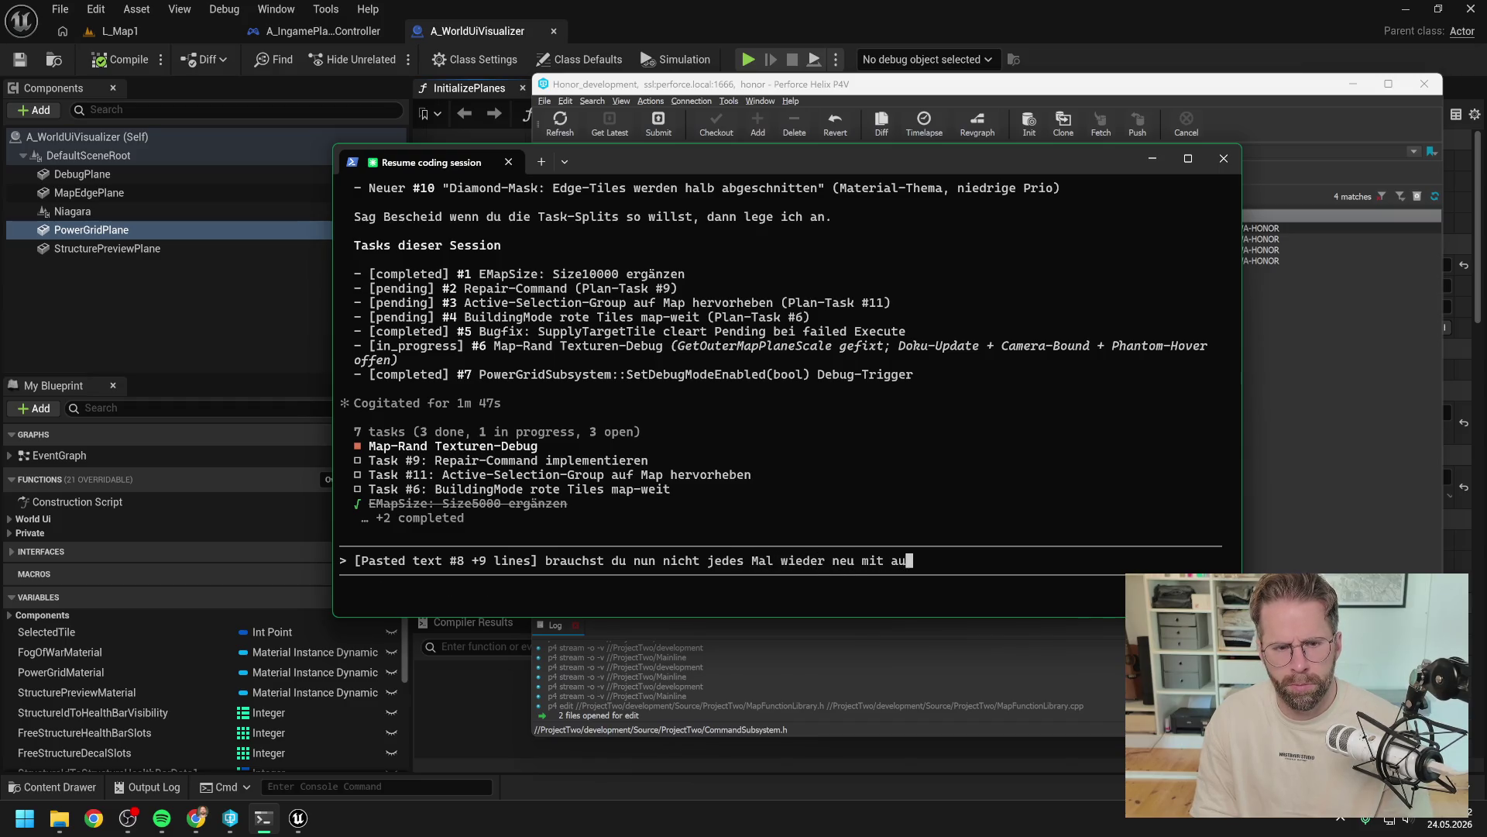
text(fführen. Ic)
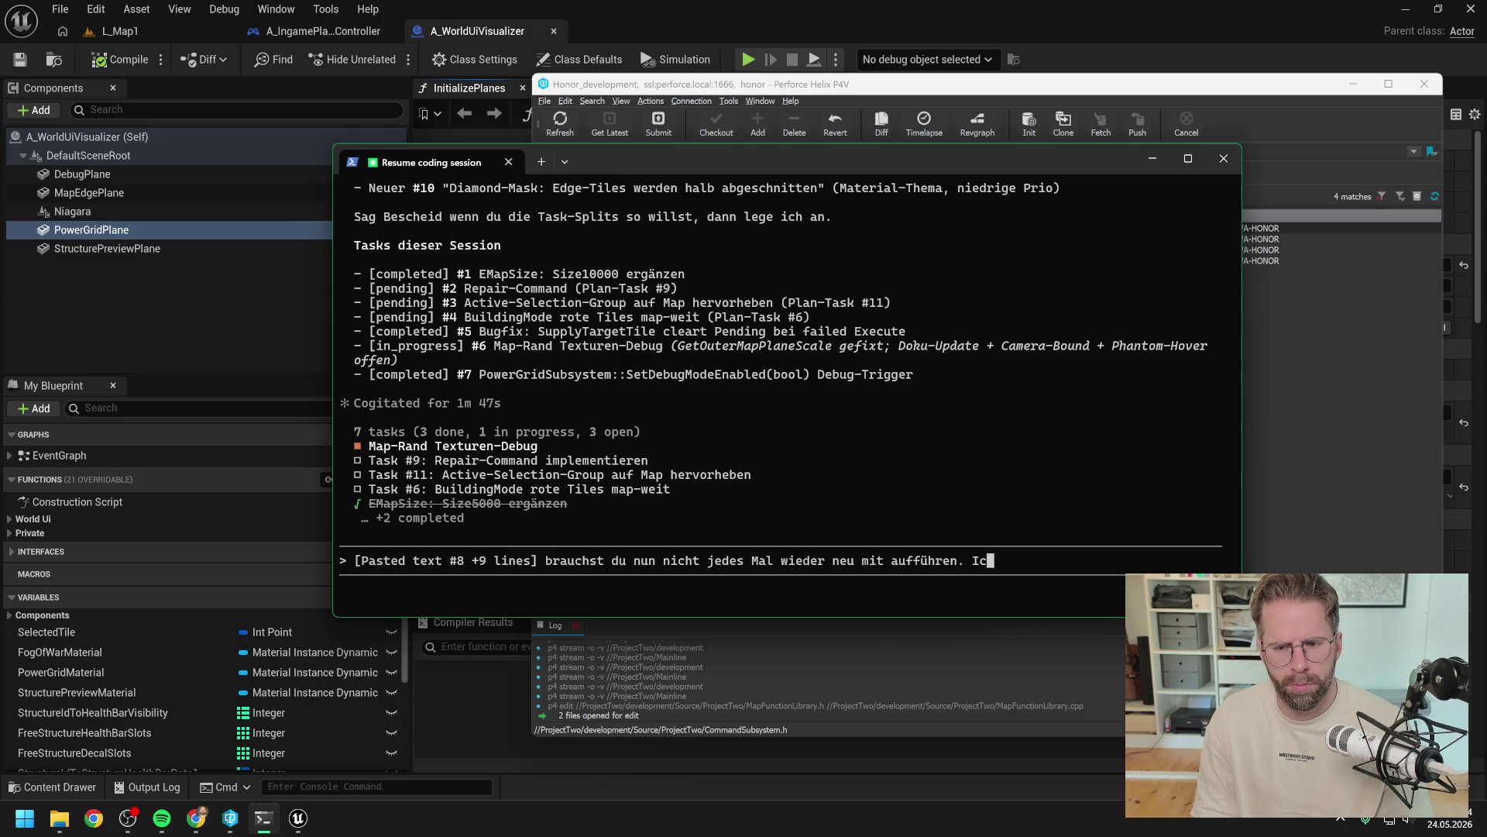
text(h sehe doch eh)
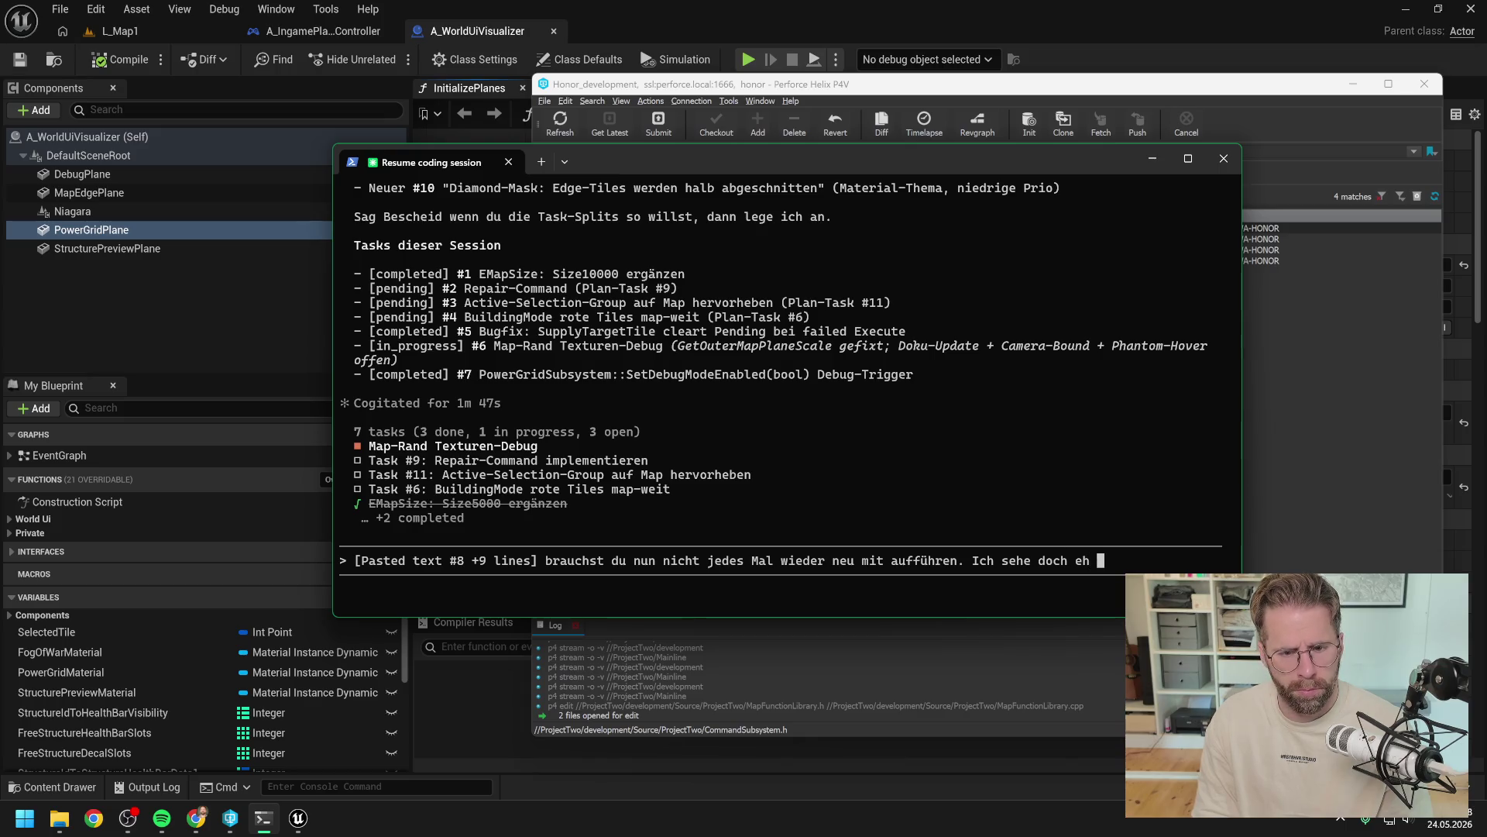
key(BackSpace)
key(BackSpace)
key(BackSpace)
text(bereits die task )
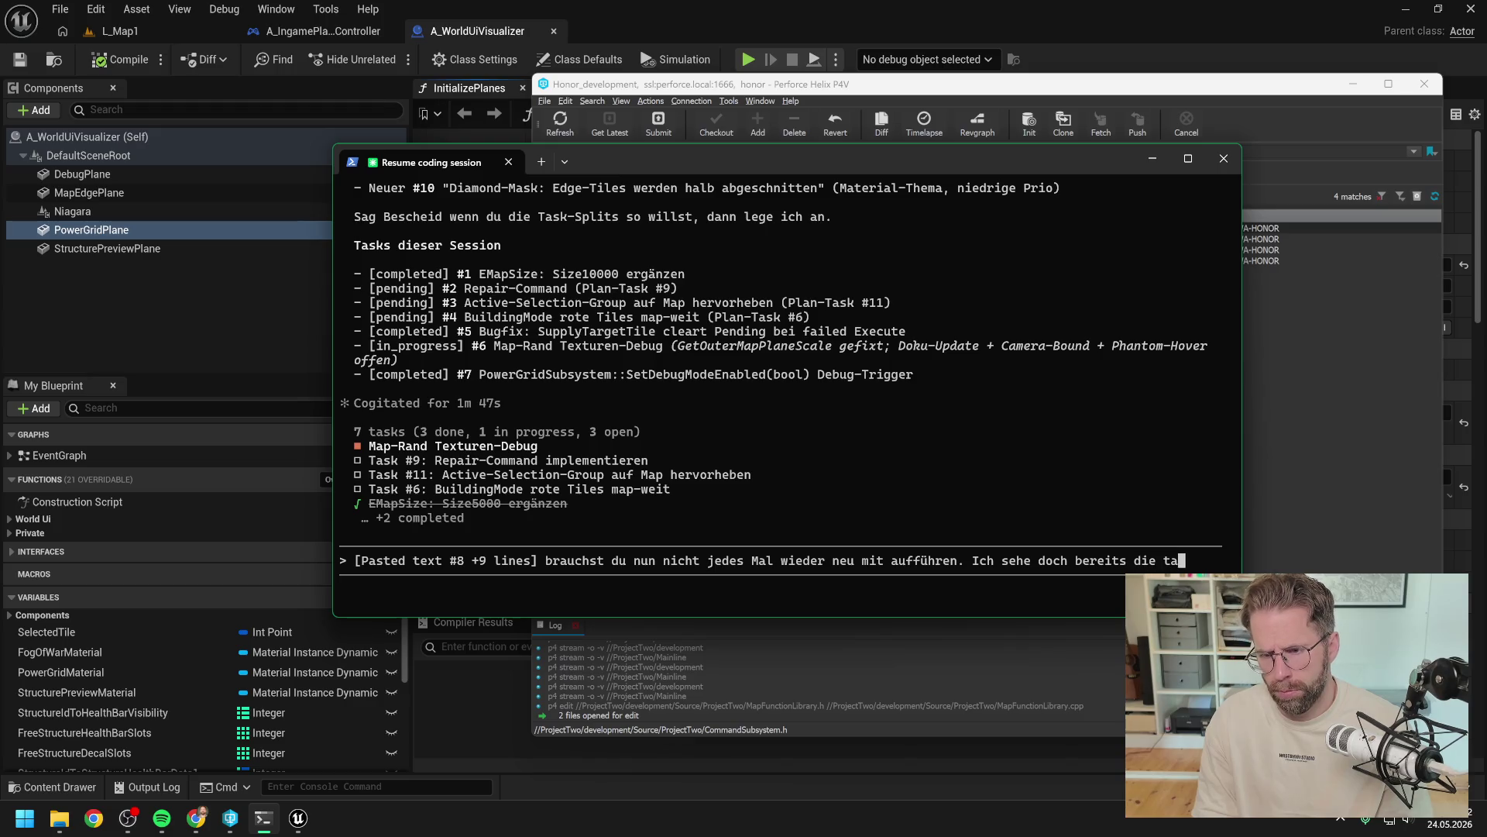
text(leiste )
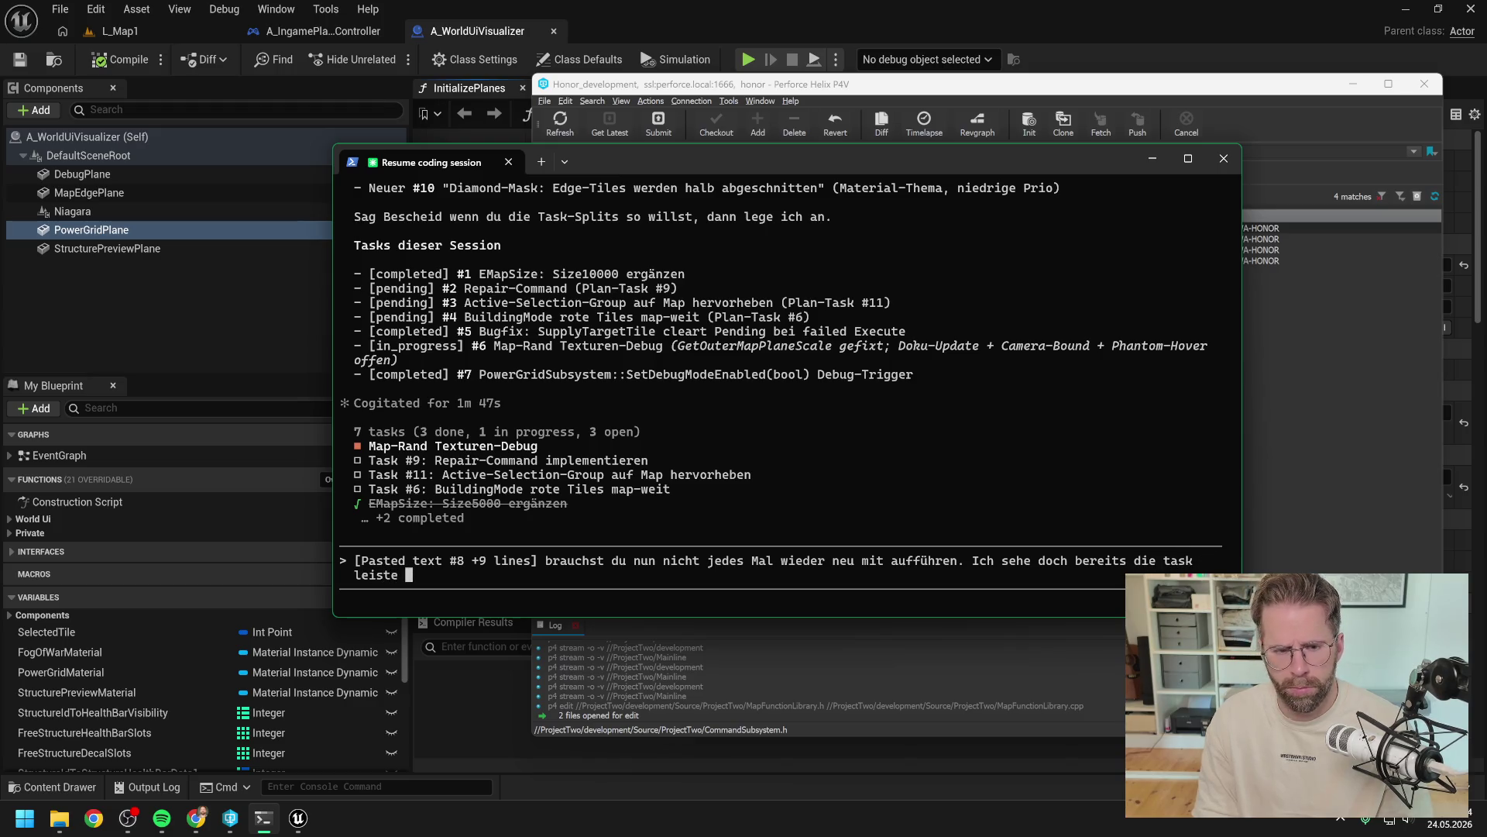
text(immer unten von dir)
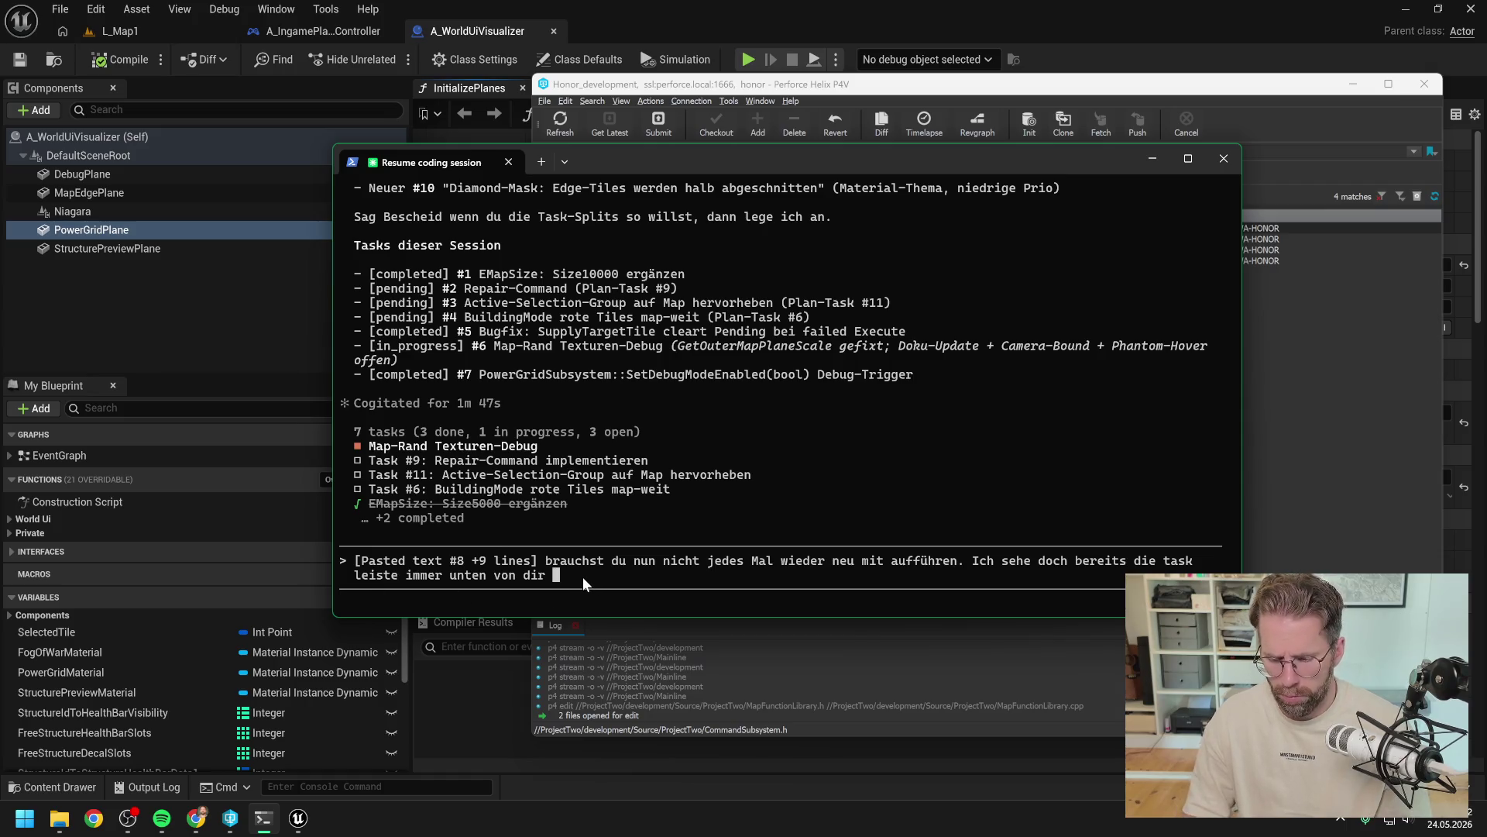
key(alt+v)
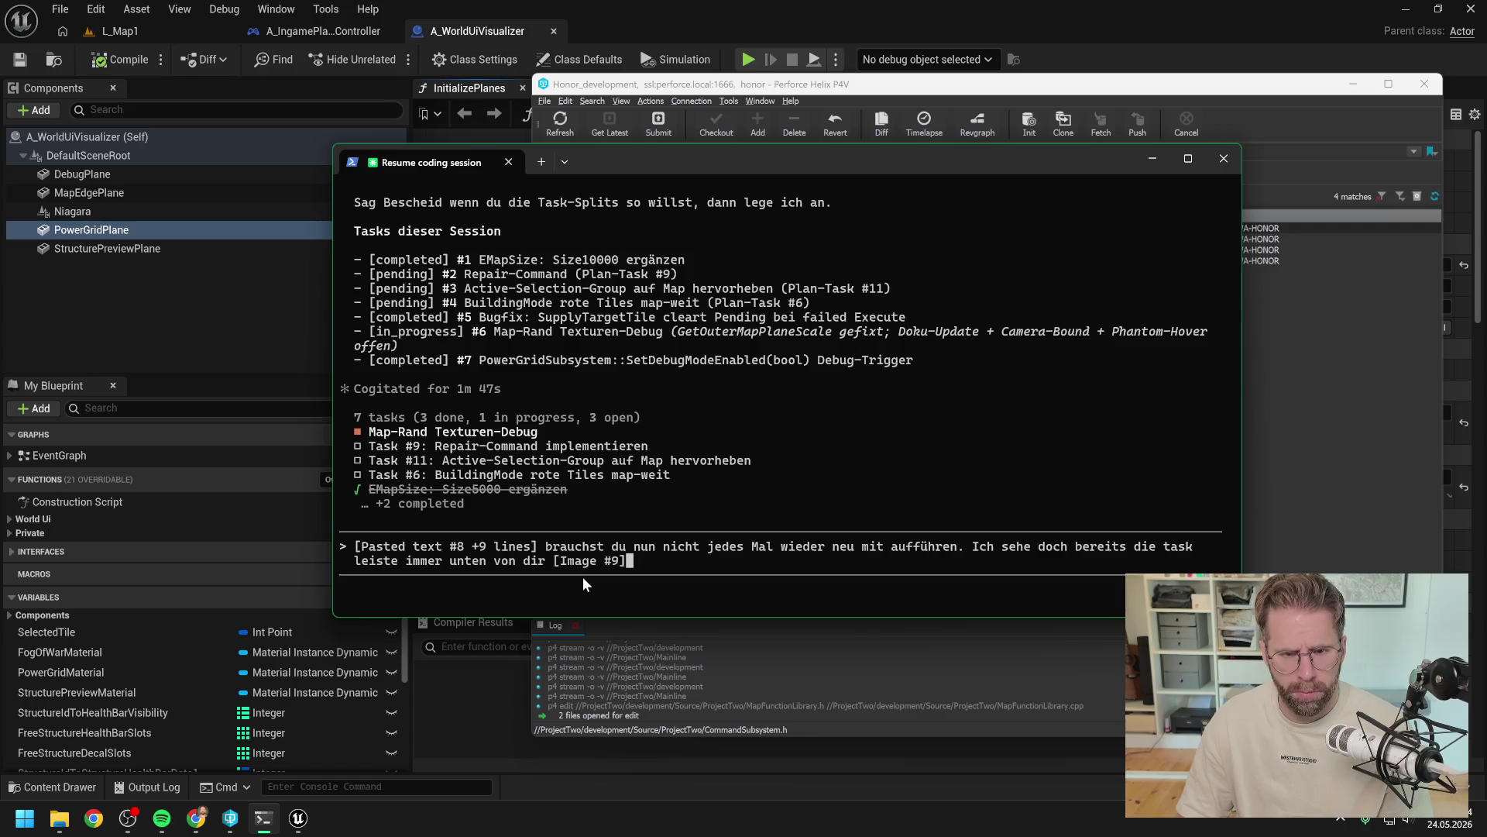
key(Return)
scroll(722, 433, up, 8)
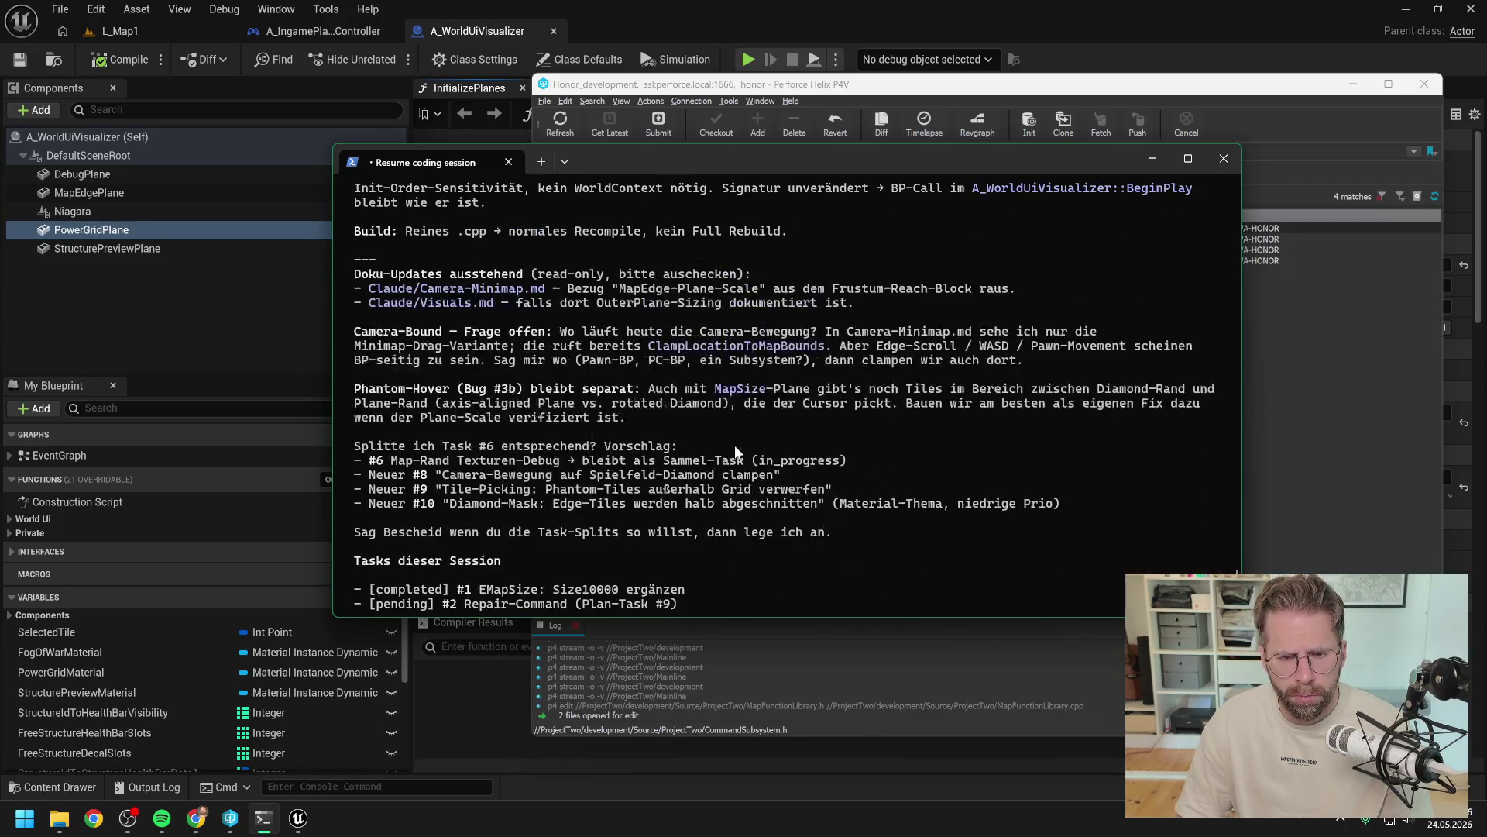
Step: Open ProjectTwo.sln in Visual Studio and rebuild the ProjectTwo project
scroll(735, 444, up, 6)
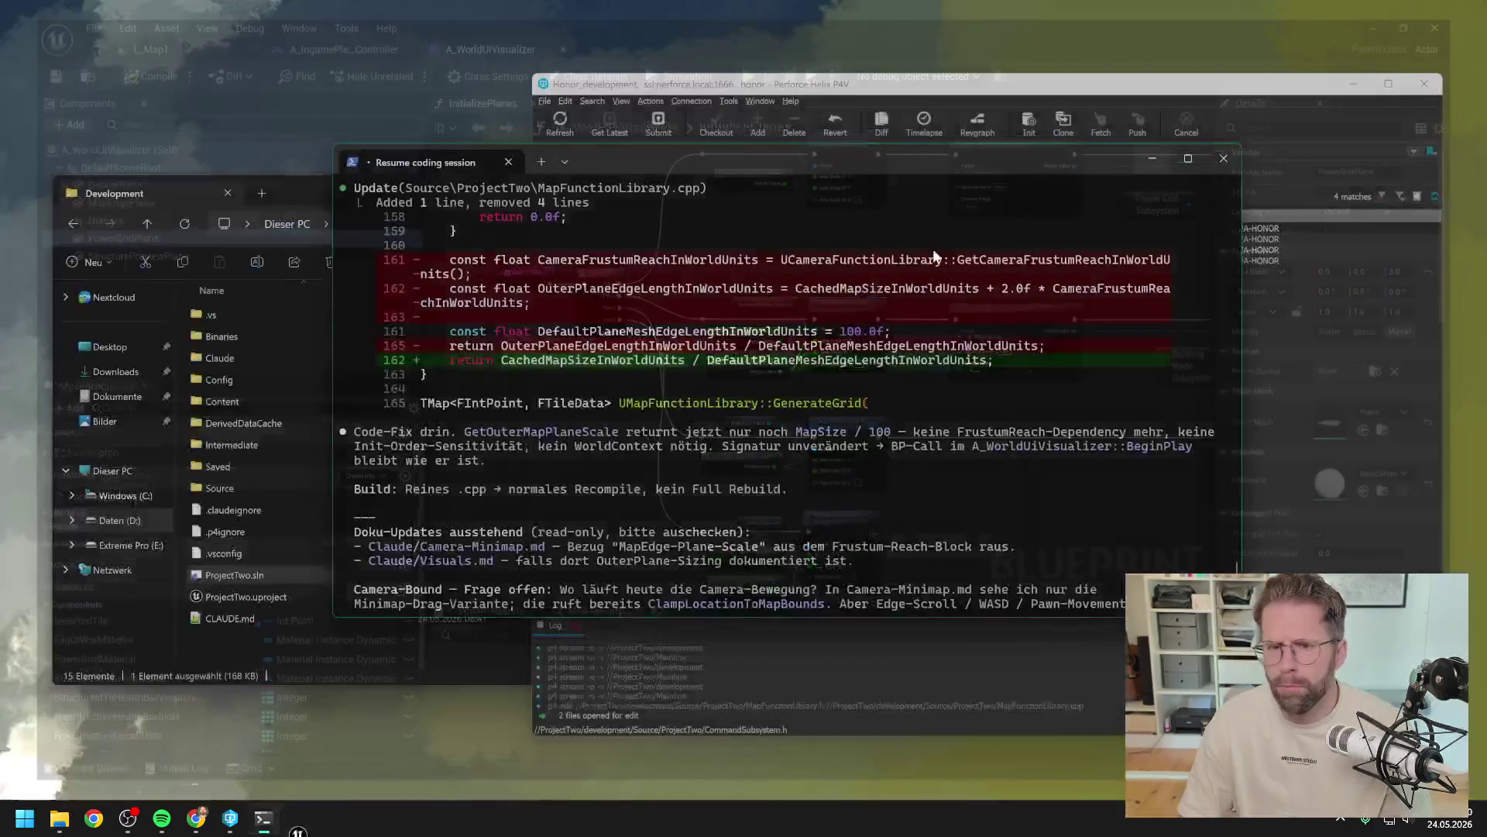
click(312, 538)
double_click(284, 575)
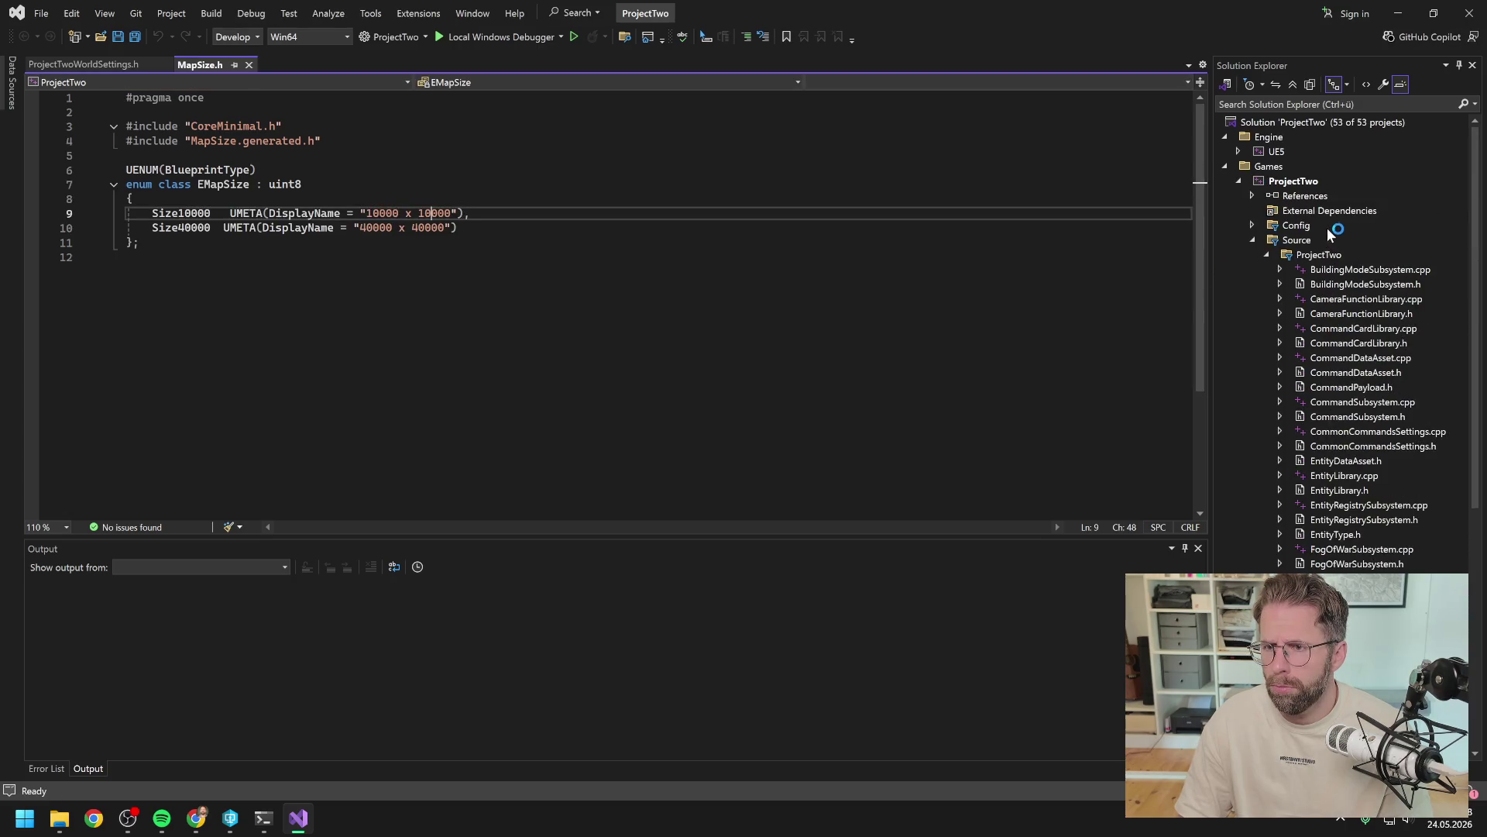
right_click(1287, 183)
click(1259, 200)
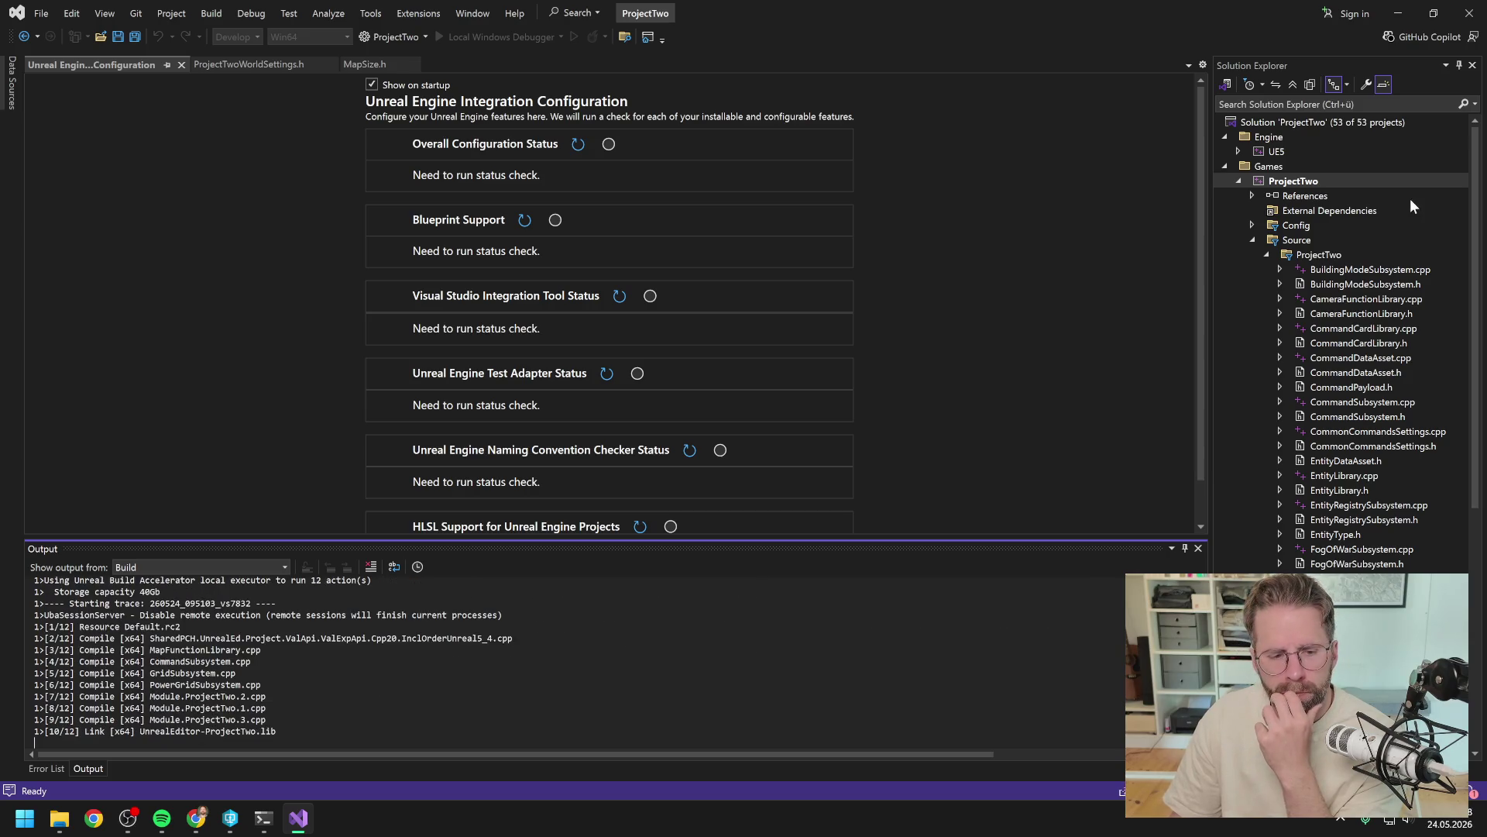
Step: Close Visual Studio and open ProjectTwo.uproject from the P4V depot tree
click(1469, 9)
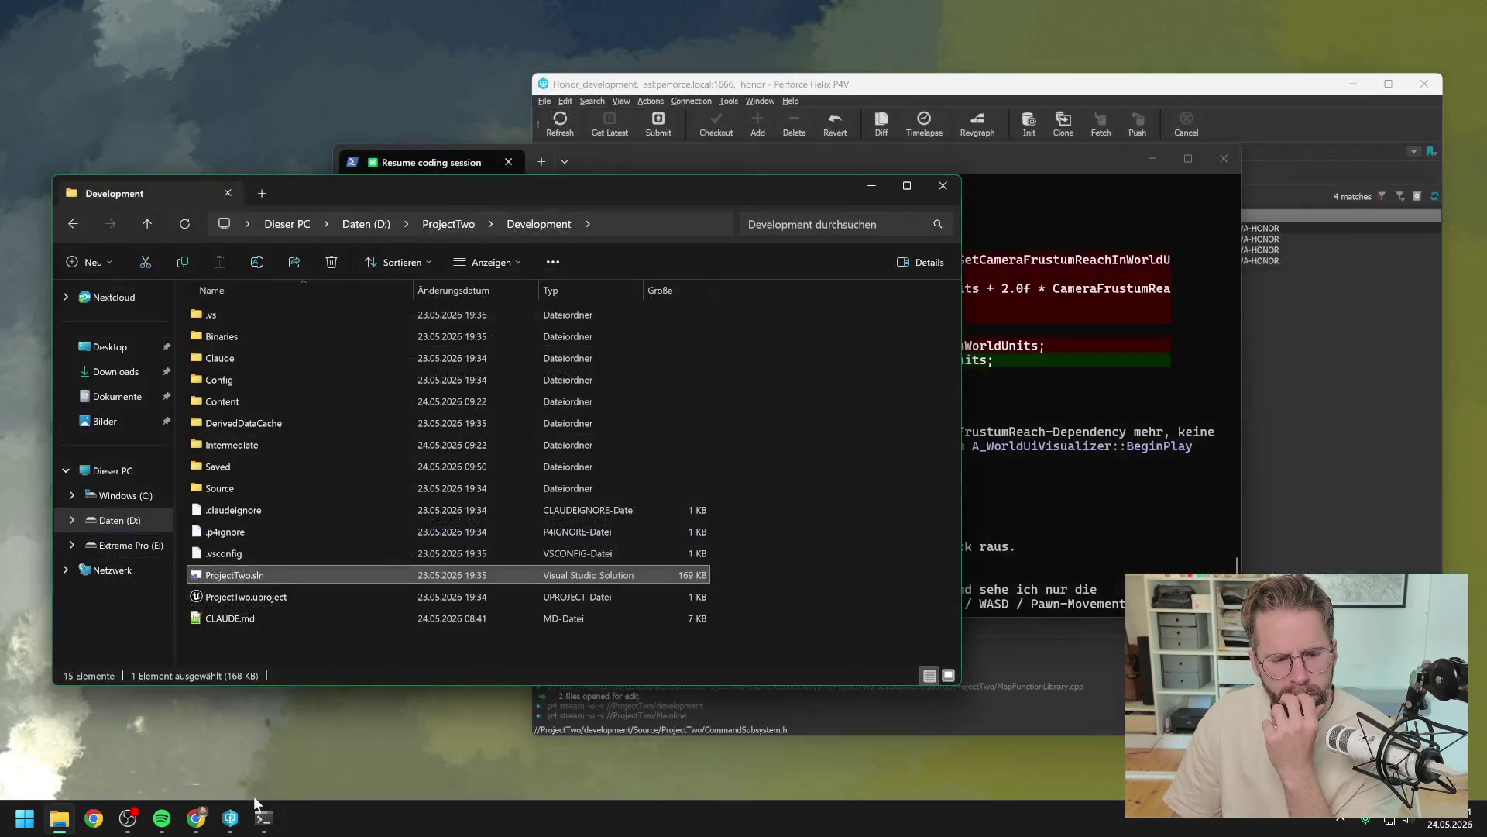
click(230, 818)
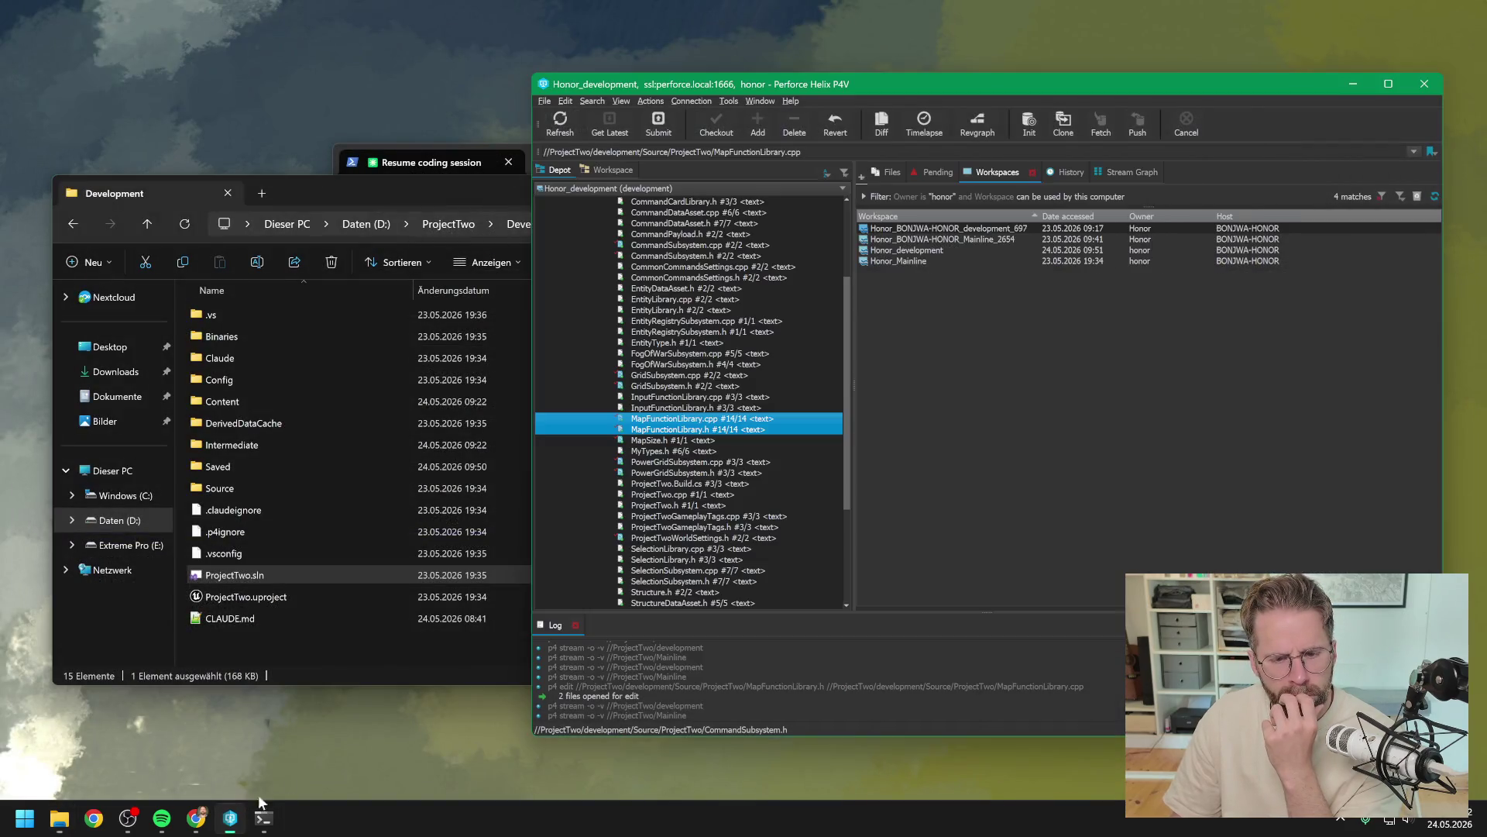
scroll(697, 485, down, 5)
click(645, 592)
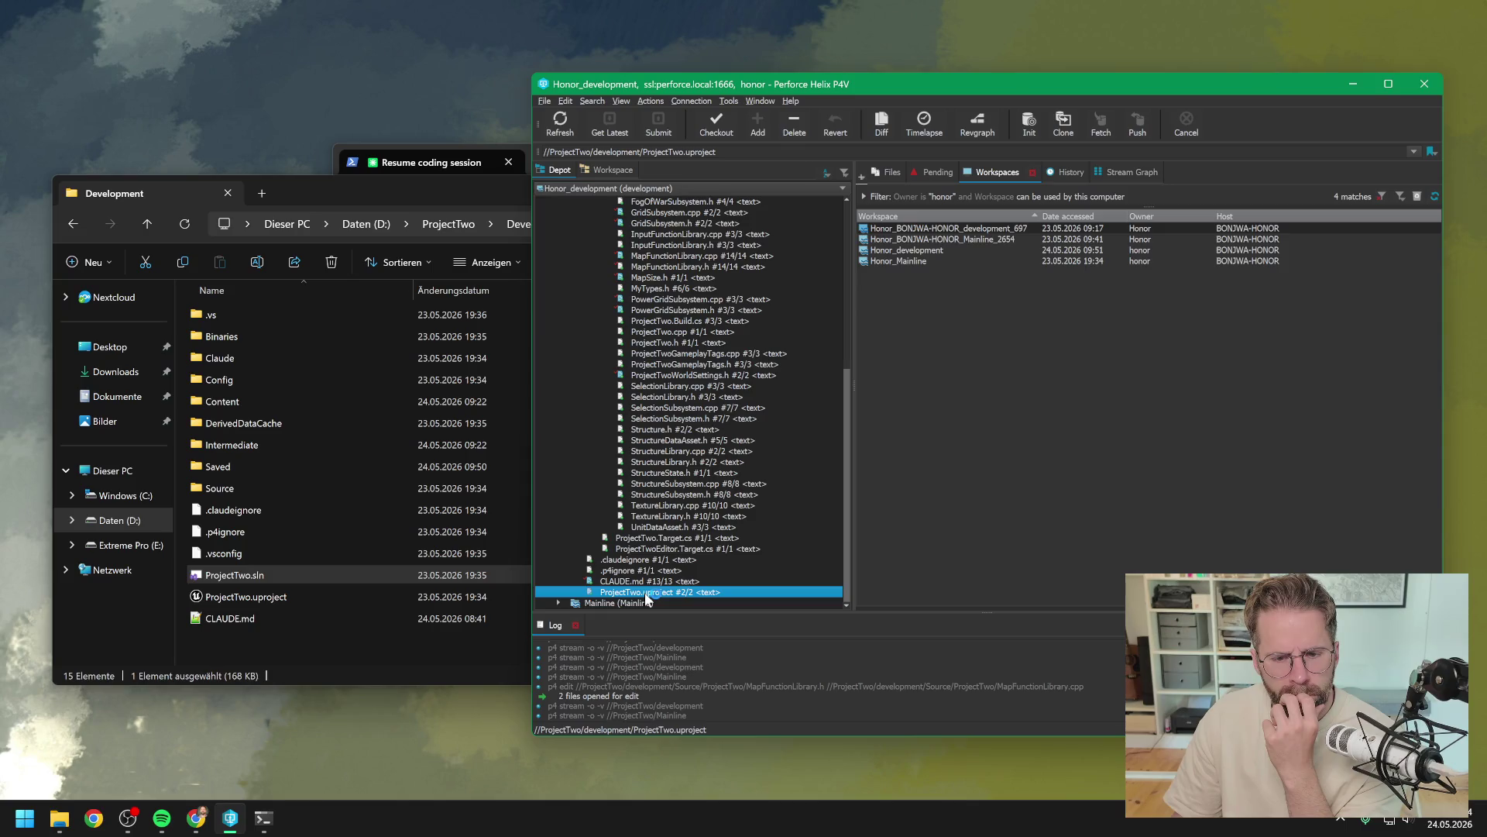
key(alt+Tab)
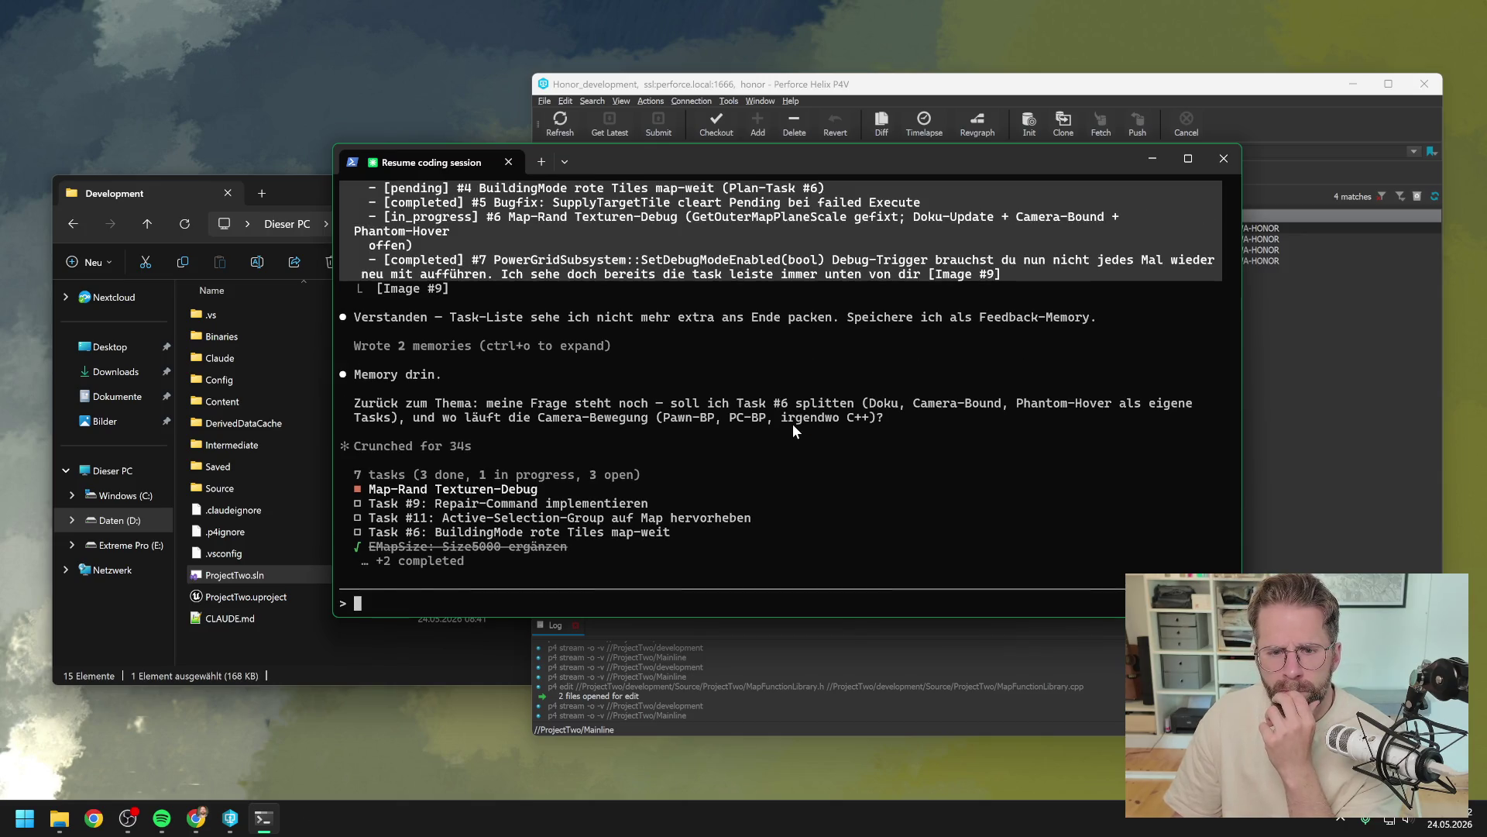
Step: Bring Unreal Editor forward, return to the L_Map1 level view and start a play session
scroll(793, 423, up, 15)
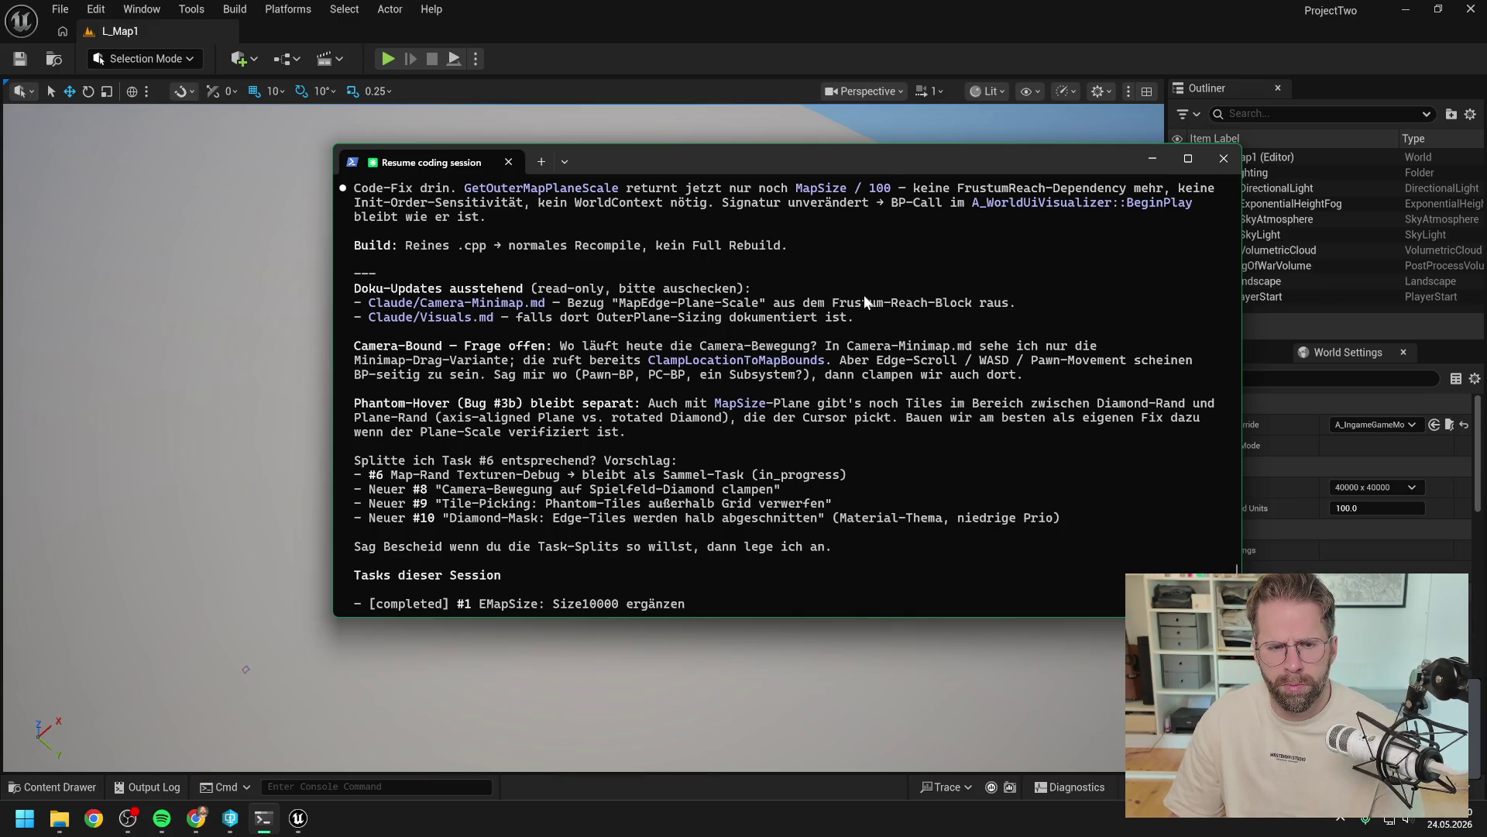
click(761, 77)
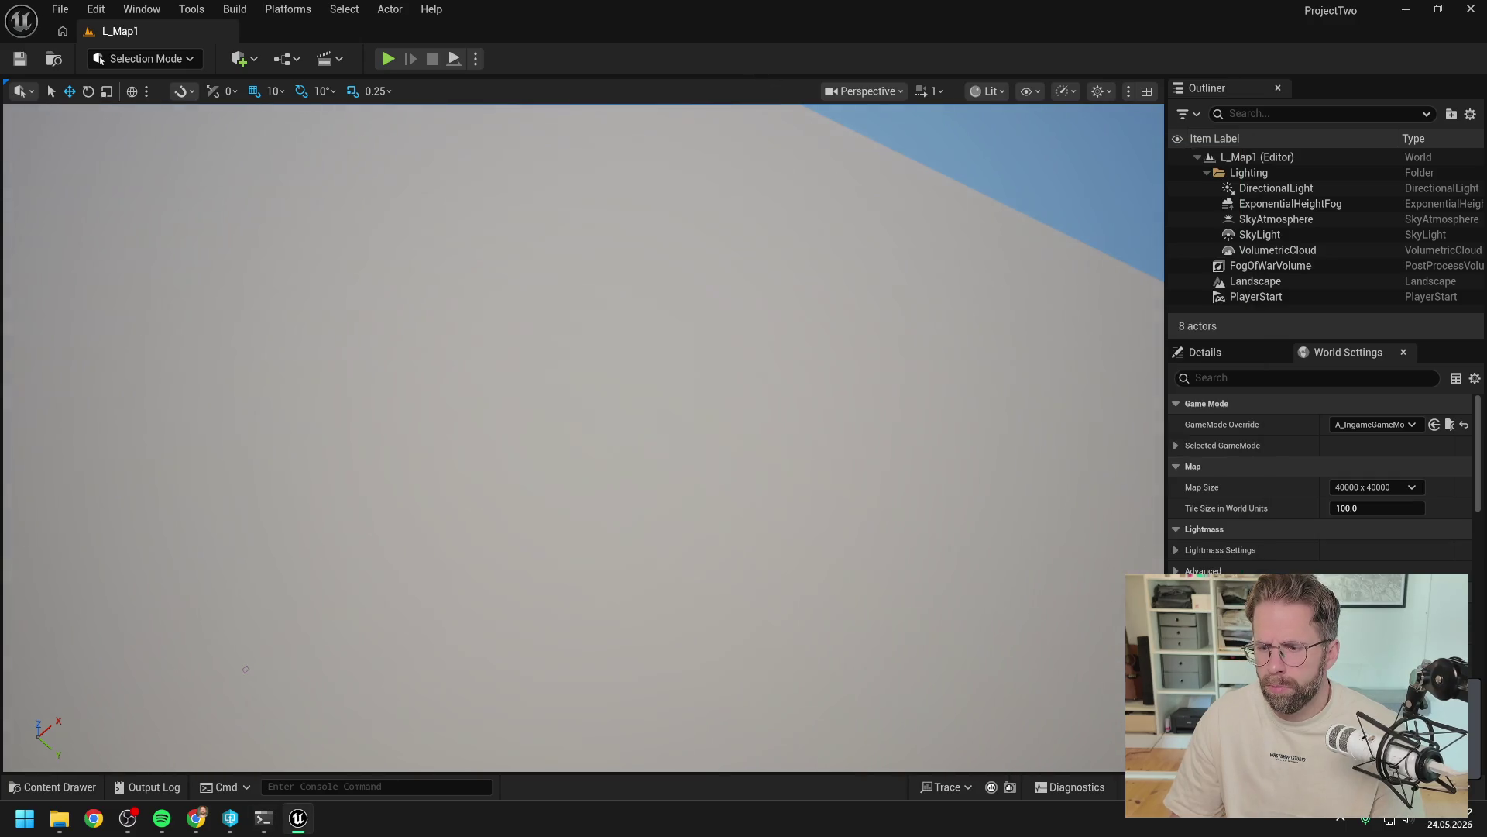
scroll(896, 345, down, 4)
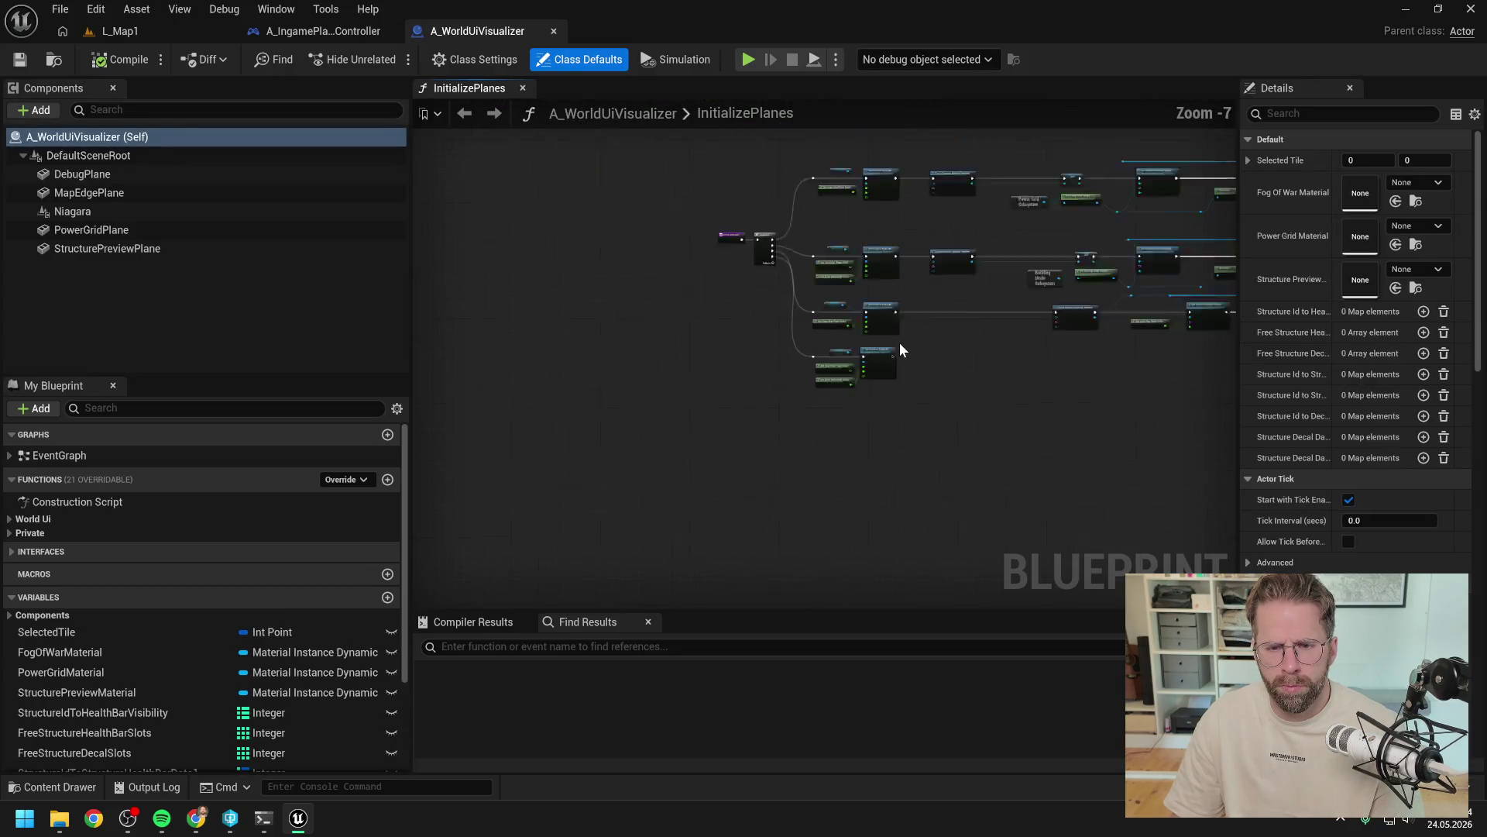
click(203, 30)
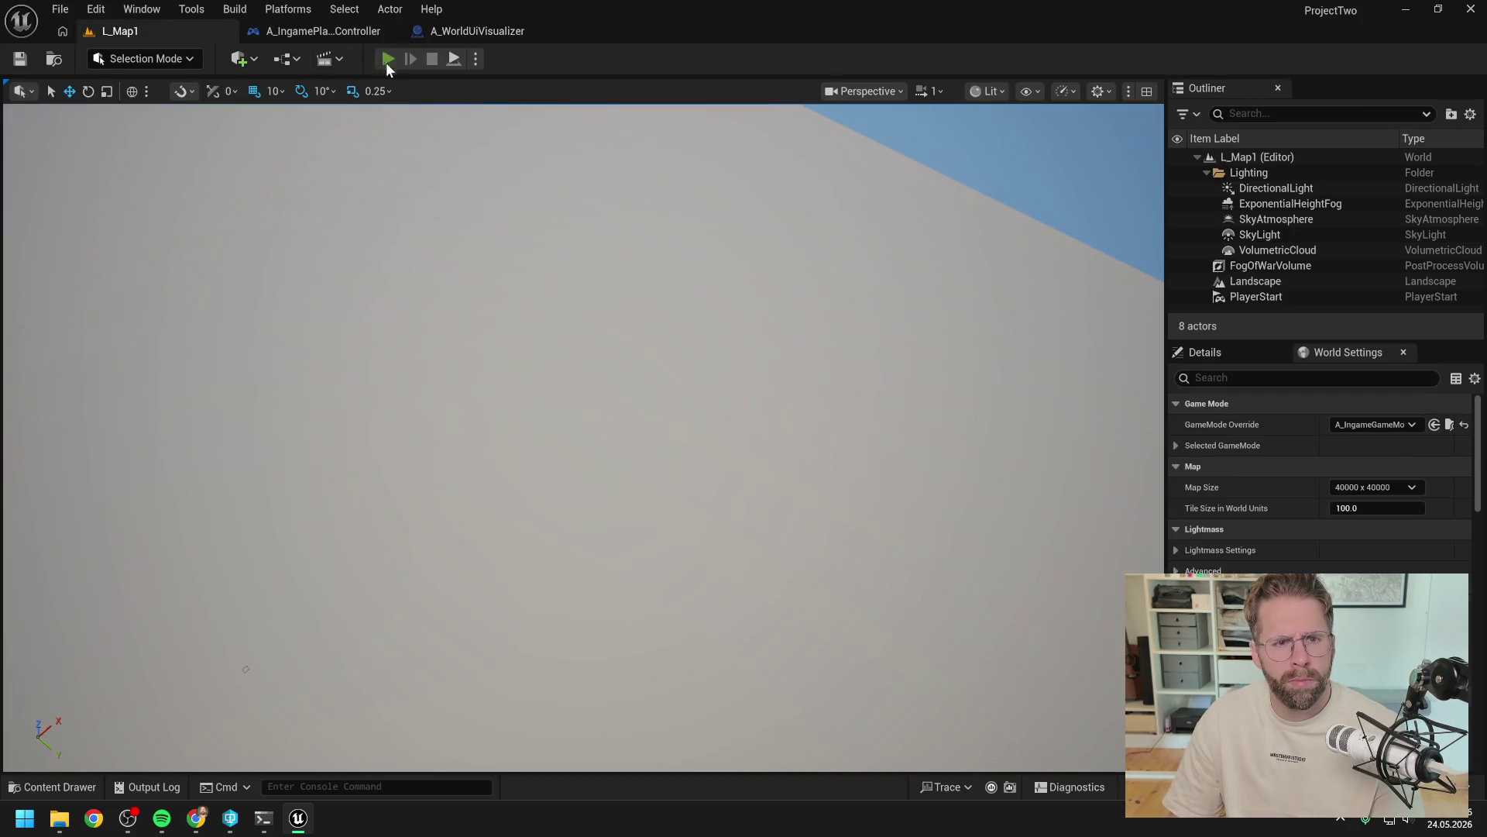
click(385, 60)
Step: Play-test L_Map1 with the Power Grid Generator, panning the camera toward the map edge, then stop
click(945, 631)
key(w)
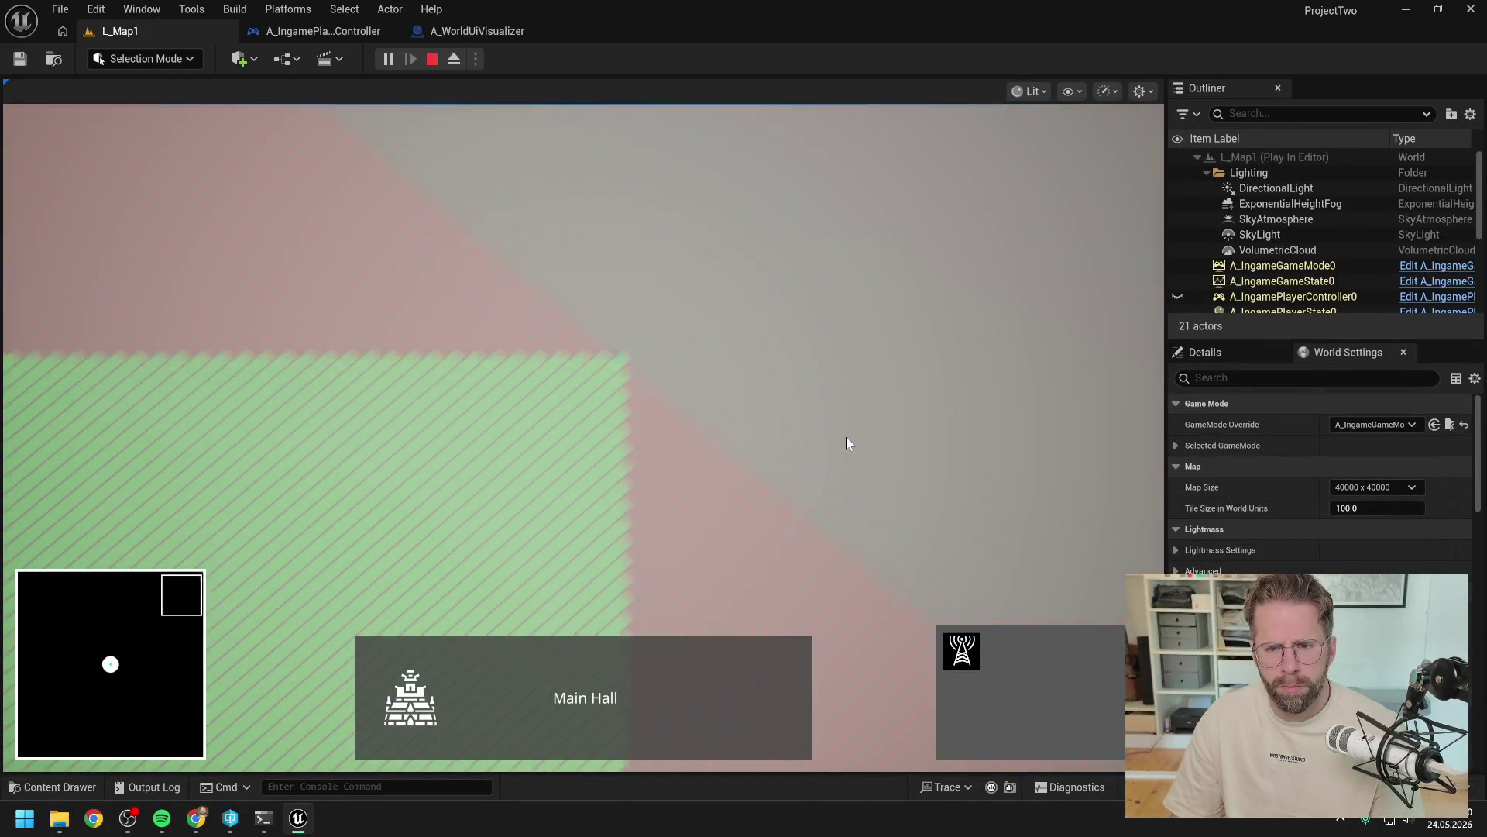
key(w)
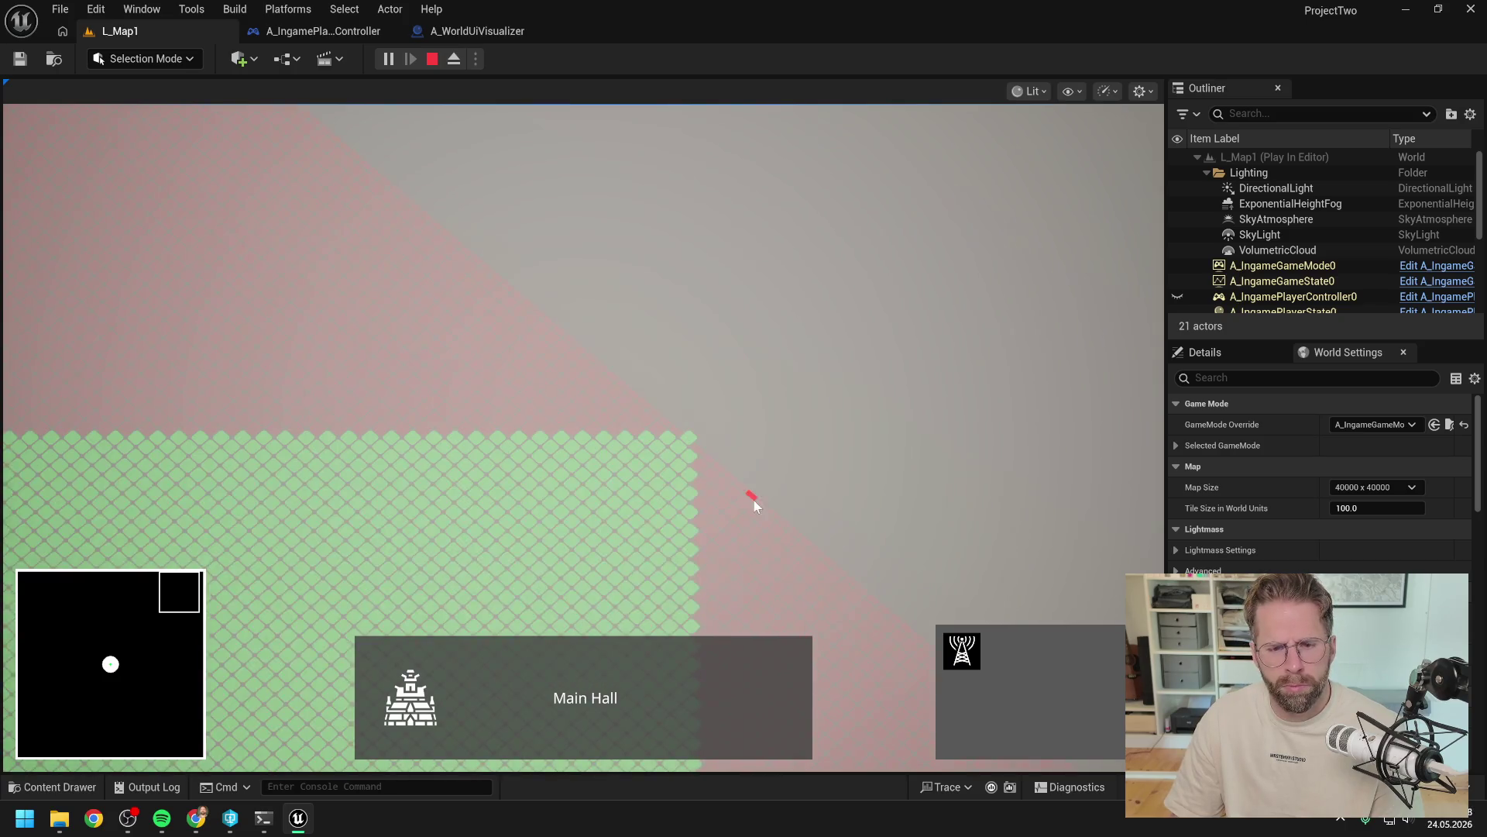
key(Escape)
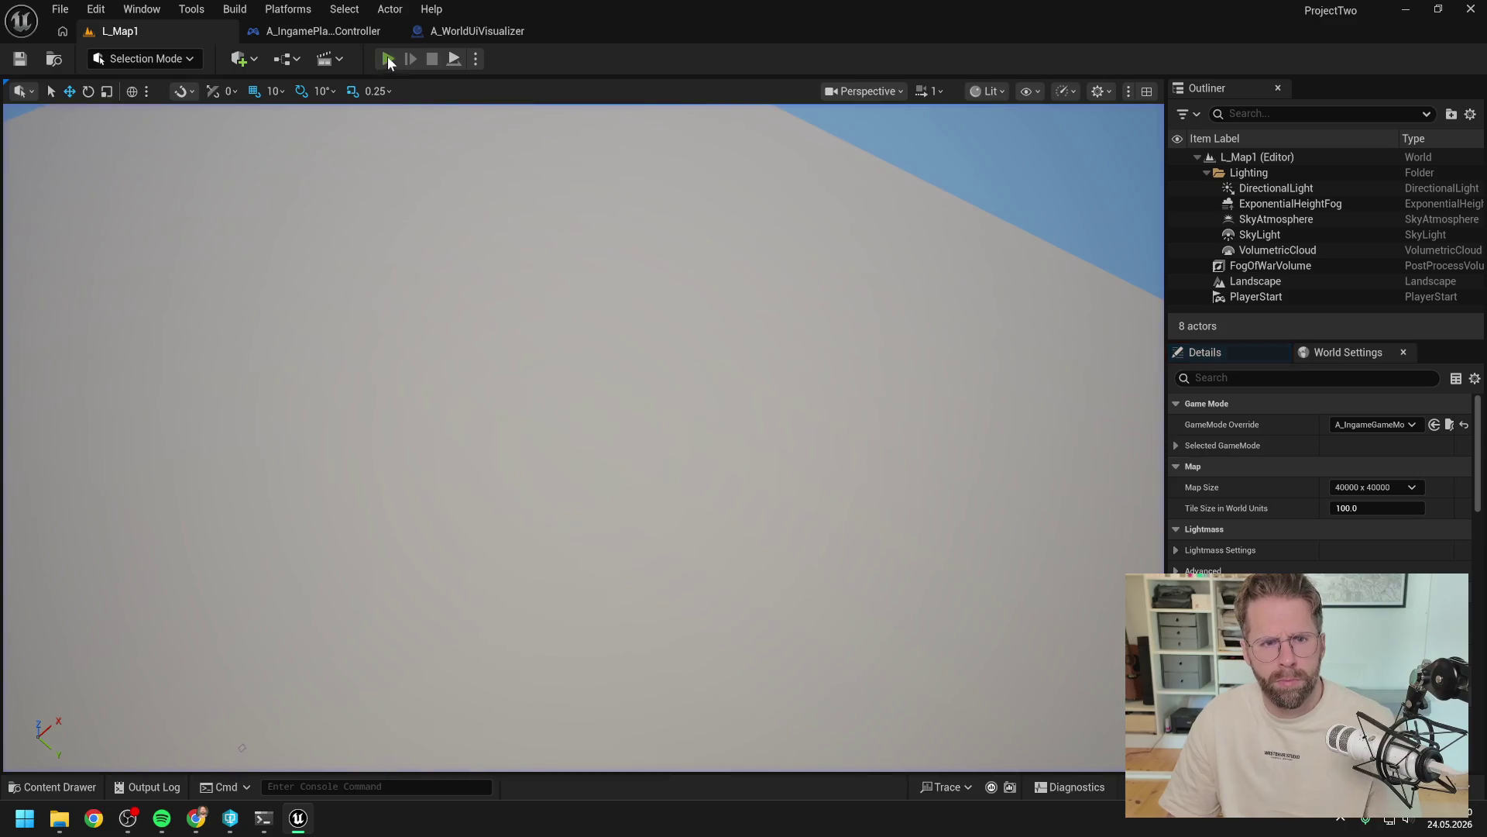
Step: Run a second play test of the level, stop it, and return to Claude Code
click(388, 58)
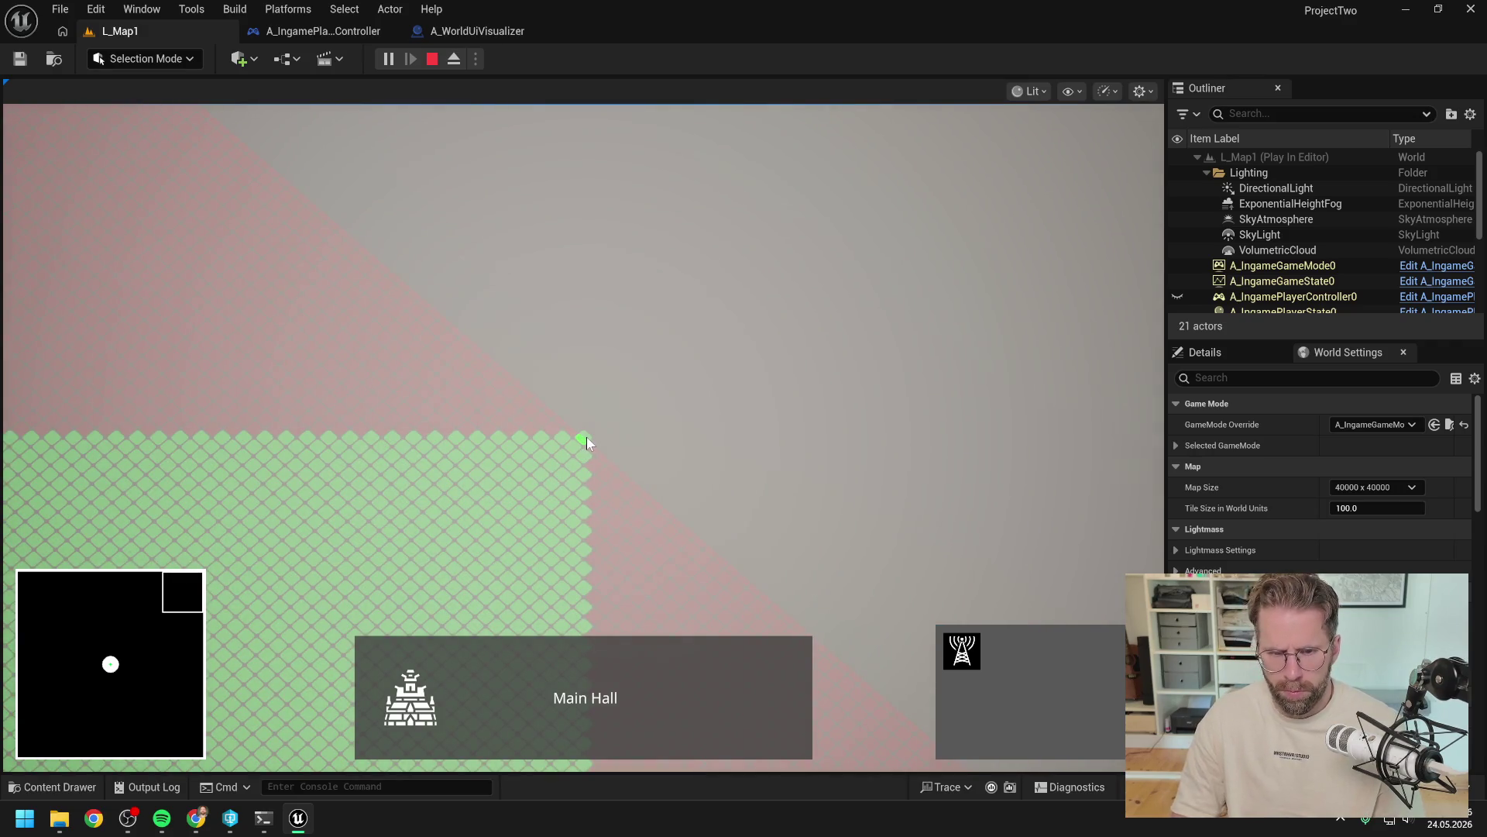
key(Escape)
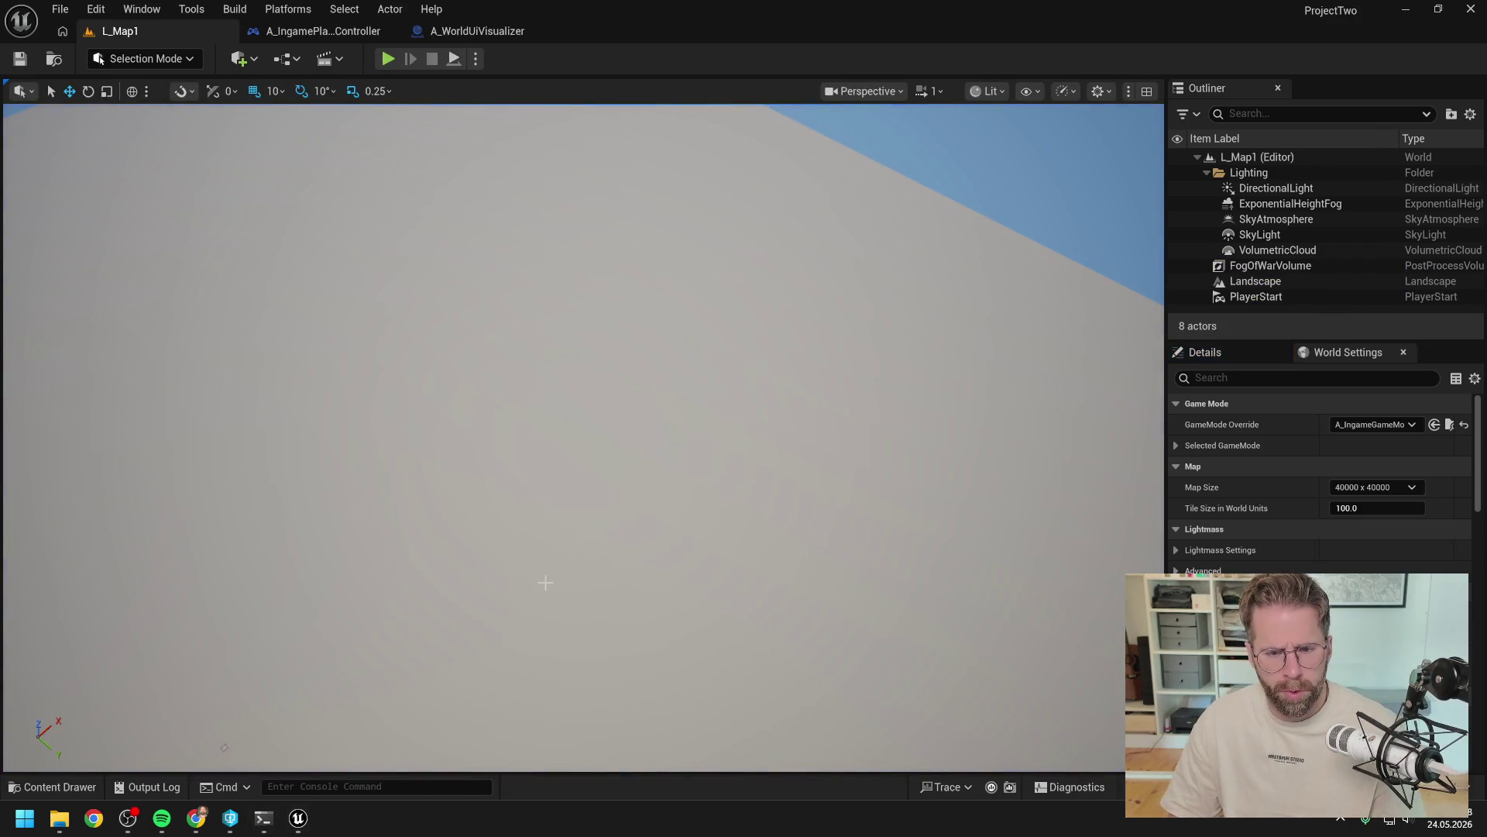
click(264, 818)
scroll(535, 577, down, 8)
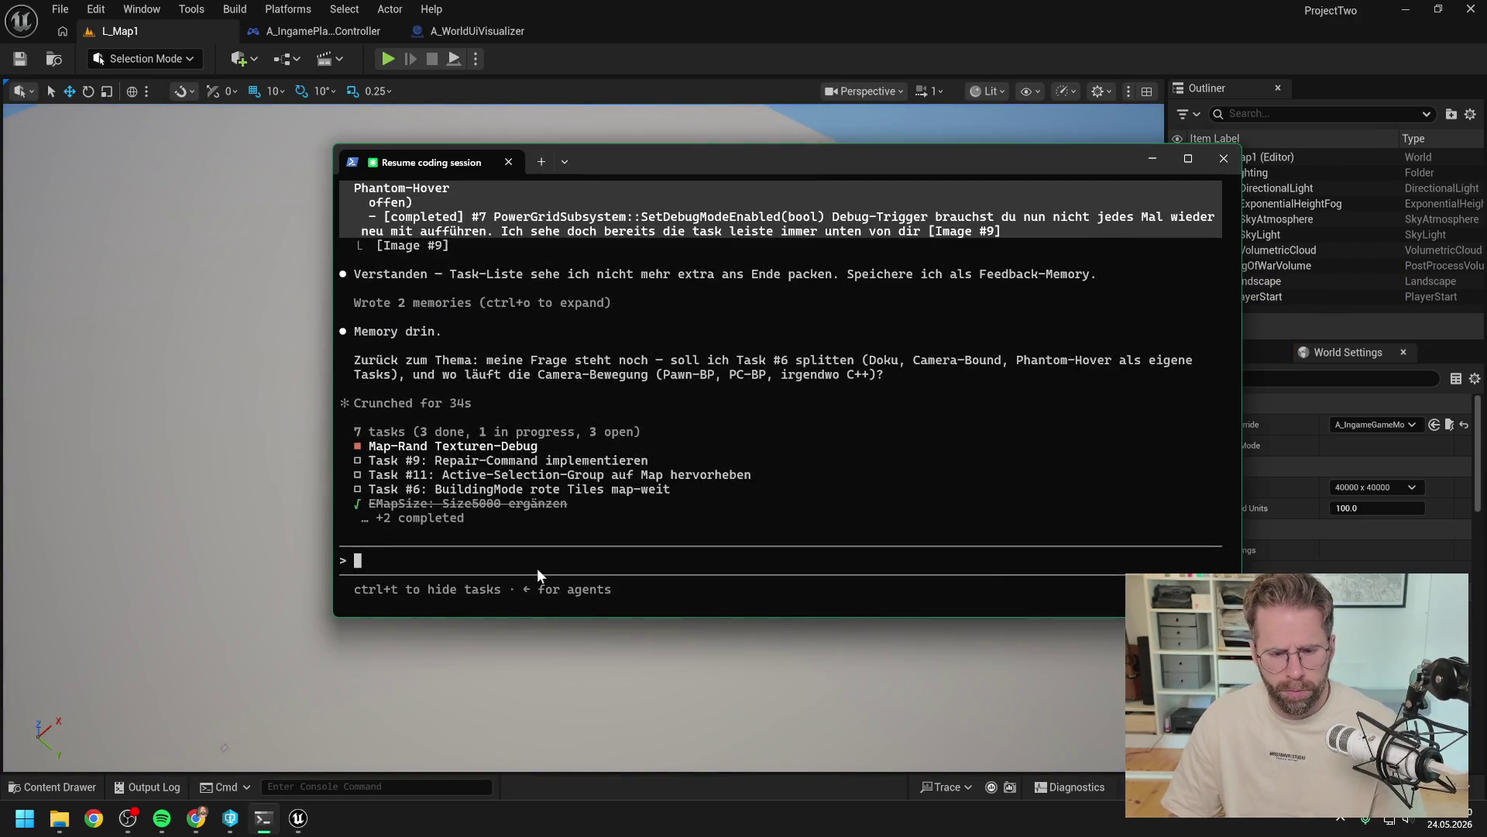
Step: Draft the German reply that first and later Play in Editor runs now match, with the play-test screenshot
text(Gut, erstmal haben wir jetzt immer das selbe Ergebnis, egal ob D)
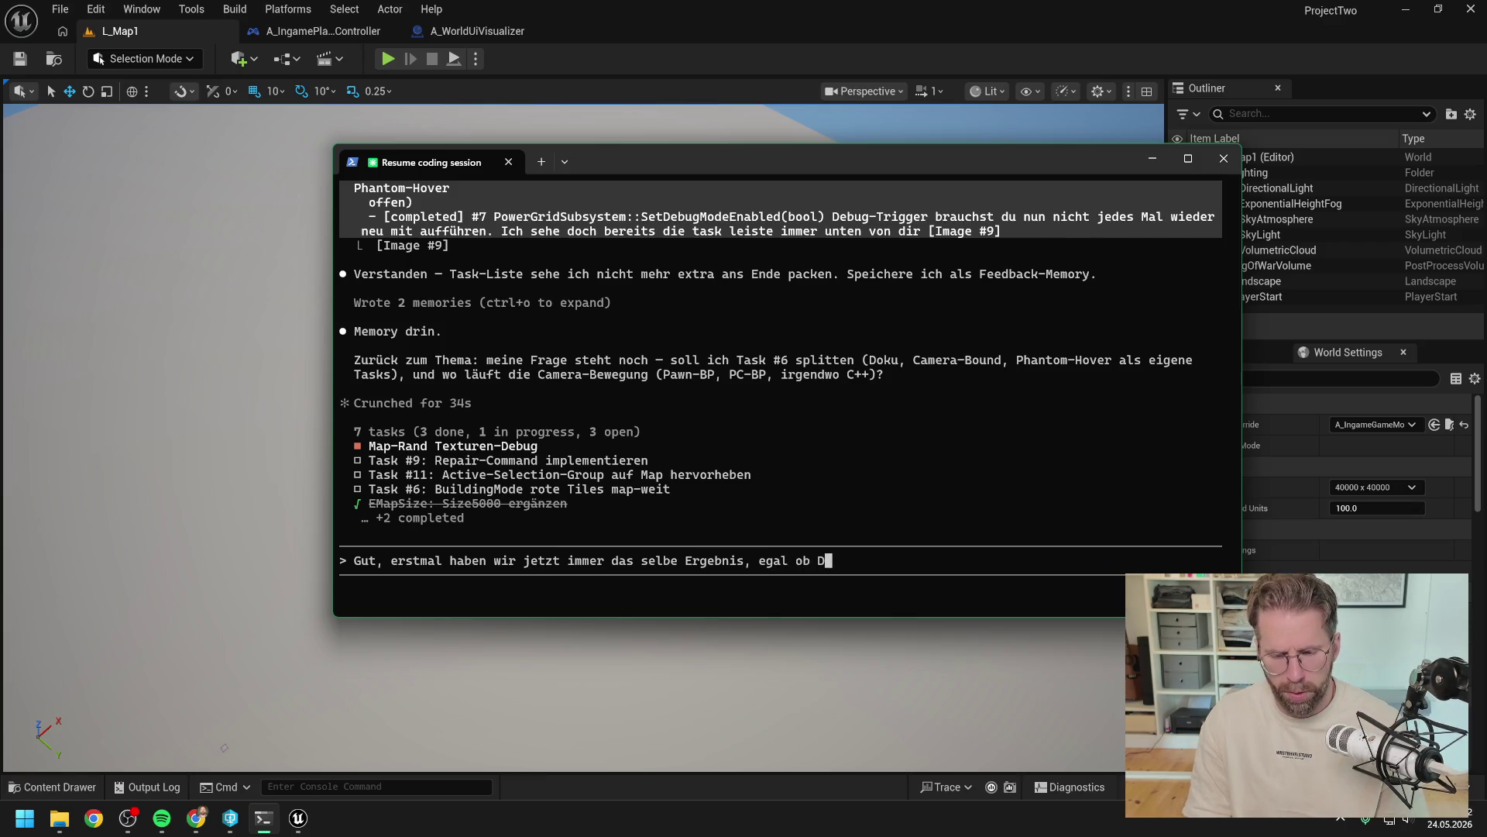
key(BackSpace)
text(erster )
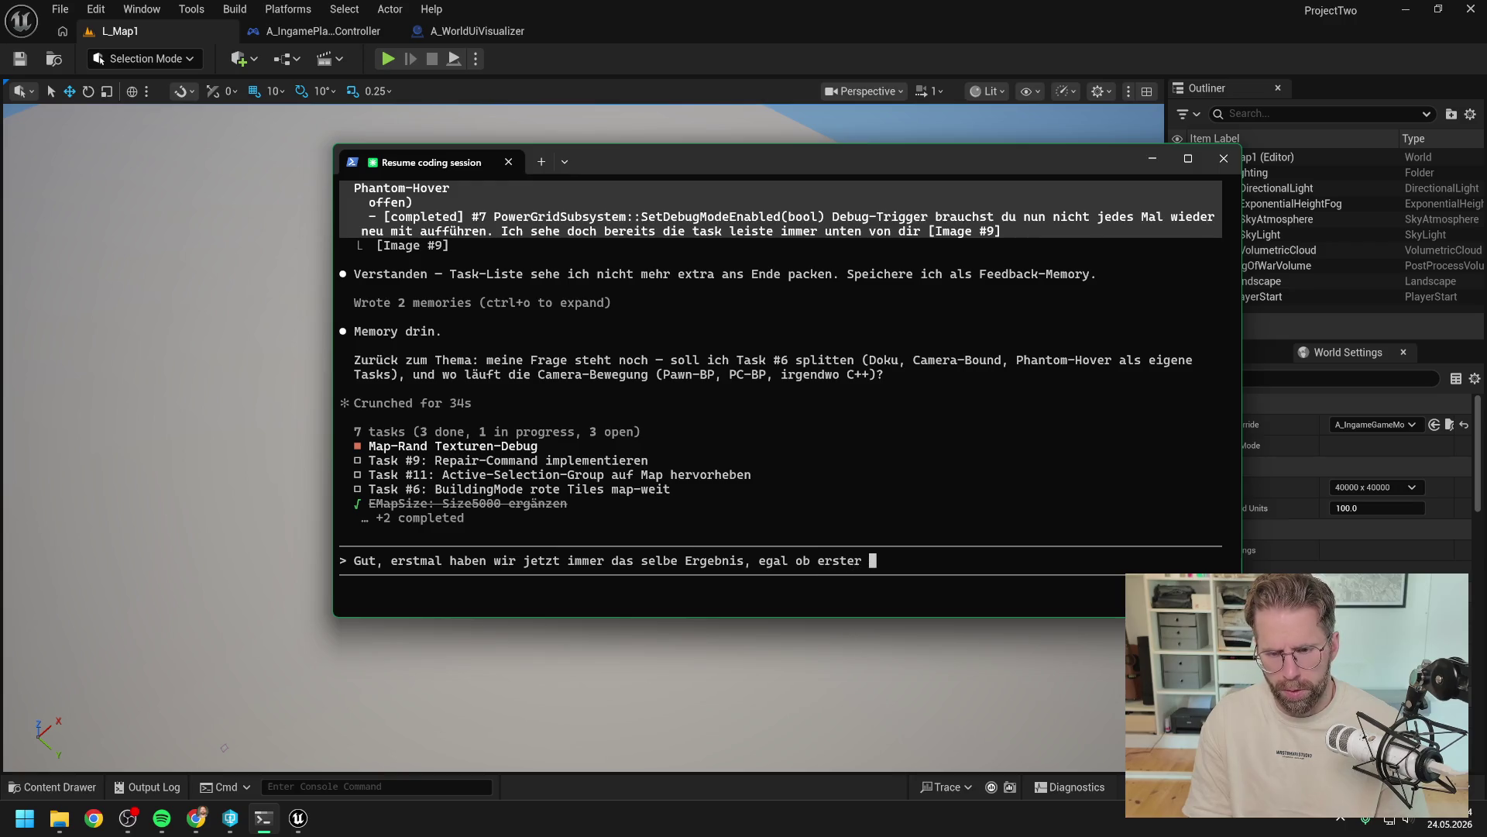
text(oder späte)
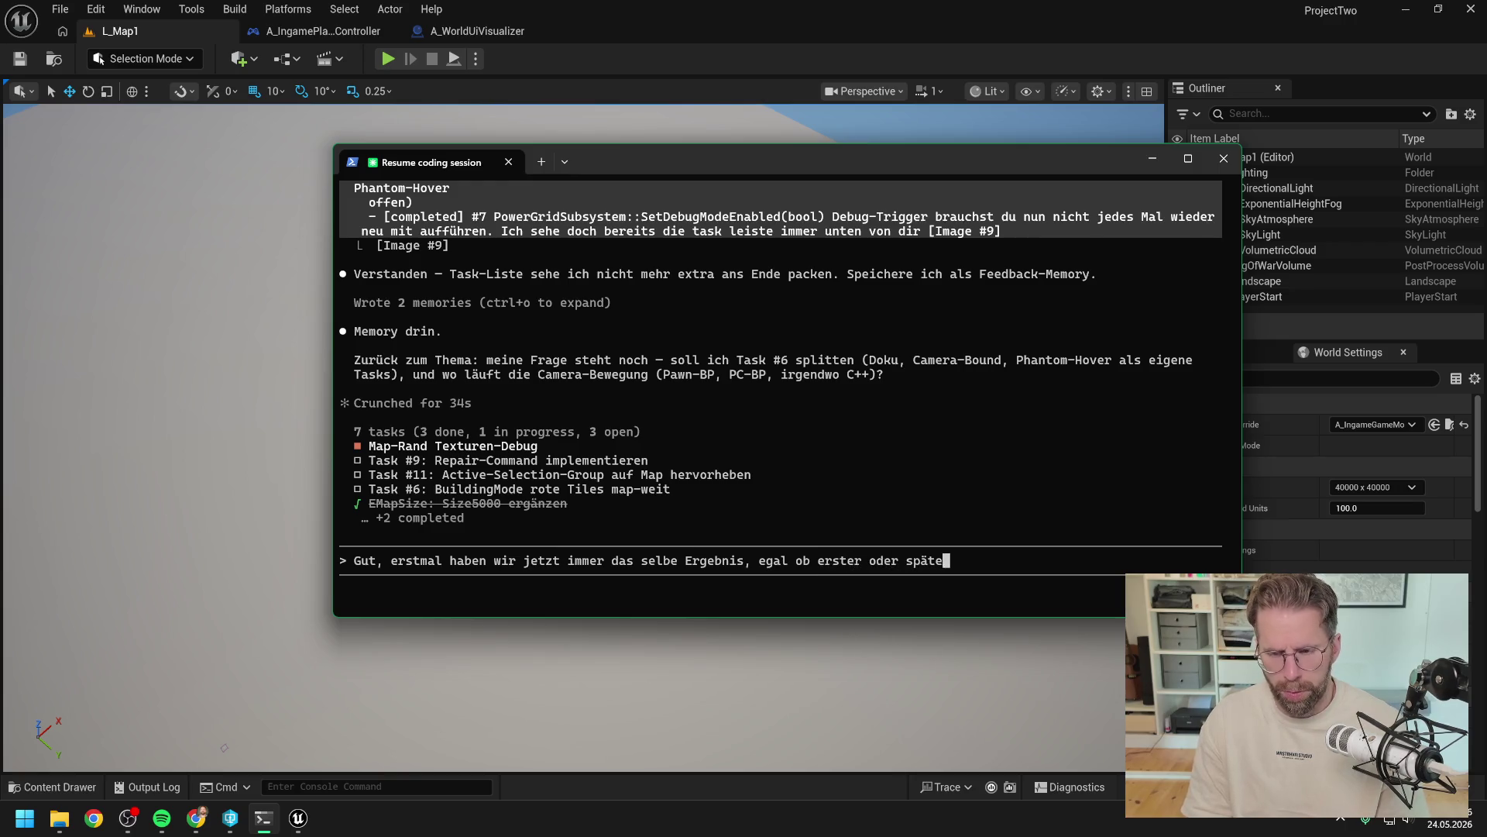
text(rer Play im)
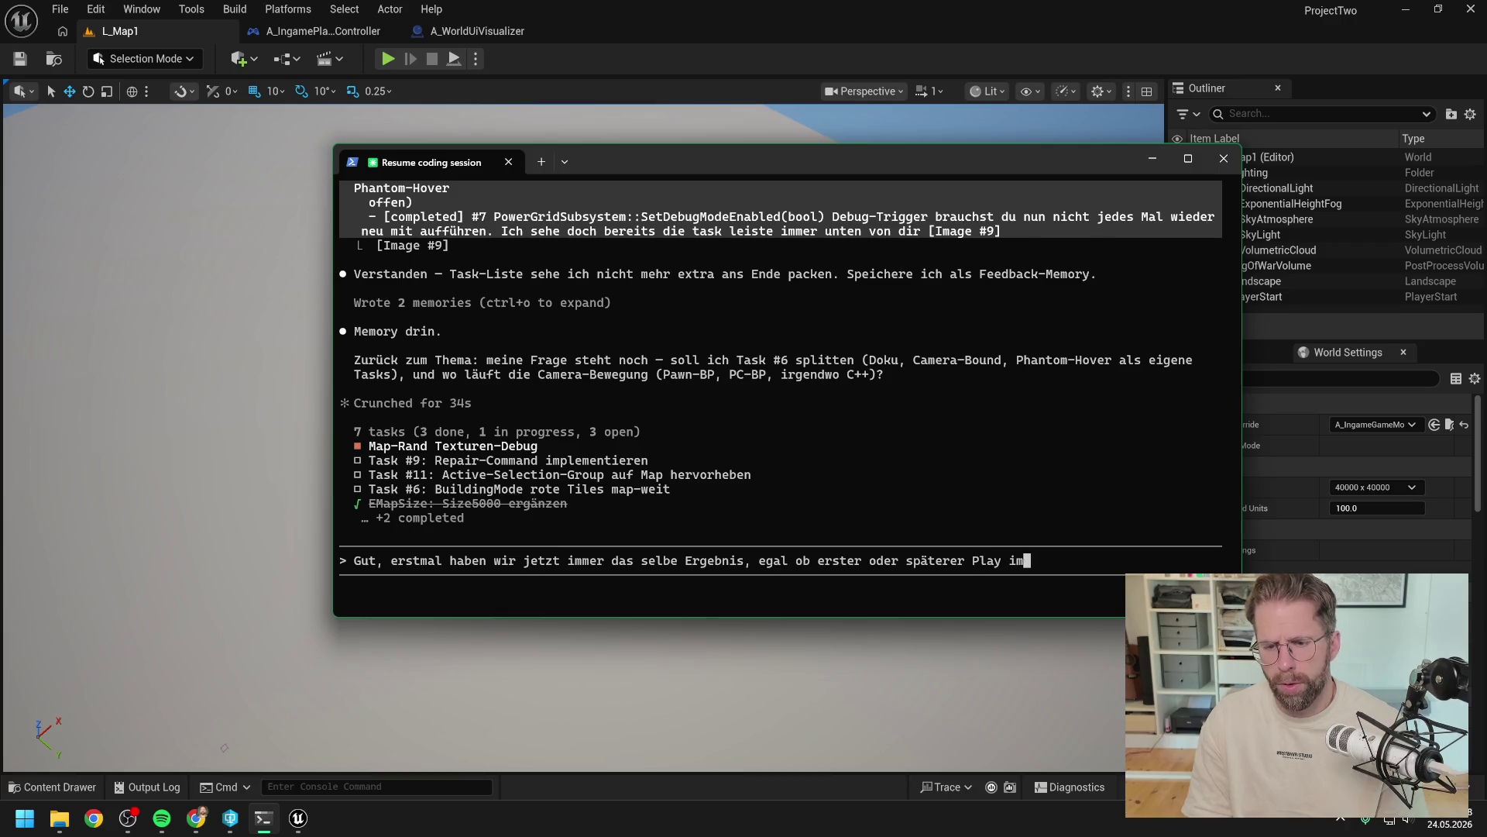
text( Editor)
key(alt+v)
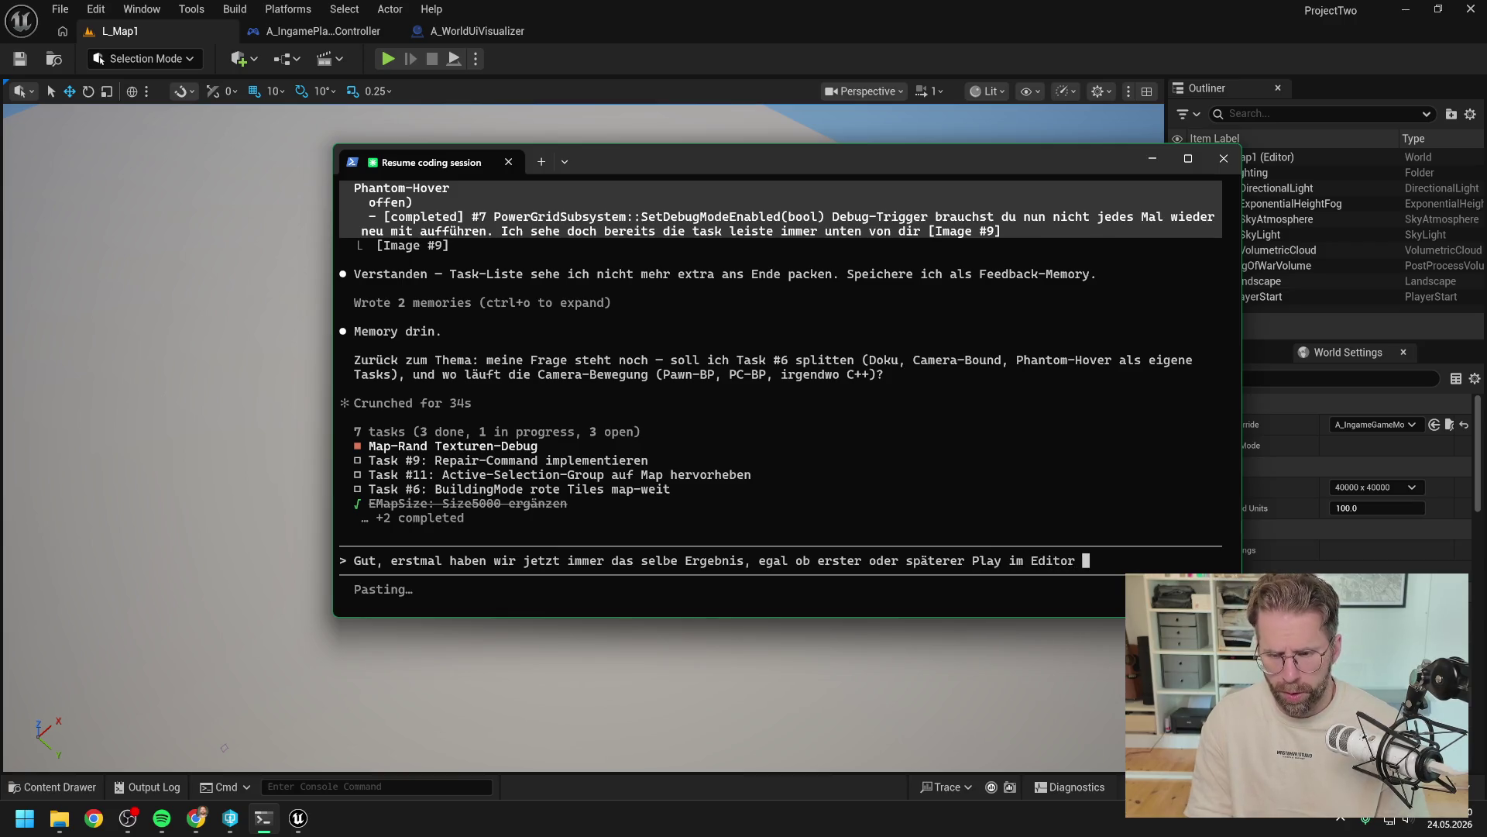
text(. V)
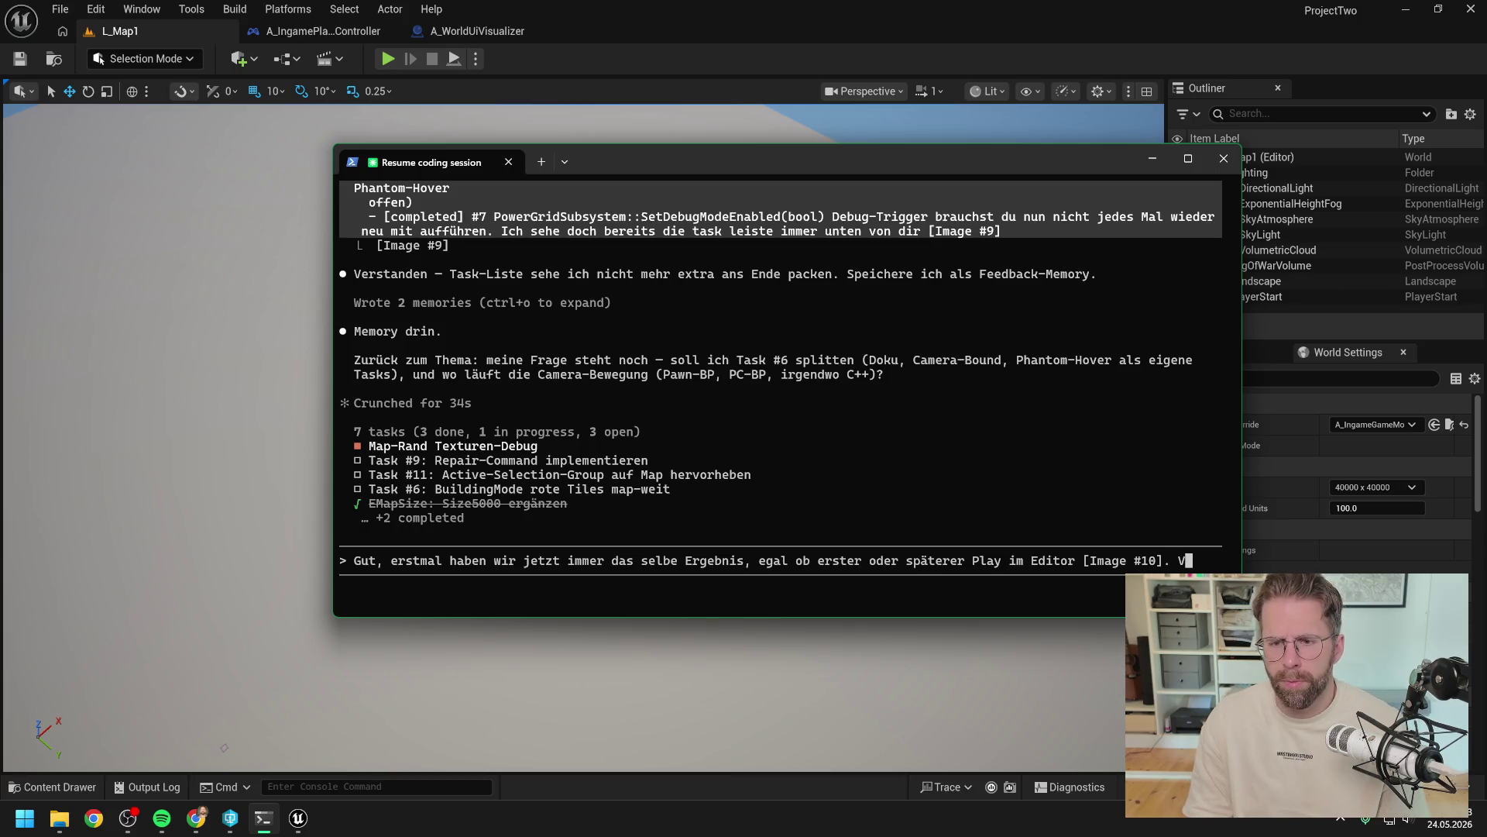
key(BackSpace)
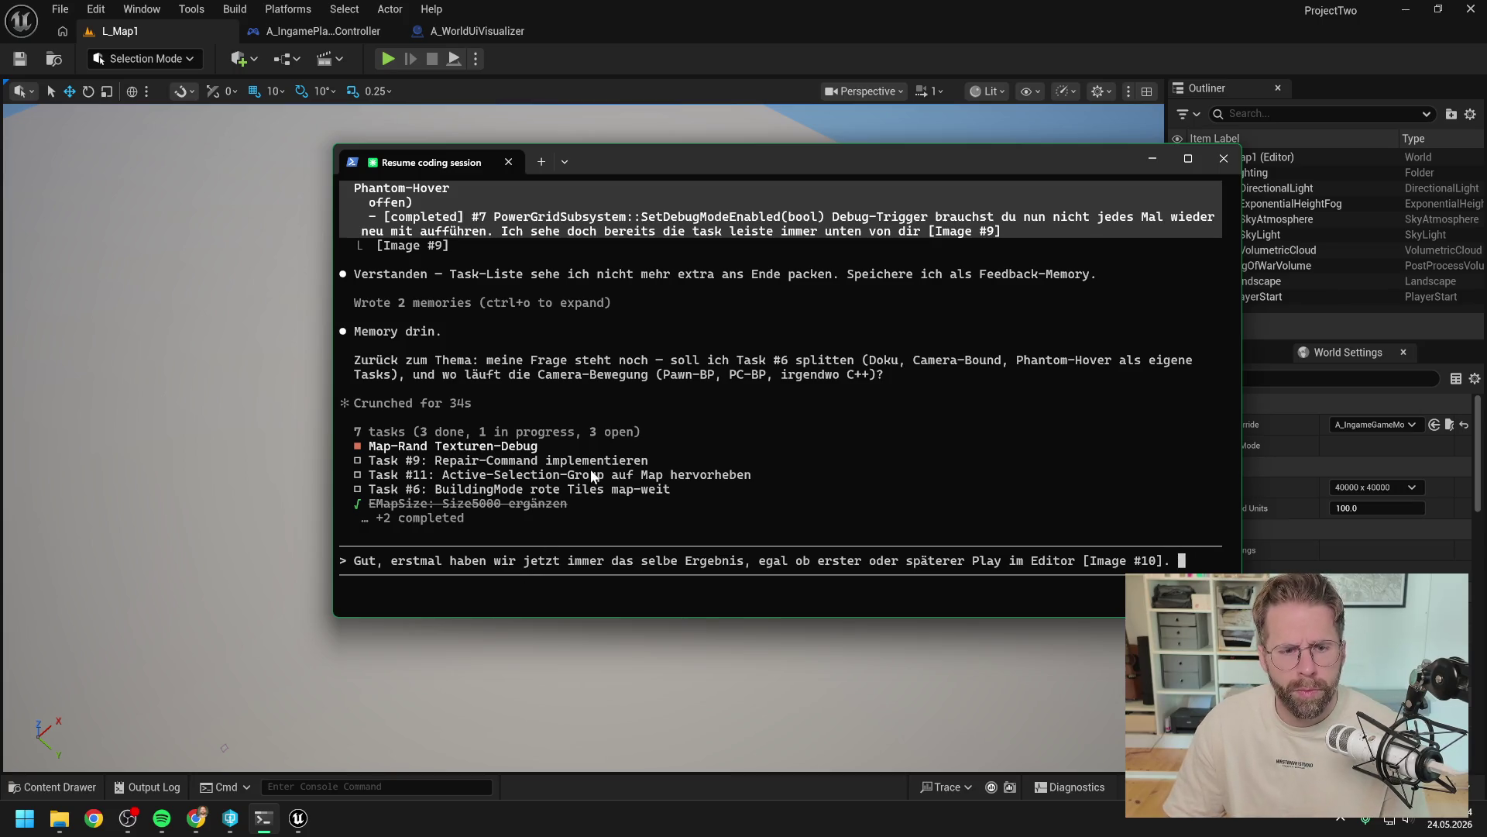
scroll(793, 403, up, 6)
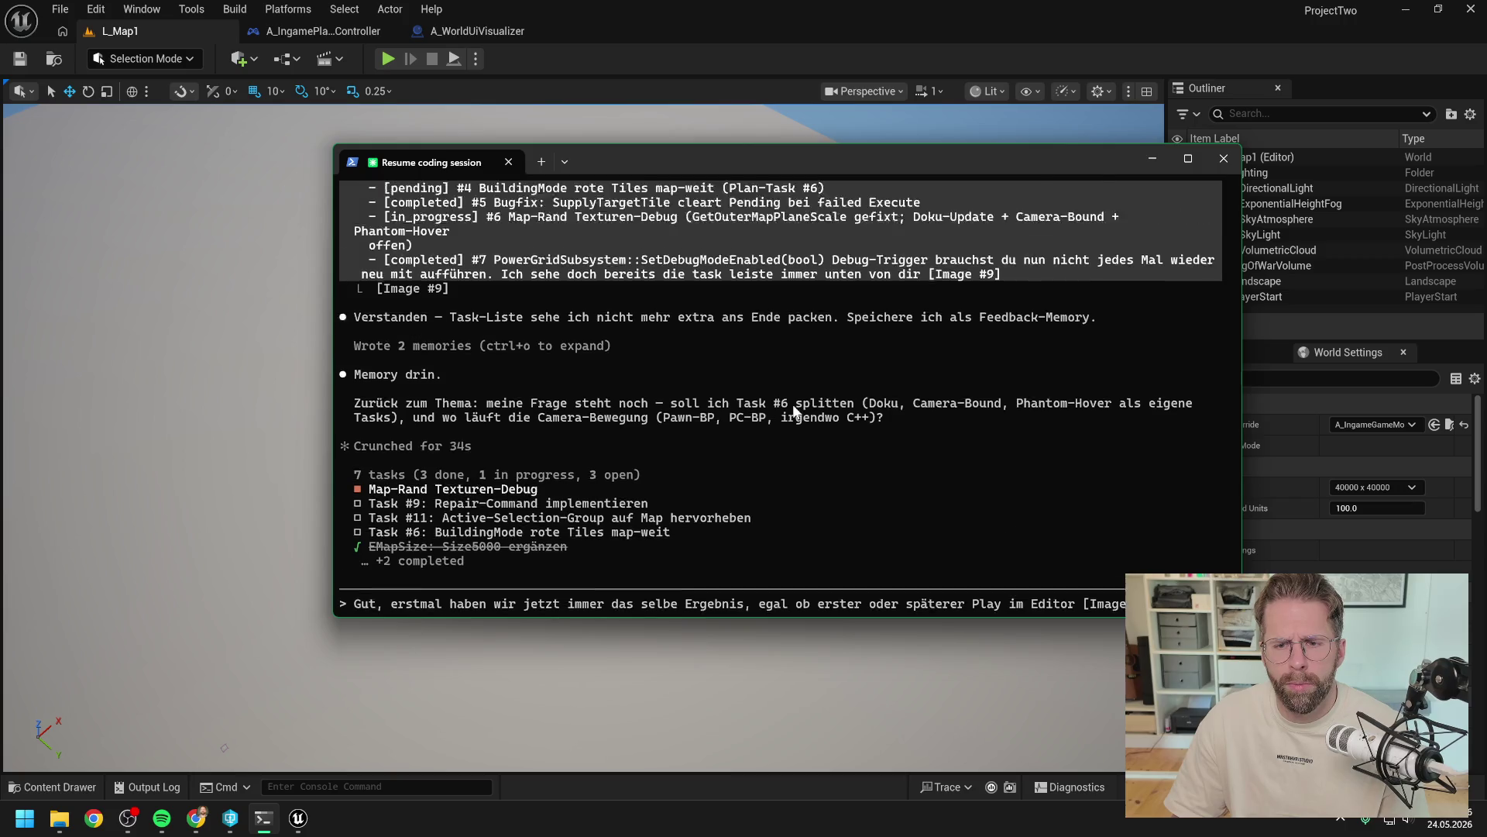
scroll(793, 408, up, 8)
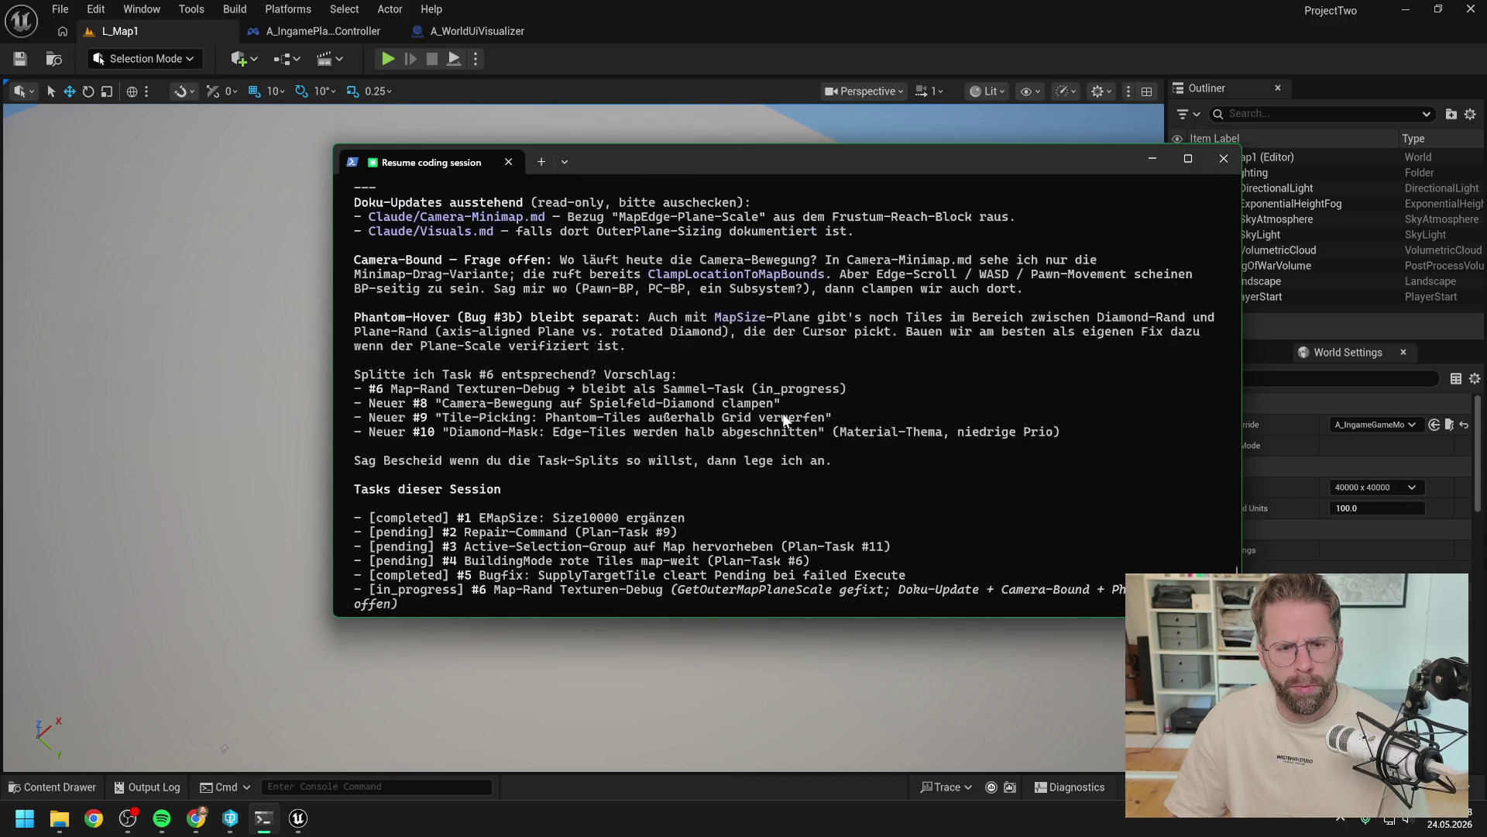
scroll(786, 419, up, 2)
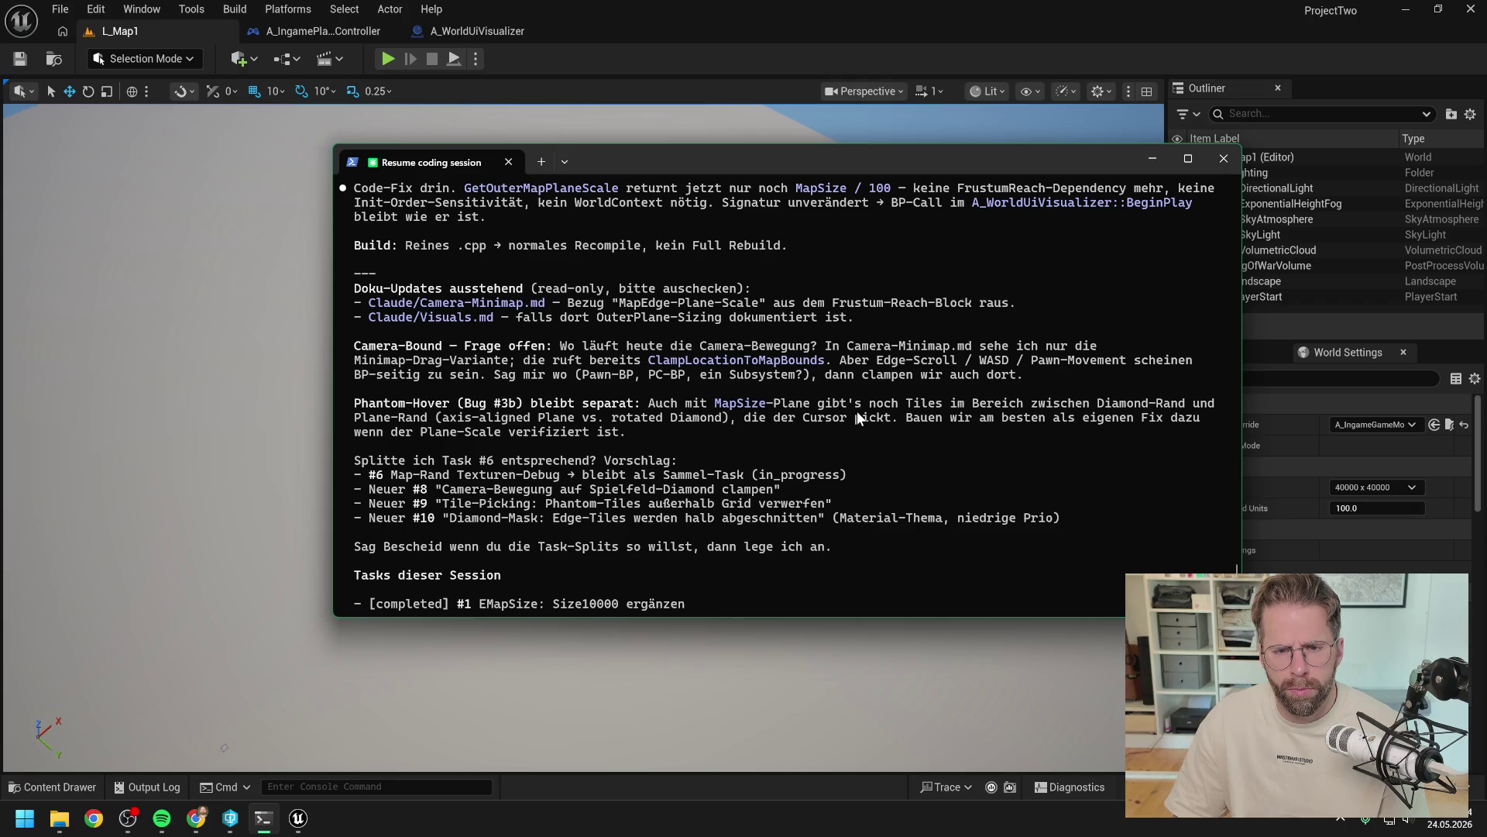
key(ctrl+v)
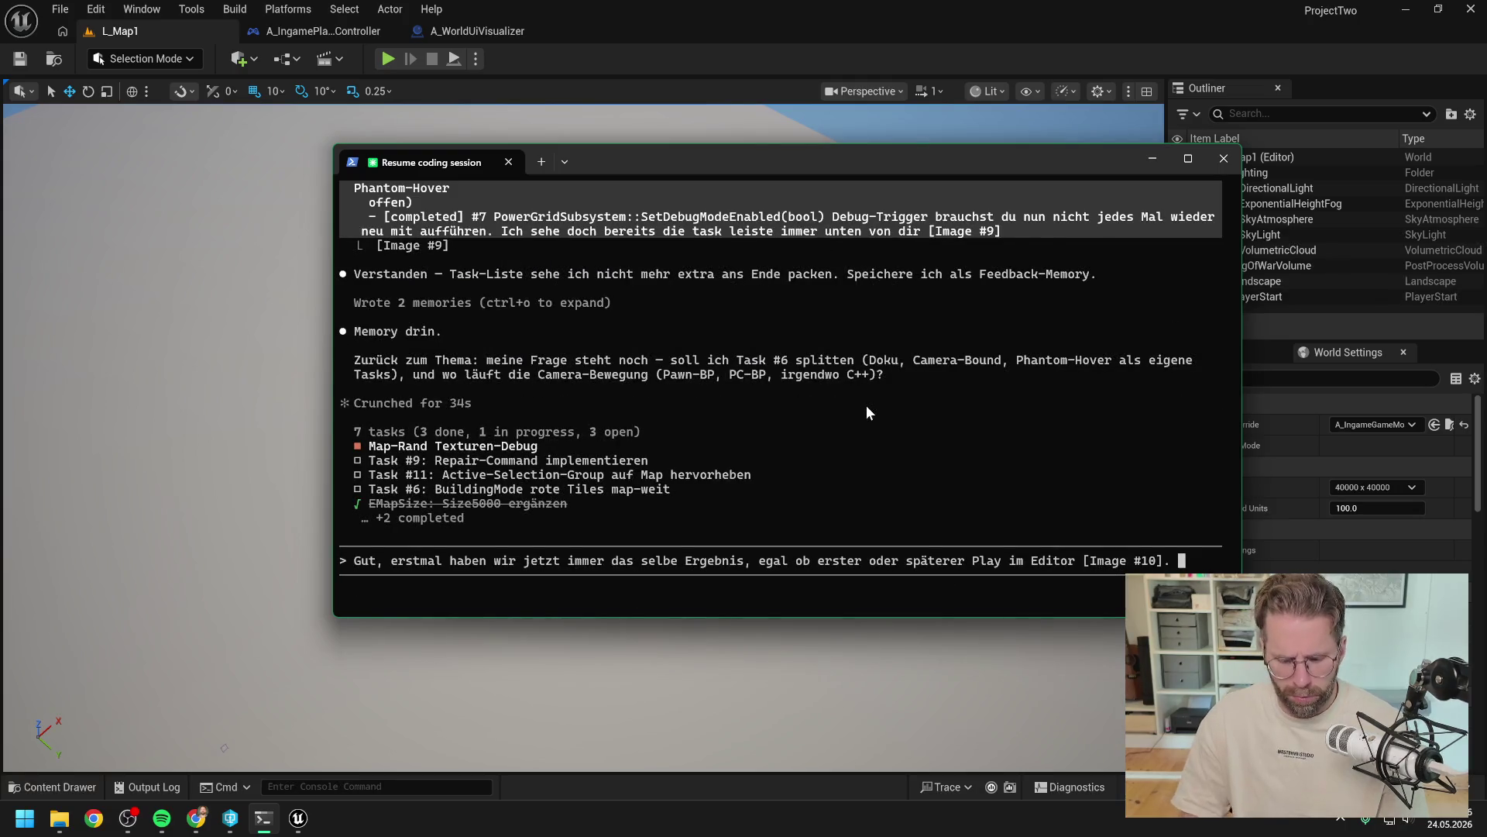
Step: Add that camera movement is already restricted everywhere by ClampLocationToMapBounds, so it was fine before
text(Camera Movement ist schon an allen Stellen mit Clamp)
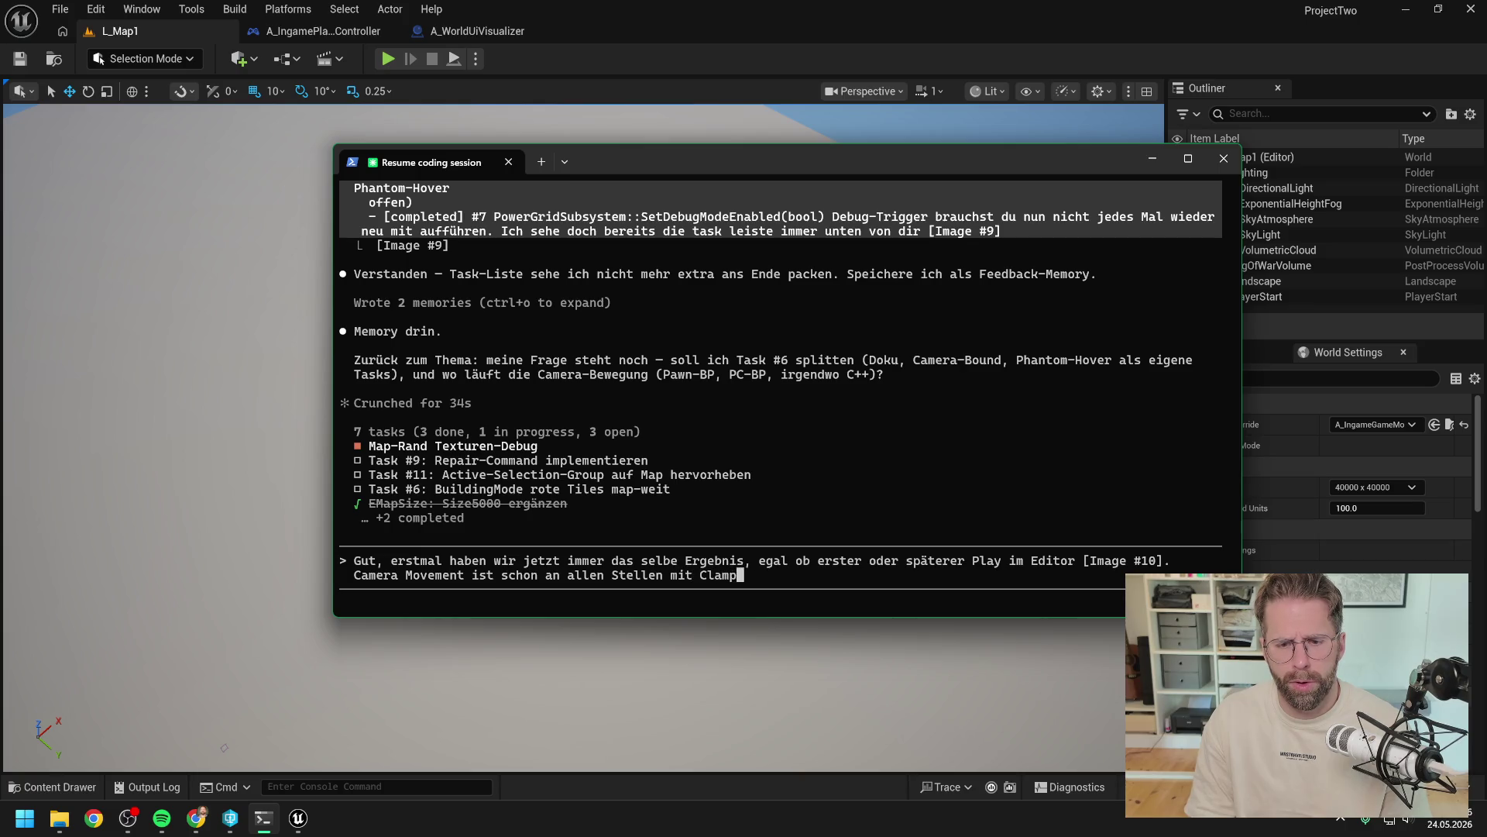
scroll(914, 356, up, 9)
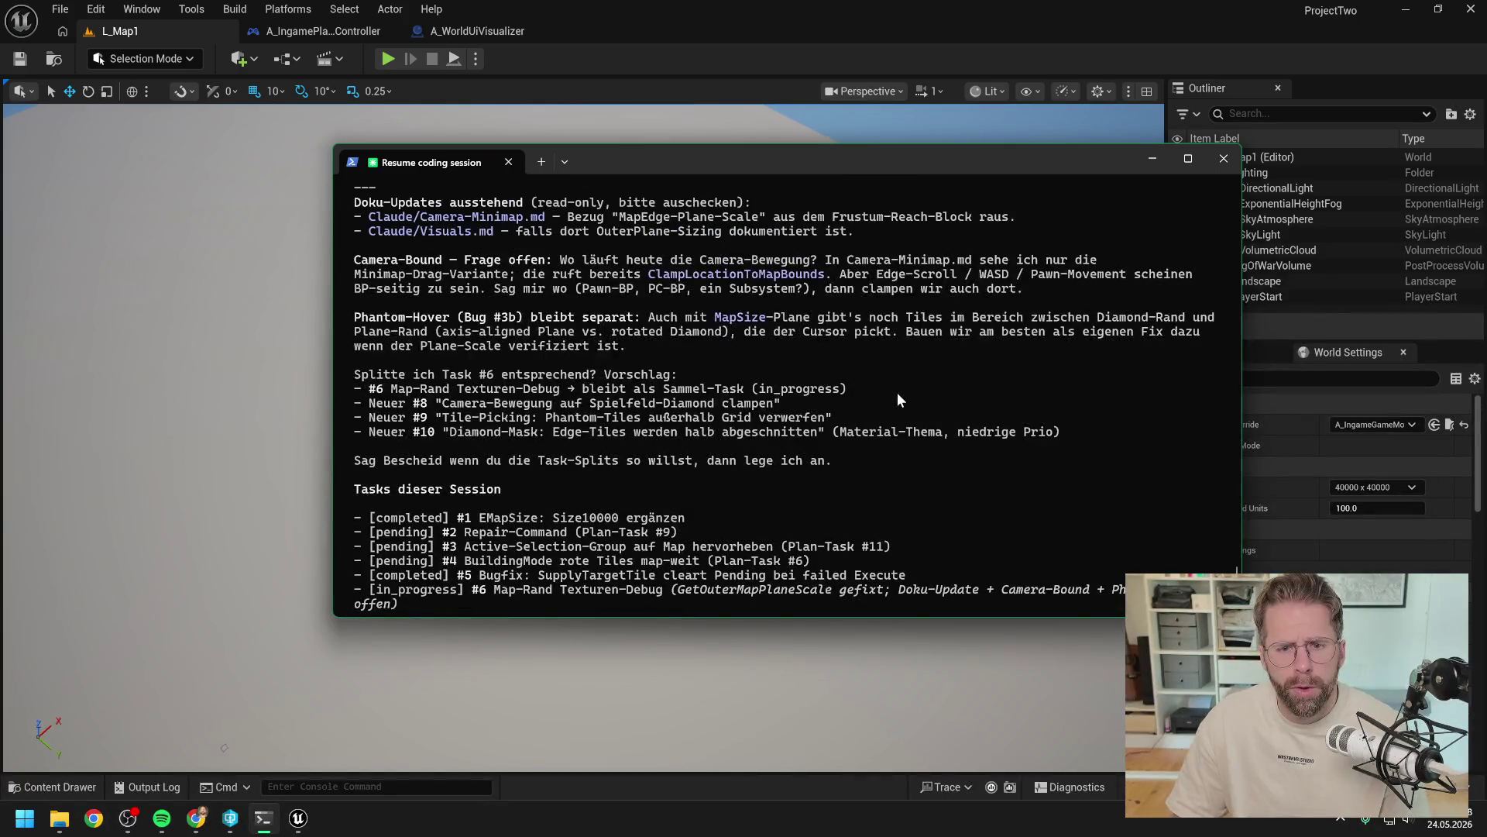
scroll(897, 392, down, 3)
text(ToLocation)
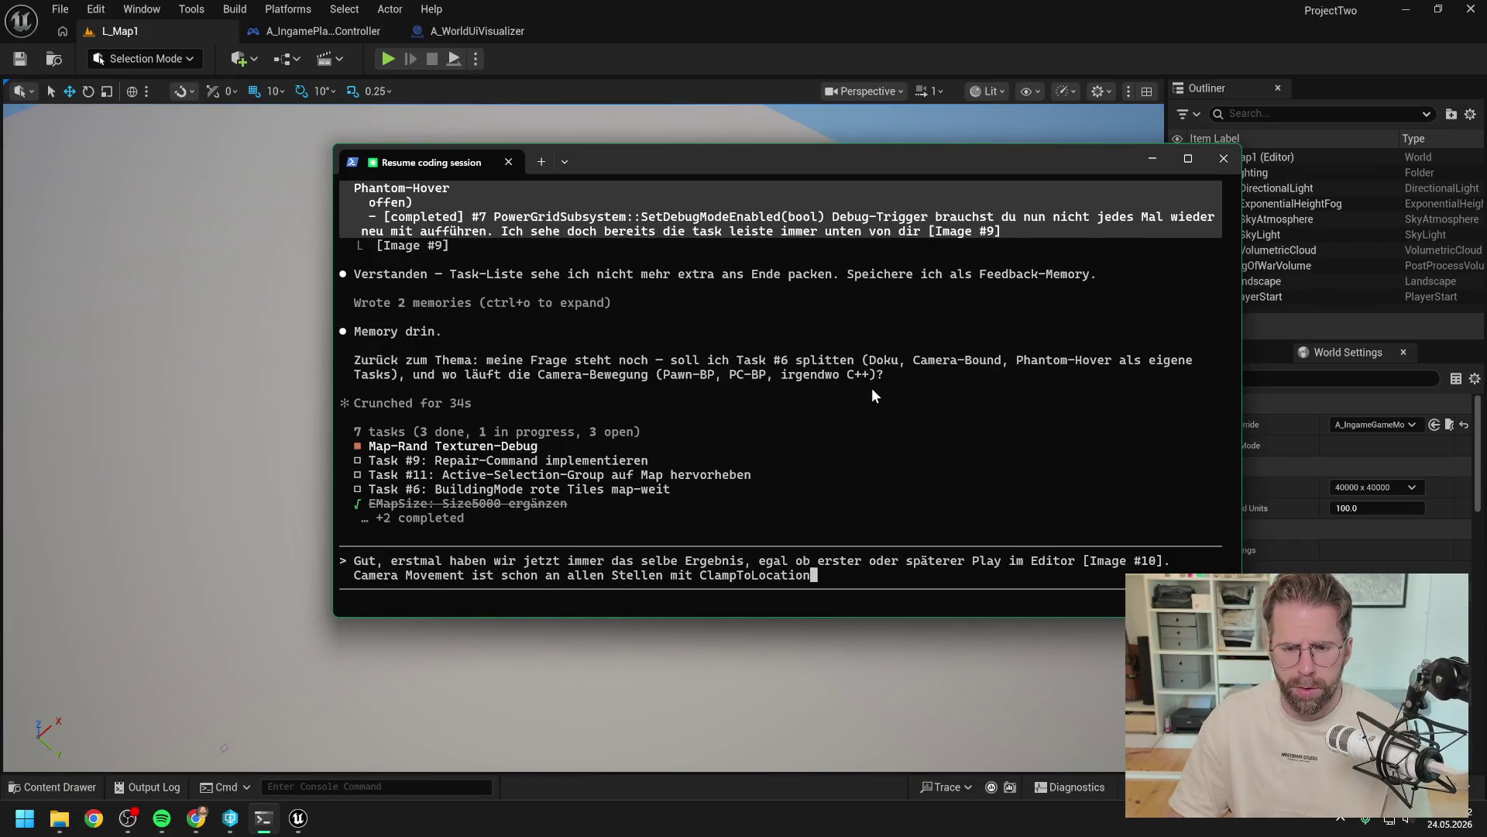
scroll(891, 397, up, 10)
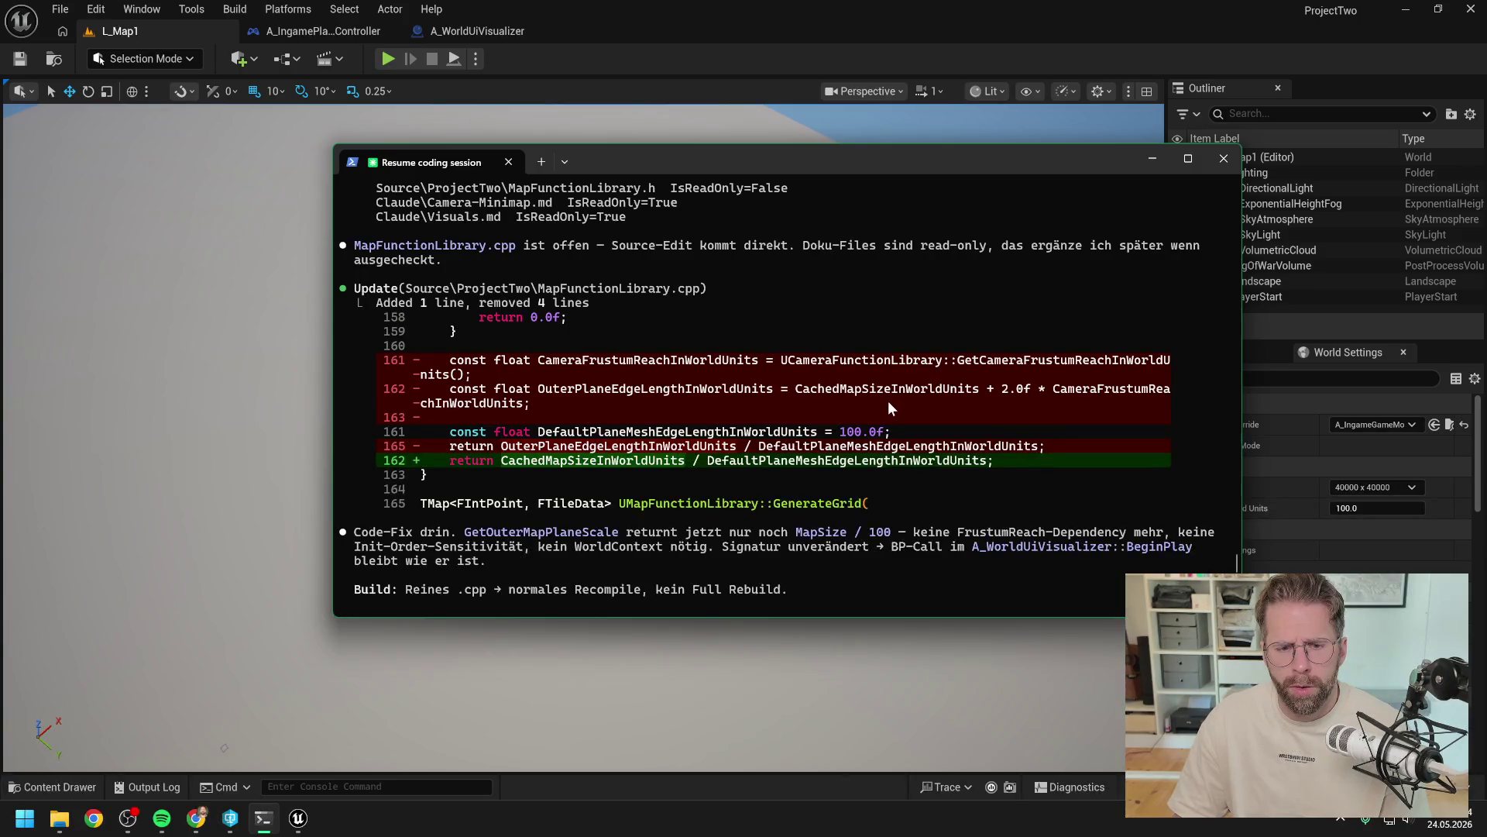
scroll(887, 400, up, 5)
scroll(887, 402, down, 10)
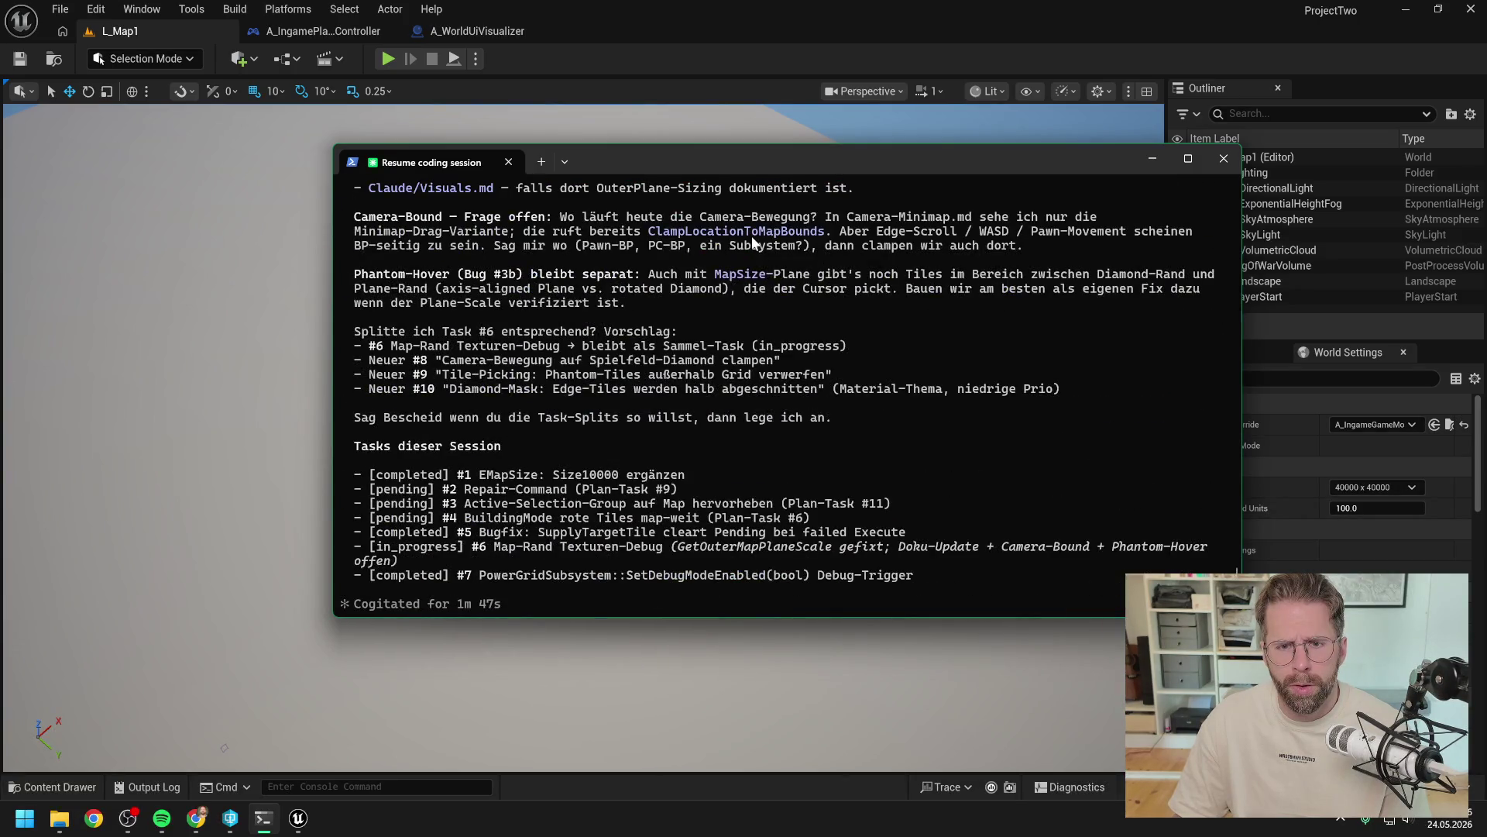
key(BackSpace)
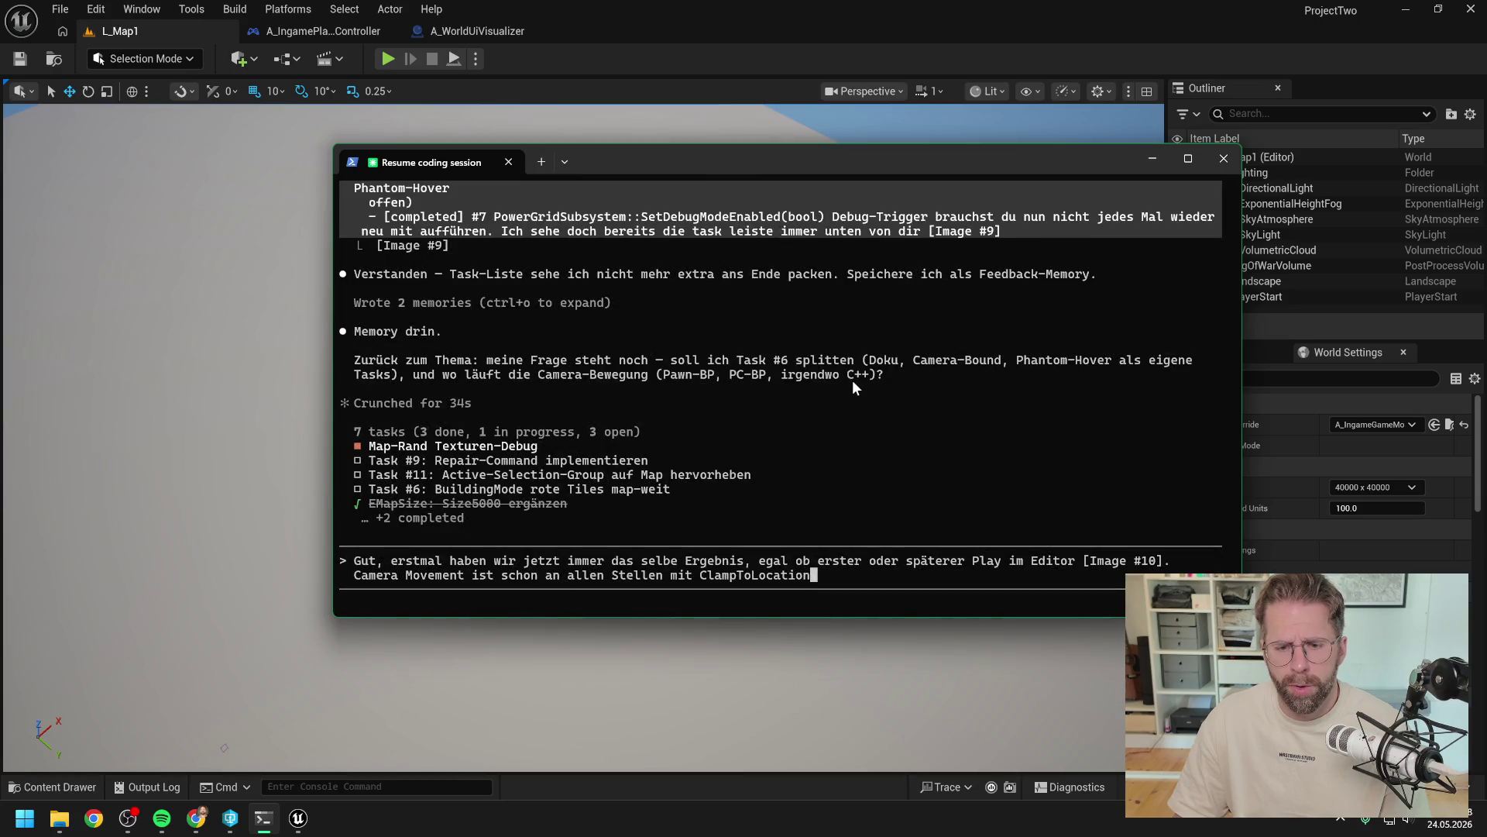
key(BackSpace)
key(BackSpace)
key(BackSpace)
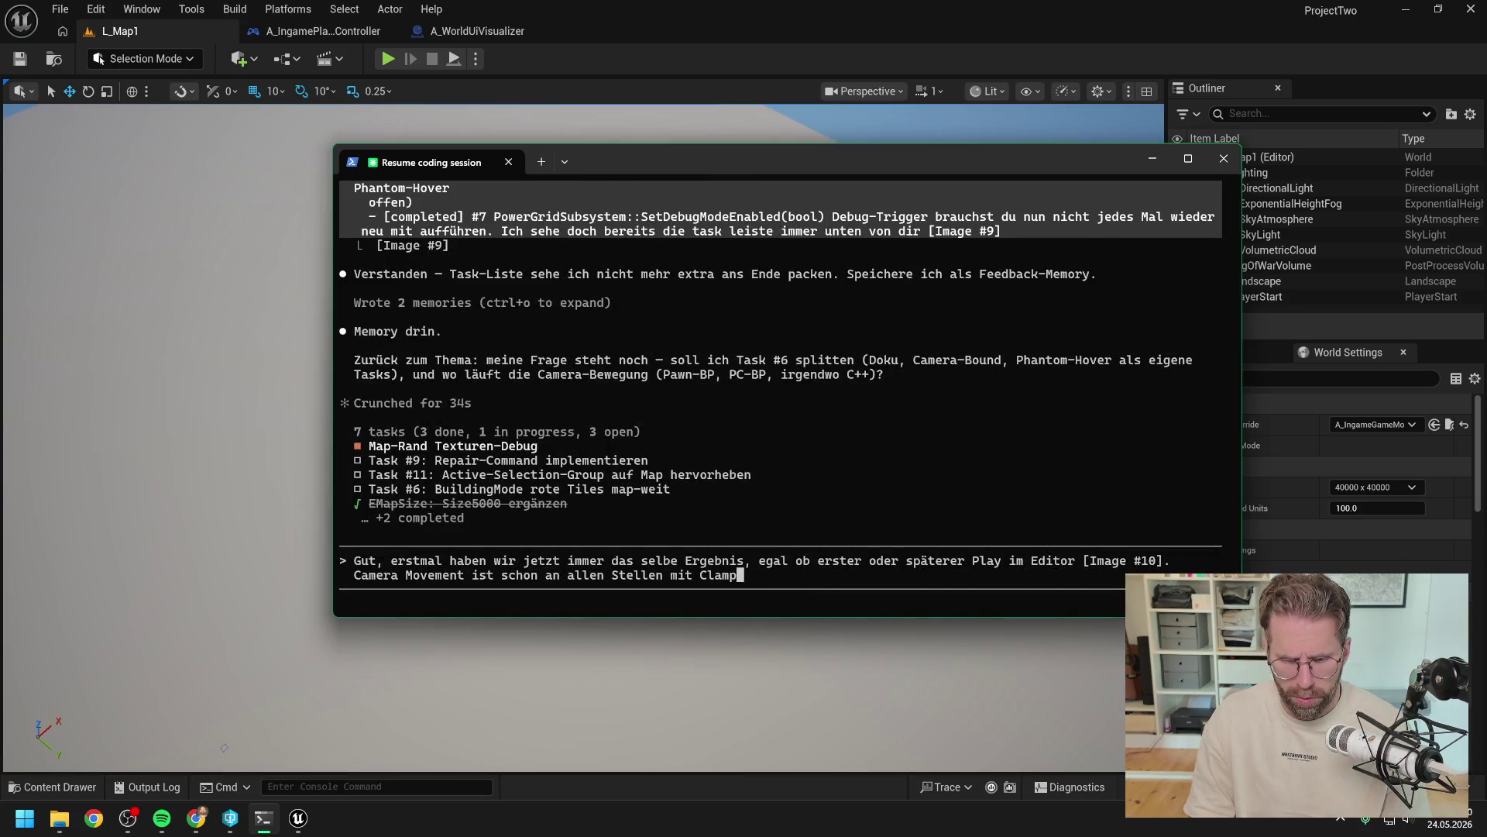
text(LocationToM)
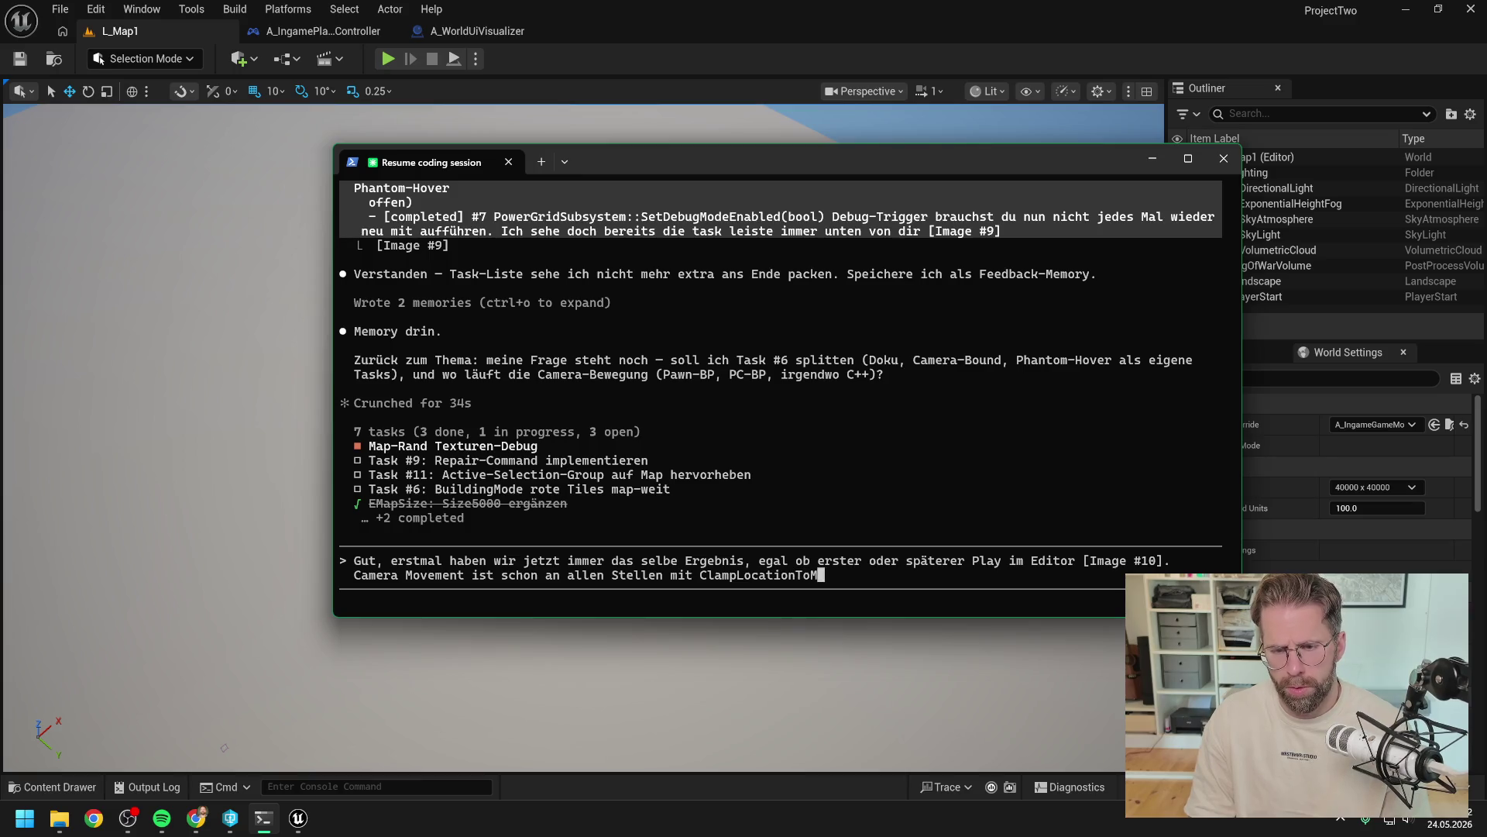
text(apBouns)
key(BackSpace)
text(ds eingeschränkt. Also war es bereits au)
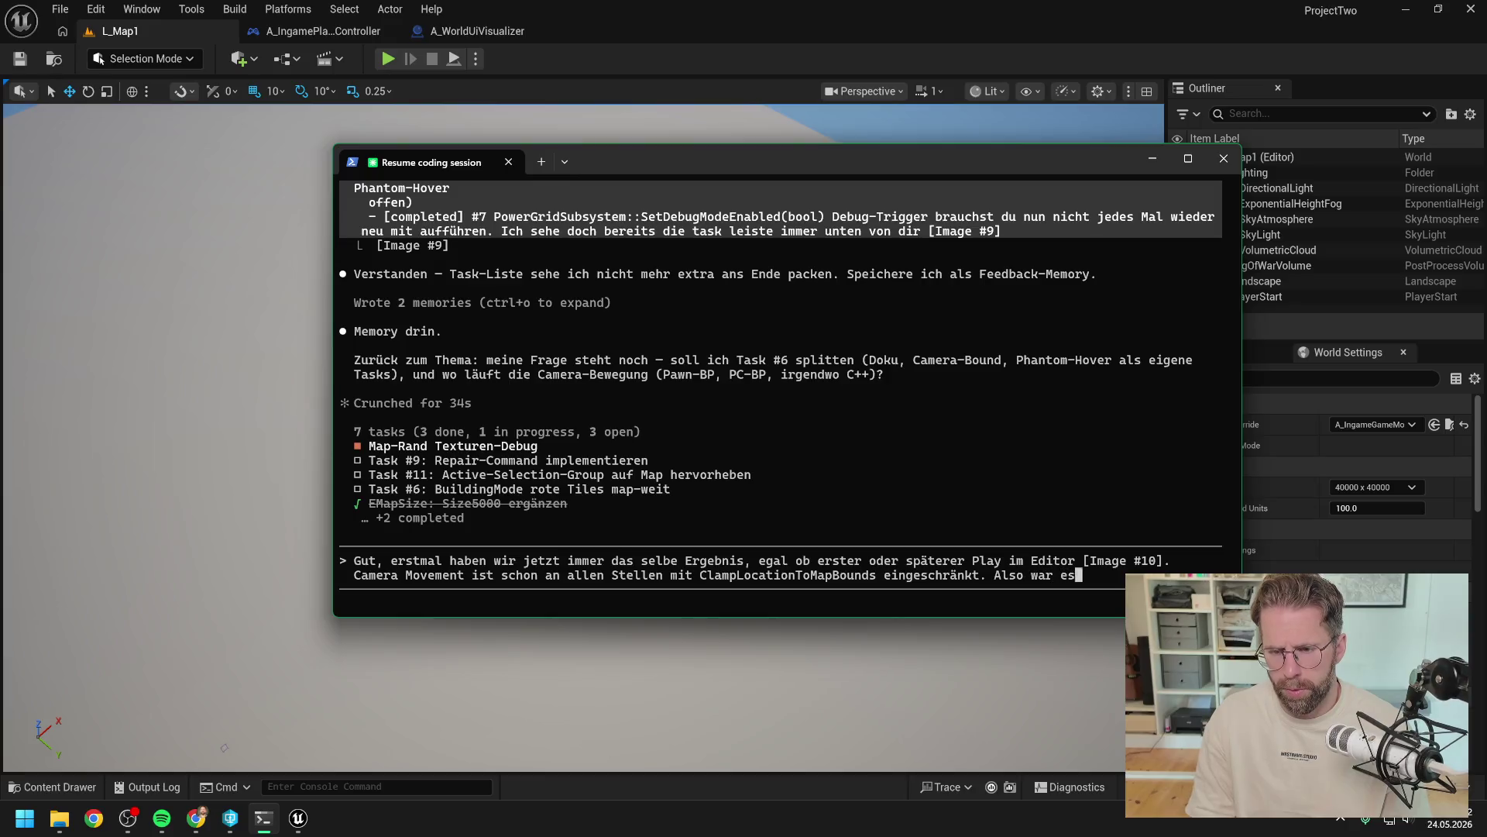
text(ch schon vorher. )
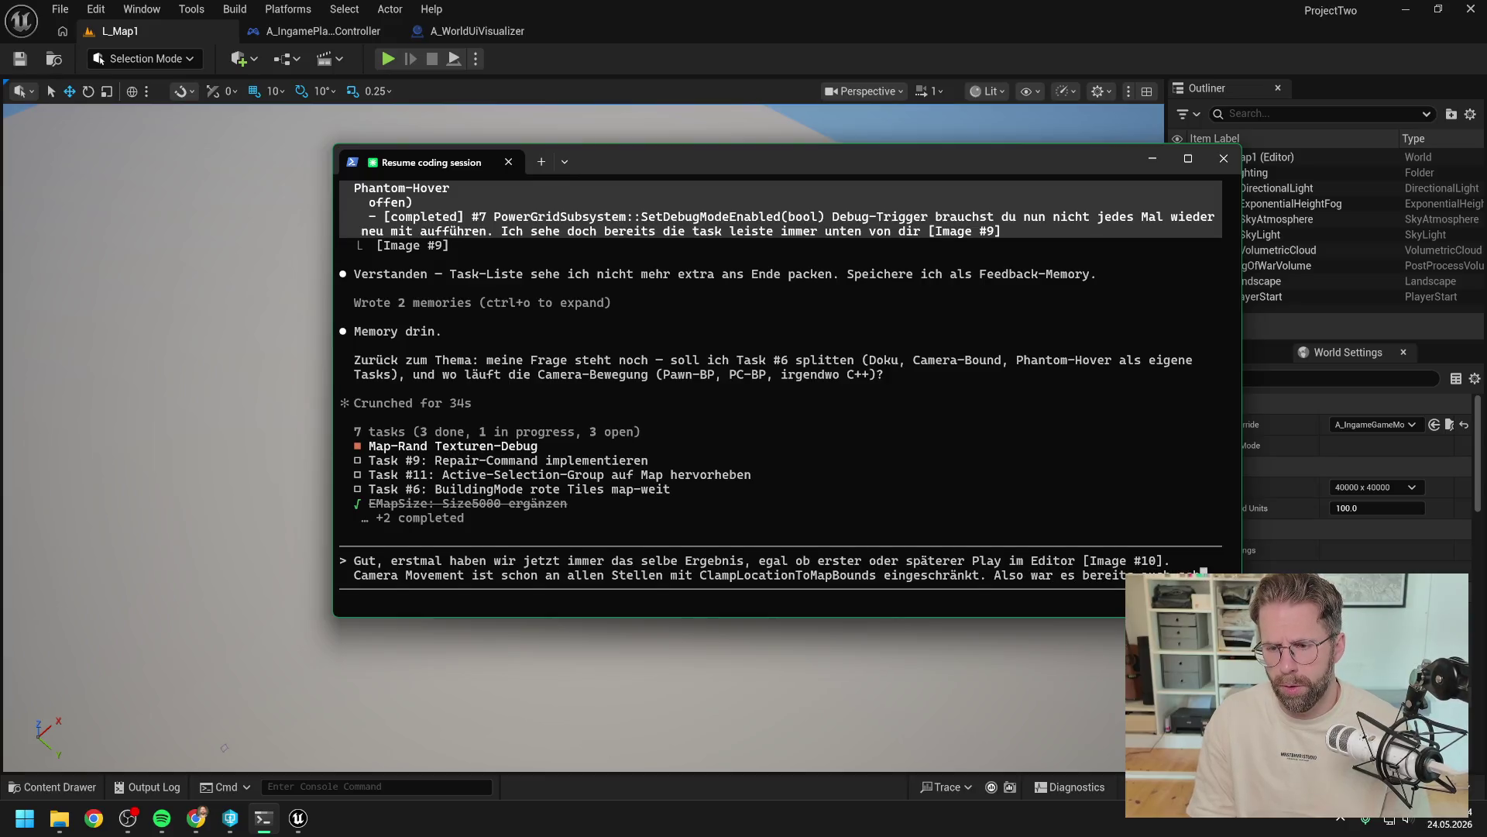
text(Pa)
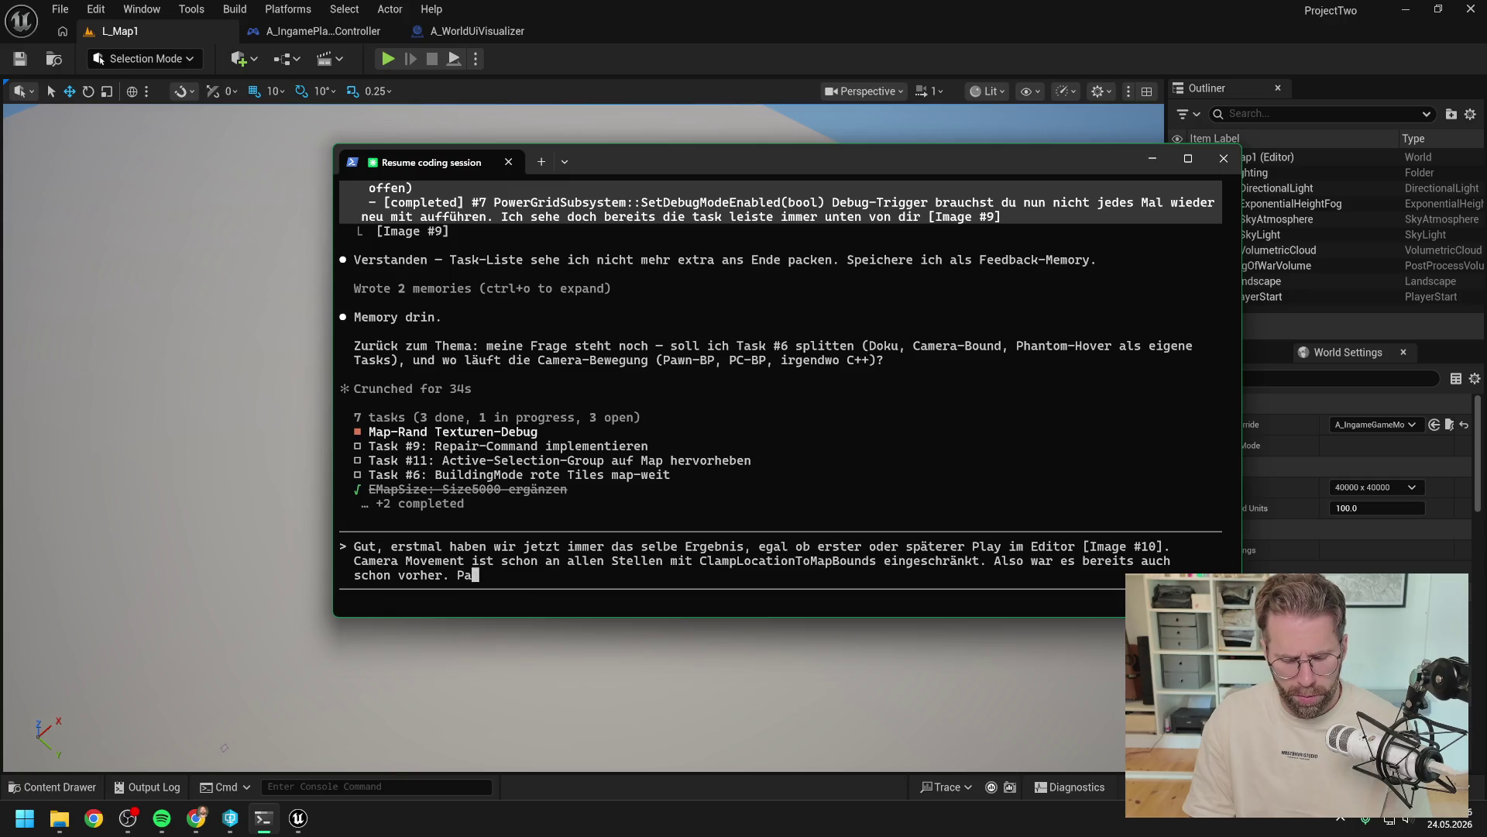
text(sst also. W)
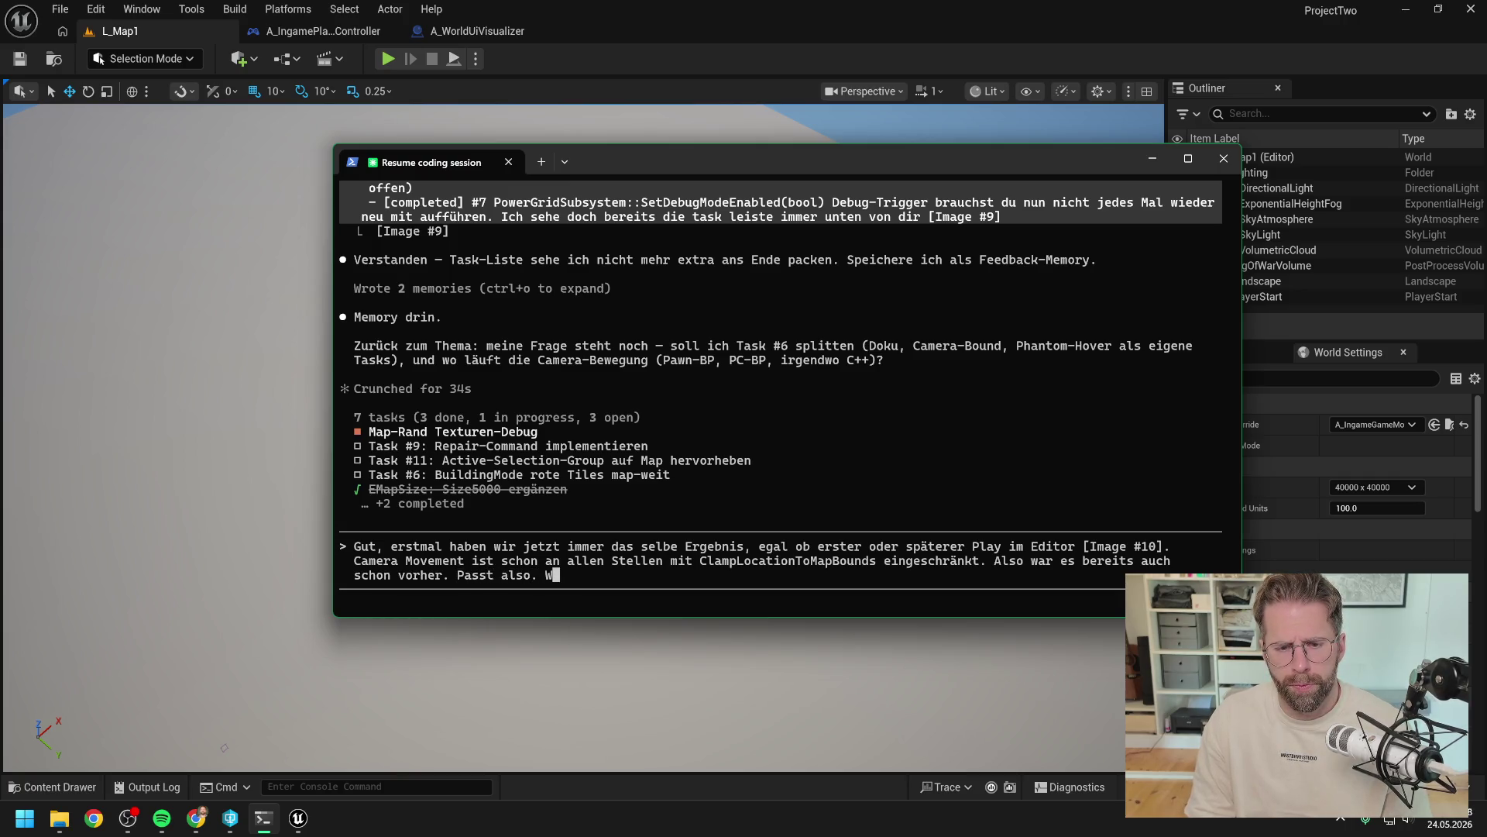
key(BackSpace)
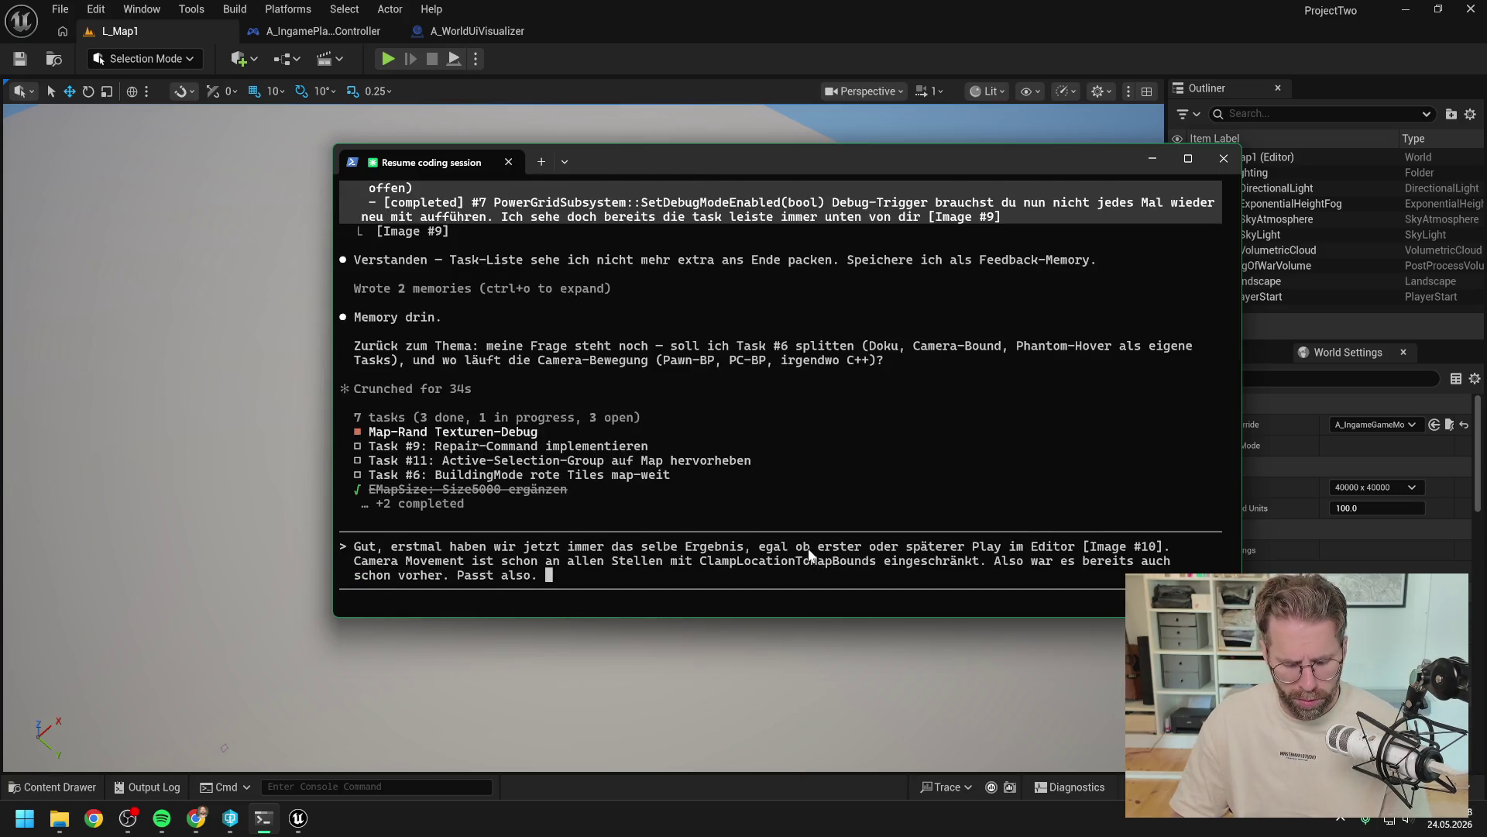
Step: Attach a second screenshot noting the outer texture planes are now too small, referencing GetOuterMap
key(alt+v)
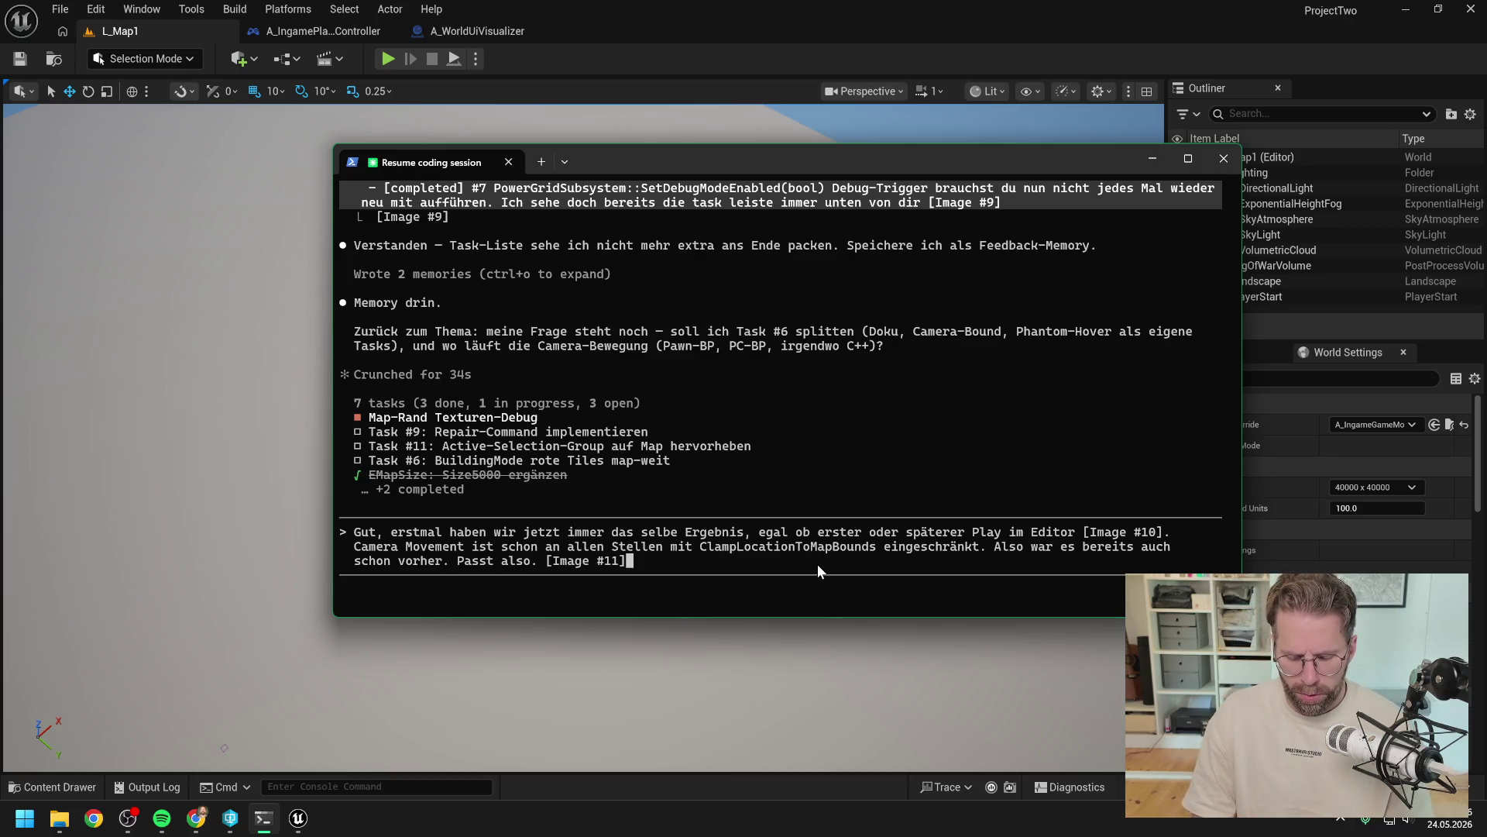
text( - )
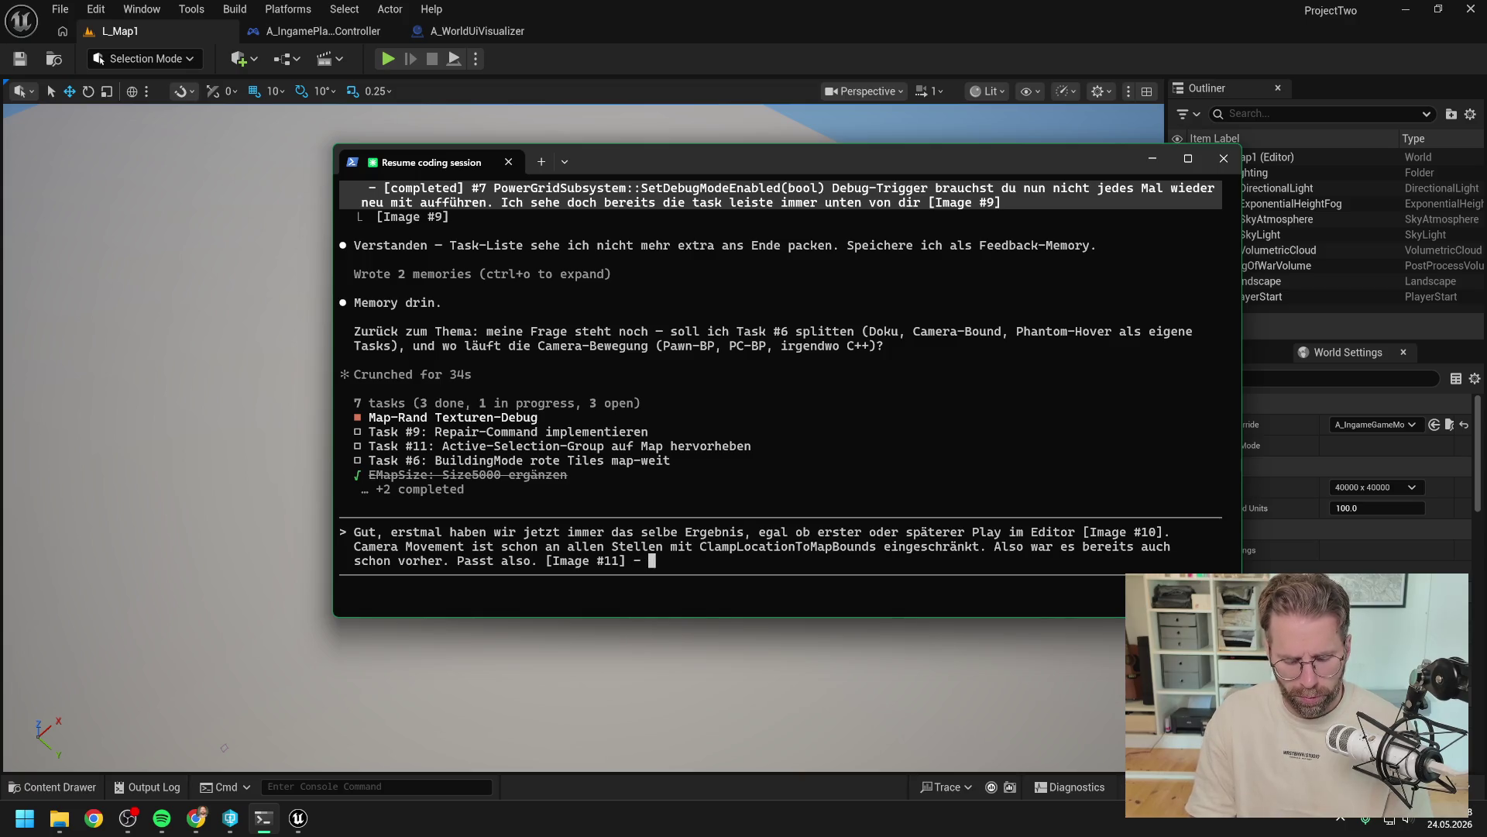
text(Unser)
key(BackSpace)
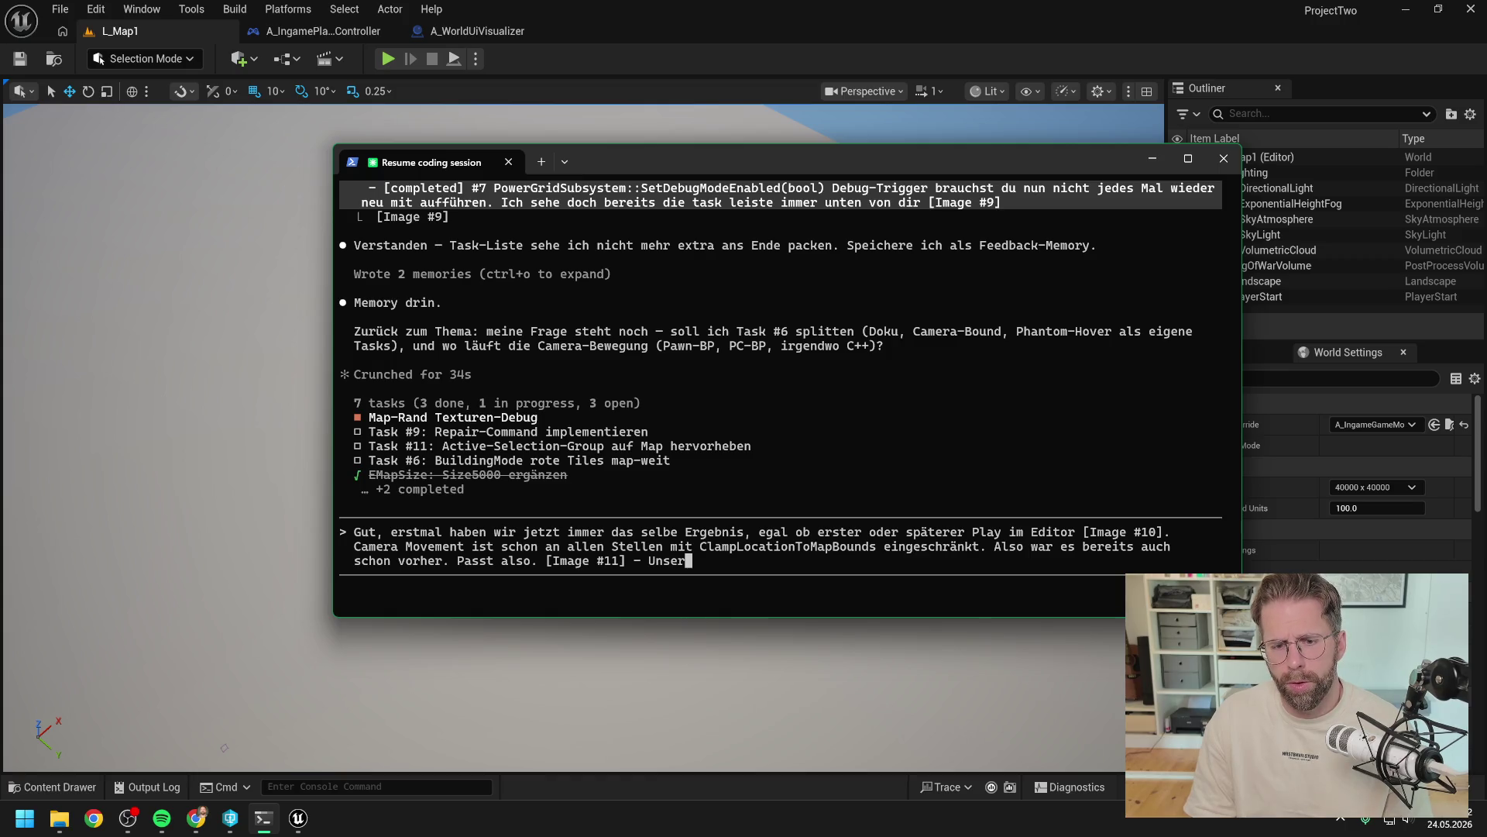
text(Planes für die Texturen, die g)
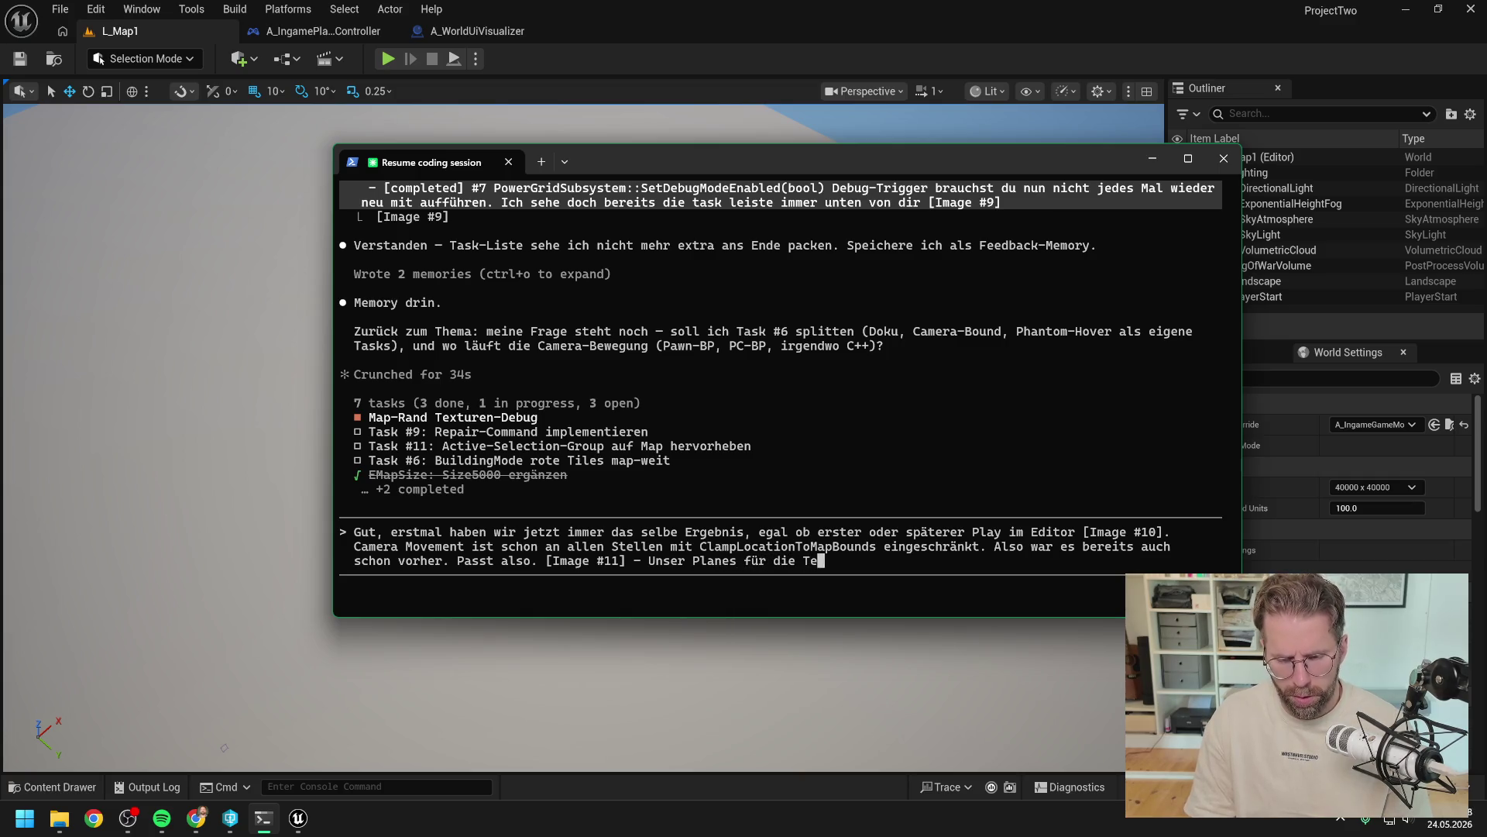
text(anz )
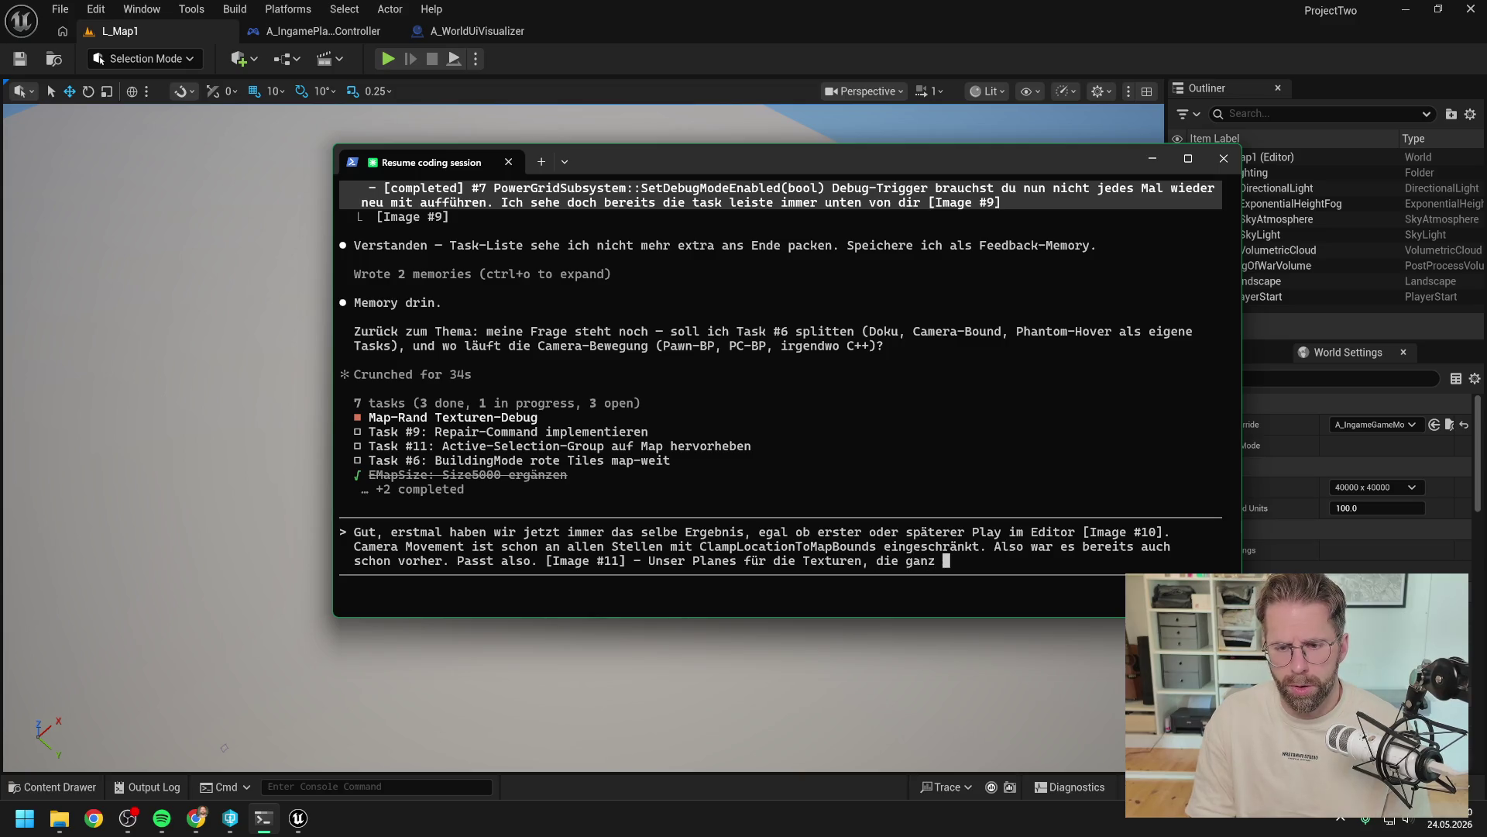
text(nach außen )
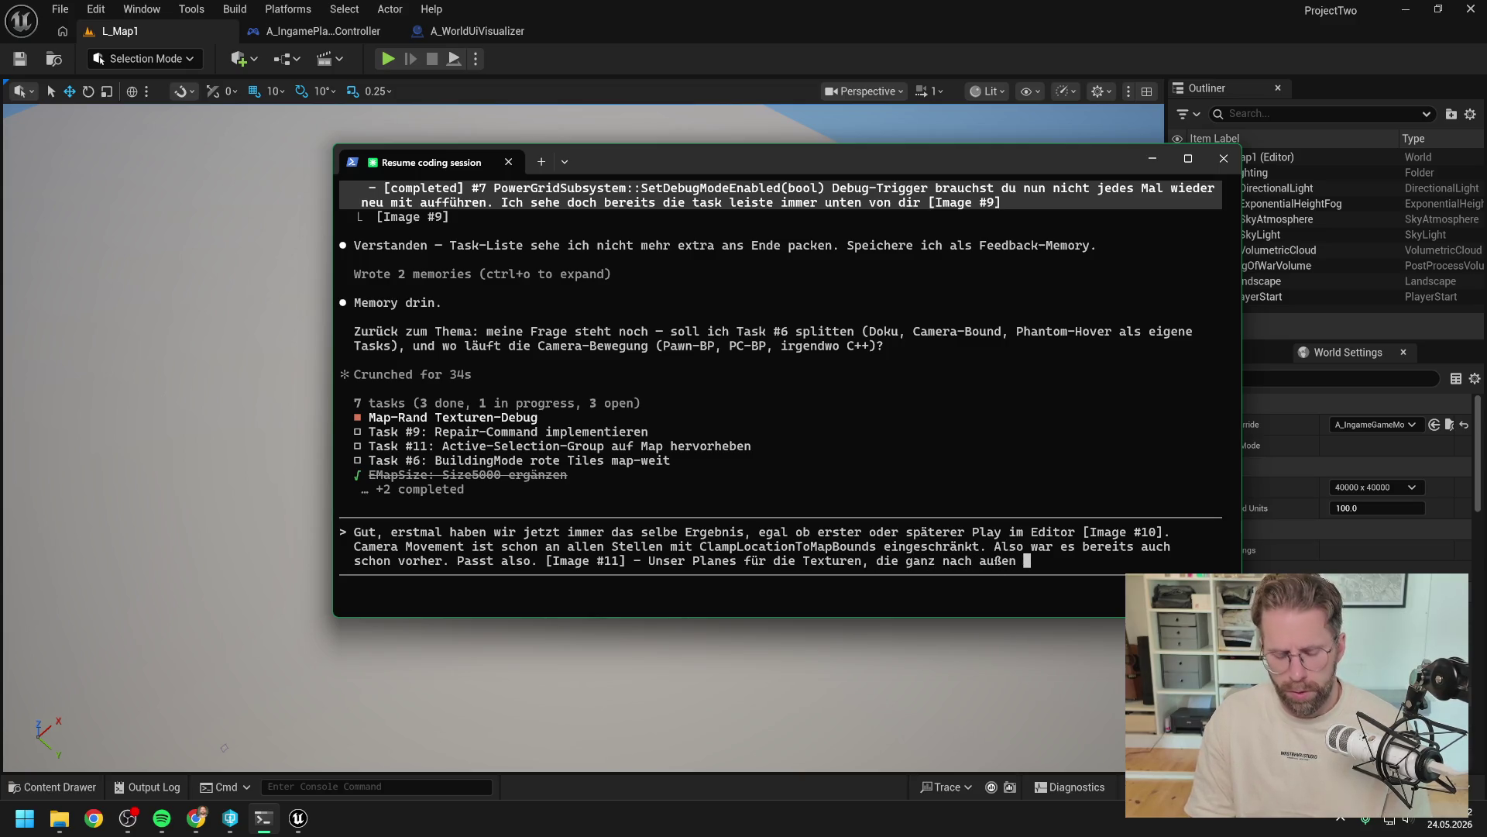
text(reichen sind)
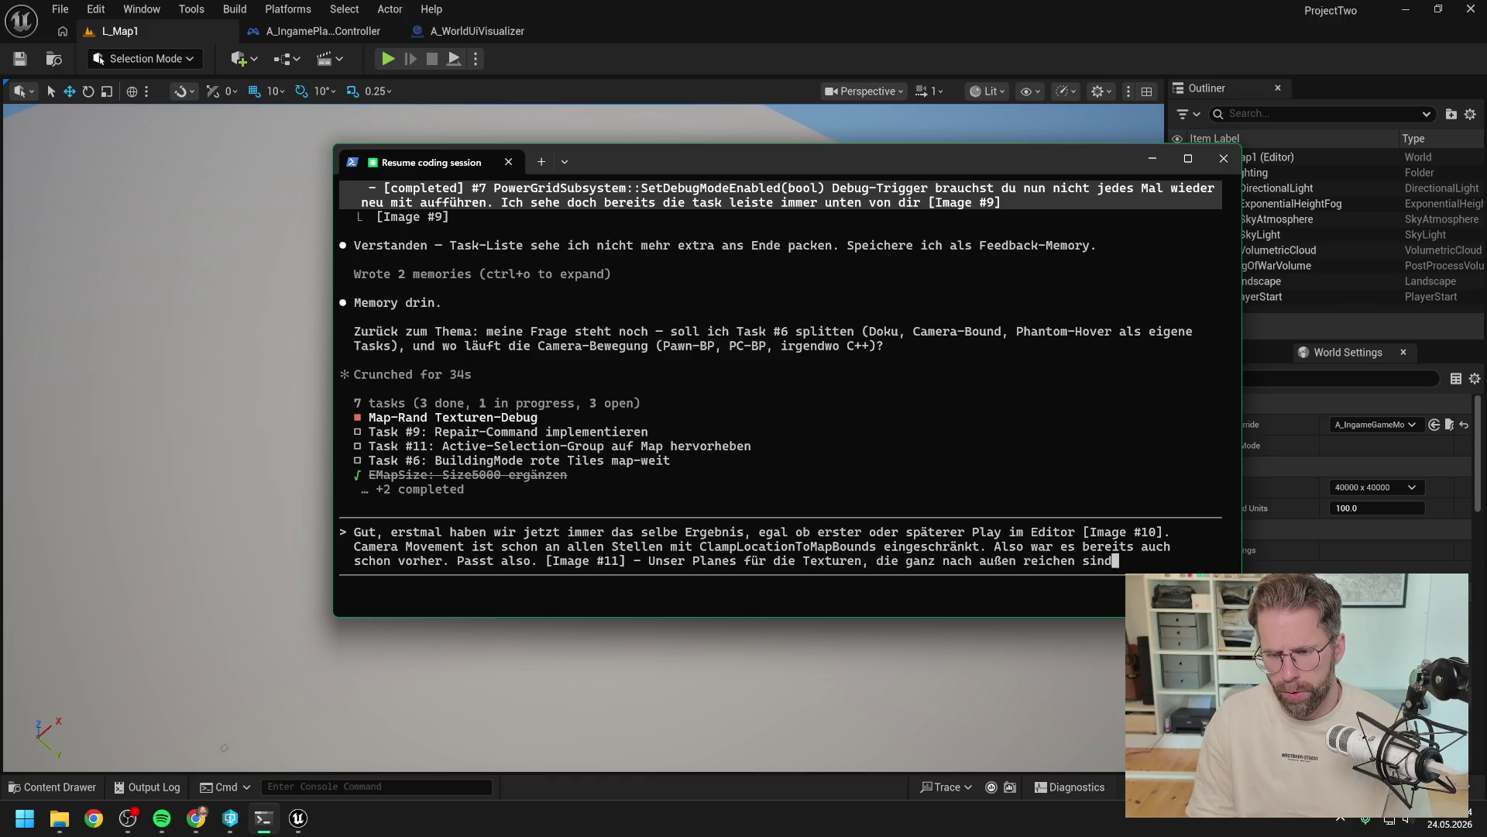
text( nun zu klein.)
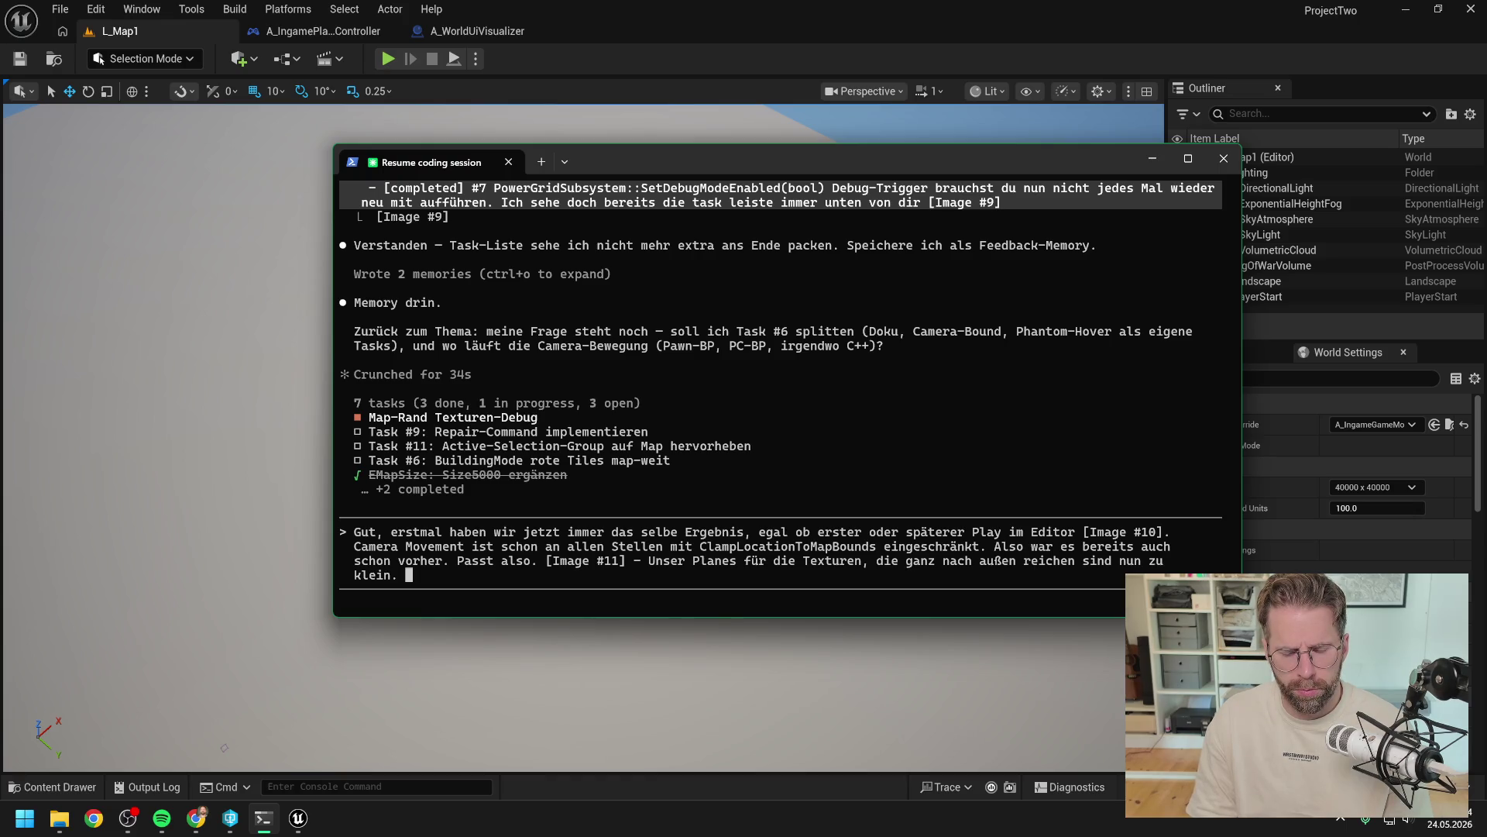
text(B)
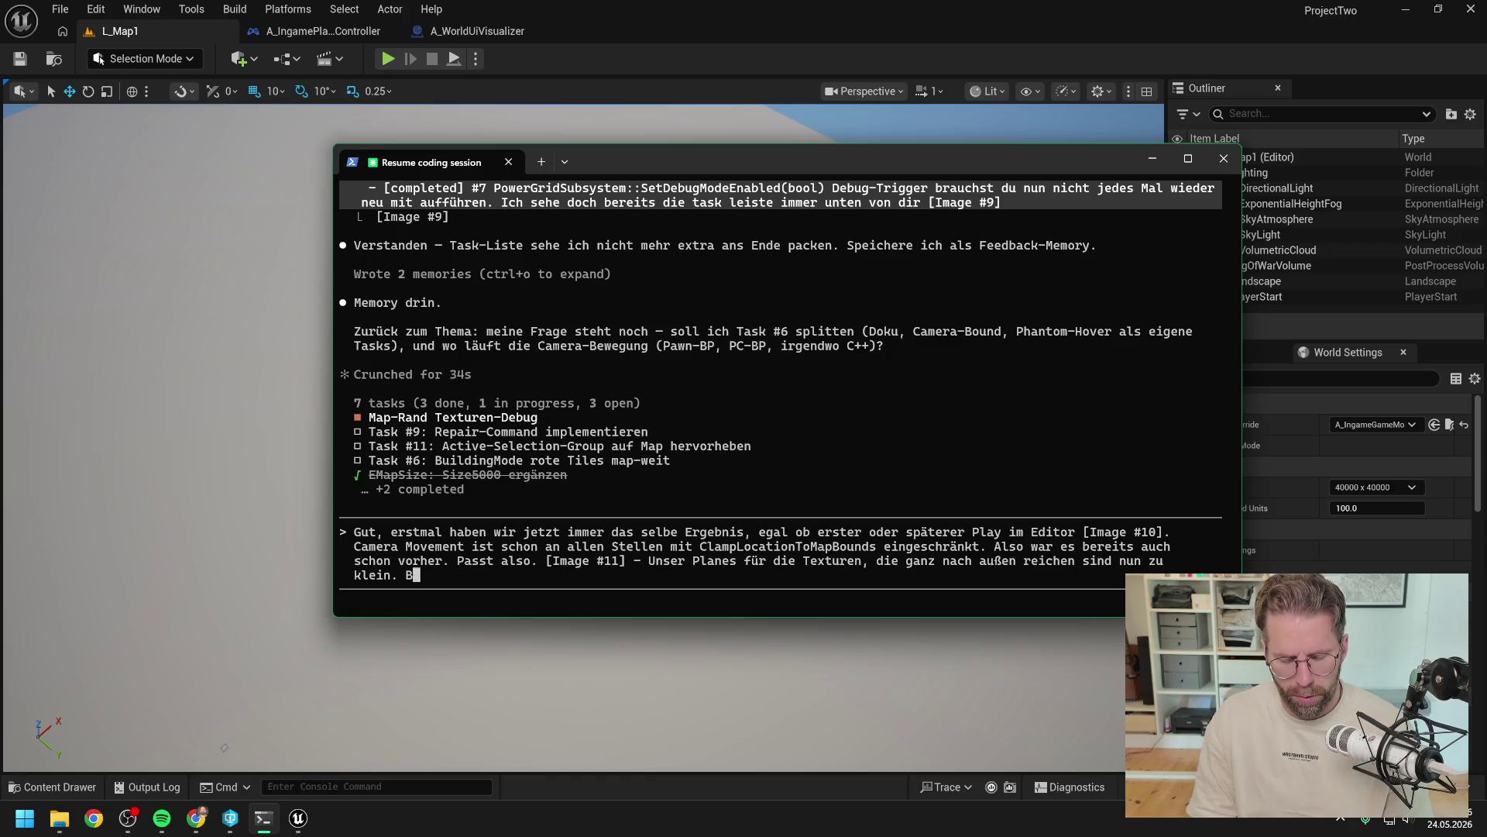
text(edeutet Get)
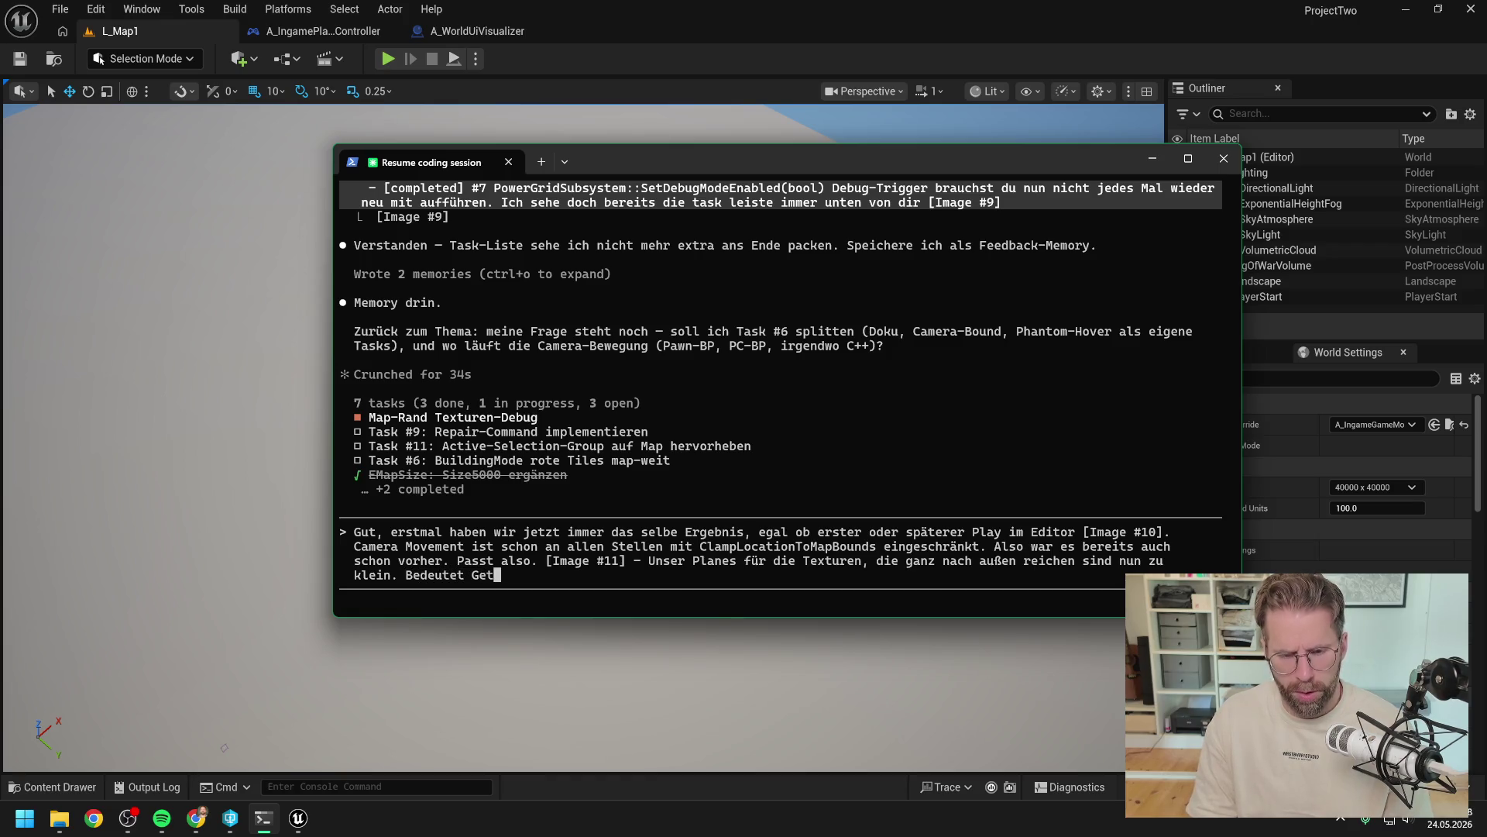
text(OuterMap)
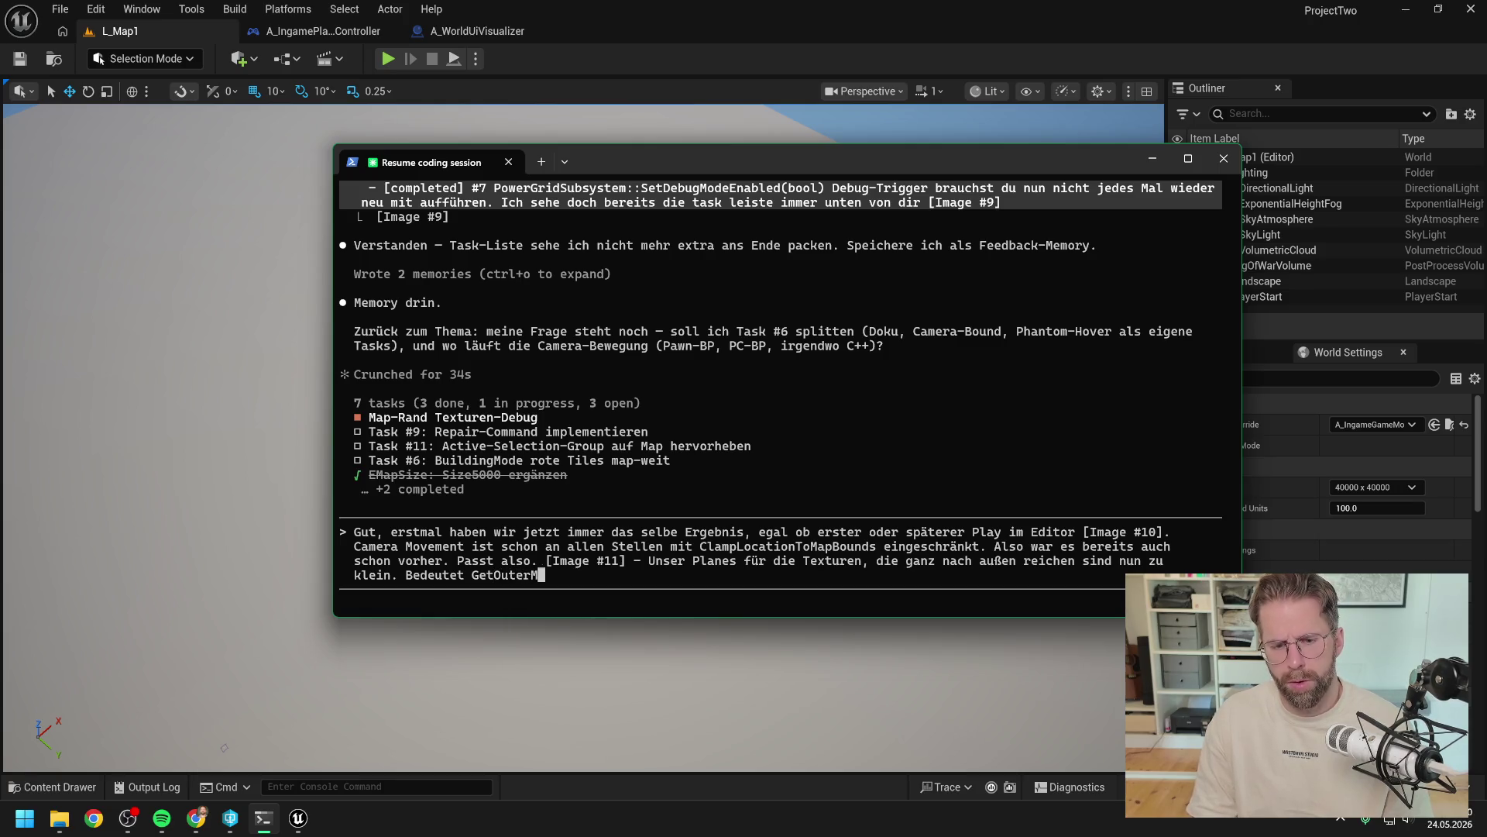
Step: Check the GetOuterMapPlaneScale node in A_WorldUiVisualizer and send the message naming it as next
click(496, 28)
scroll(794, 388, up, 1)
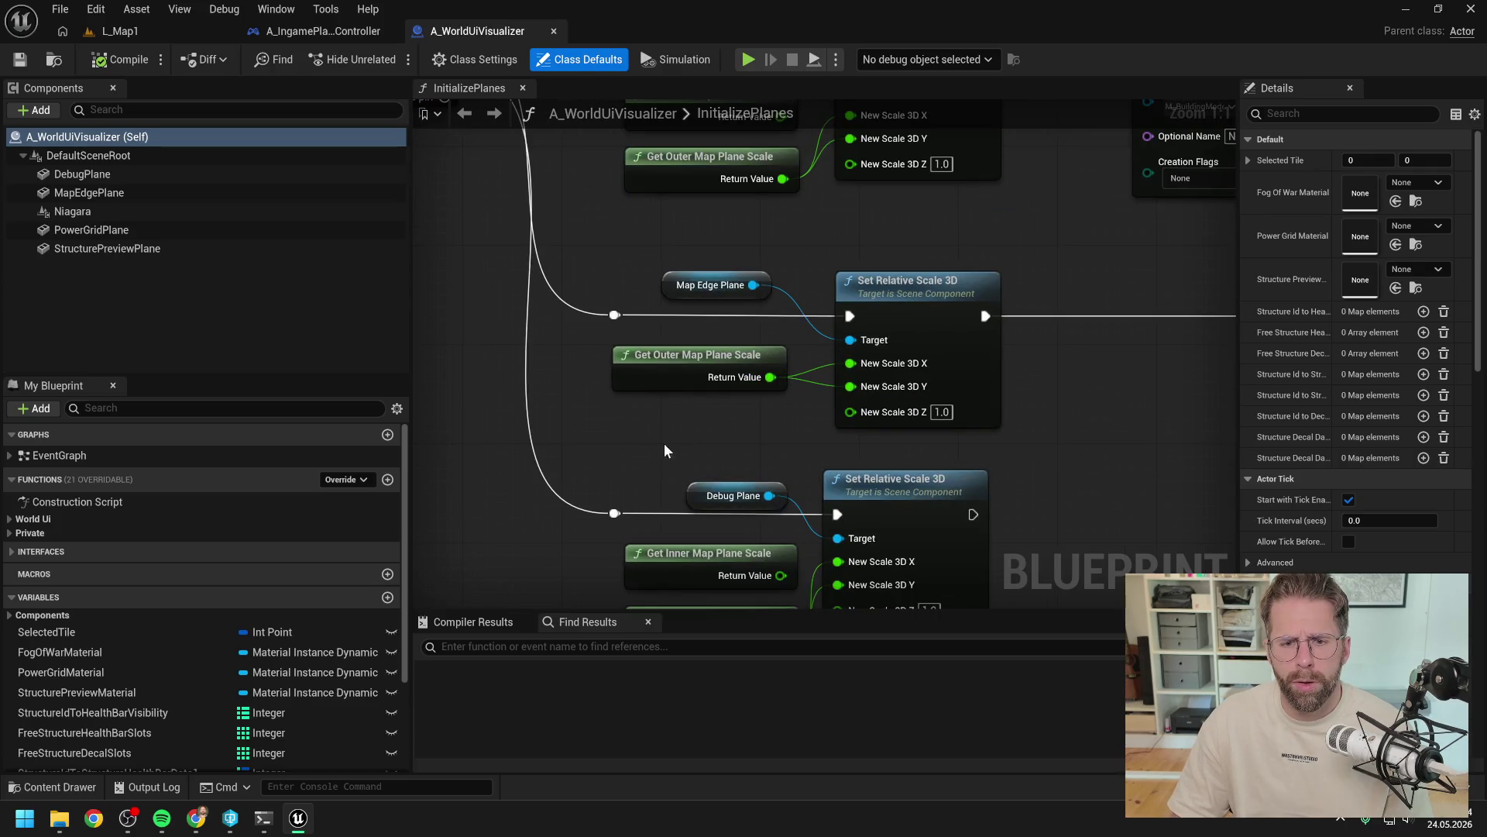
click(263, 820)
text(PlaneScale)
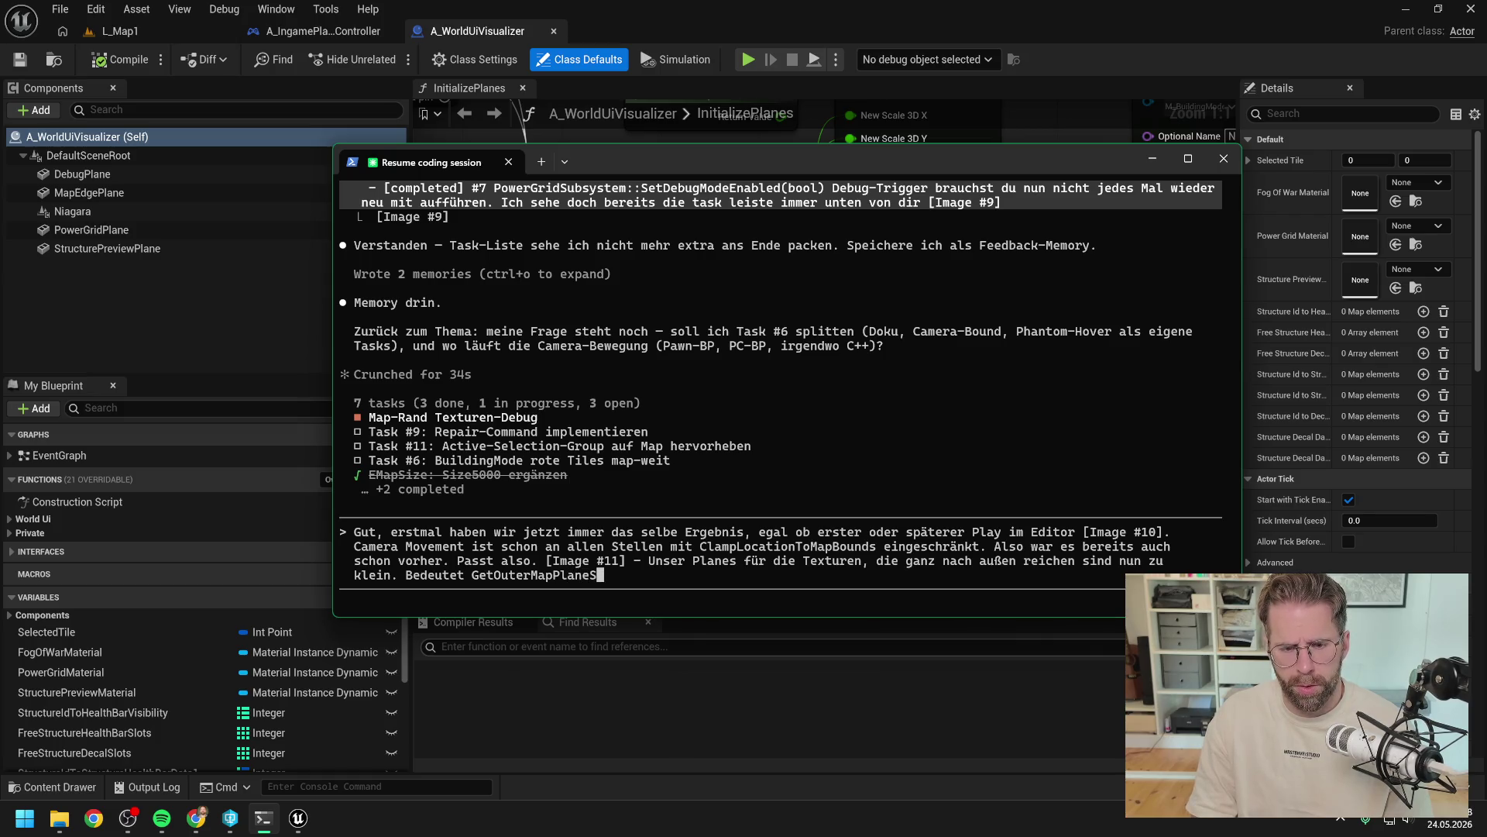
click(732, 35)
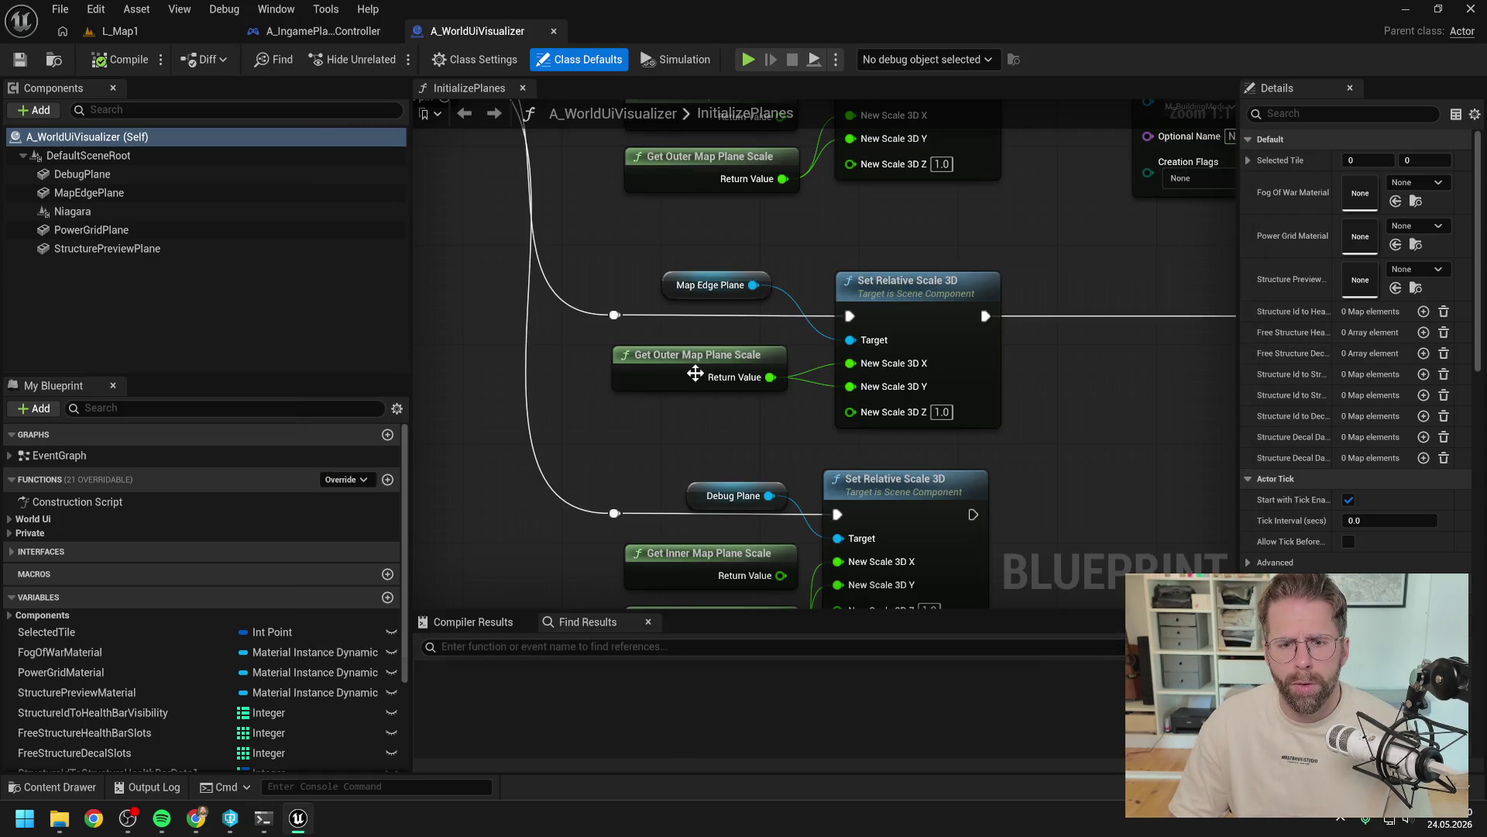
click(264, 817)
text(ist als nächstes dran)
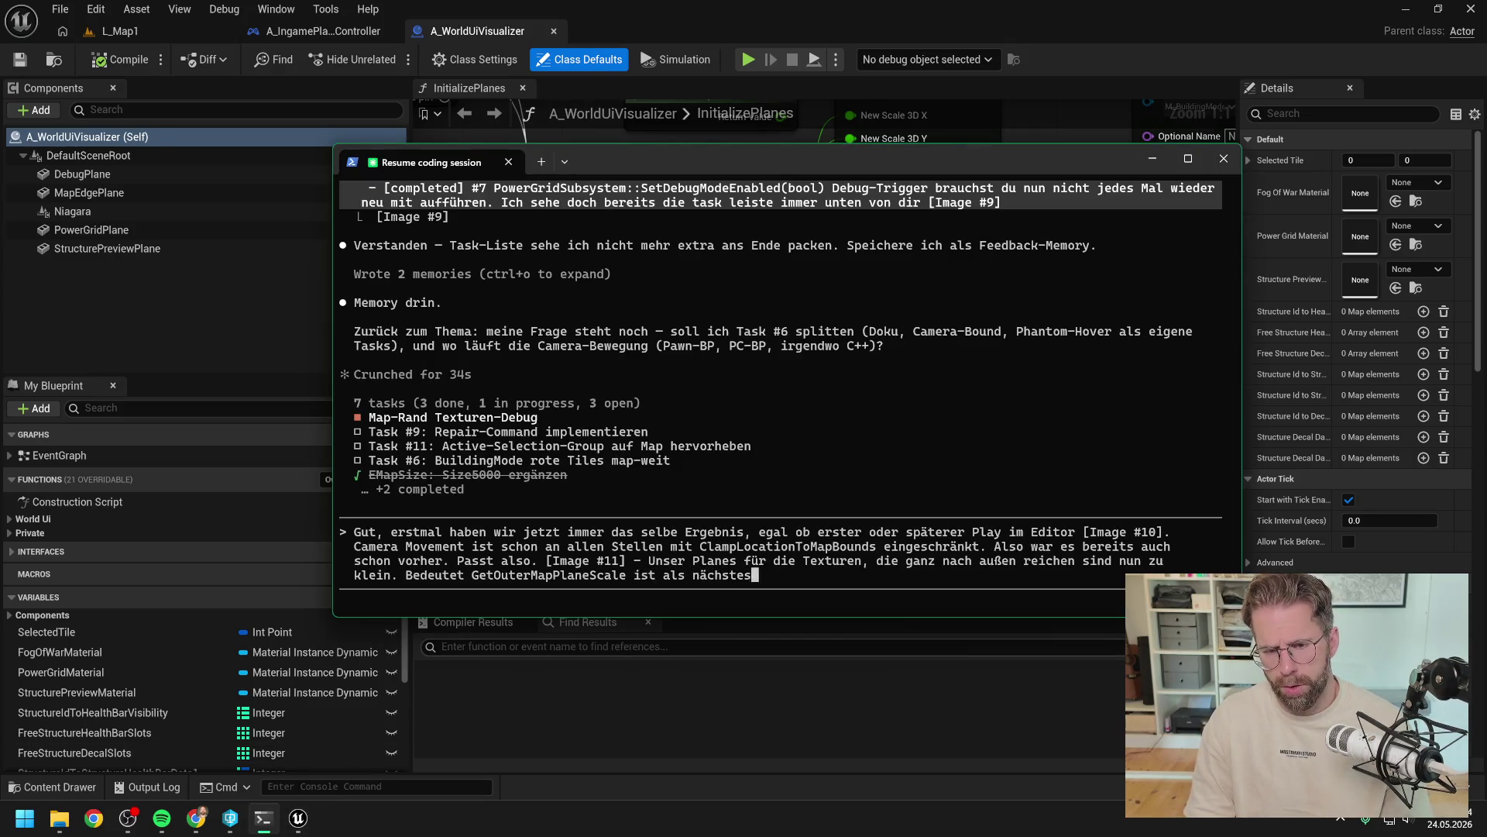
key(Return)
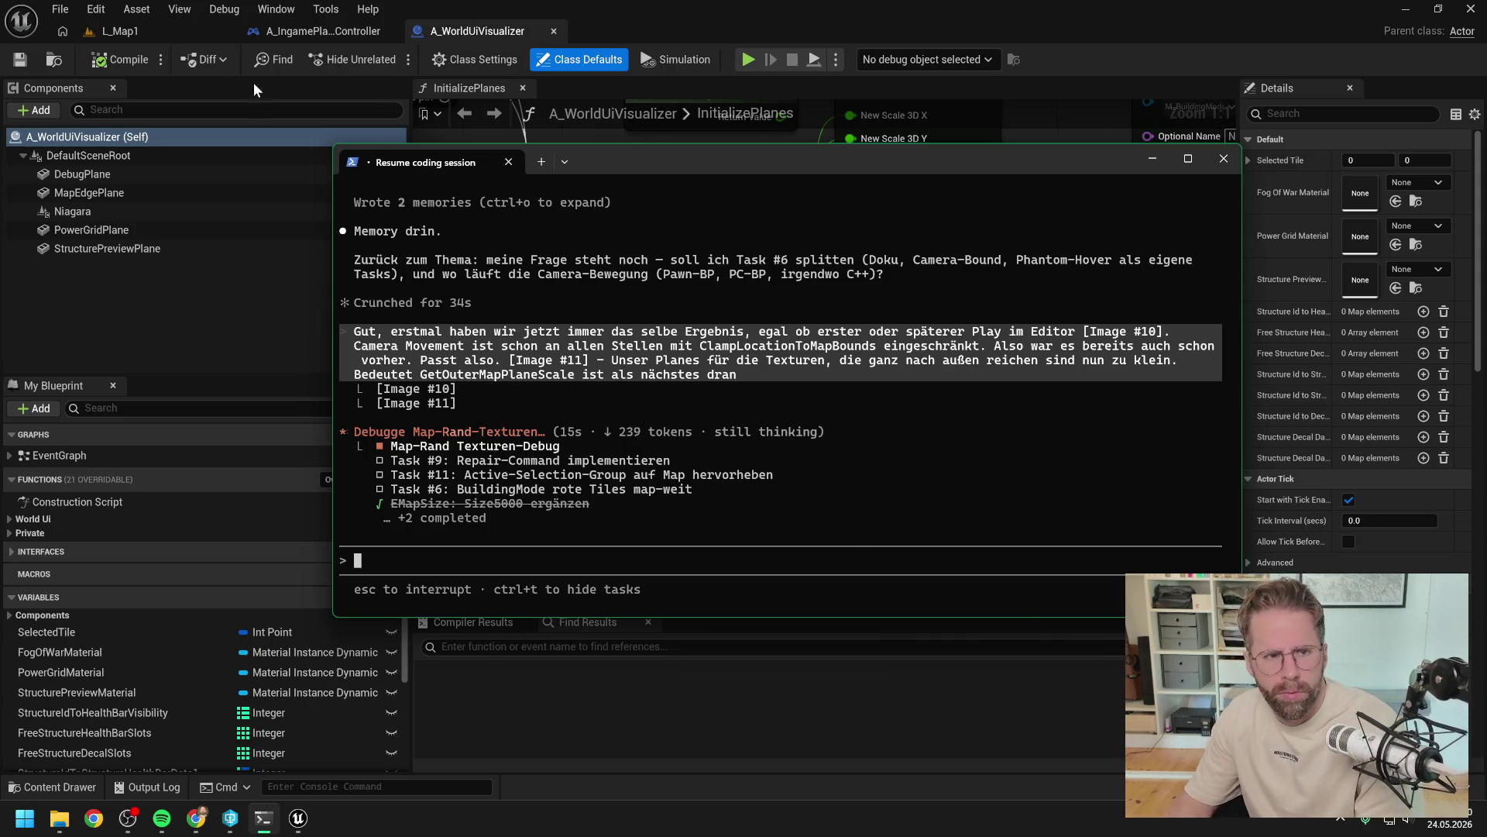
click(150, 24)
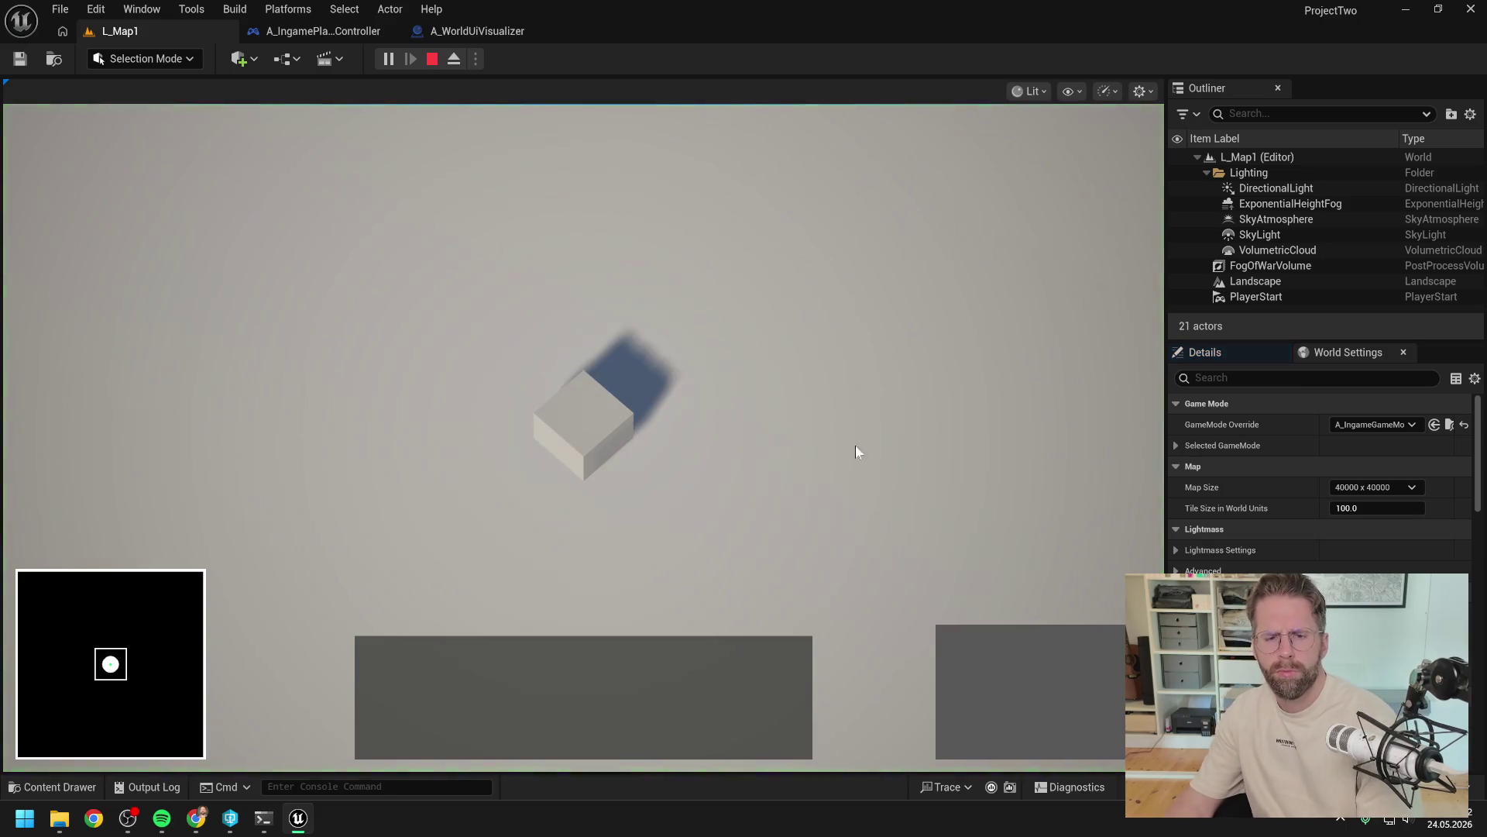
Step: Play-test with the Power Grid building, panning the camera to the map edge, then stop and return to Claude Code
click(964, 653)
key(w)
key(d)
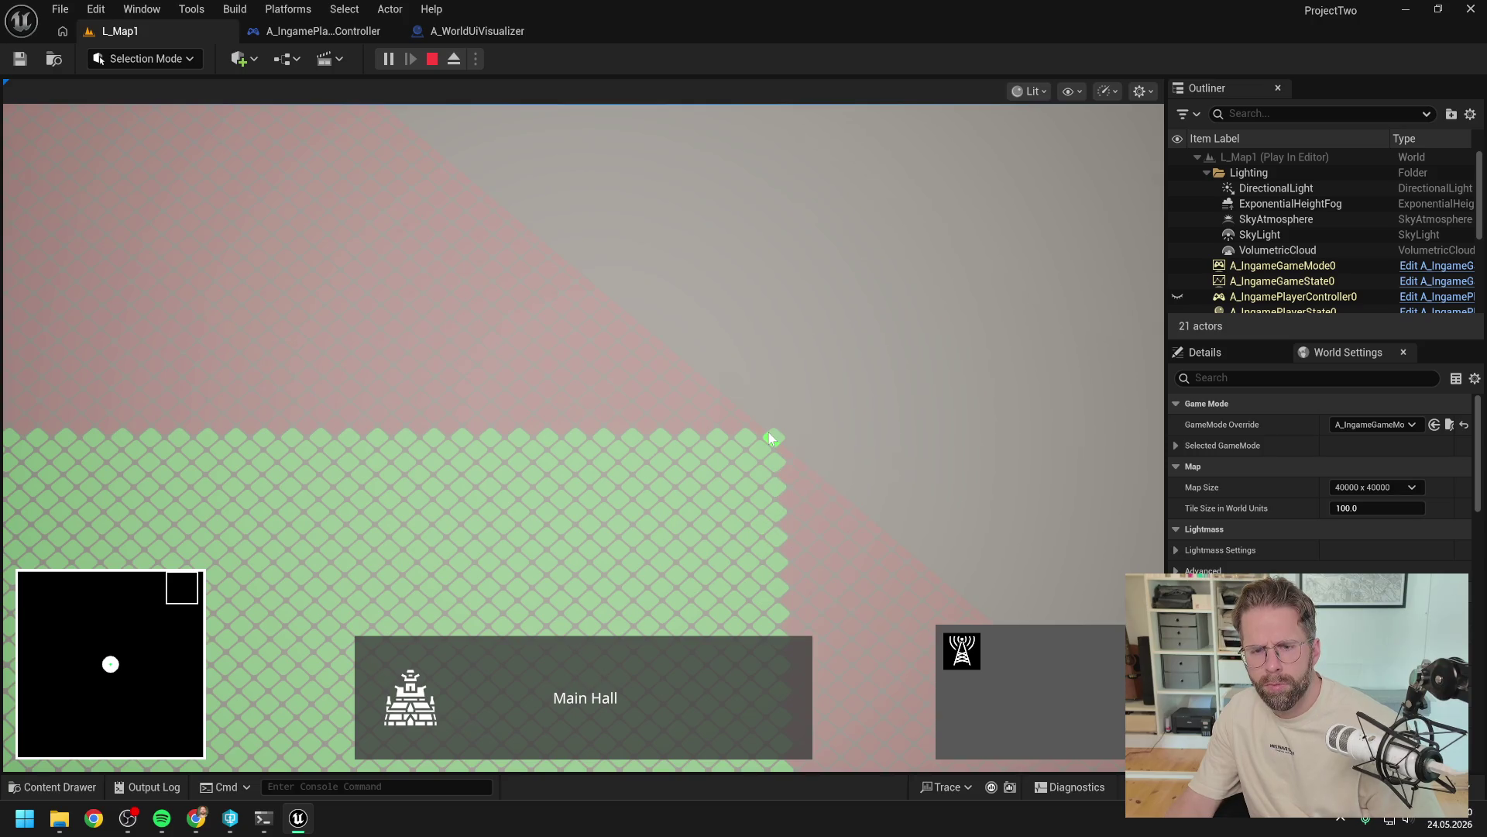
key(s)
key(d)
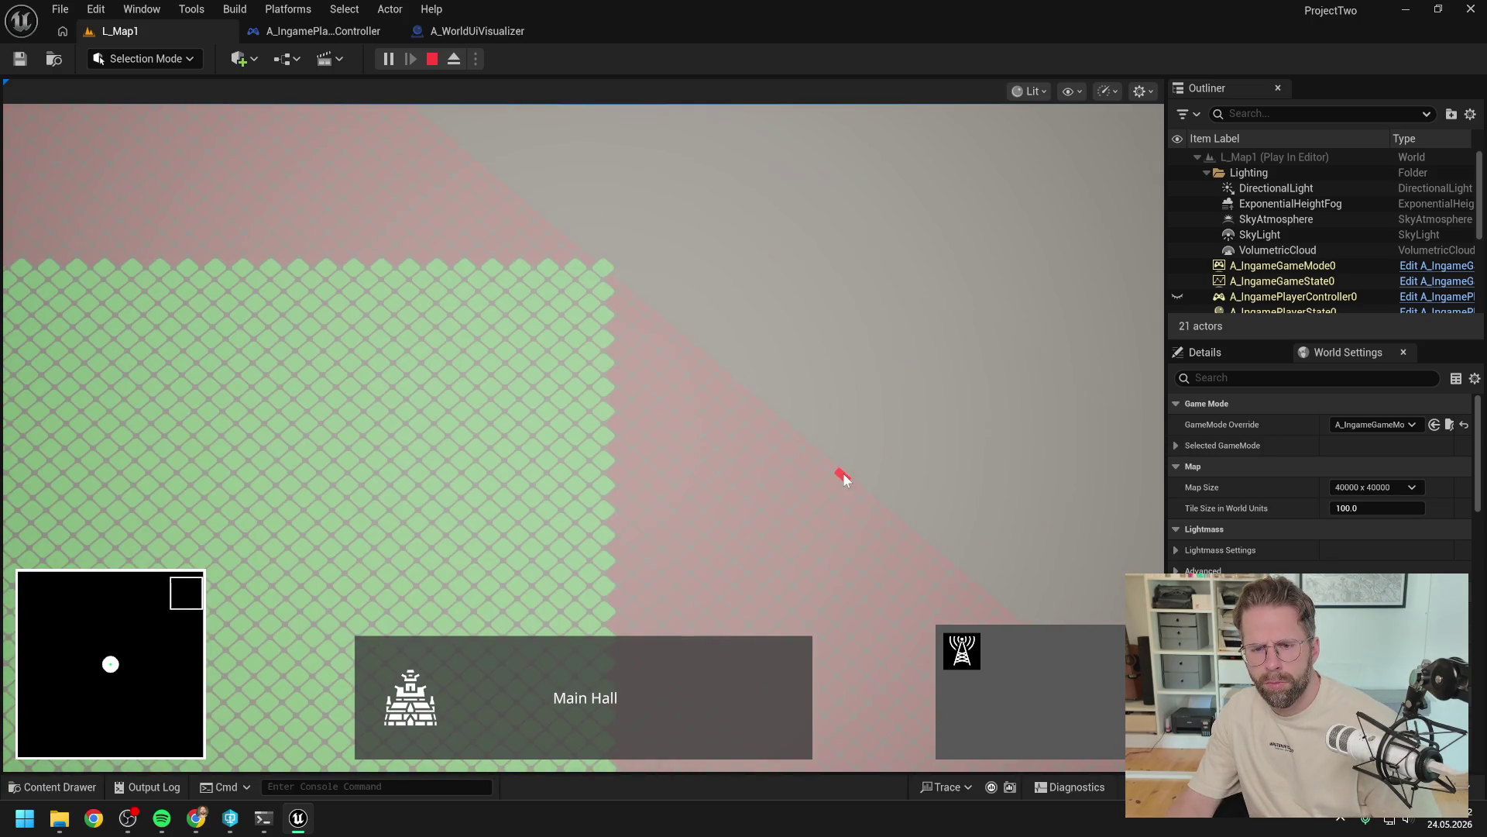
key(w)
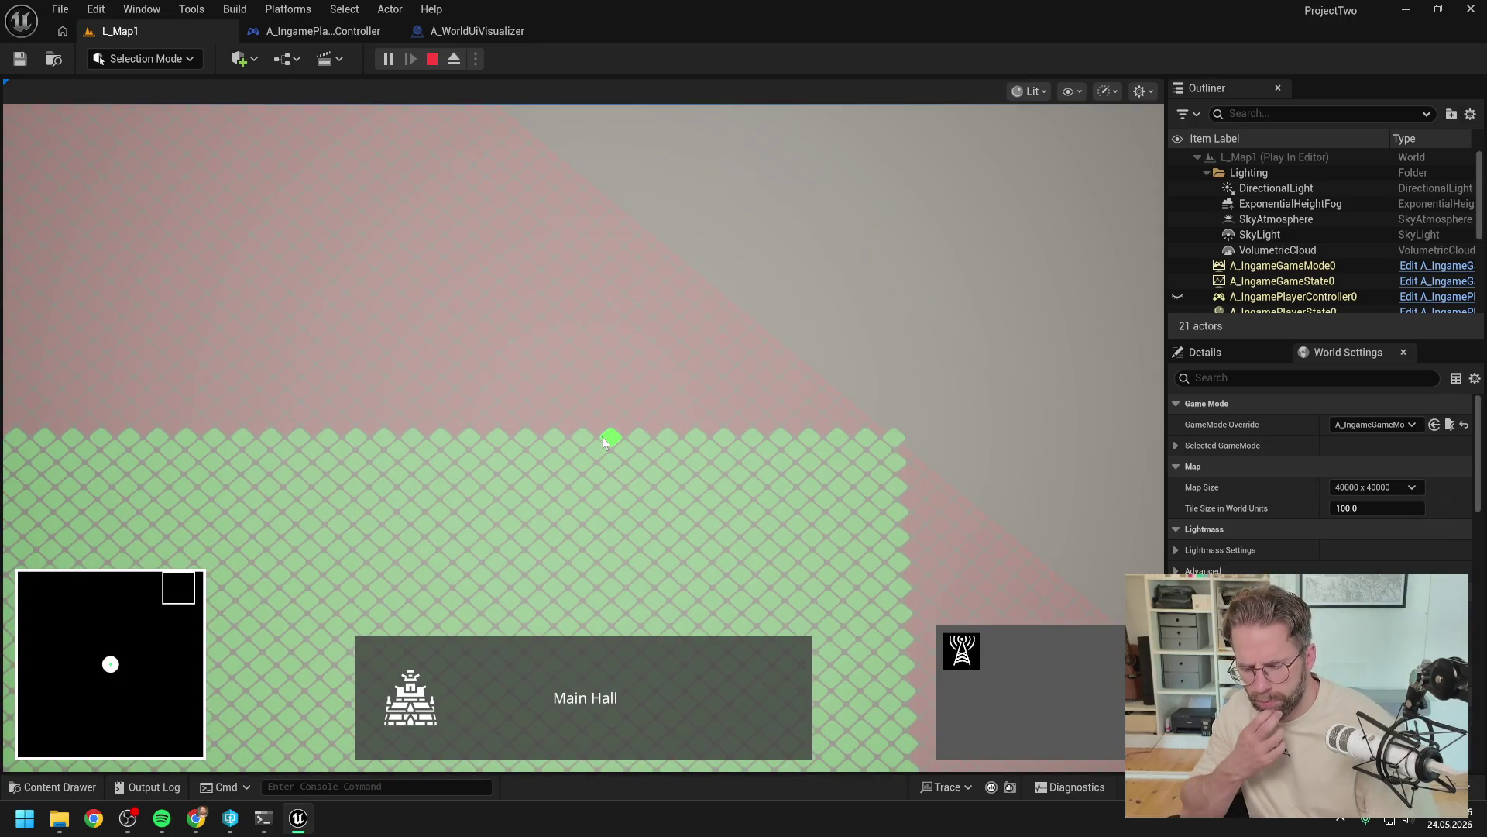
key(Escape)
click(263, 818)
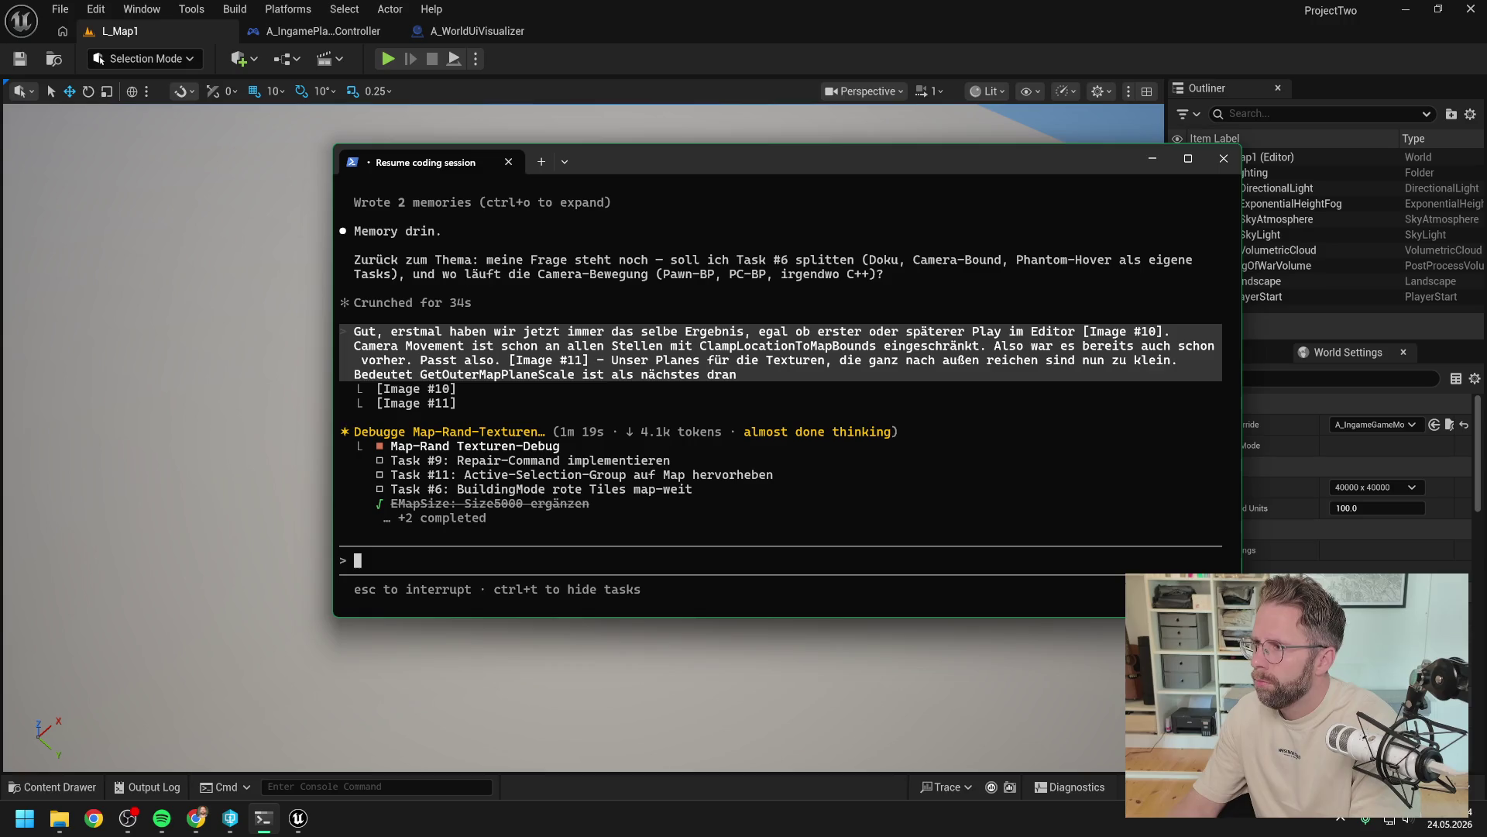
Step: Read Claude's proposal: 10000-unit MapEdgePaddingInWorldUnits setting and revised GetOuterMapPlaneScale, then replay the level
key(alt+Tab)
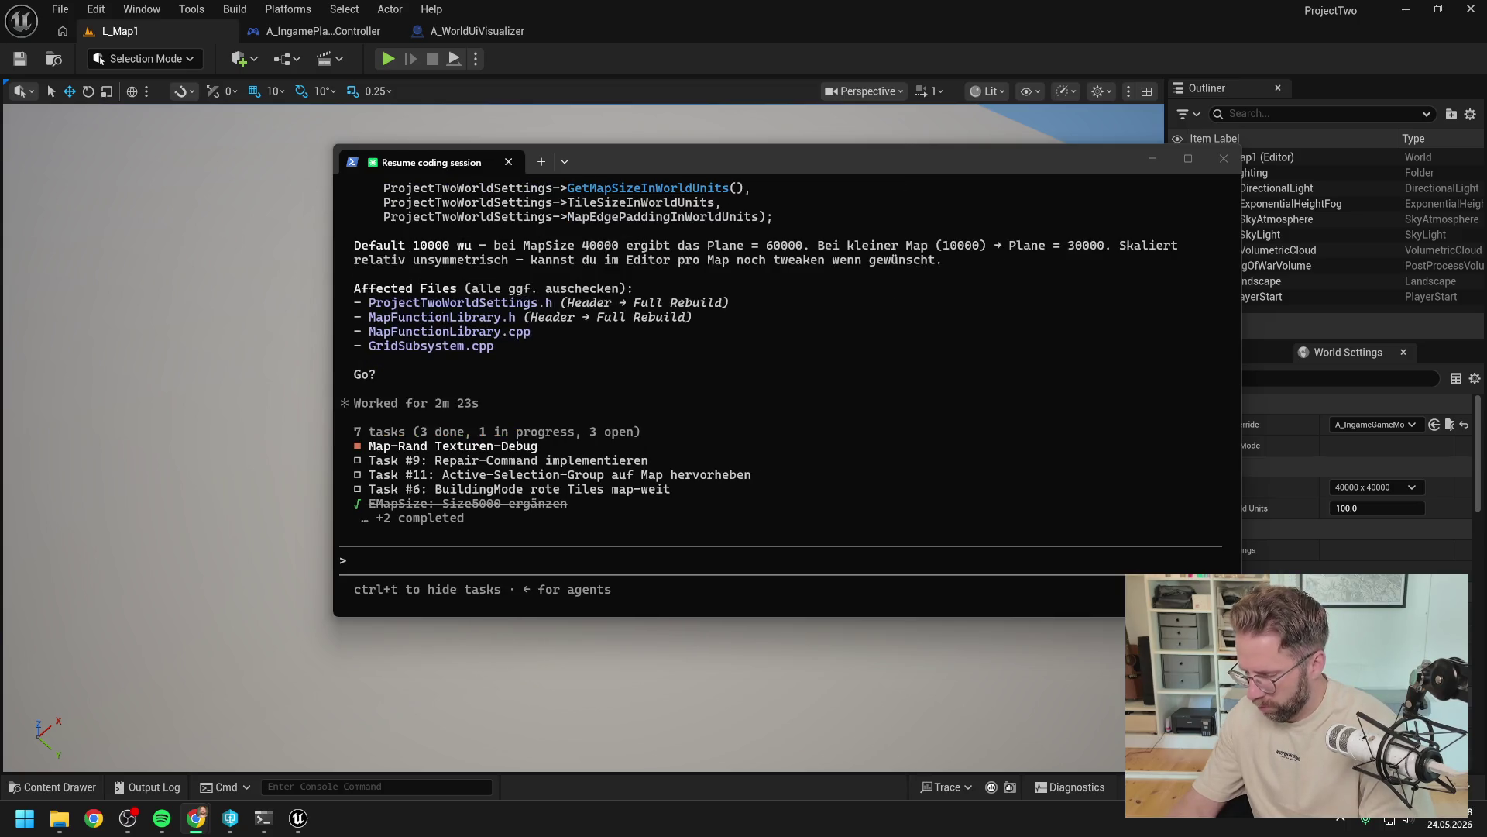
scroll(694, 397, up, 6)
scroll(694, 396, up, 10)
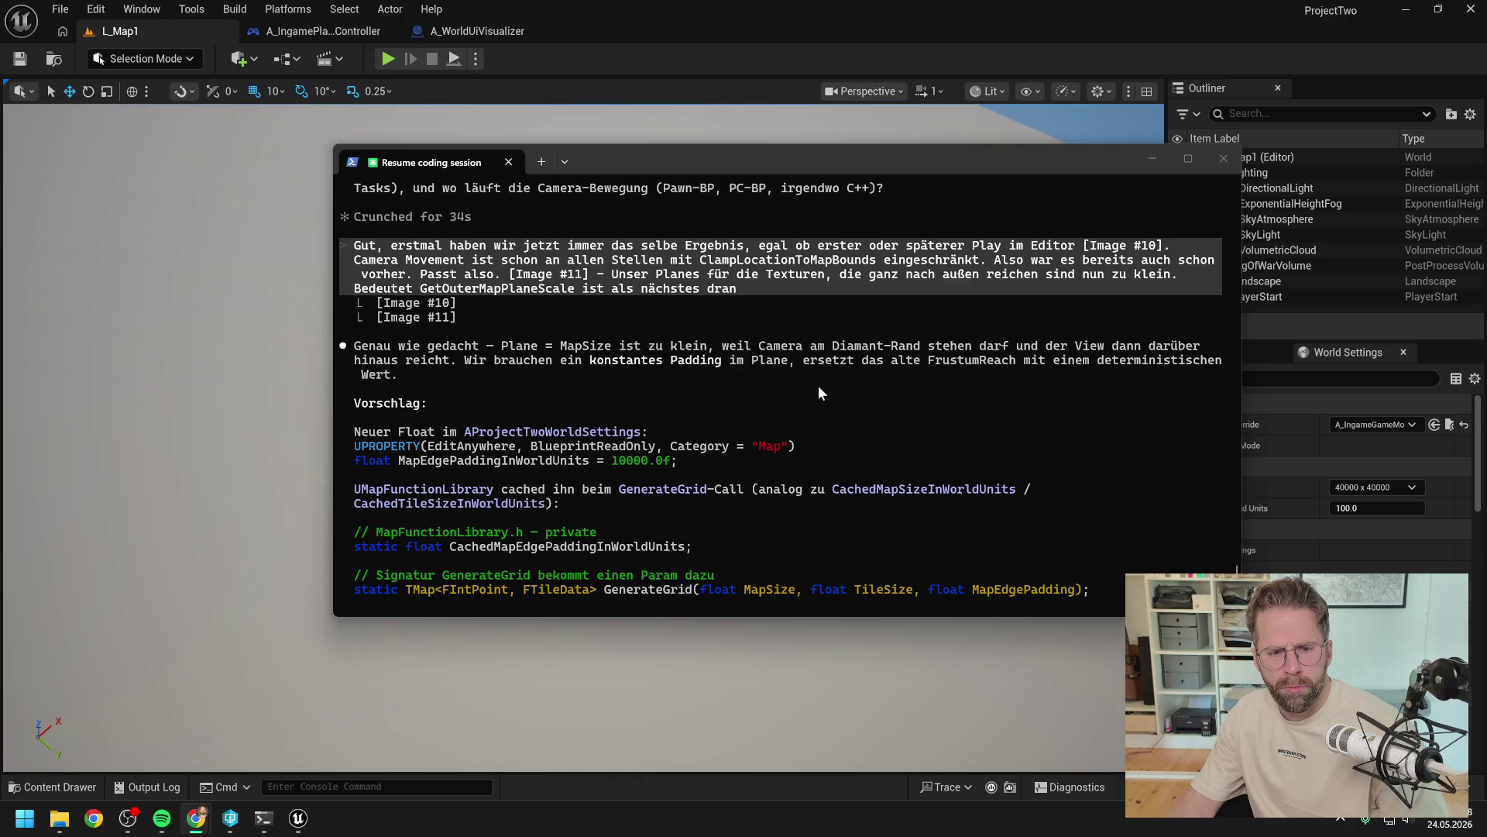
scroll(818, 384, down, 2)
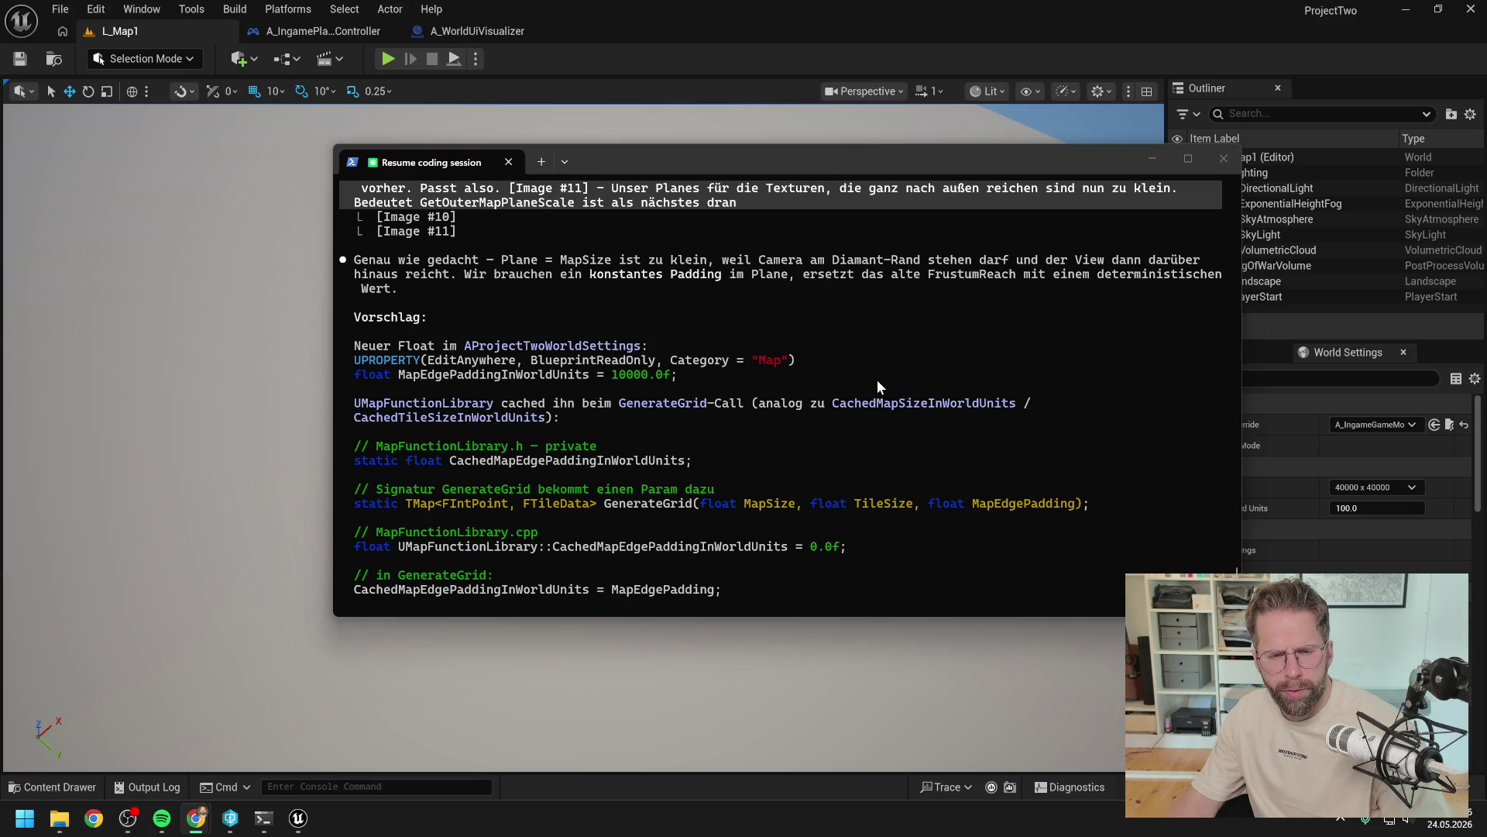
click(626, 75)
click(388, 60)
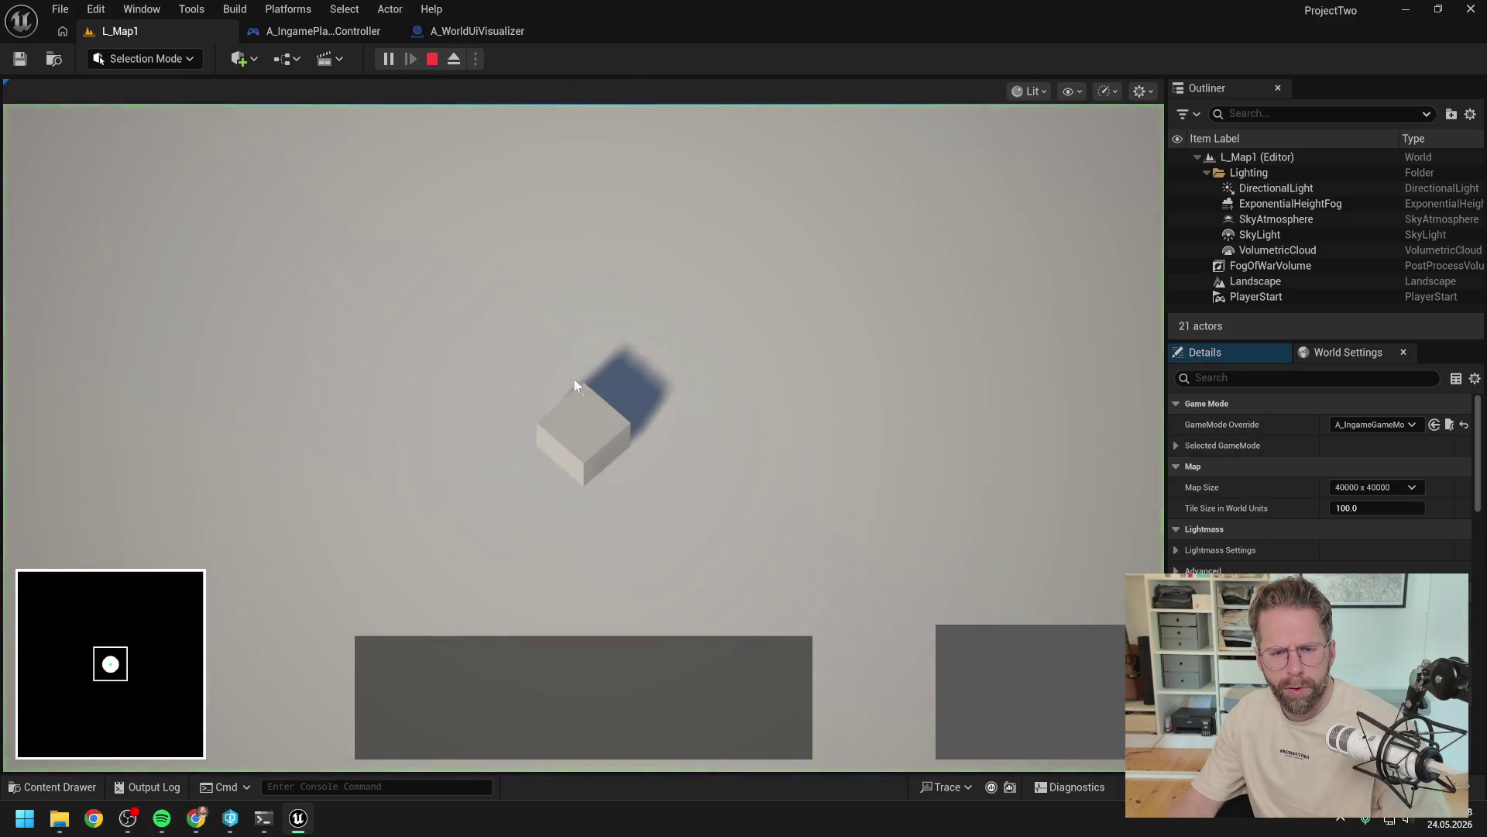
click(1020, 660)
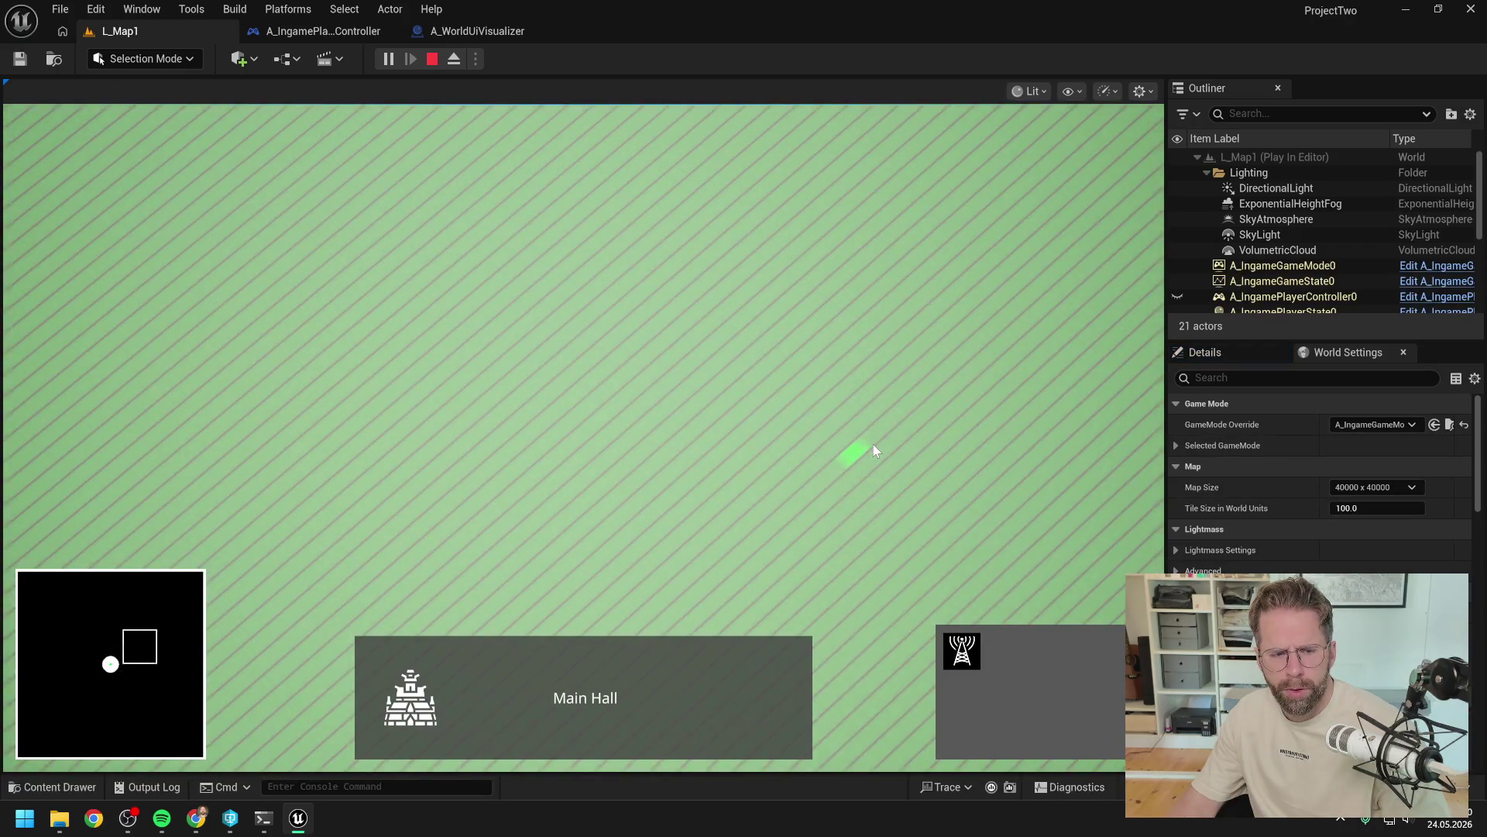
key(d)
key(w)
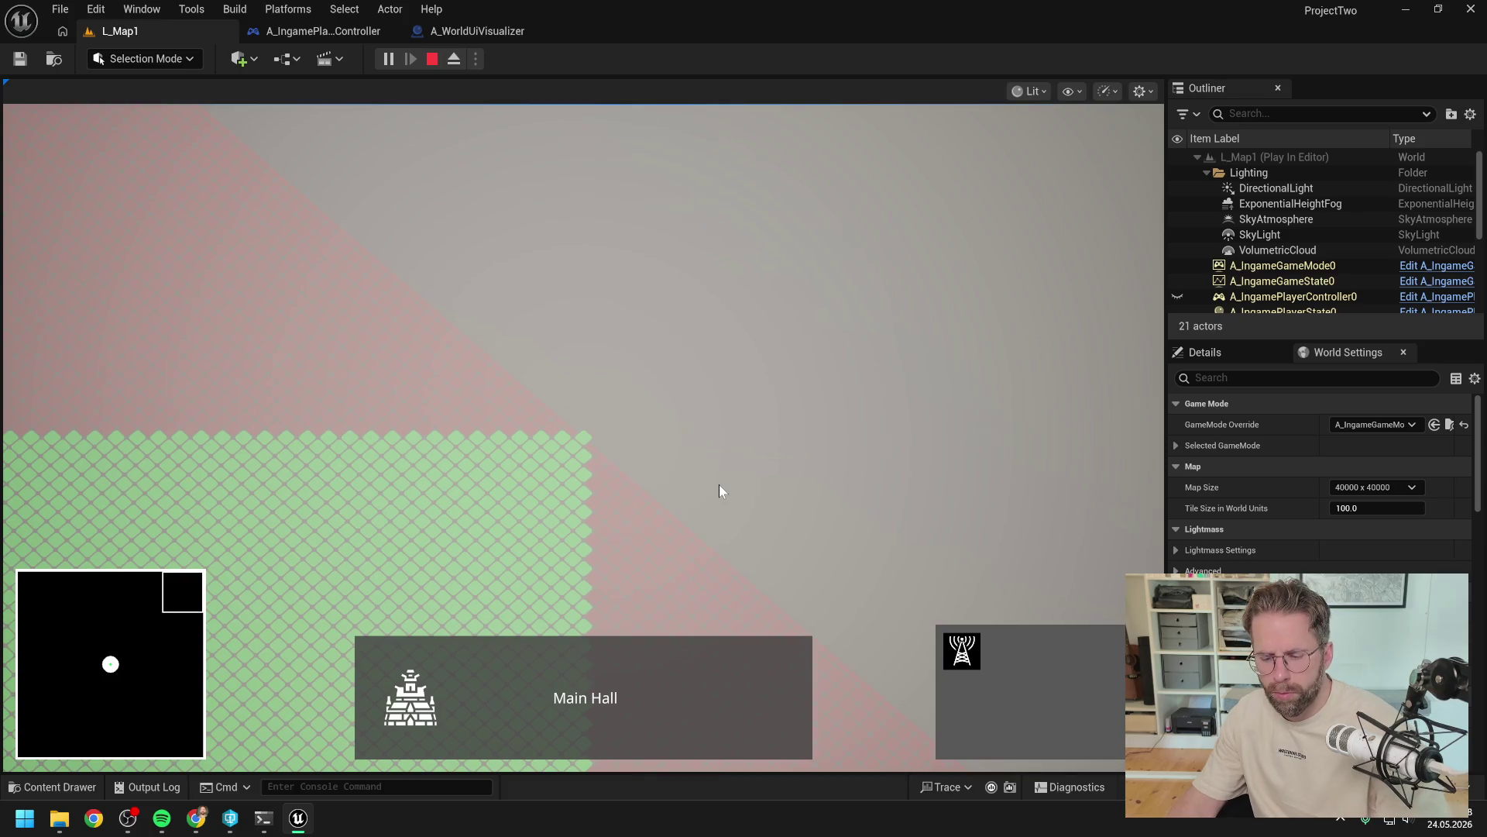
key(Escape)
key(alt+Tab)
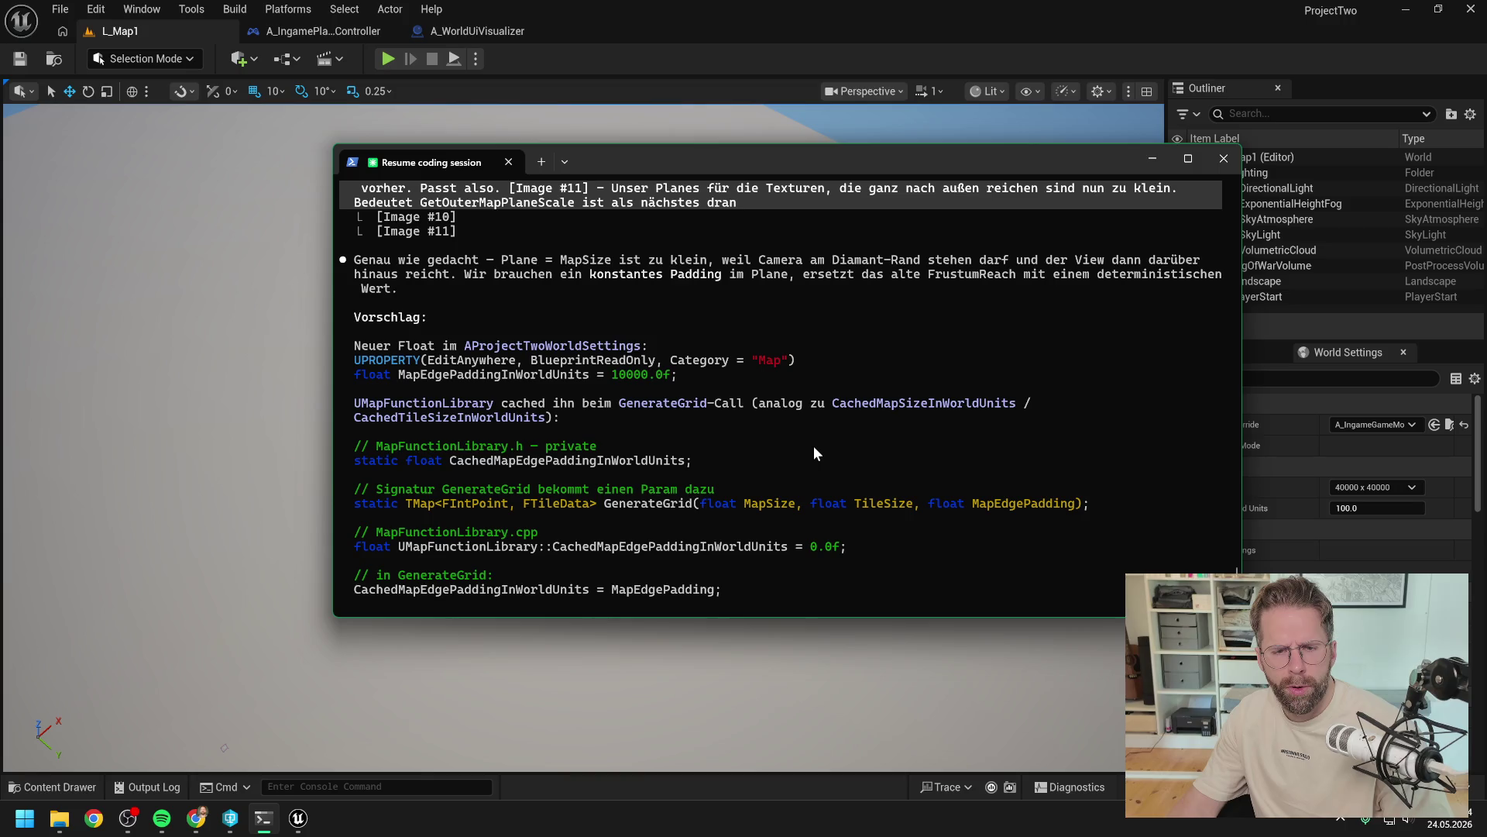
Step: Review the padding proposal's affected files and 'Go?' prompt, discarding a half-typed reply
scroll(813, 444, down, 3)
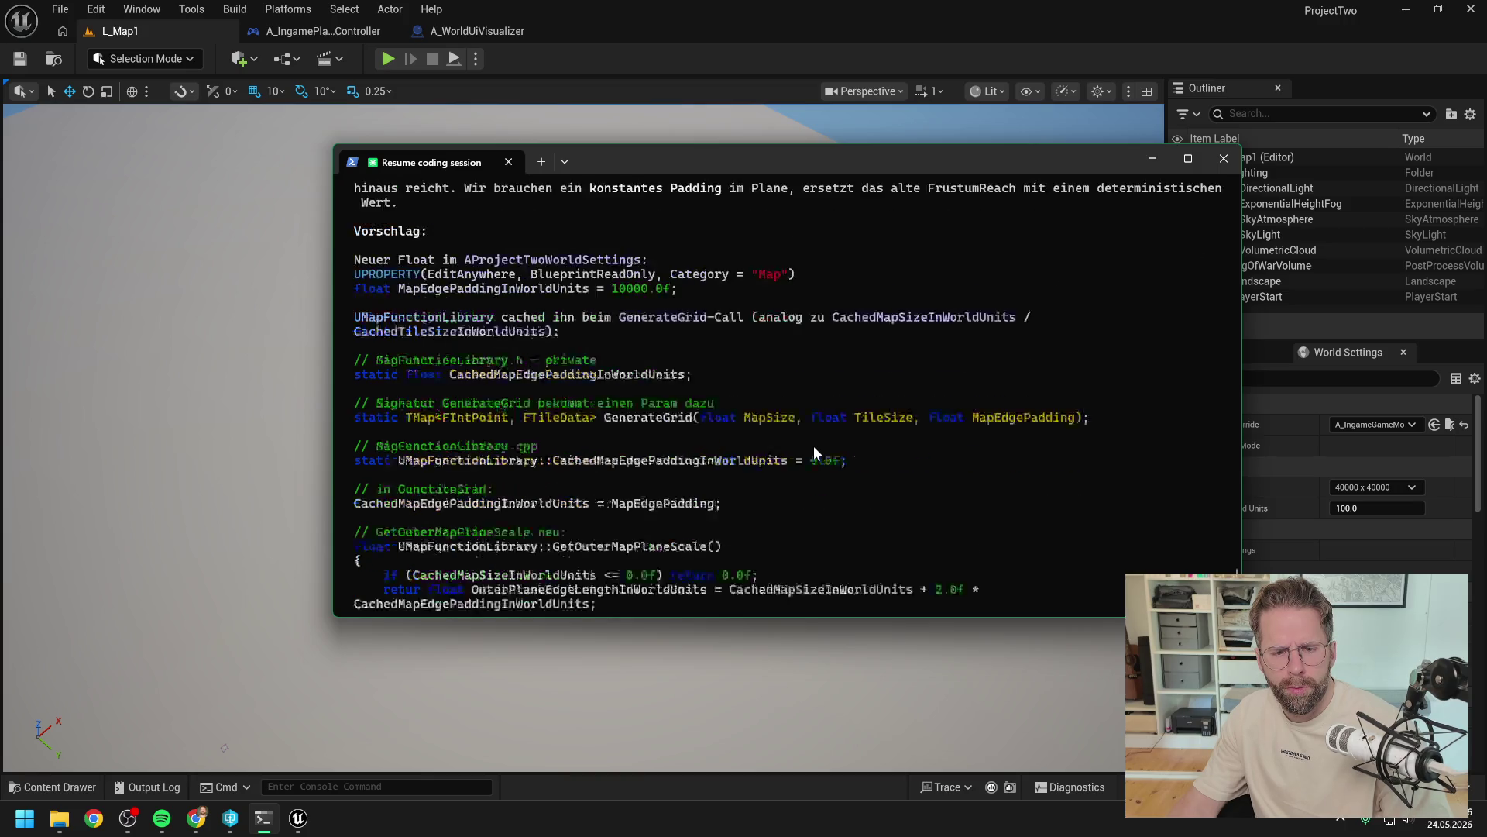
scroll(815, 447, down, 4)
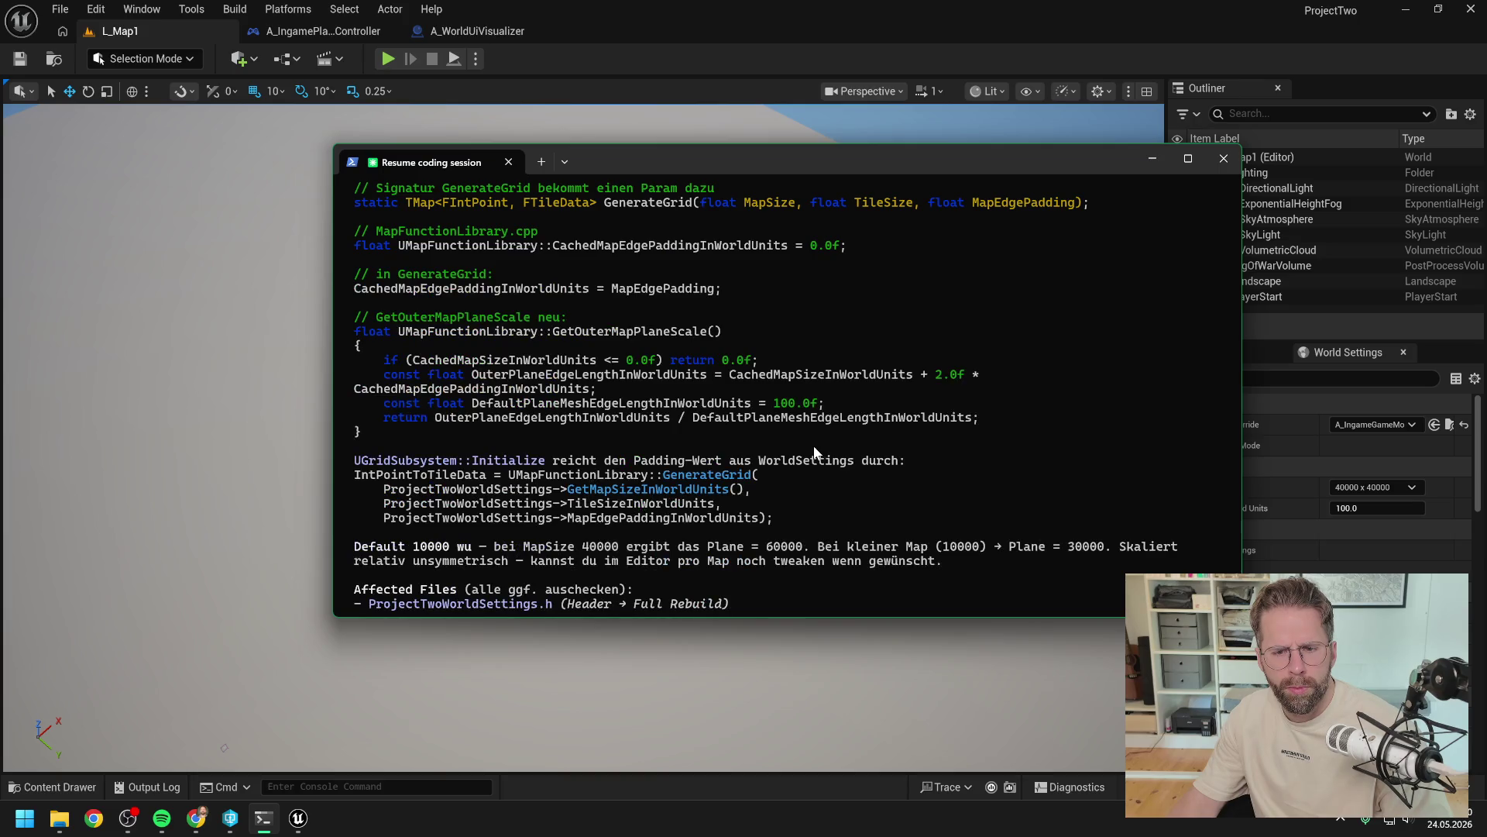
scroll(813, 447, down, 3)
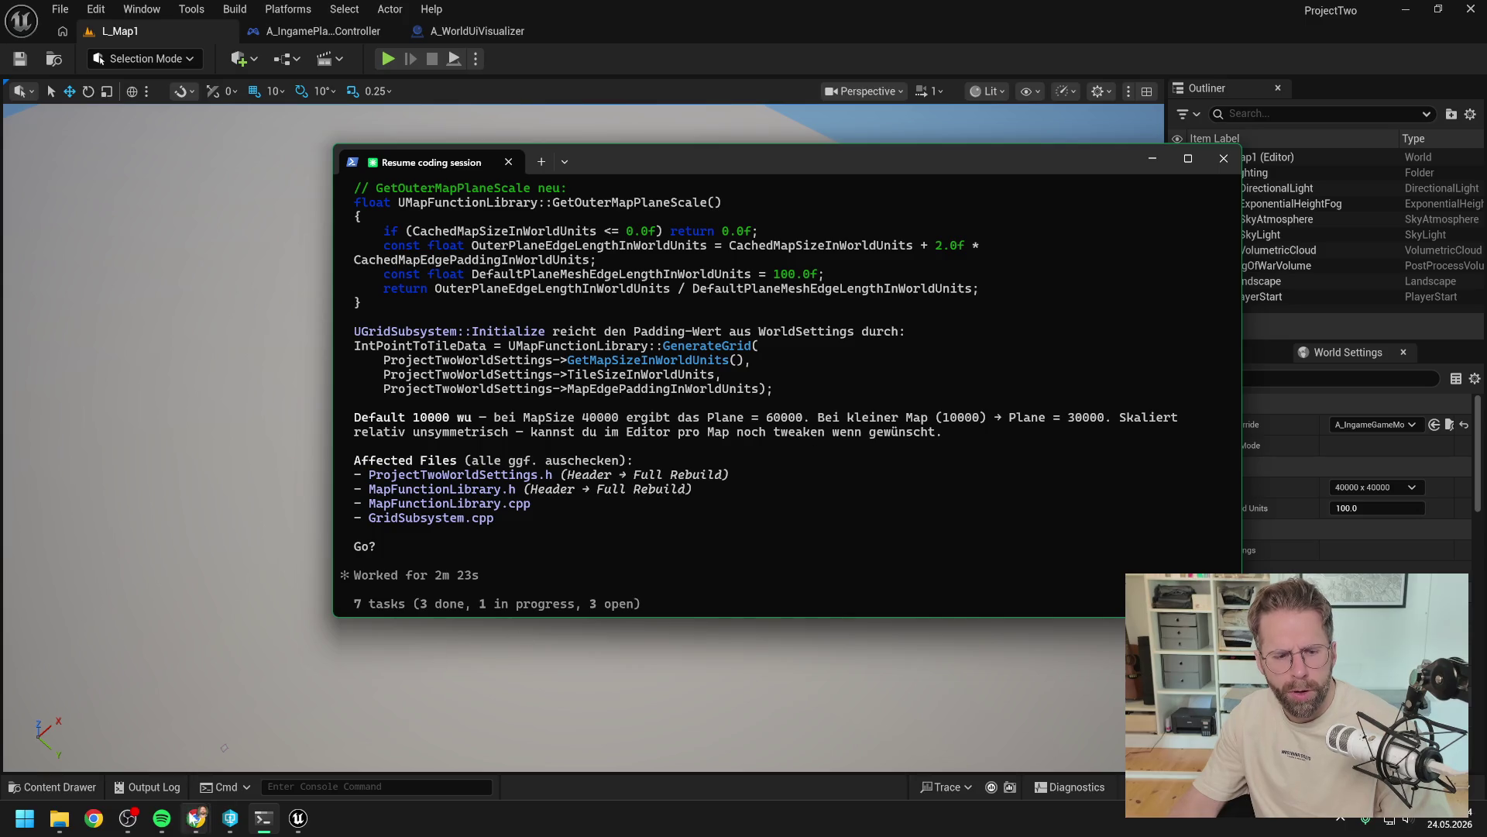
mouse_move(229, 827)
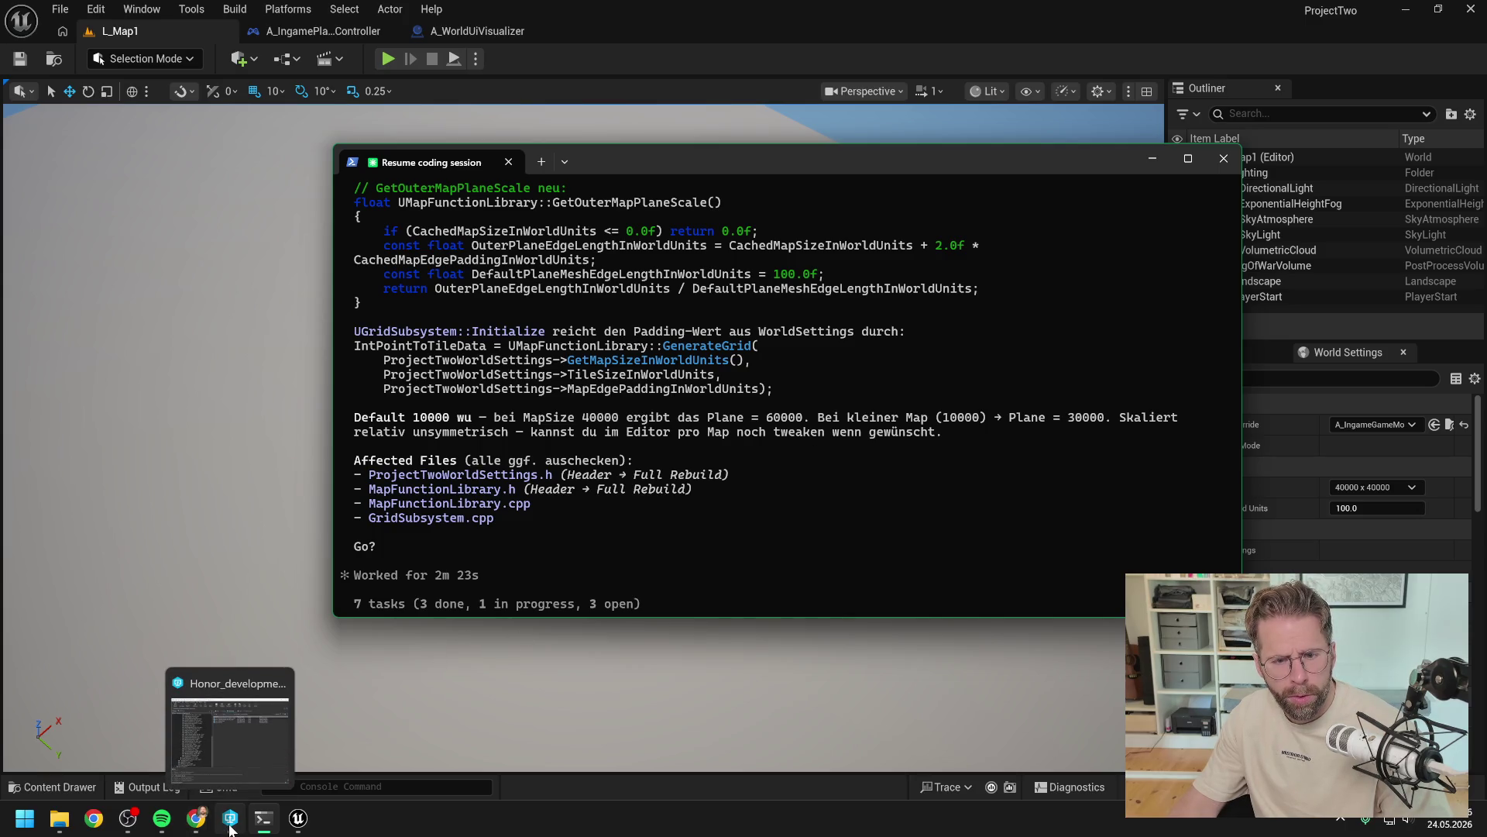
click(527, 583)
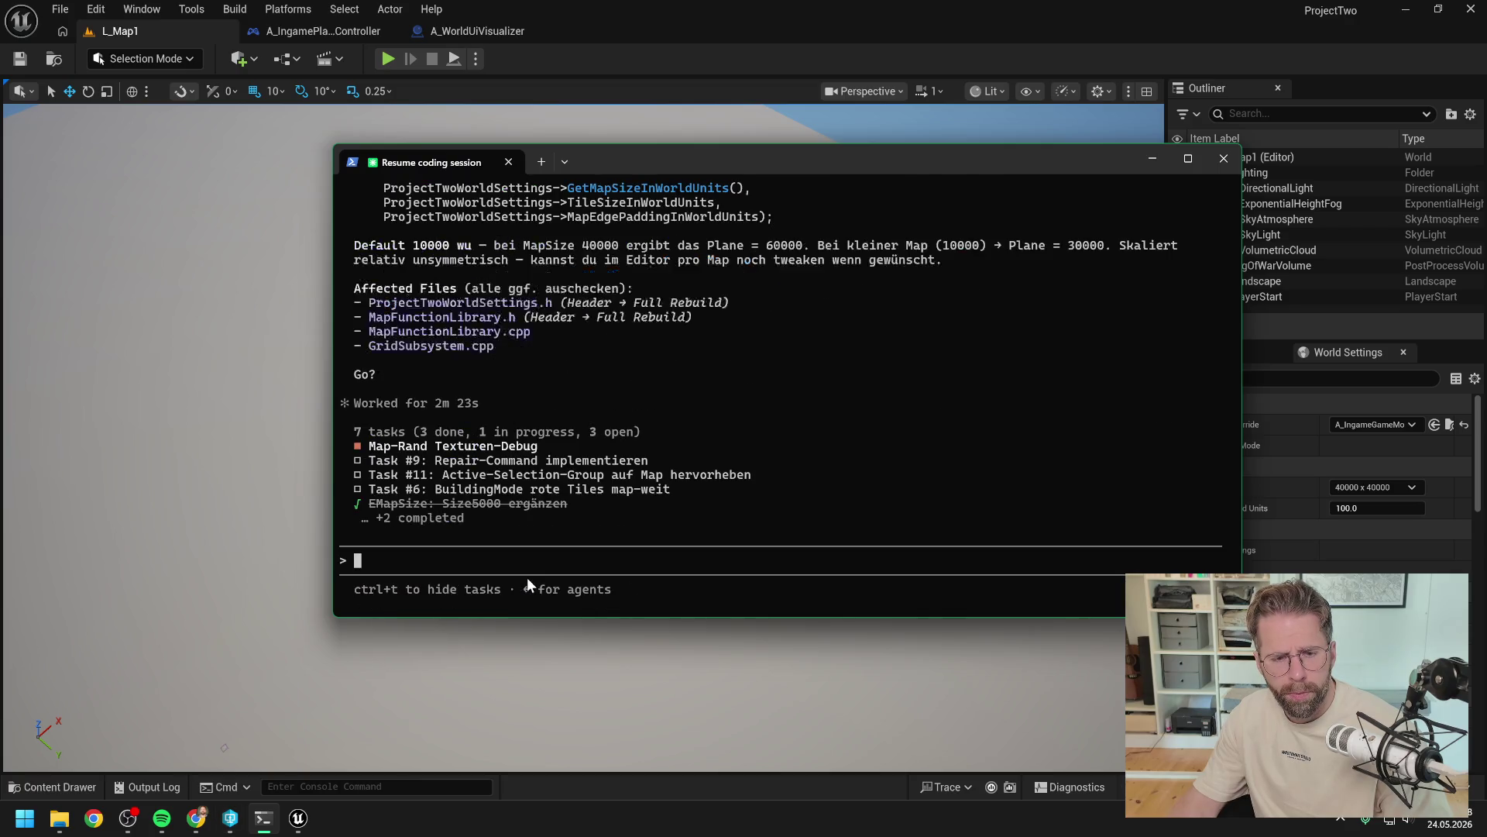
text(Ka)
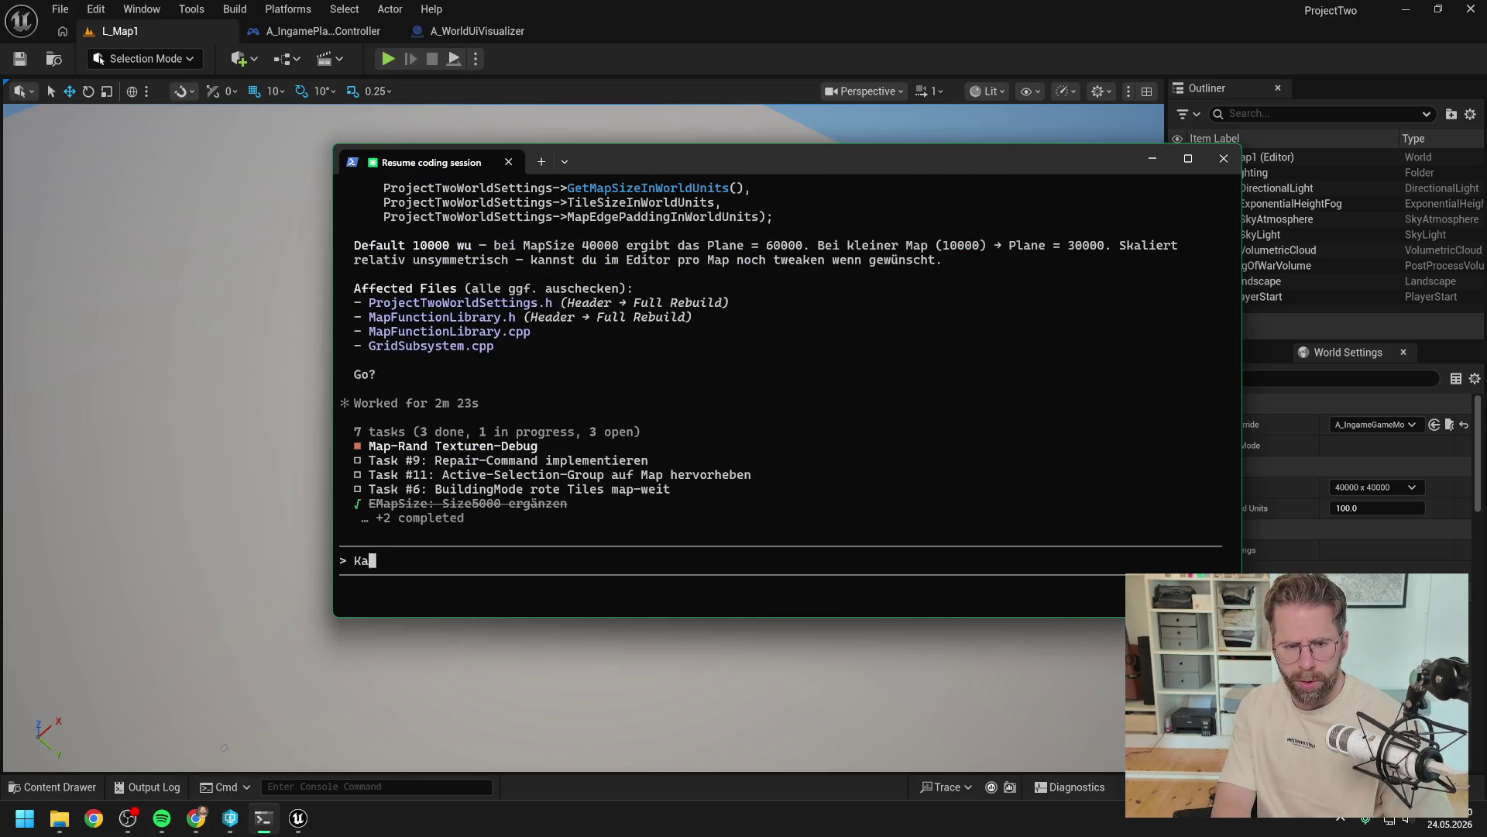
text(nnst du mir)
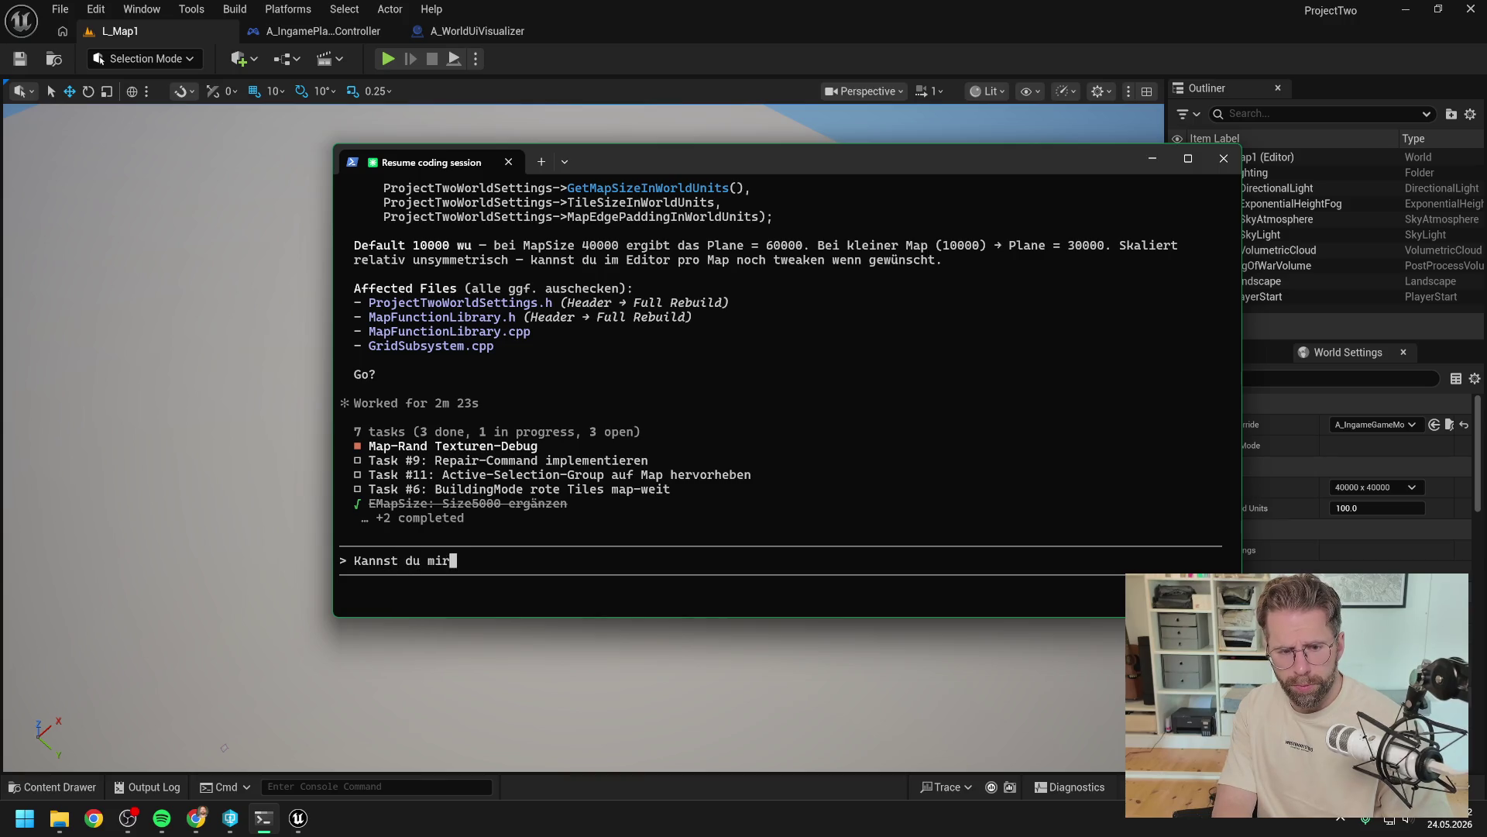
key(BackSpace)
key(BackSpace)
key(BackSpace)
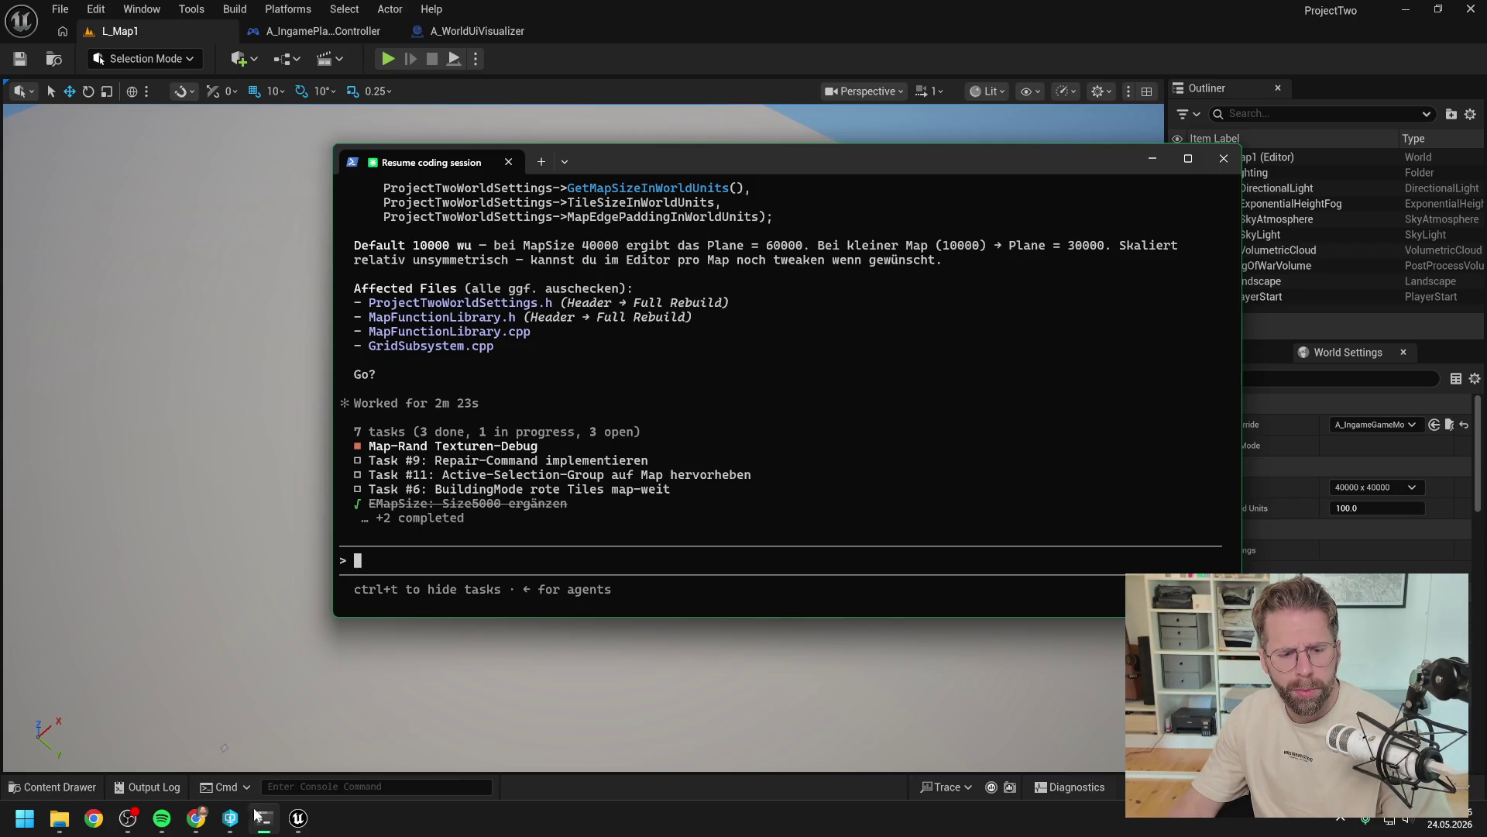
Step: Inspect StructureDataAsset.h and the other source files in the P4V depot tree
click(231, 823)
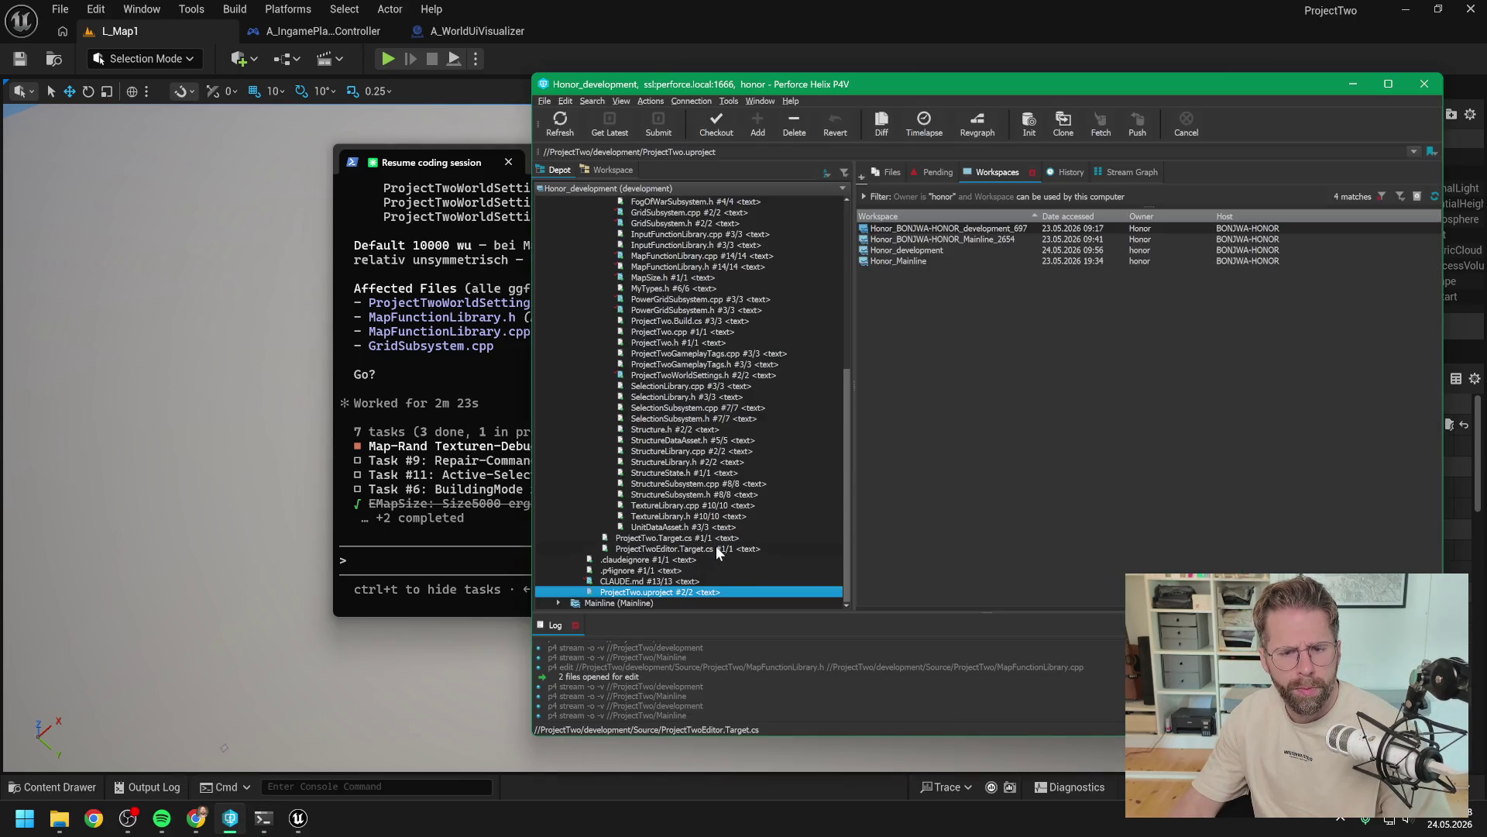
click(719, 440)
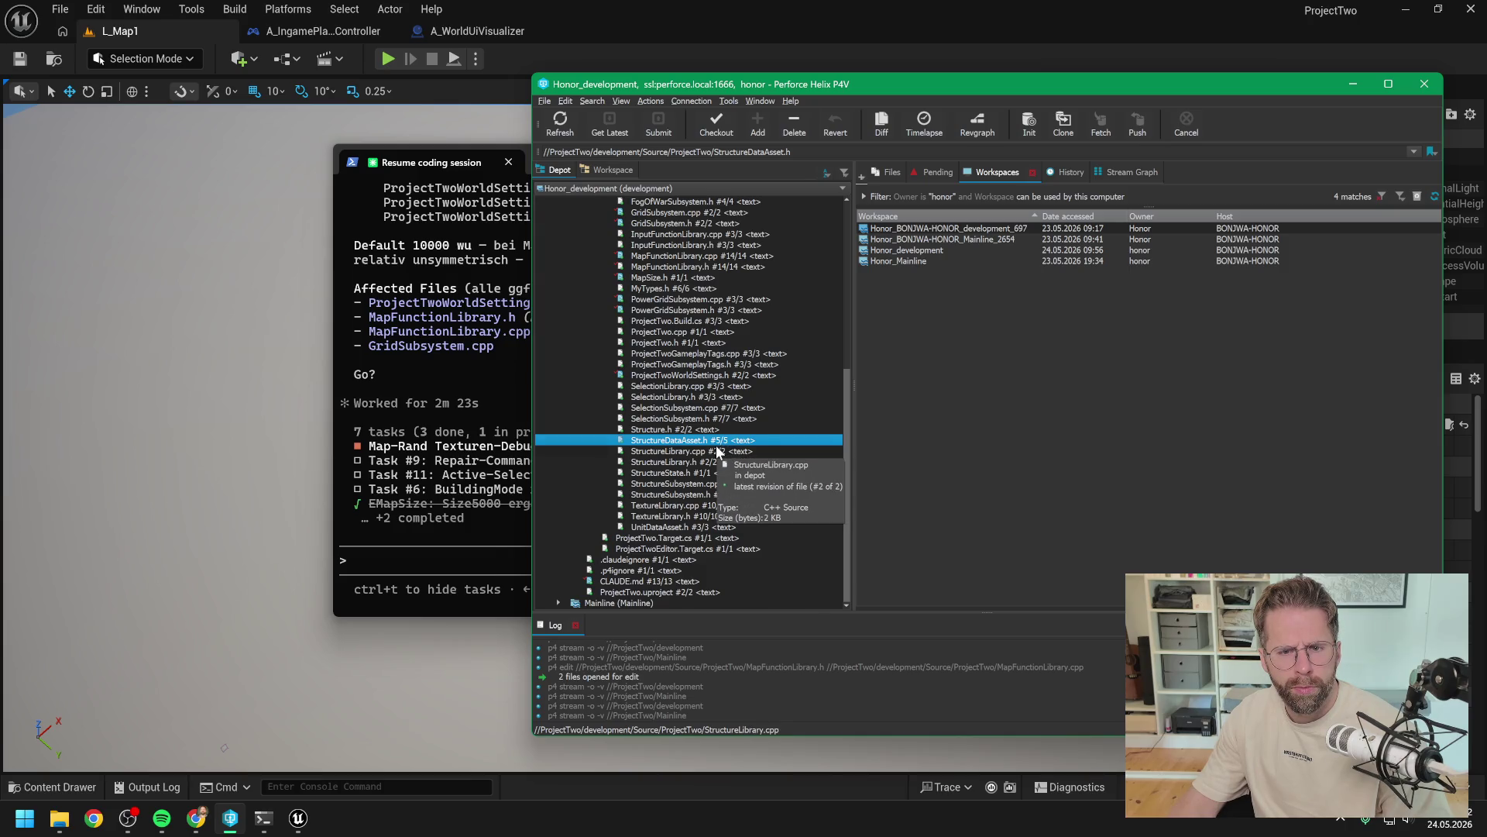
scroll(719, 452, up, 2)
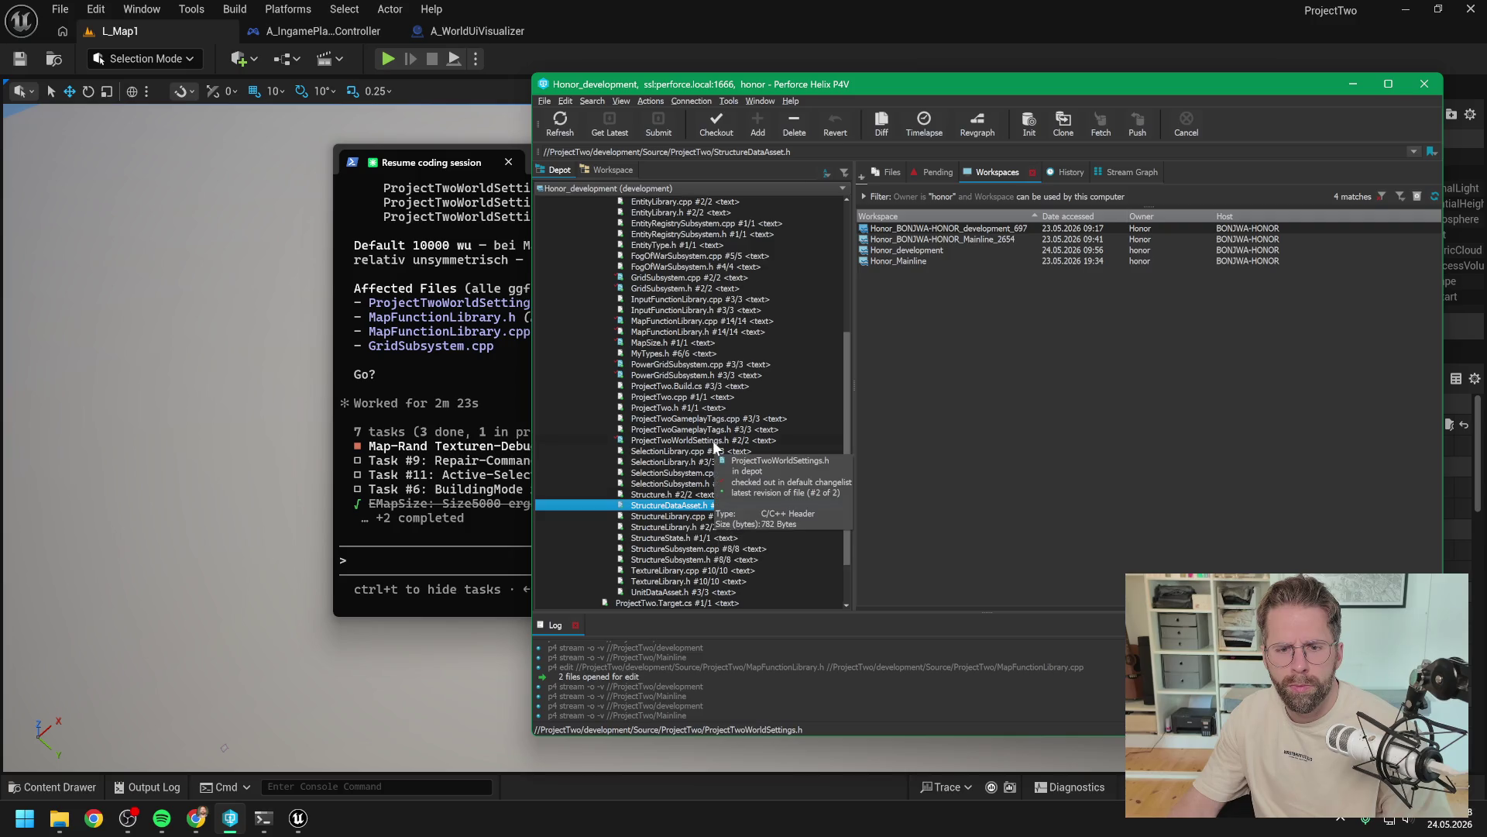
Step: Give Claude Code the go-ahead for the MapEdgePadding change
click(465, 552)
text(go)
key(Return)
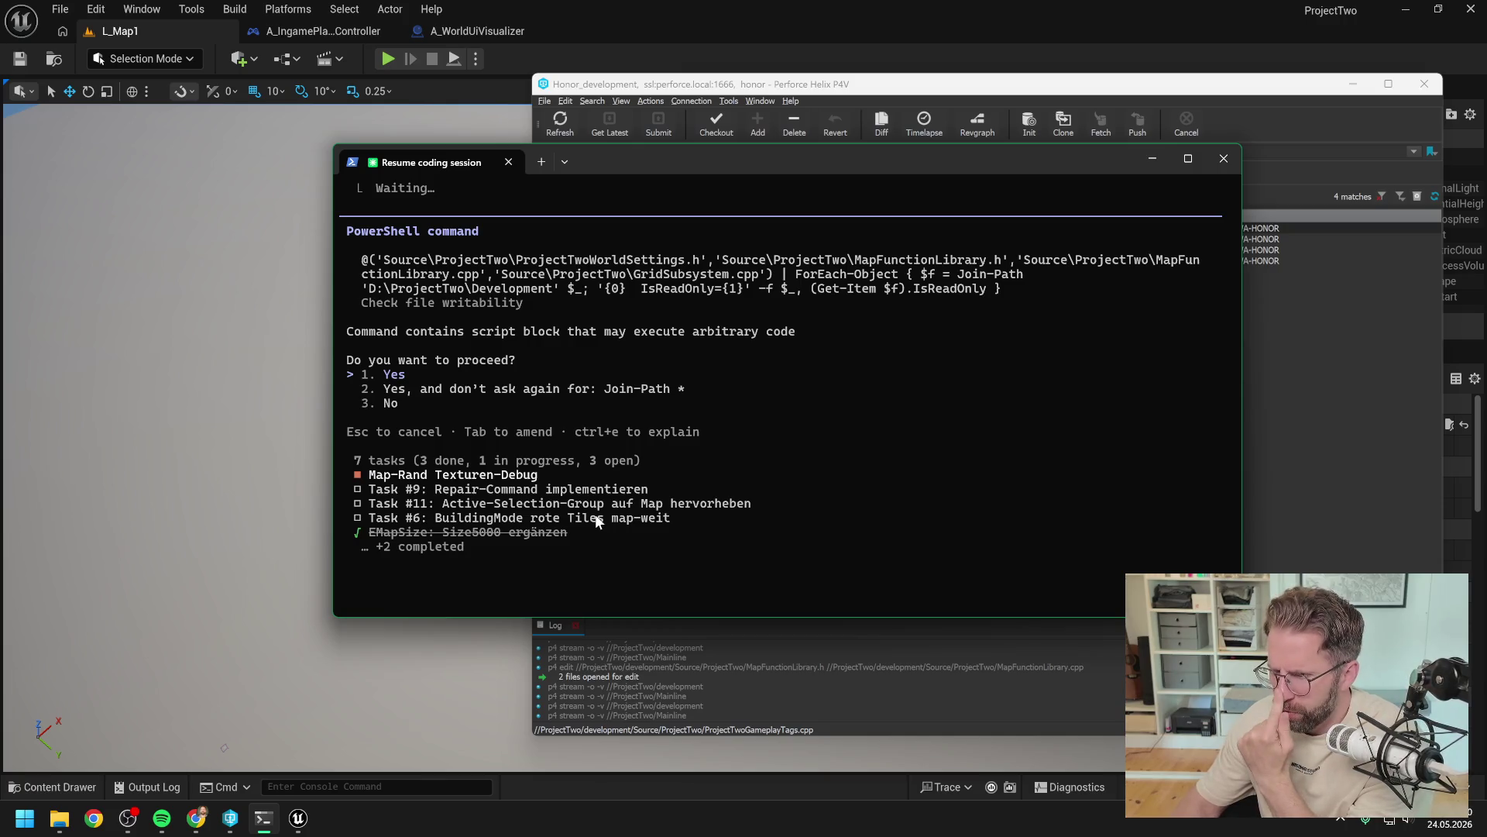
Step: Bring the A_WorldUiVisualizer InitializePlanes graph, with its Get Outer Map Plane Scale nodes, in front of the terminal
click(496, 32)
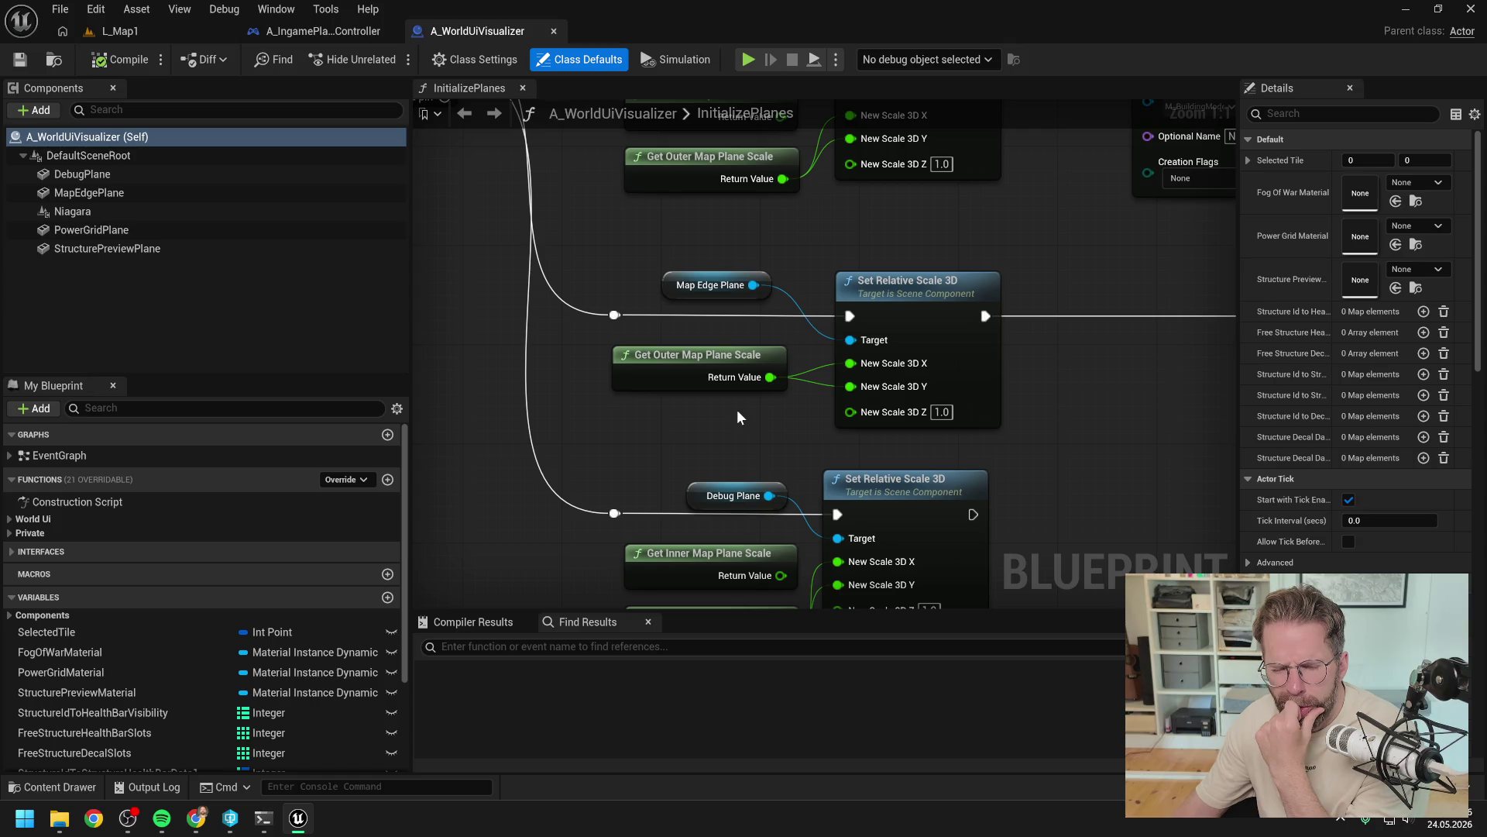
Step: Return to Claude Code, reread the proposal, and cancel the pending PowerShell writability check
click(264, 818)
scroll(659, 467, up, 10)
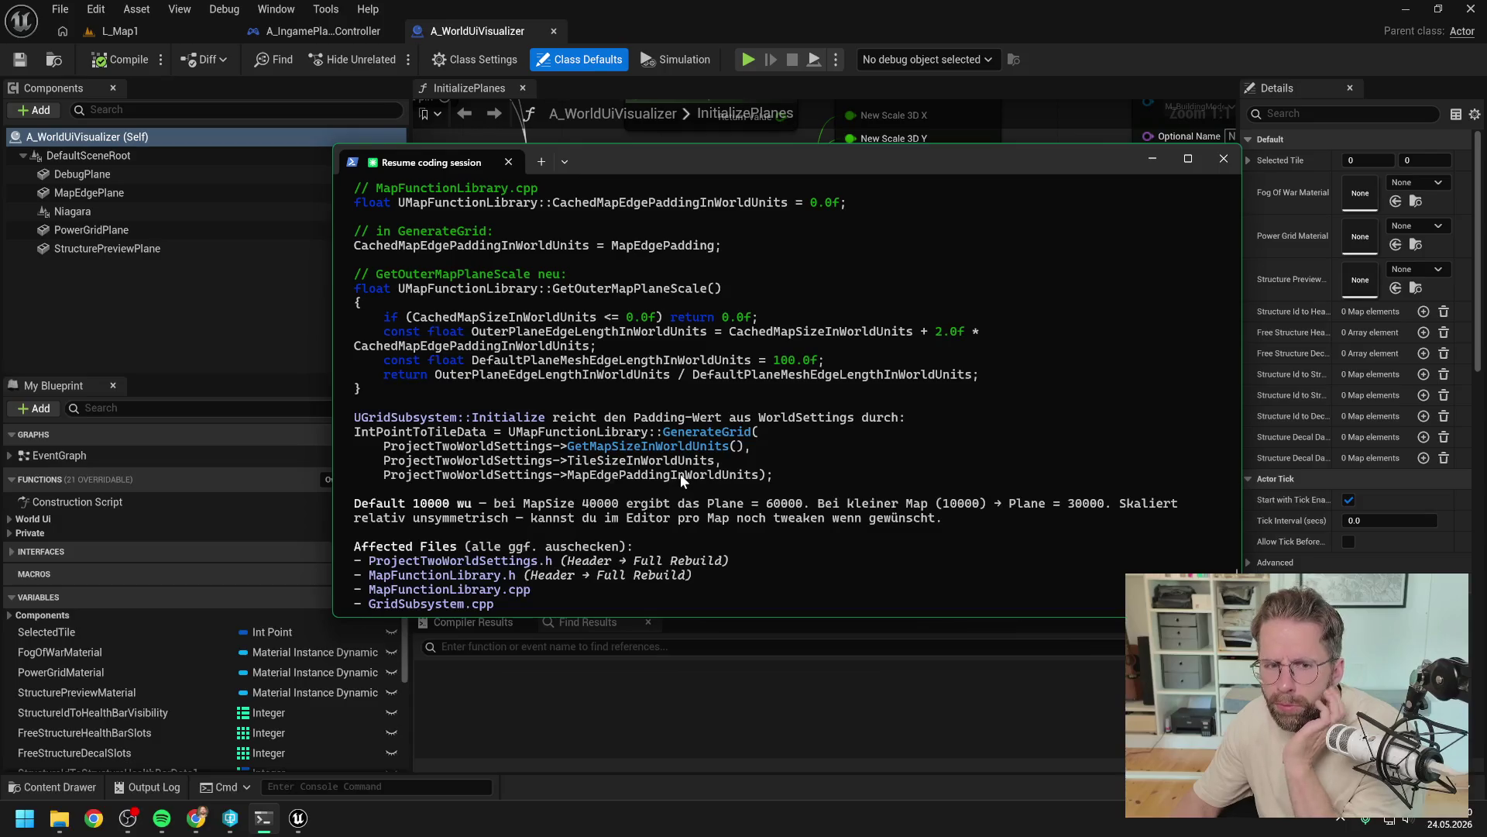
scroll(711, 484, up, 3)
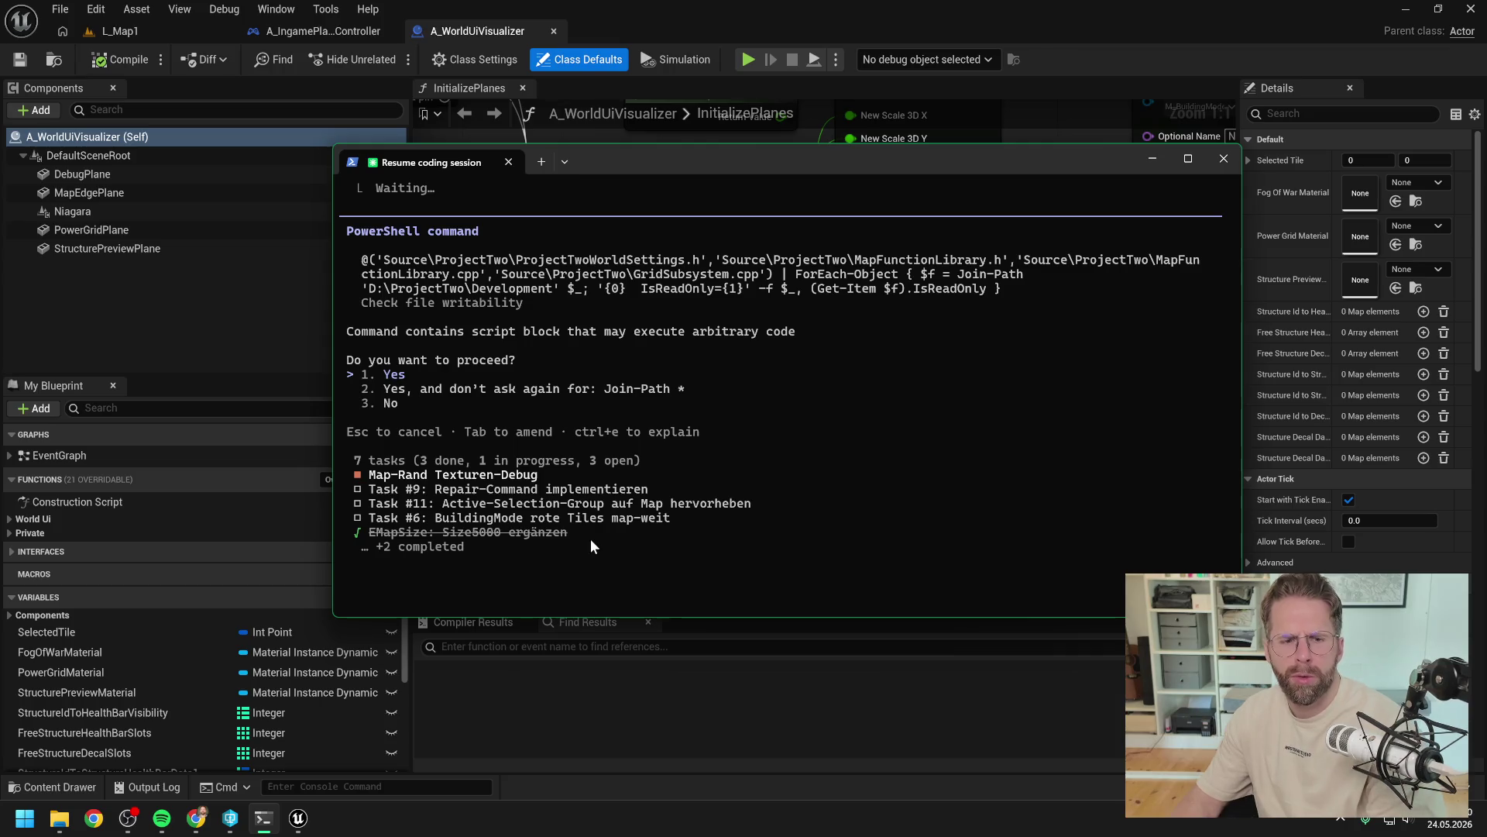
key(Escape)
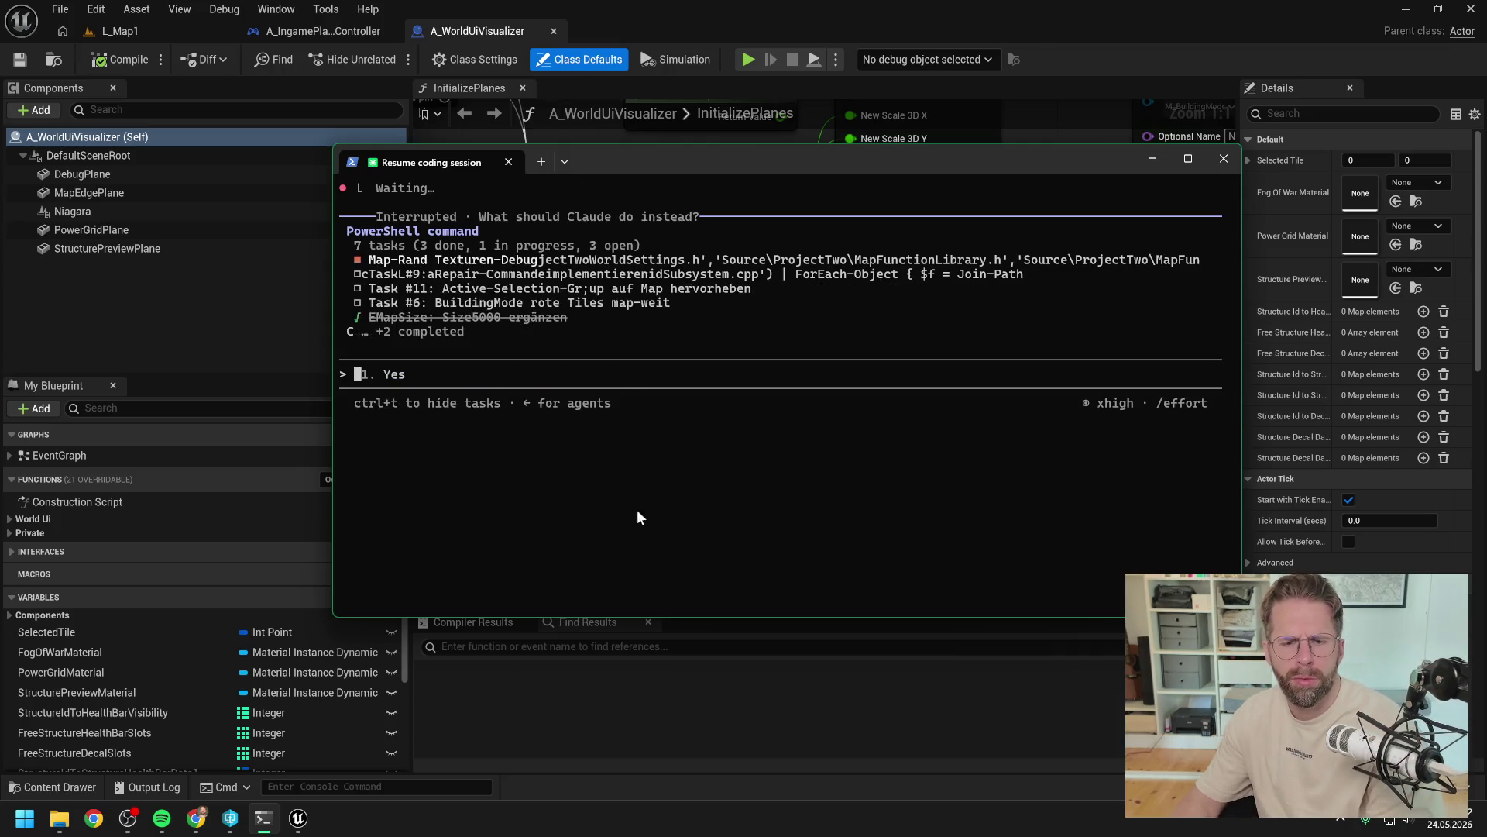
Step: Copy the GenerateGrid signature line from Claude's proposal
scroll(634, 514, up, 10)
mouse_move(1090, 375)
mouse_down()
mouse_move(570, 397)
mouse_move(357, 383)
mouse_up()
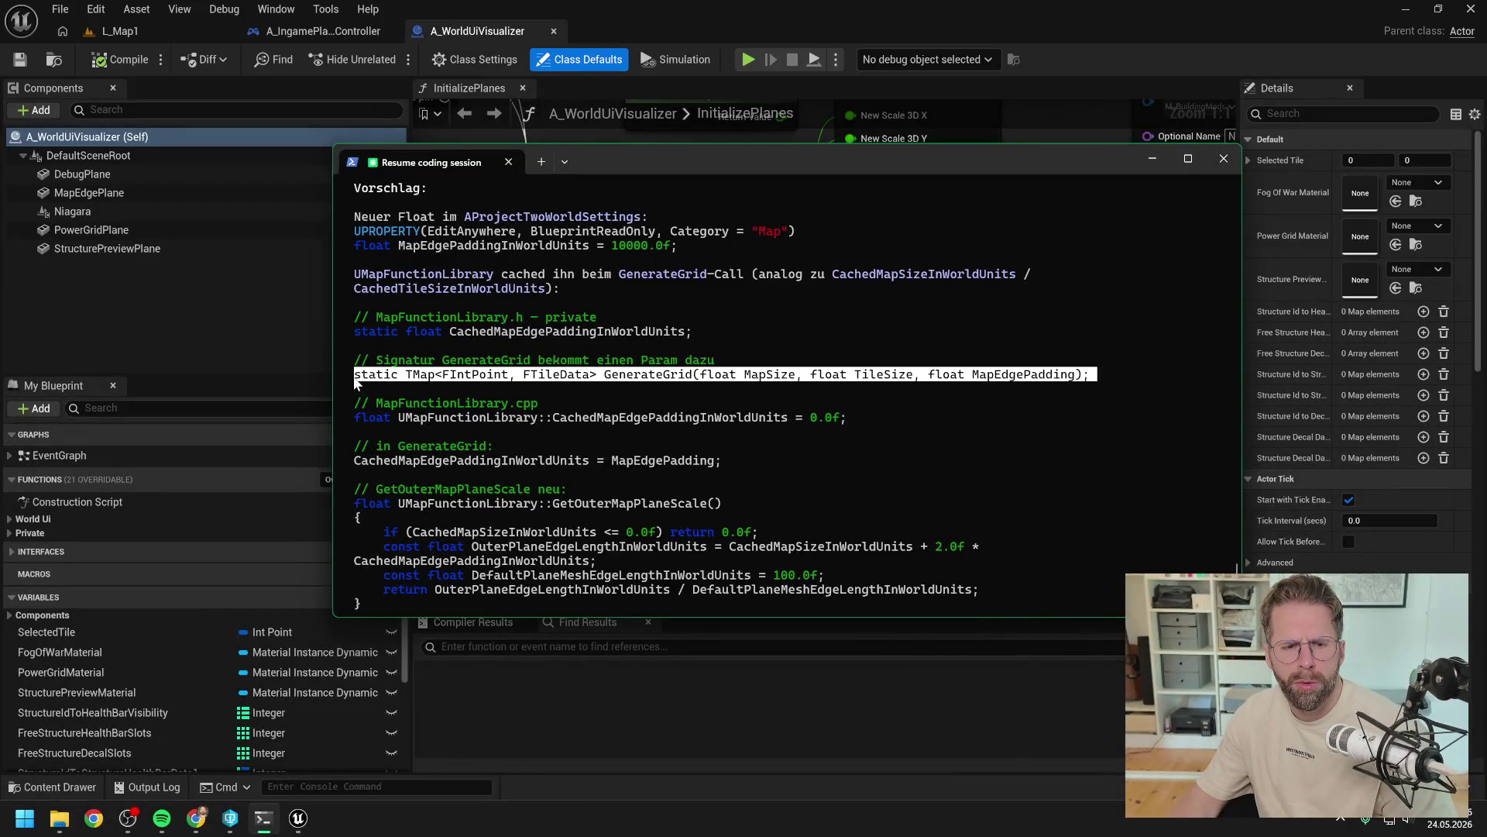
key(ctrl+c)
Step: Ask why GenerateGrid must change at all and why MapEdgePadding enters its pasted declaration
scroll(639, 464, down, 10)
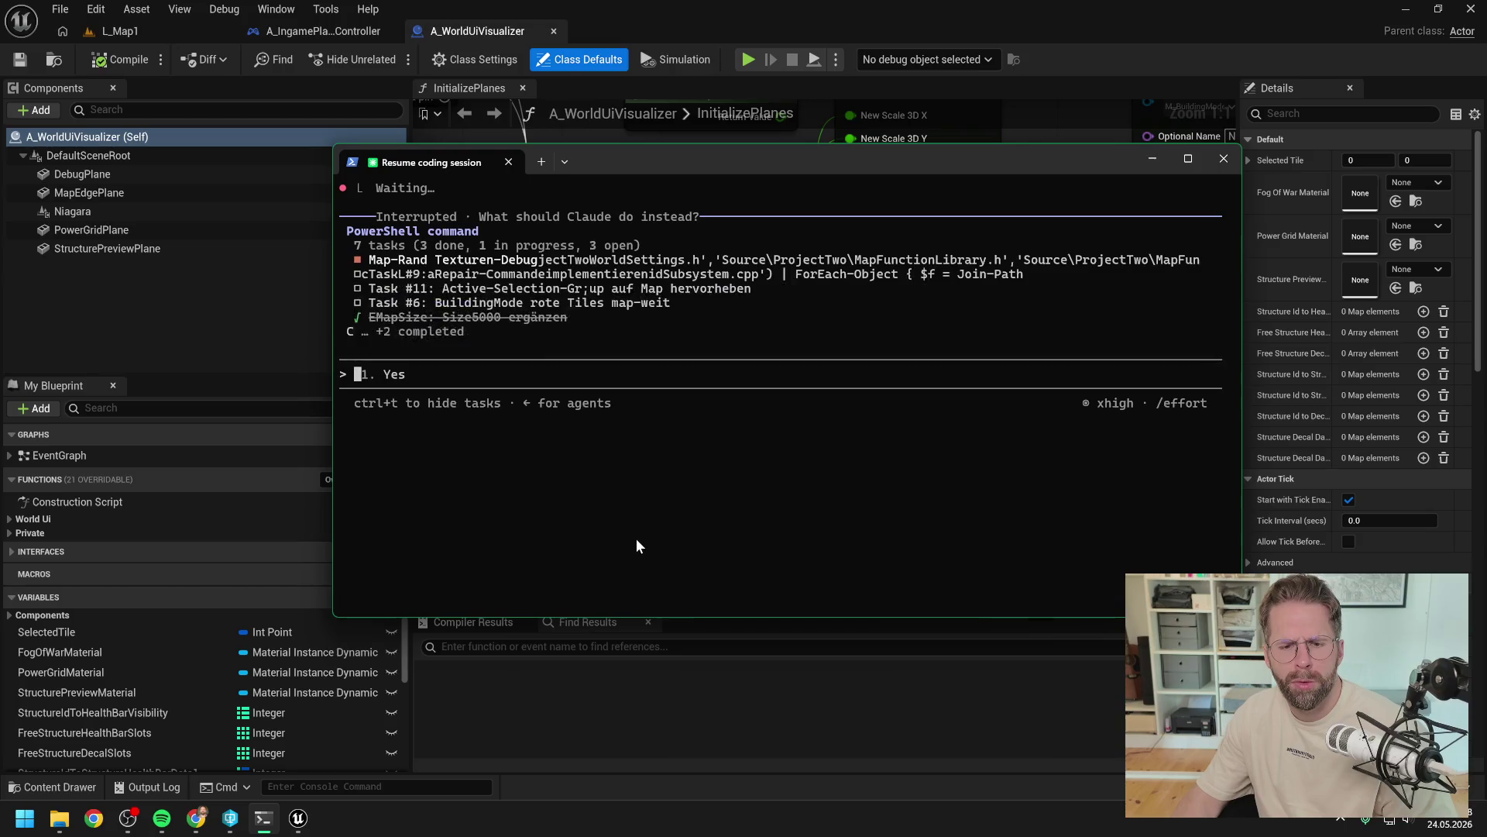
text(mo)
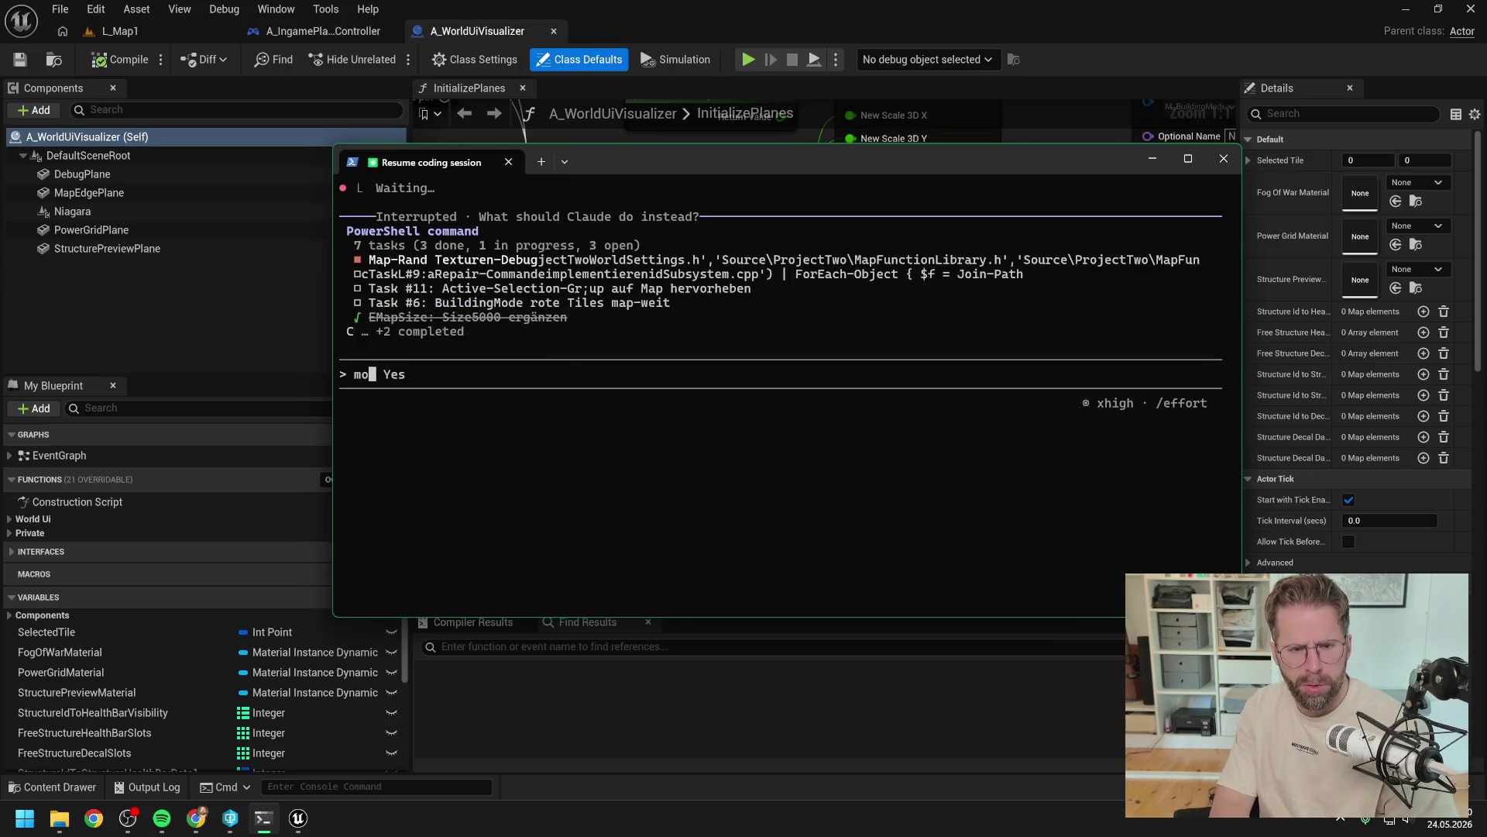
text(ment: )
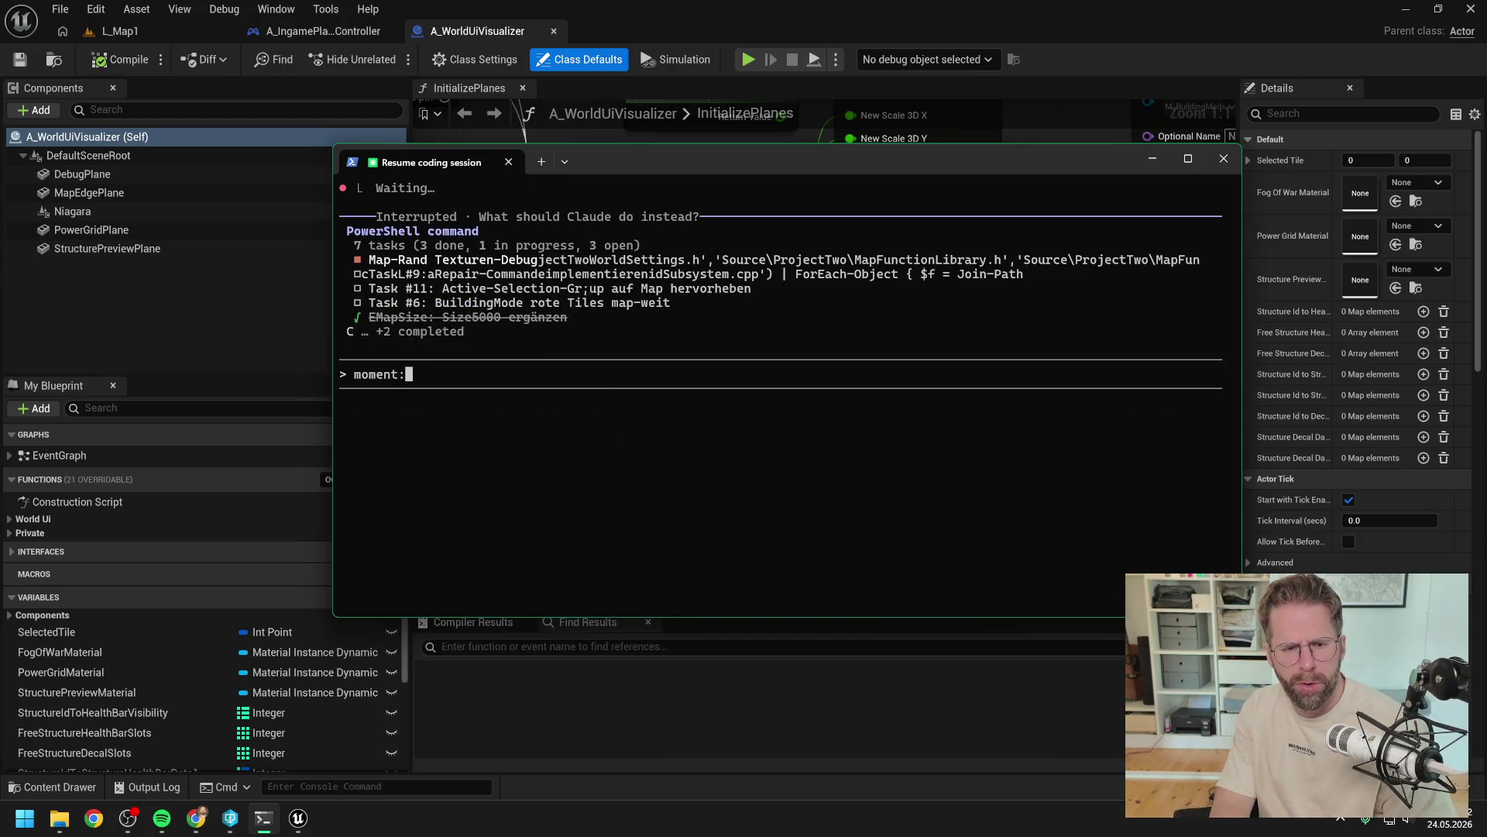
text(warmu)
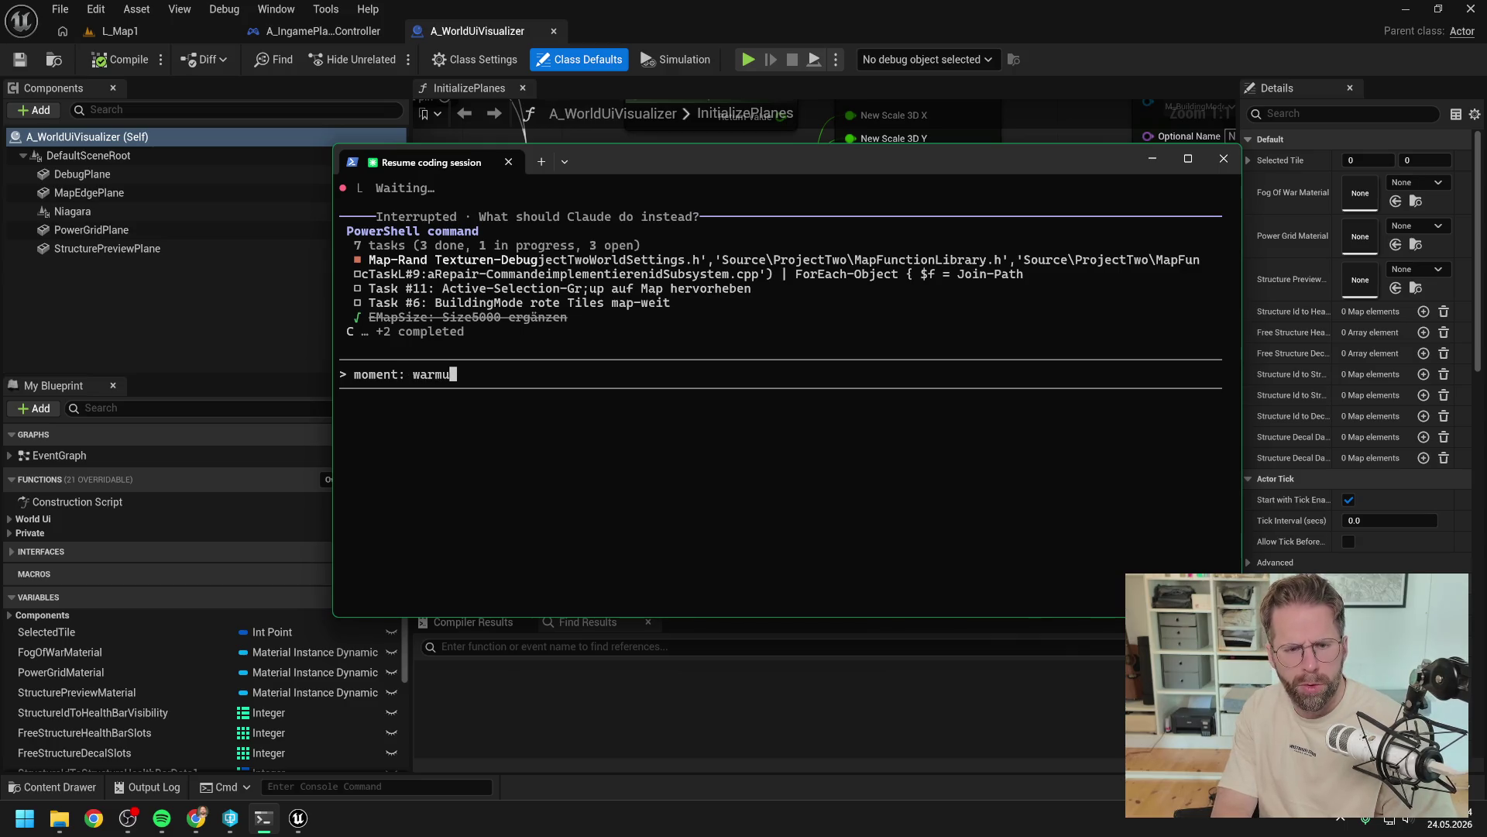
key(BackSpace)
key(BackSpace)
text(um m)
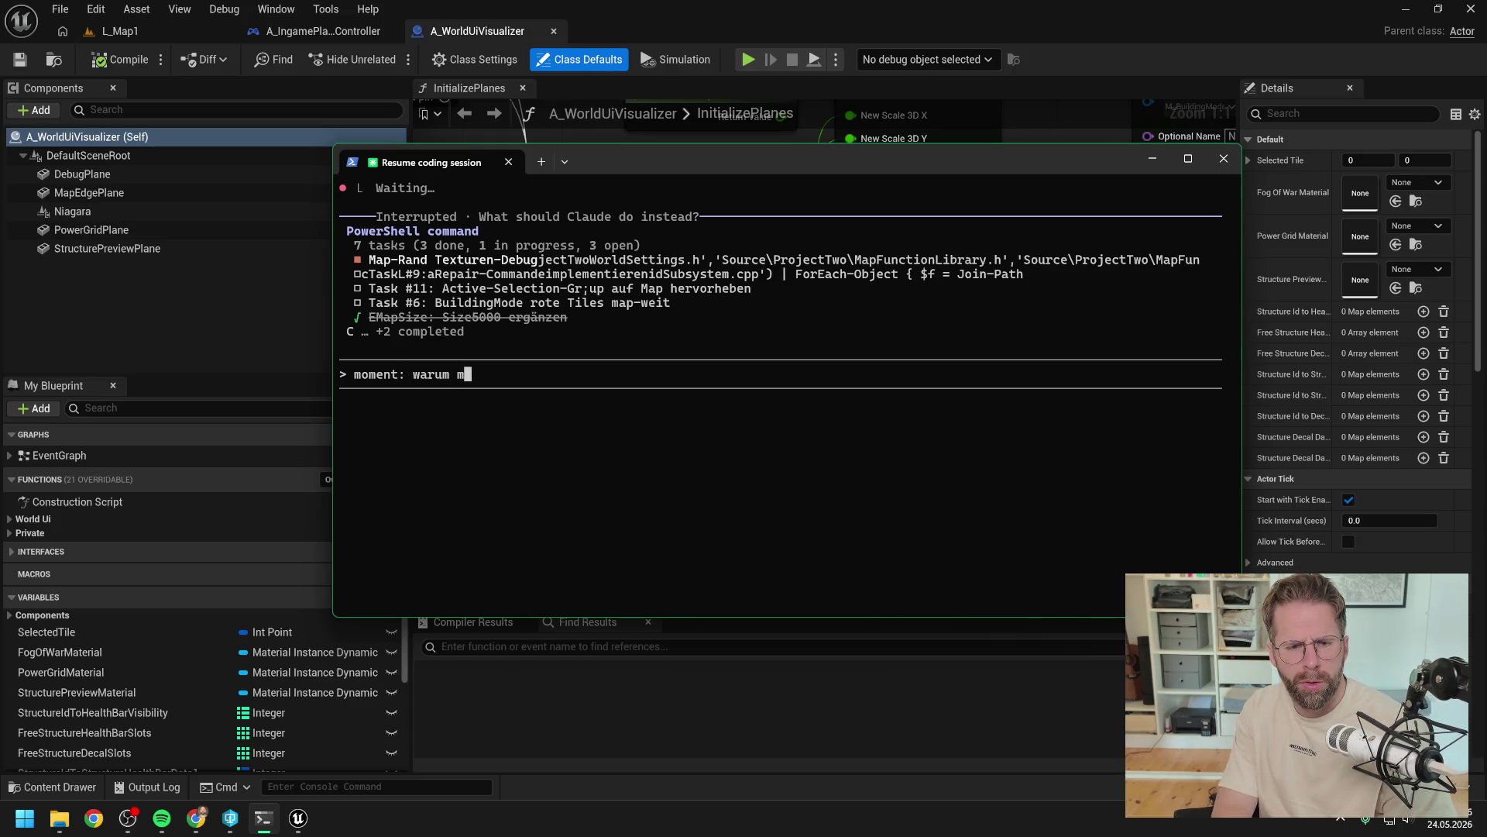
text(uss GenerateGr)
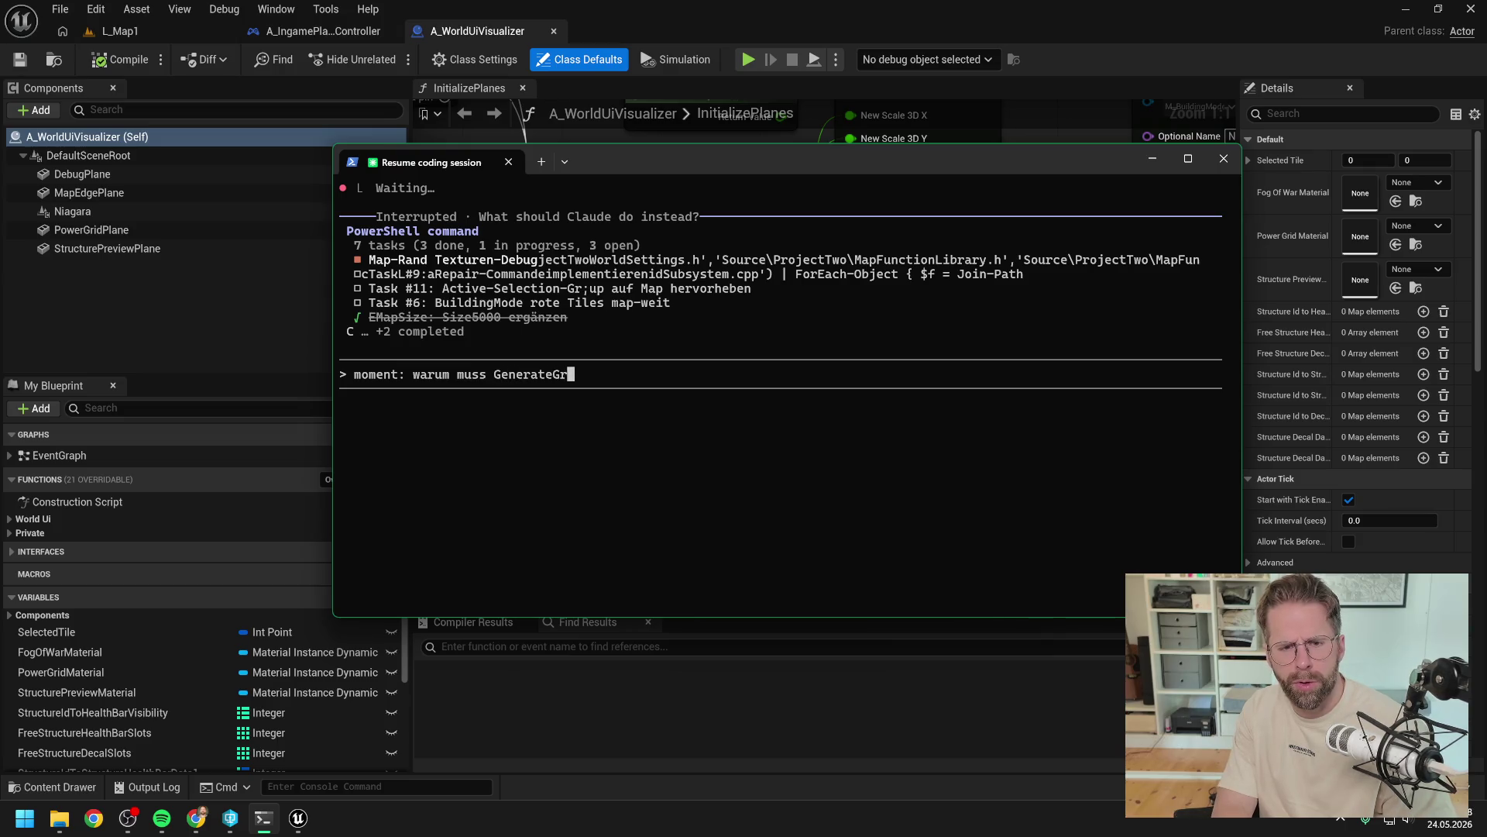
text(id überhaupt an)
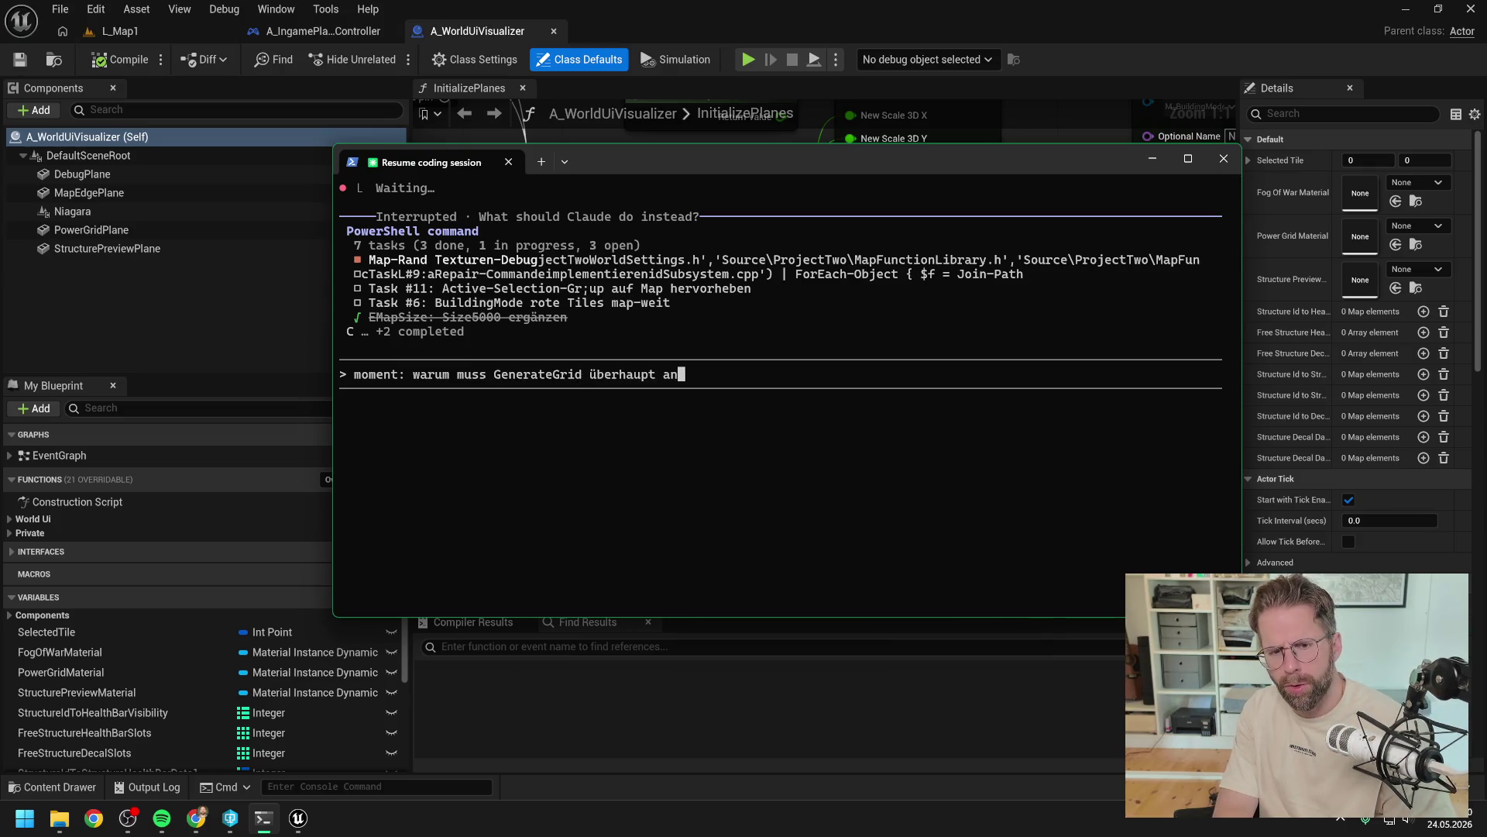
text(gefasst werde)
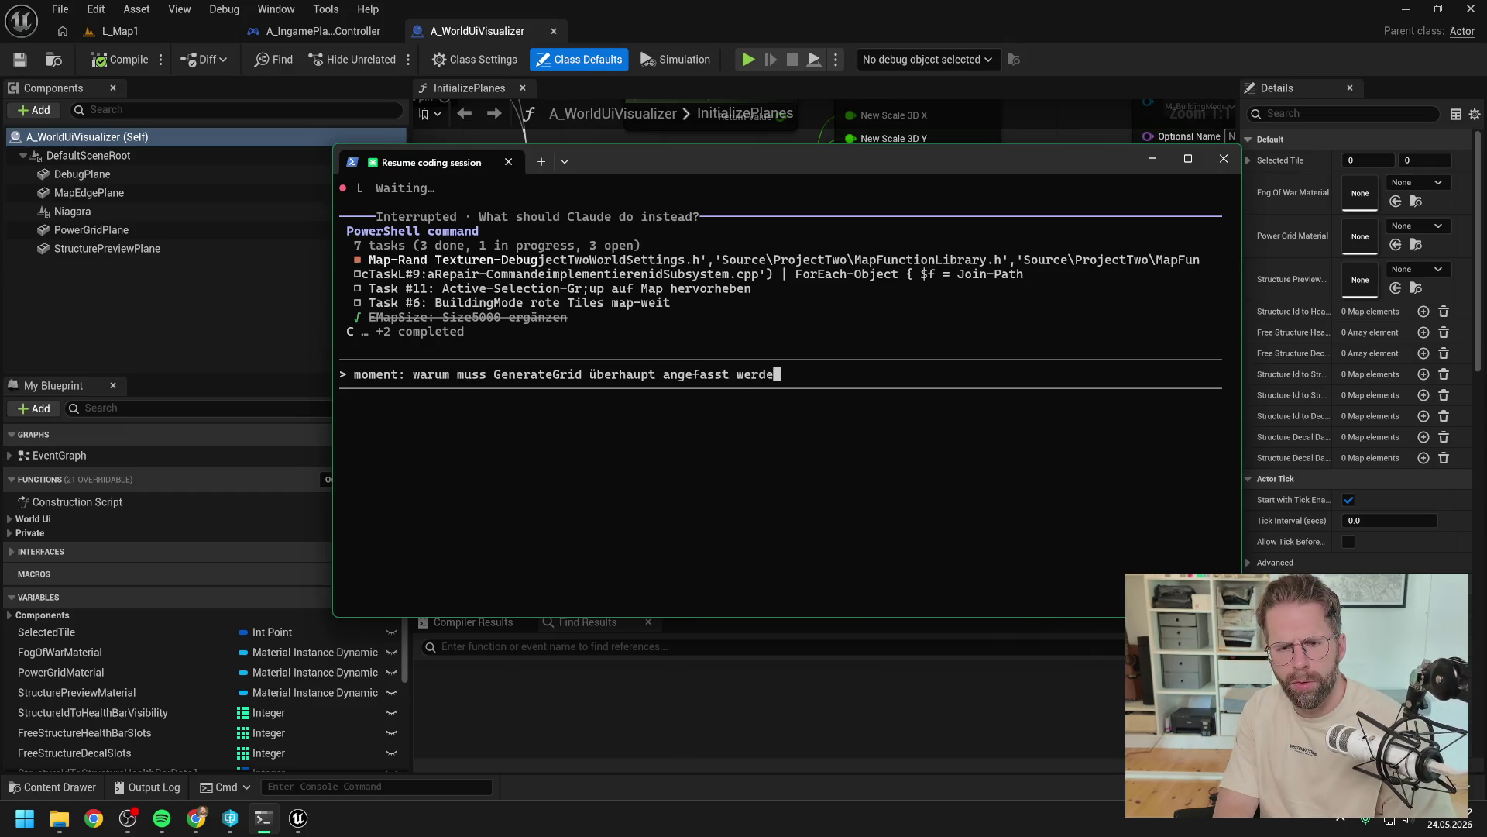
text(n? Hat doch mit)
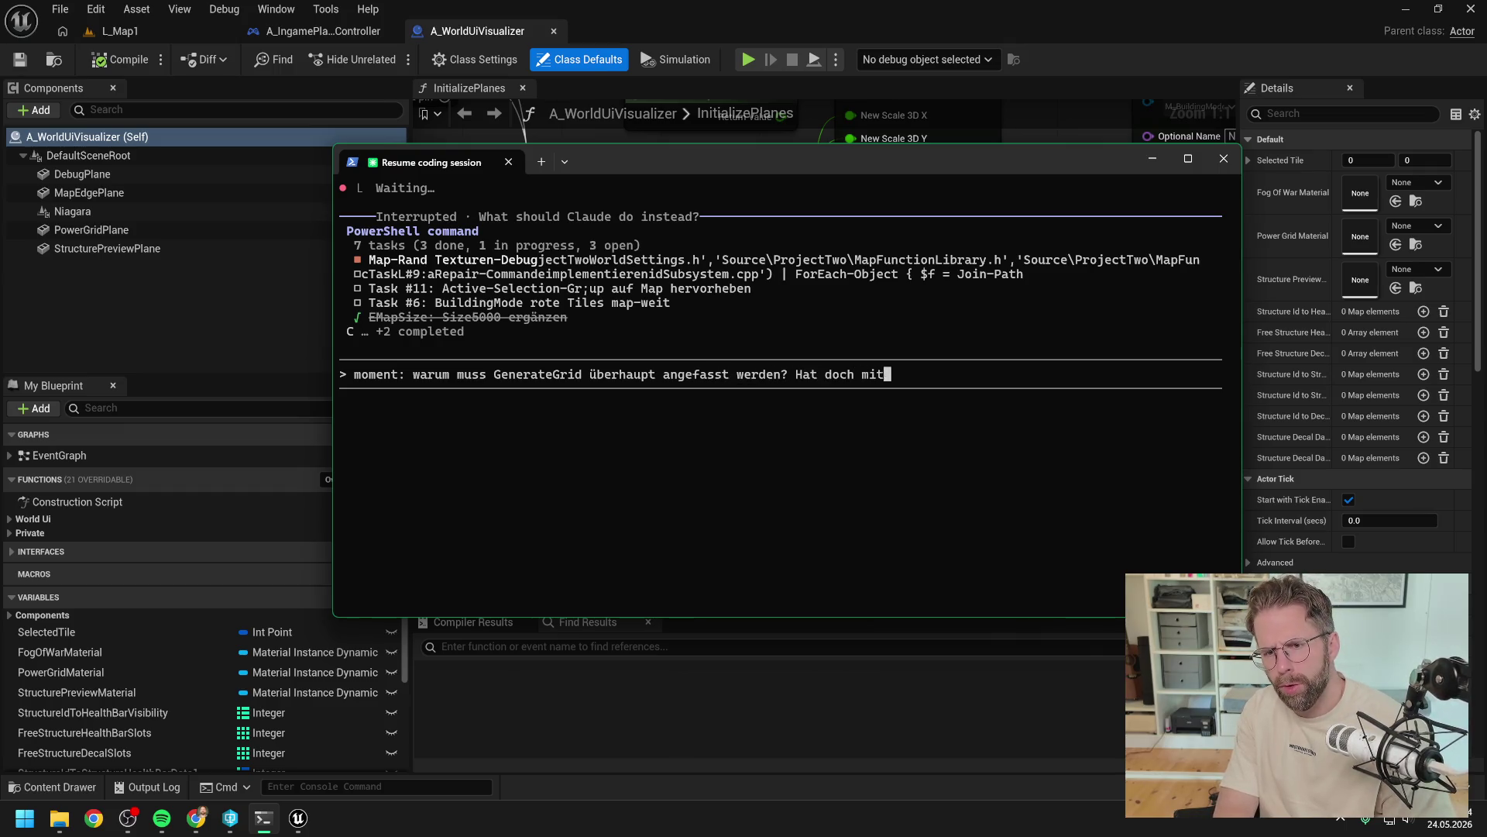
text( dem Problem gar )
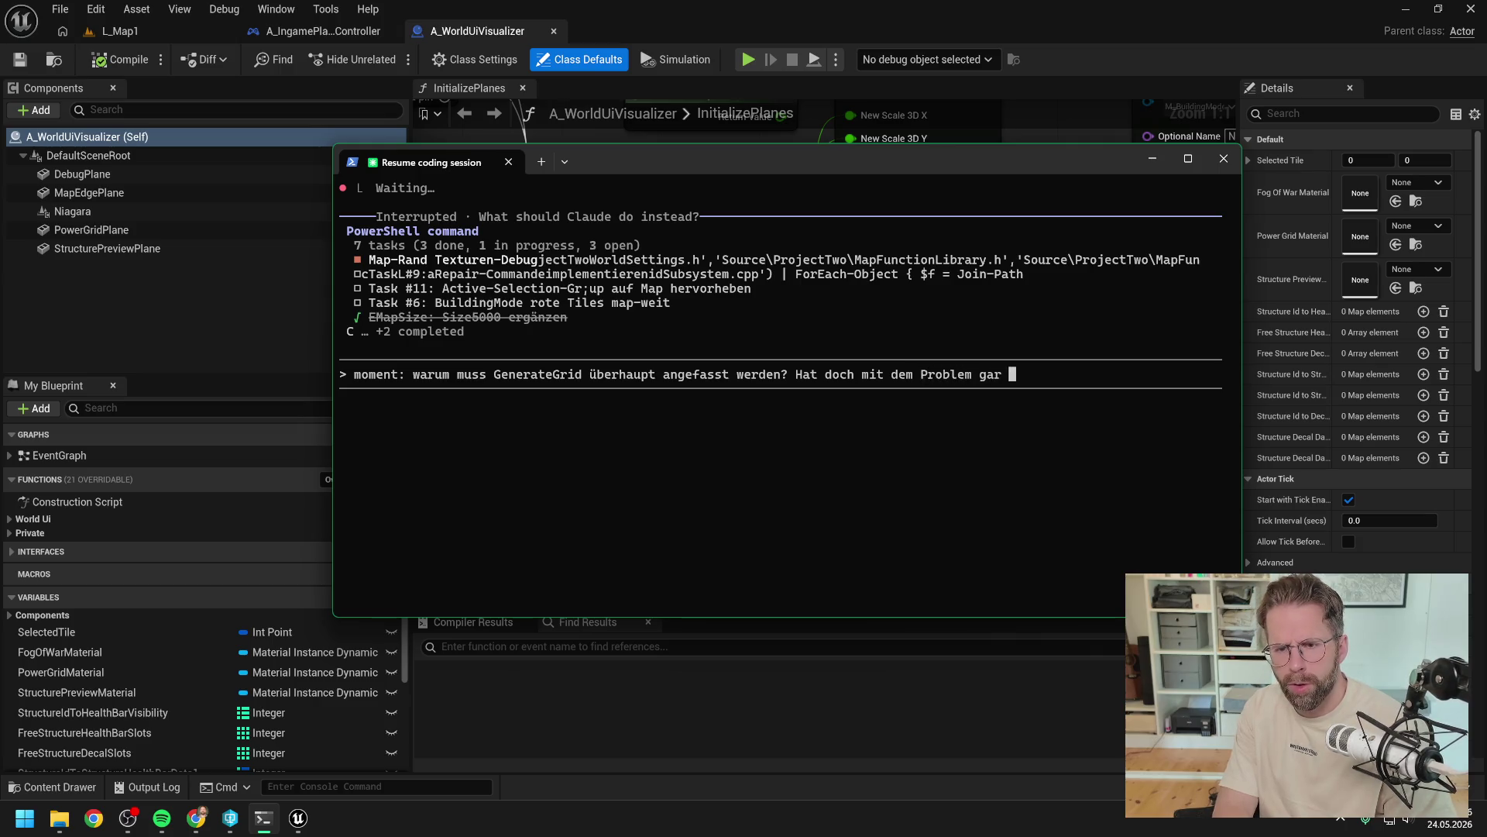
text(nichts zu tuin)
key(BackSpace)
key(BackSpace)
text(uin)
key(BackSpace)
key(BackSpace)
text(n oder od)
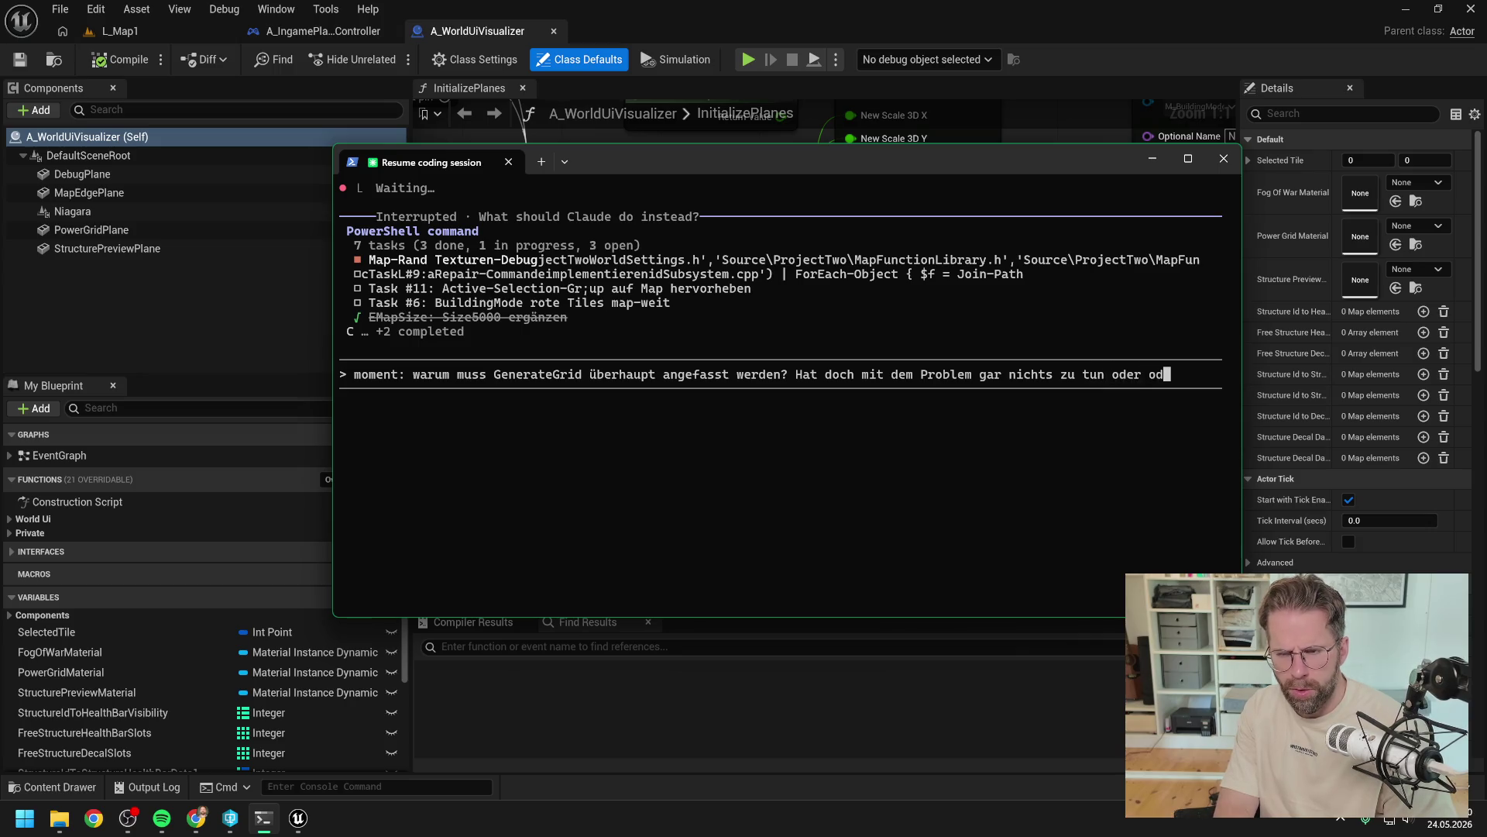
key(BackSpace)
key(BackSpace)
text(doch?)
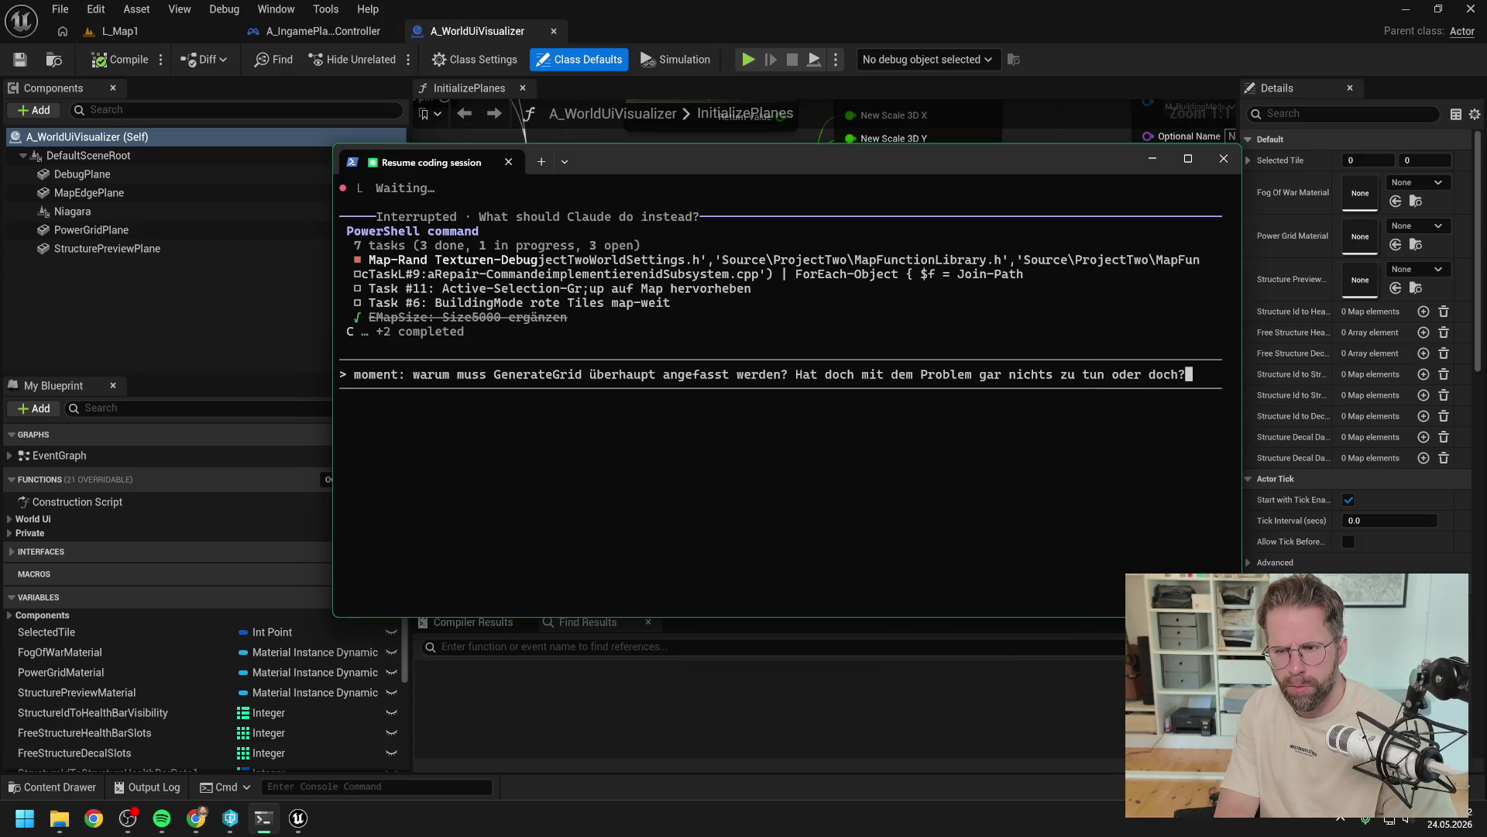
text( Das )
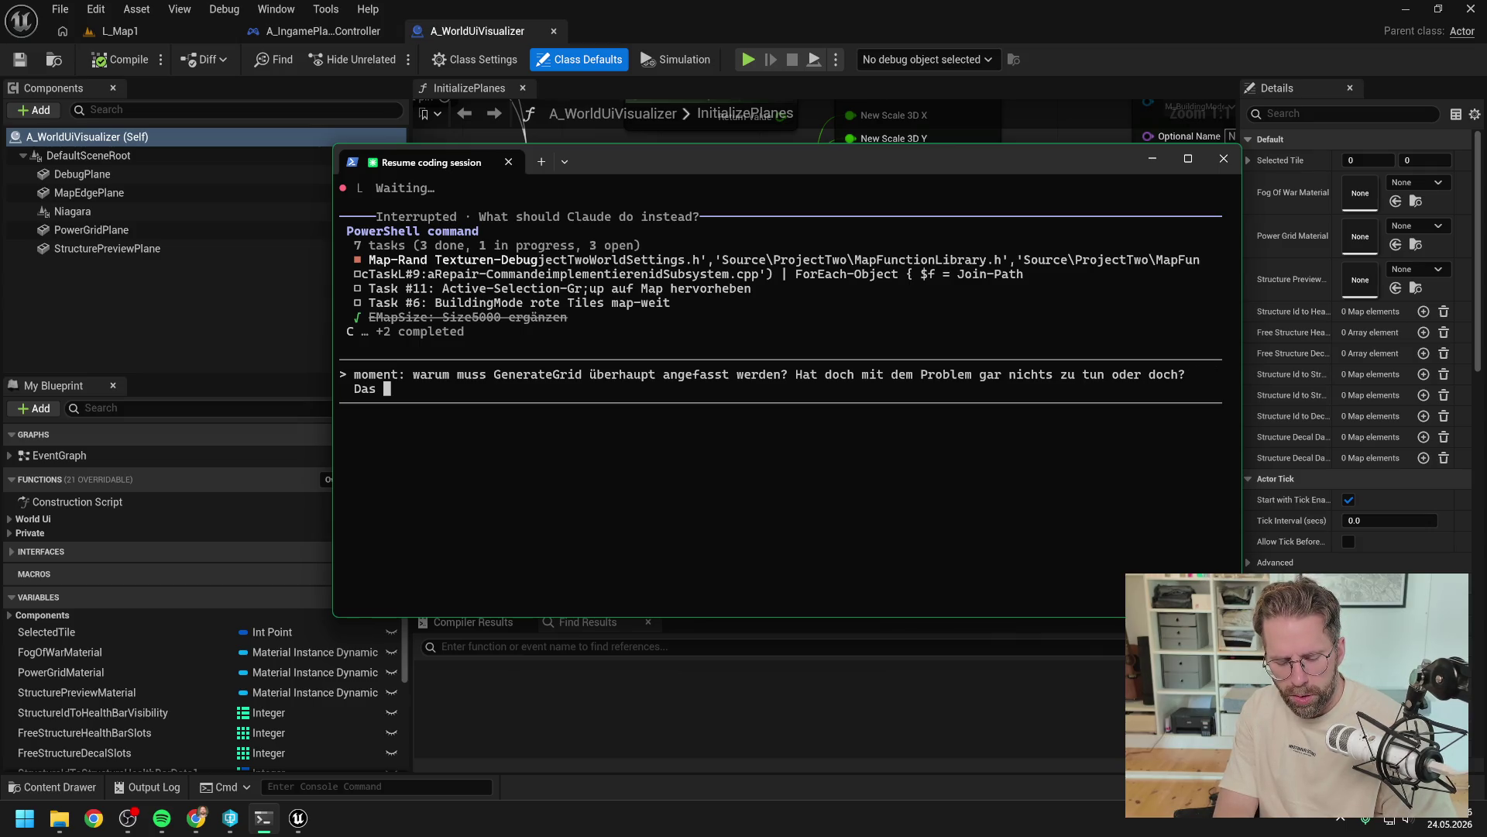
text(spiel)
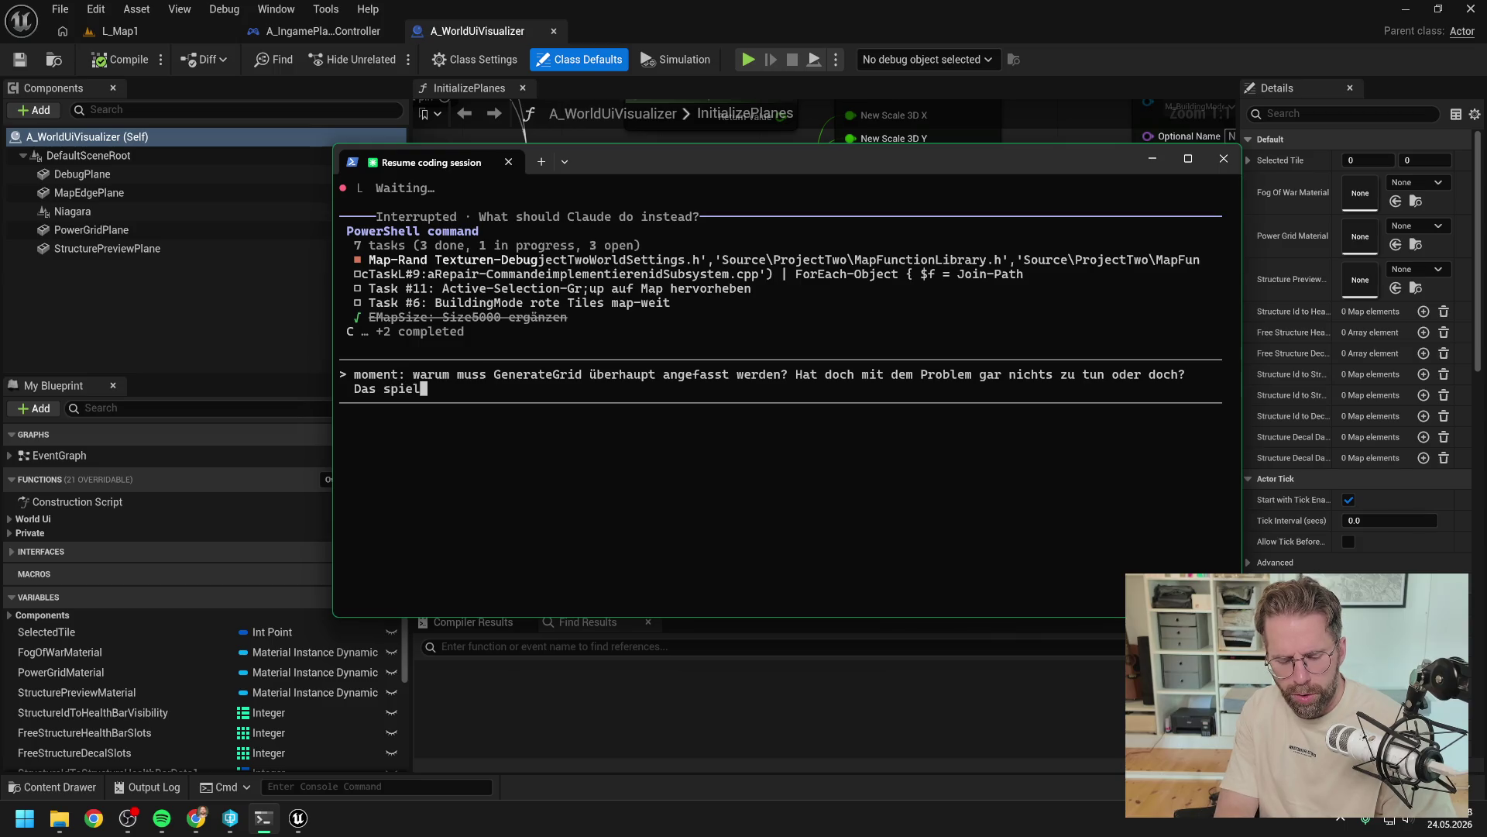
text(bare Grid )
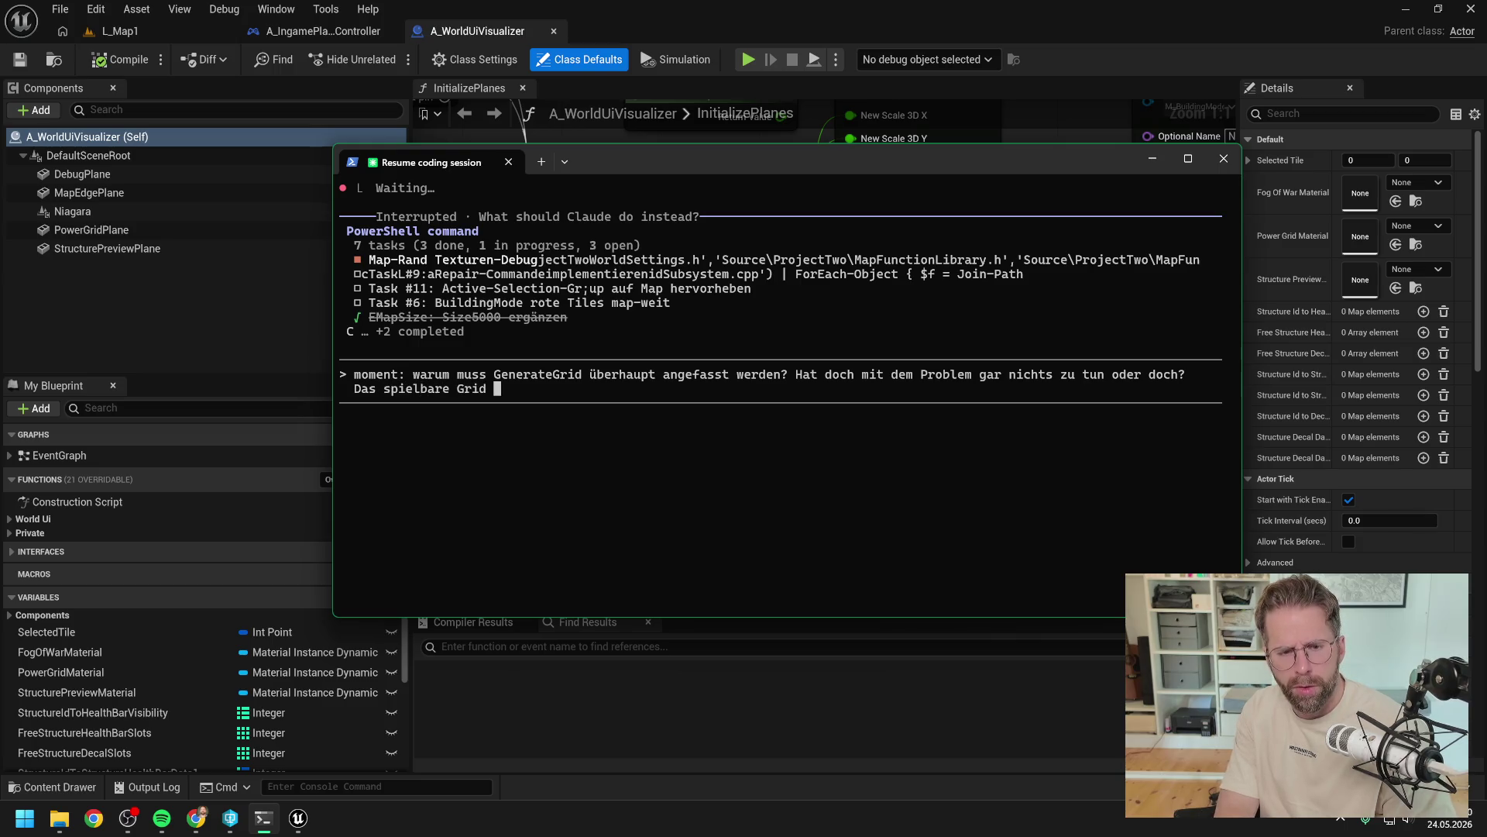
text(blei)
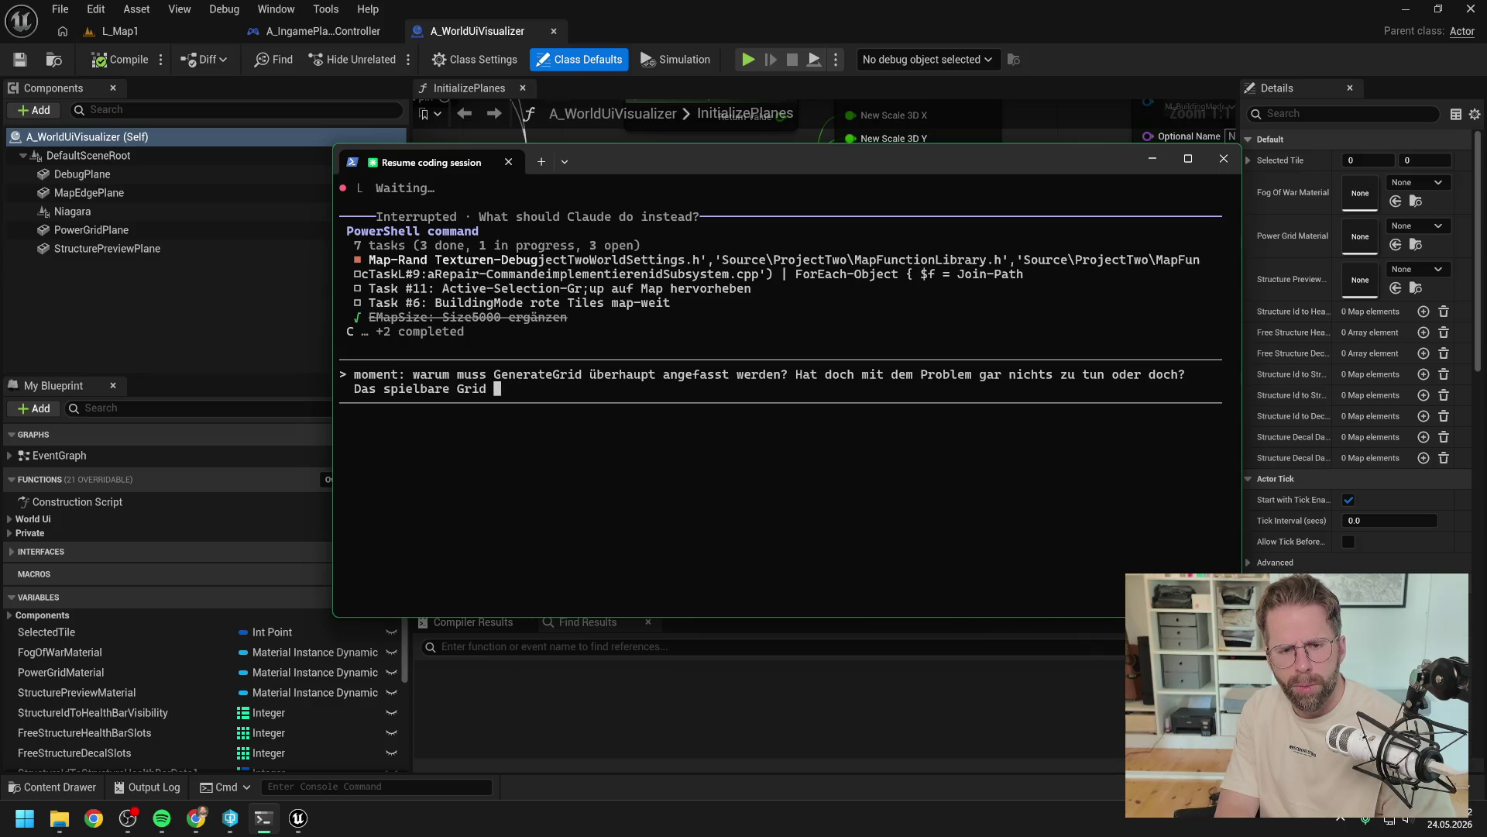
text(bt doch immer gle)
text(ich.)
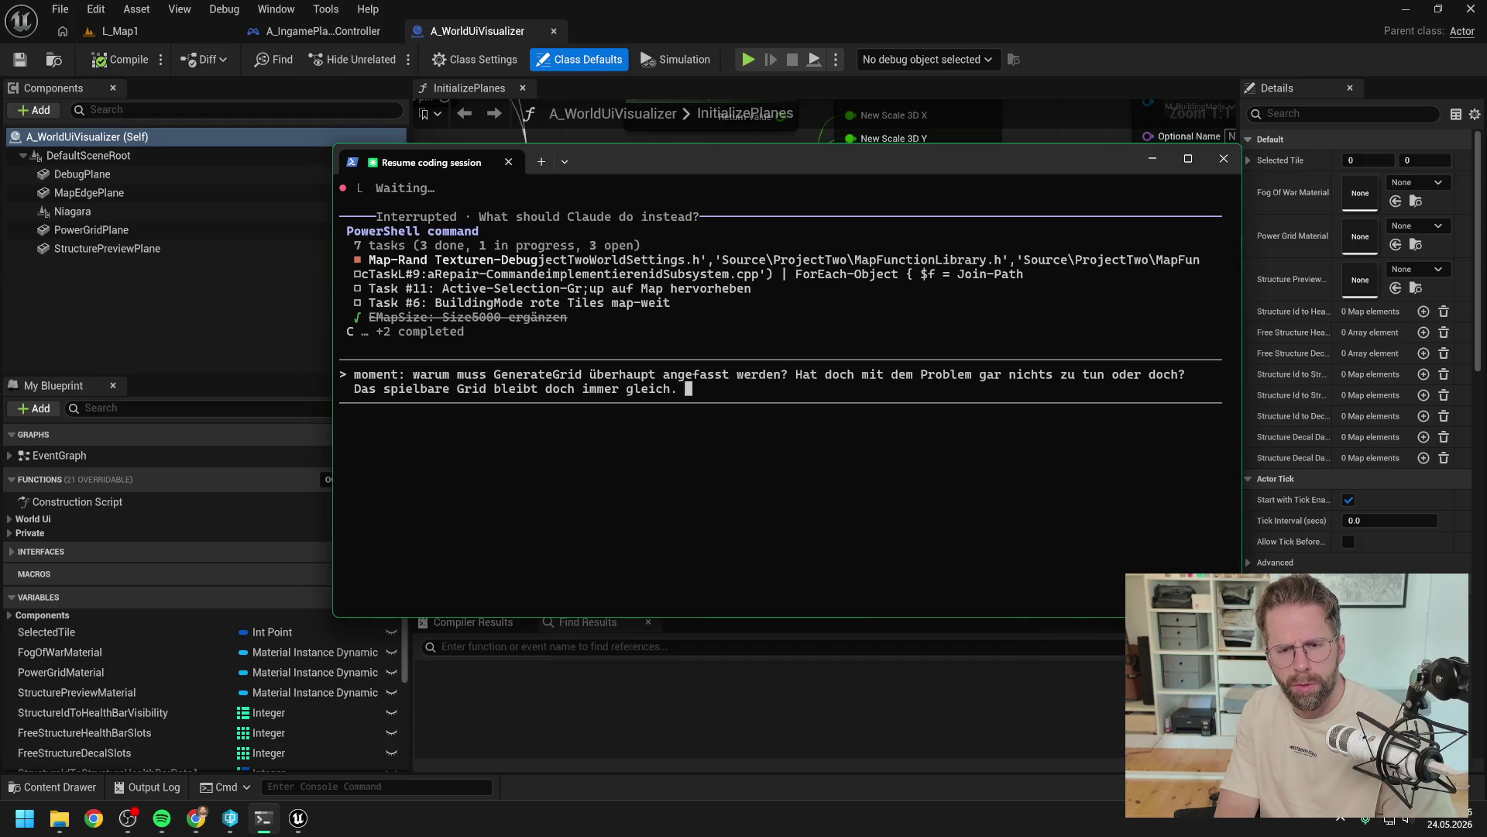
text(static TMap<FIntPoint, FTileData> GenerateGrid(float MapSize, float TileSize, float MapEdgePadding);)
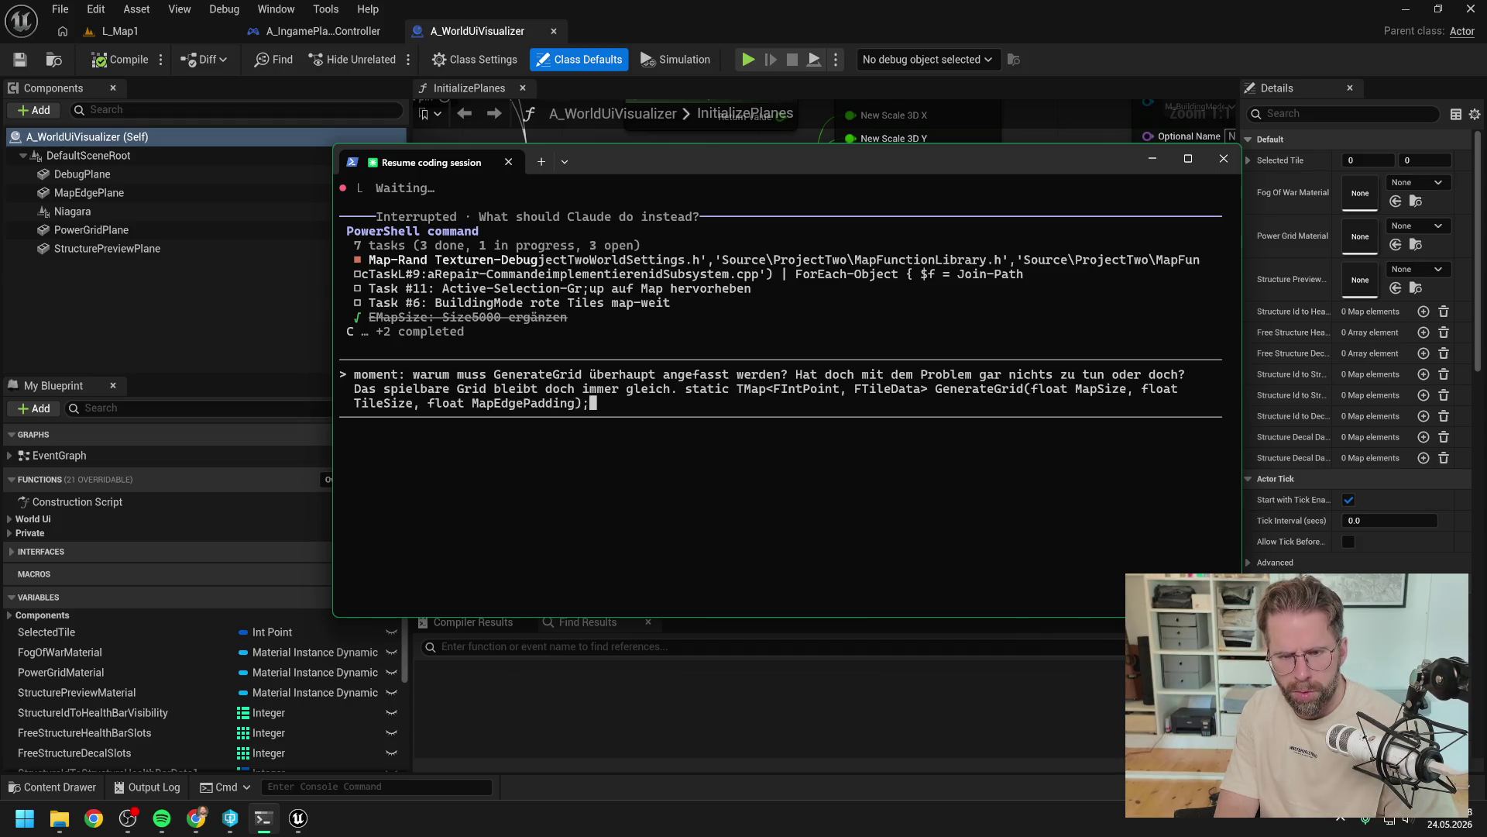
text(Warum geht h)
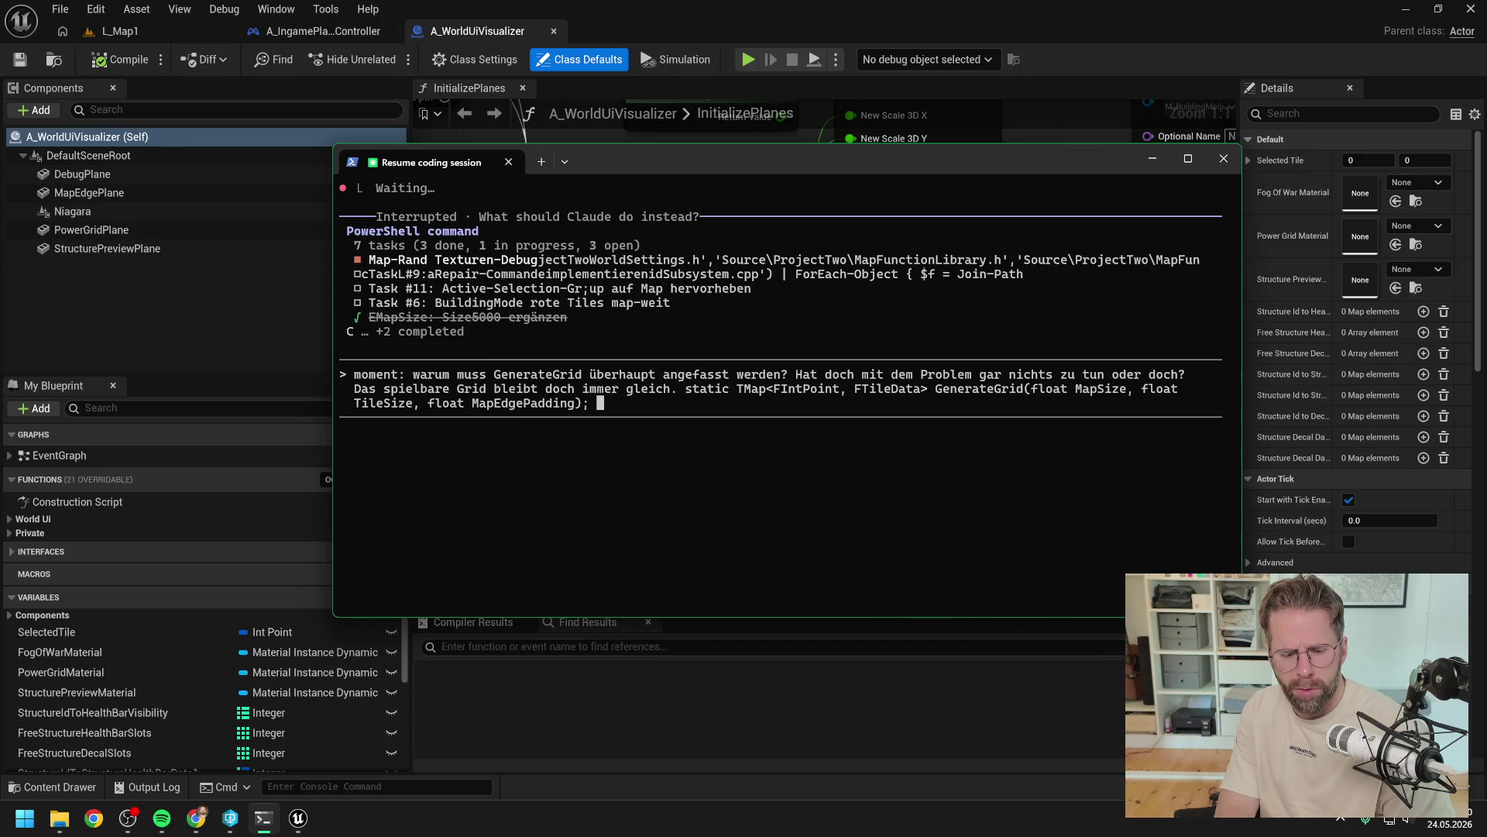
text(ier Ma)
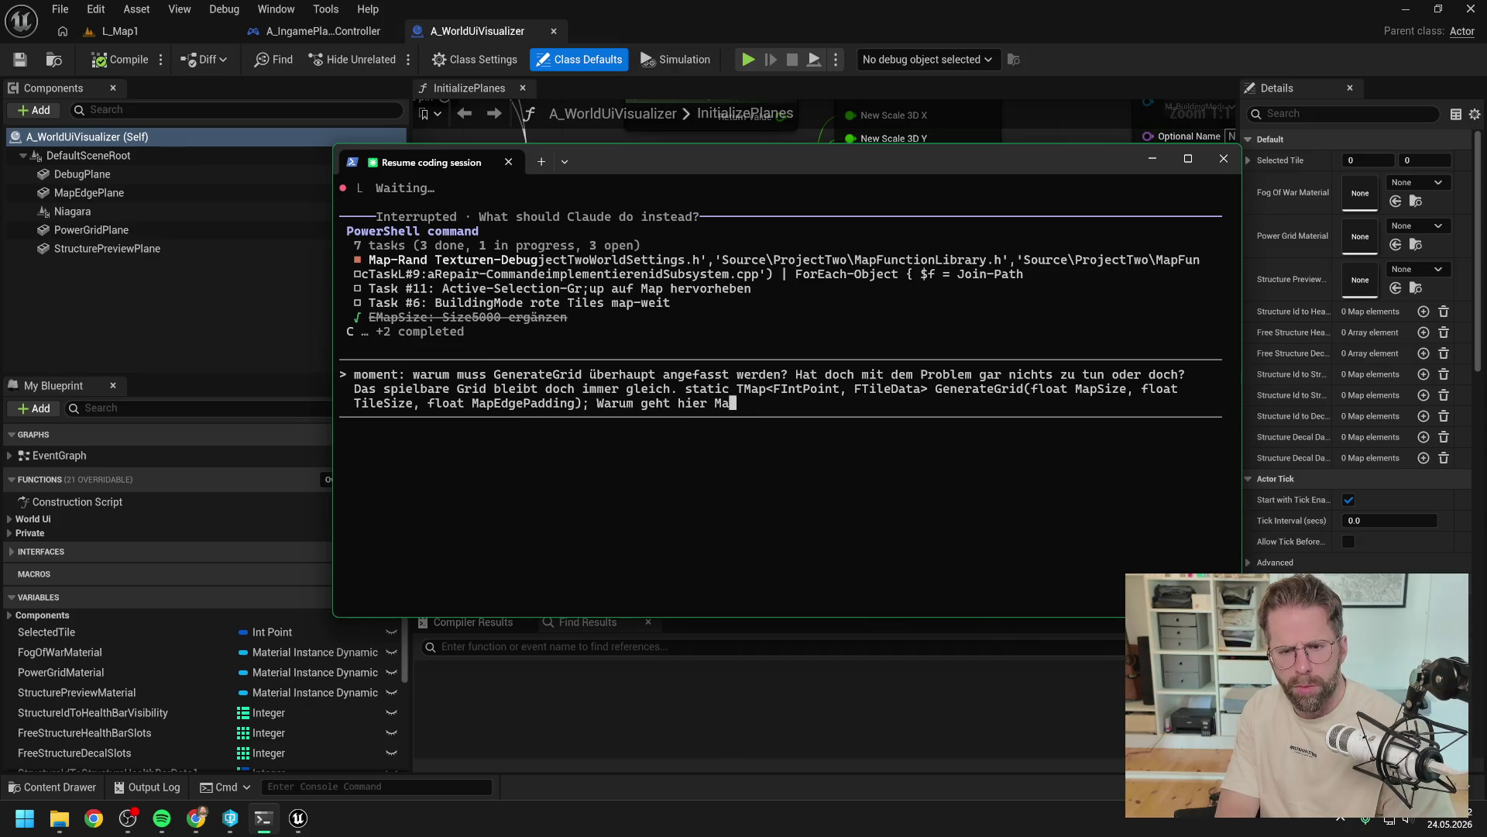
text(pEdgePa)
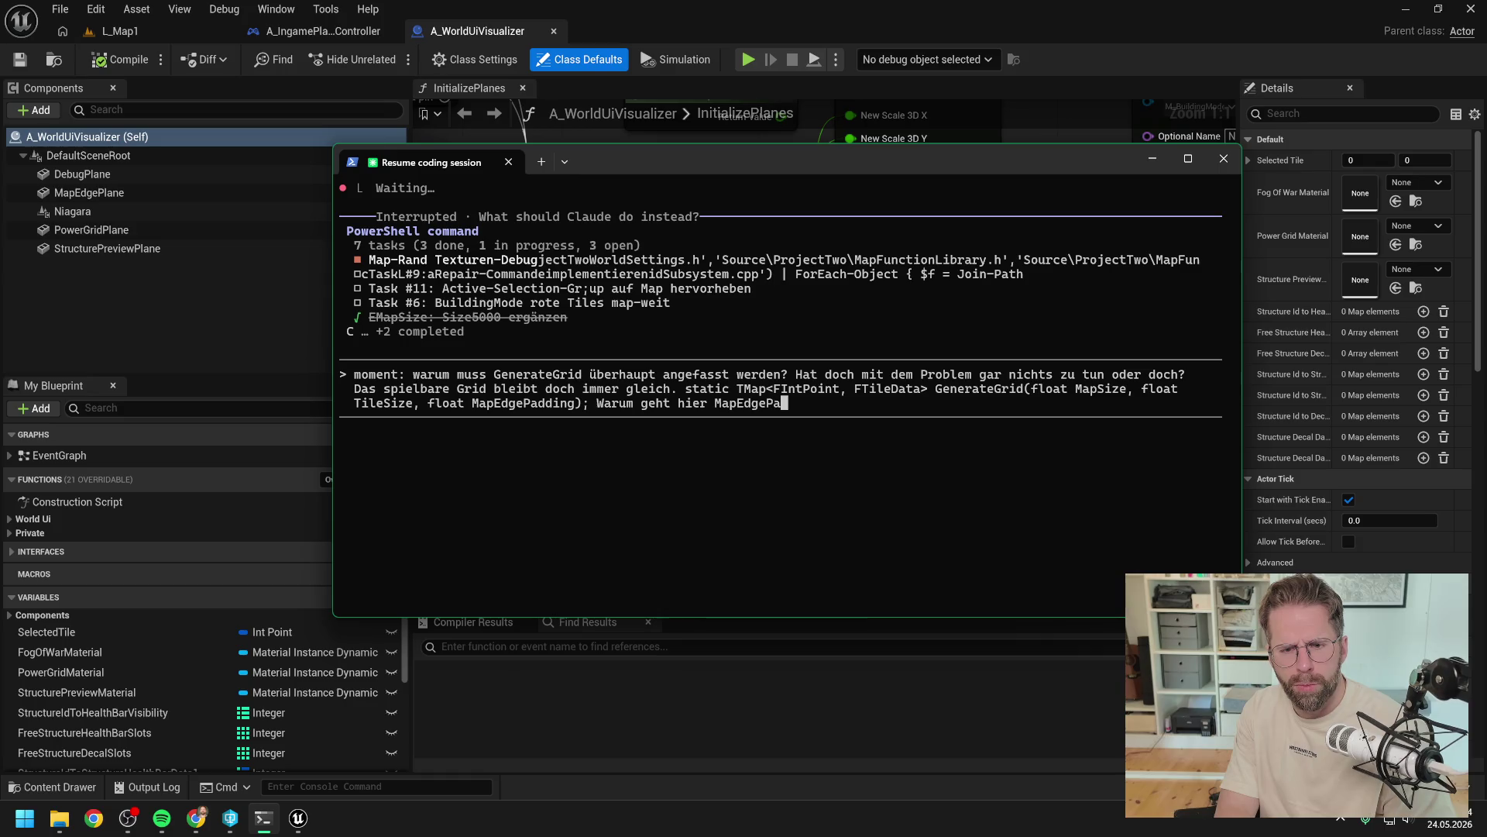
text(dding mit rein?)
key(Return)
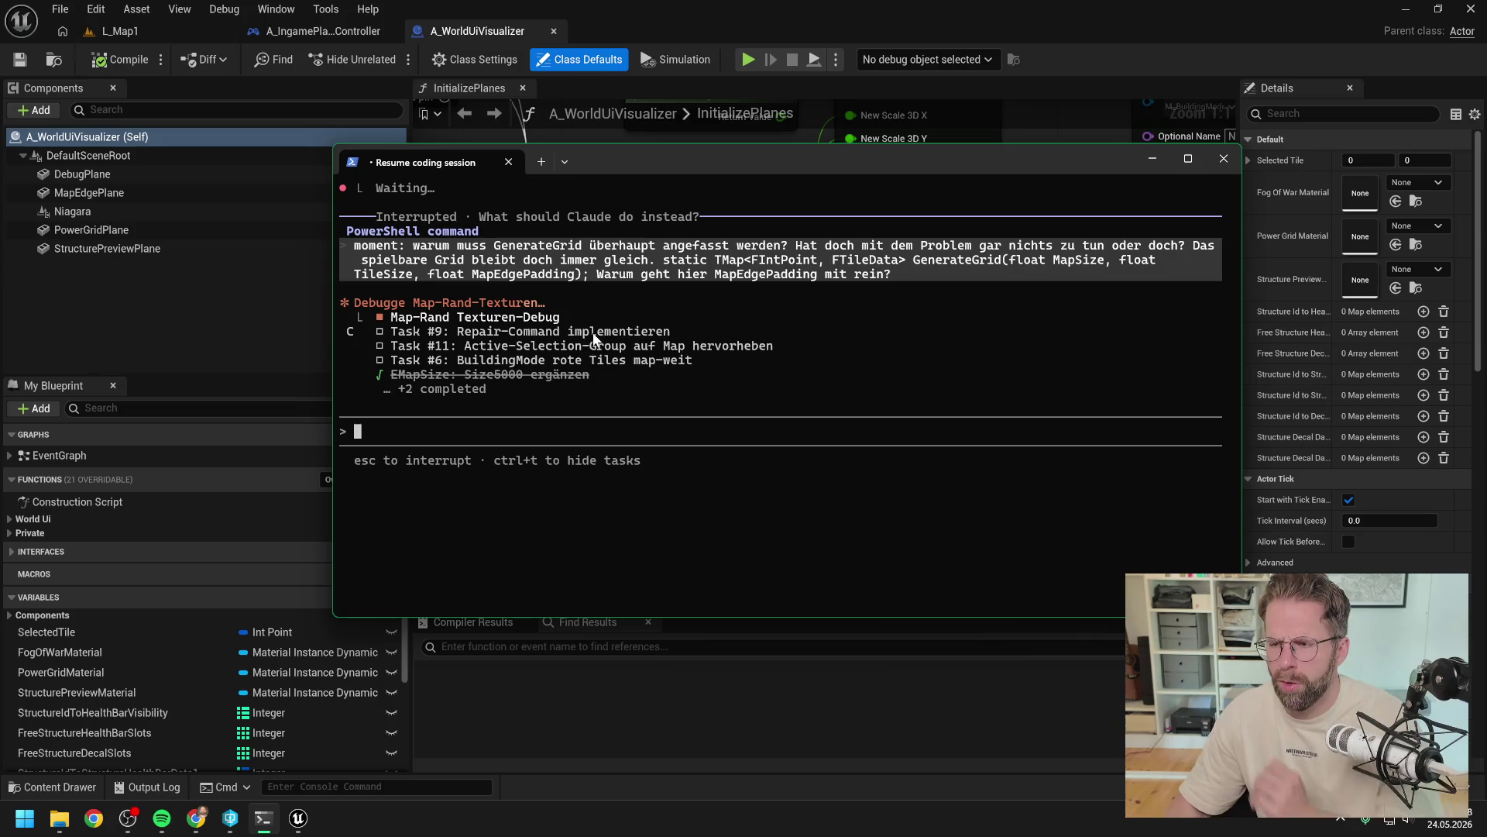
scroll(690, 397, up, 10)
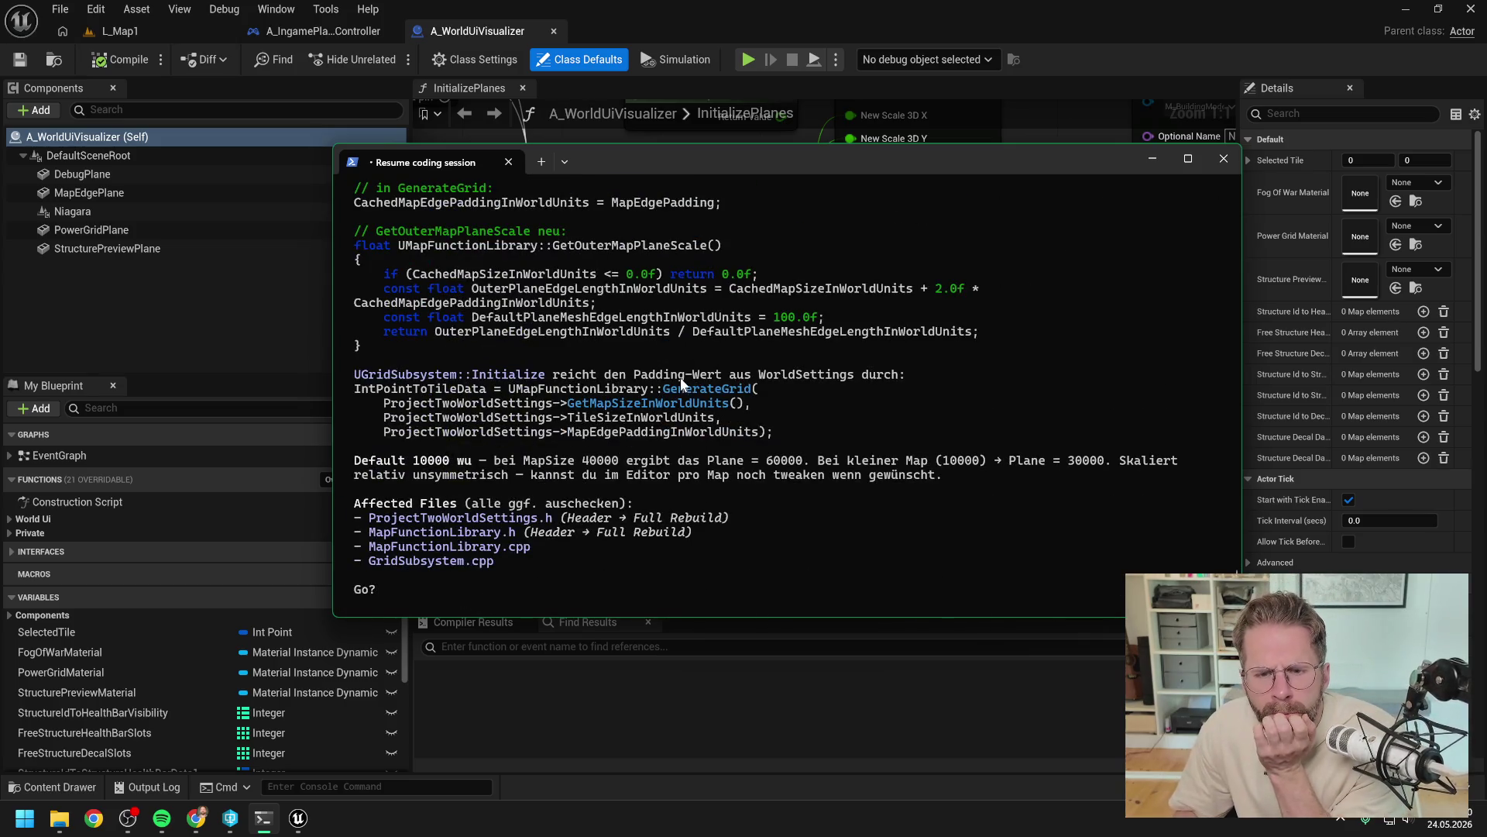
scroll(685, 383, up, 3)
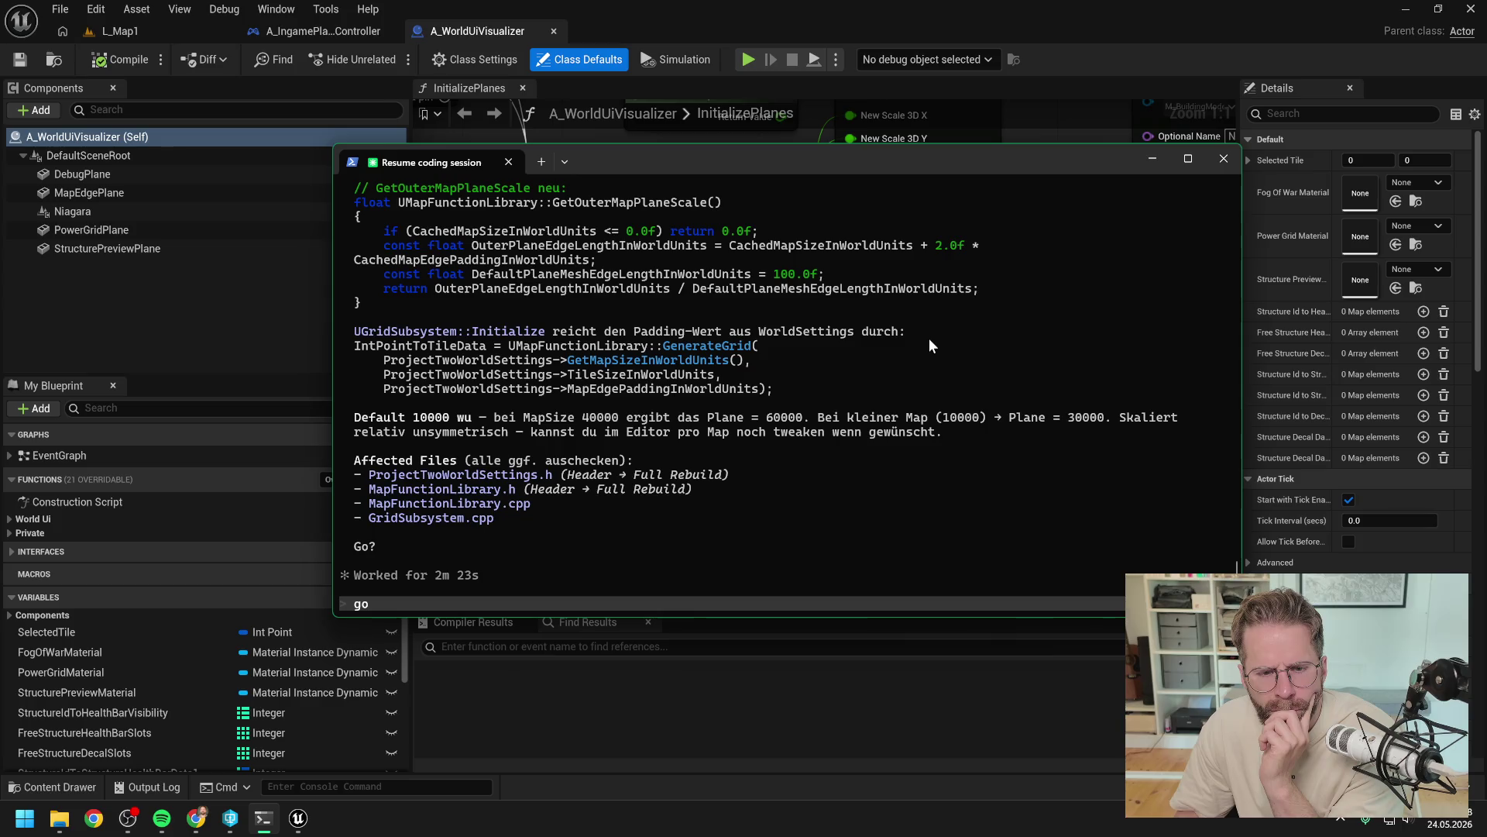
text(go)
key(Return)
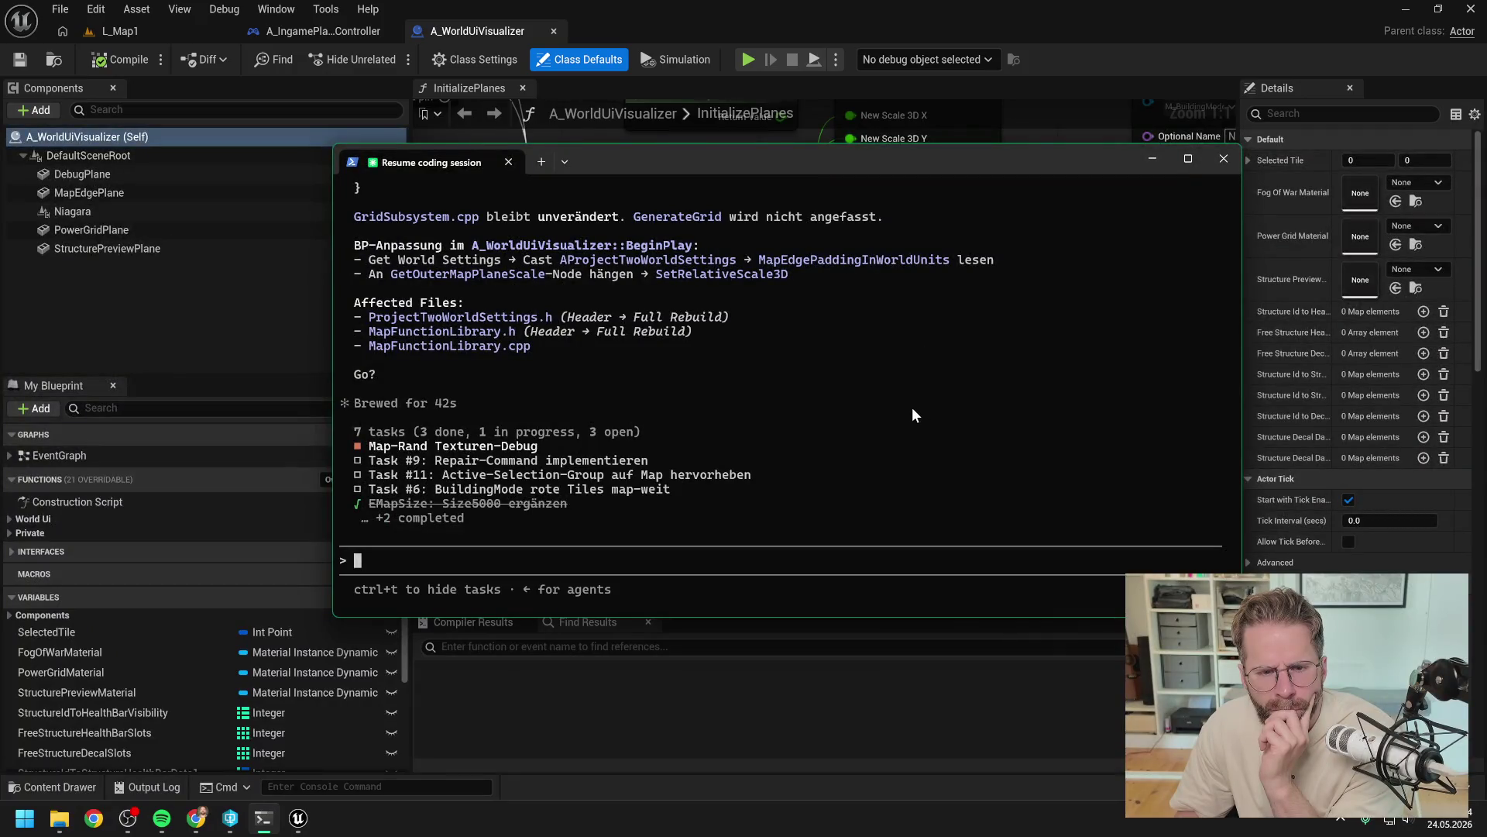
Step: Review Claude's revised plan: GenerateGrid unchanged, GetOuterMapPlaneScale taking MapEdgePadding, plus Blueprint and file changes
scroll(912, 407, up, 10)
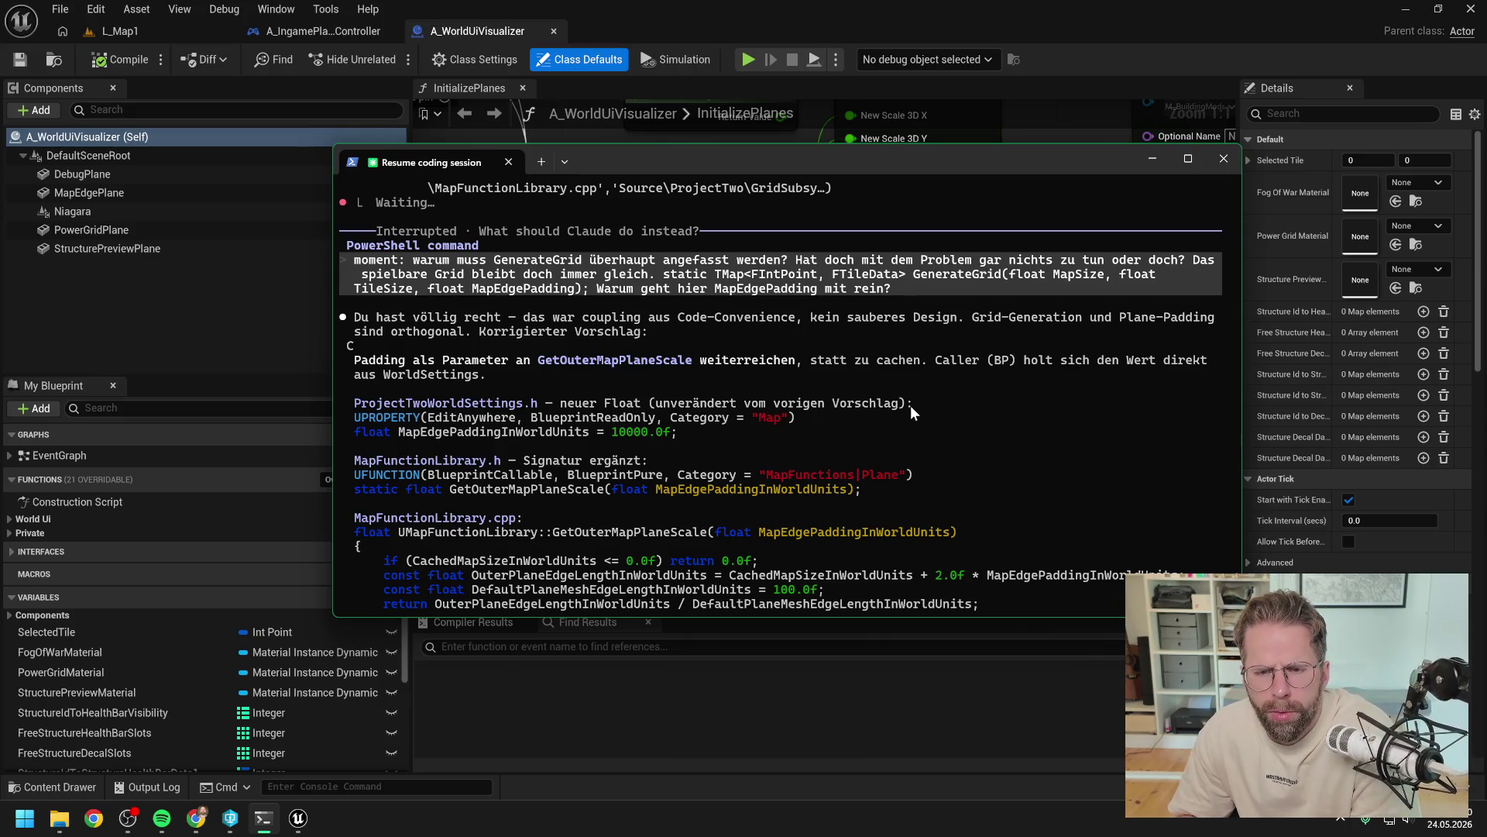
scroll(912, 407, up, 1)
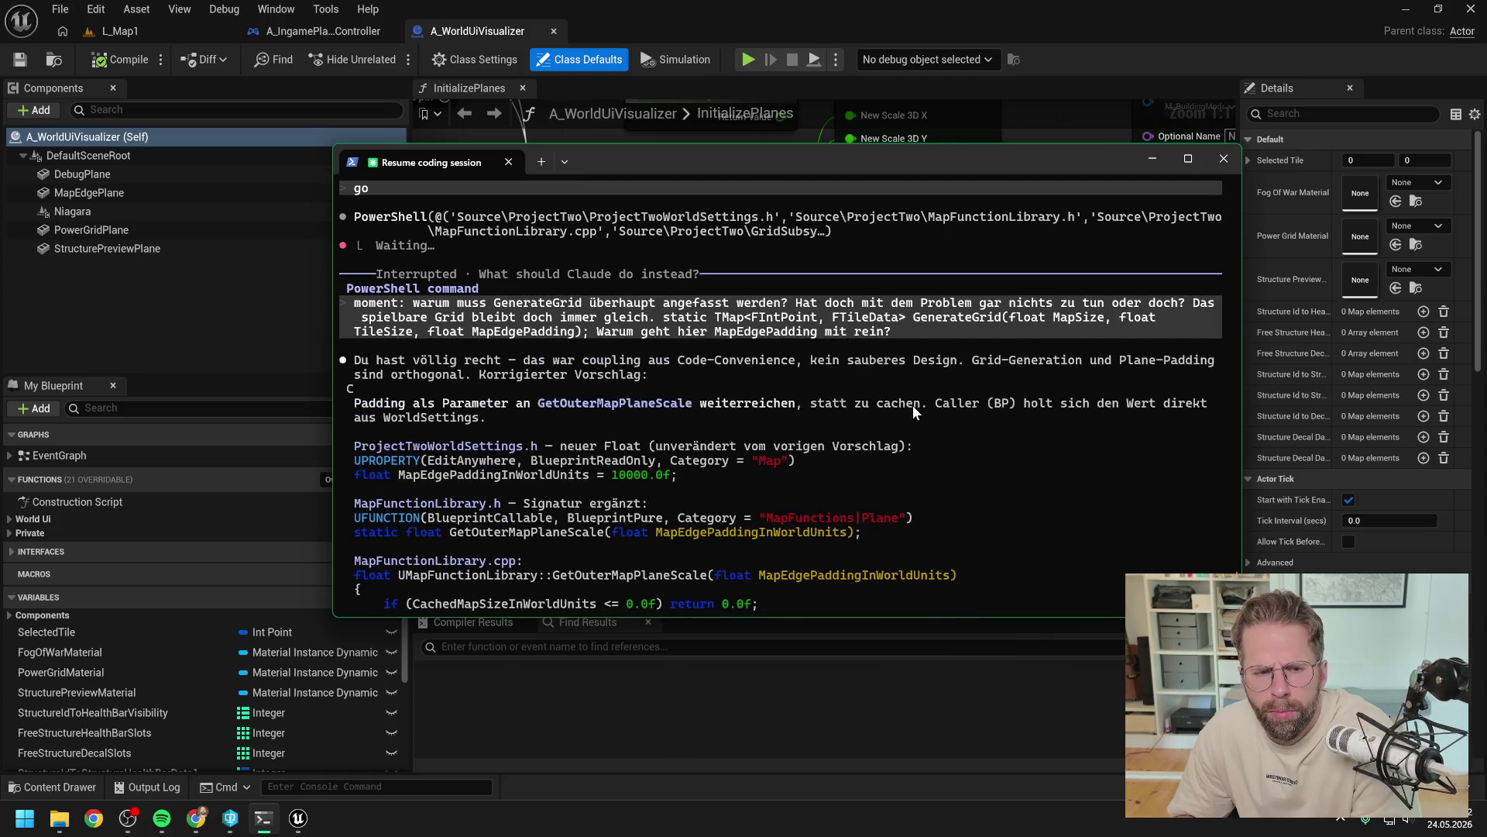
scroll(913, 405, down, 2)
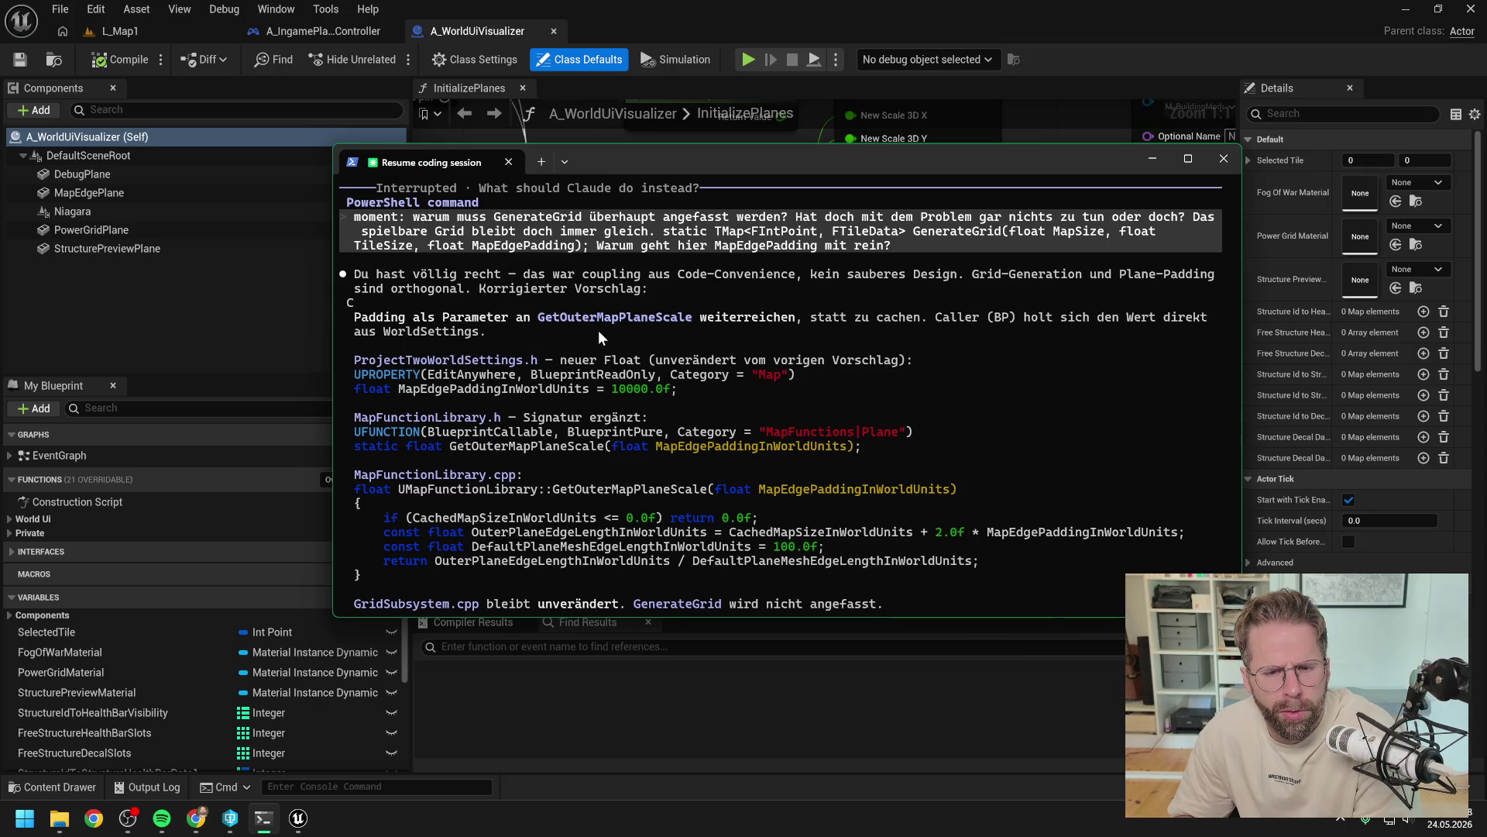
scroll(589, 336, down, 1)
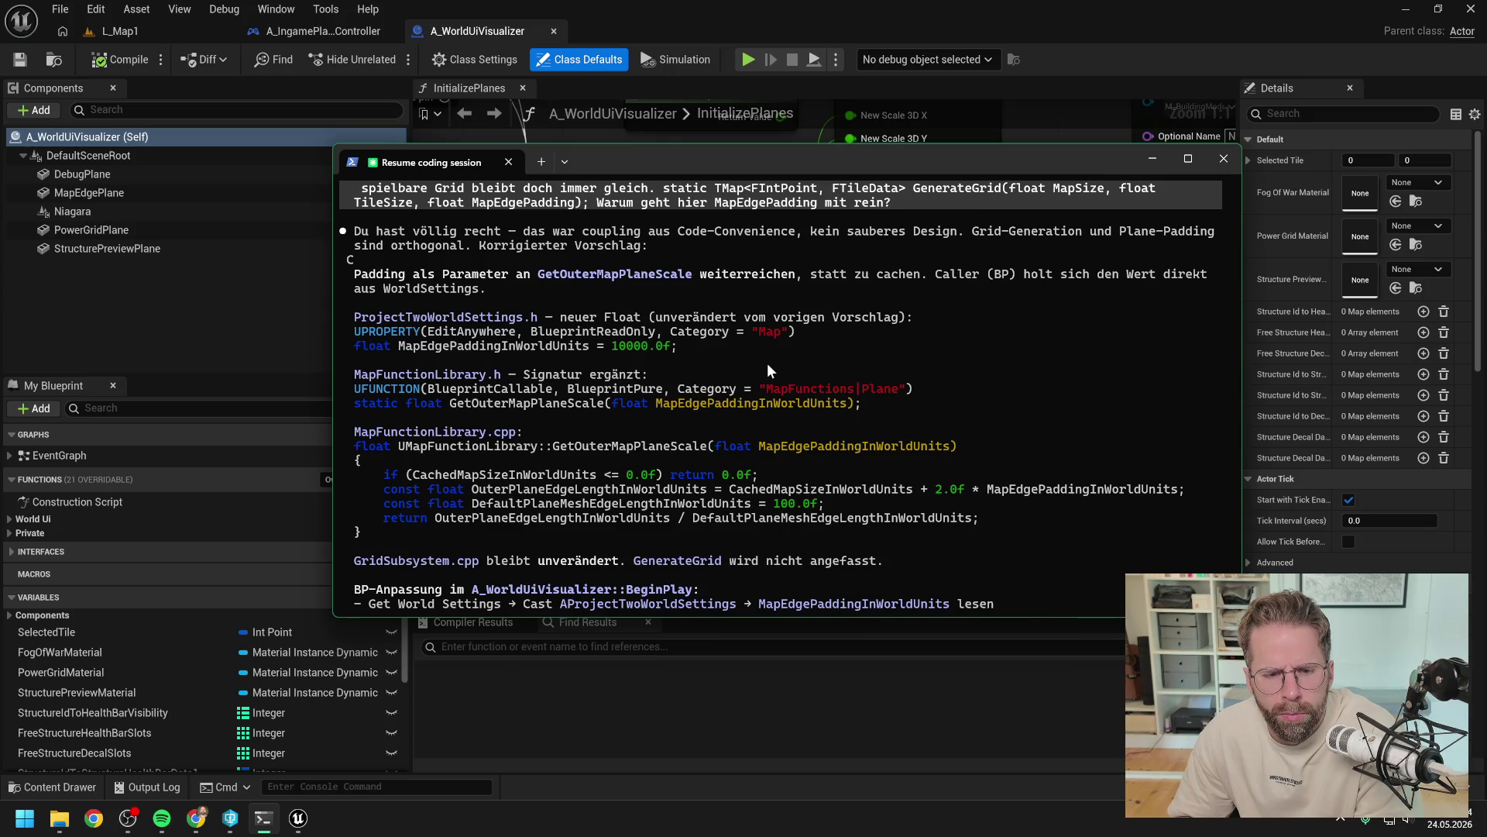
scroll(767, 362, down, 1)
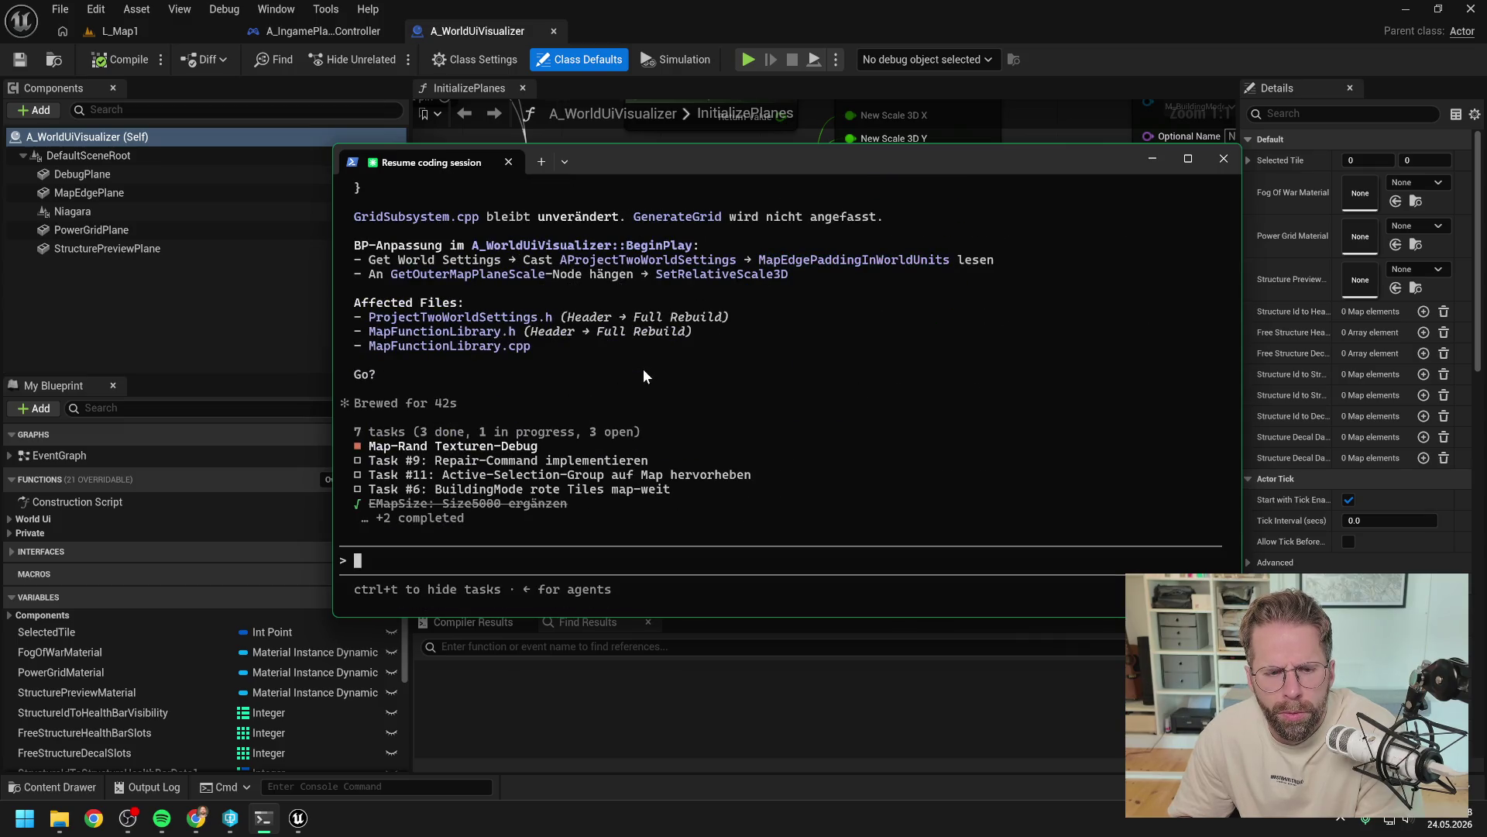
Step: Reply 'ok probieren wir aus' and approve the writability check and all three padding edits
text(ok probieren wir aus)
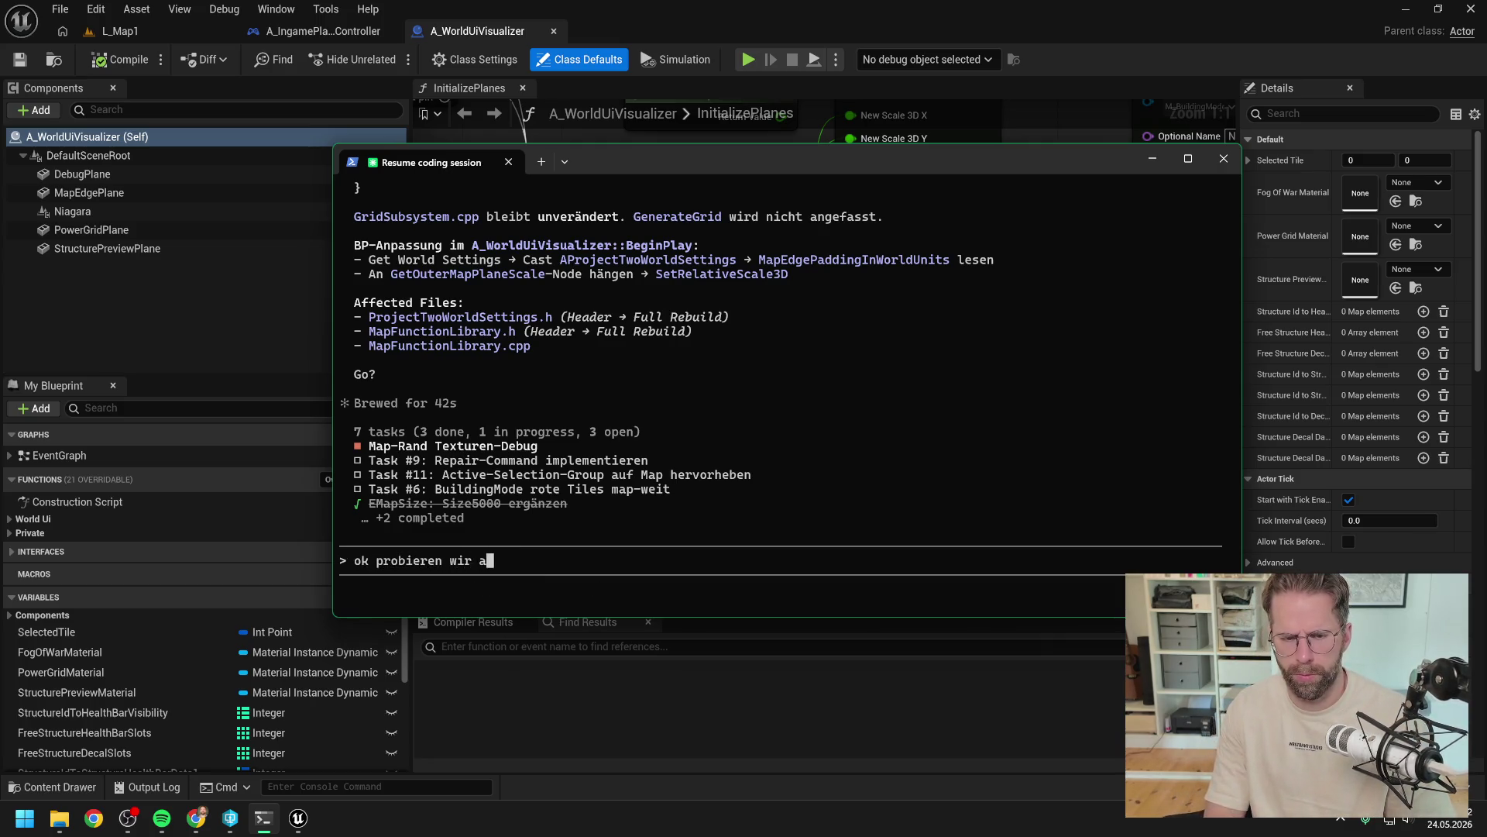
key(Return)
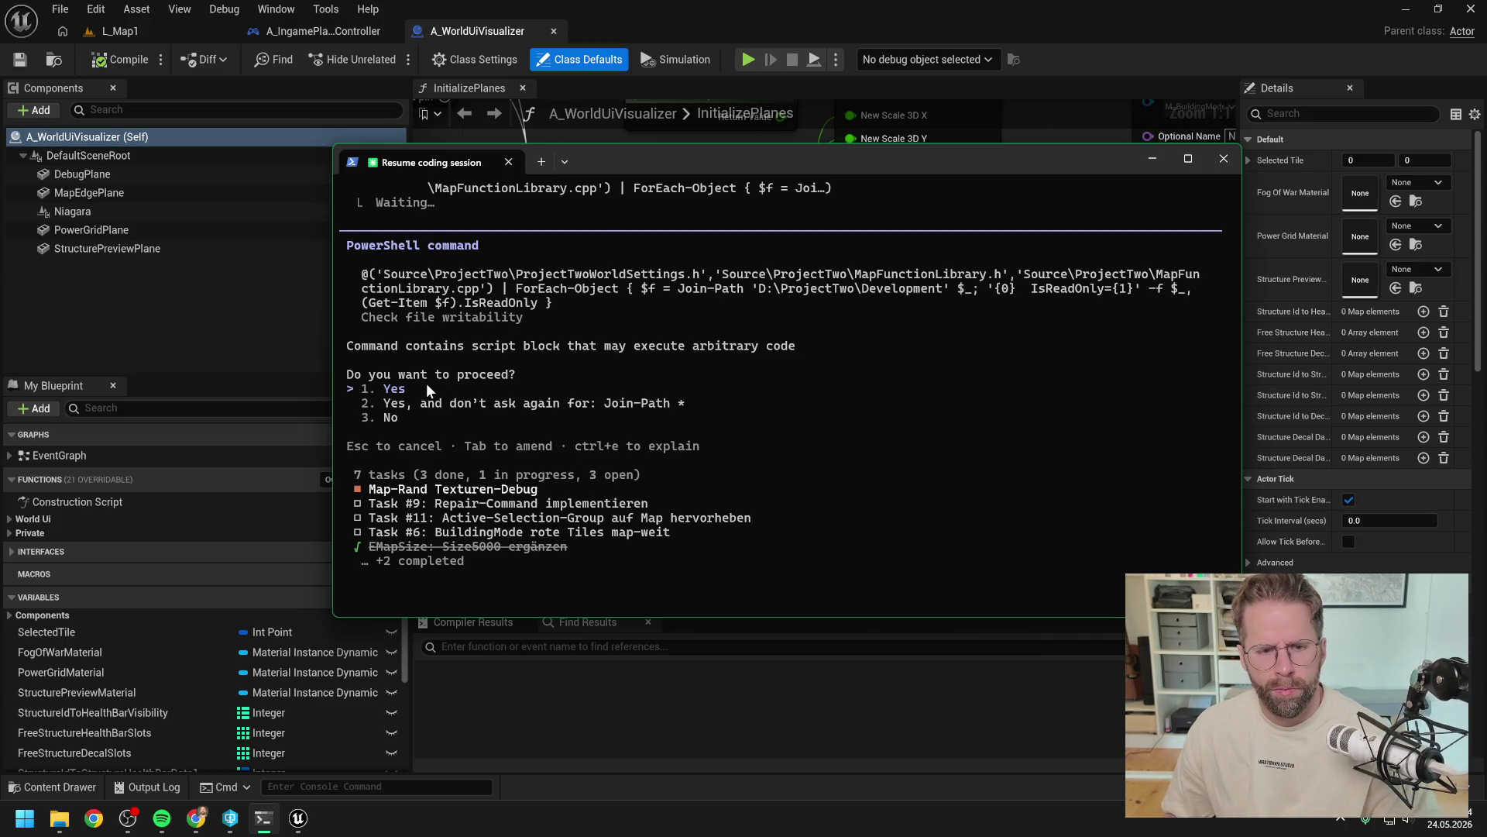
key(Return)
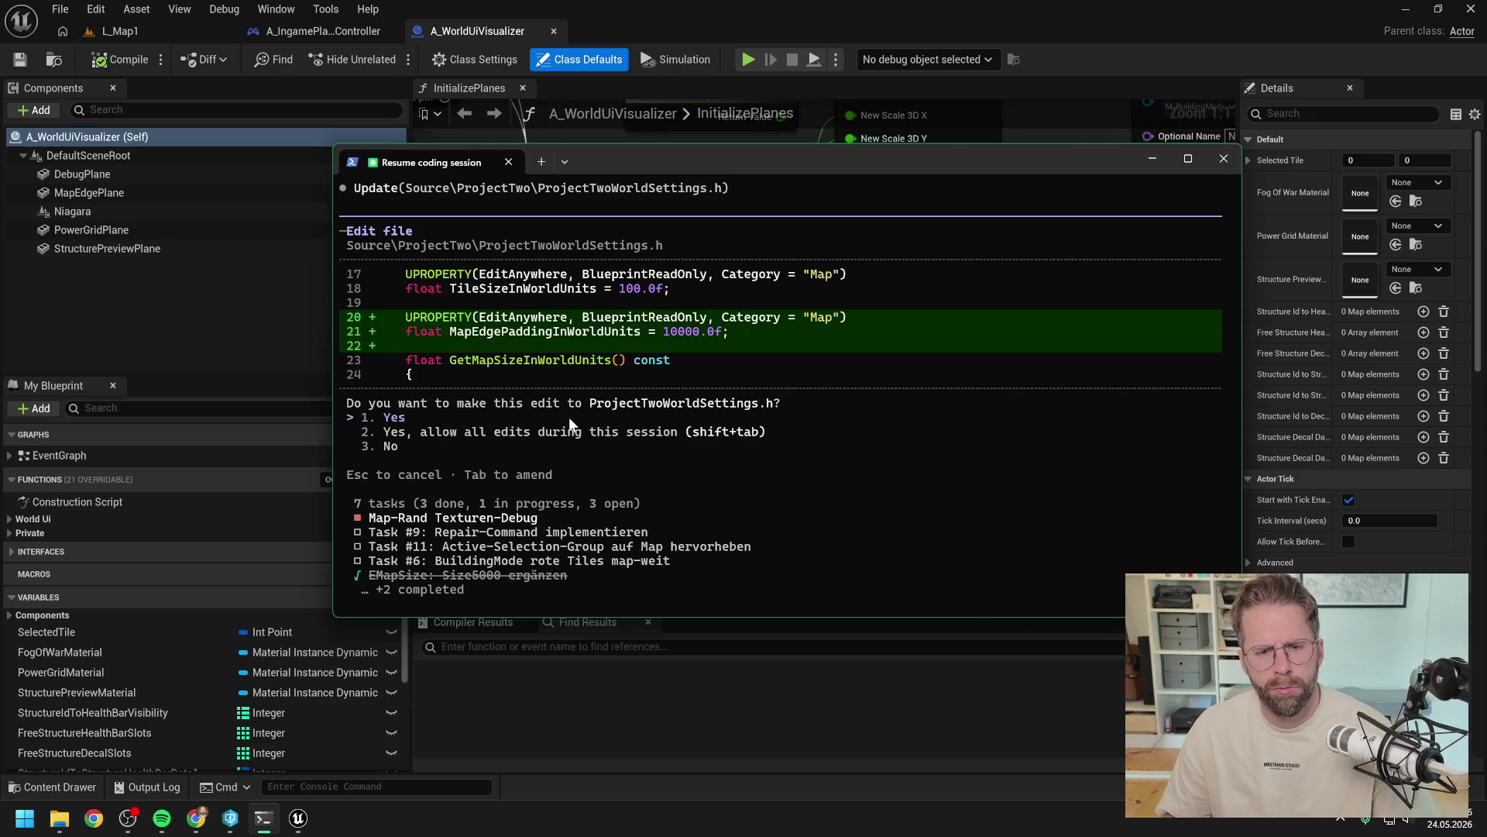
key(Return)
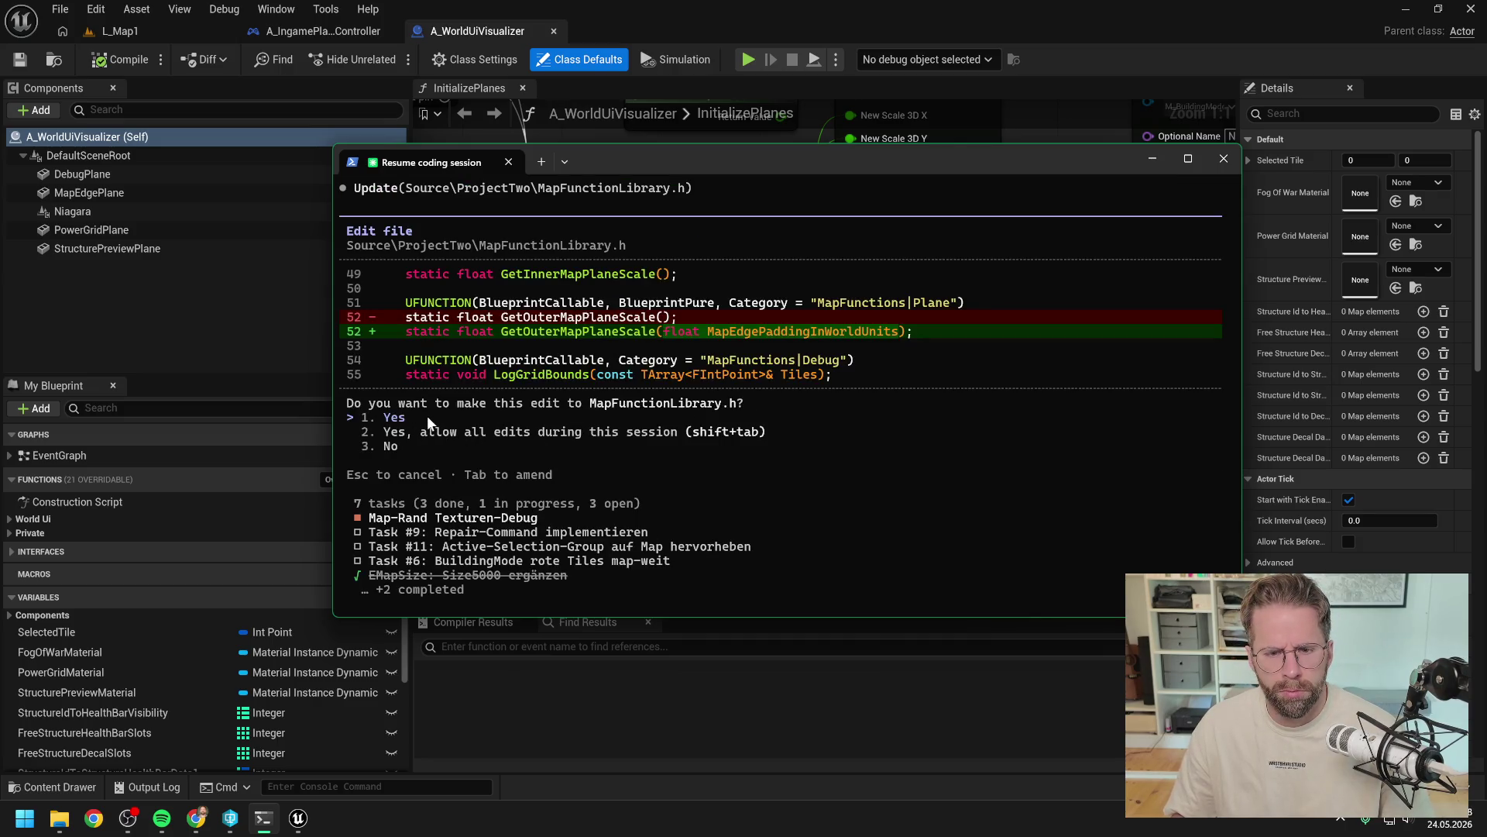
key(Return)
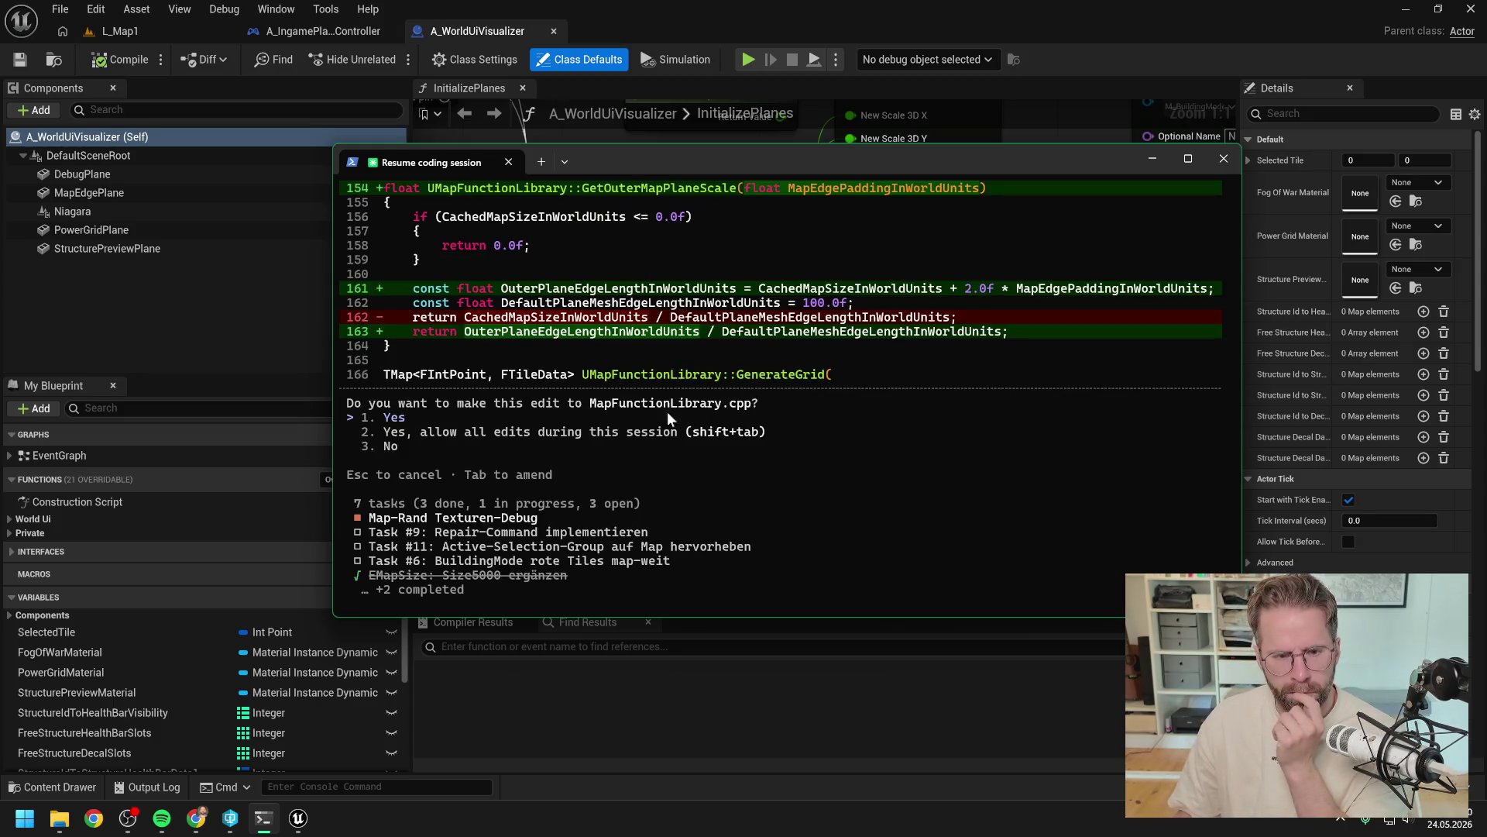
key(Return)
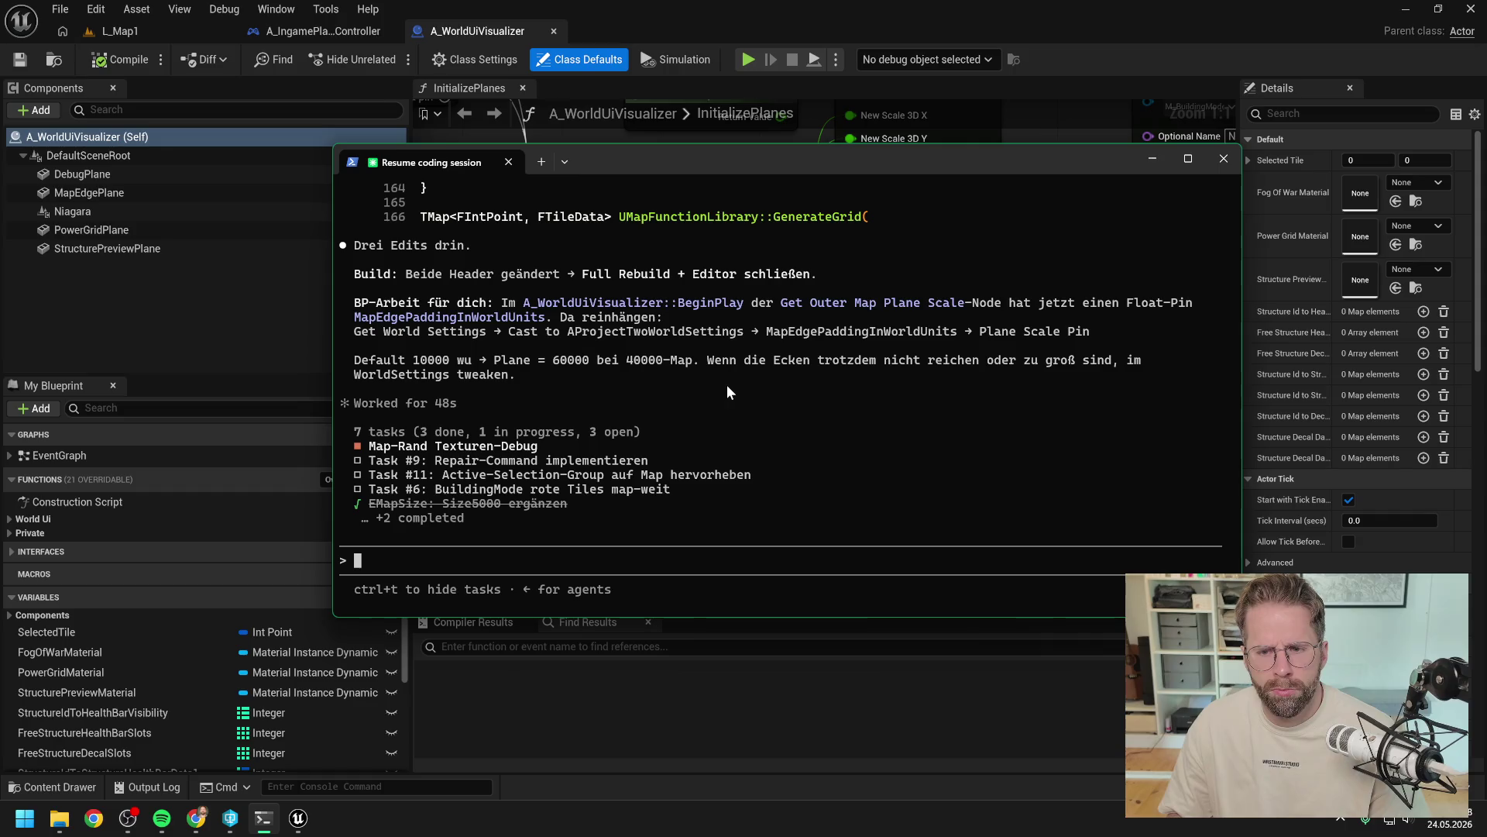
Step: Close Unreal Editor and open ProjectTwo.sln in Visual Studio
click(222, 323)
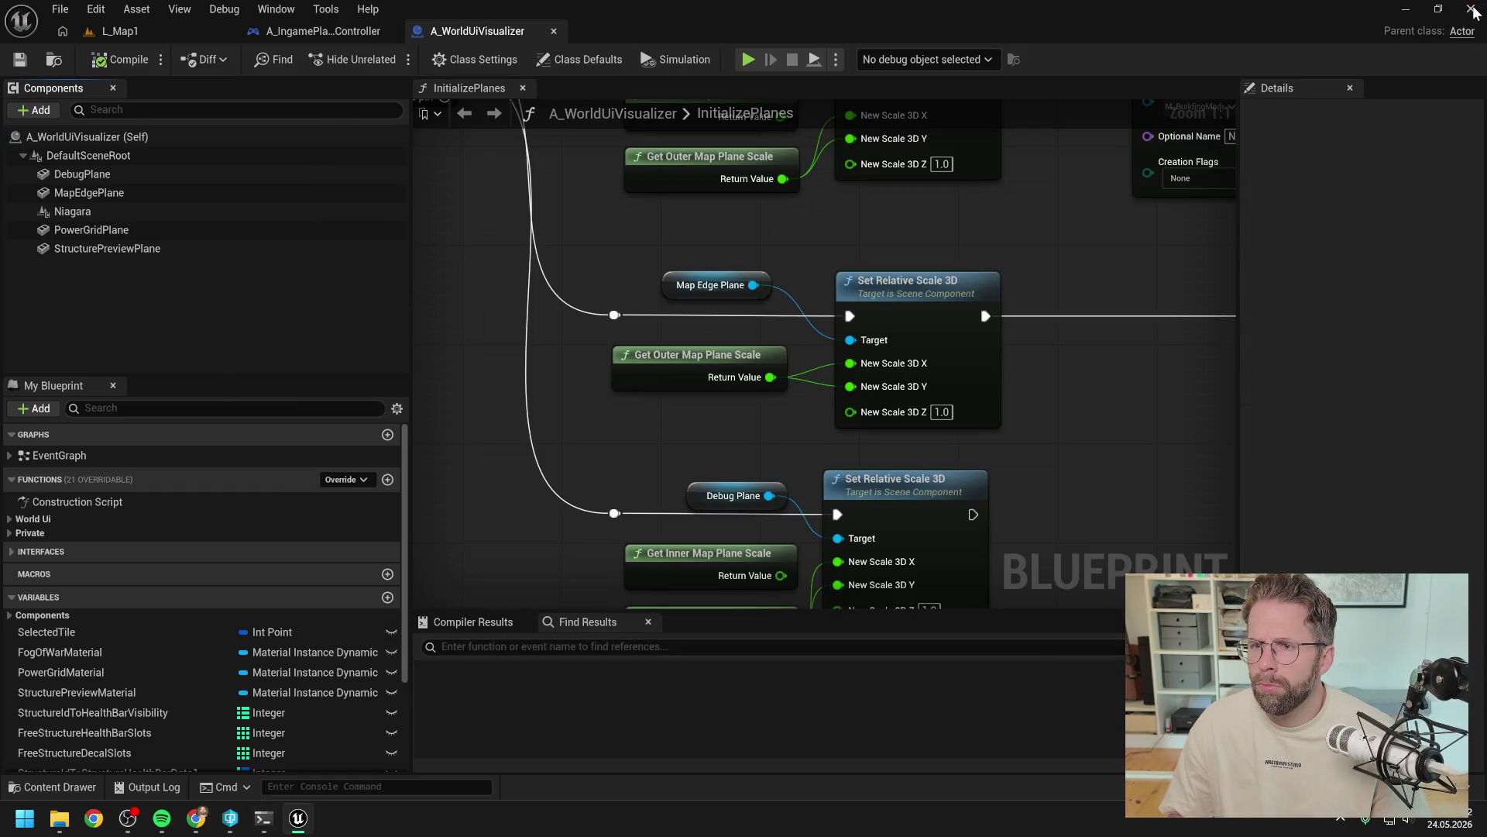
click(1471, 10)
click(340, 655)
double_click(262, 574)
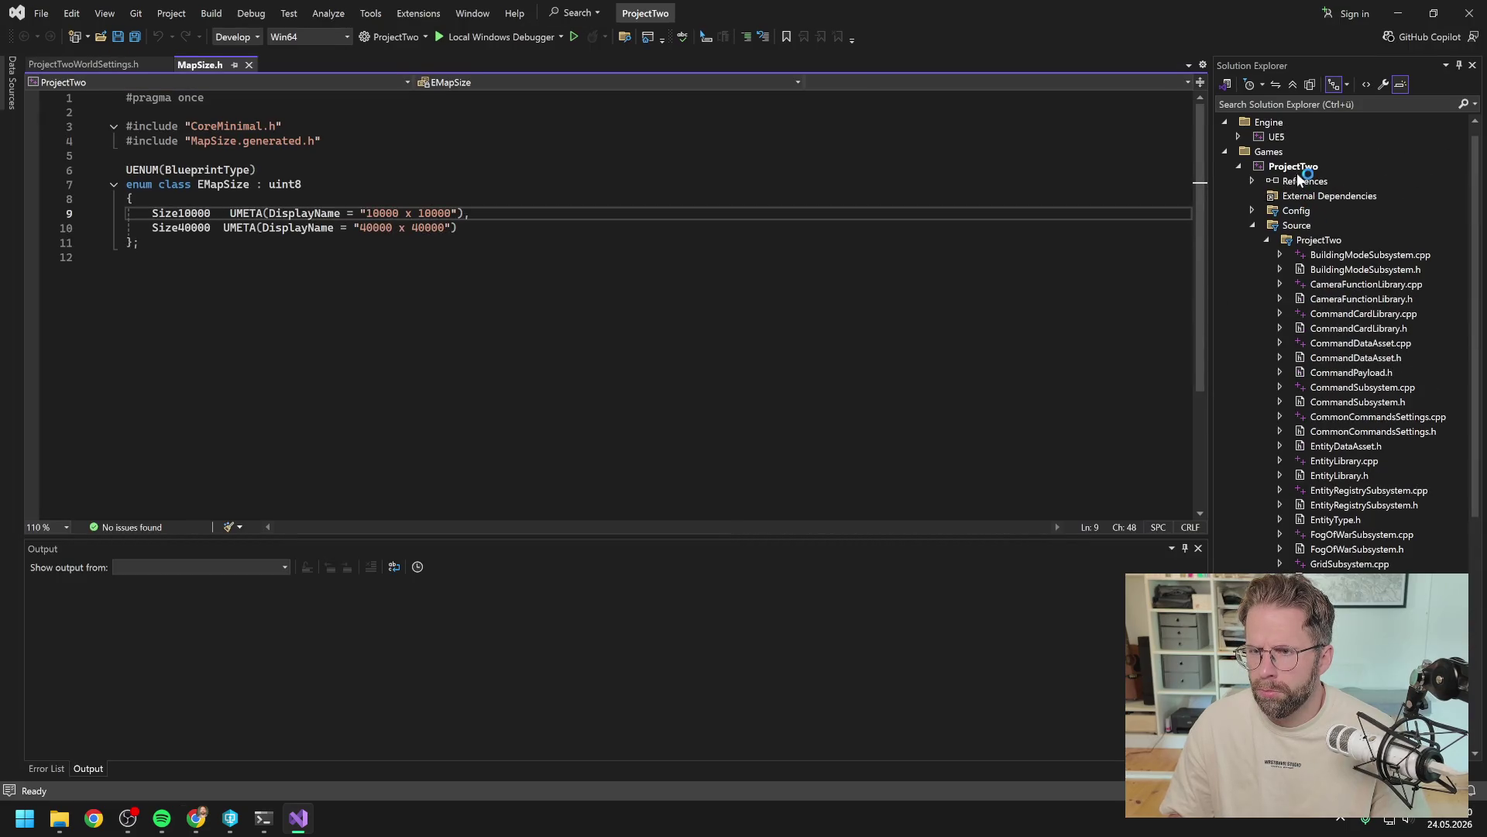
Step: Rebuild the ProjectTwo project in Visual Studio and close it once the build succeeds
click(1295, 168)
right_click(1295, 168)
click(1269, 202)
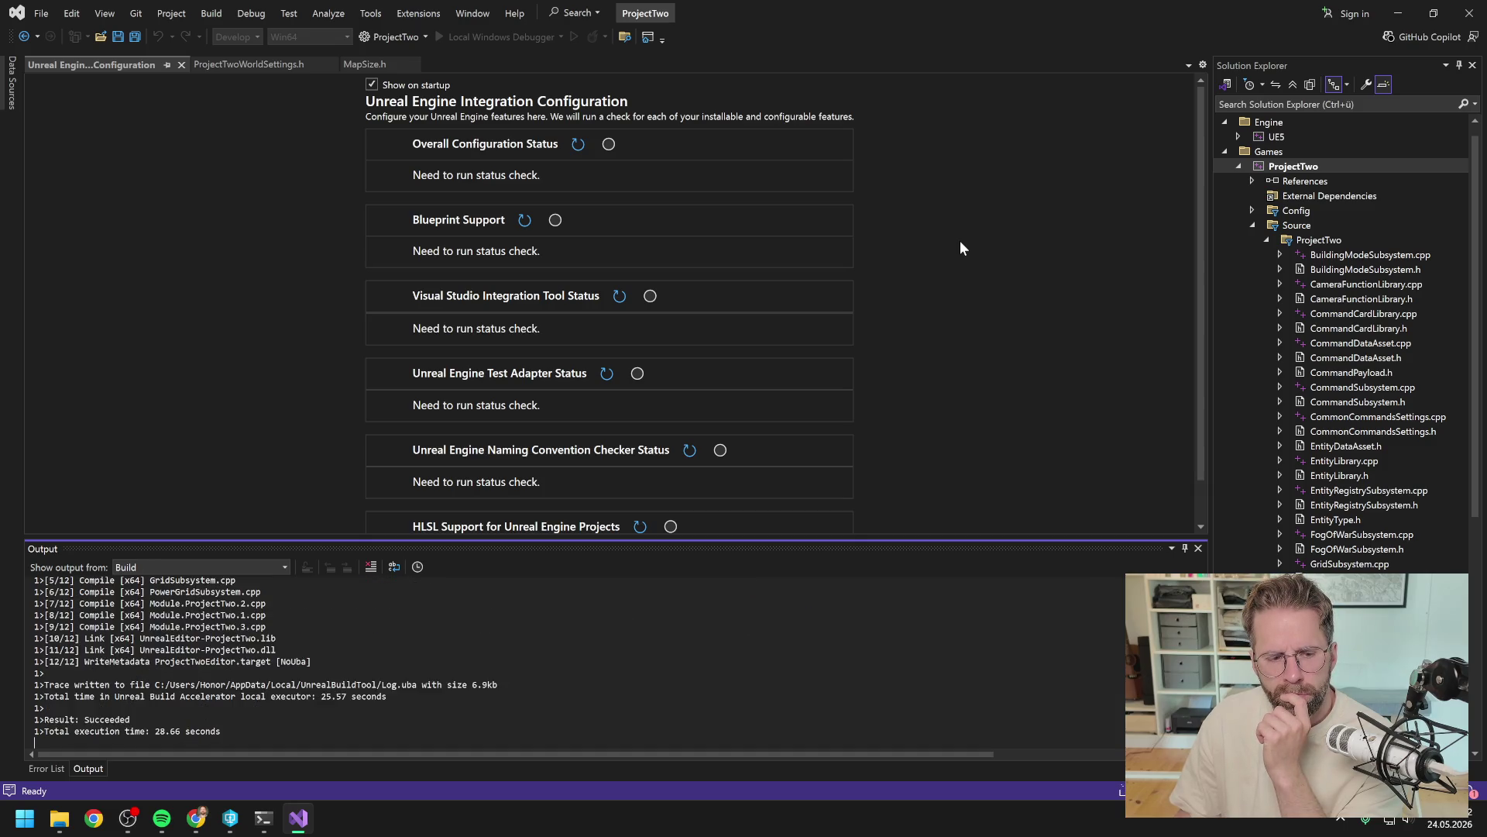
click(1469, 13)
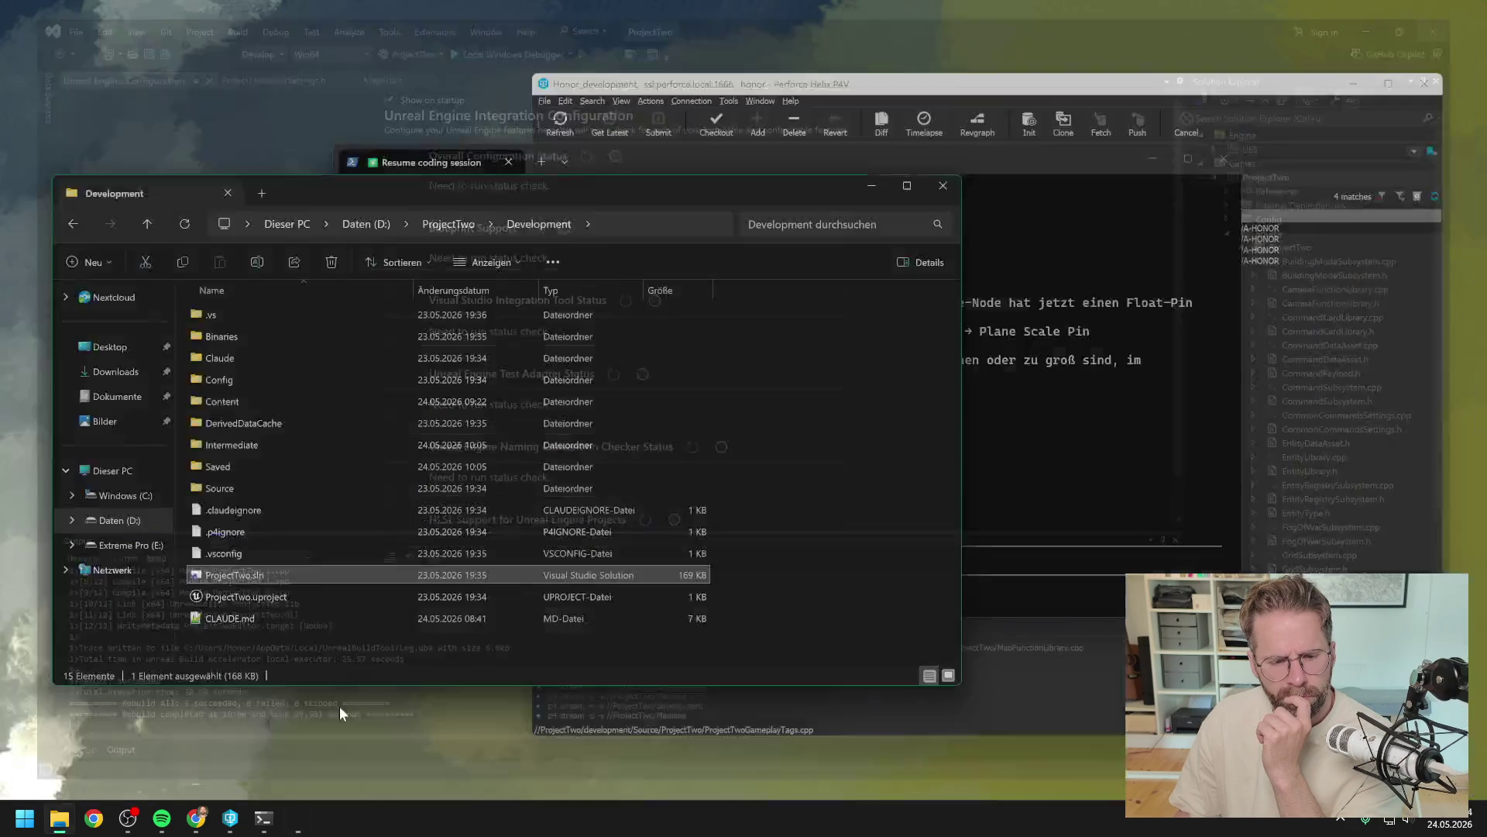
Step: Relaunch Unreal by opening ProjectTwo.uproject from the P4V depot tree
scroll(685, 550, down, 2)
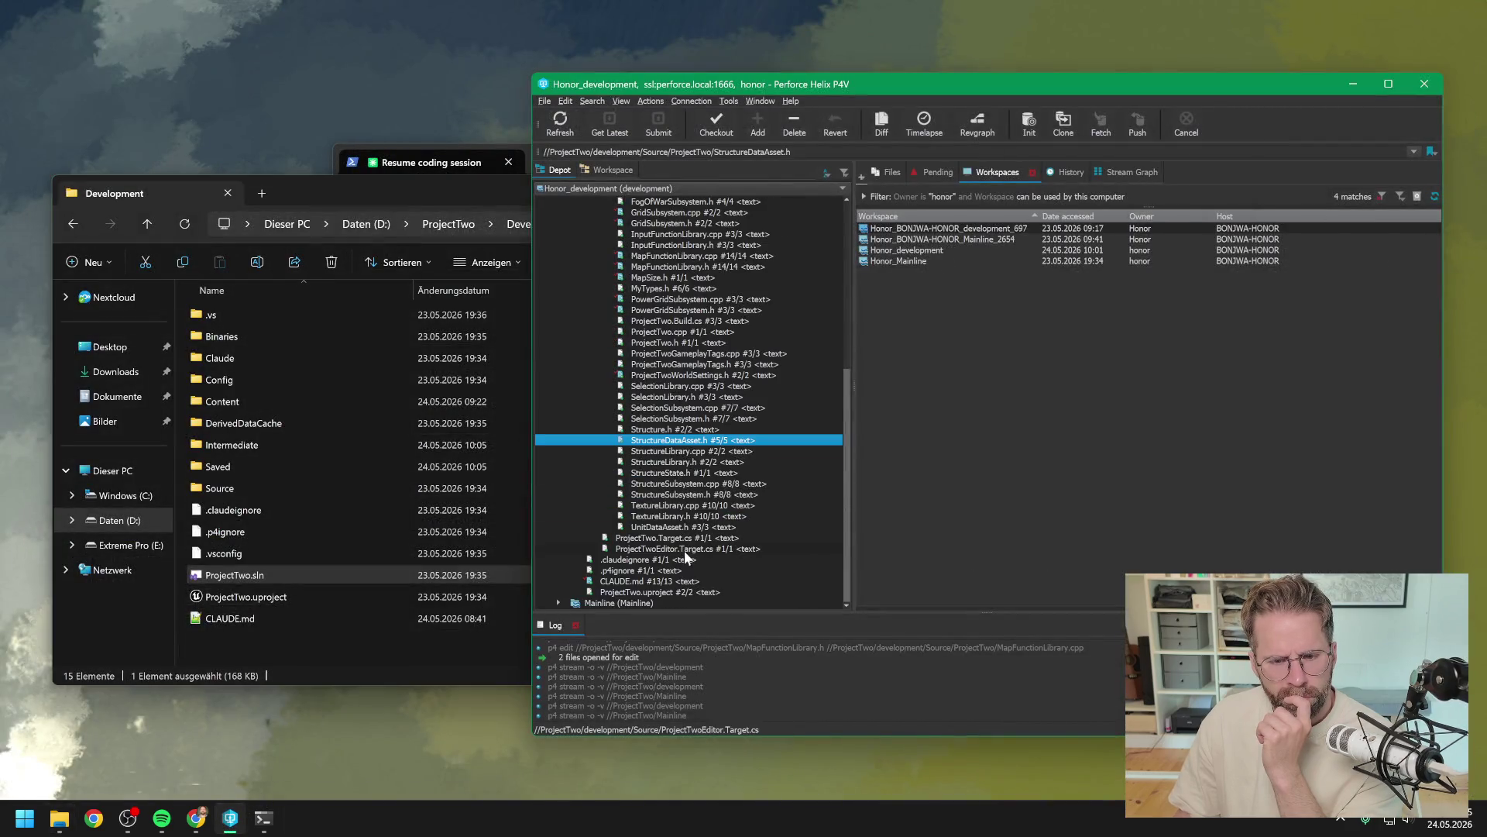
double_click(677, 592)
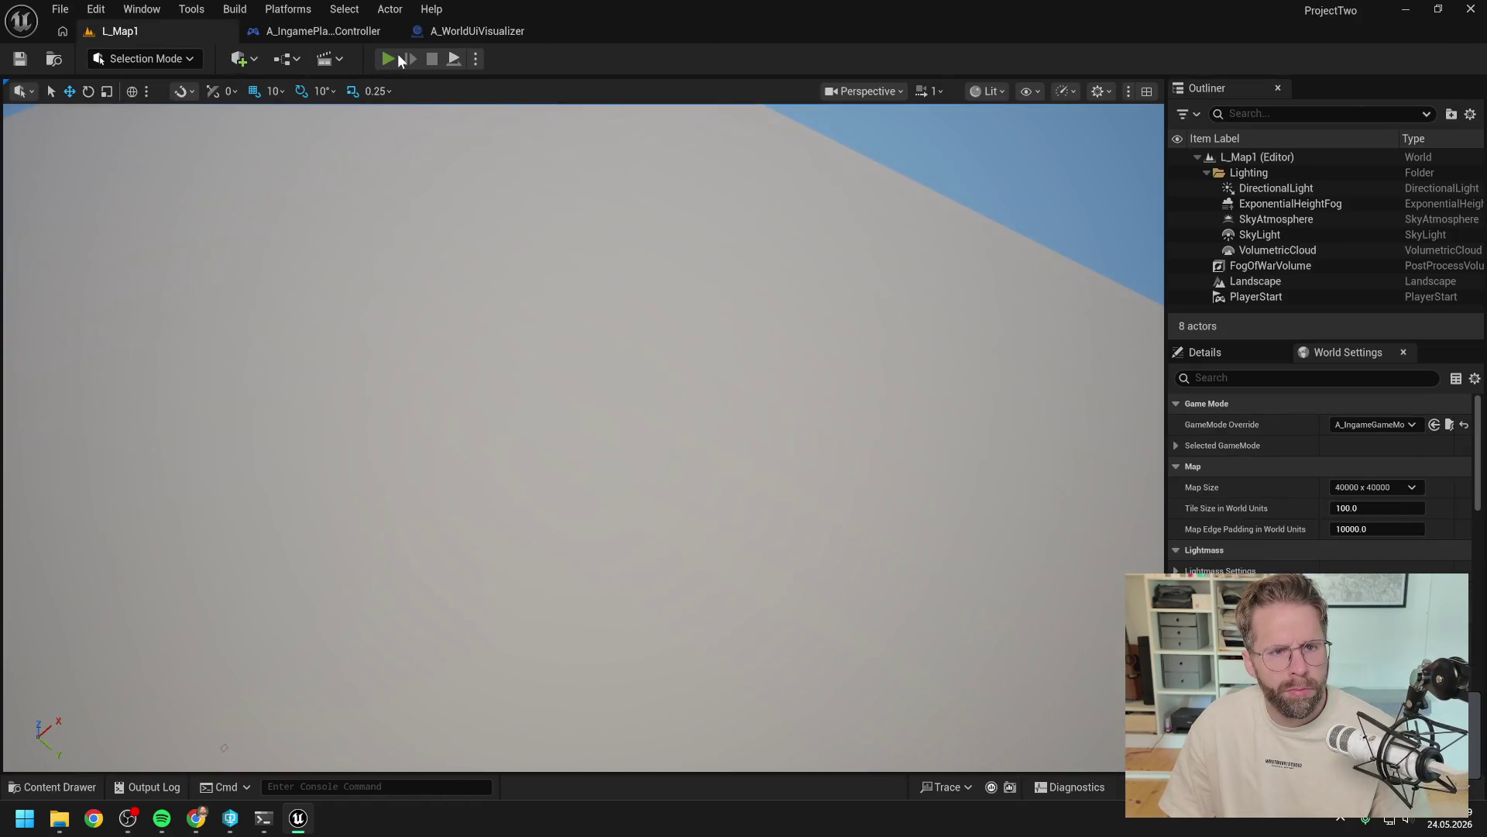
Step: Play-test L_Map1 in tower placement mode, panning left and right to compare the grid with the edge planes
click(397, 55)
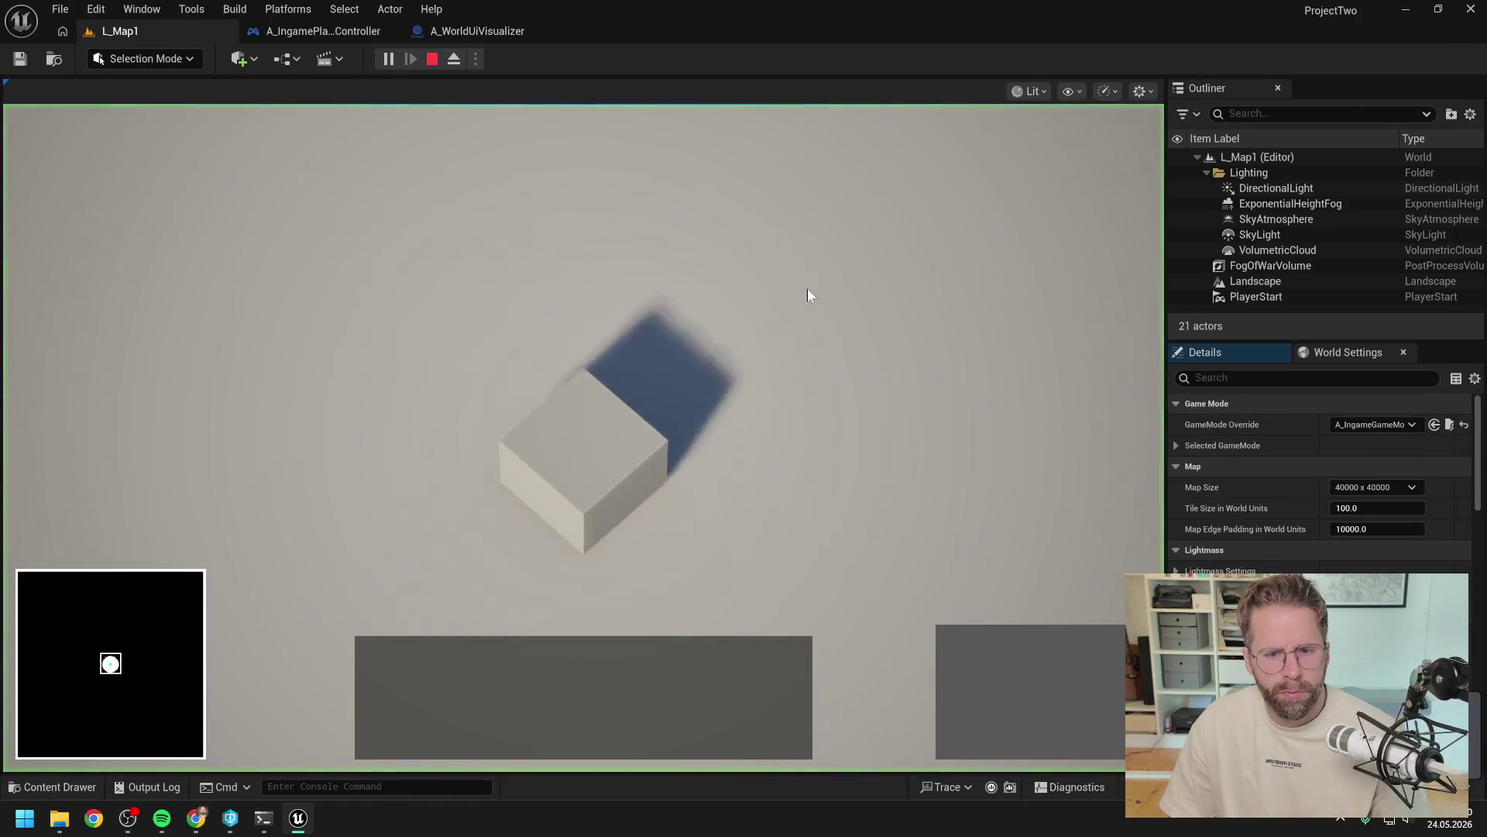
click(947, 648)
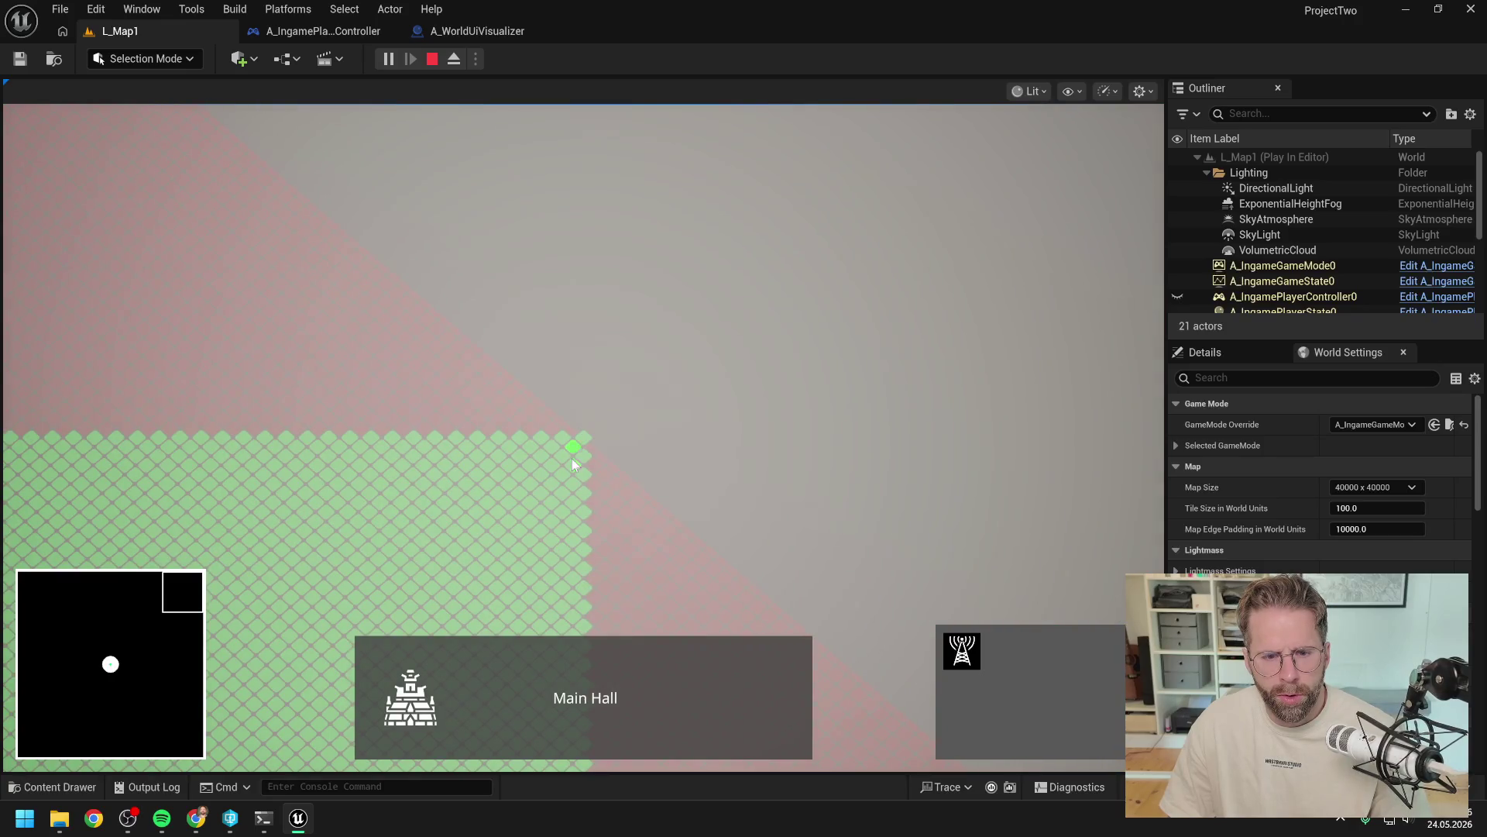
key(a)
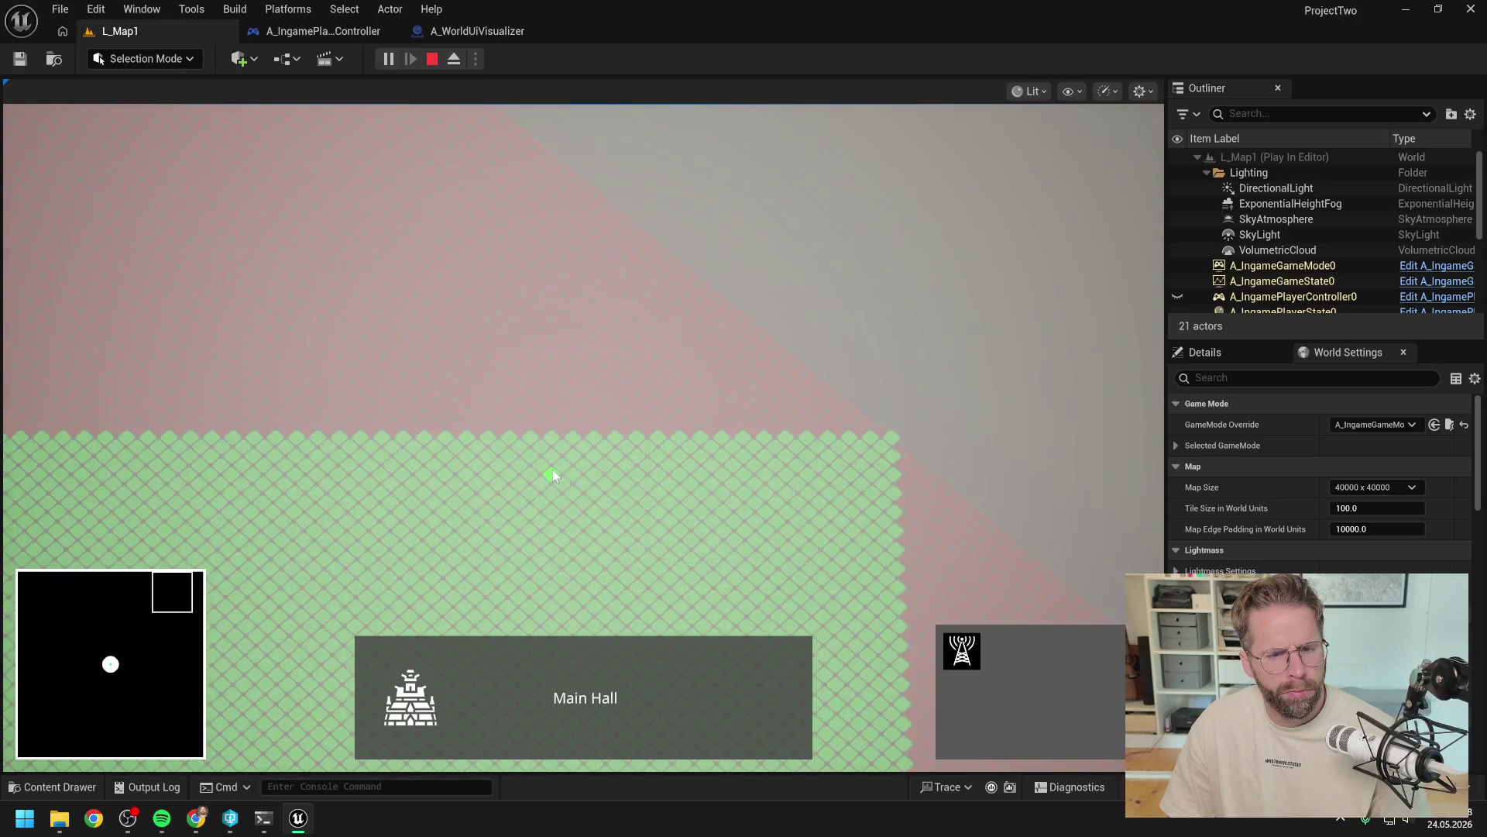
key(d)
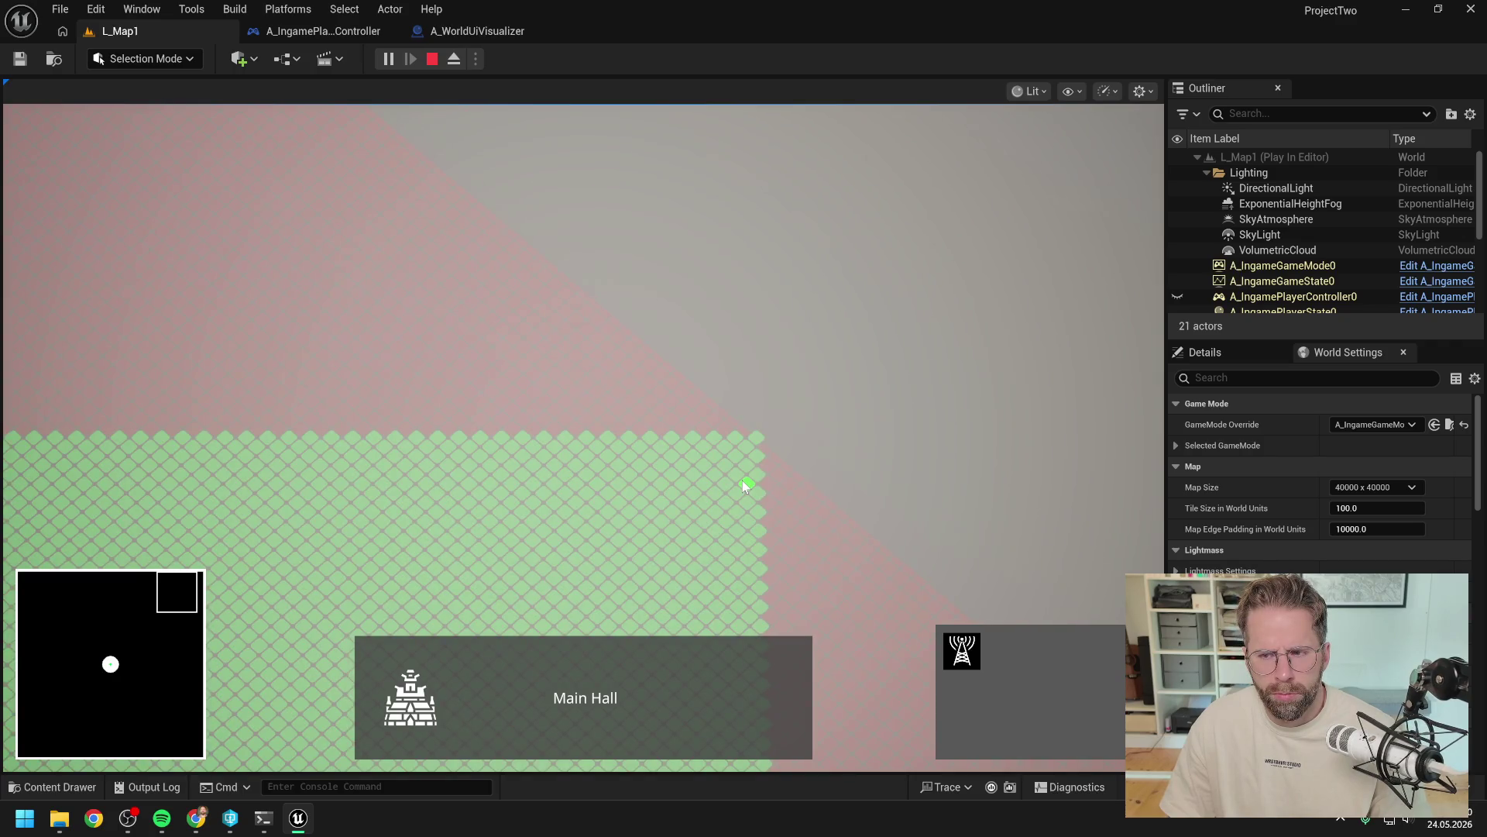
key(d)
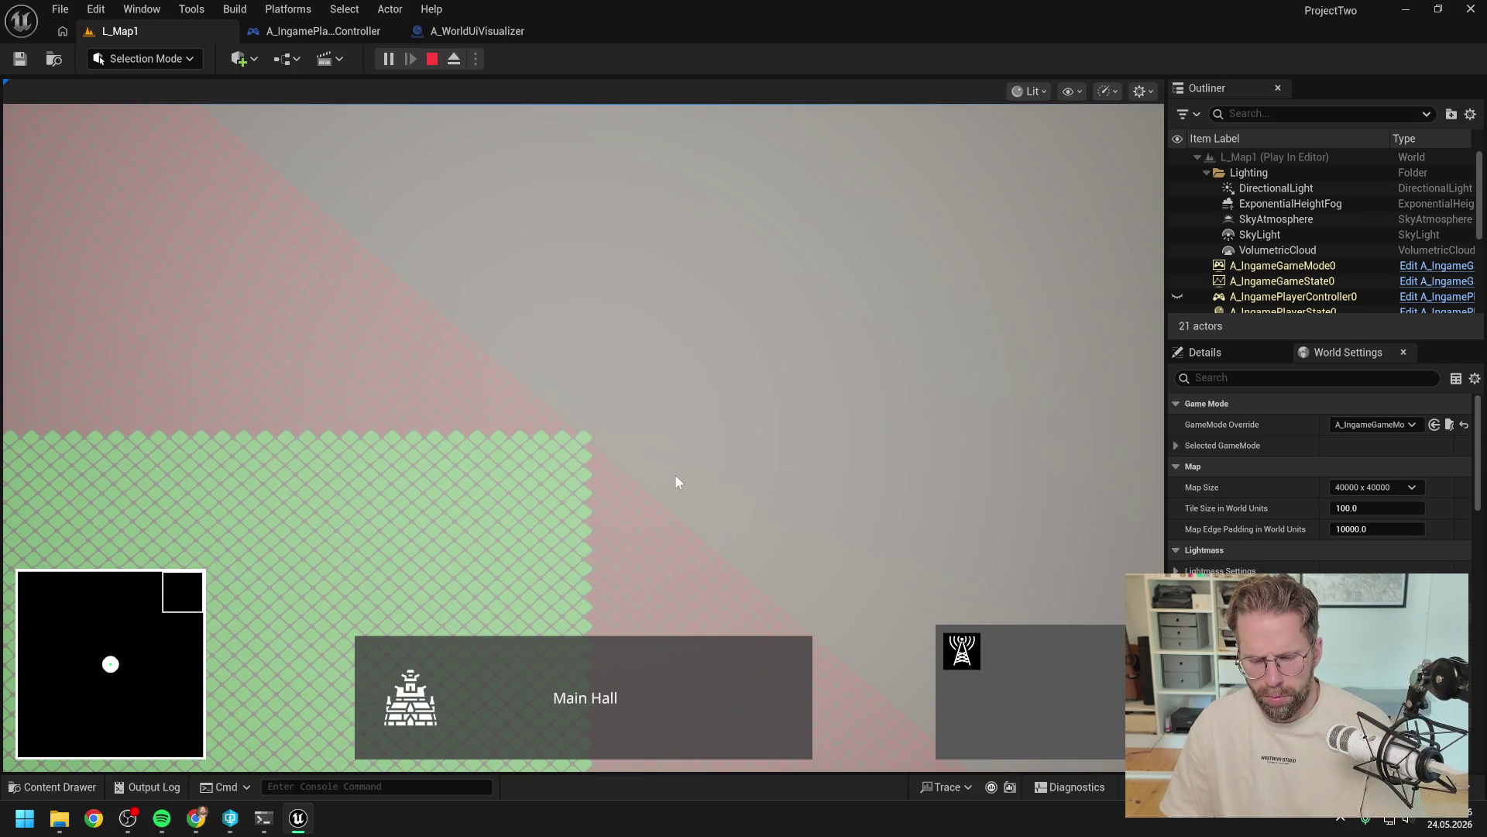
key(Escape)
click(462, 31)
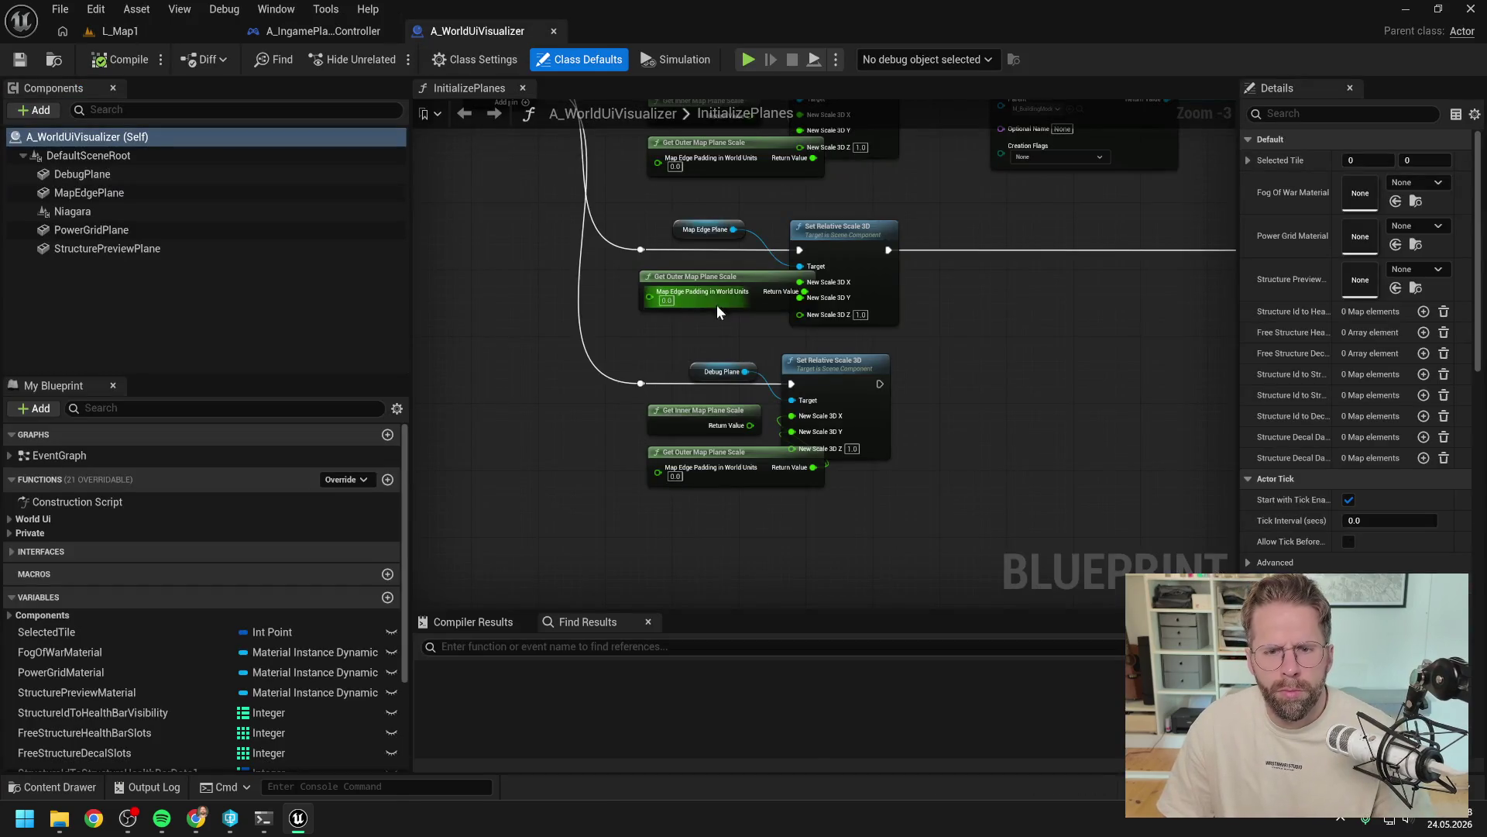
Step: Shift the Get Outer Map Plane Scale nodes slightly left and bring the InitializePlanes entry into view
click(684, 288)
mouse_move(685, 288)
mouse_down()
mouse_move(668, 297)
mouse_move(784, 306)
mouse_up()
click(784, 307)
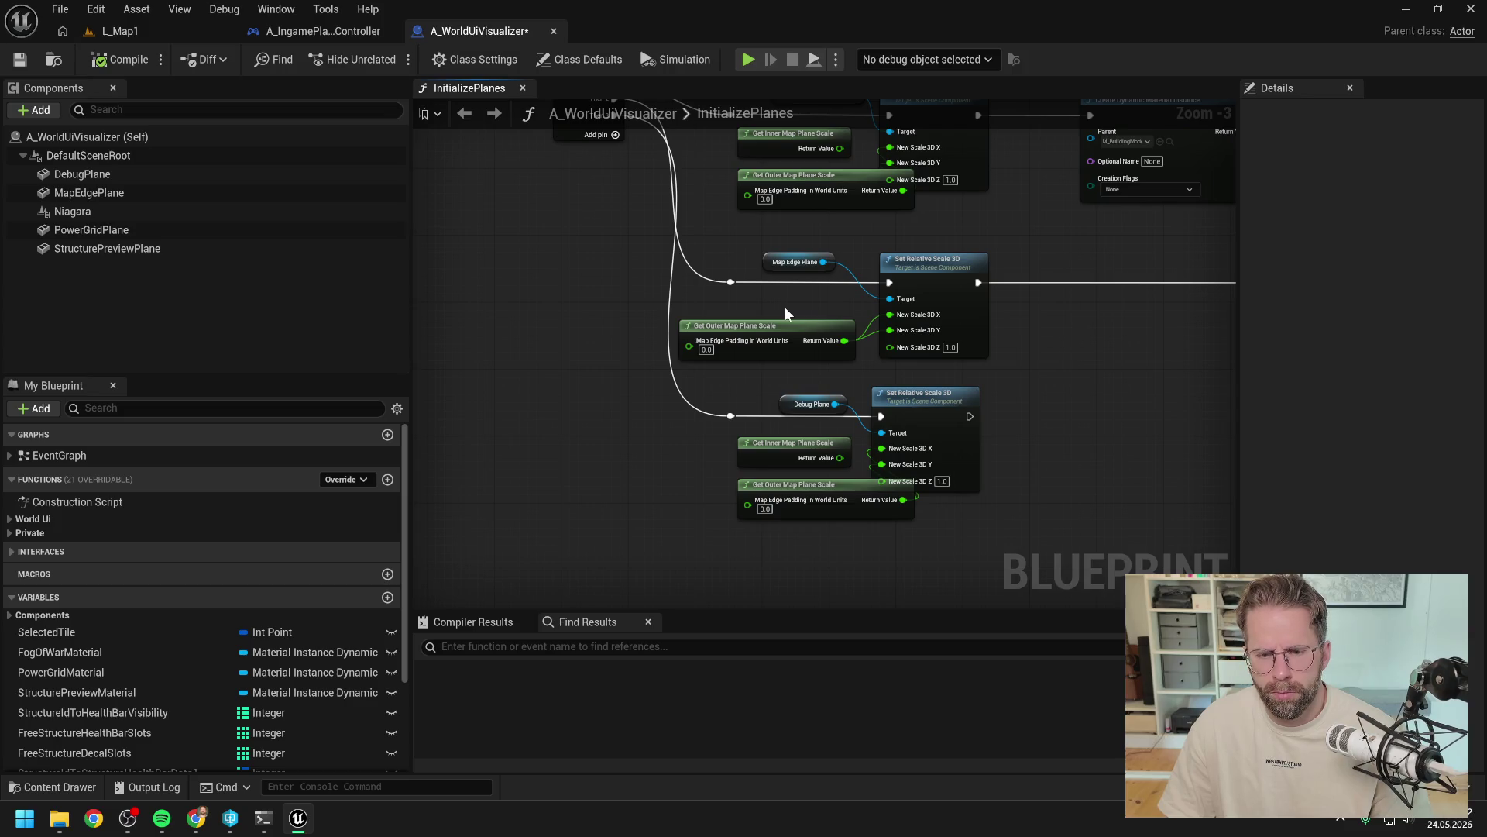
drag(832, 485, 773, 482)
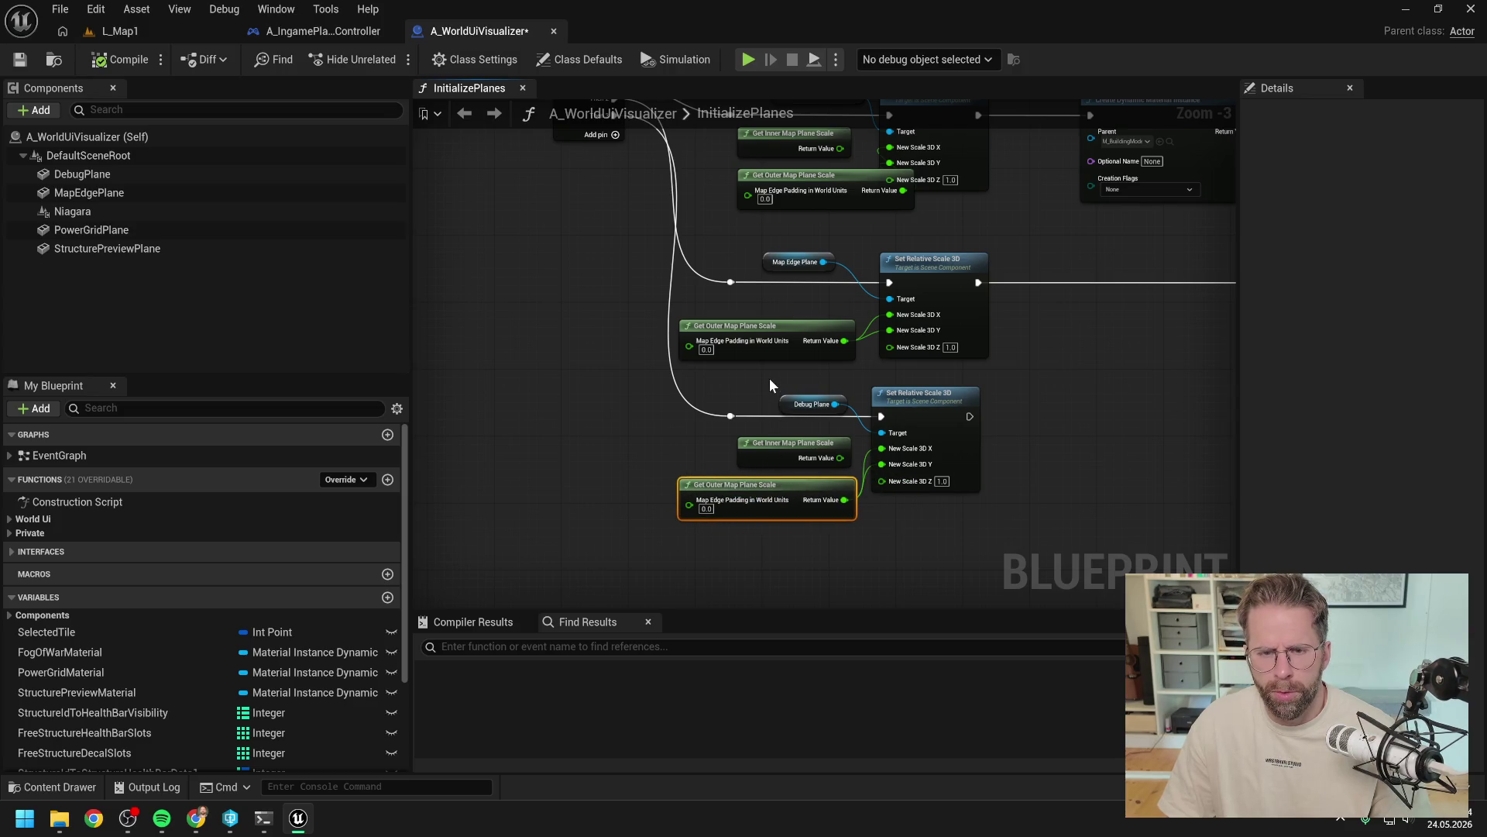
drag(770, 378, 782, 483)
mouse_move(830, 292)
mouse_down()
mouse_move(774, 285)
mouse_move(819, 371)
mouse_move(817, 221)
mouse_move(770, 381)
mouse_up()
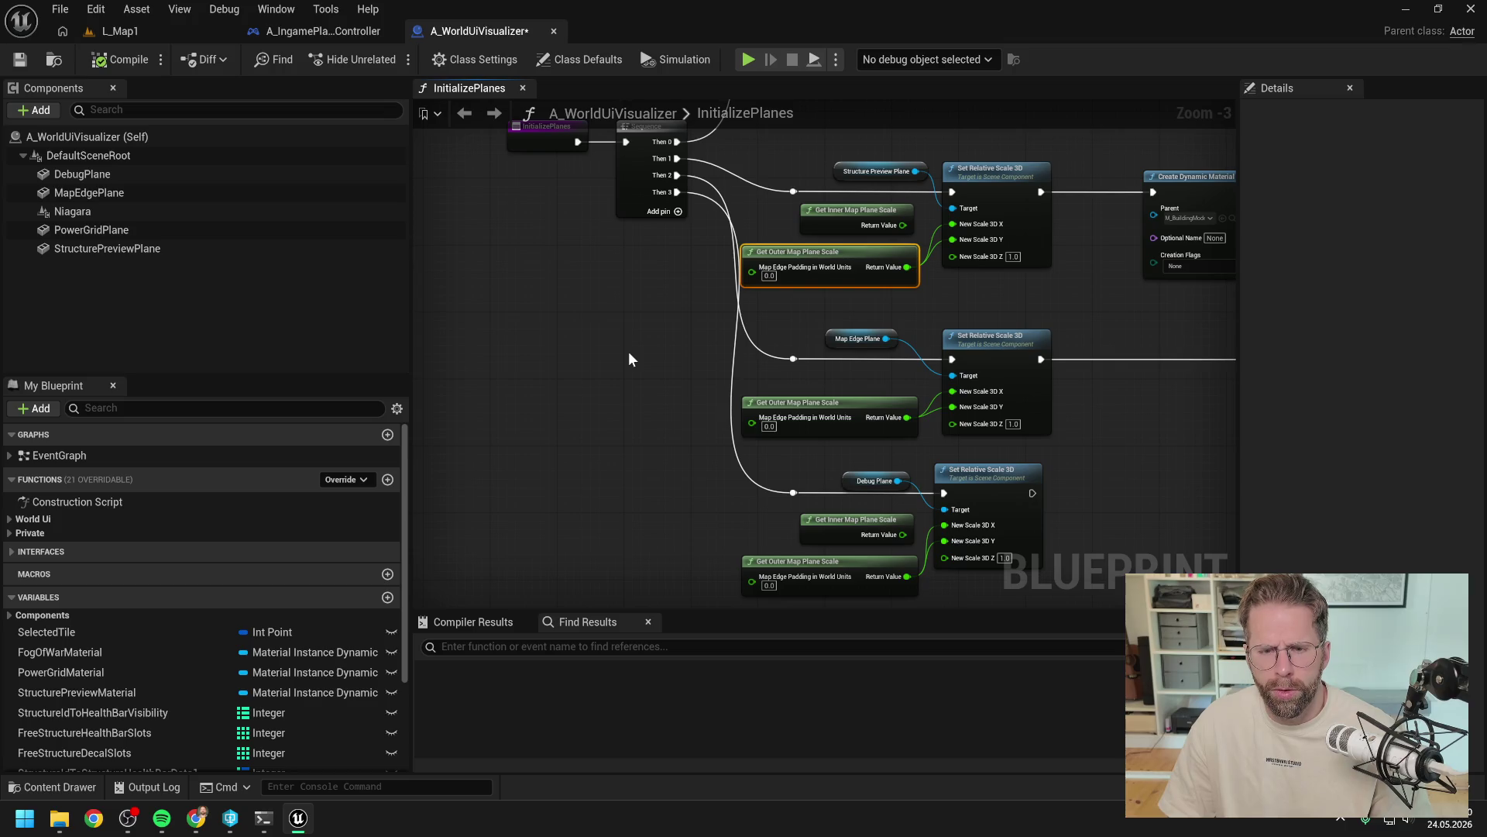
drag(629, 354, 706, 370)
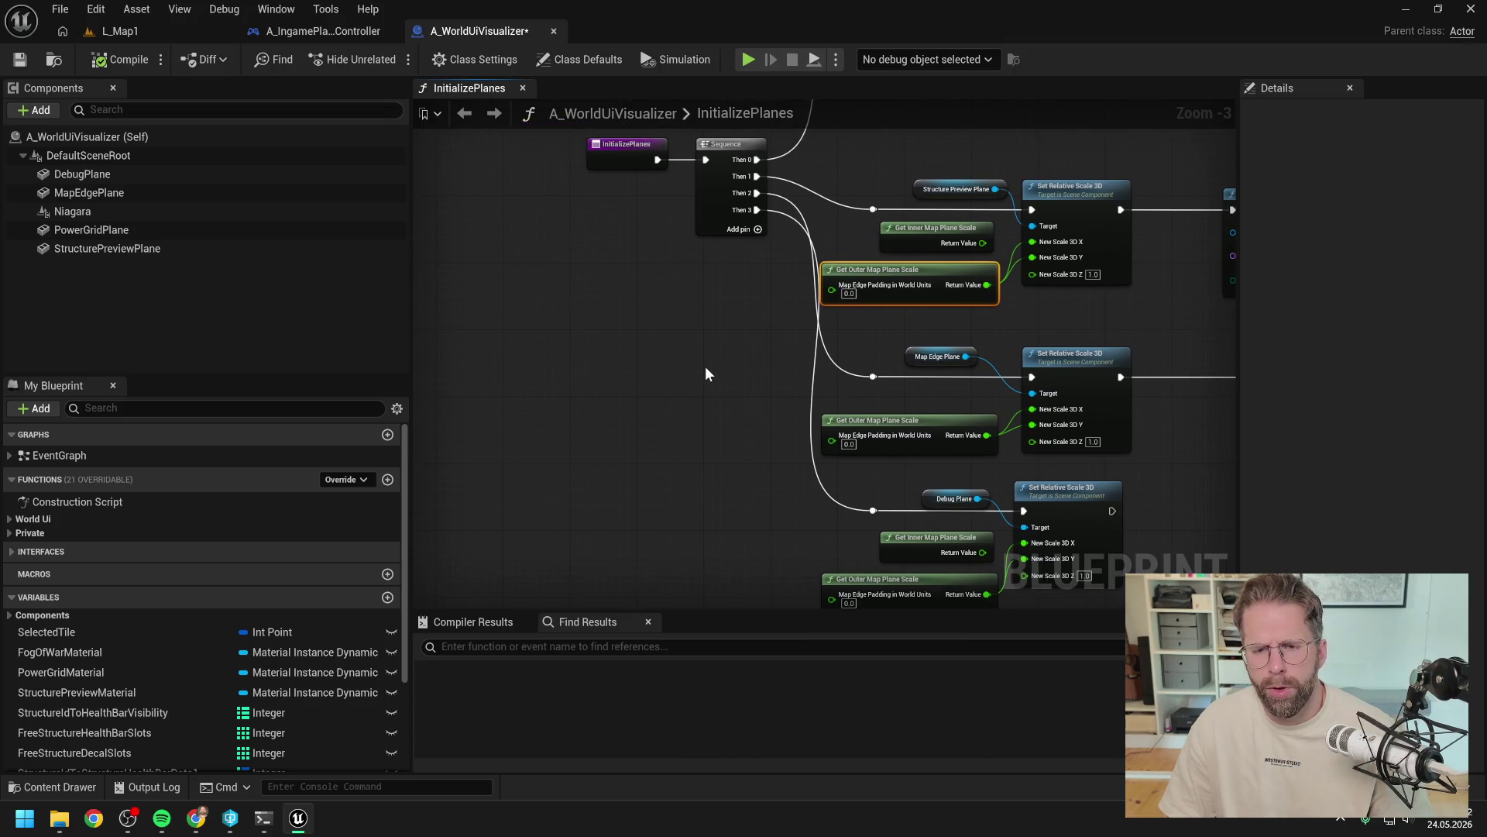
Step: Search the node menu for 'get padding' and 'get world sub' without adding any node
right_click(558, 508)
text(get padding)
click(514, 521)
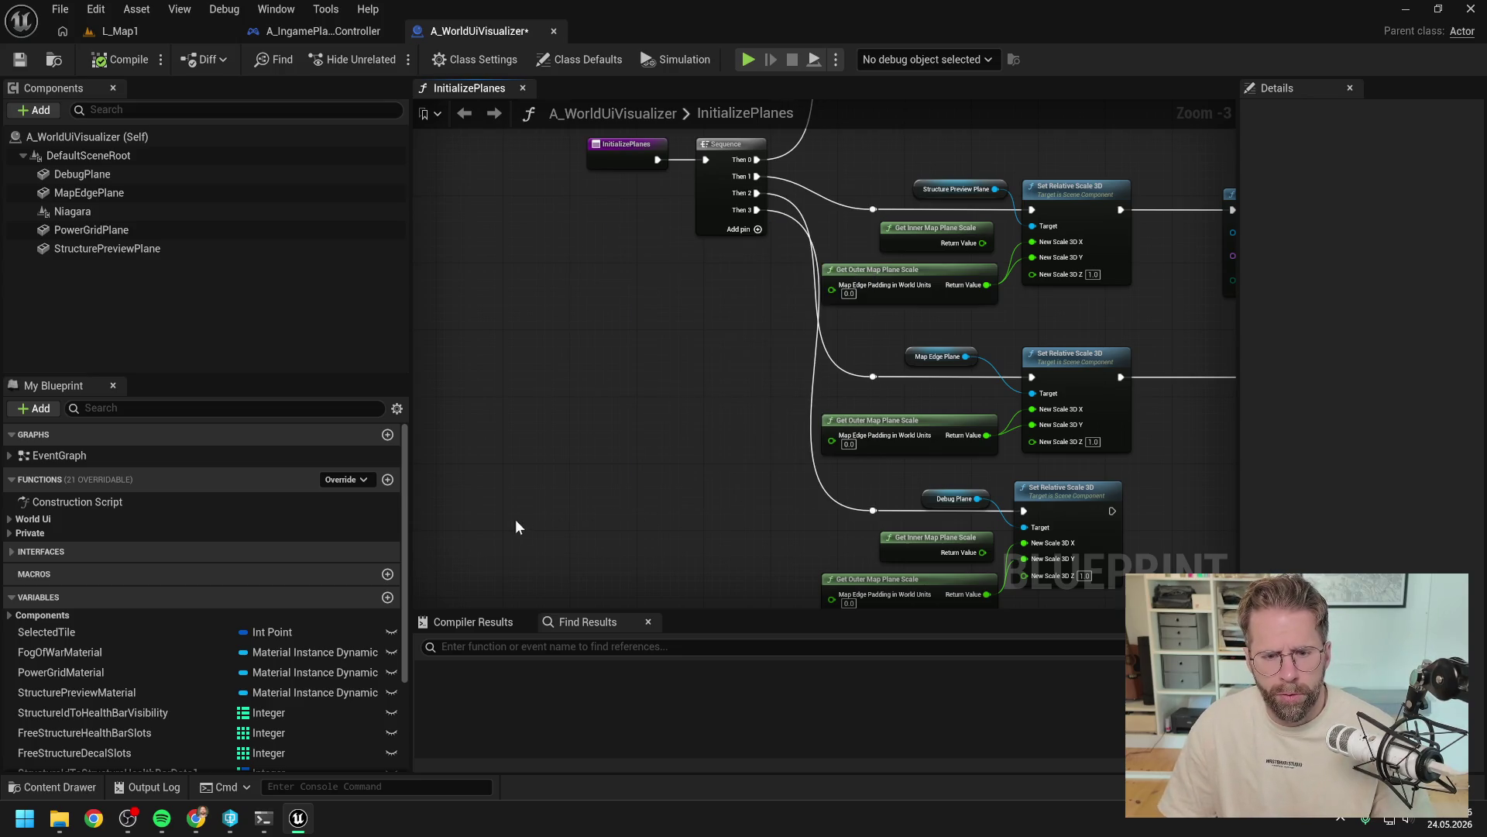
right_click(544, 499)
text(get wo)
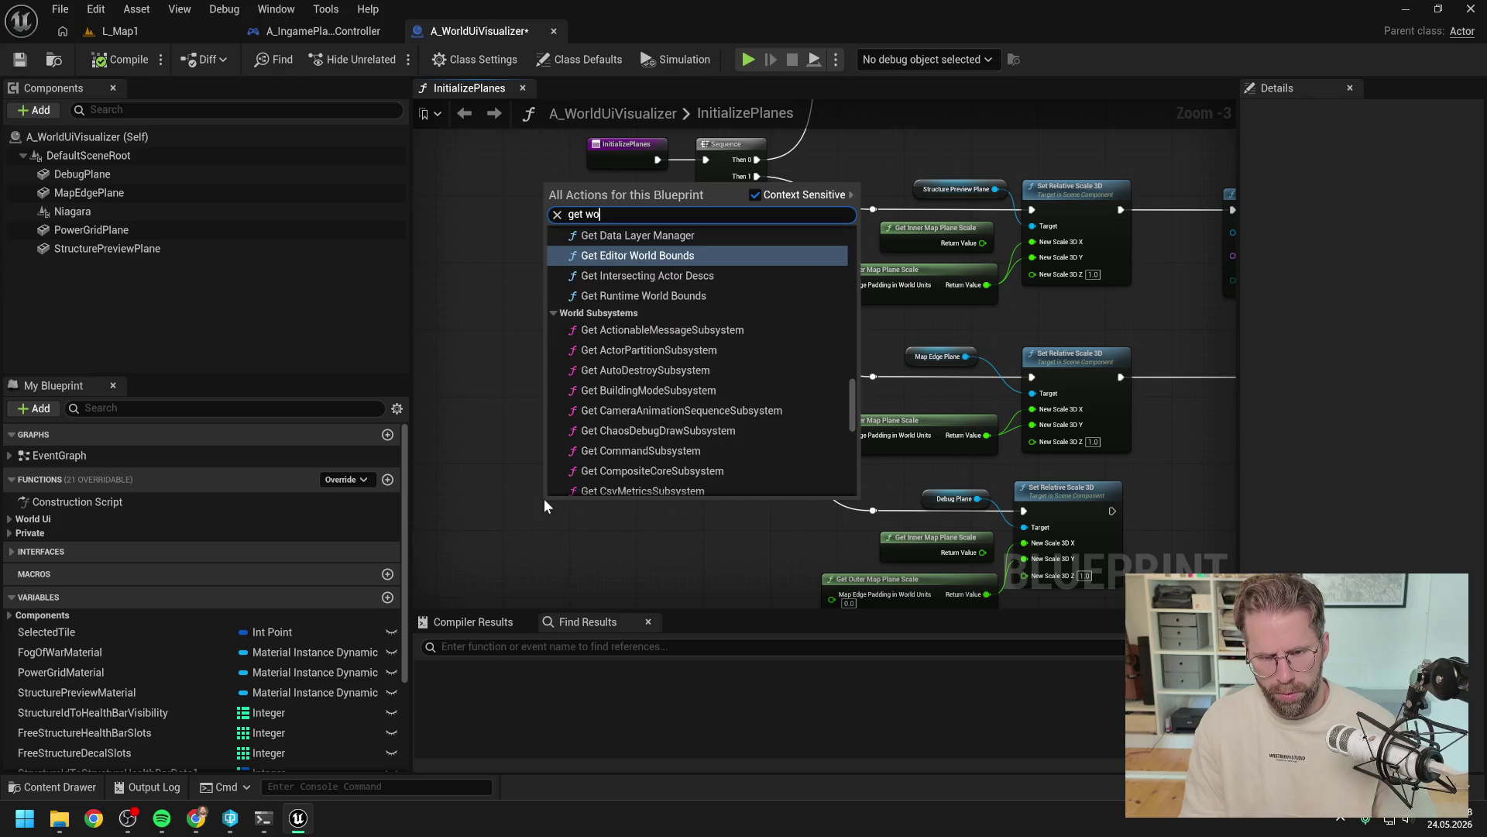
text(rld sub)
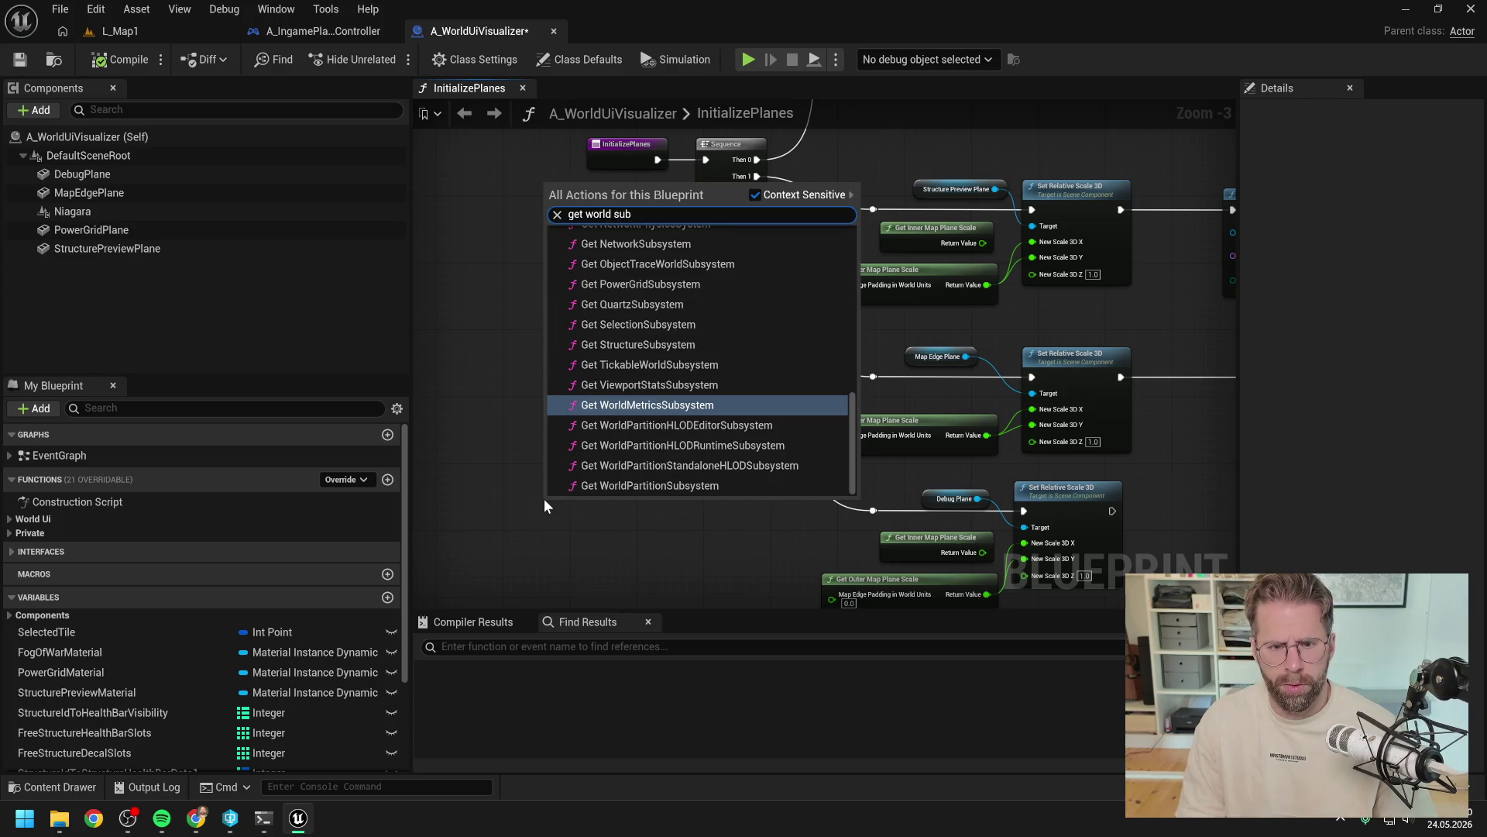
key(Escape)
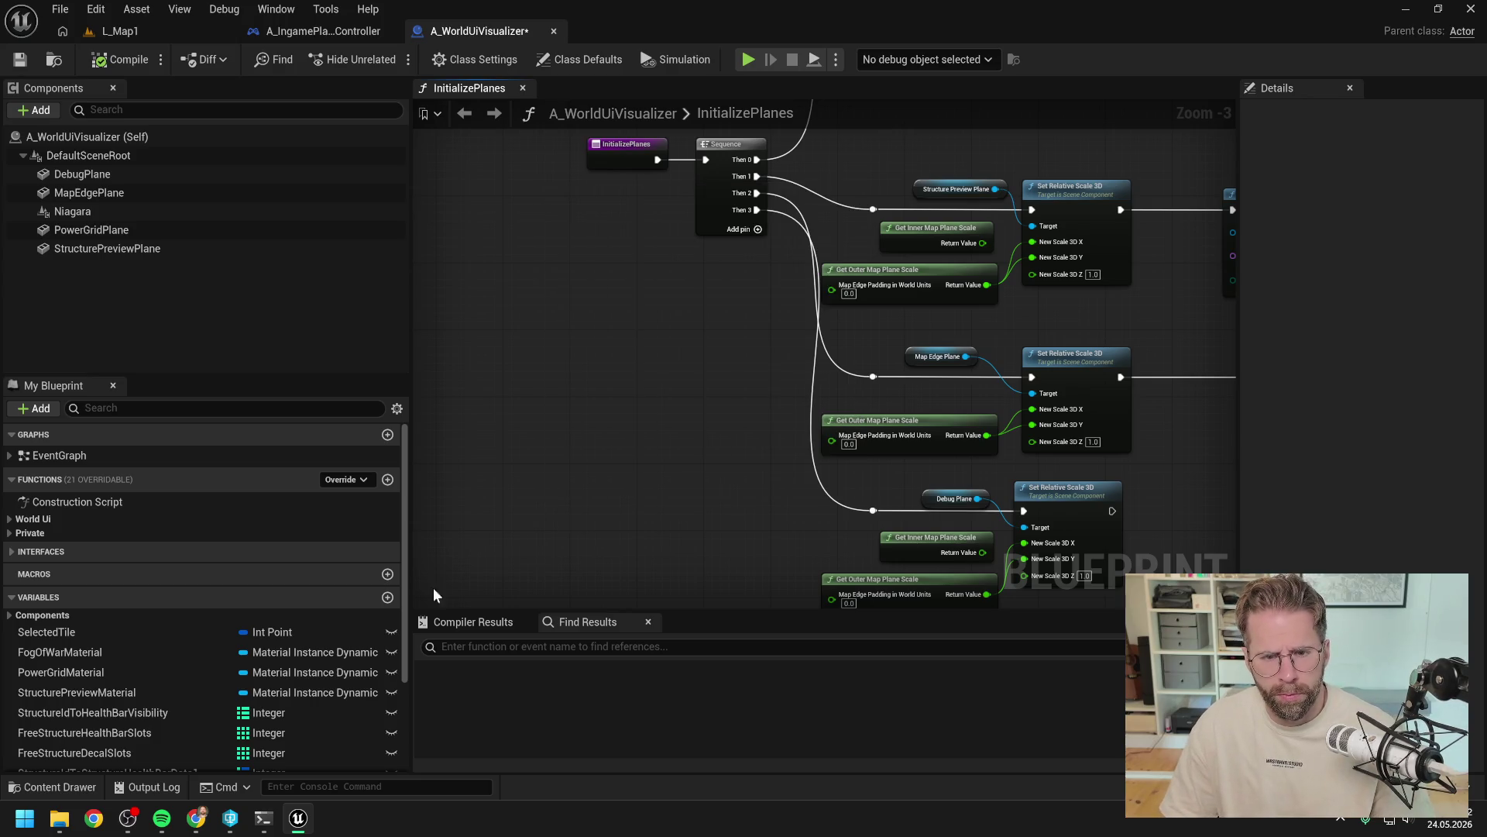
Step: Review Claude Code's Blueprint wiring notes in the terminal, then go back to the graph
click(263, 818)
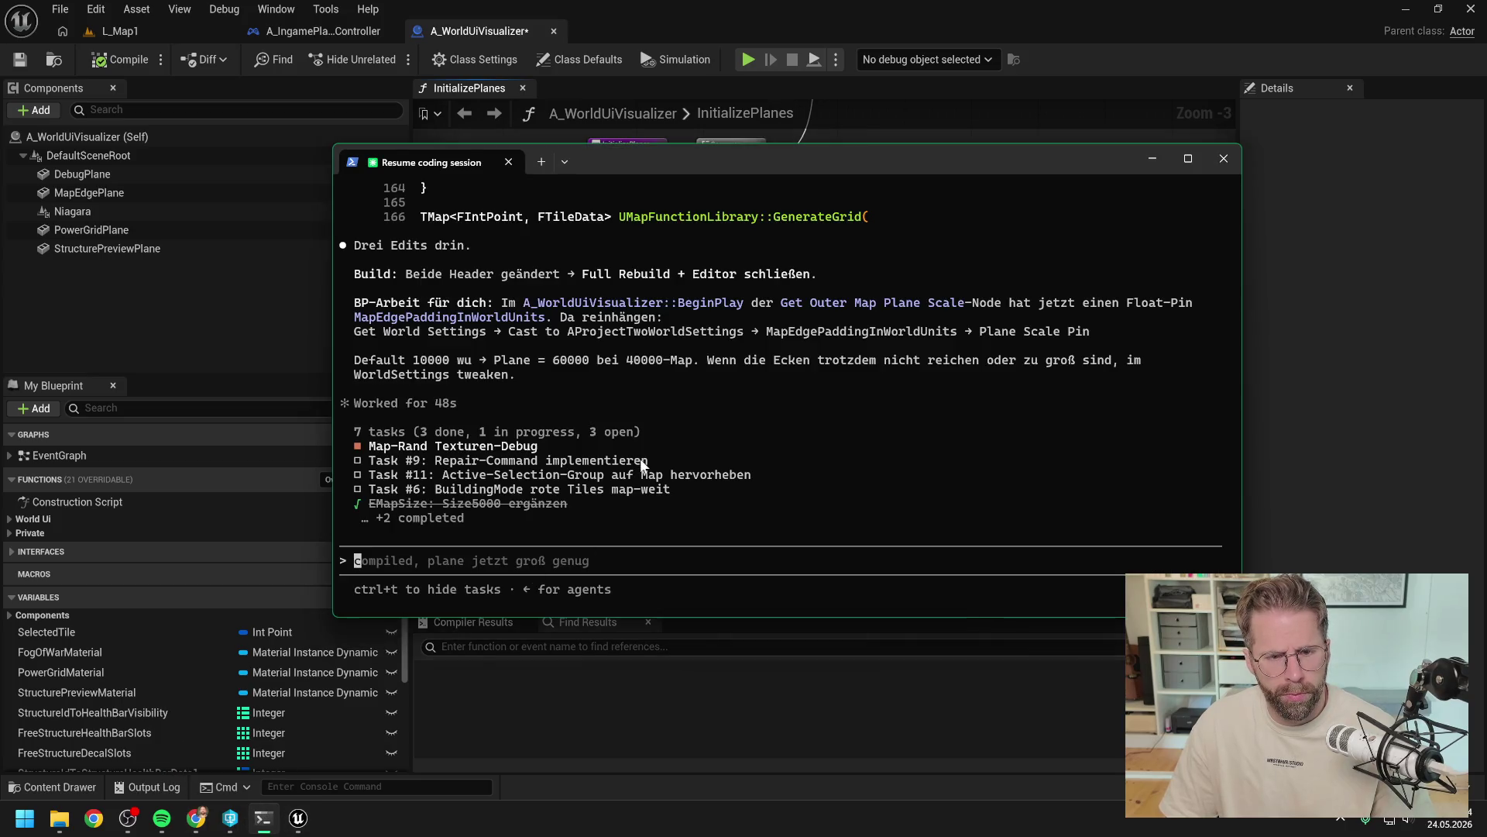
scroll(646, 466, up, 4)
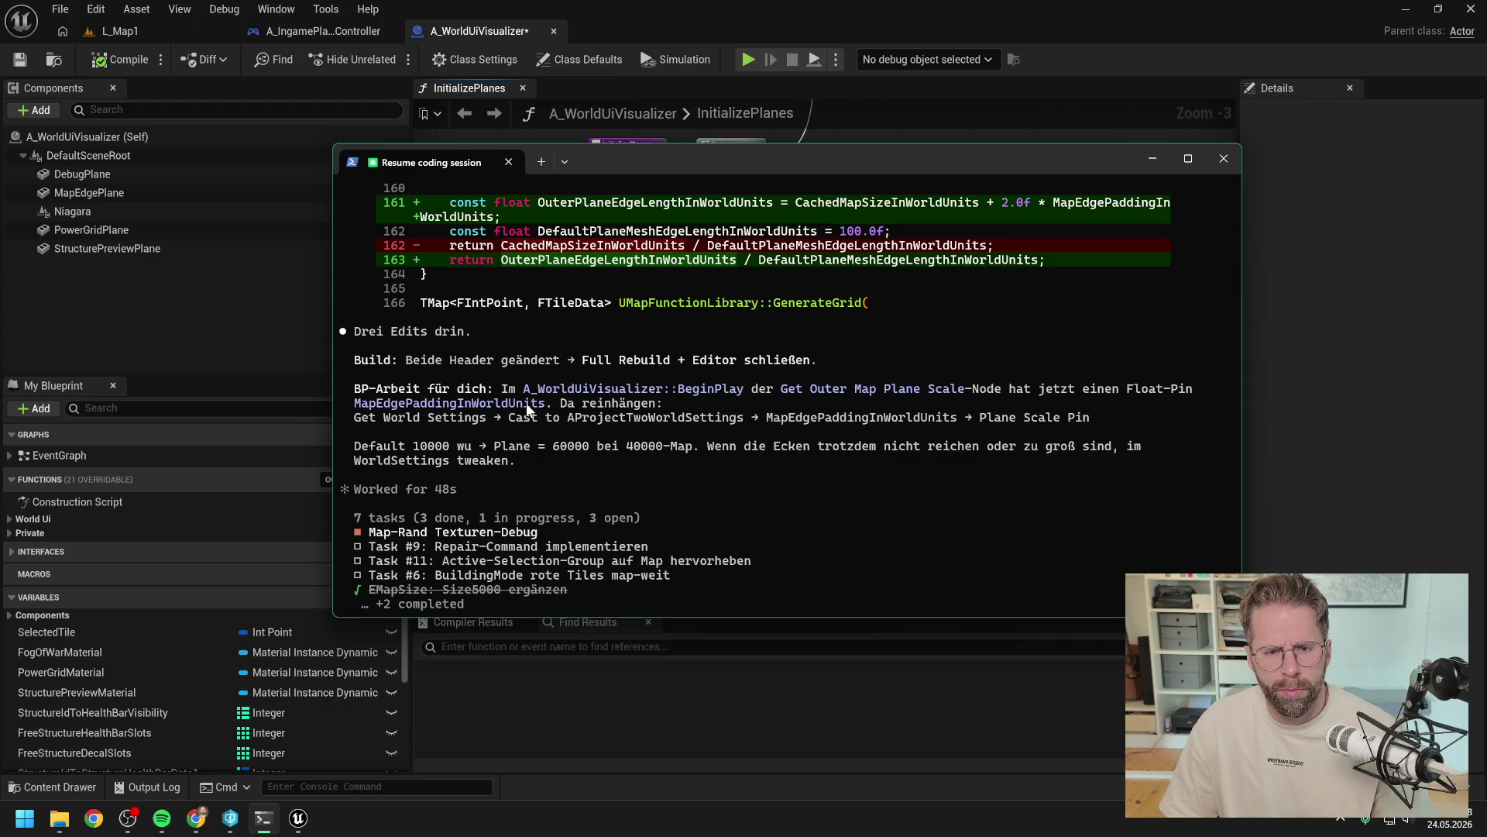
click(1317, 467)
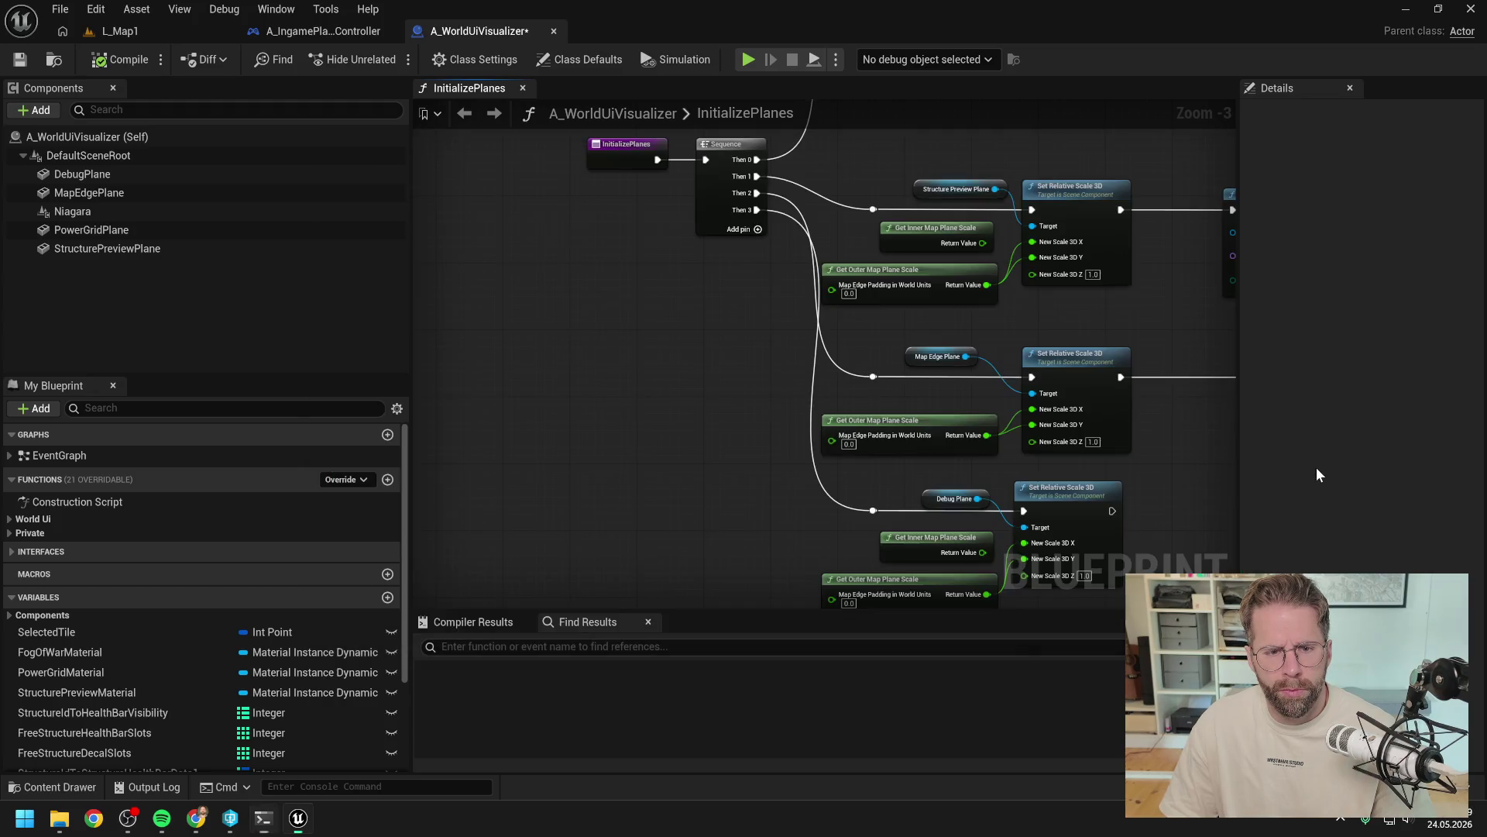
Step: Search the graph's node menu for 'map edge pad', cancel without adding, and return to Claude Code
right_click(618, 416)
text(map edge)
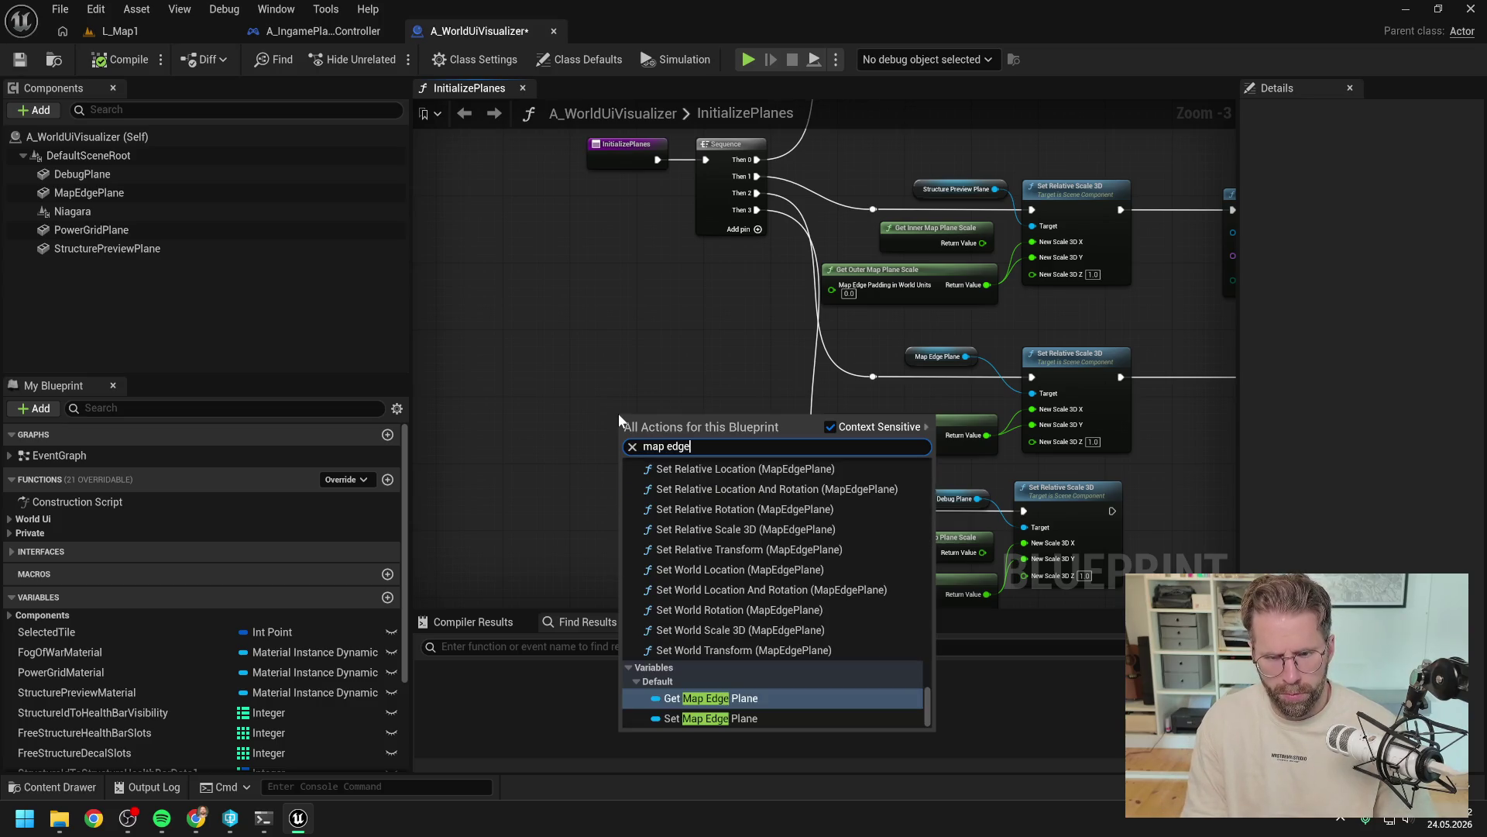
text( wor)
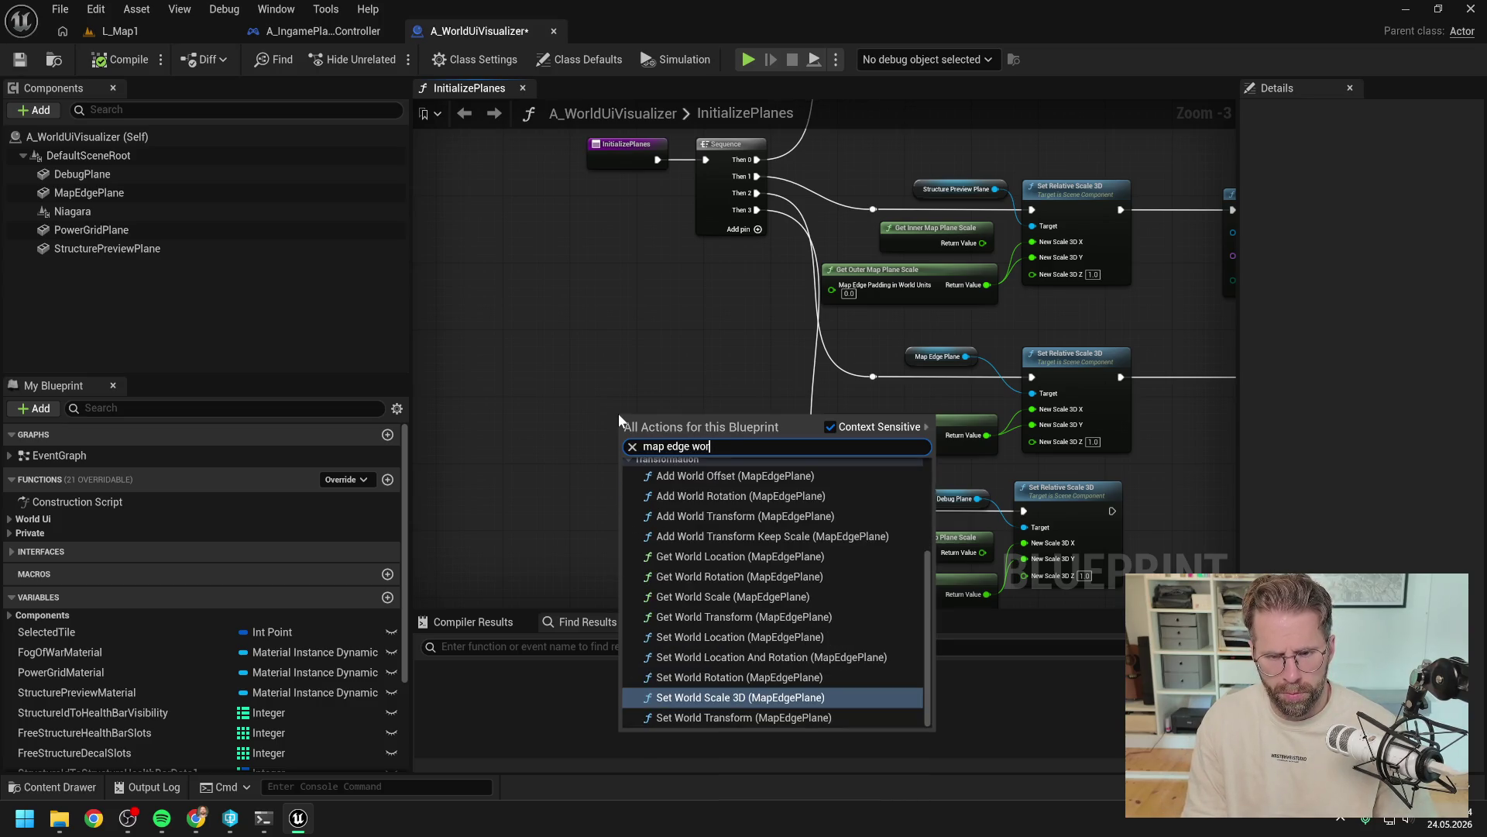
text(ld se)
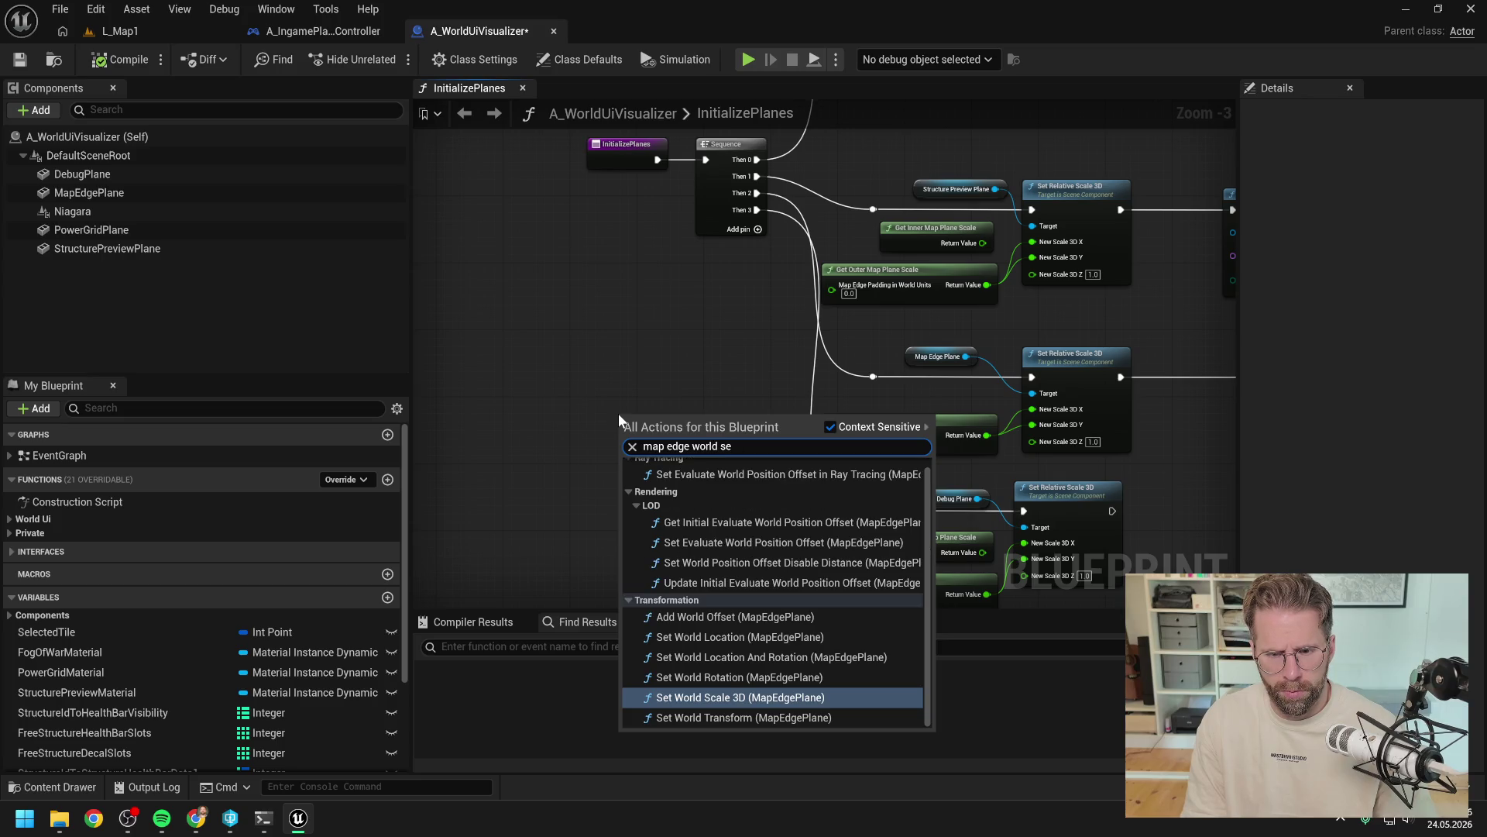
text( pad)
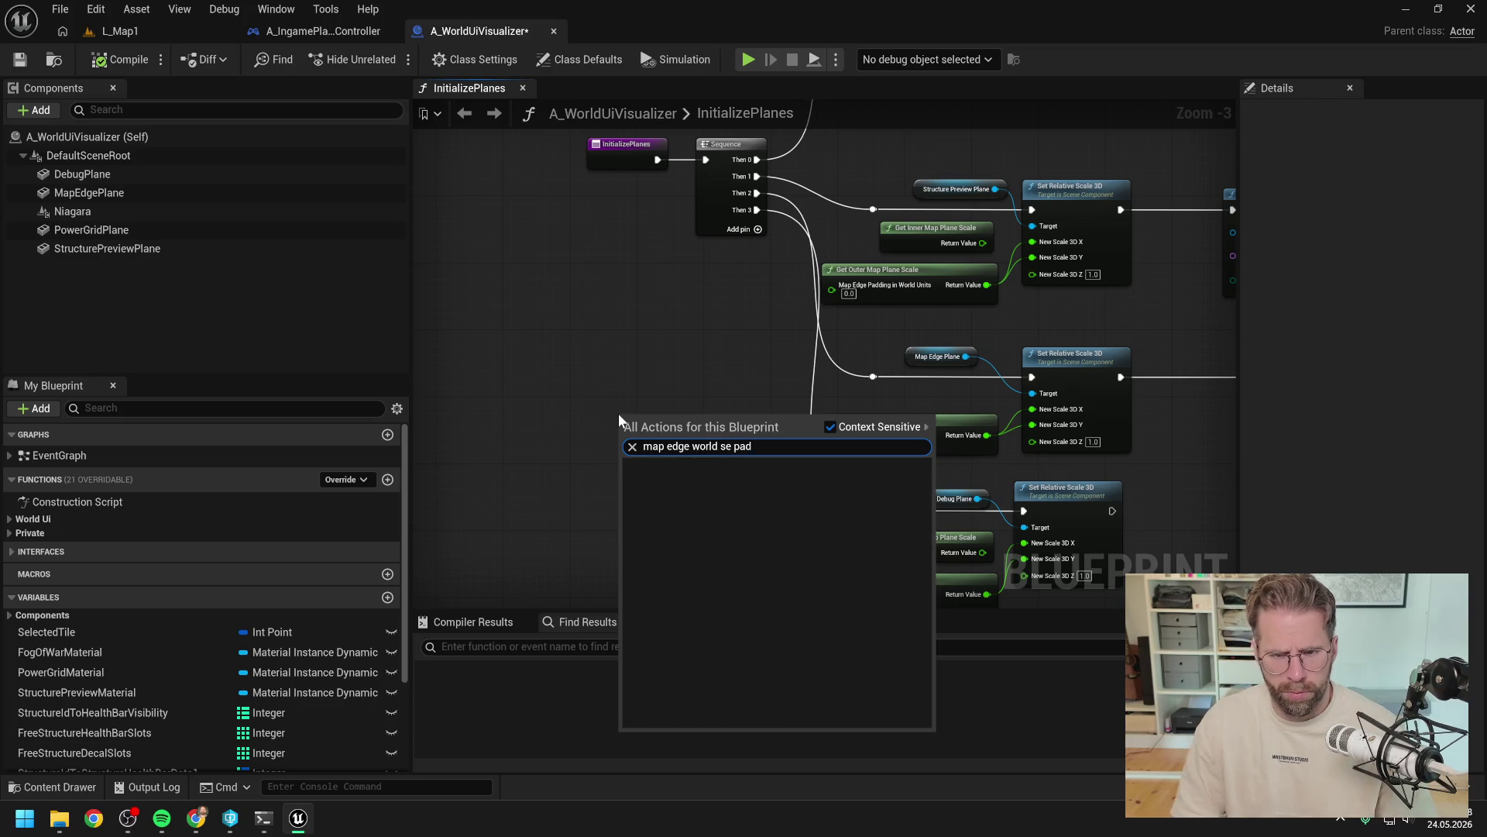
key(ctrl+BackSpace)
key(ctrl+BackSpace)
key(ctrl+BackSpace)
text(ede pa)
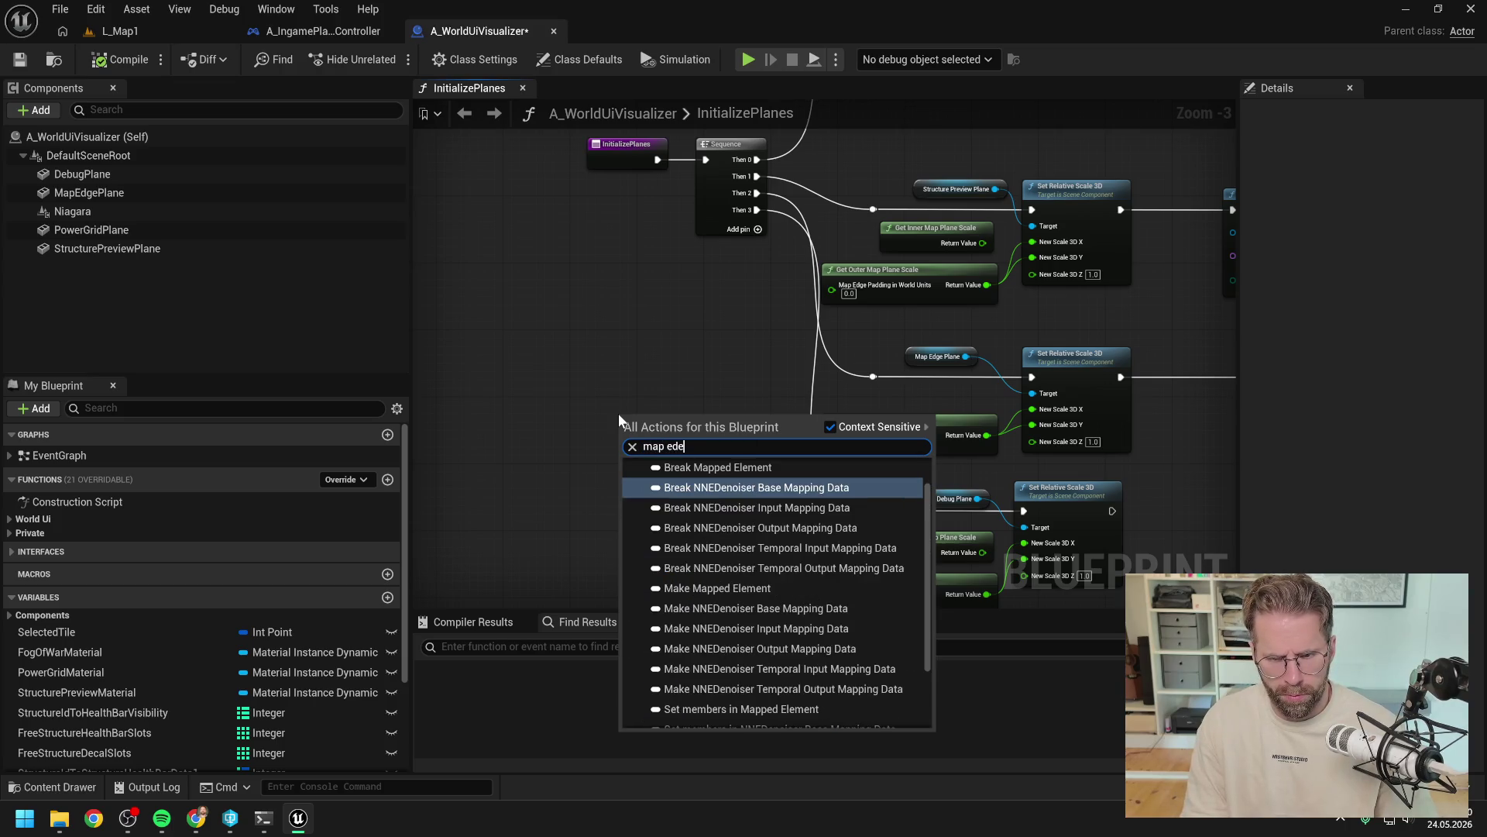
key(BackSpace)
key(BackSpace)
key(BackSpace)
text(g pad)
key(Escape)
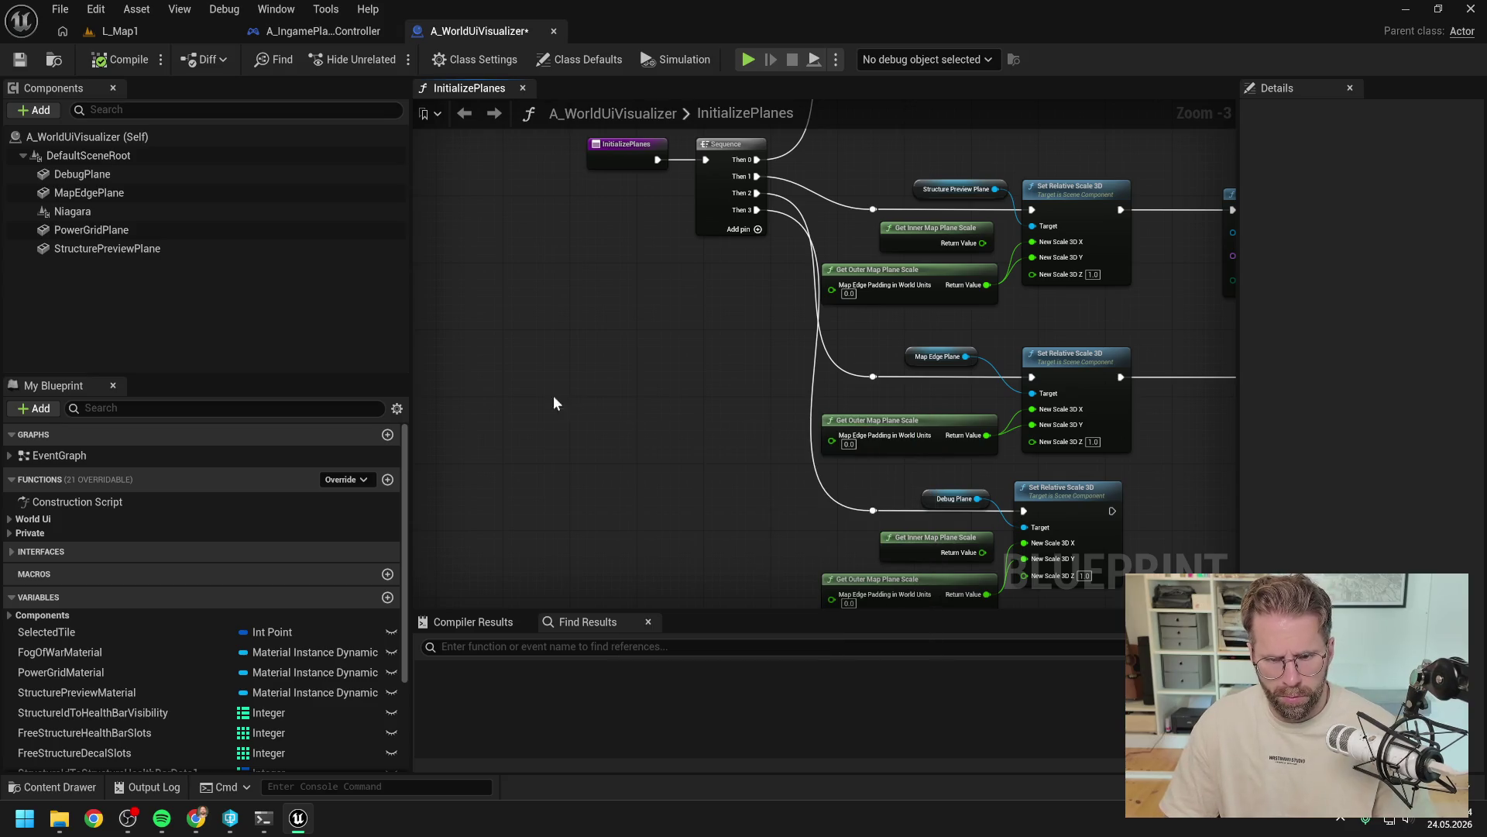
click(267, 827)
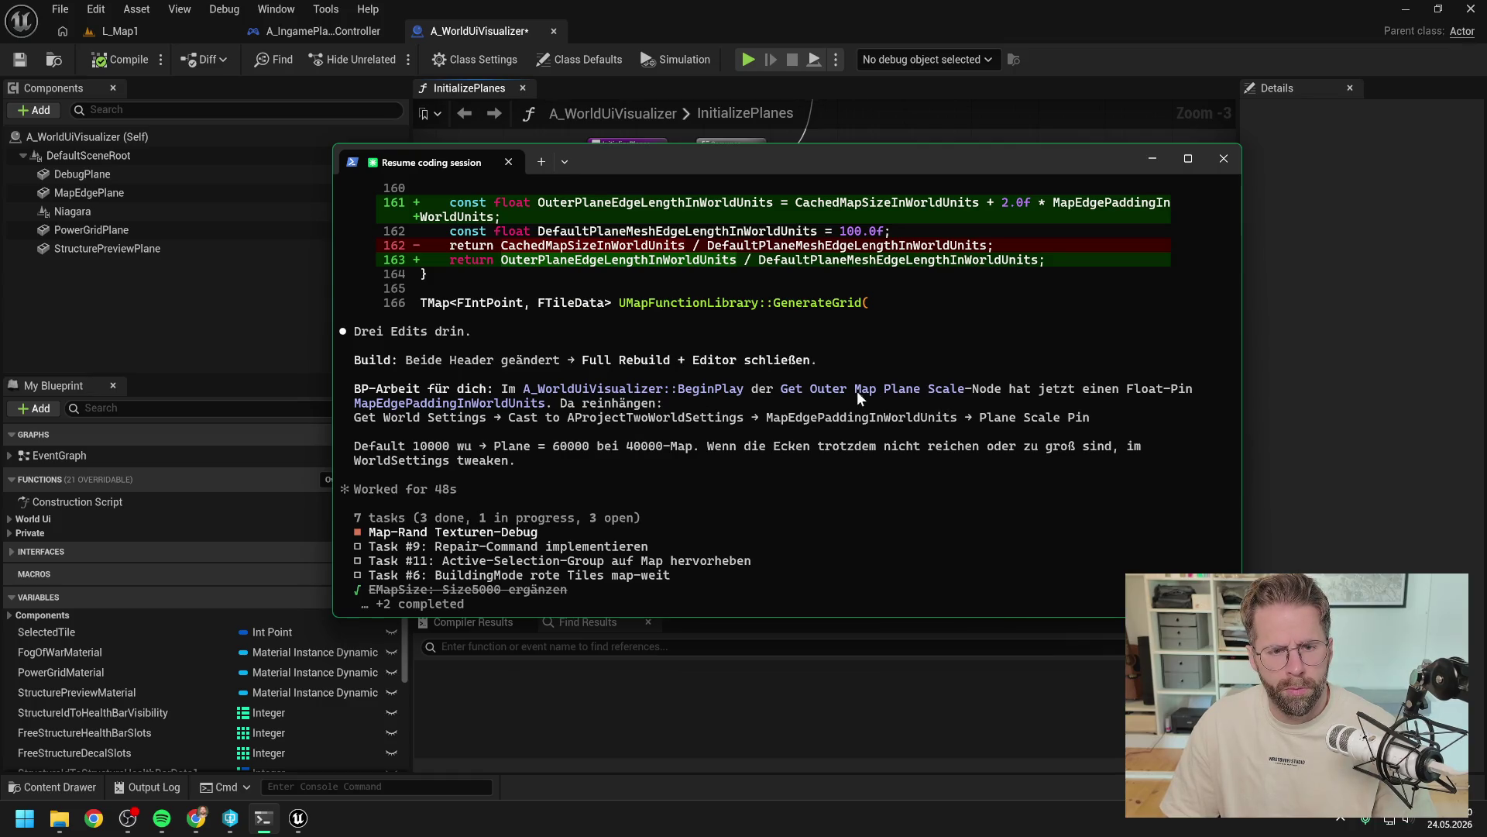
scroll(857, 397, up, 2)
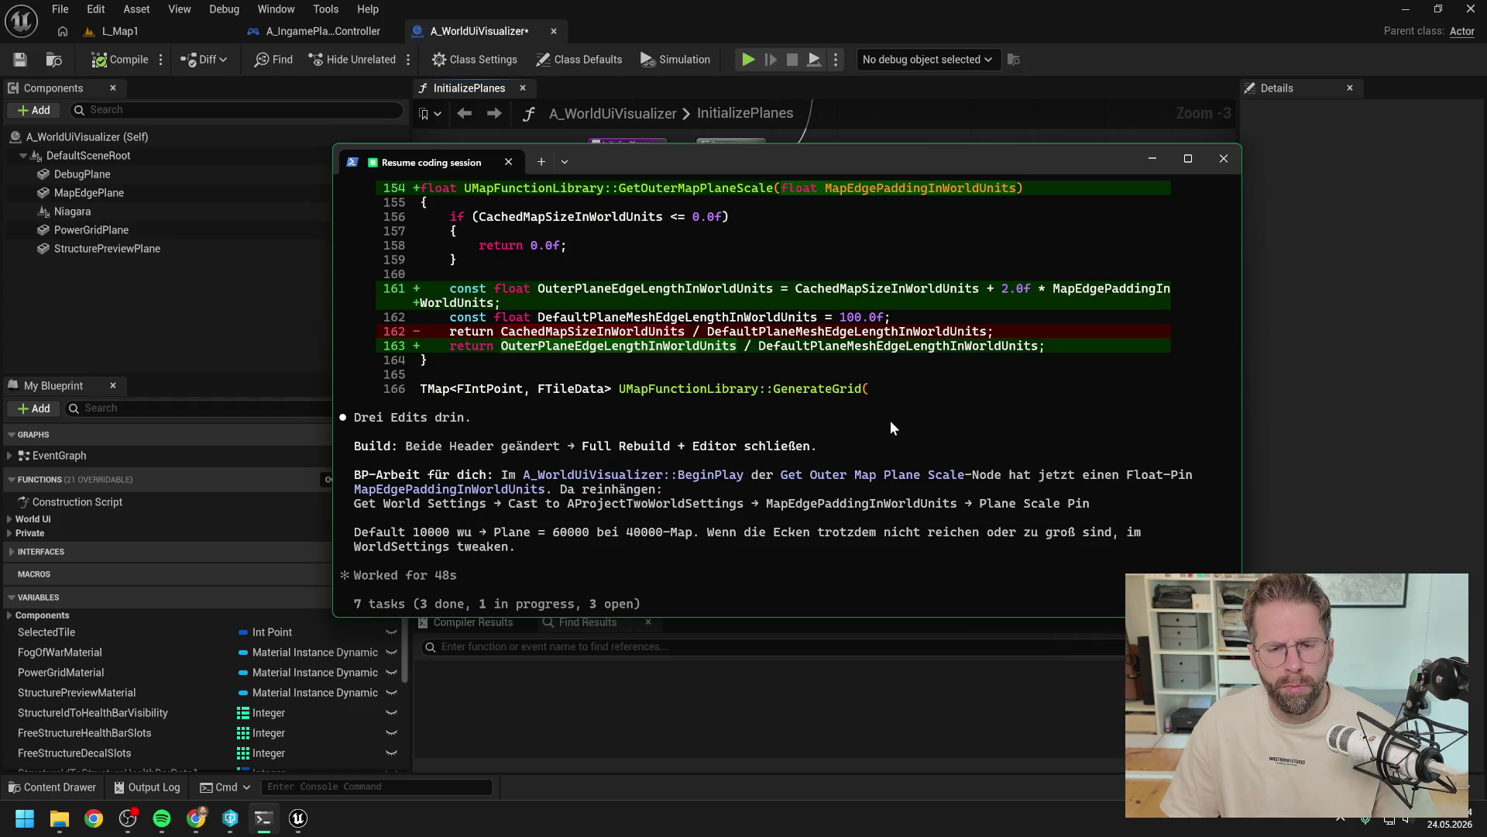
scroll(891, 422, up, 1)
scroll(899, 443, up, 1)
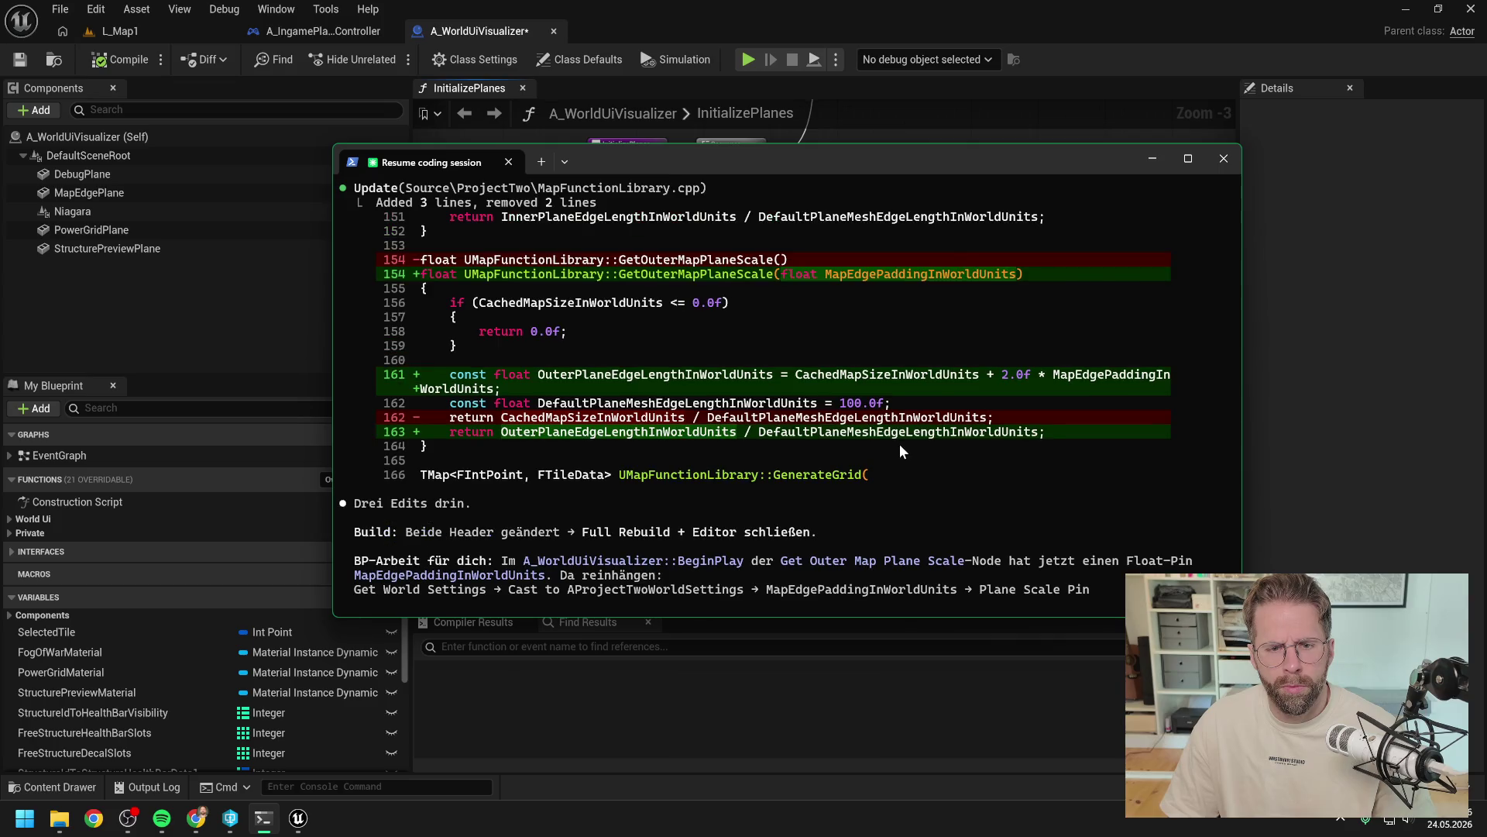
scroll(900, 451, up, 1)
scroll(801, 392, up, 2)
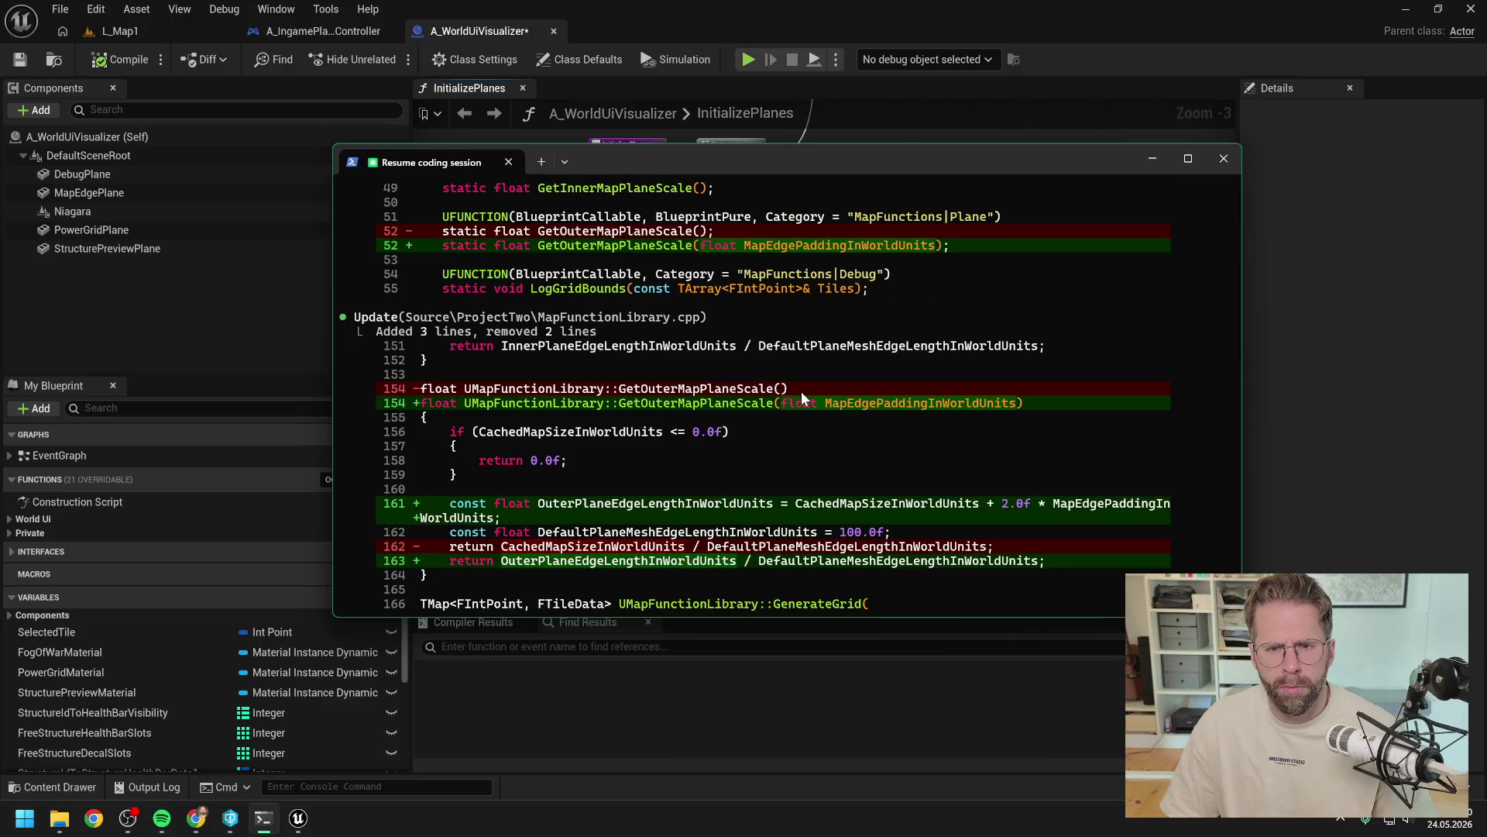
scroll(801, 399, up, 1)
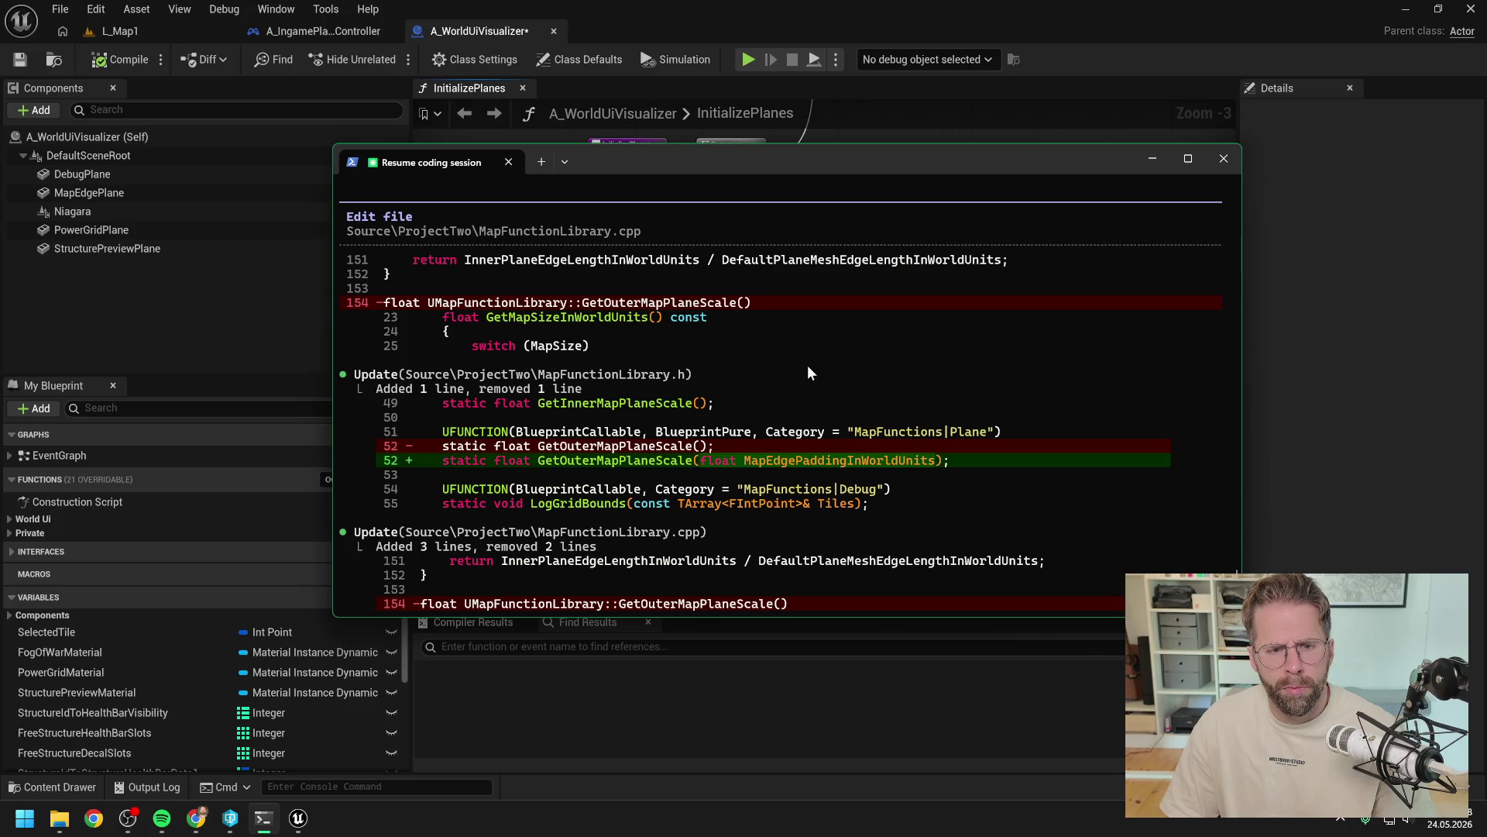
scroll(824, 406, up, 1)
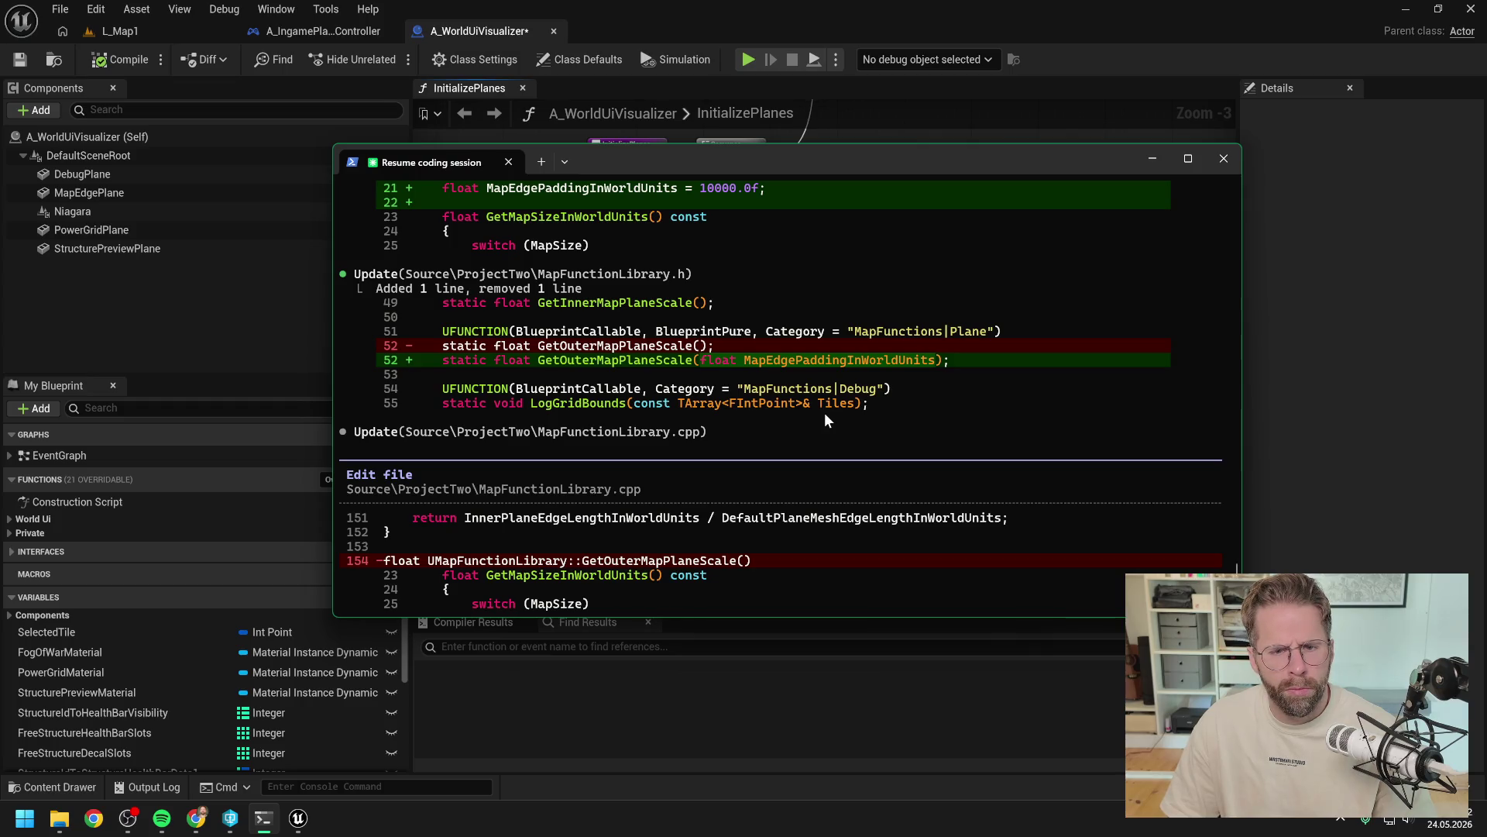
scroll(824, 418, up, 3)
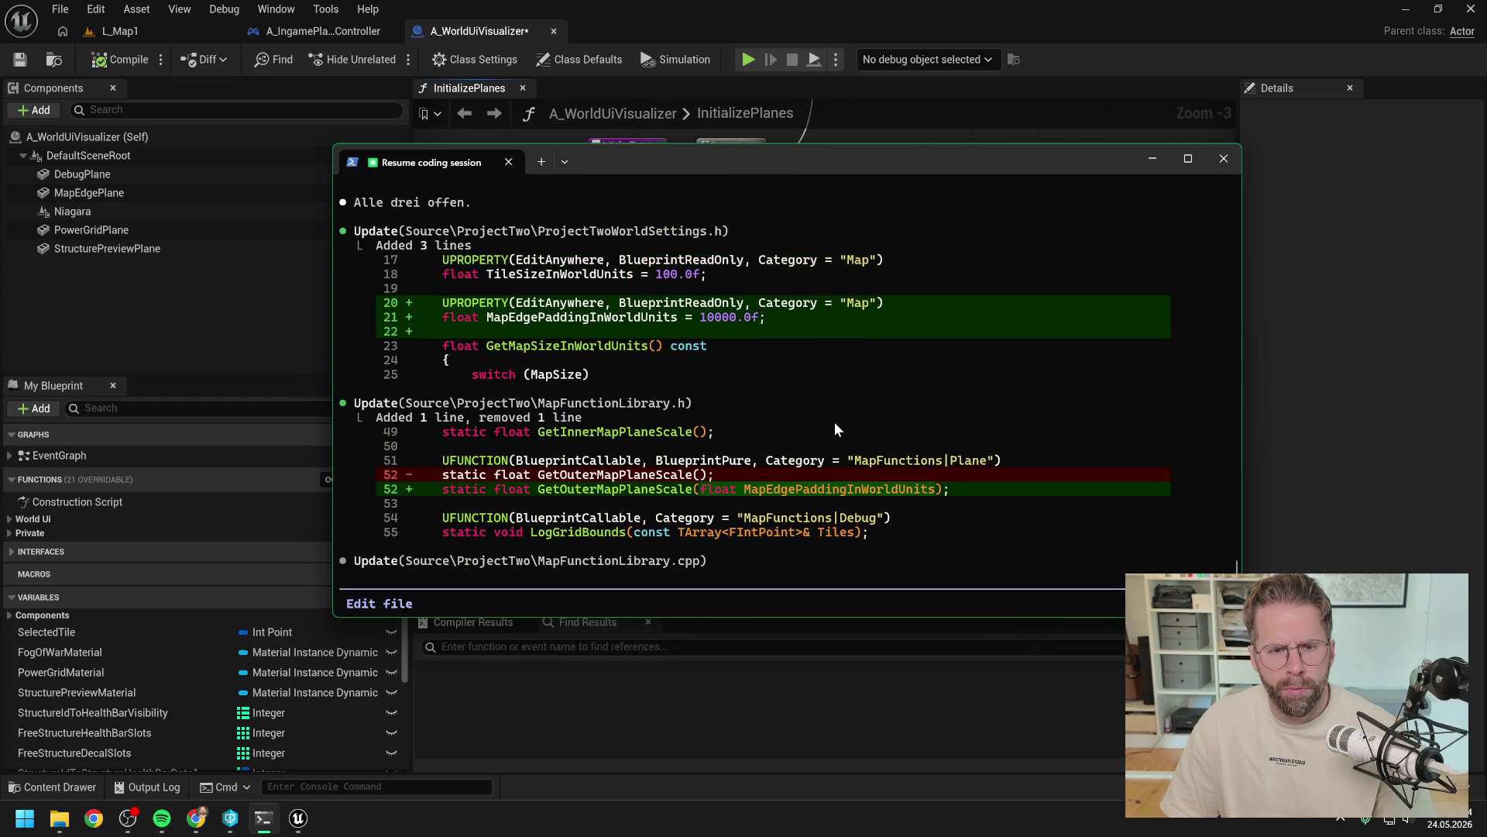
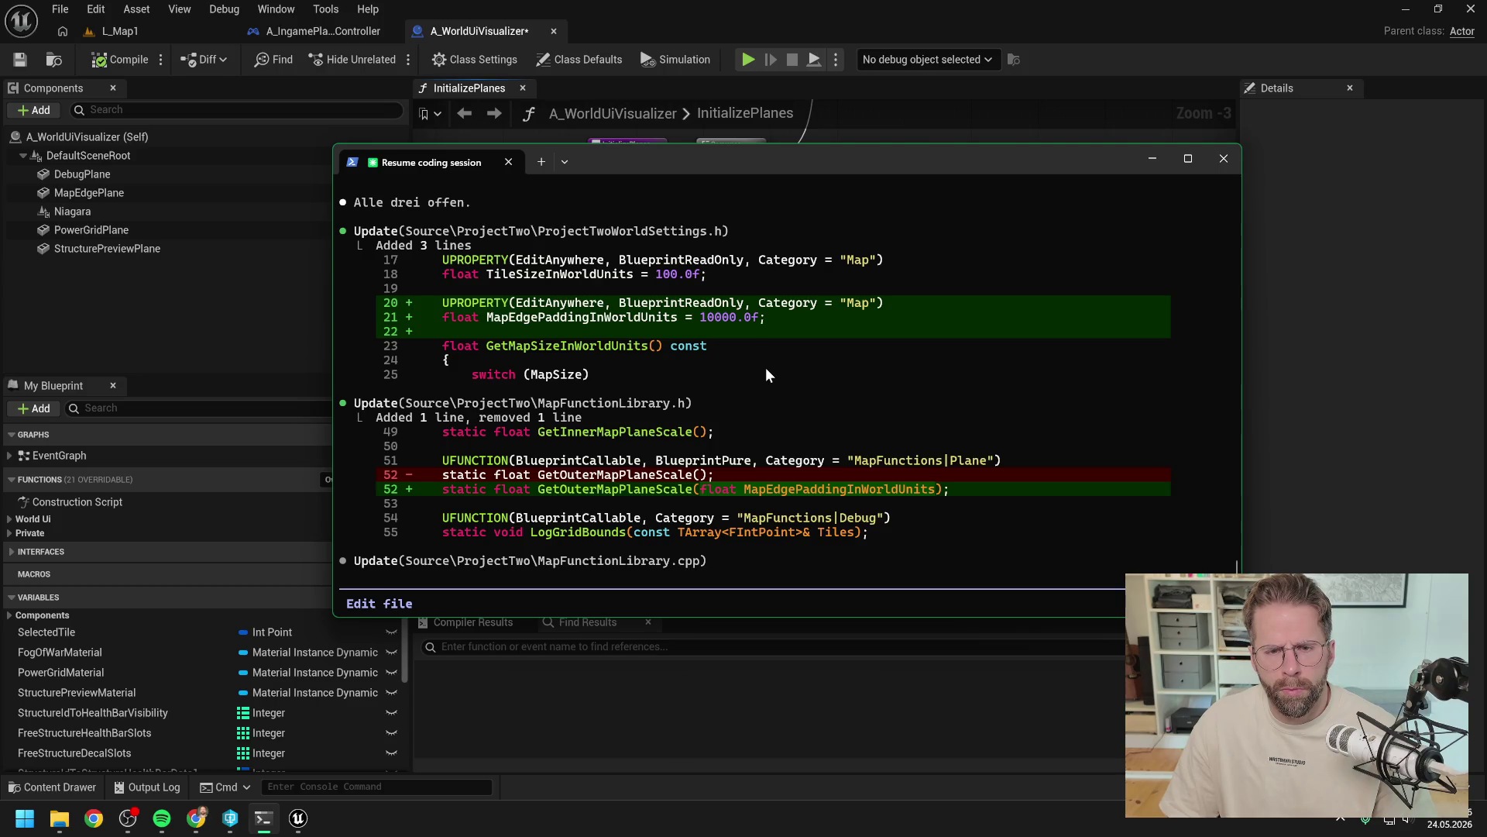
Step: Check the Blueprint graph's node search for a 'get world setting' node, then return to Claude Code
scroll(765, 367, up, 2)
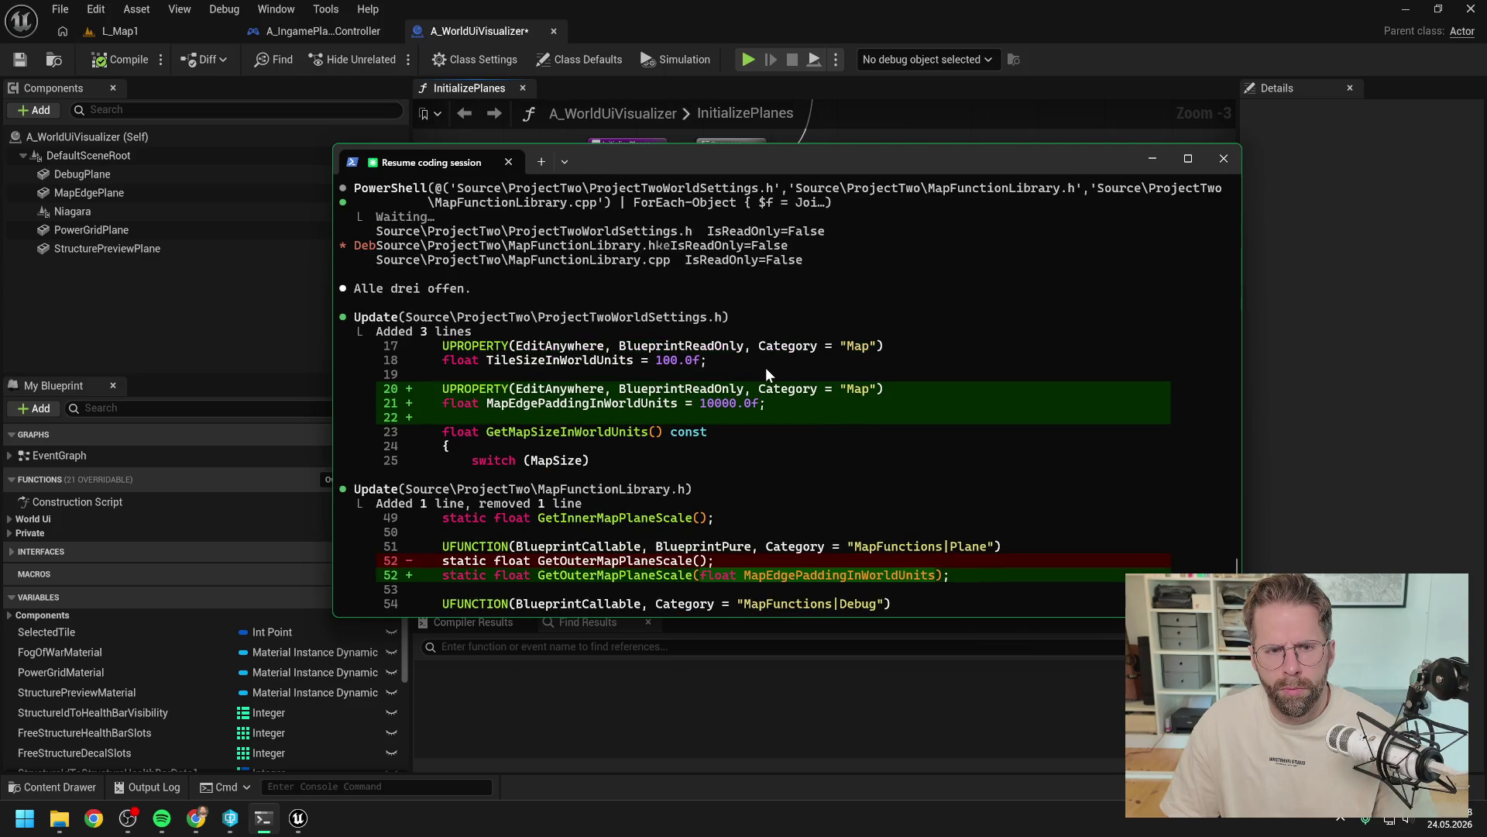
scroll(778, 403, down, 2)
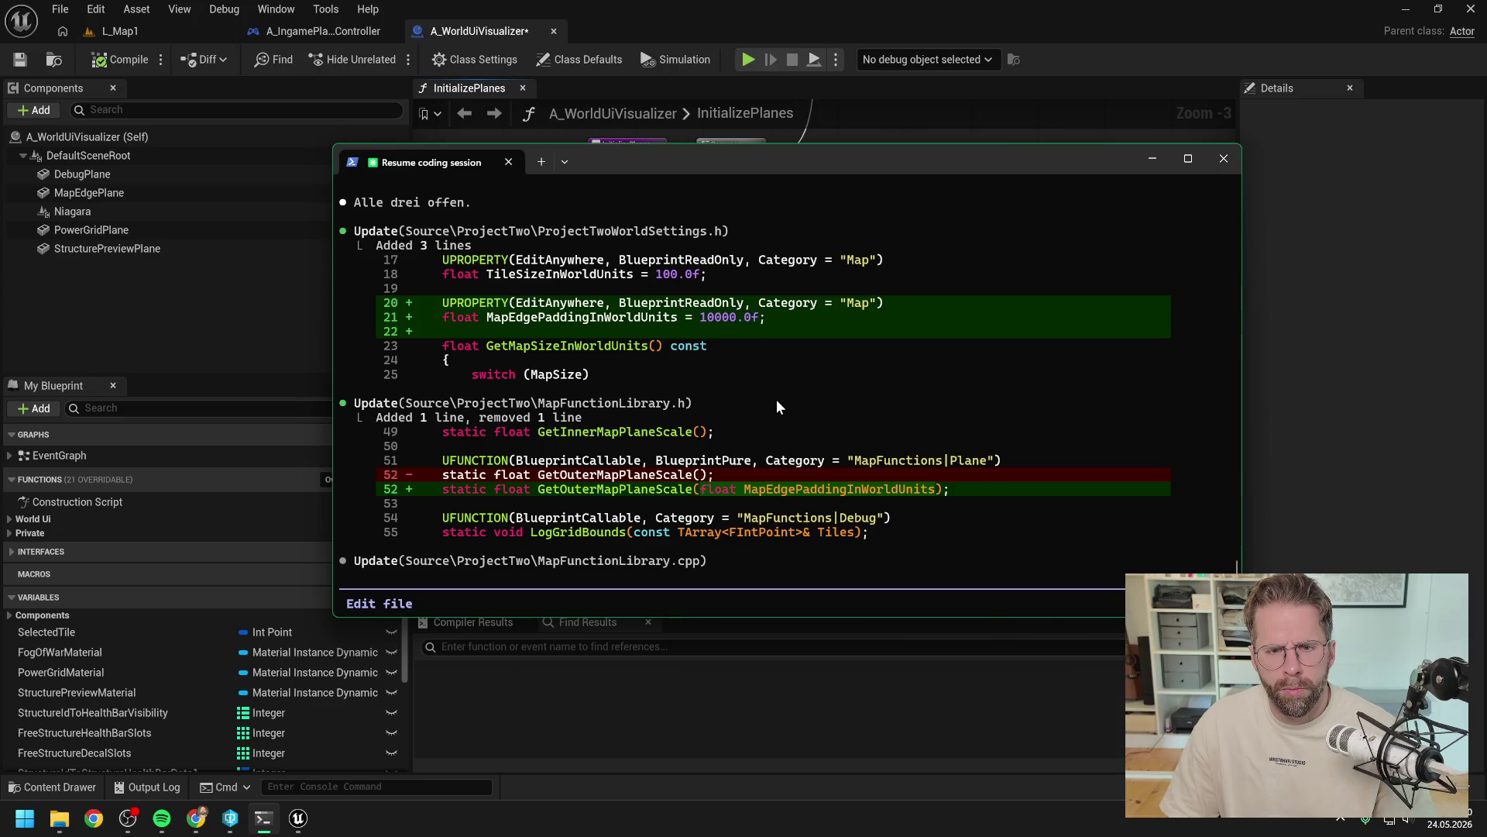
click(1347, 384)
right_click(627, 388)
text(get world setting)
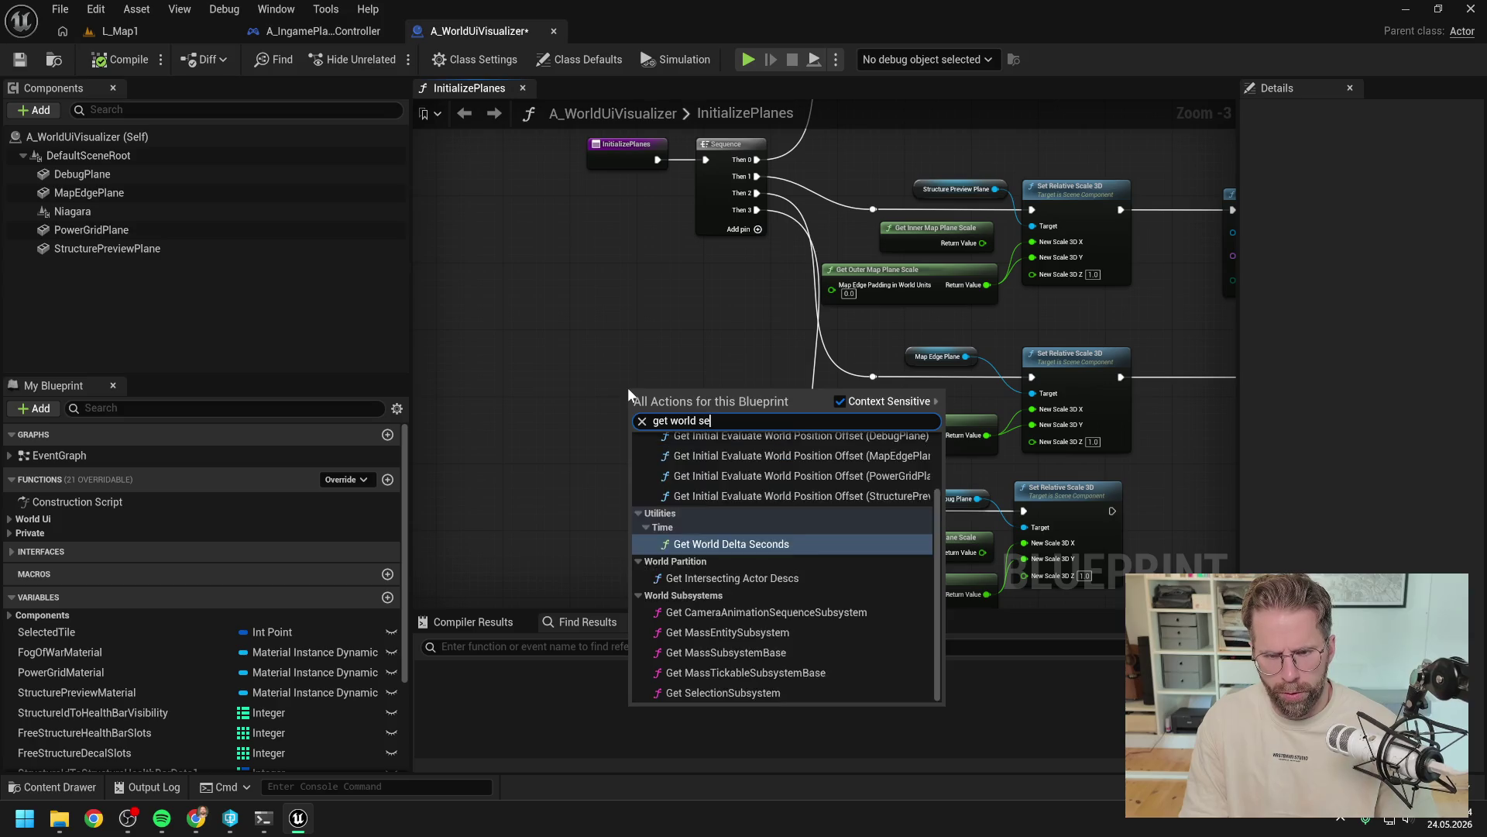
key(Escape)
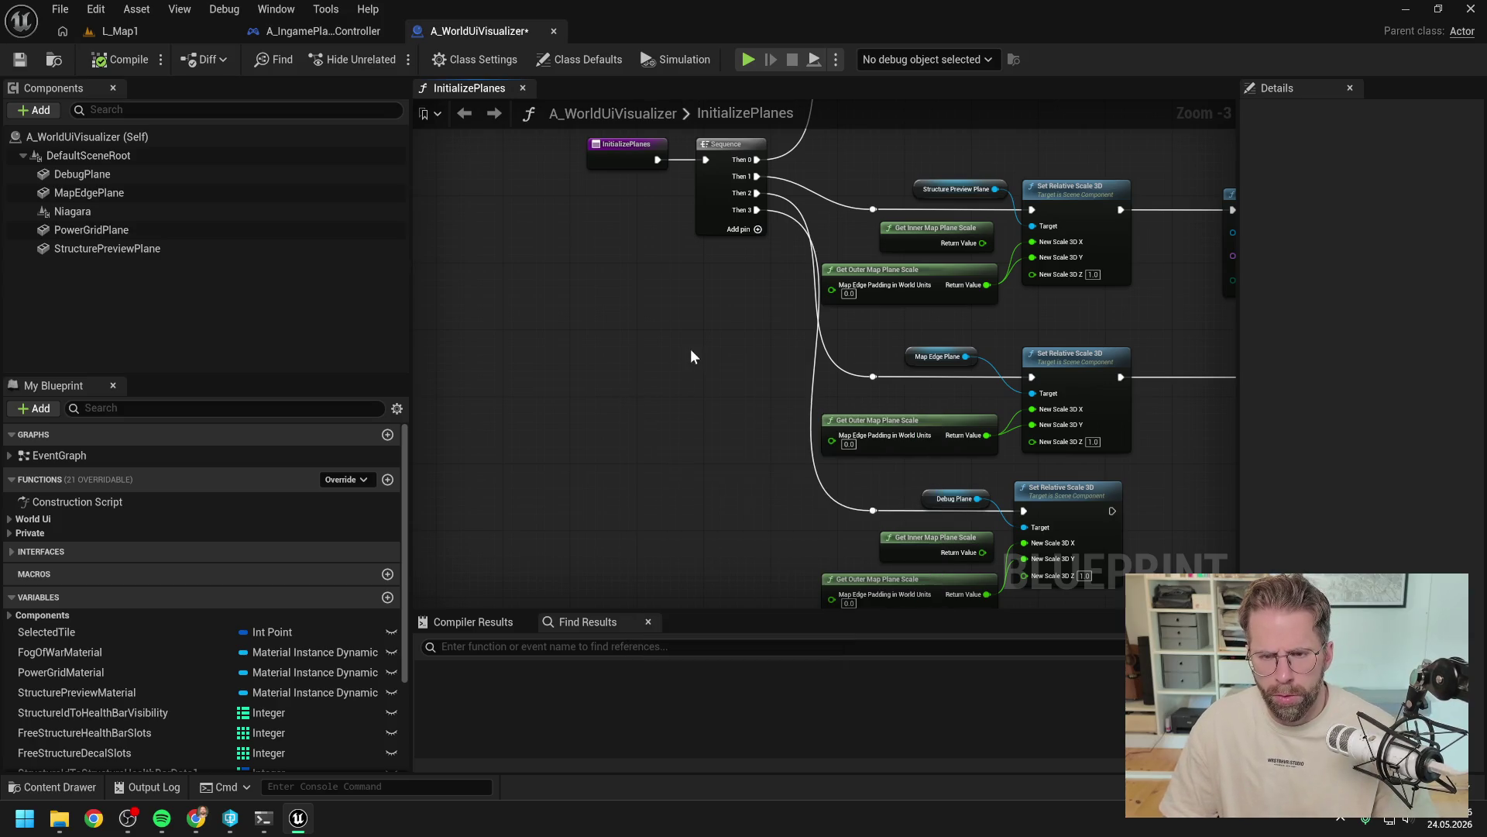
scroll(793, 325, up, 3)
scroll(792, 326, down, 3)
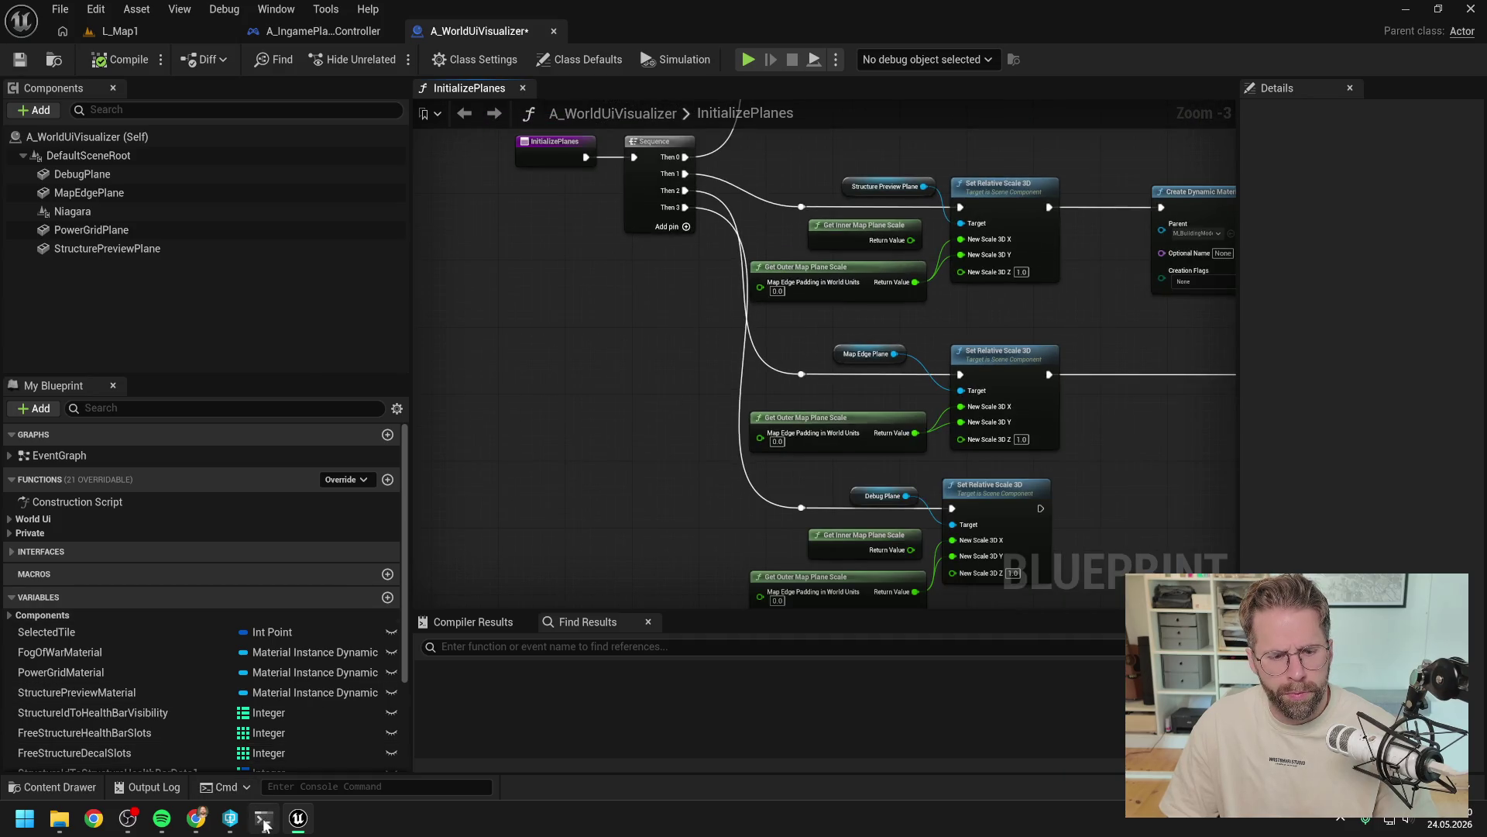
click(263, 818)
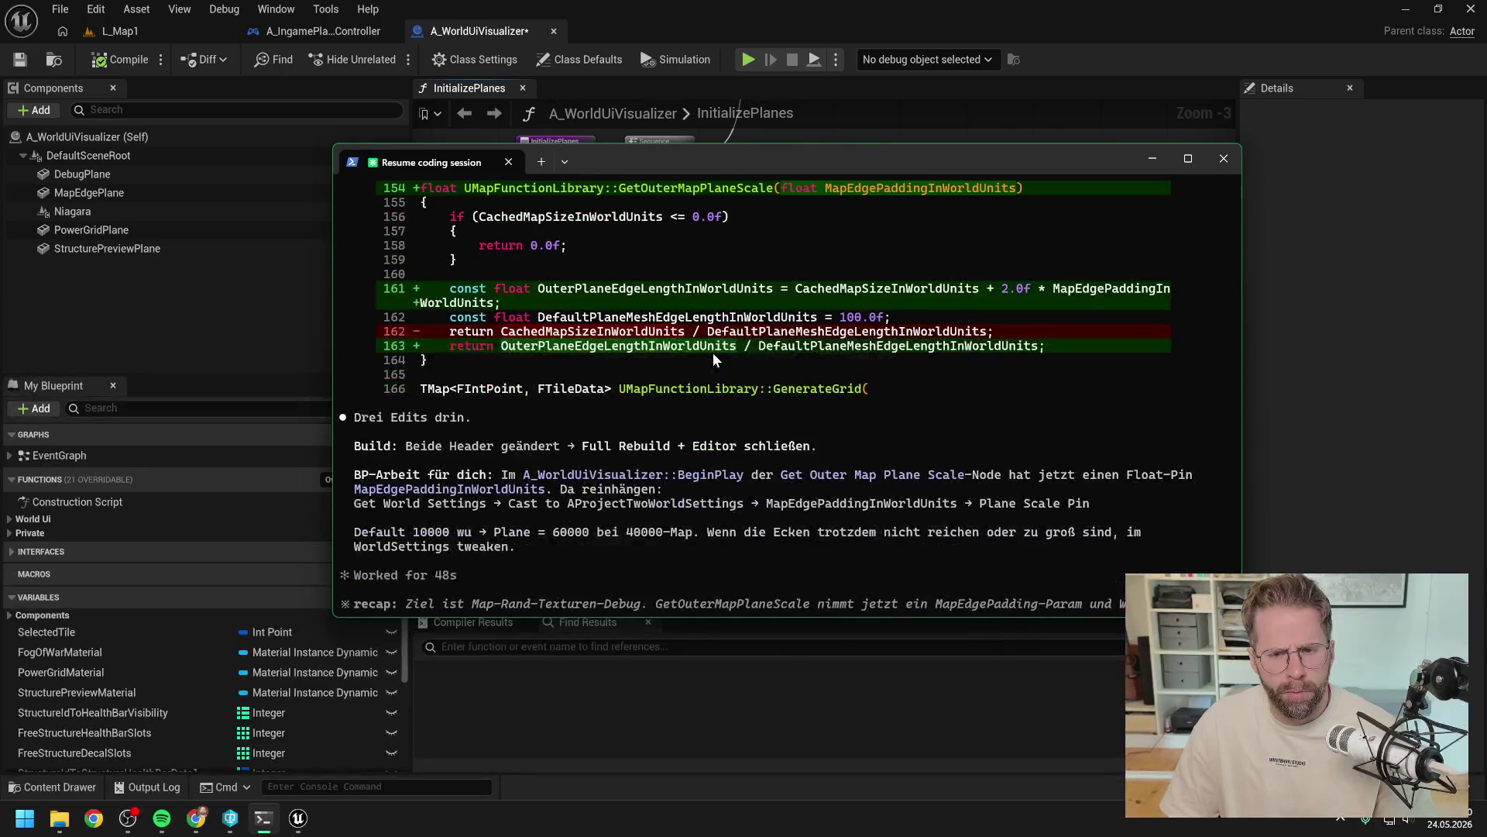
Step: Copy MapEdgePaddingInWorldUnits and ask whether the function could read it directly instead of via a Blueprint input
scroll(709, 393, up, 10)
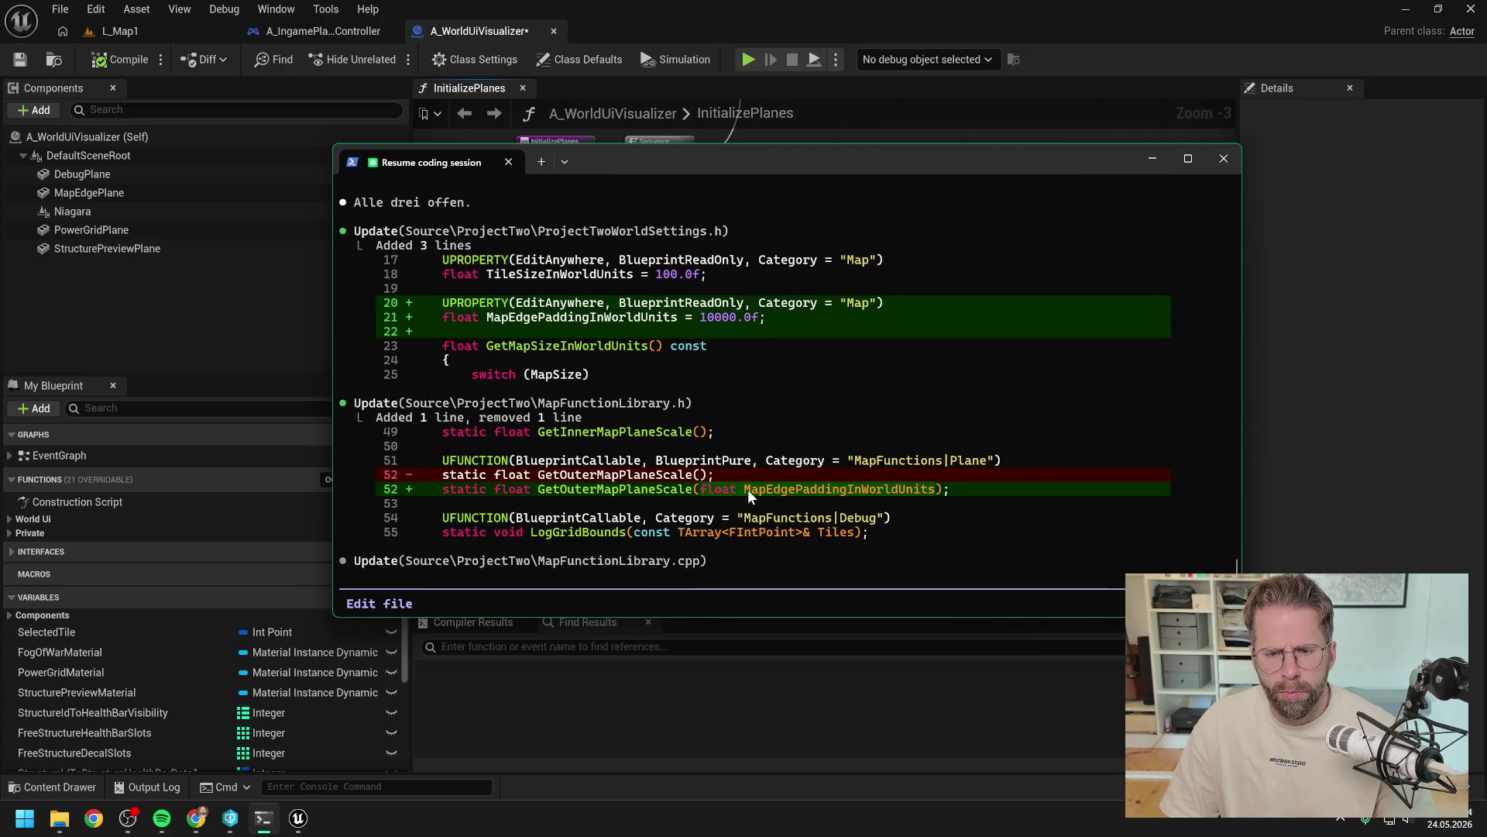
drag(747, 489, 930, 494)
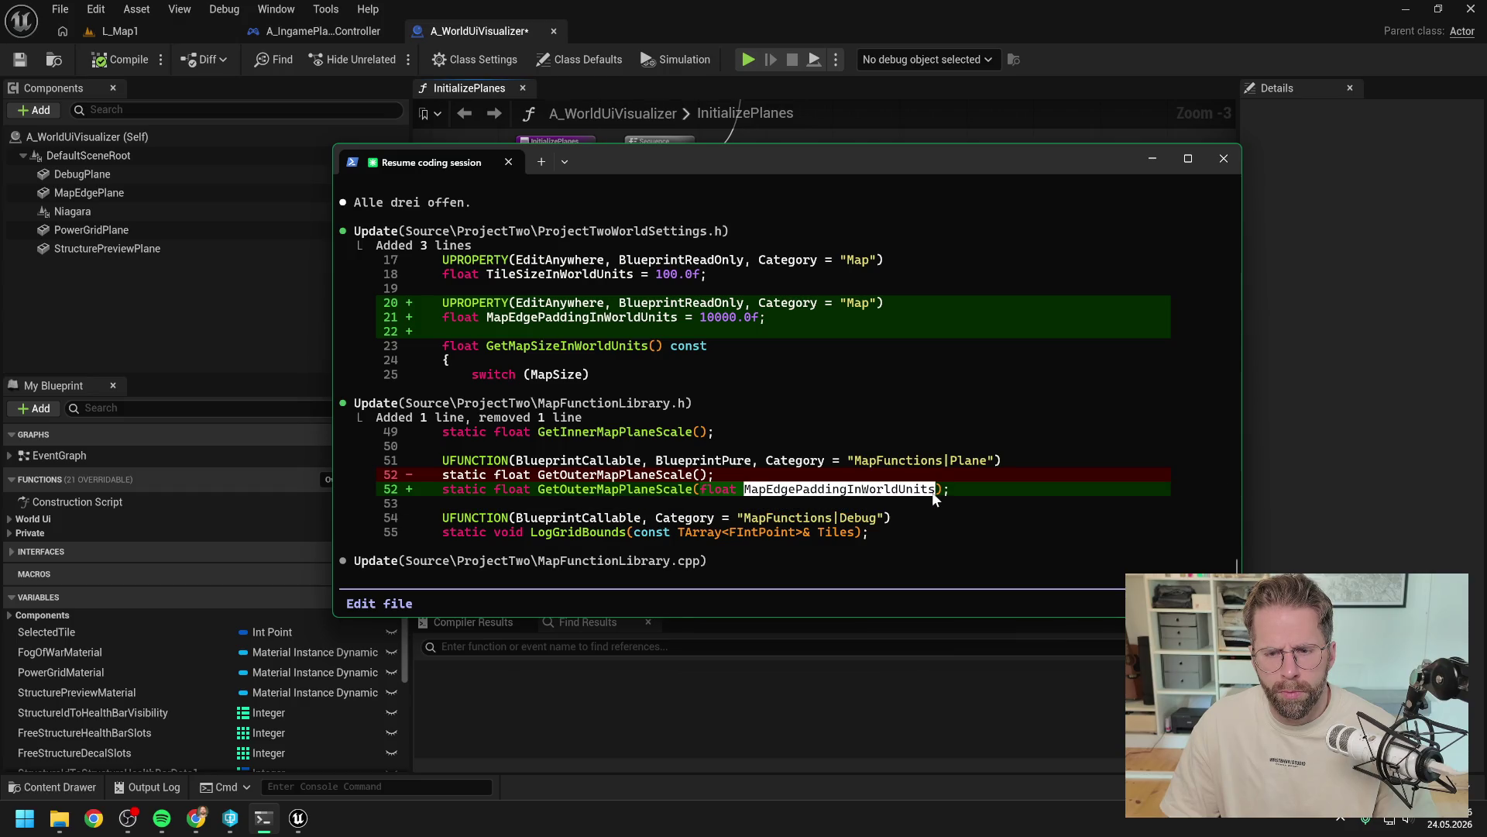
right_click(928, 491)
scroll(795, 440, down, 10)
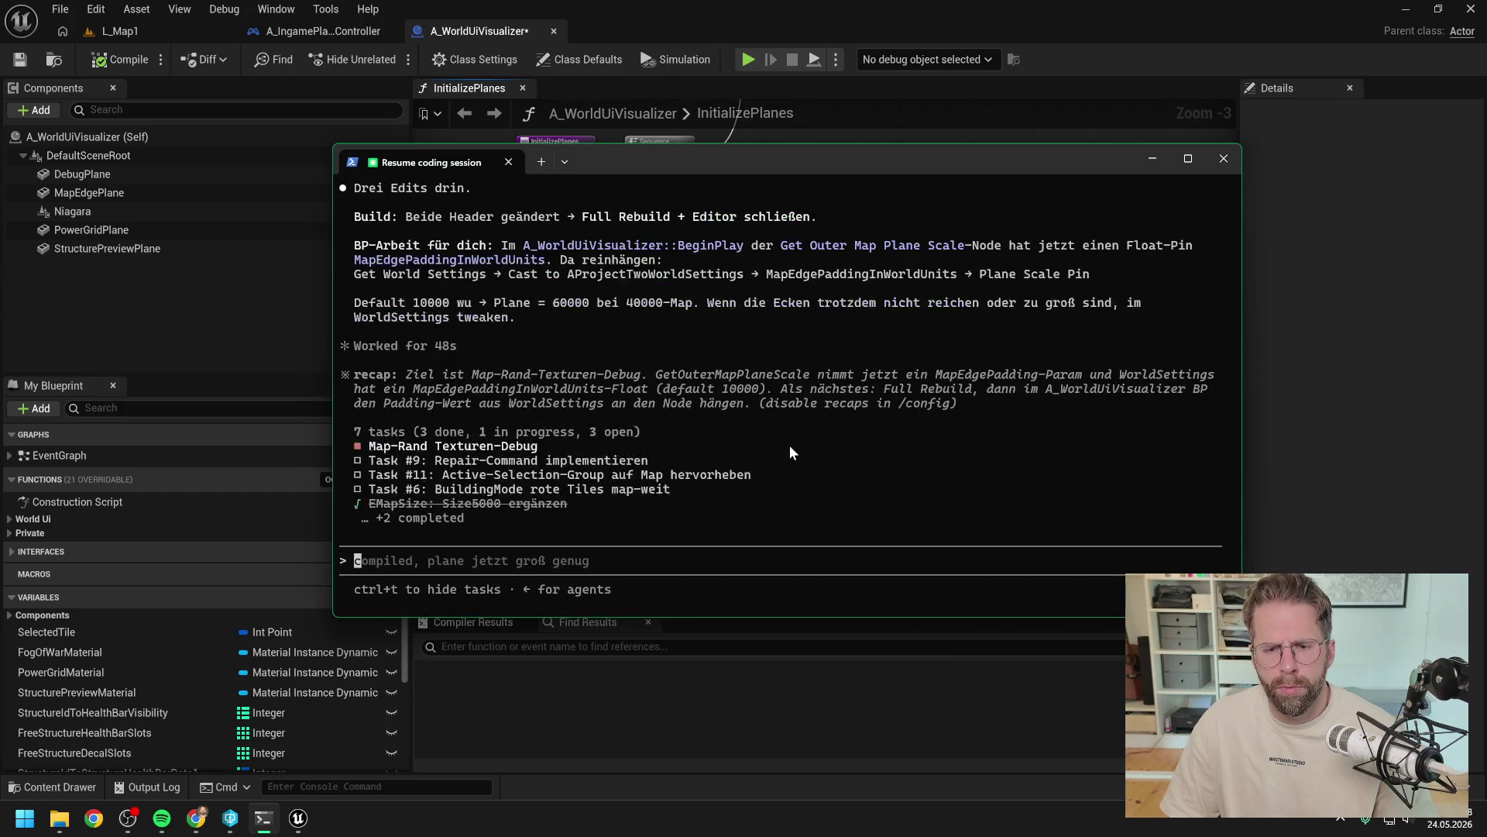
text(komm i)
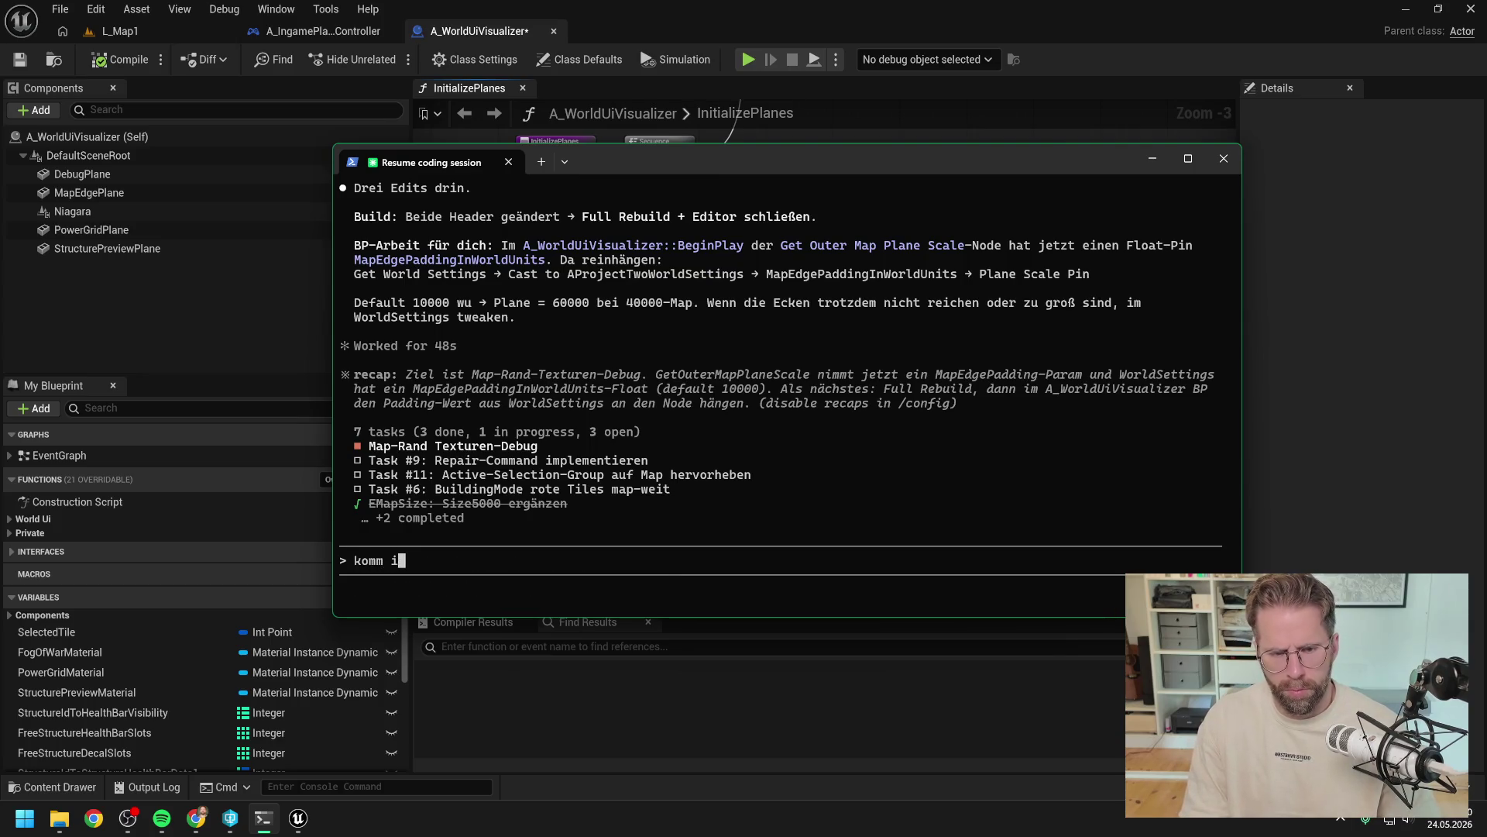
text(ch in BP)
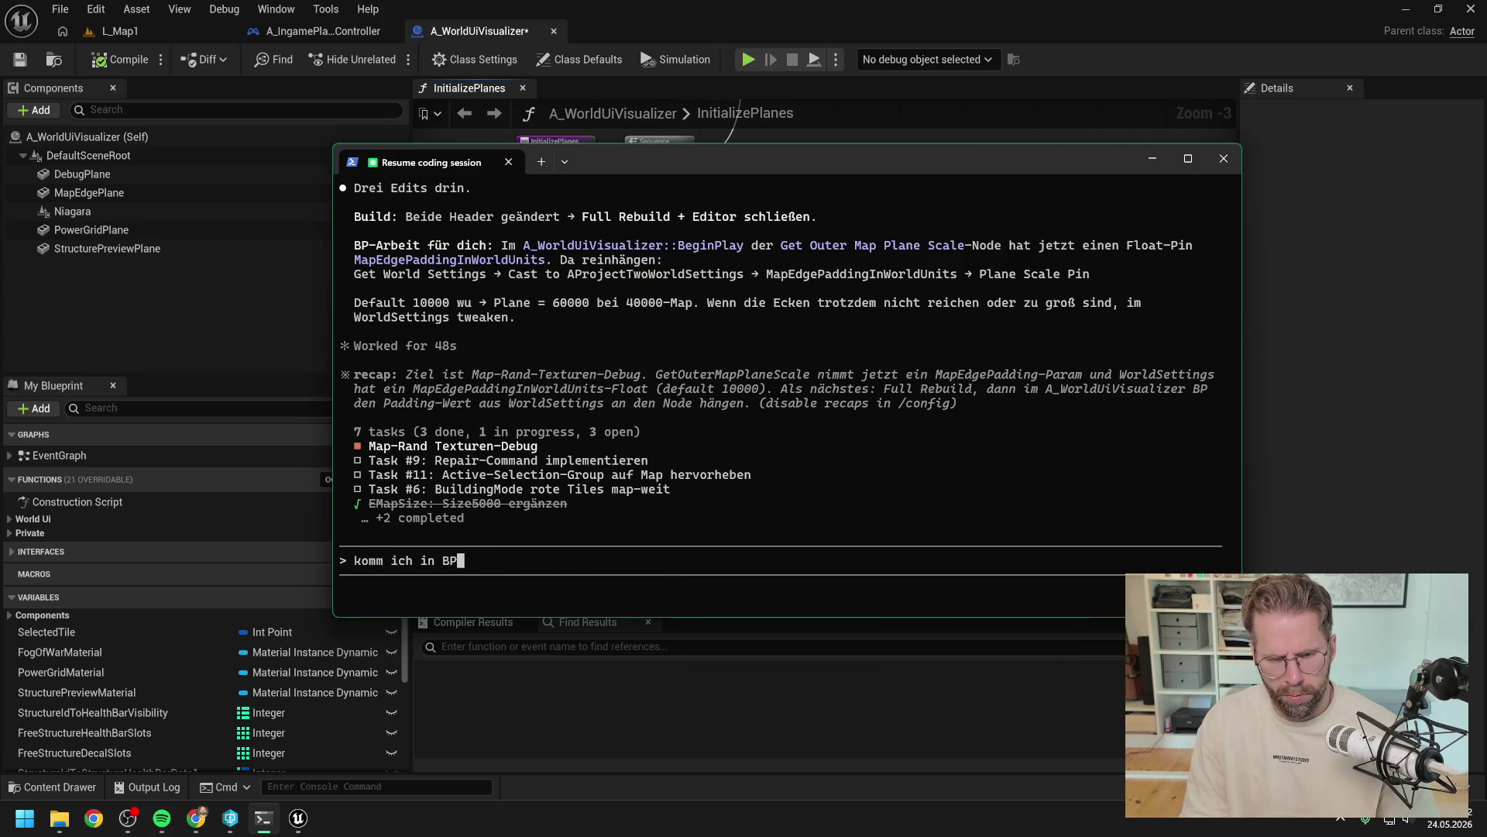
text( nun überhaupt an)
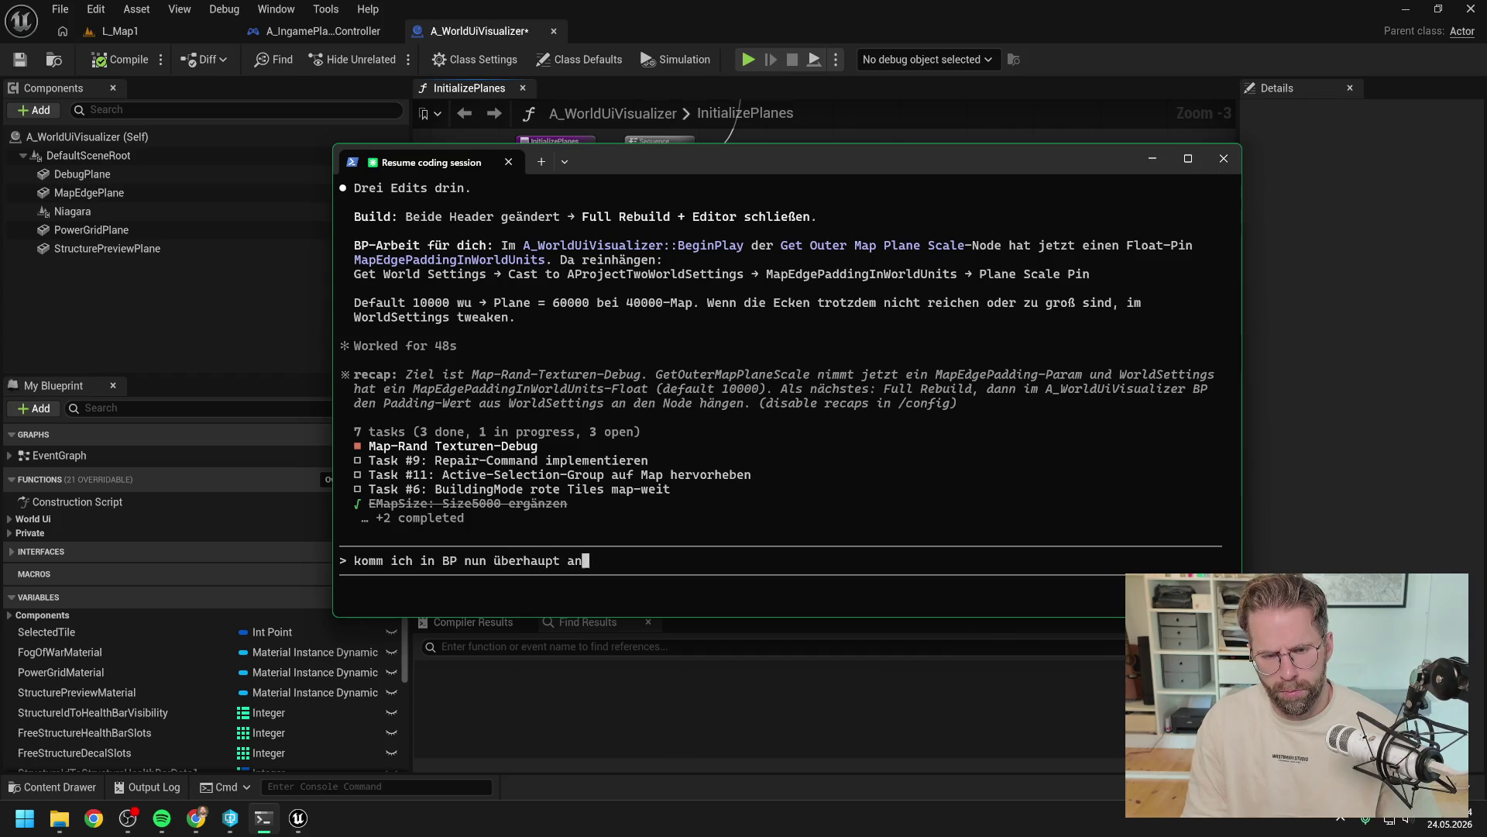
text(MapEdgePaddingInWorldUnits)
text( ran)
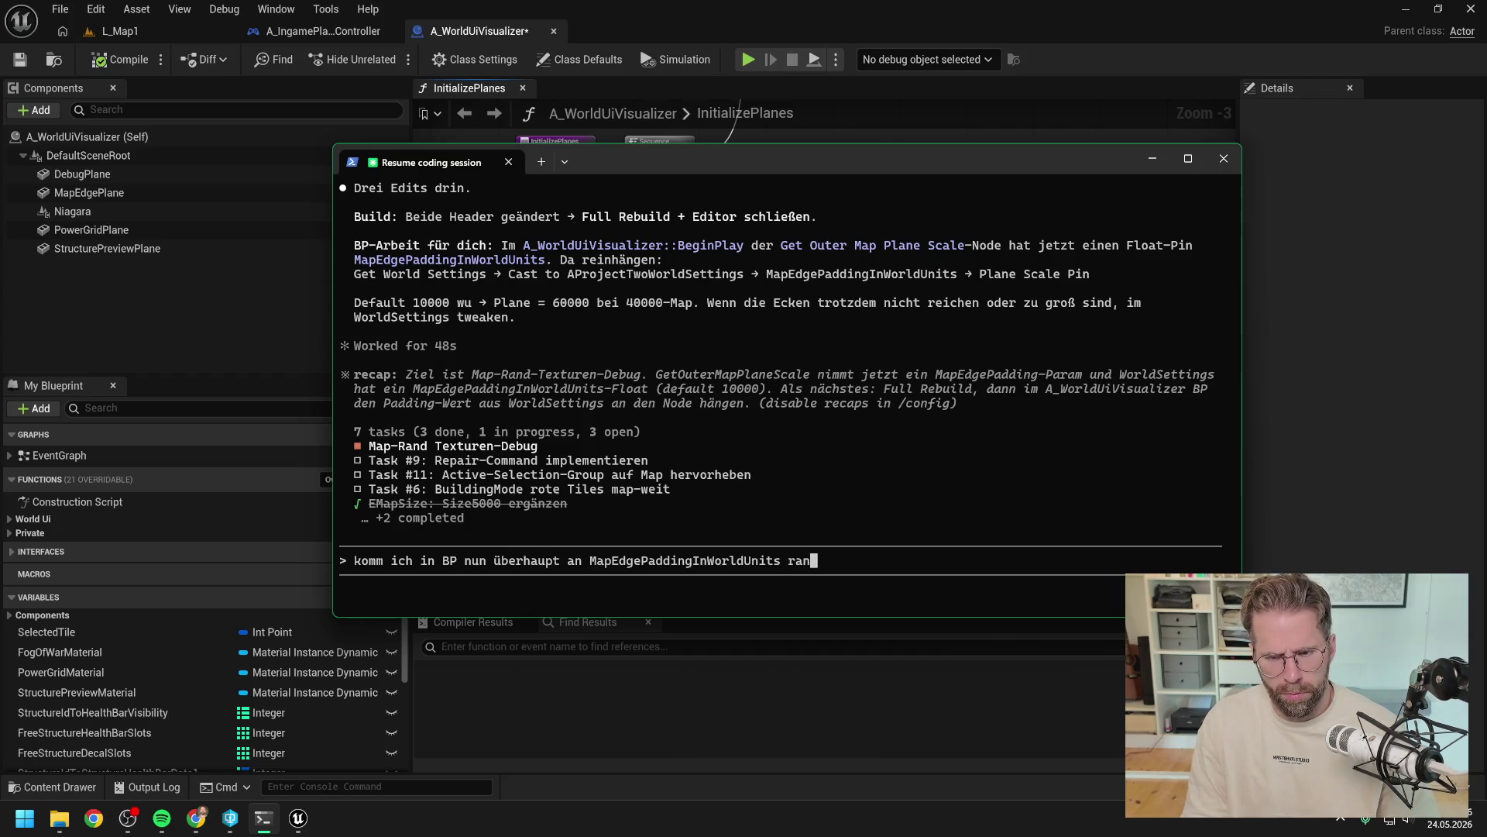
text( und können wir da)
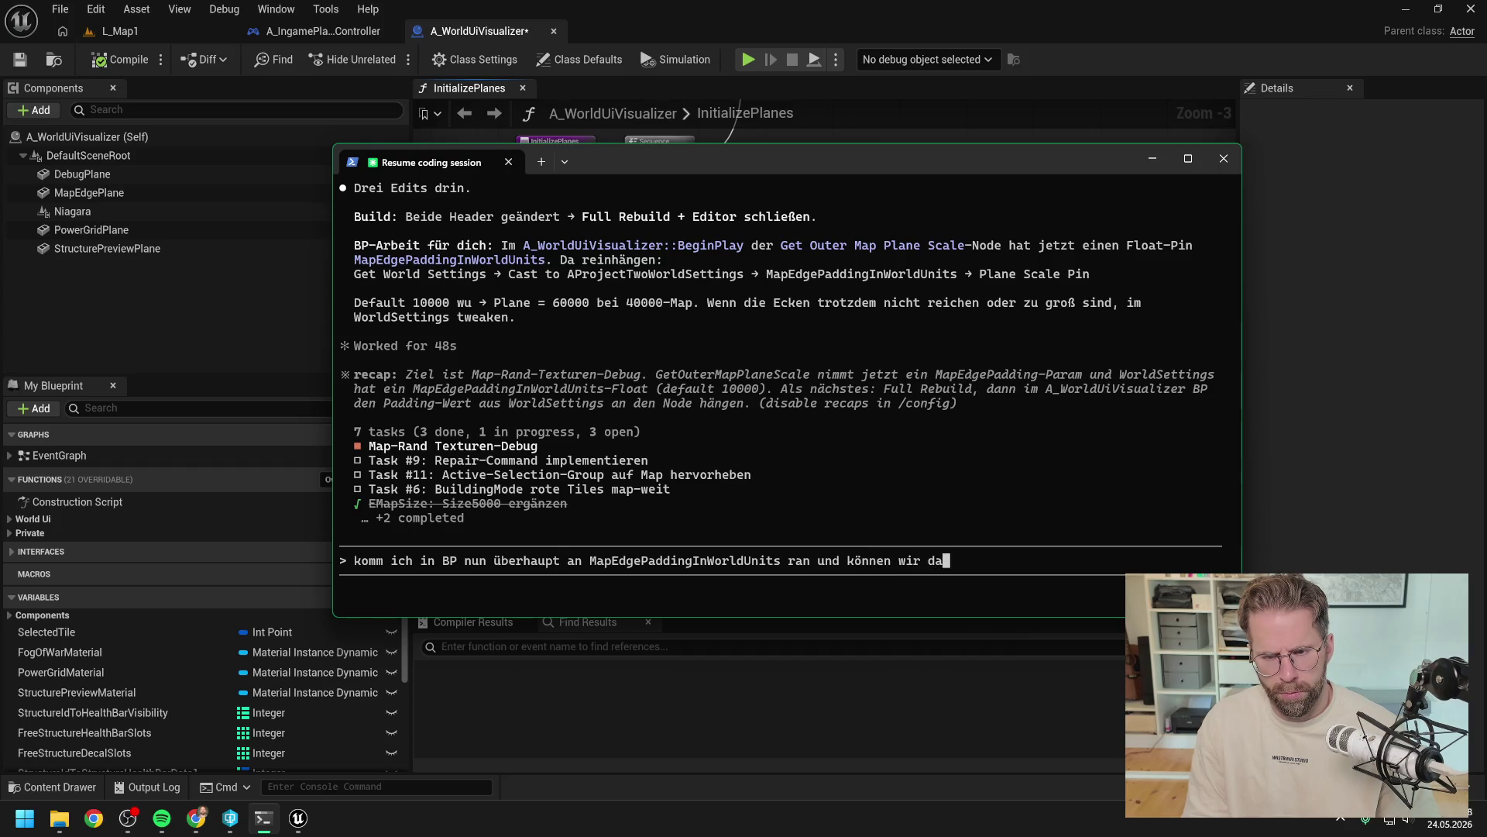
text(s nicht lieber dir)
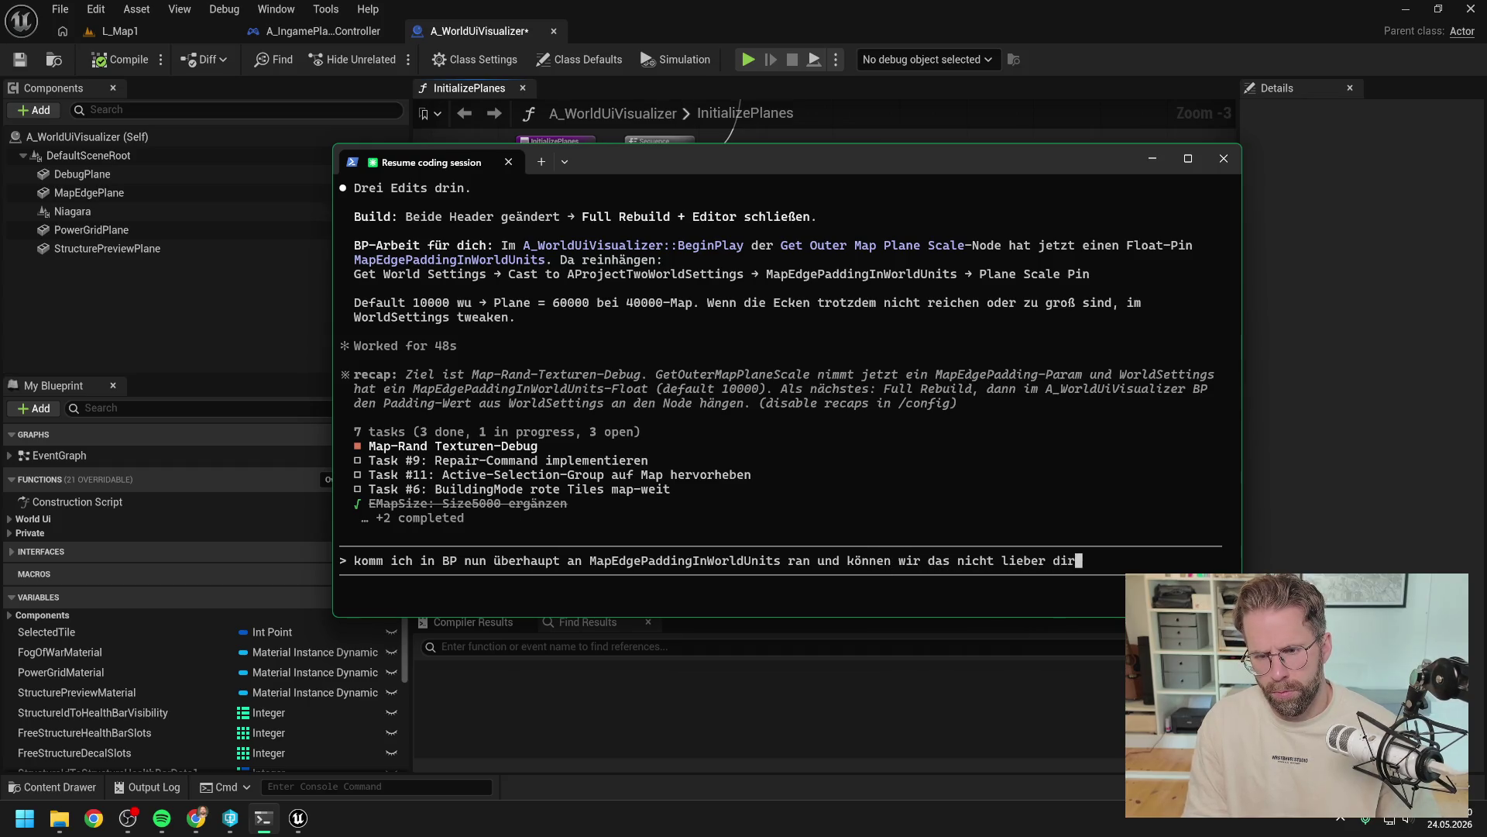
text(ekt in die Funktion )
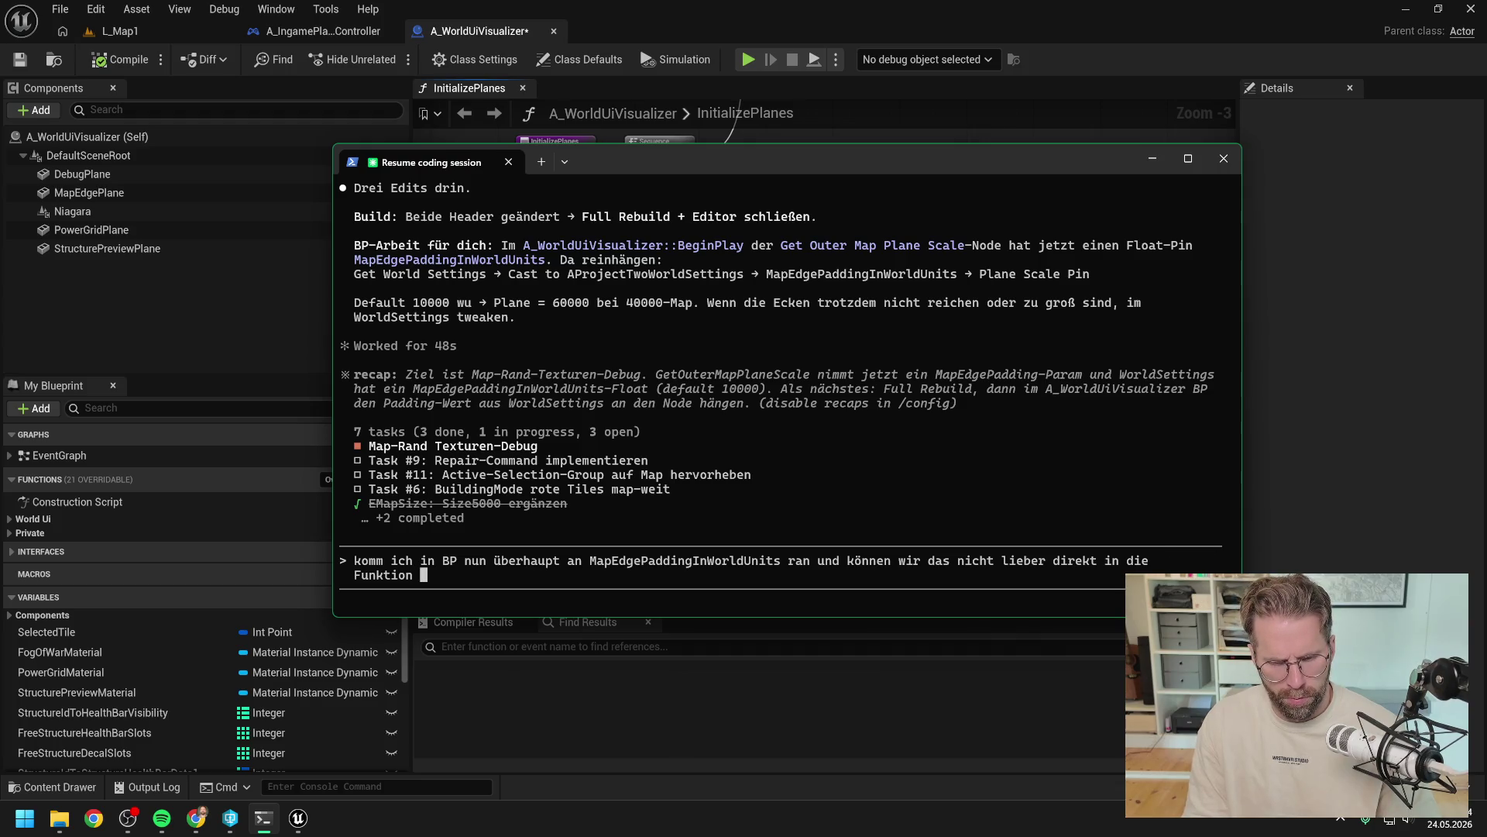
text(ohne B)
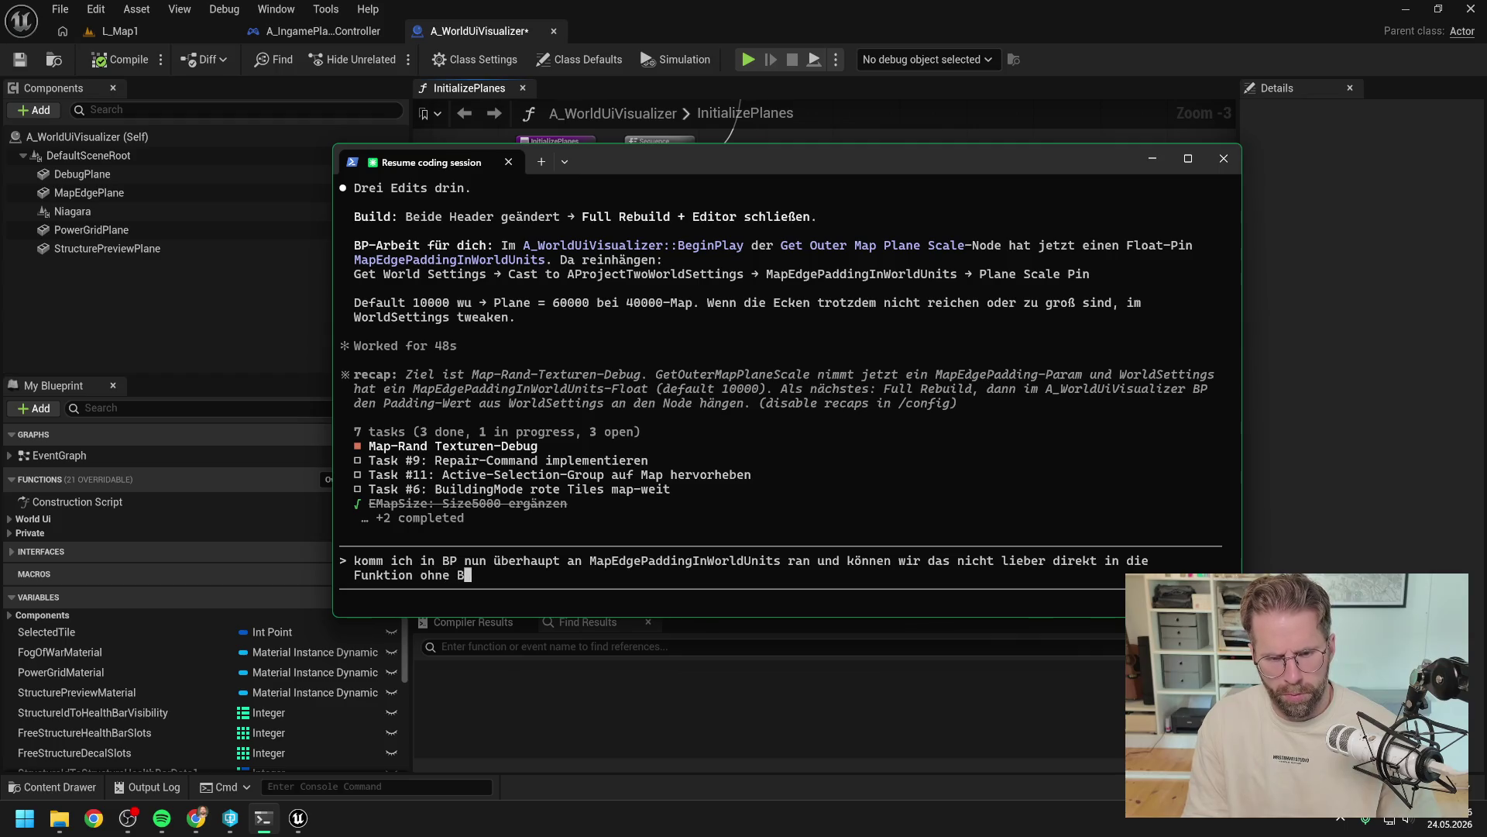
text(P input )
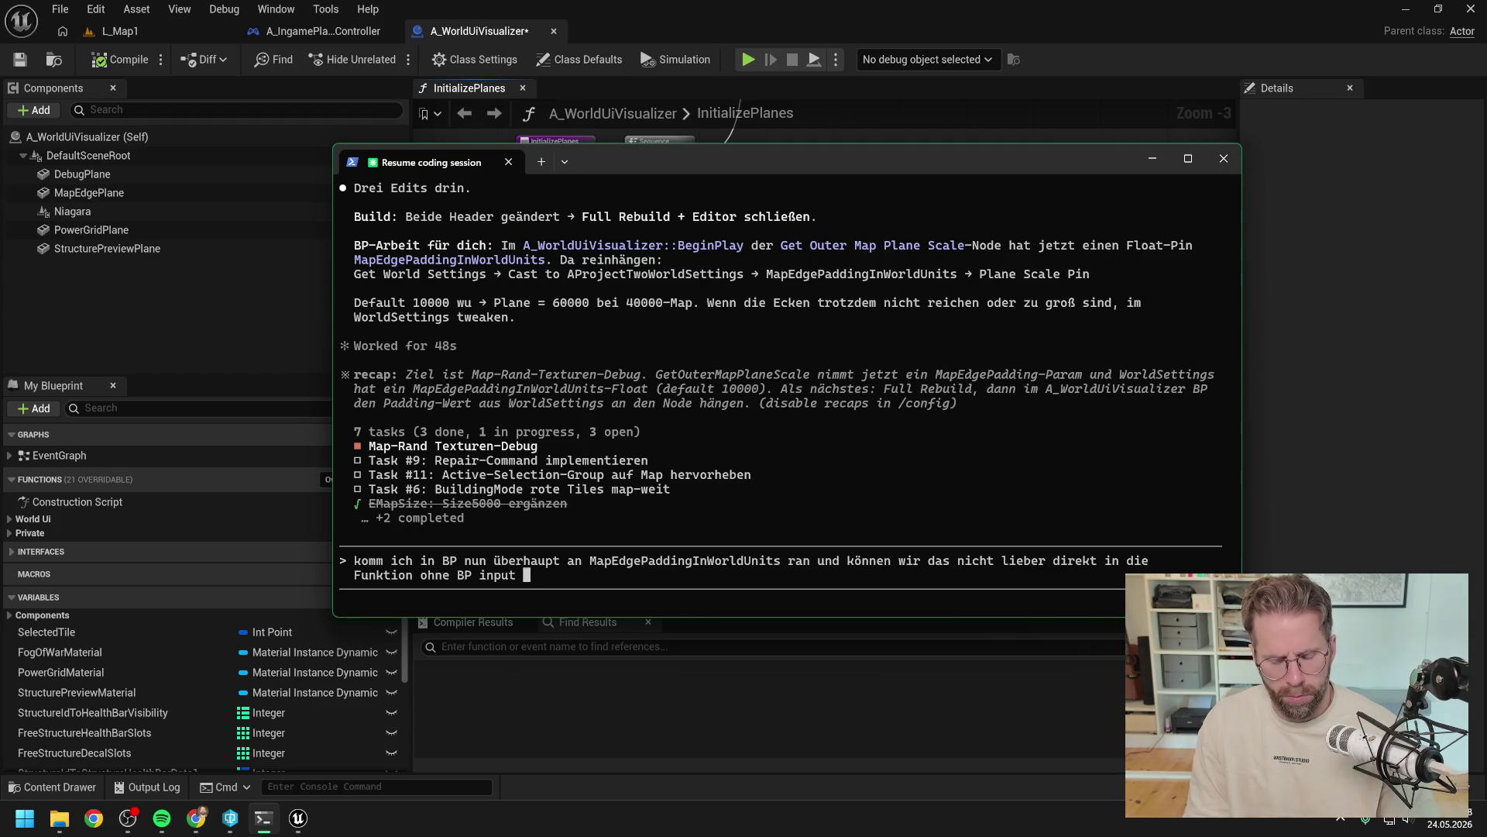
text(integrieren)
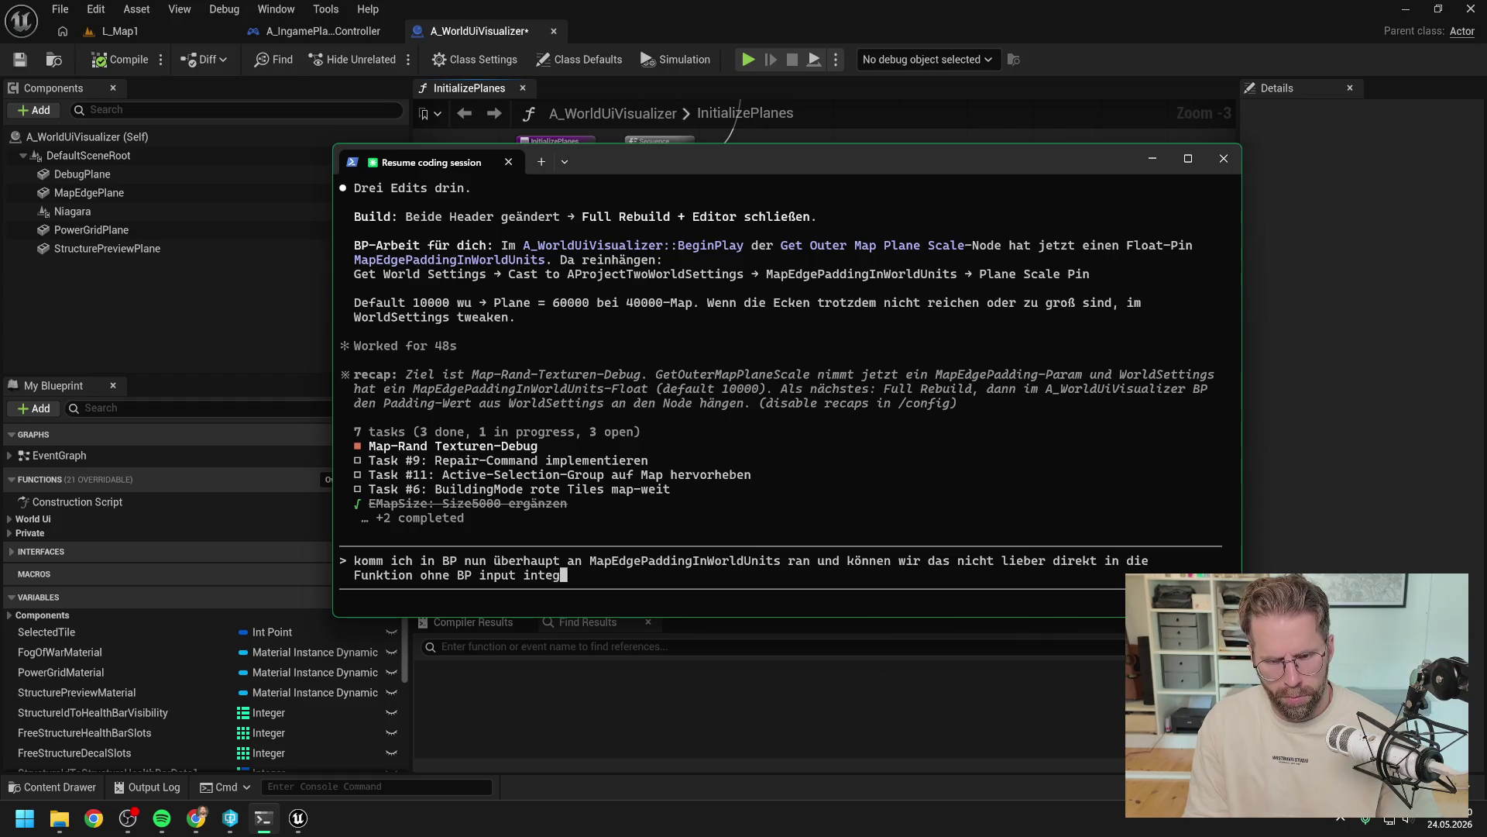
key(Return)
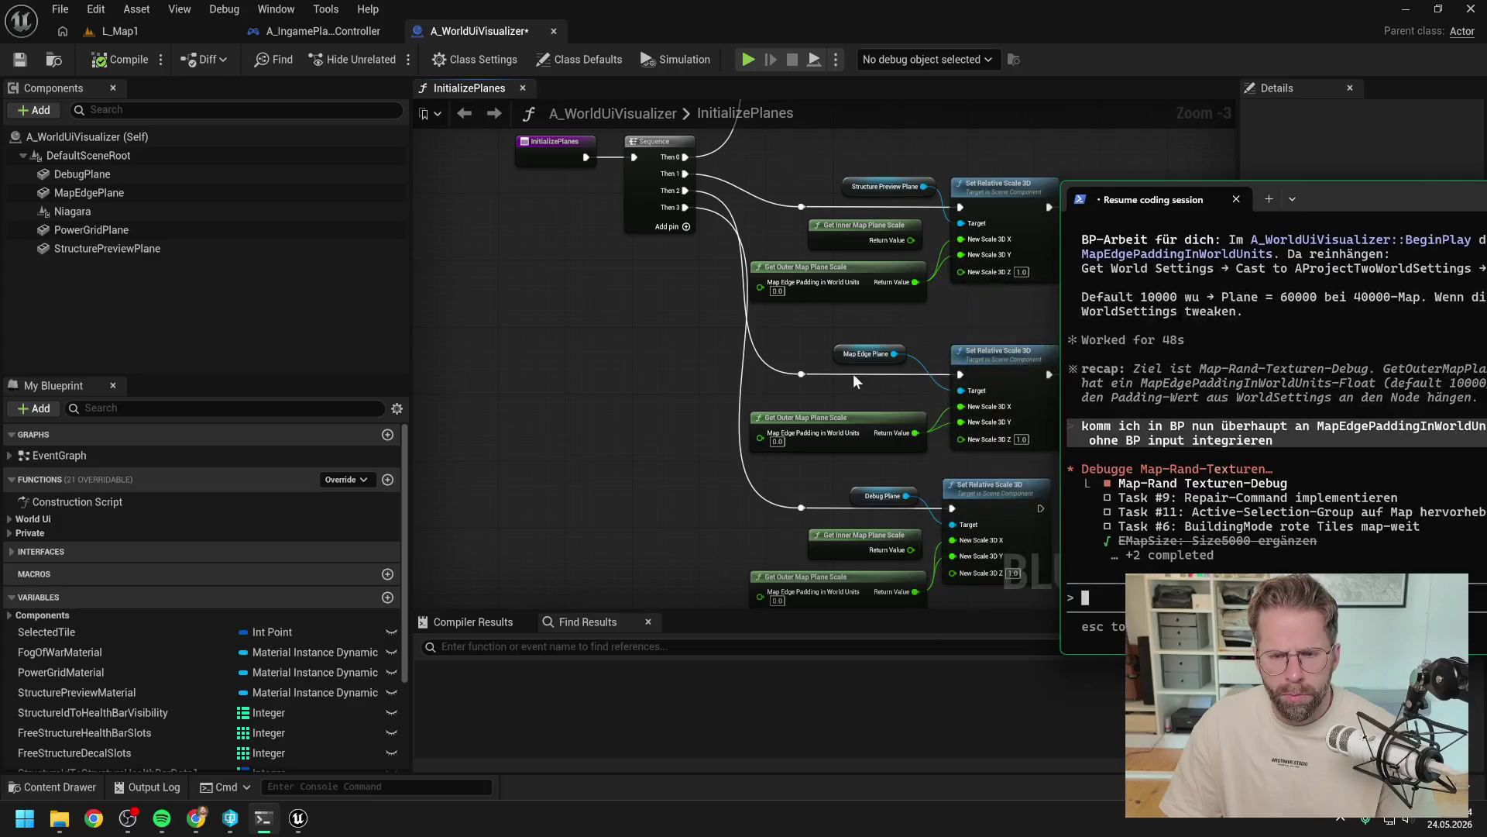
click(862, 365)
drag(862, 365, 712, 350)
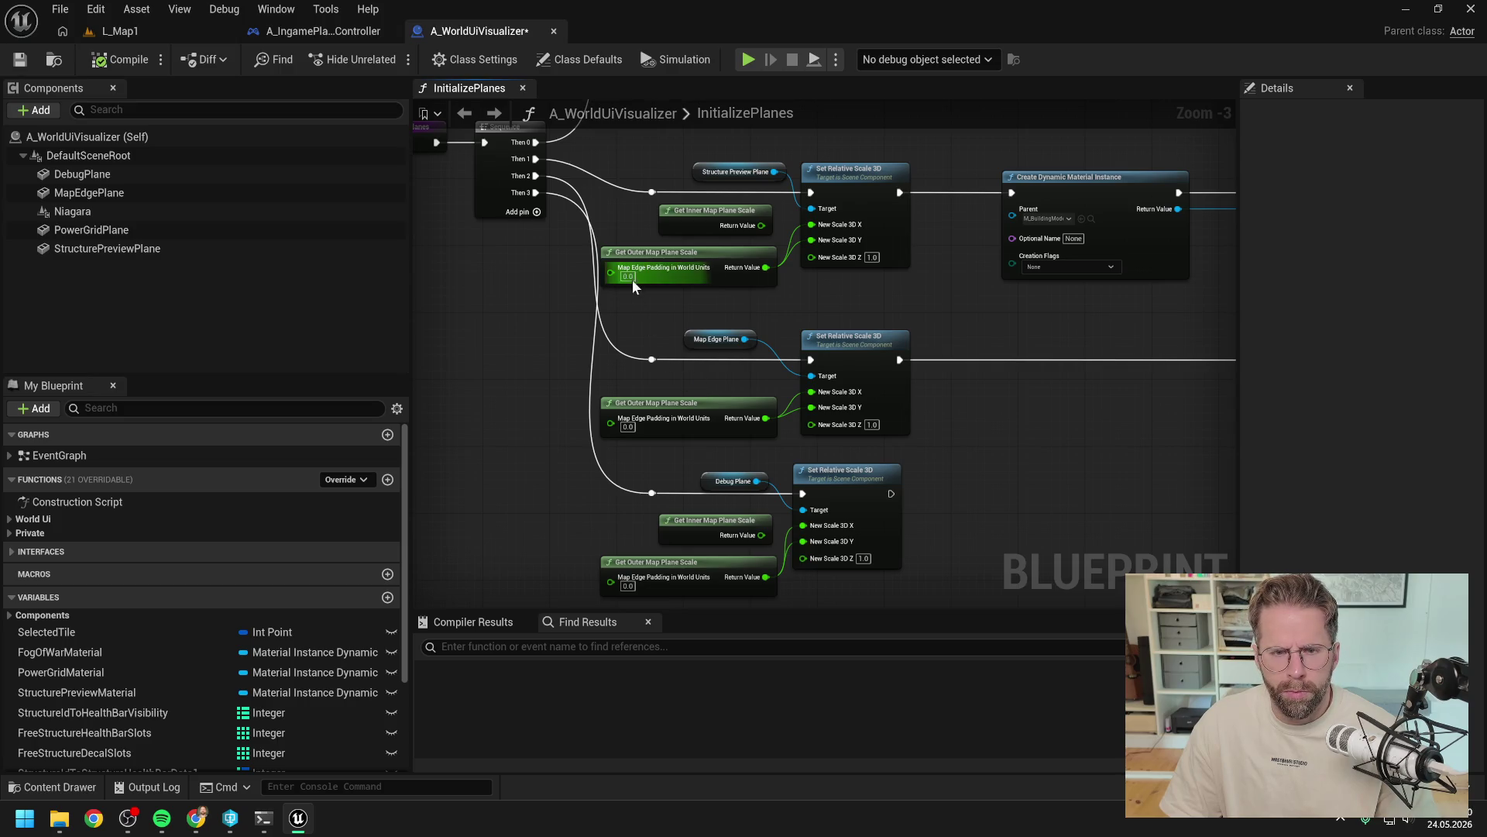
scroll(665, 325, down, 2)
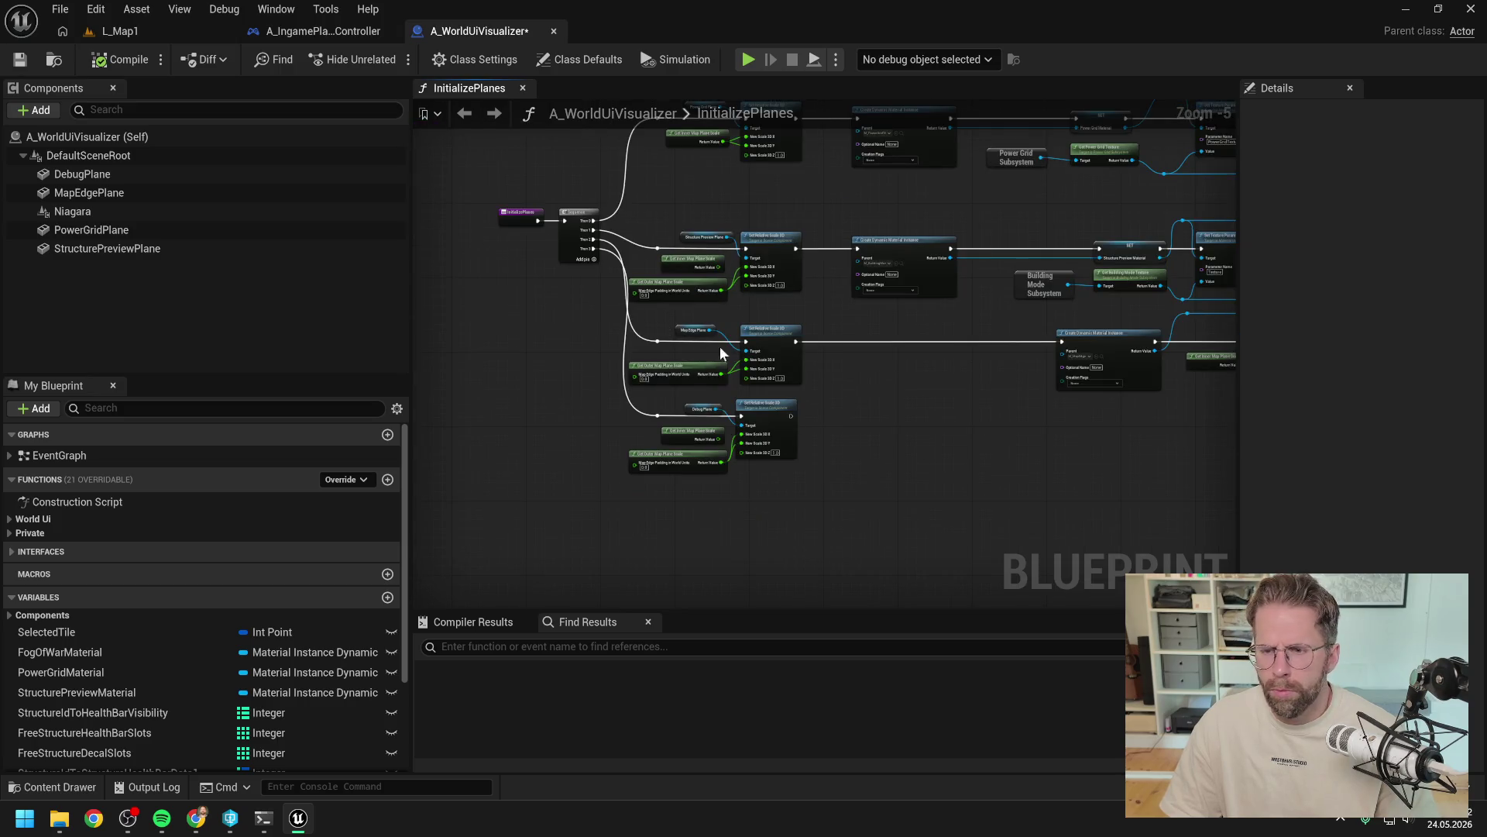
mouse_move(927, 329)
mouse_down()
mouse_move(825, 468)
mouse_move(944, 349)
mouse_up()
scroll(746, 332, up, 2)
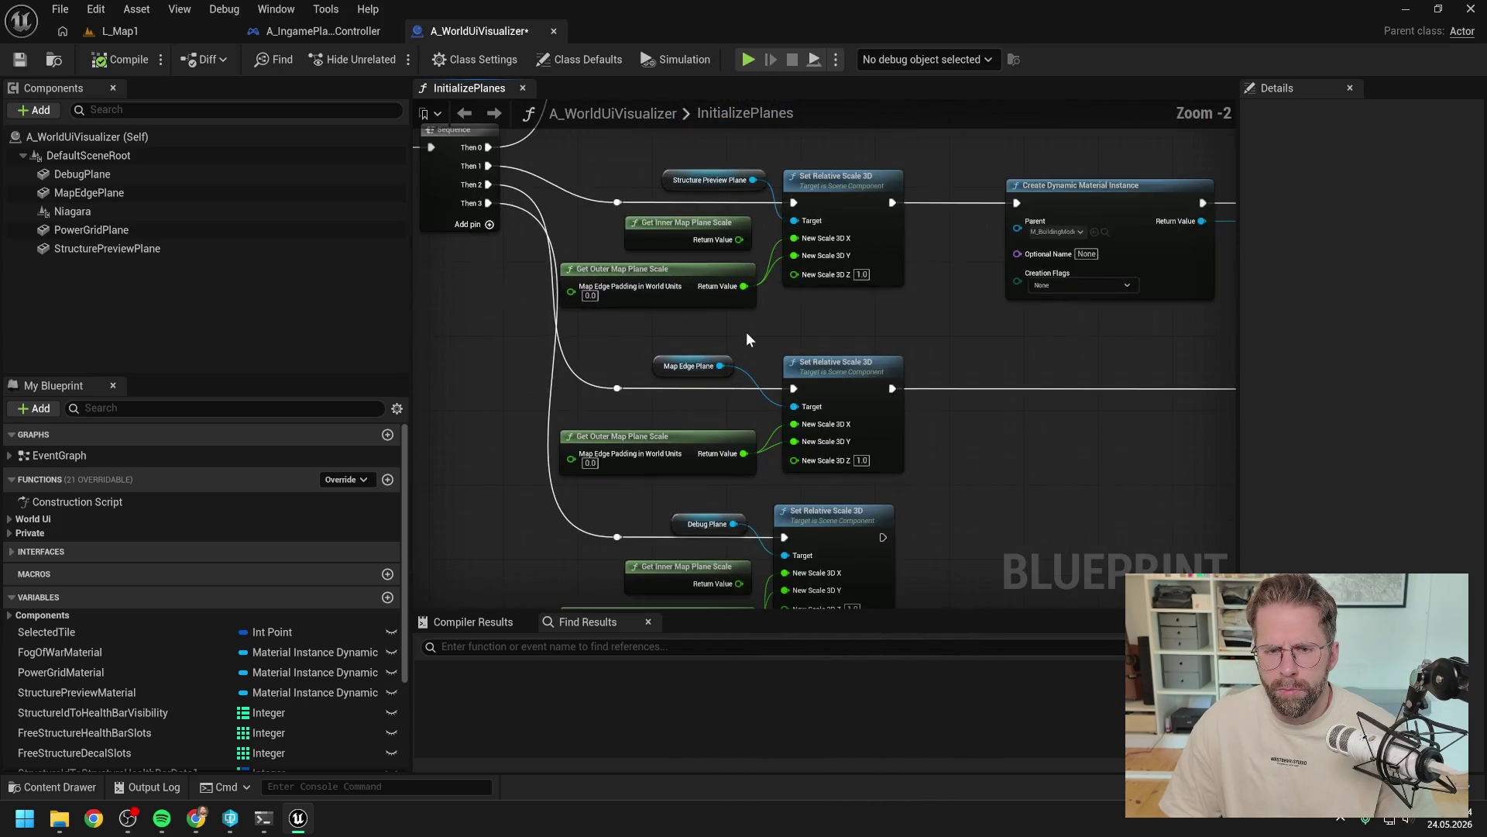
scroll(889, 306, up, 1)
scroll(889, 305, down, 2)
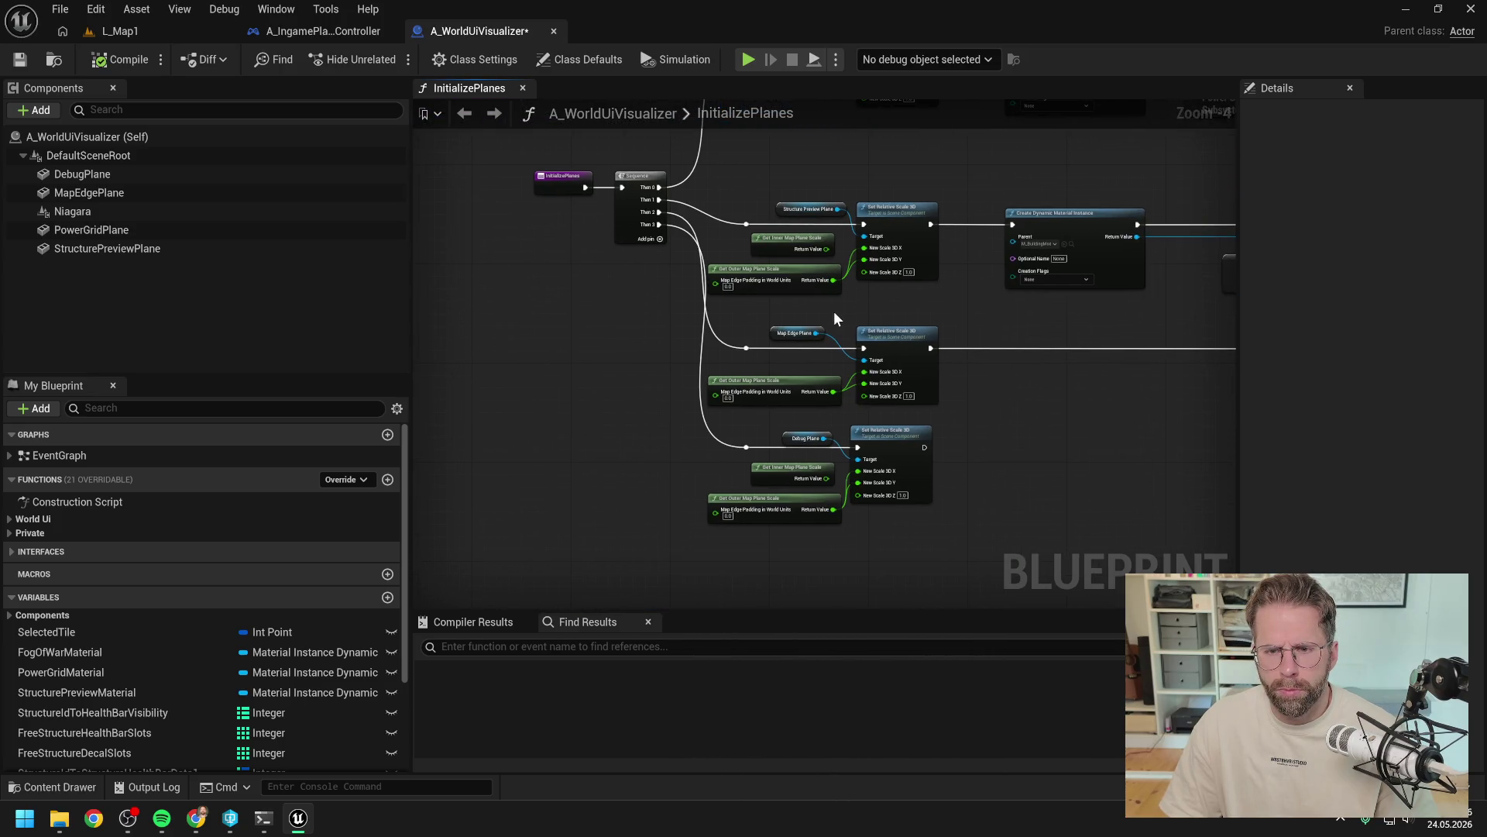
scroll(834, 311, up, 1)
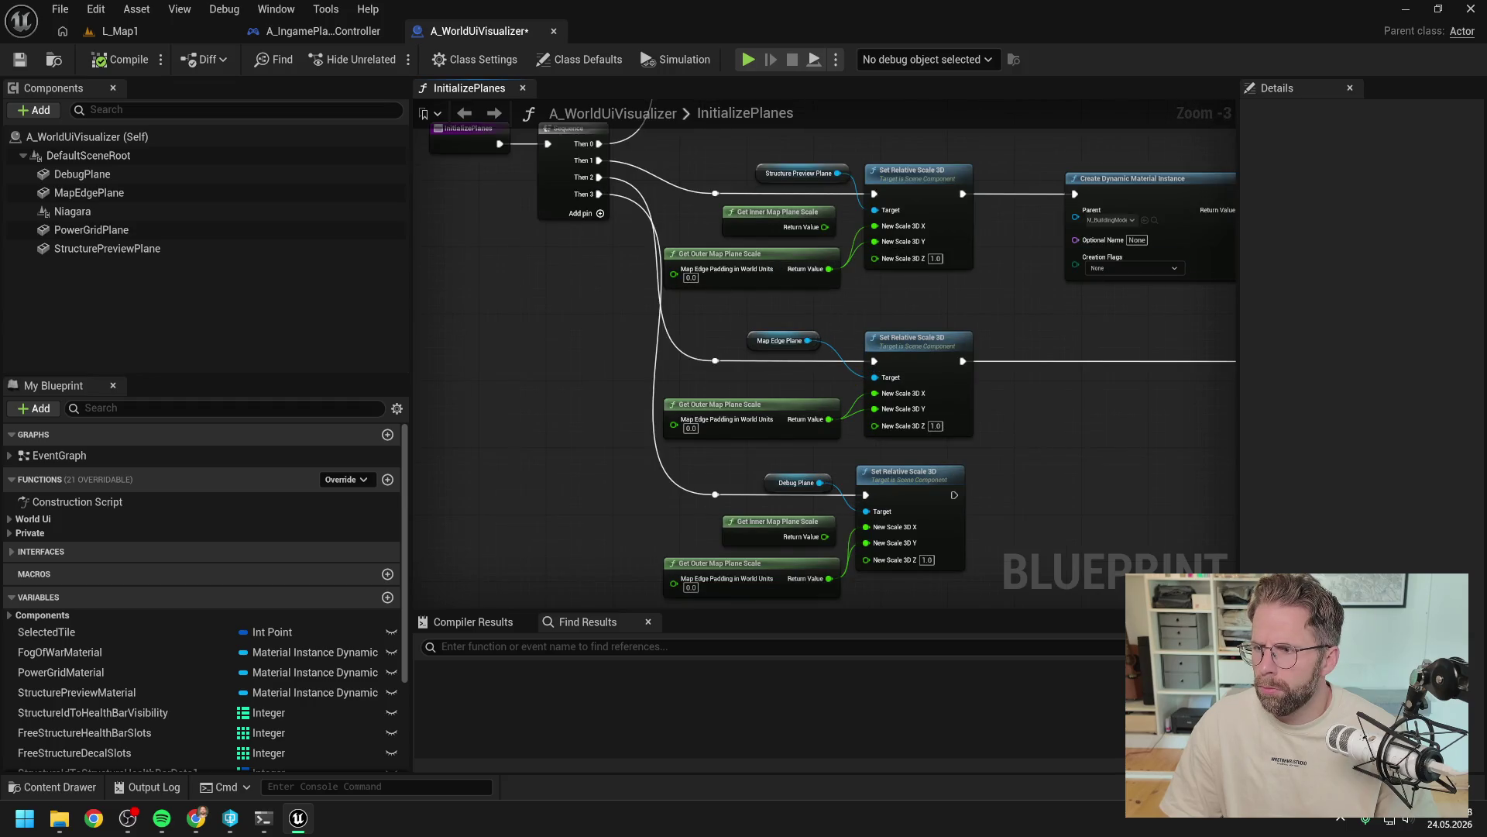
click(263, 817)
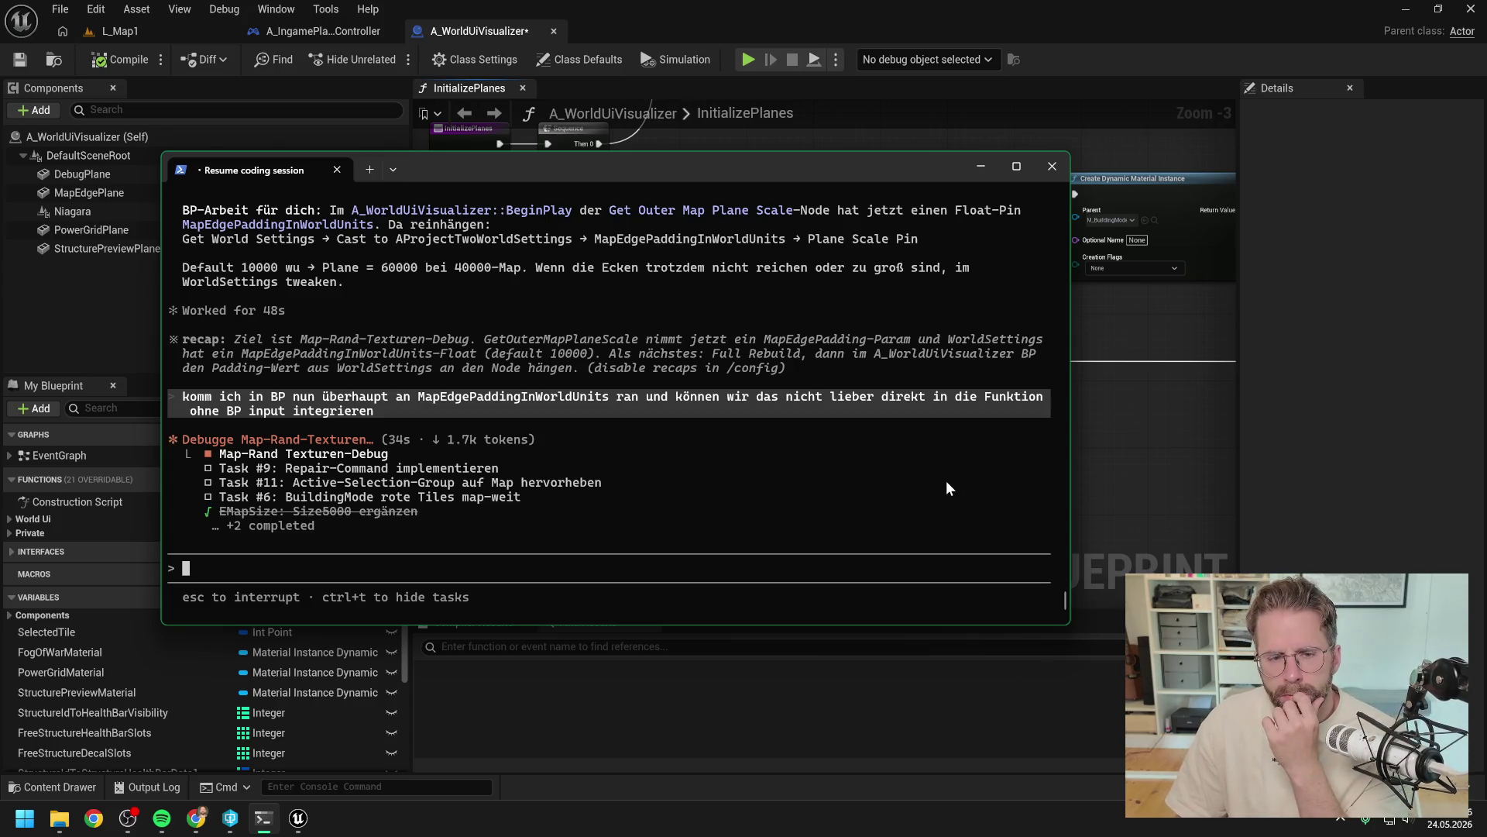
Step: Read Claude's reply, then search 'get world sett' in the InitializePlanes graph's action menu
scroll(806, 465, up, 8)
scroll(805, 473, up, 7)
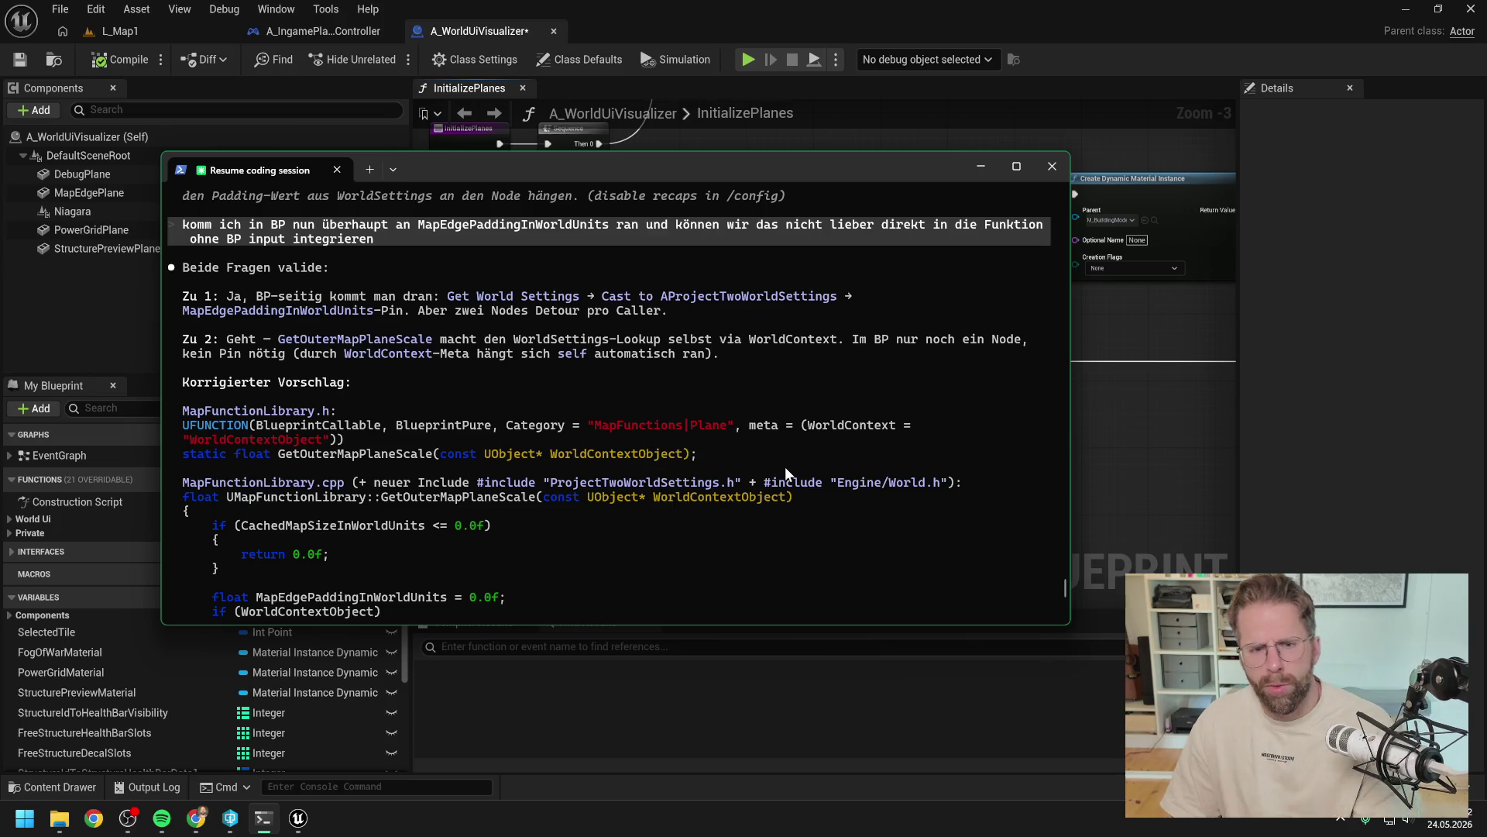
click(1140, 447)
right_click(569, 438)
text(get world sett)
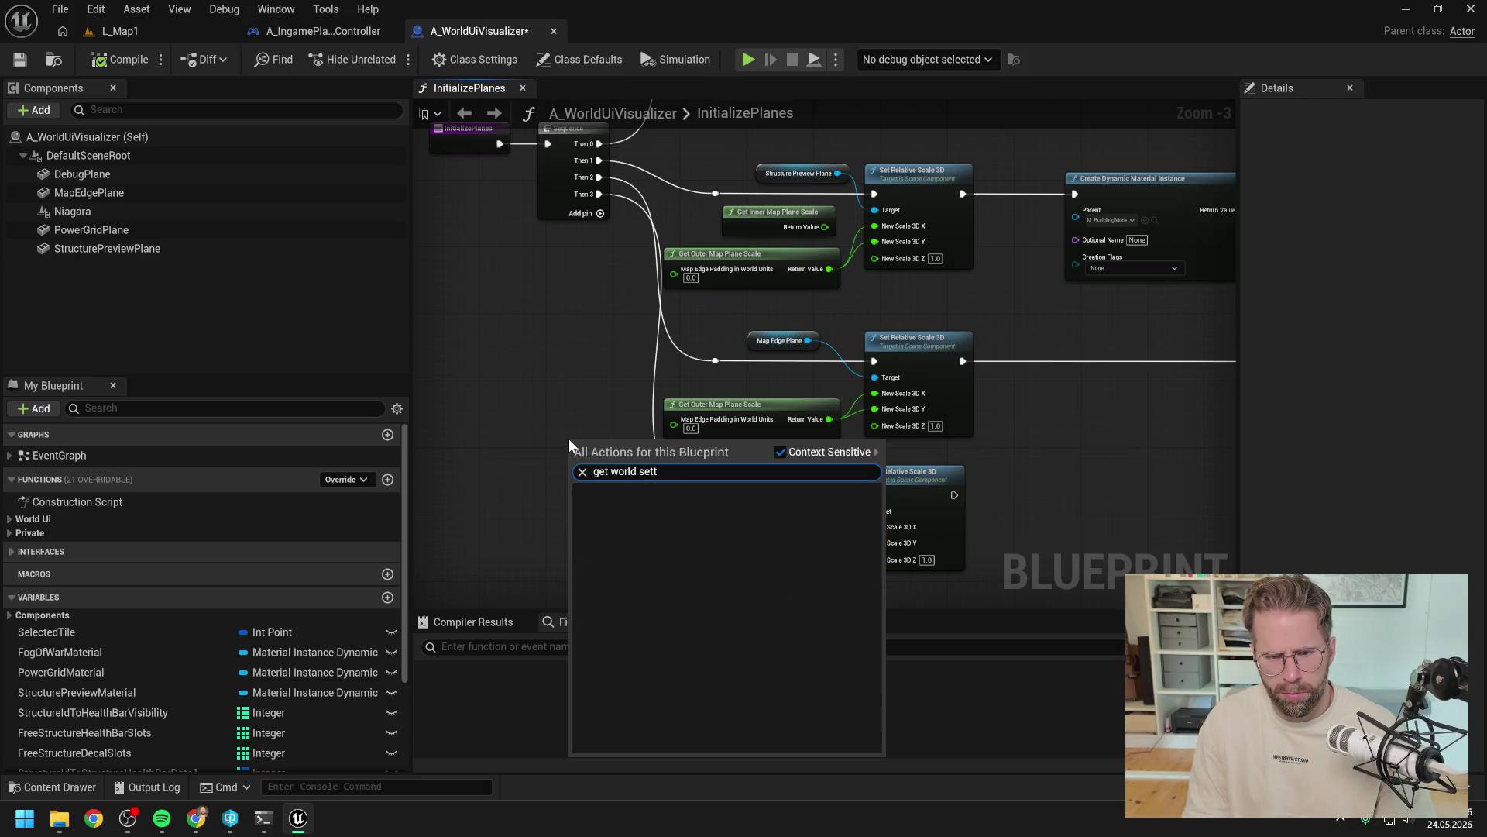
Step: Place a GetWorldSettings node found through an all-actions search for 'get world settings'
click(781, 451)
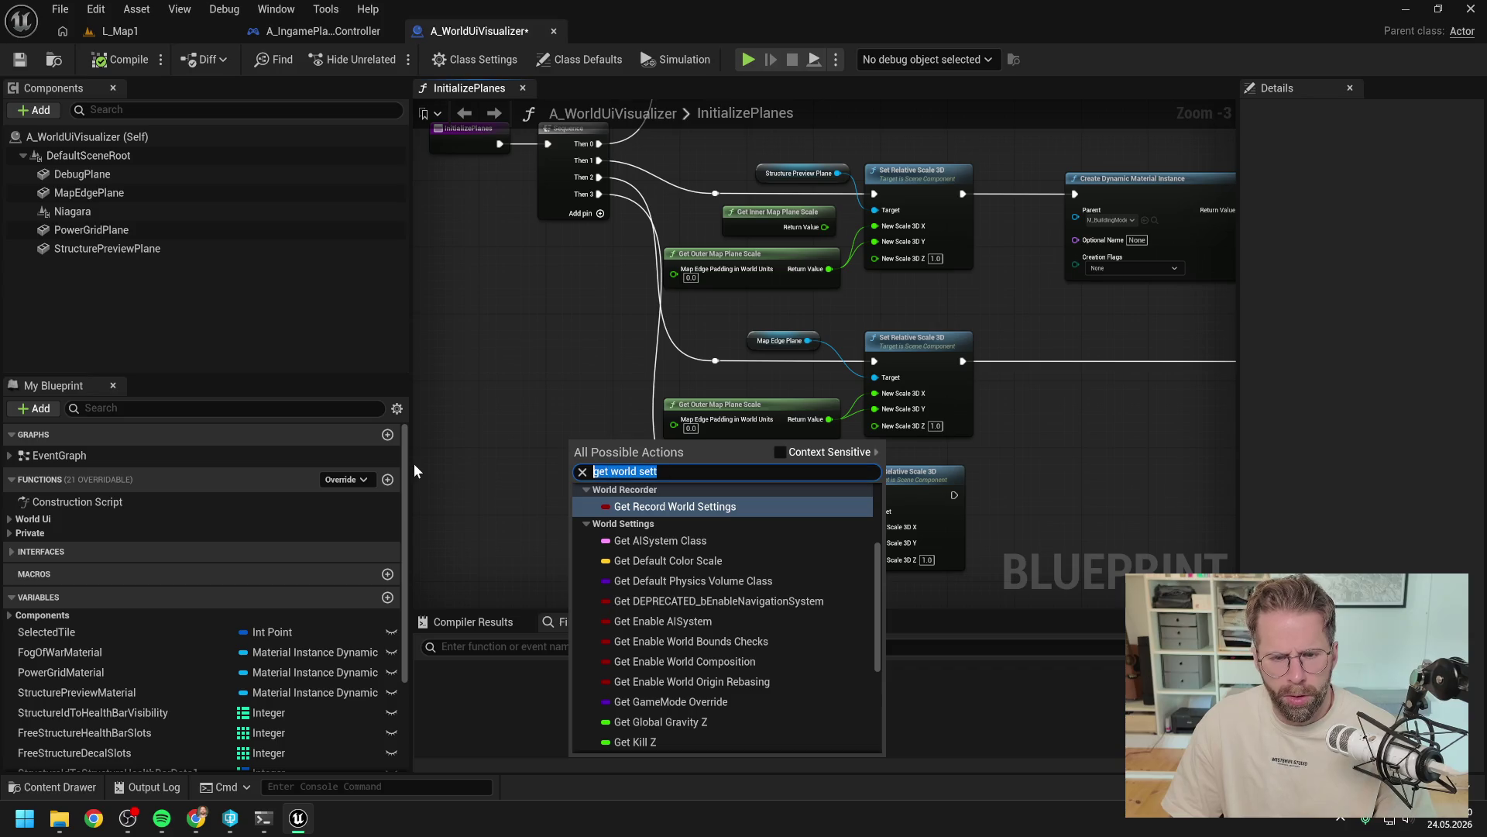
key(BackSpace)
key(BackSpace)
key(BackSpace)
text(settings)
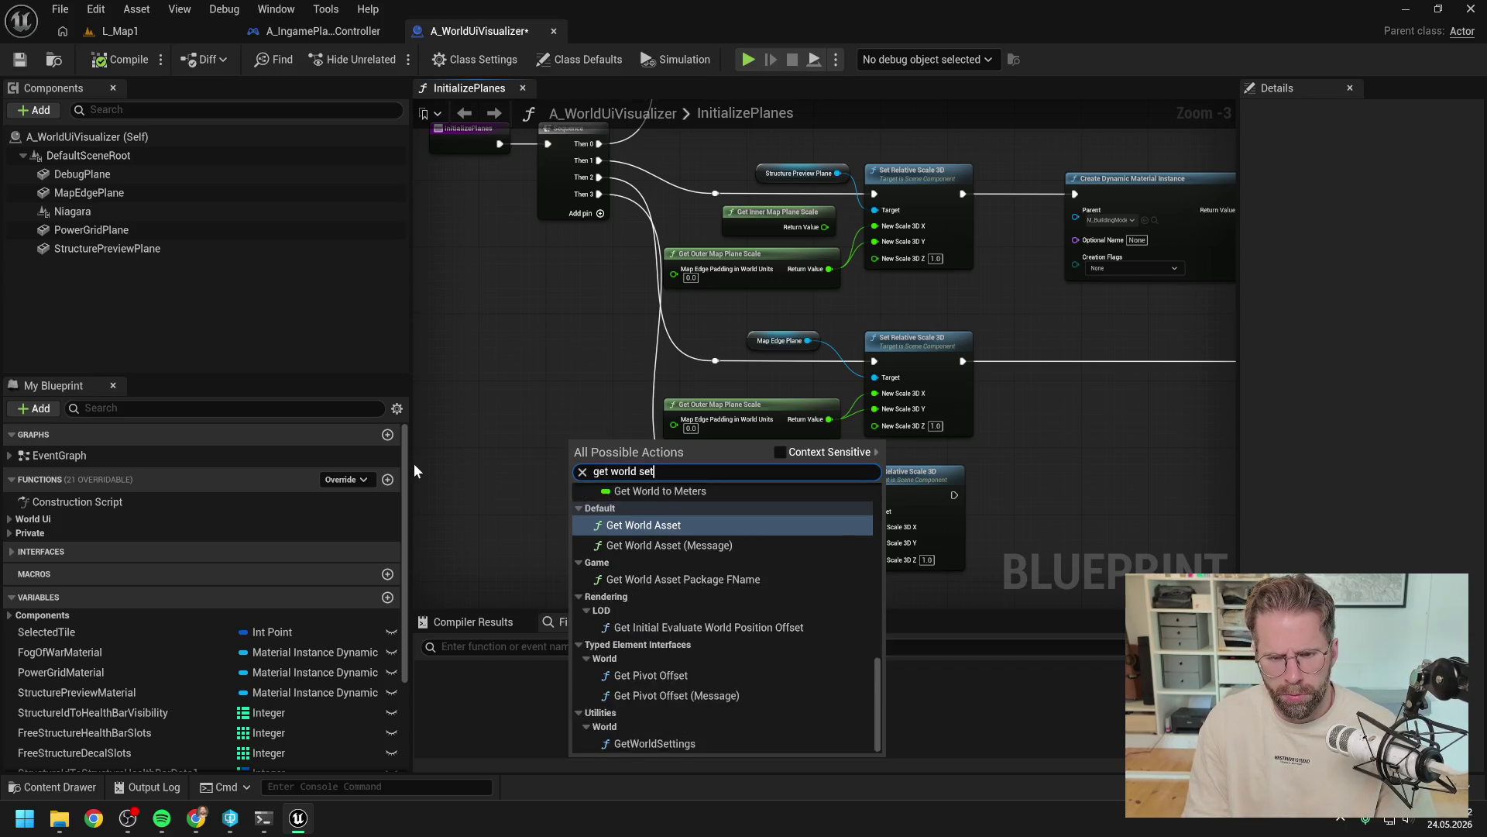
scroll(686, 593, down, 5)
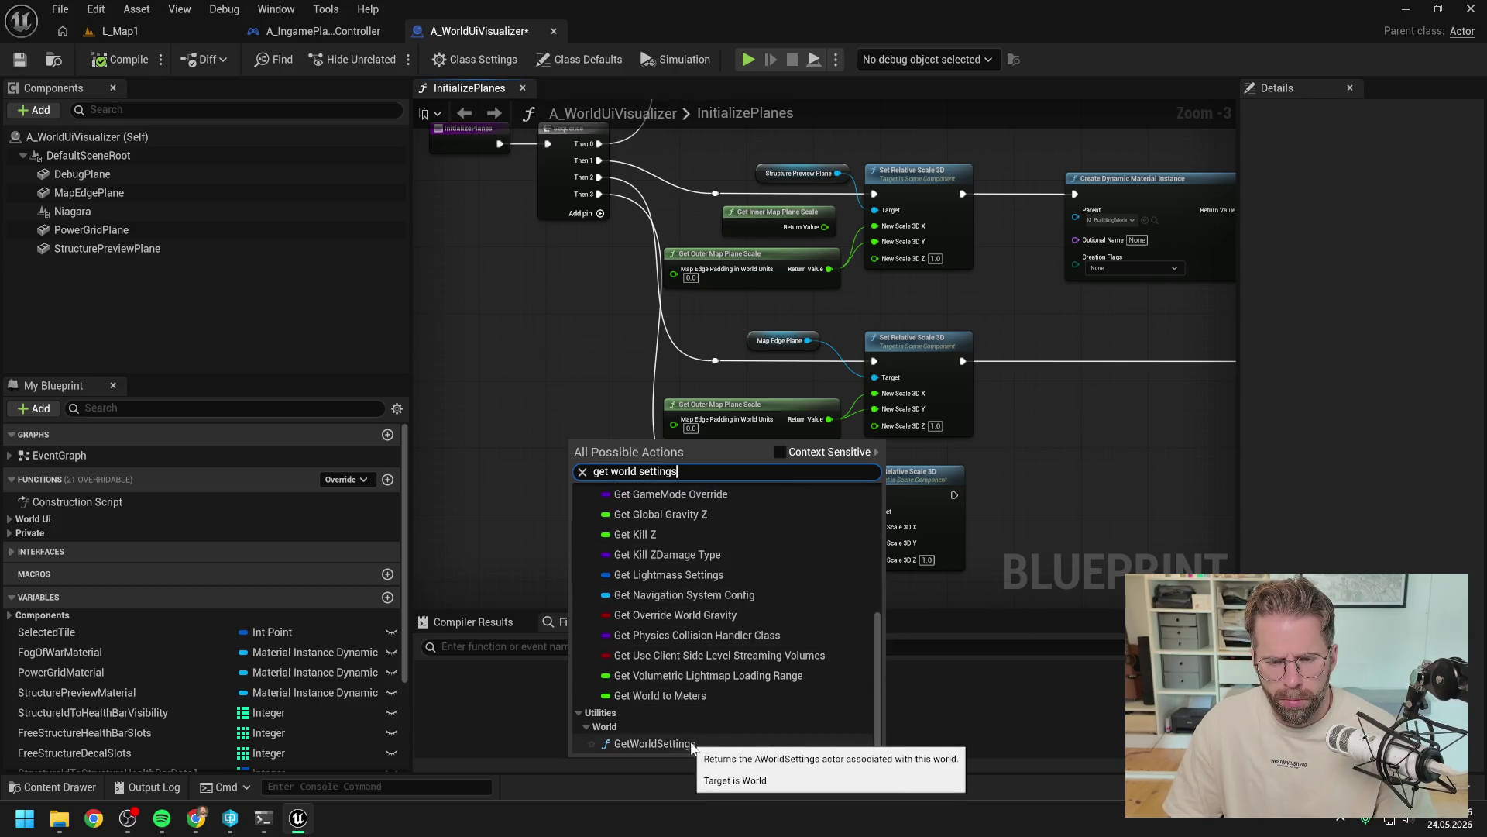
click(692, 746)
drag(609, 436, 532, 418)
Step: Delete the GetWorldSettings node again and compile A_WorldUiVisualizer
click(569, 533)
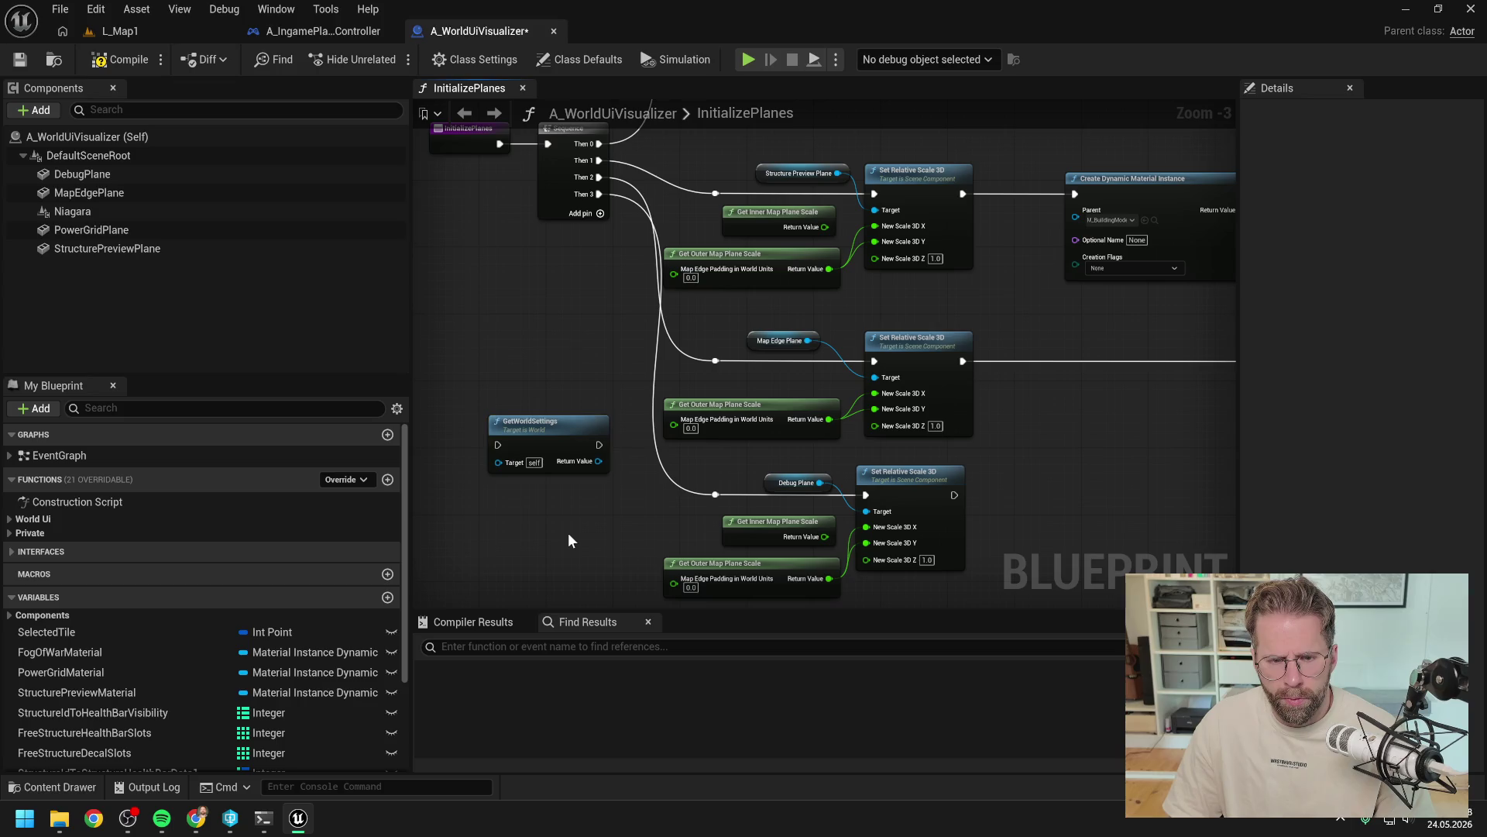
click(546, 425)
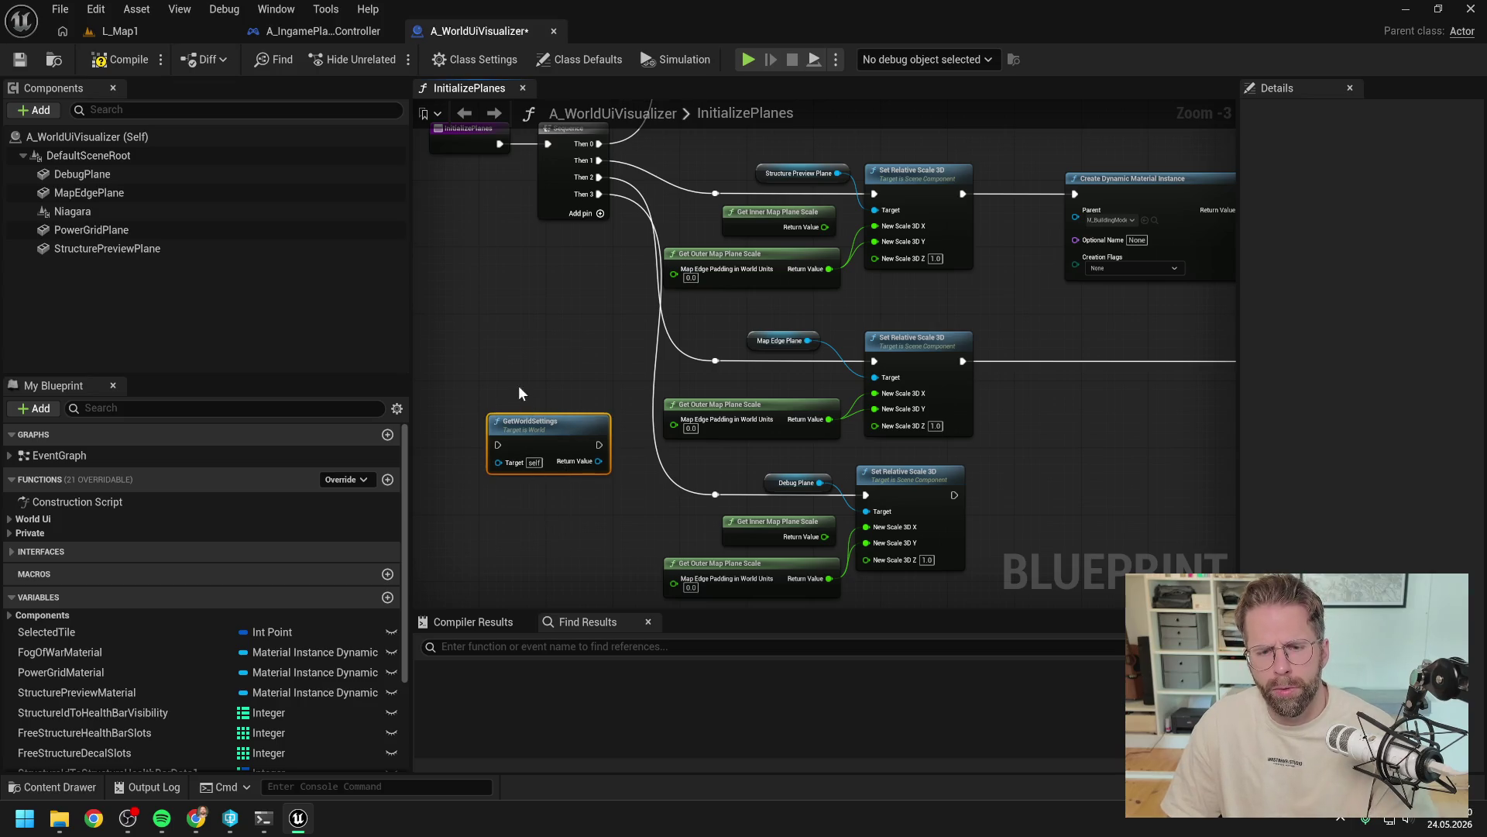
key(Delete)
click(118, 60)
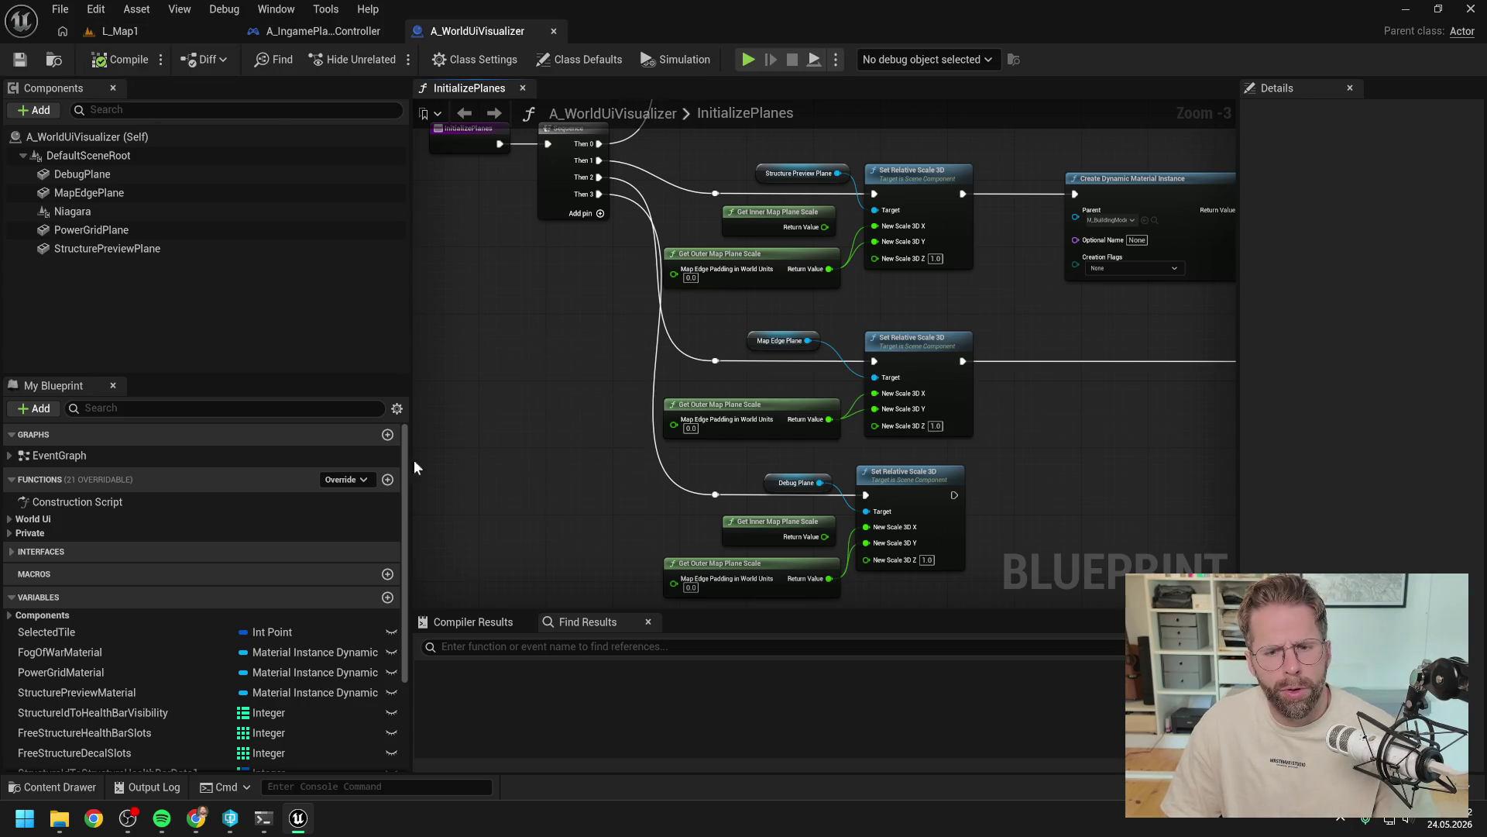
key(alt+Tab)
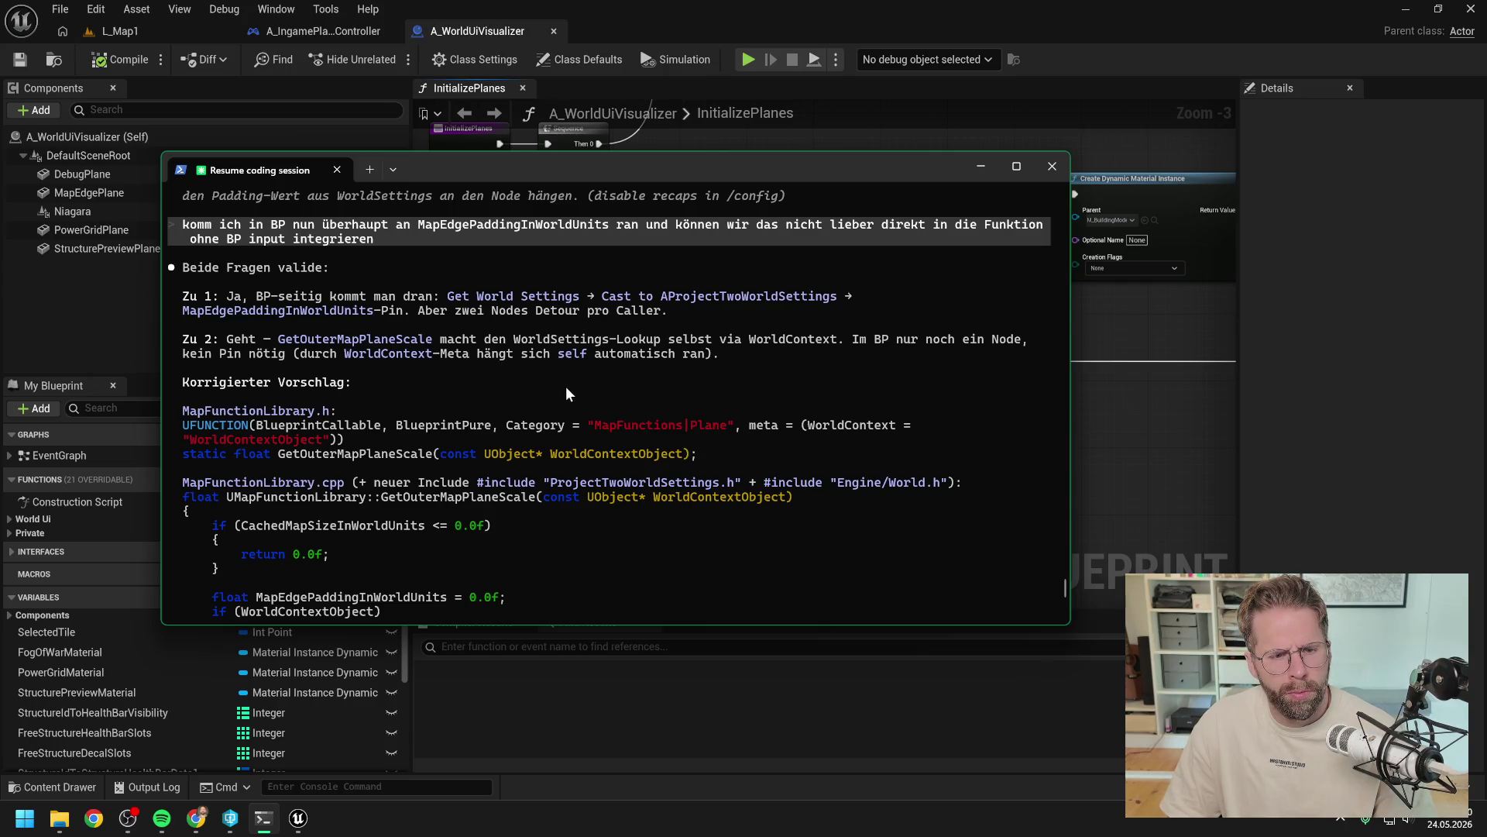
Step: Reply 'los' to approve the WorldContext-based GetOuterMapPlaneScale and review the proposed code
scroll(567, 389, down, 10)
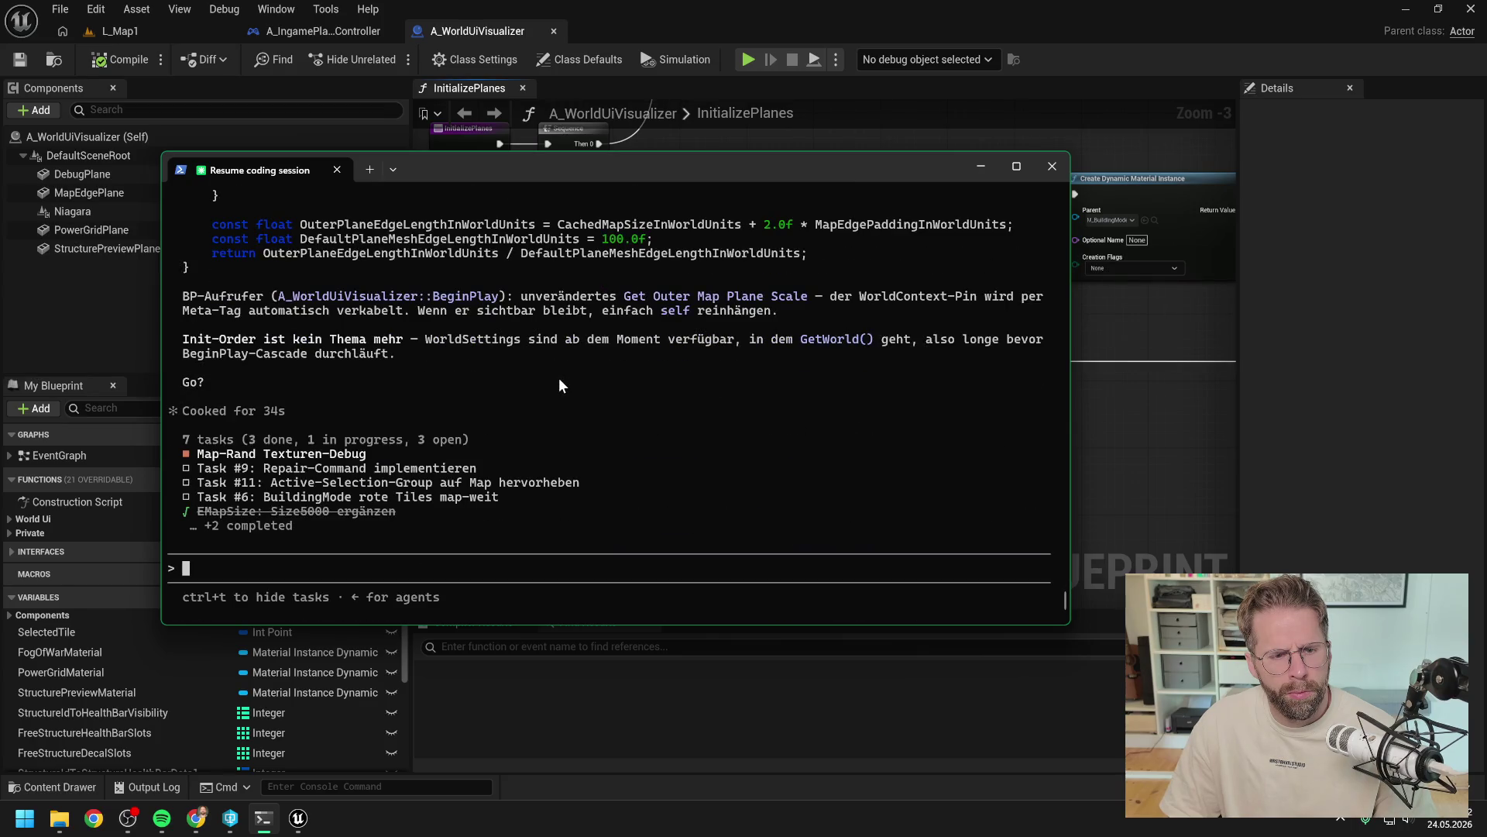
text(los)
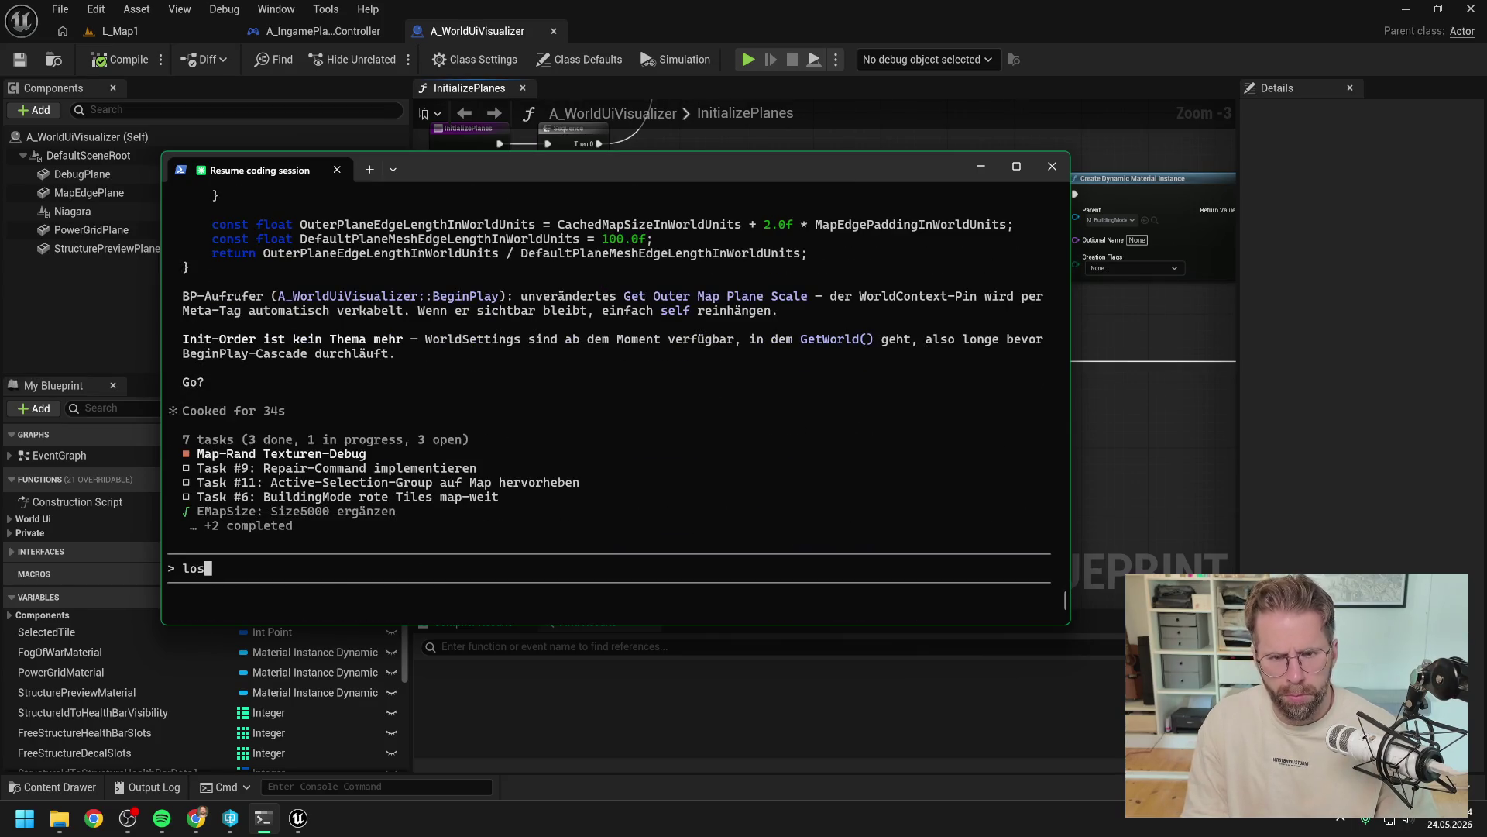
key(Return)
scroll(727, 379, up, 4)
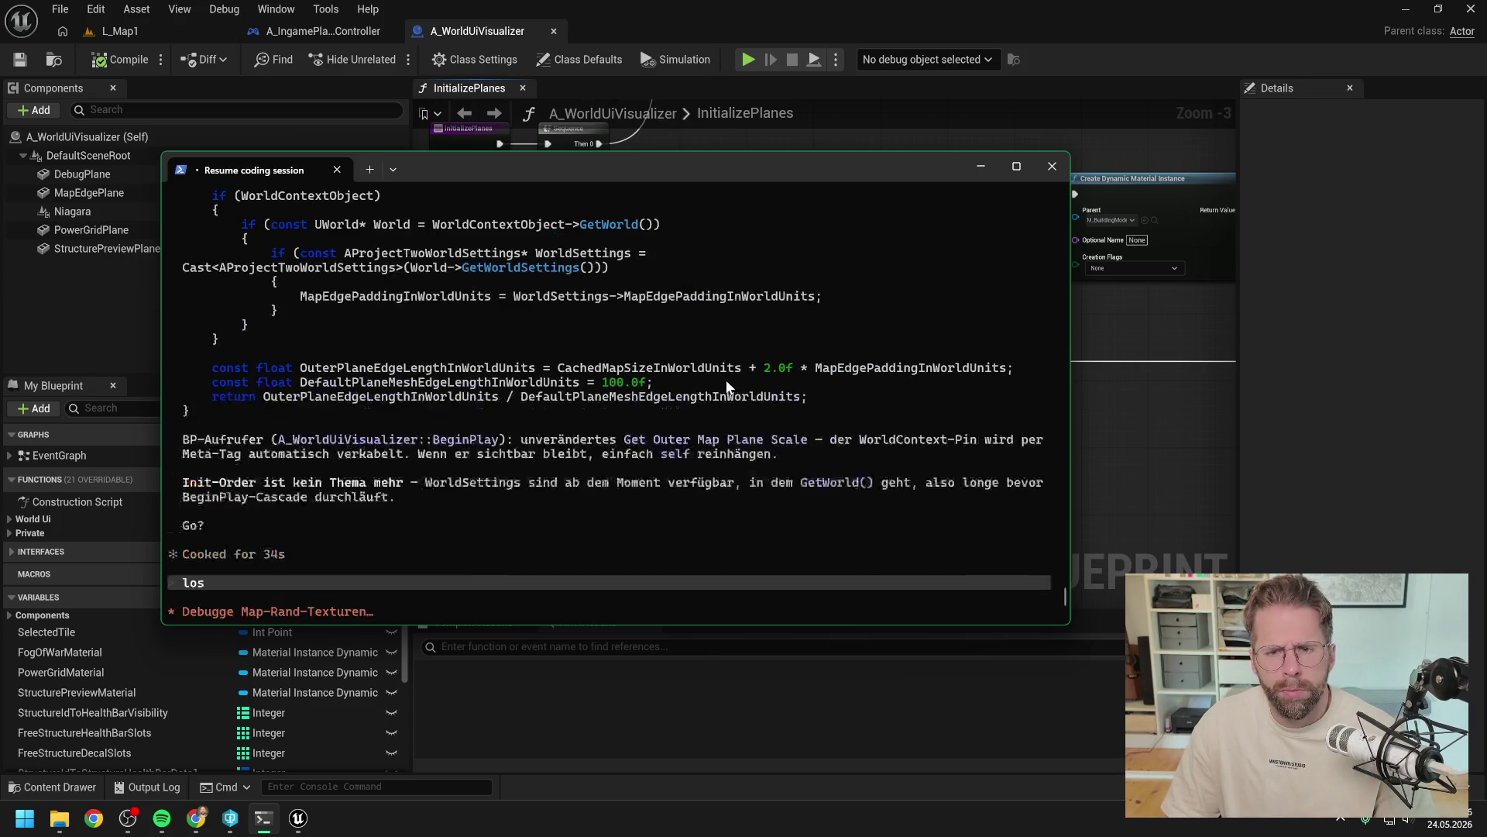
scroll(696, 398, up, 12)
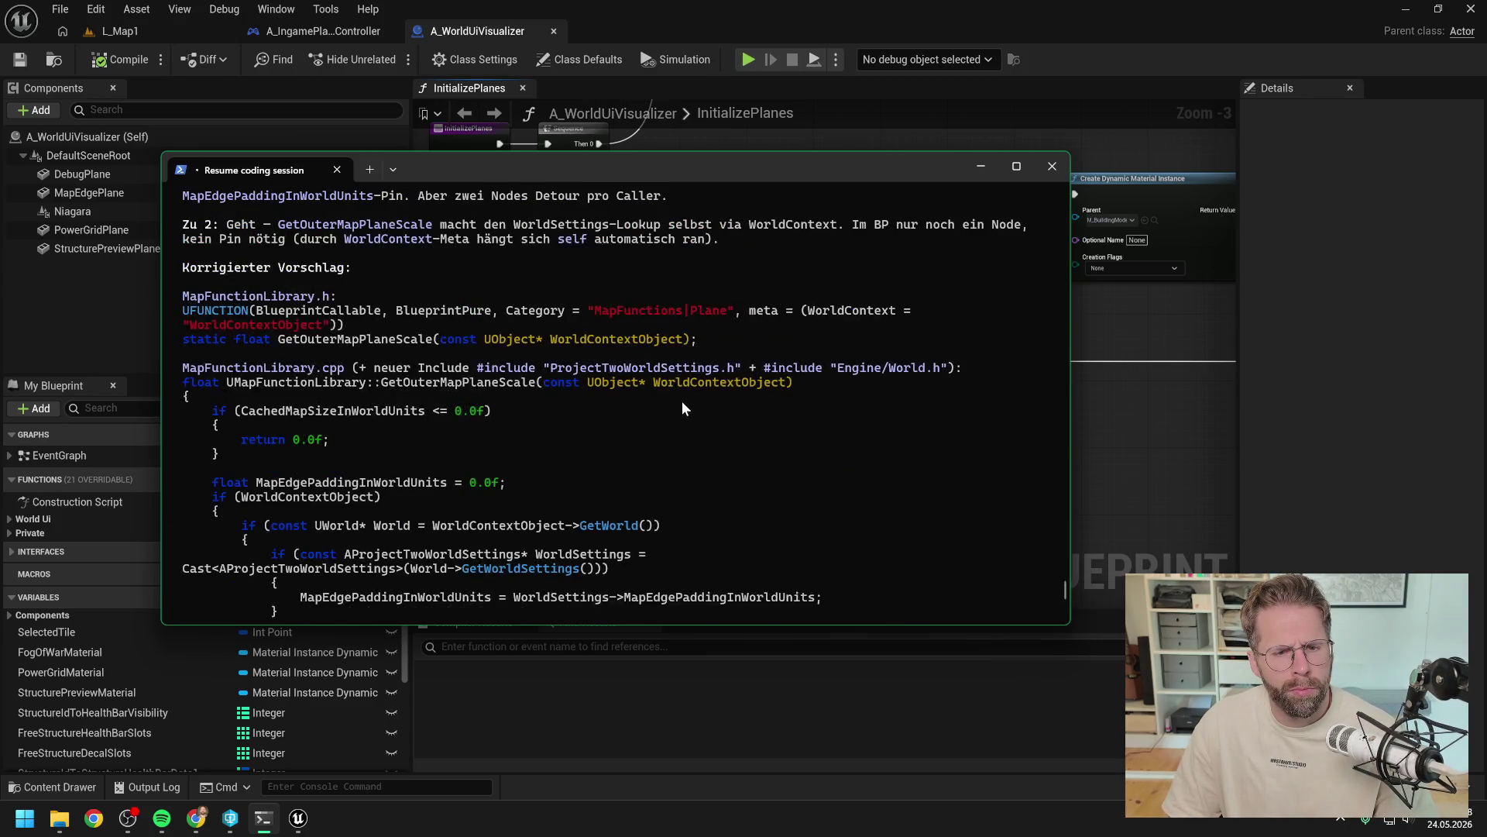
scroll(679, 400, down, 15)
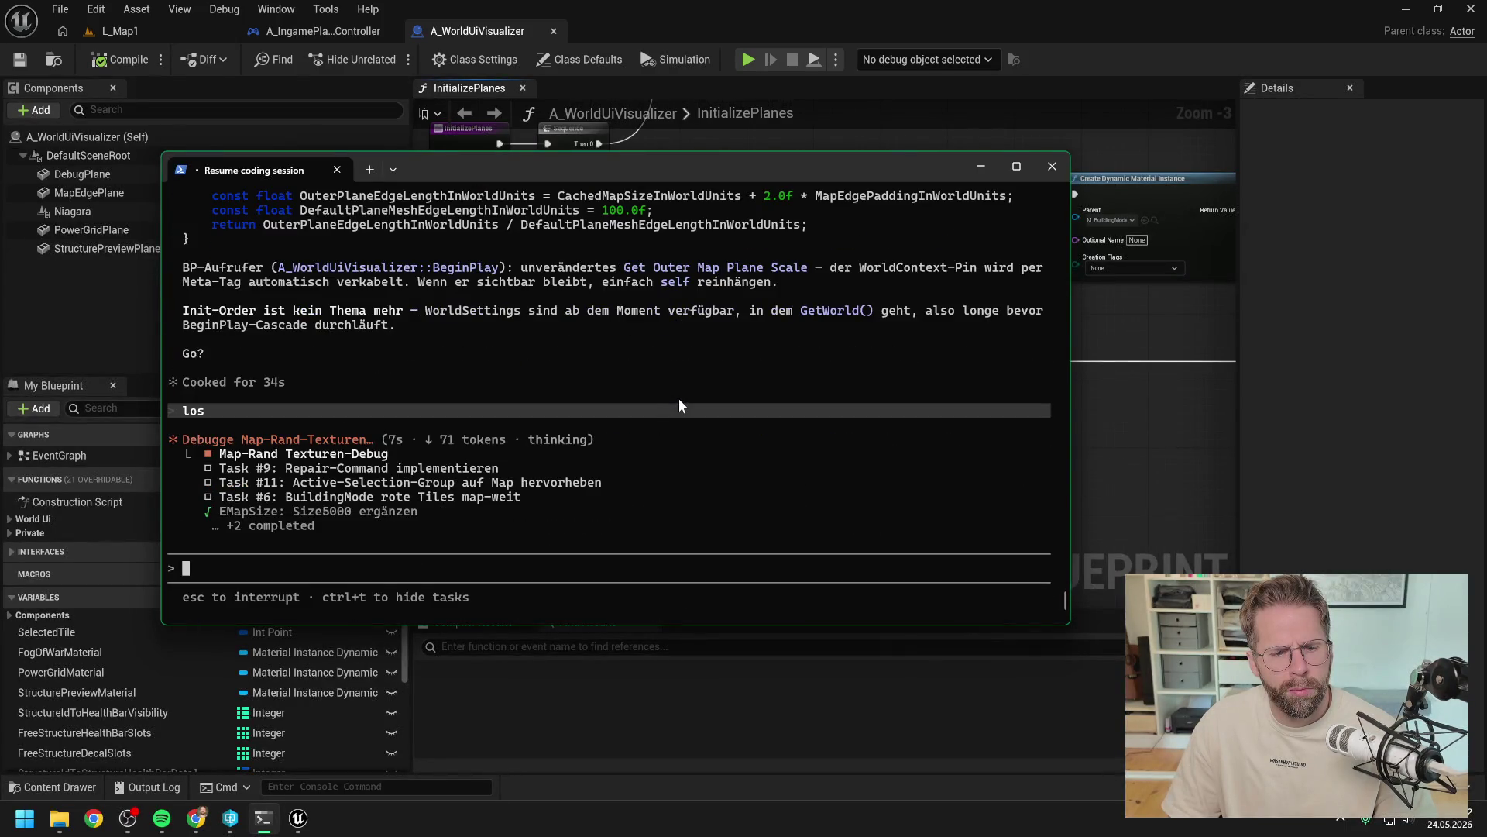
scroll(680, 397, up, 5)
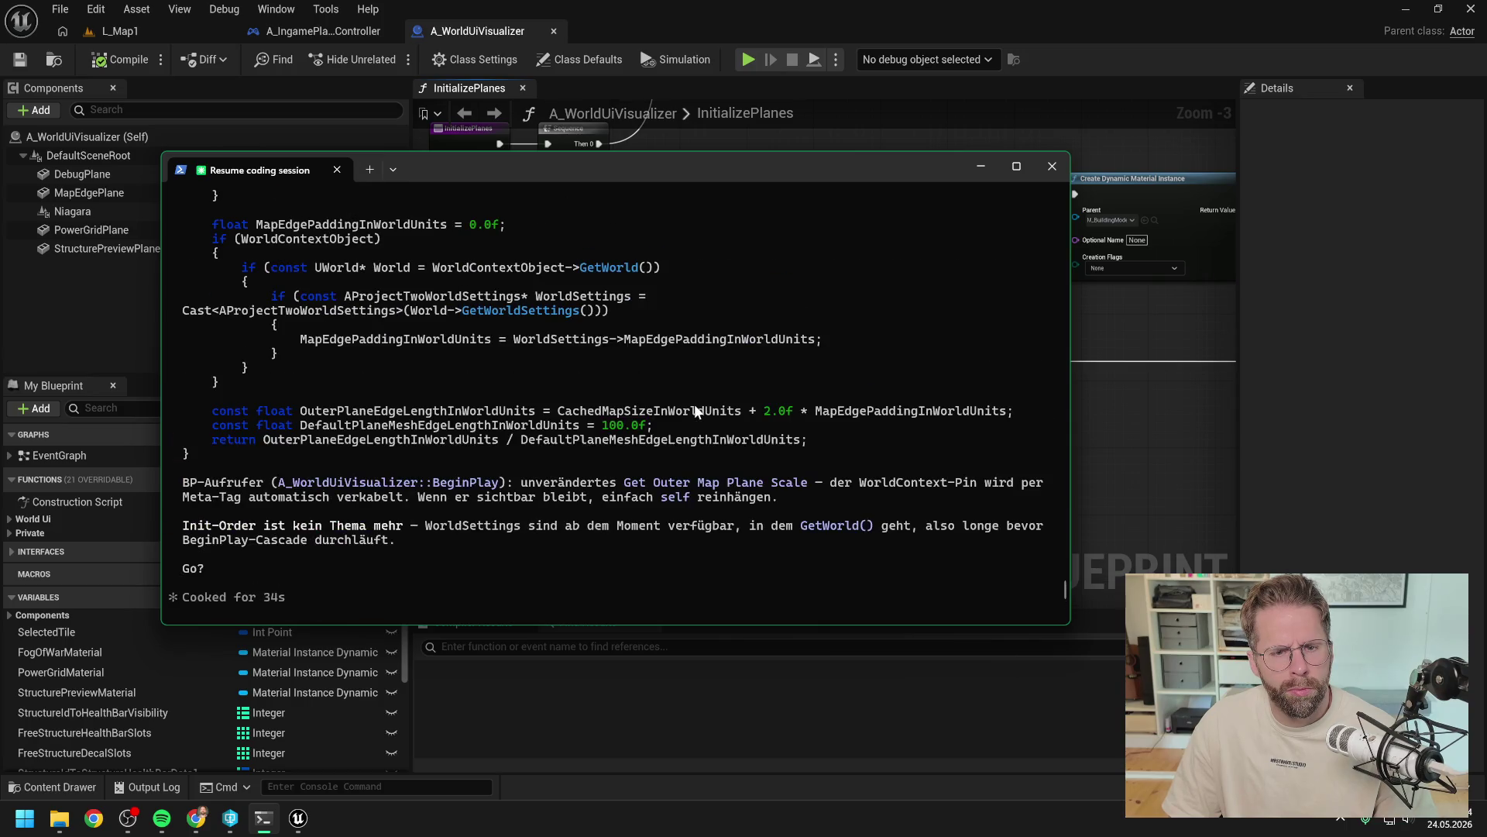
scroll(694, 403, up, 3)
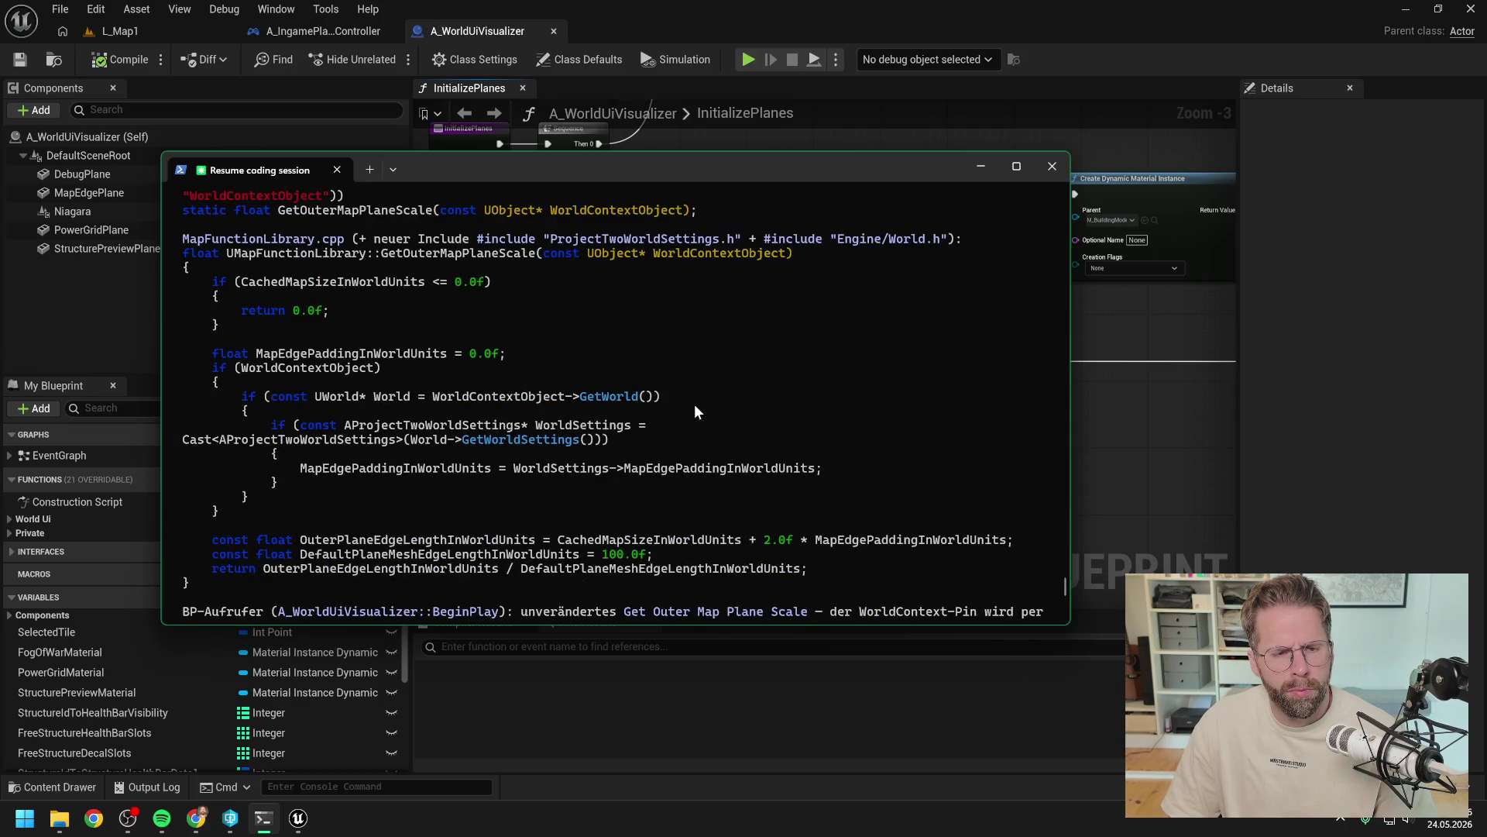
scroll(695, 410, up, 1)
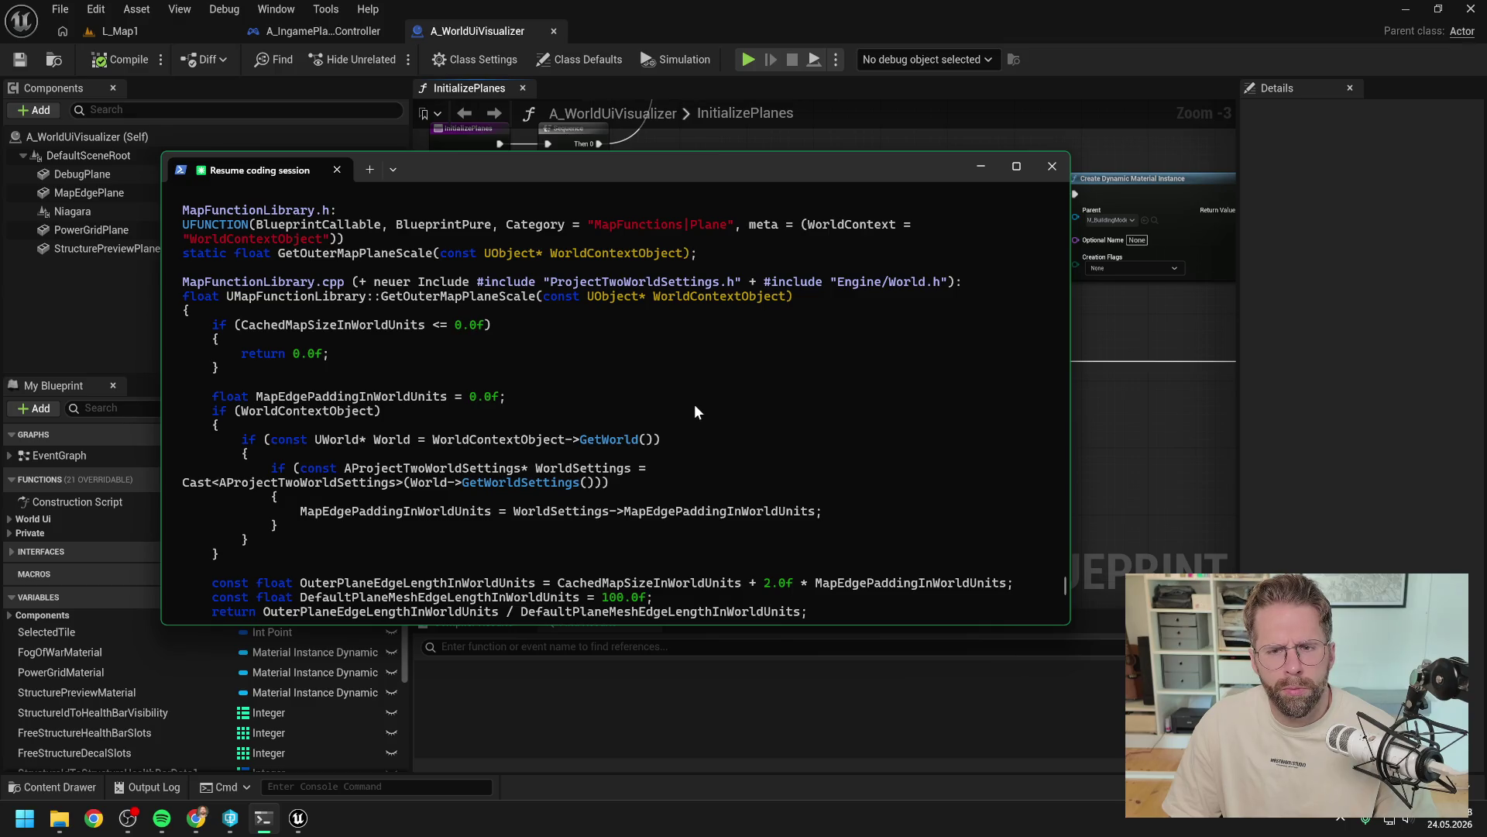
scroll(695, 410, up, 3)
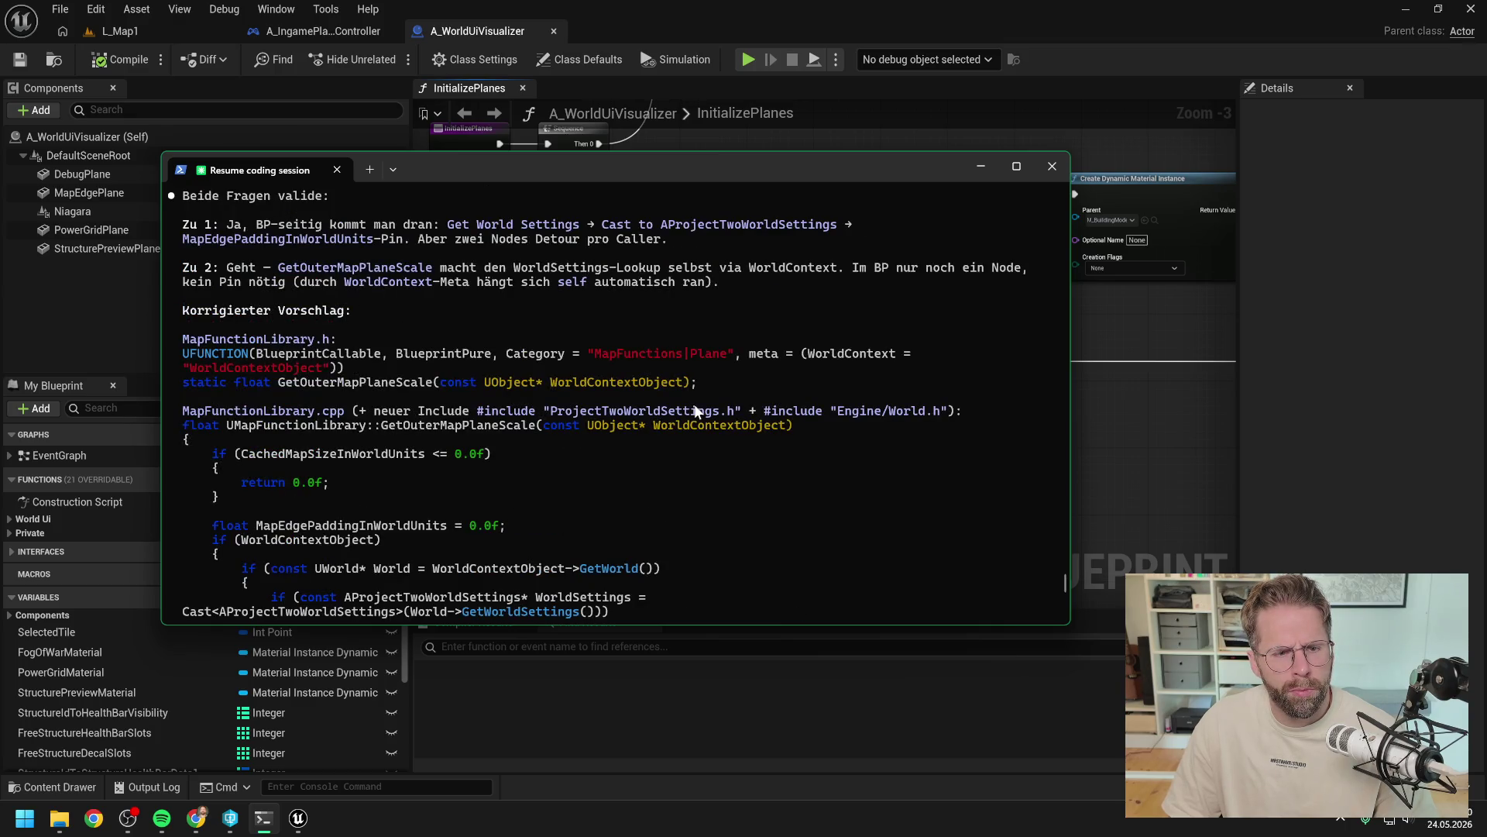
scroll(695, 411, down, 1)
scroll(695, 410, down, 3)
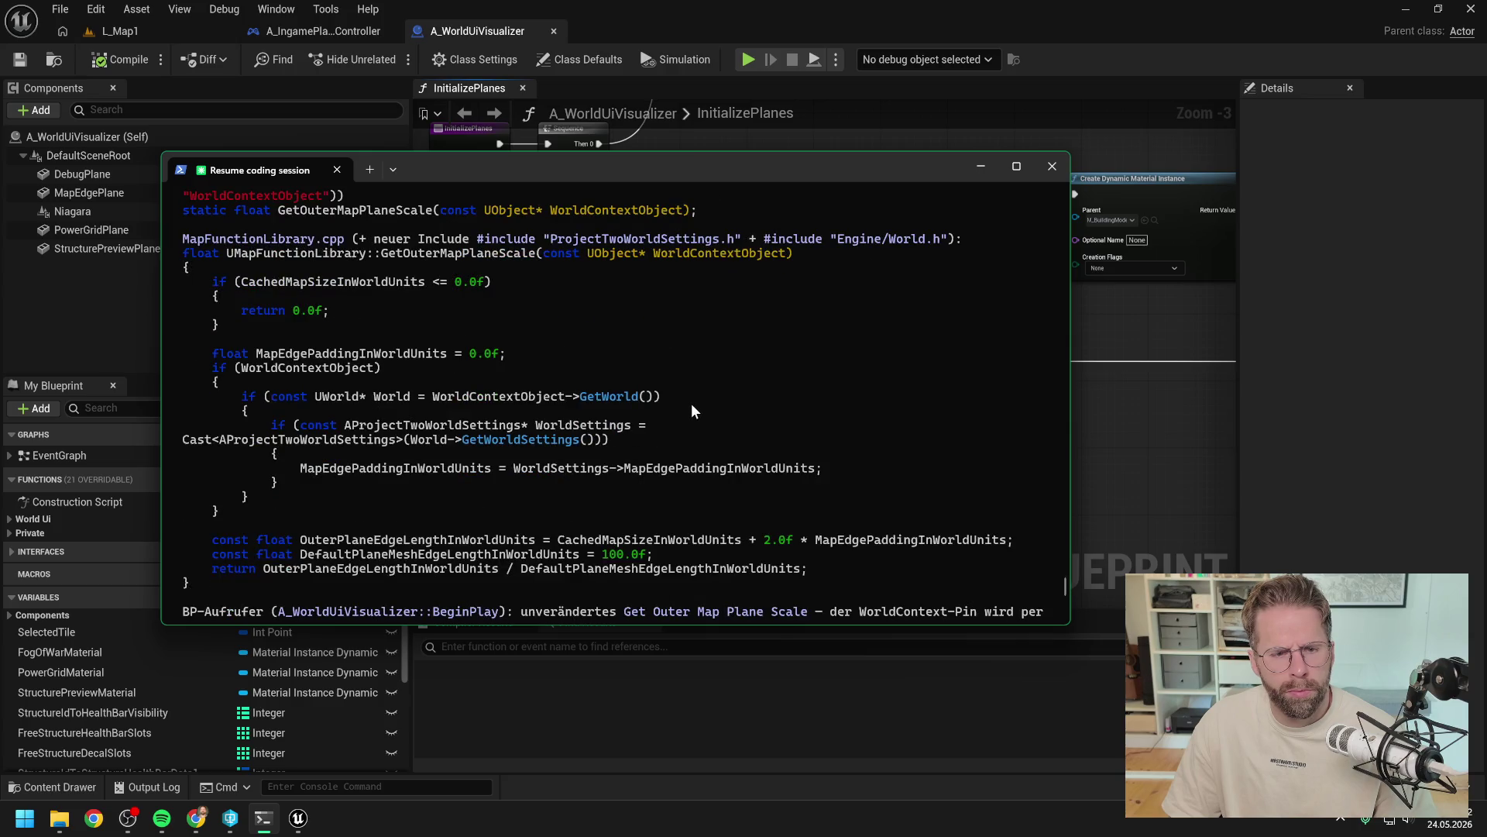
scroll(692, 409, down, 2)
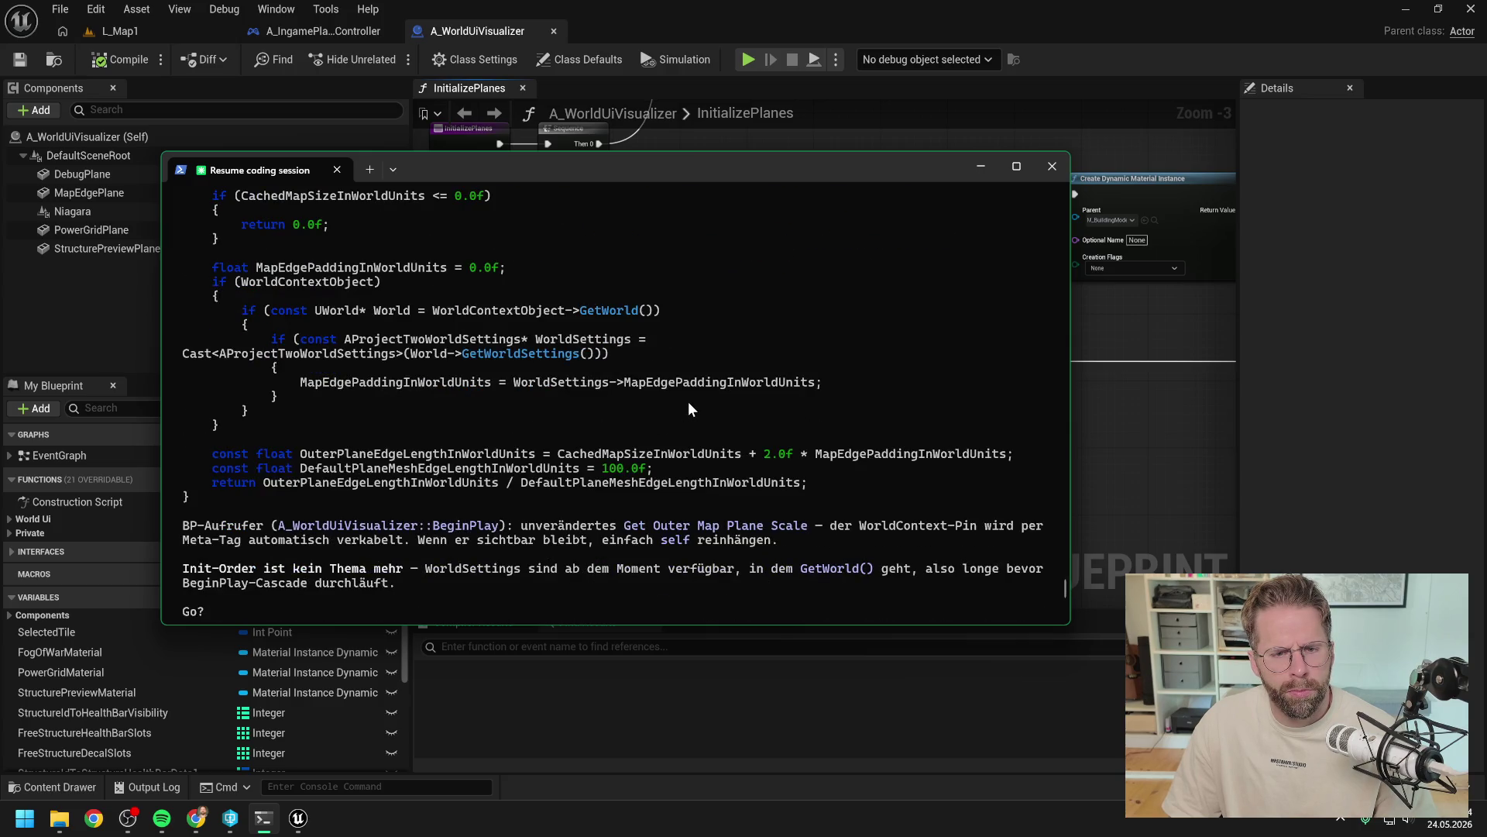
Step: Approve the MapFunctionLibrary.h and MapFunctionLibrary.cpp edits and close Unreal Editor before rebuilding
scroll(743, 384, down, 10)
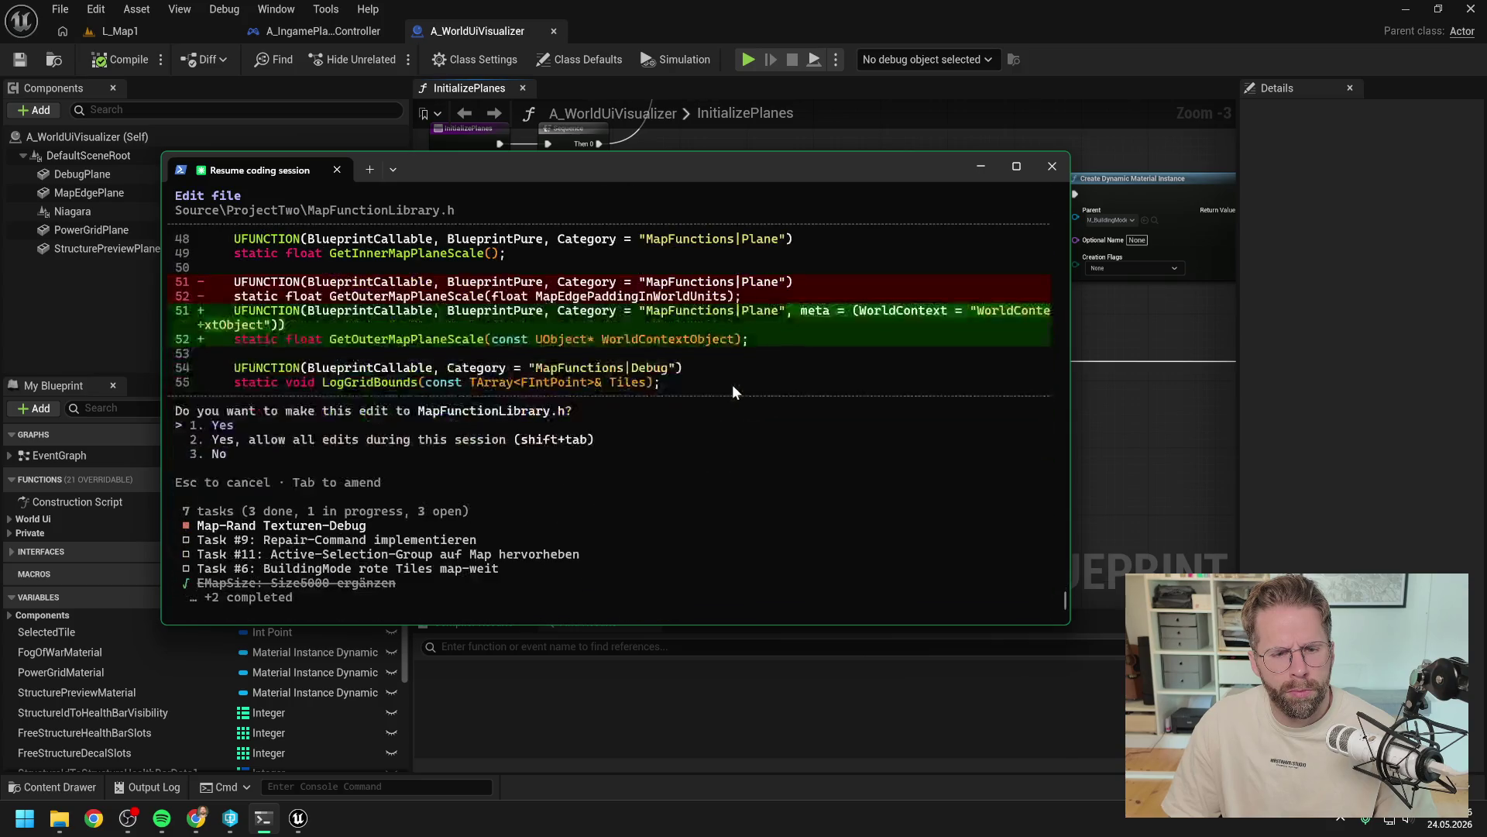
key(Return)
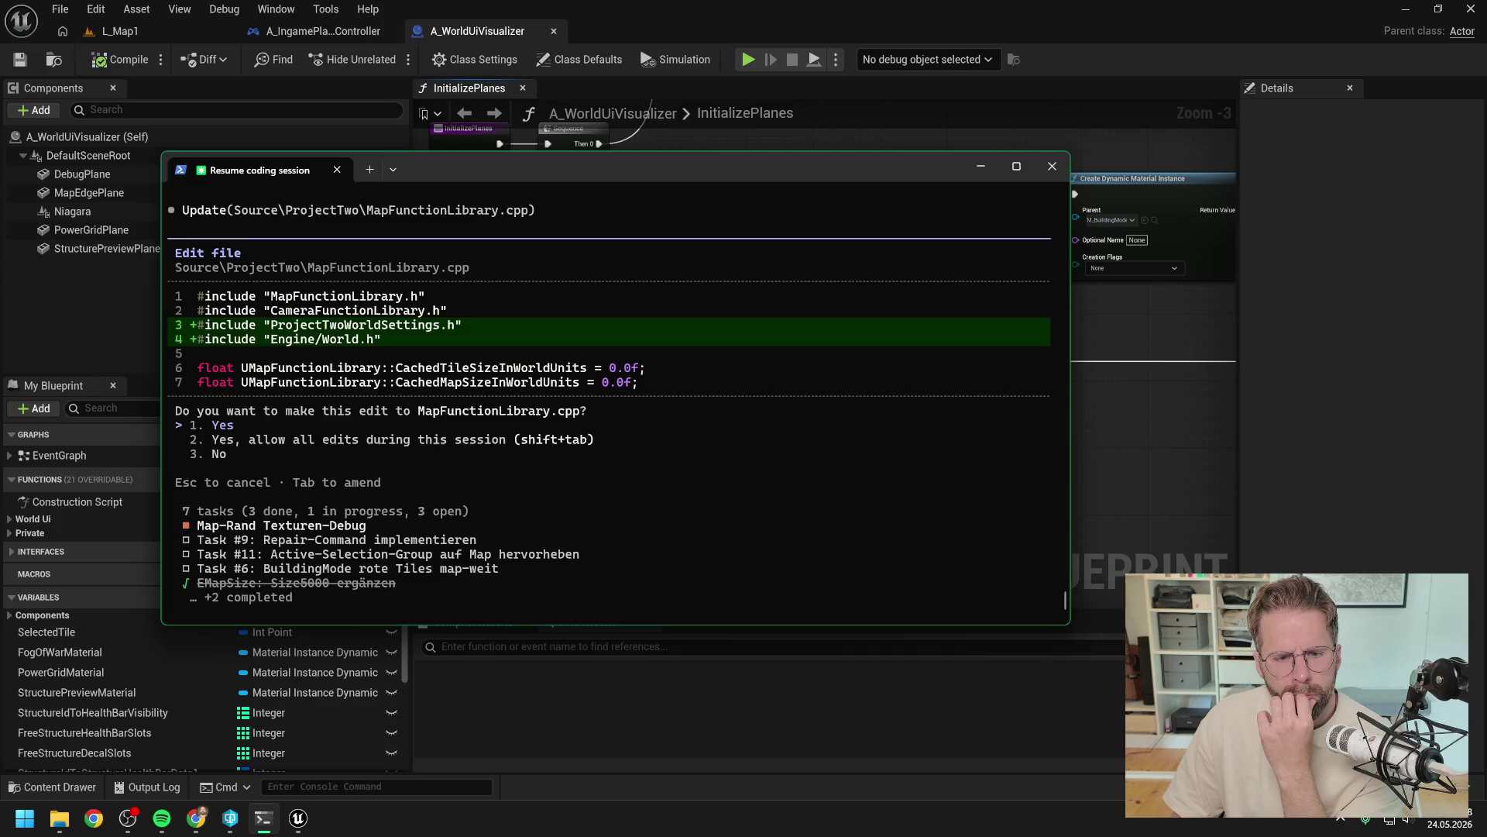
key(Return)
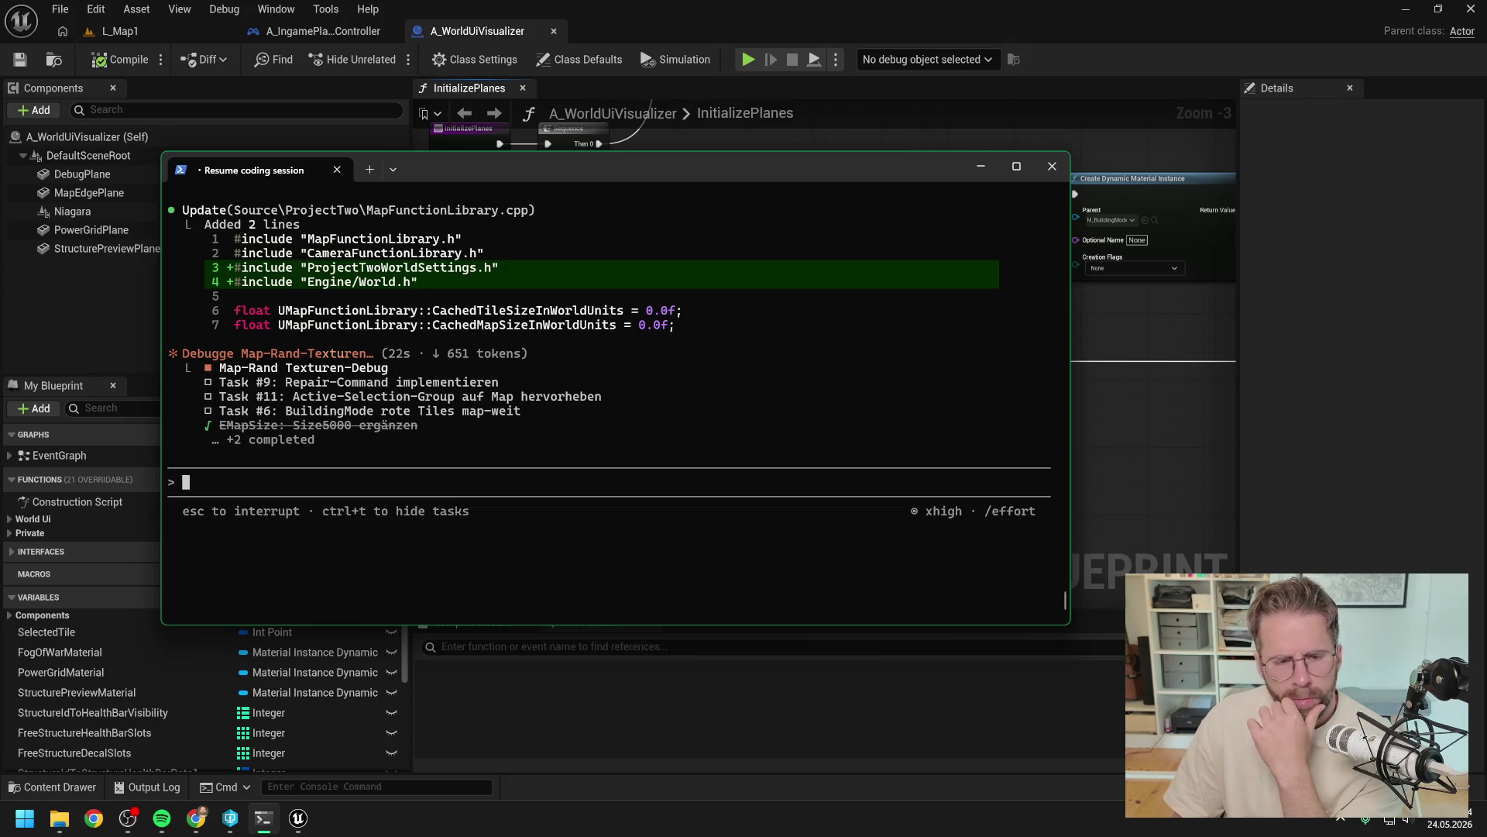
click(1470, 8)
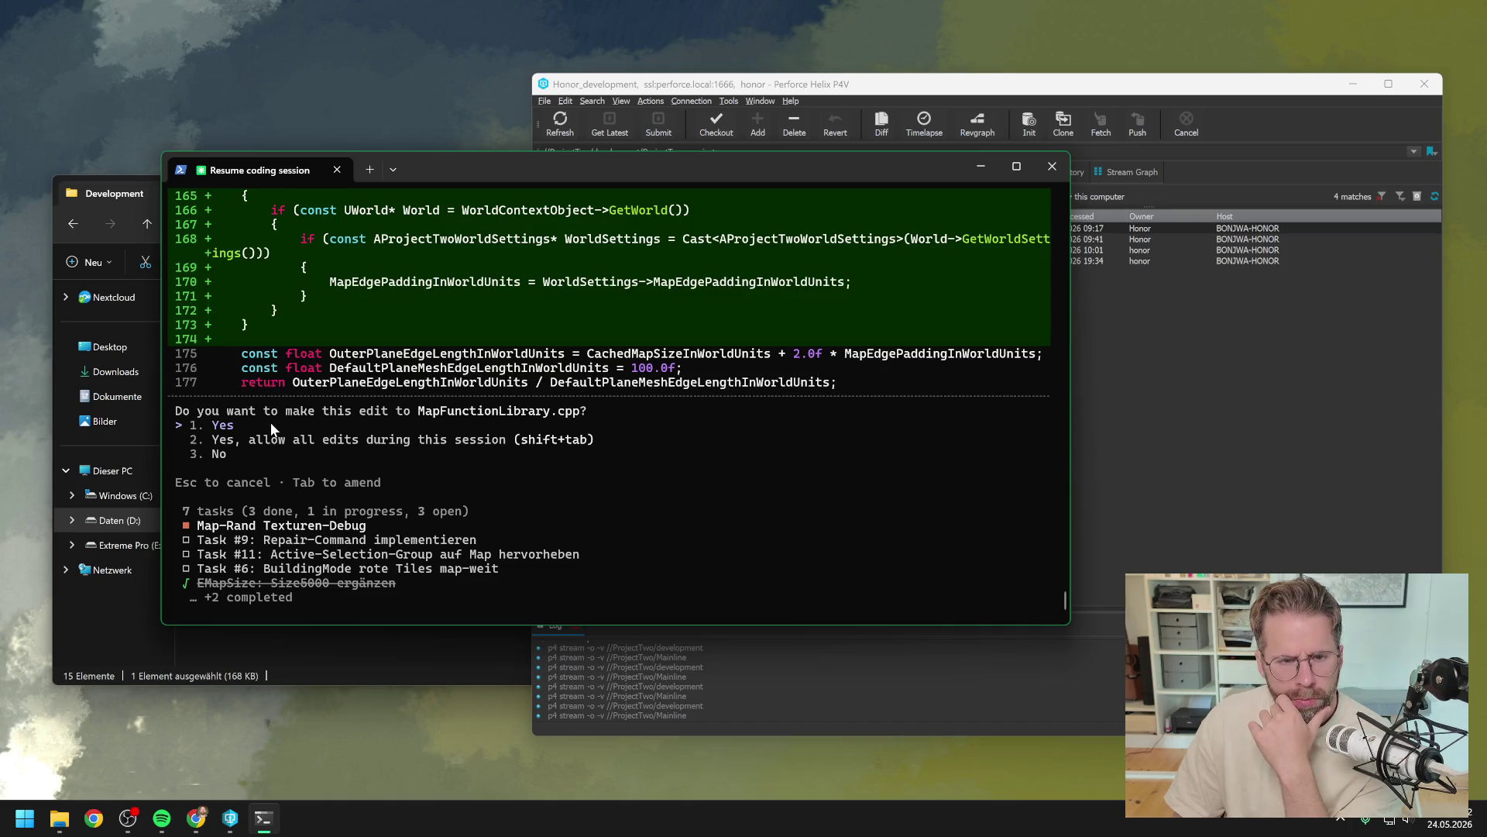
key(Return)
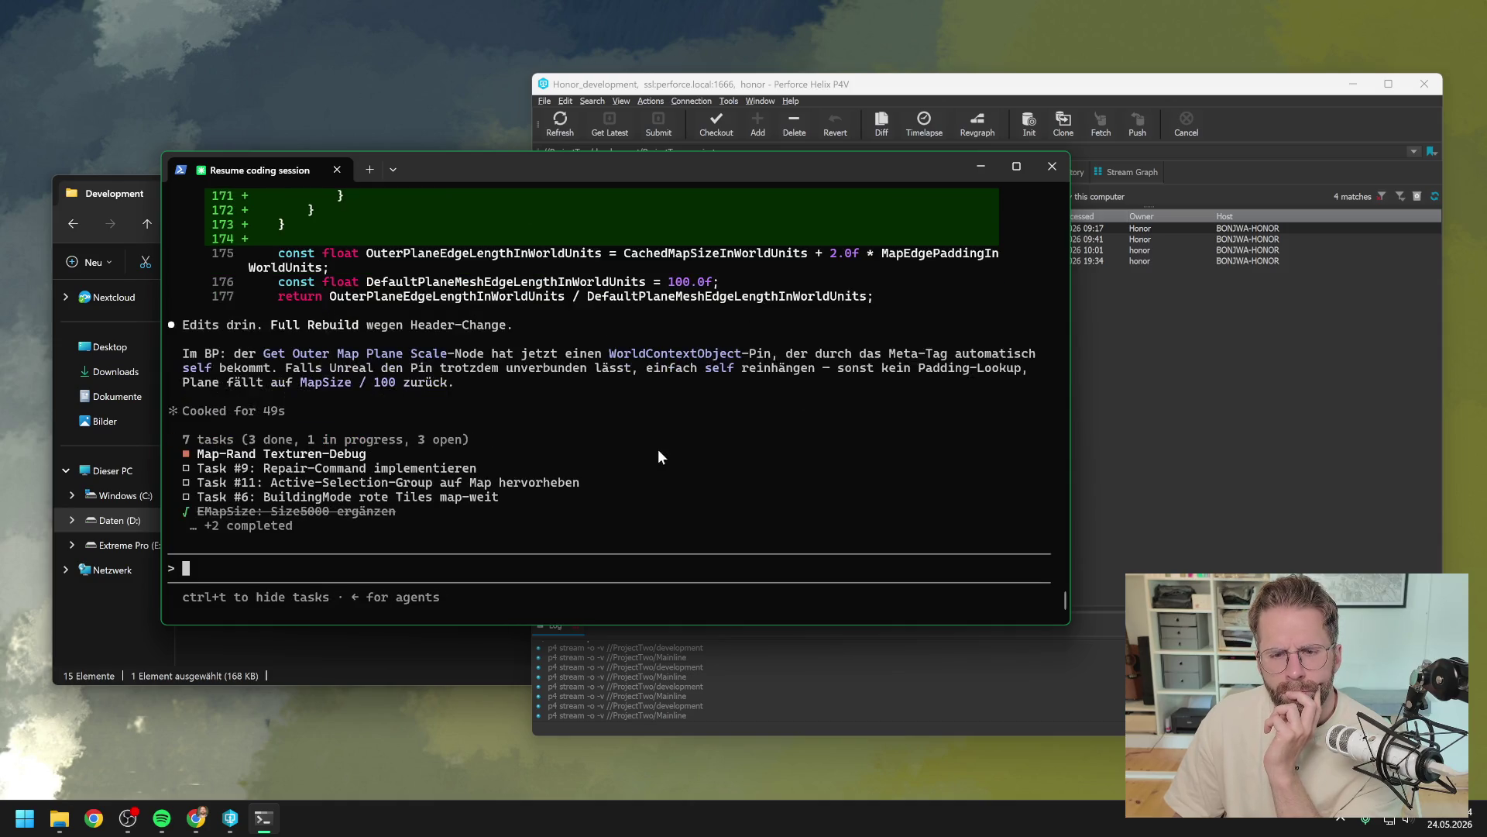
click(403, 662)
Step: Open ProjectTwo.sln, rebuild the ProjectTwo project, and close Visual Studio when it succeeds
double_click(342, 574)
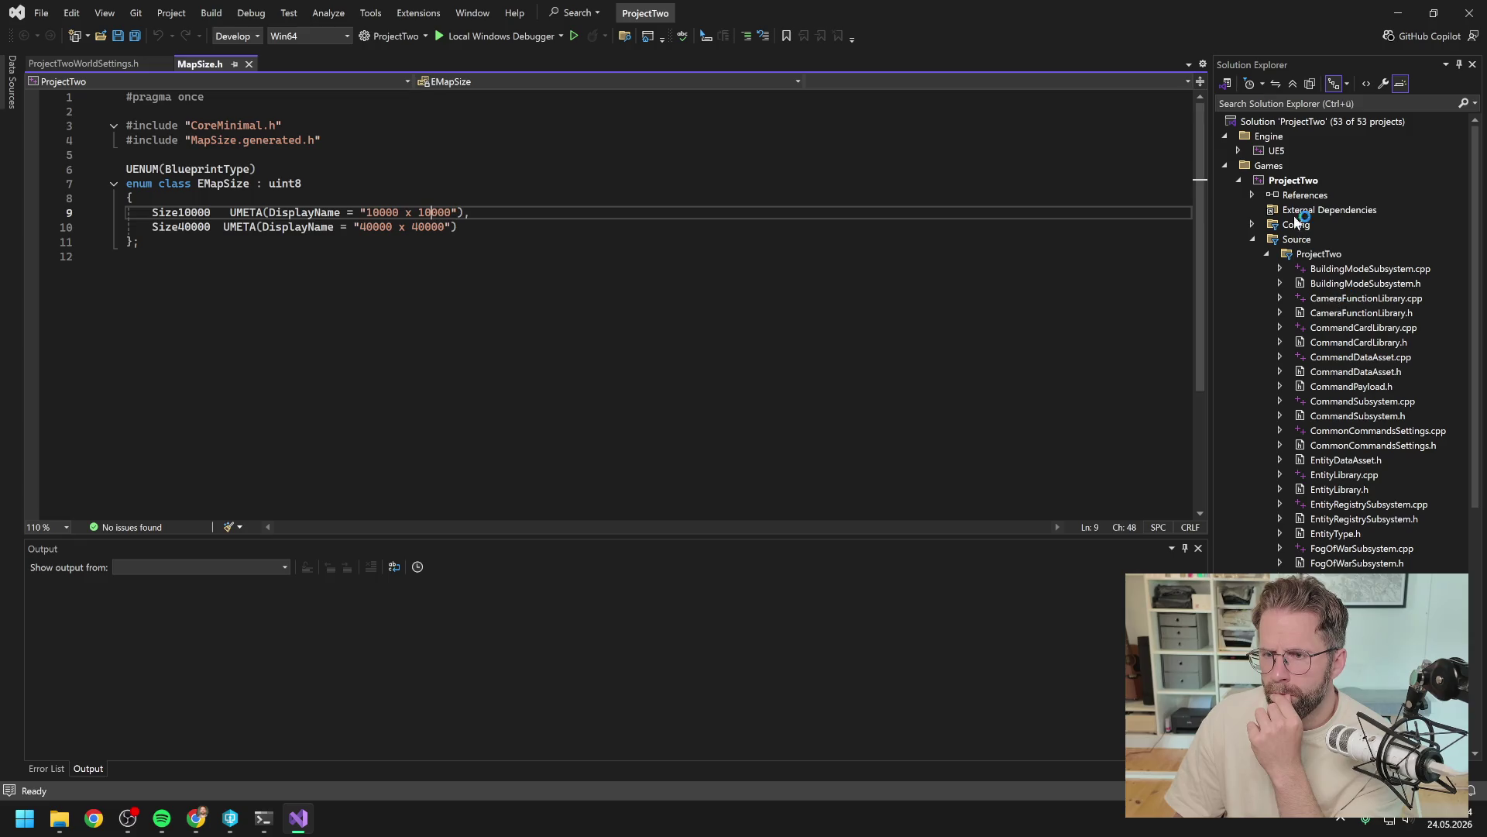
right_click(1292, 184)
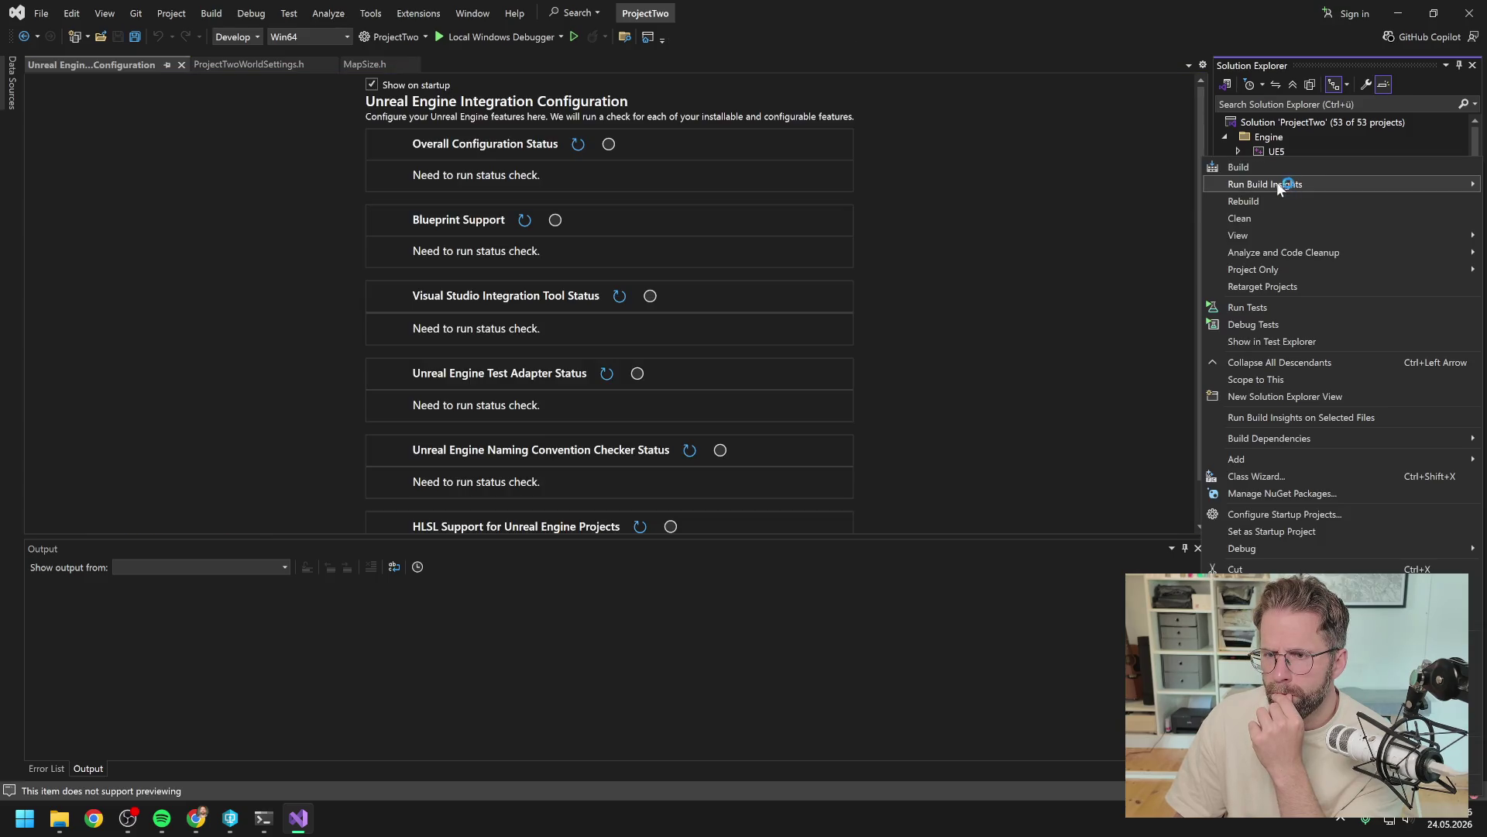
click(1267, 203)
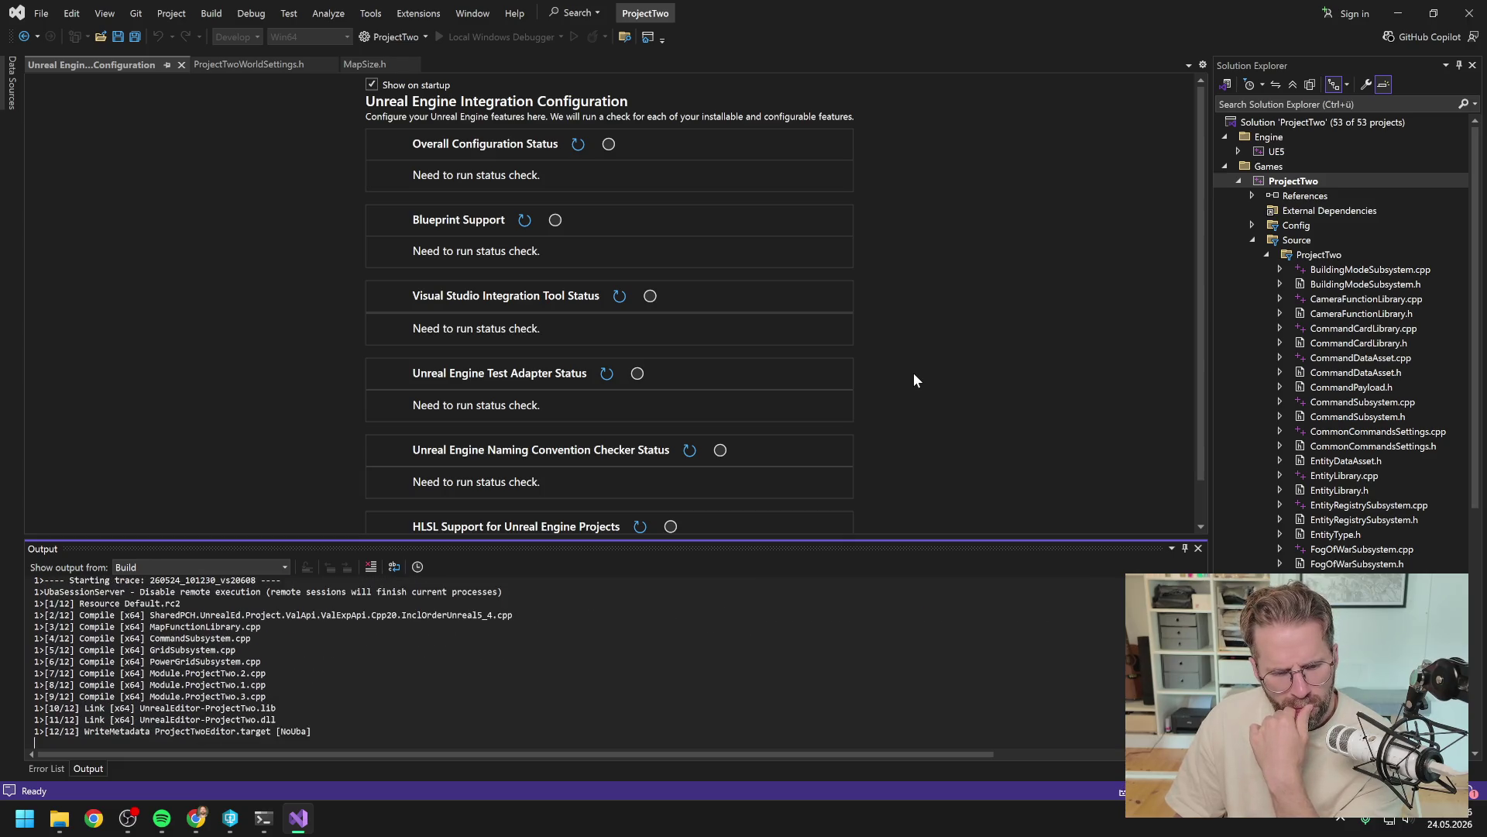
click(1469, 13)
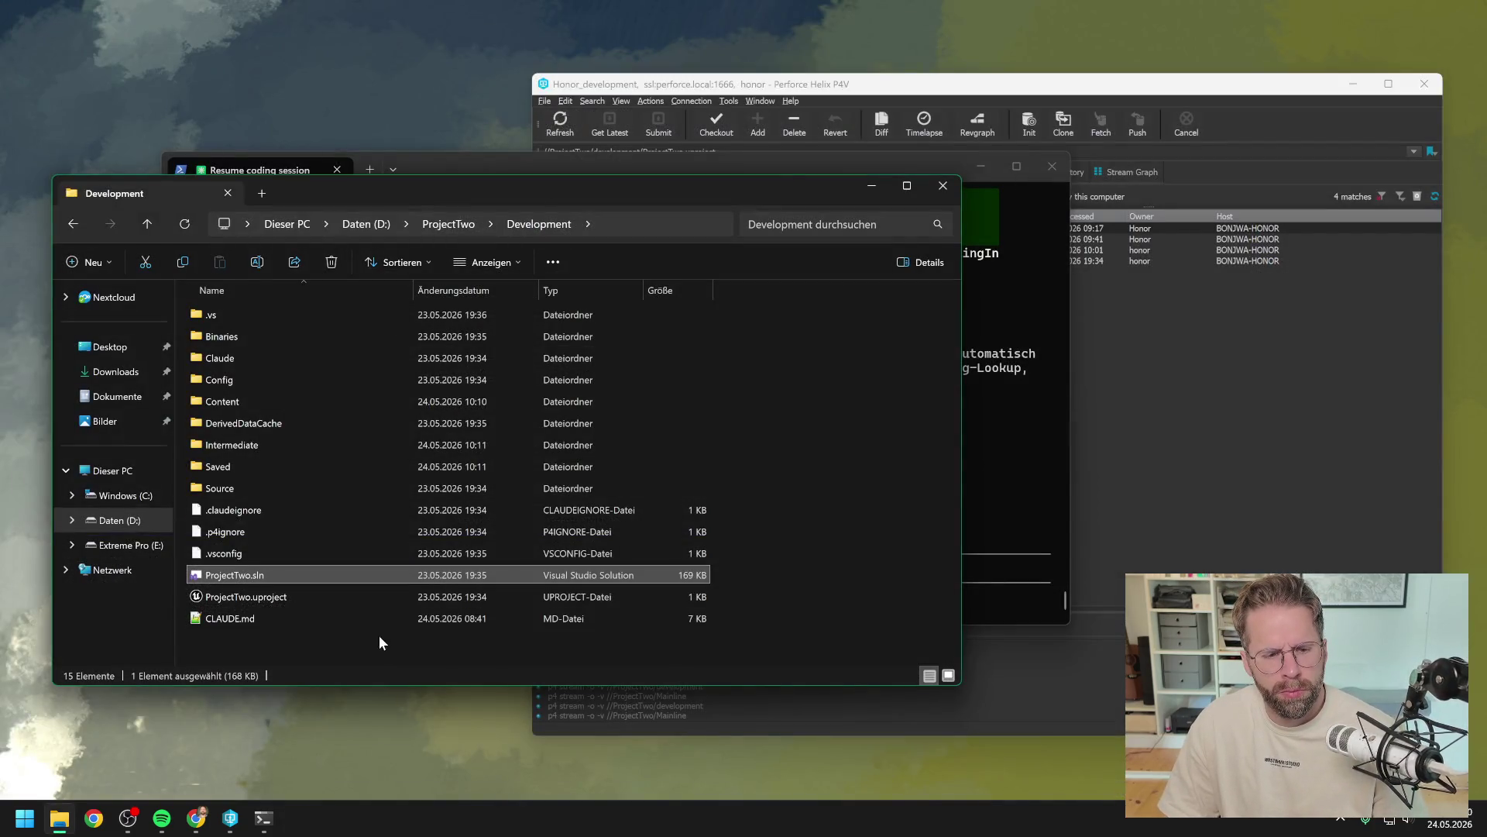
Step: Relaunch ProjectTwo.uproject from P4V's depot tree to reopen Unreal Editor on L_Map1
click(1033, 523)
click(881, 136)
click(686, 592)
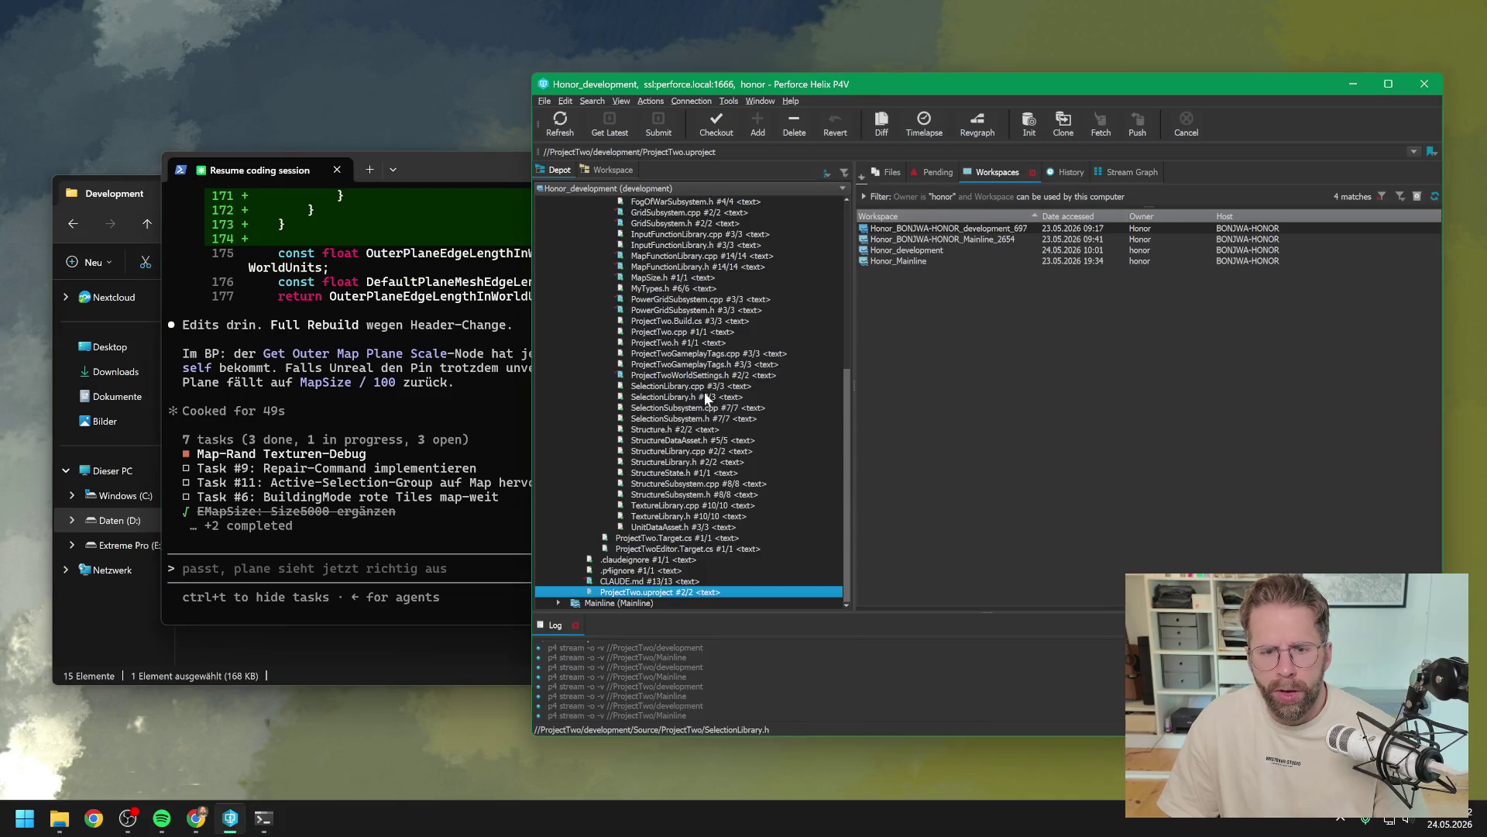
double_click(685, 592)
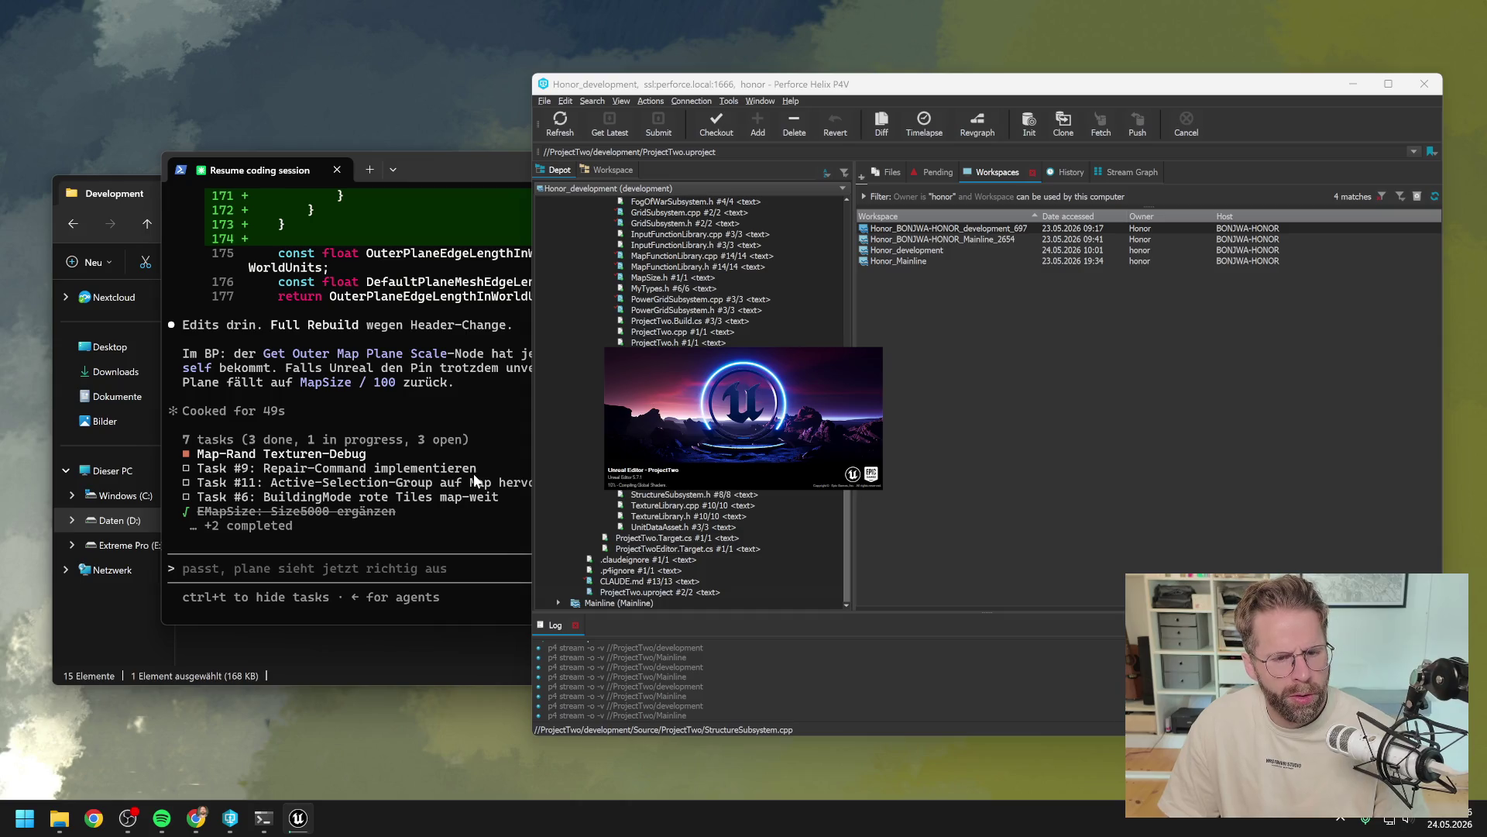
click(471, 386)
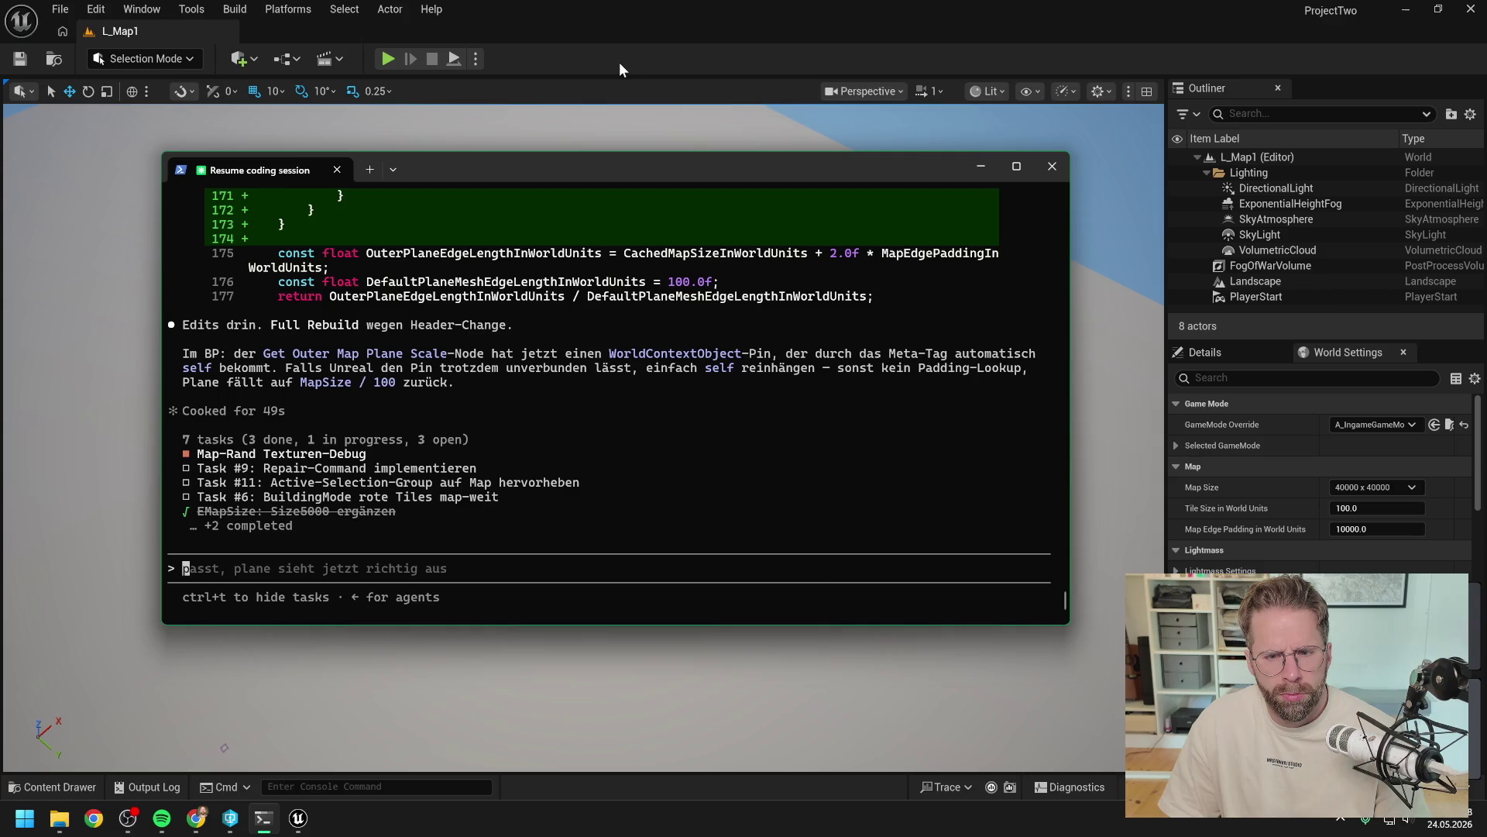
Step: Play-test L_Map1, selecting the Main Hall building and toggling F8 eject before stopping
click(615, 59)
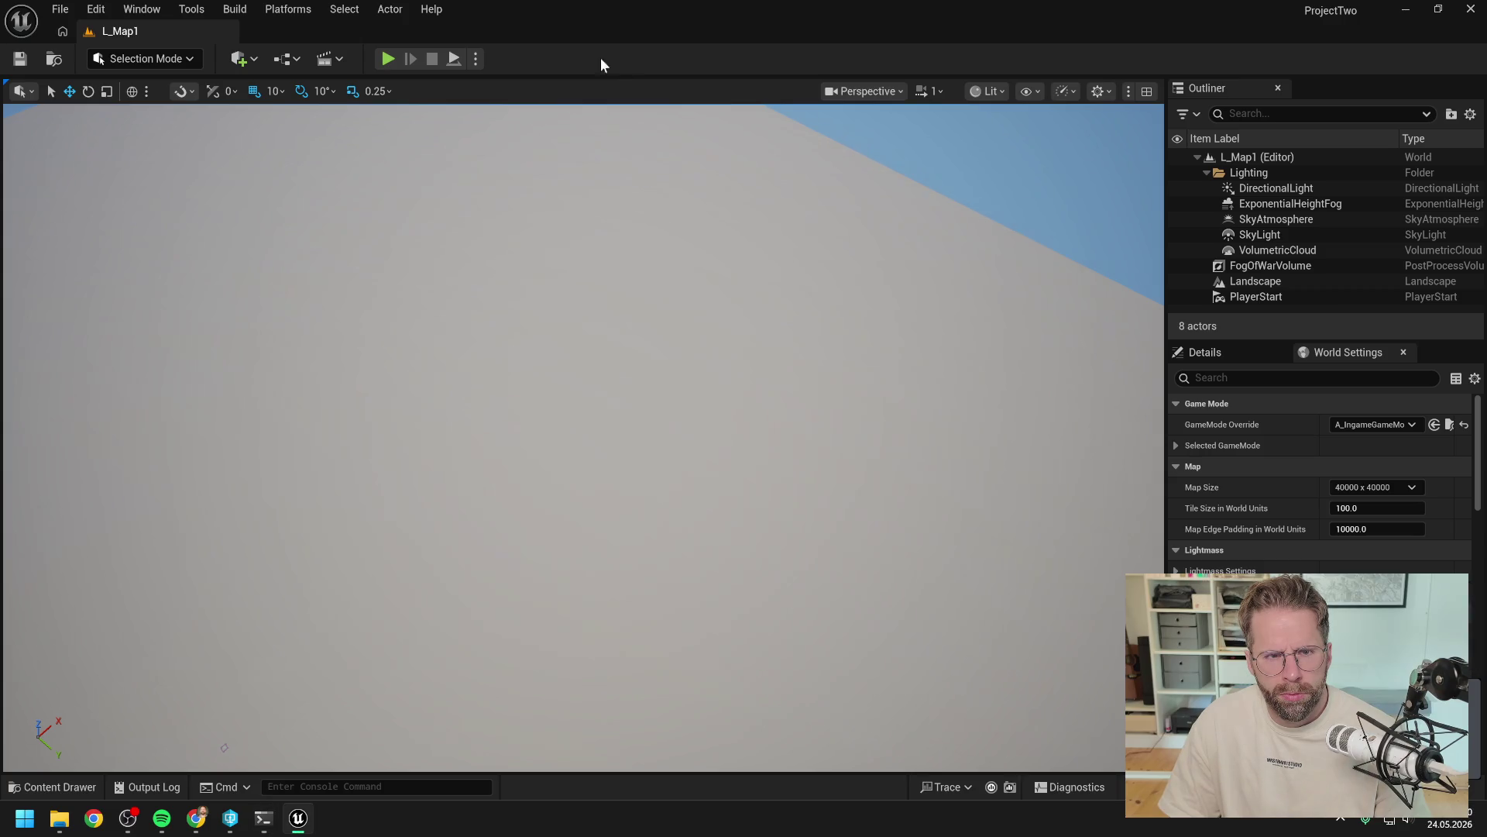
click(388, 59)
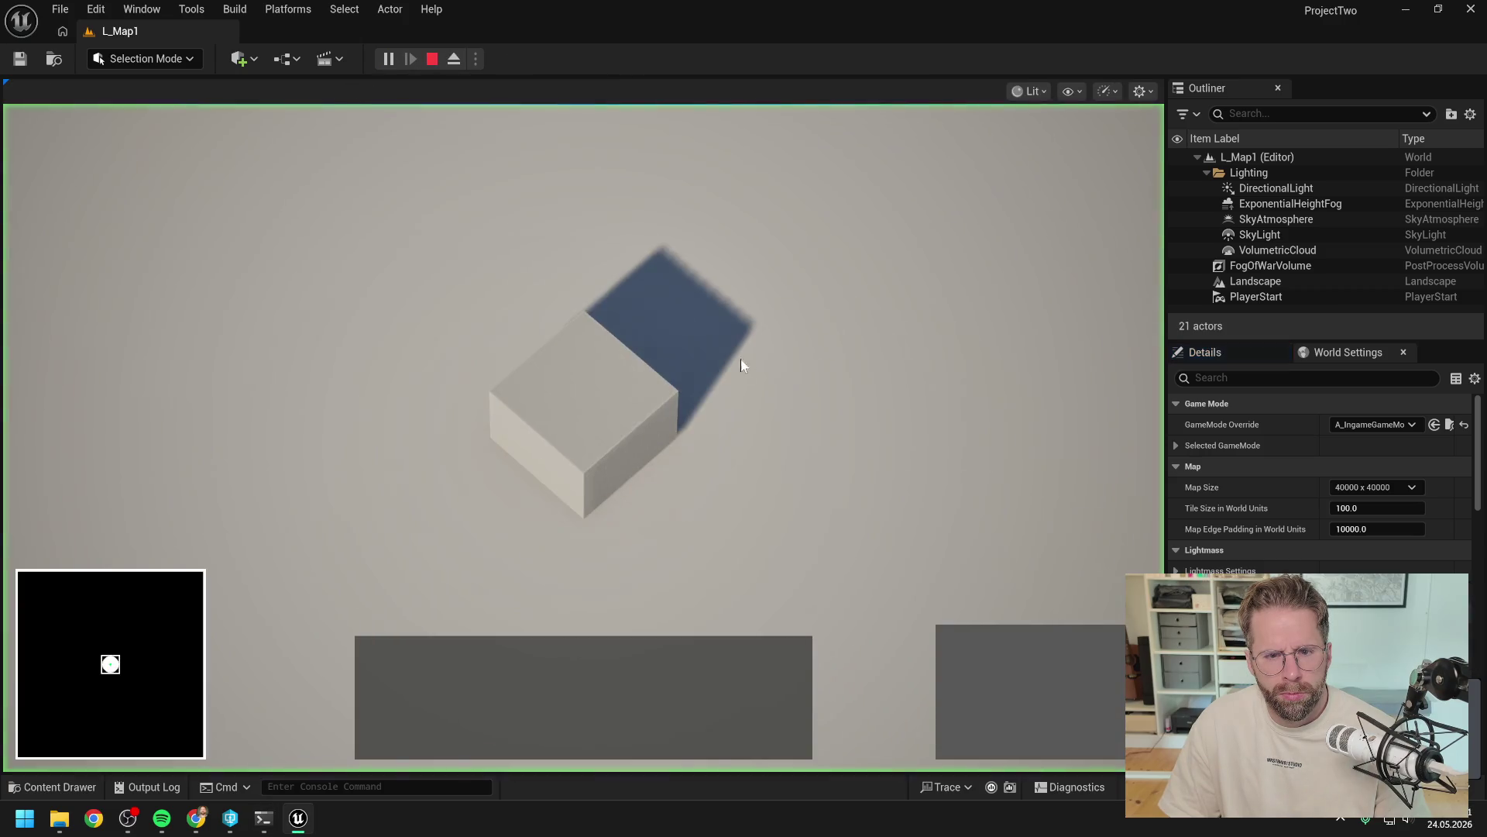
click(641, 442)
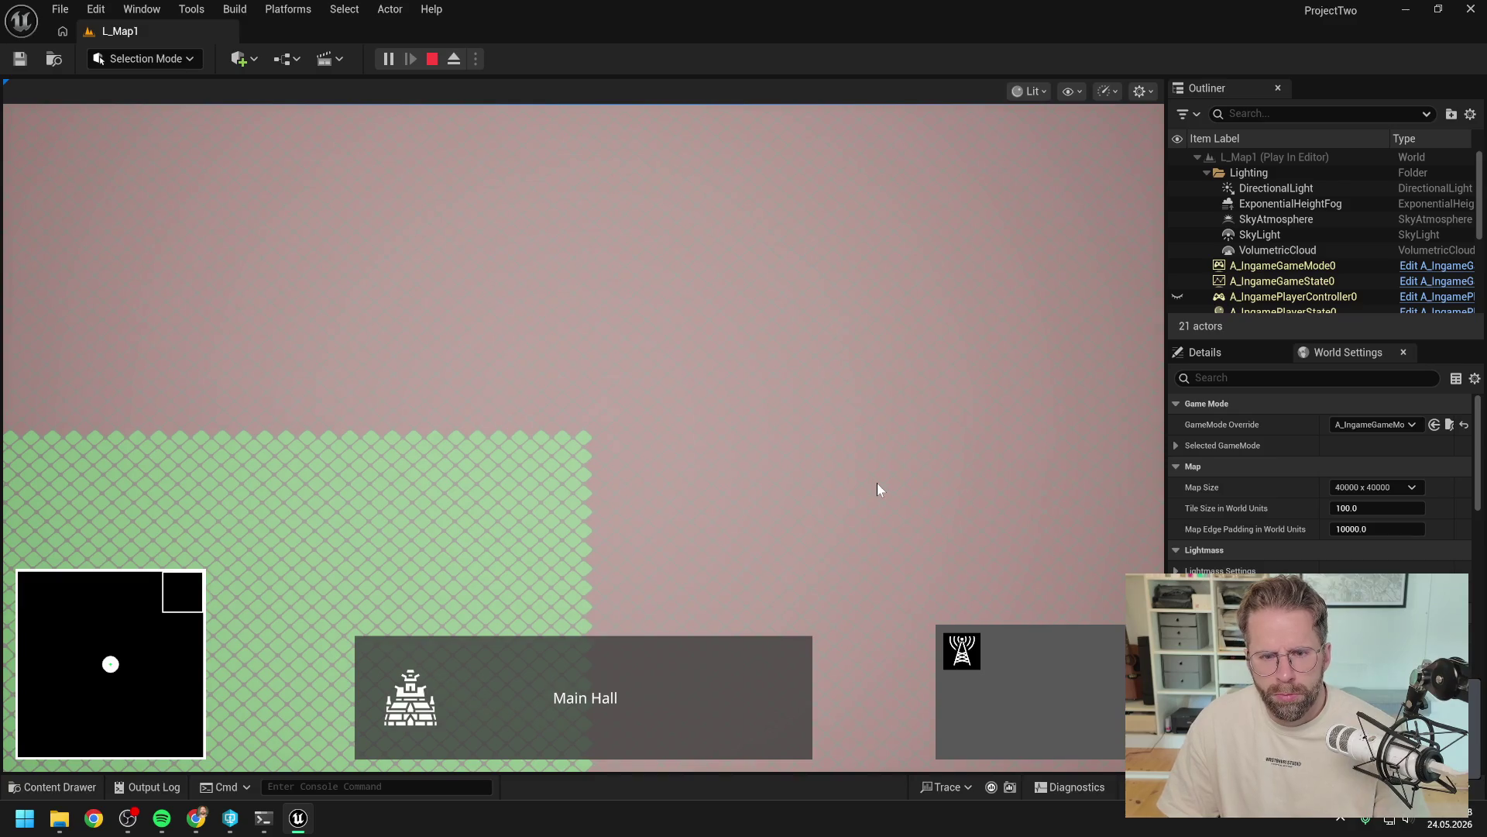
key(F8)
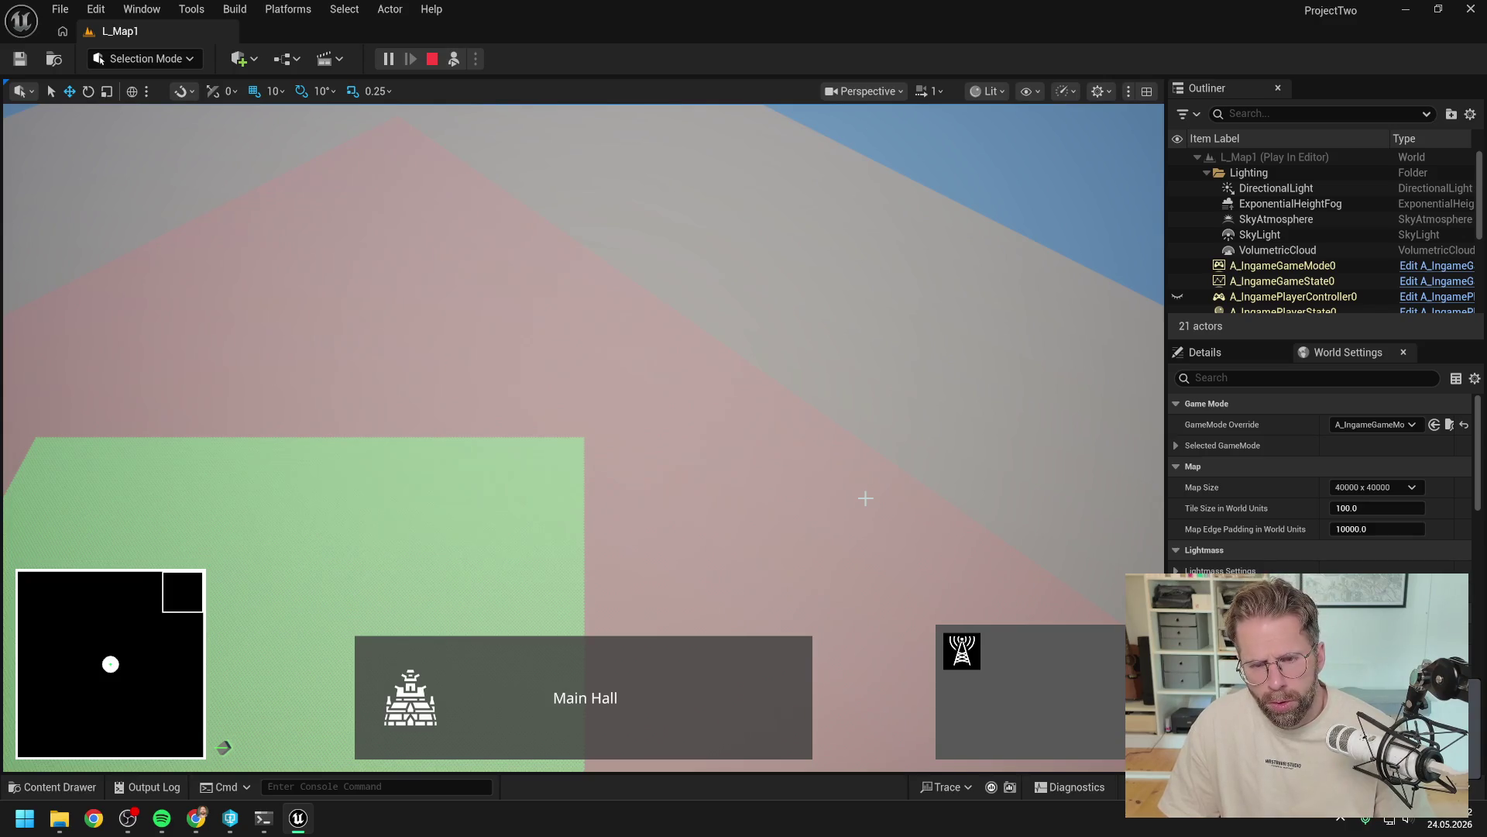
key(F8)
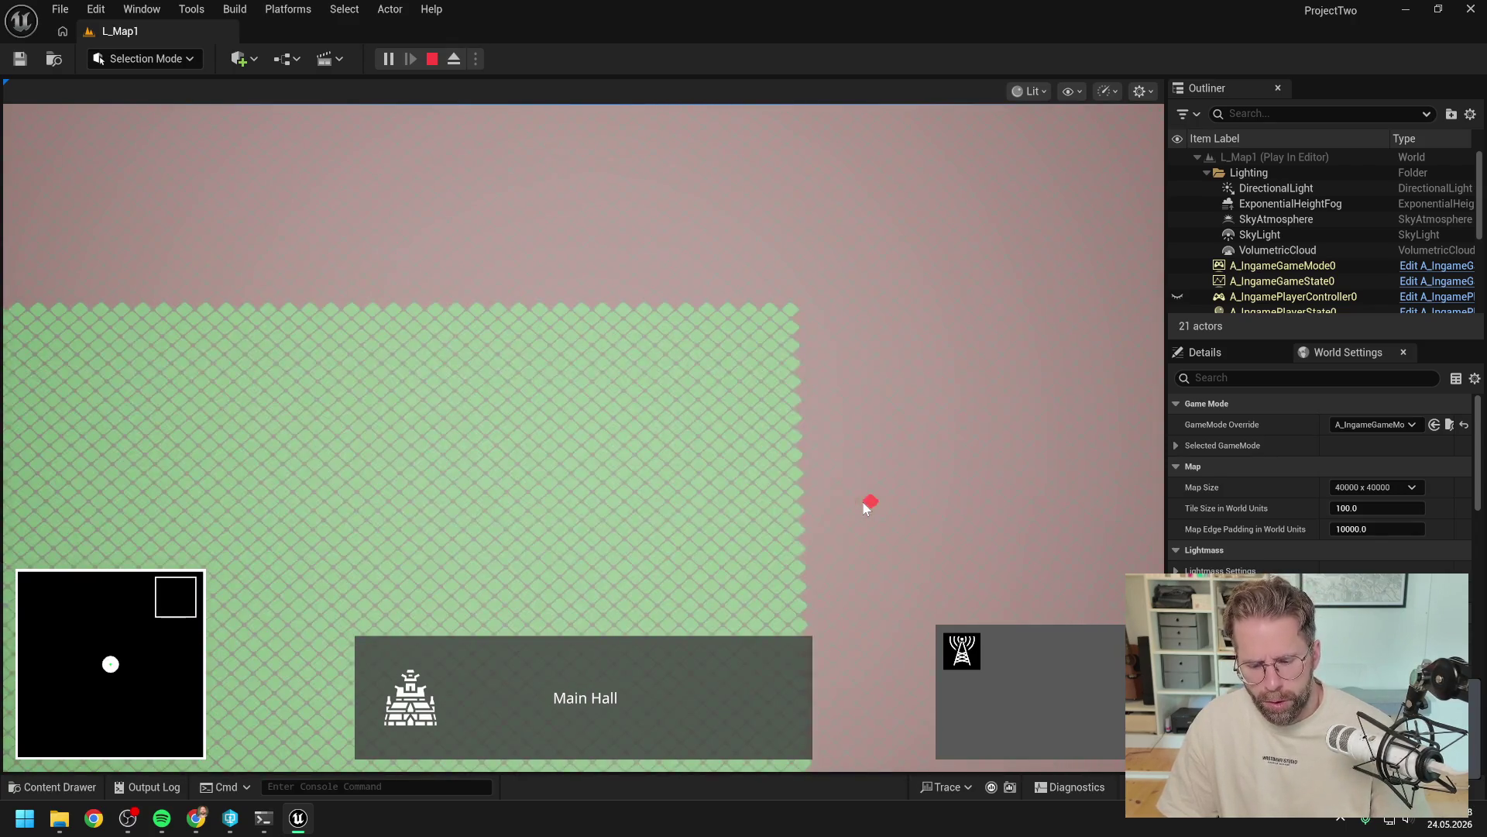
key(Escape)
Step: Find A_IngamePlayerController in the Content Drawer by searching 'ingame player contr'
key(ctrl+space)
text(ingame player contr)
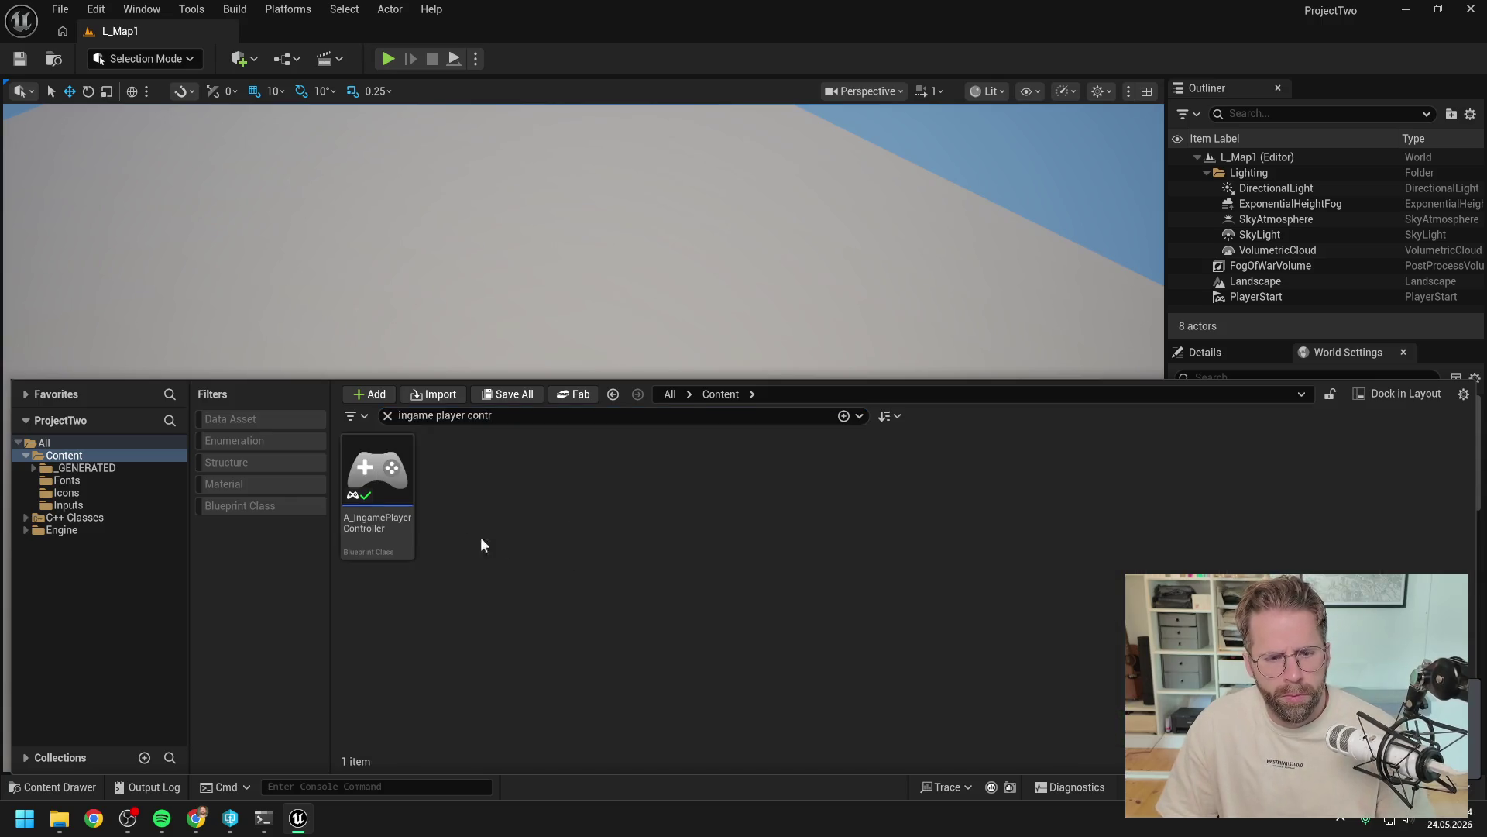
click(388, 485)
Step: Open A_IngamePlayerController and navigate from Scroll Camera into the Set Camera Location graph
key(Return)
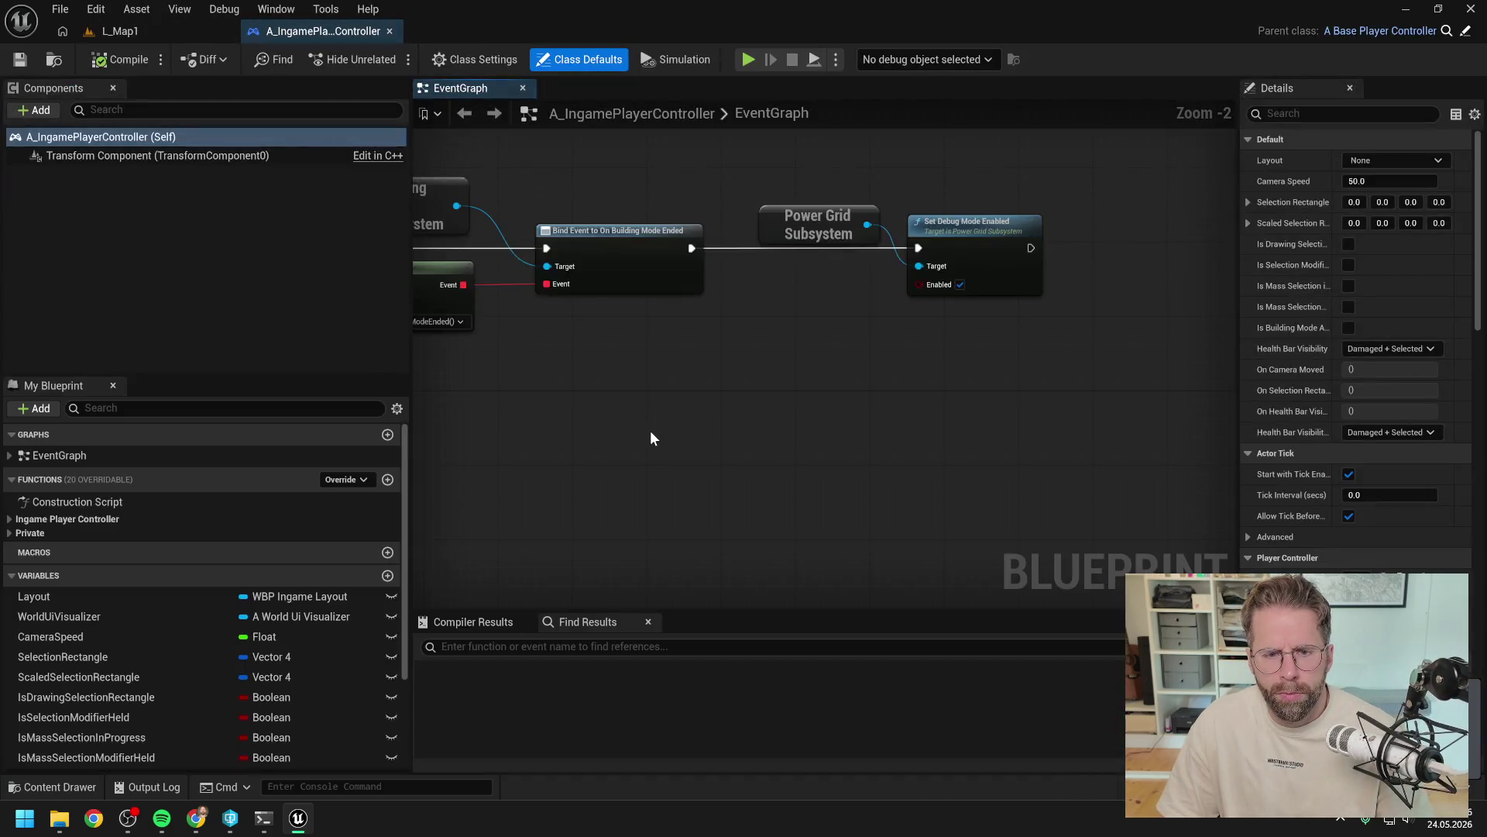
scroll(467, 346, down, 8)
scroll(970, 305, up, 8)
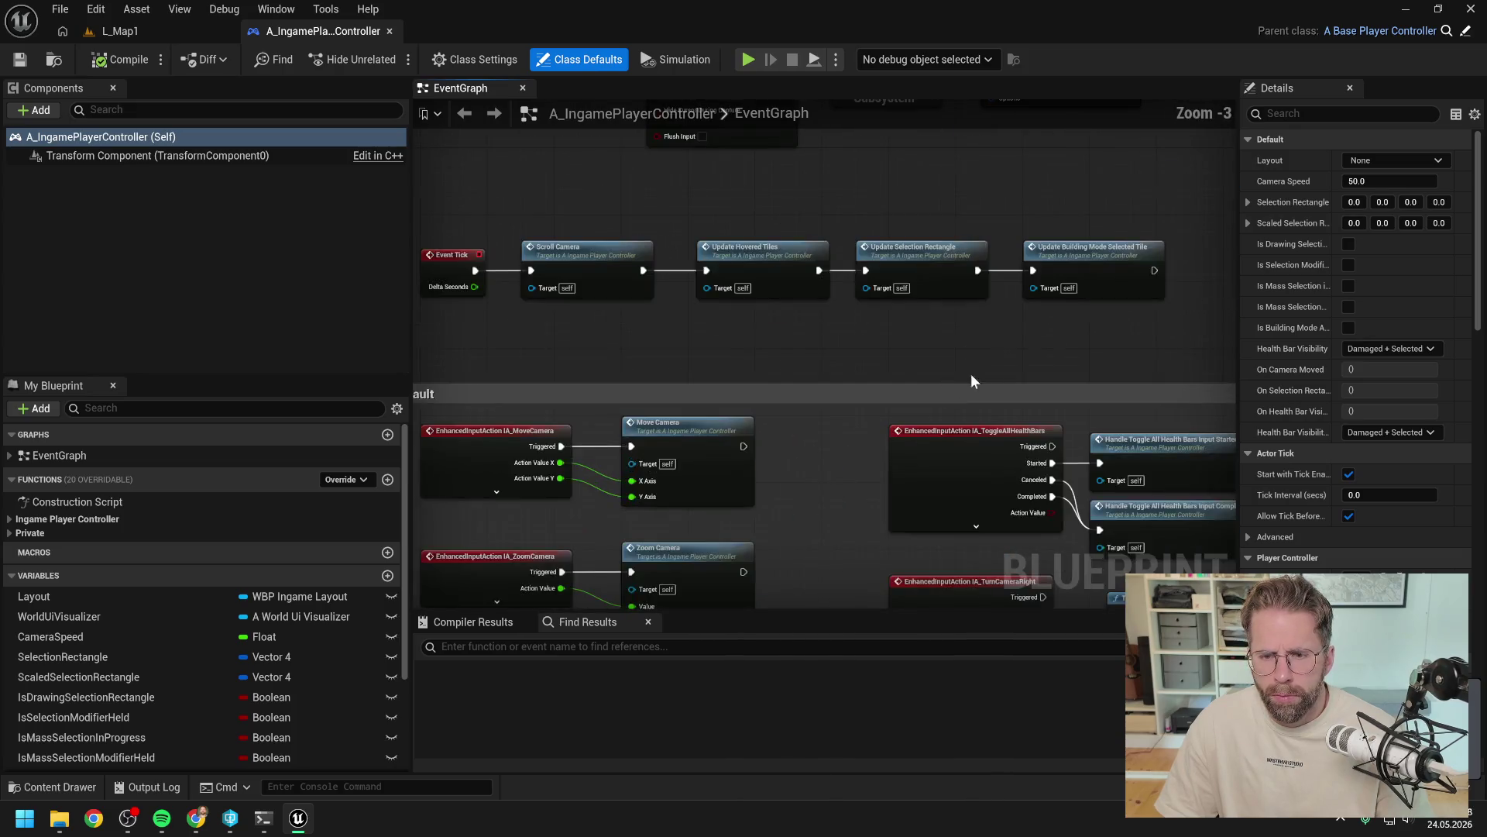
scroll(863, 251, down, 3)
scroll(805, 255, up, 3)
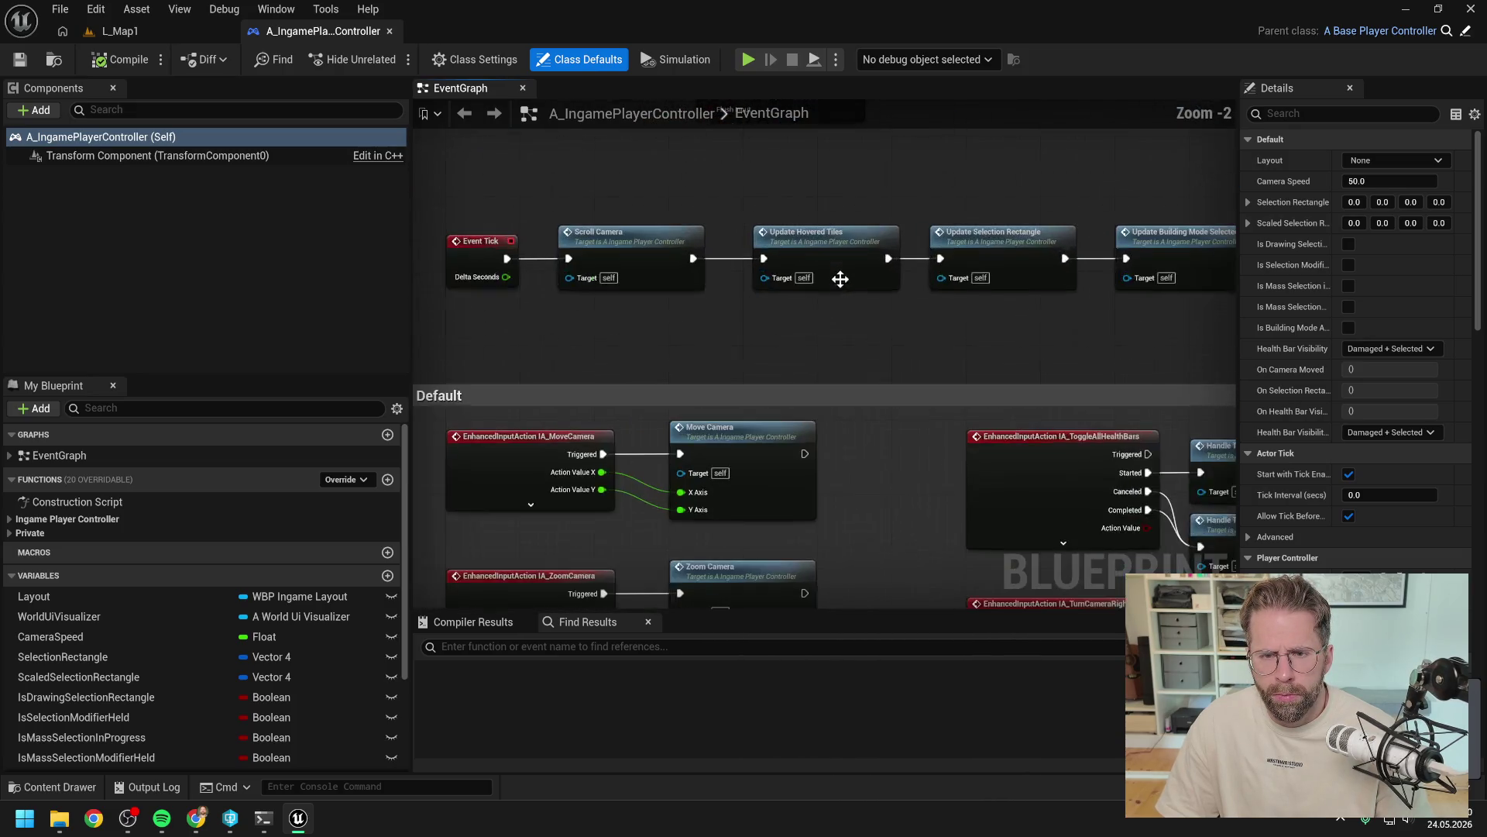
double_click(663, 252)
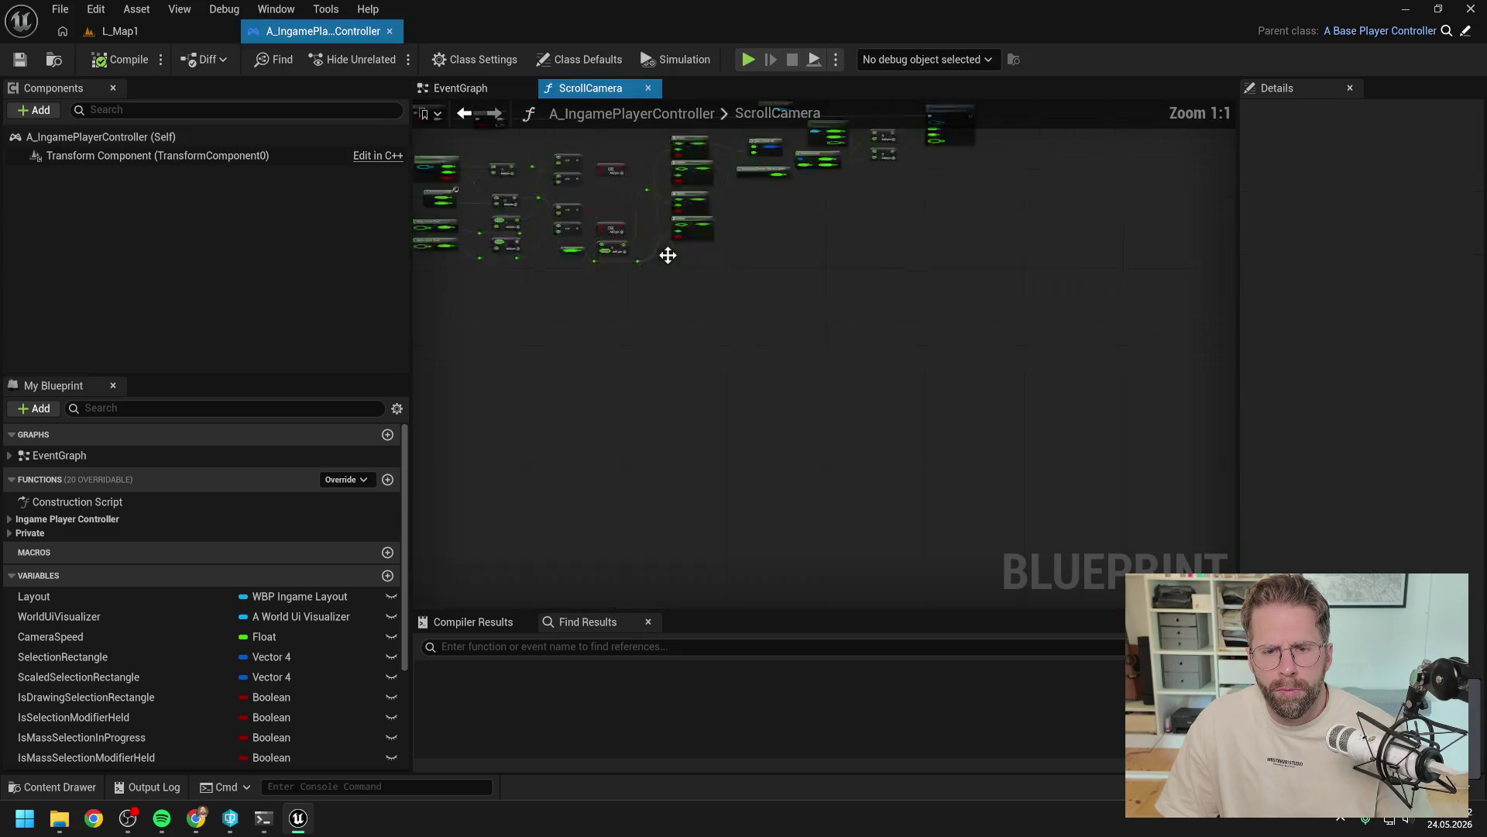
scroll(868, 372, down, 4)
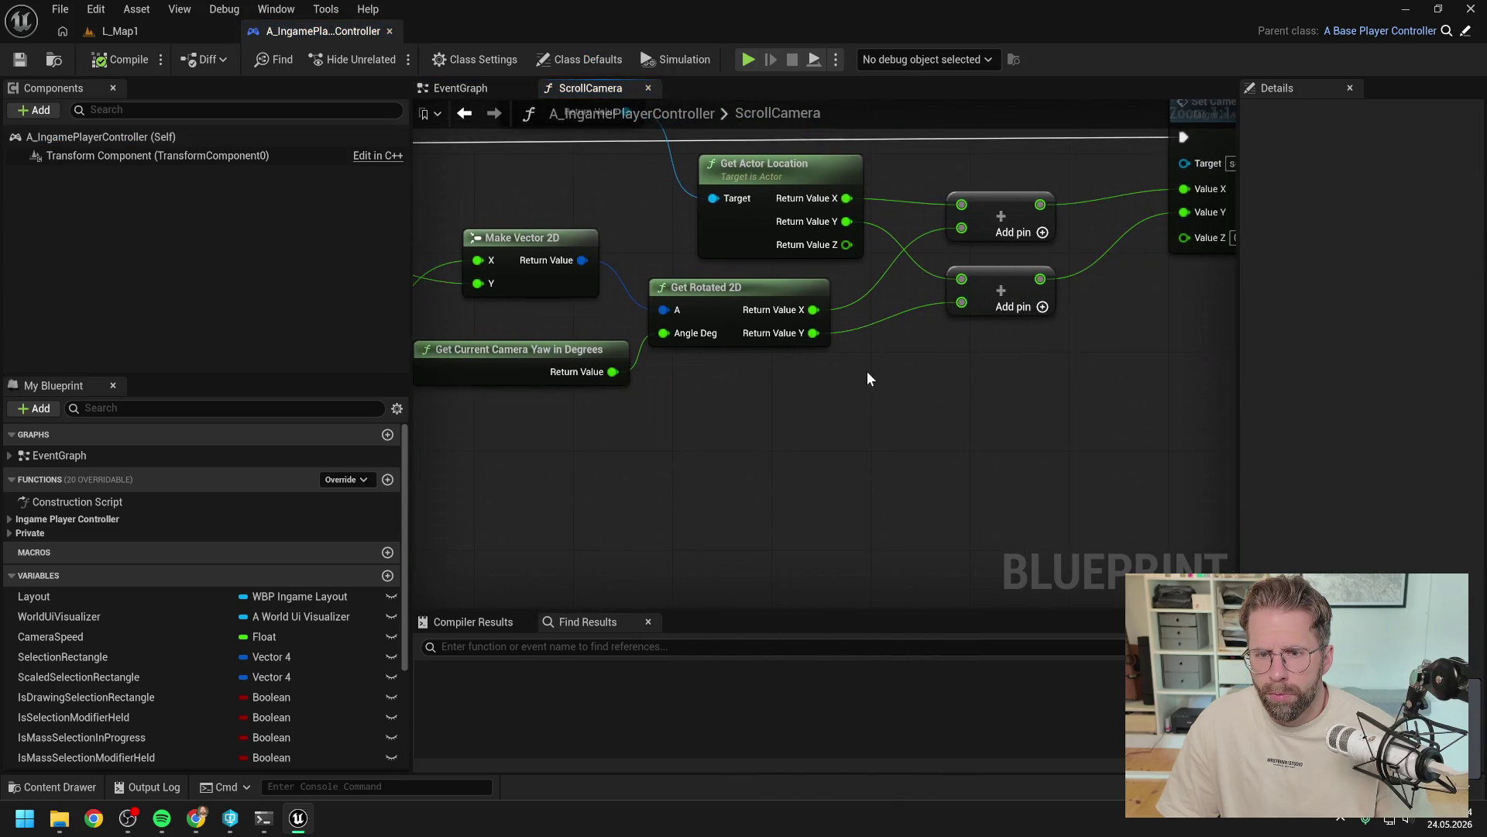
mouse_move(867, 370)
mouse_down()
mouse_move(1012, 381)
mouse_move(911, 379)
mouse_up()
double_click(986, 209)
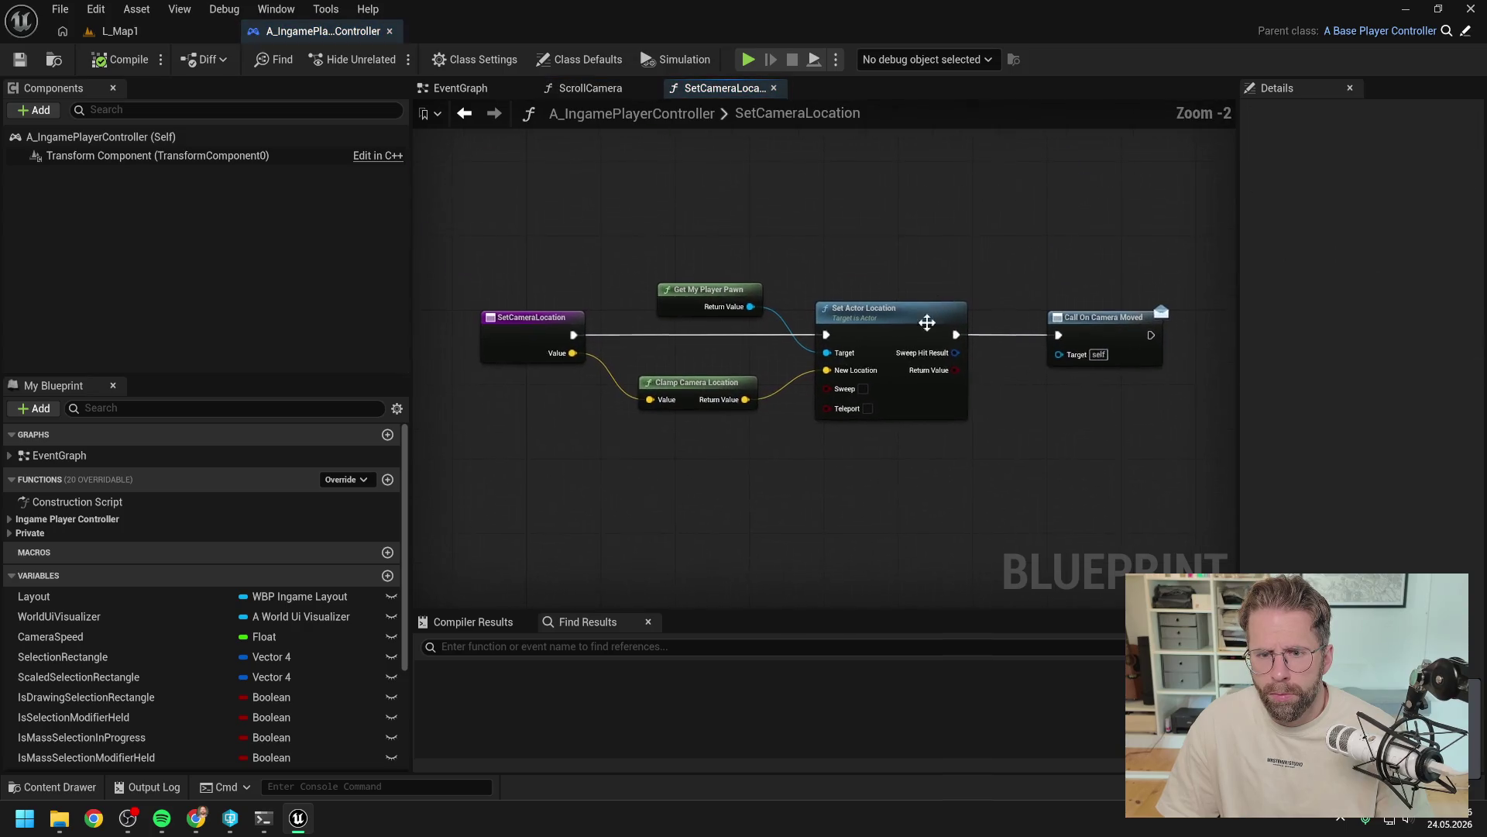
Step: Wire Value straight into New Location, bypassing the clamp, compile, and play L_Map1
drag(574, 355, 828, 373)
click(123, 62)
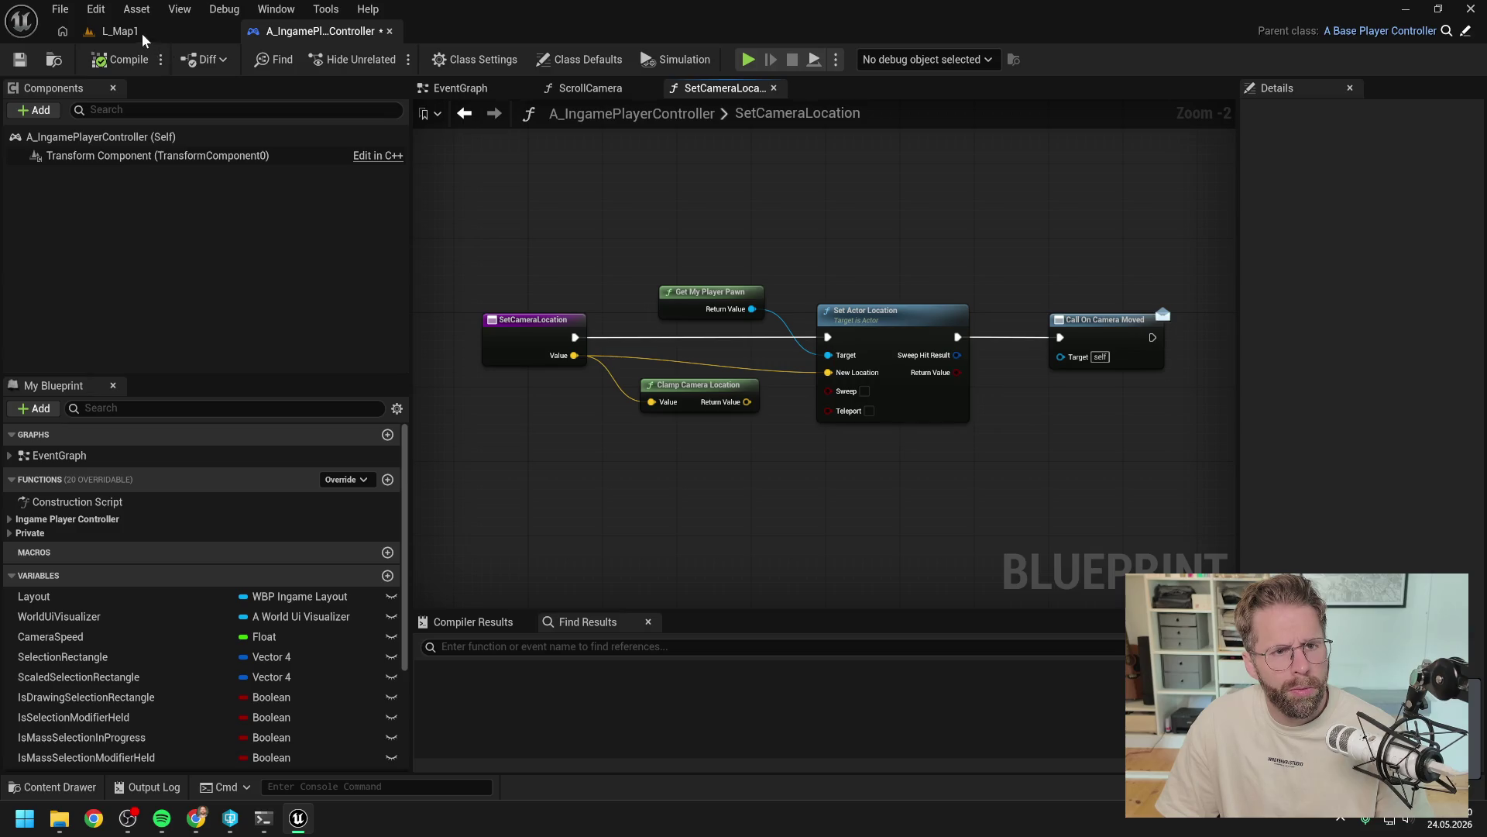
click(120, 31)
click(387, 59)
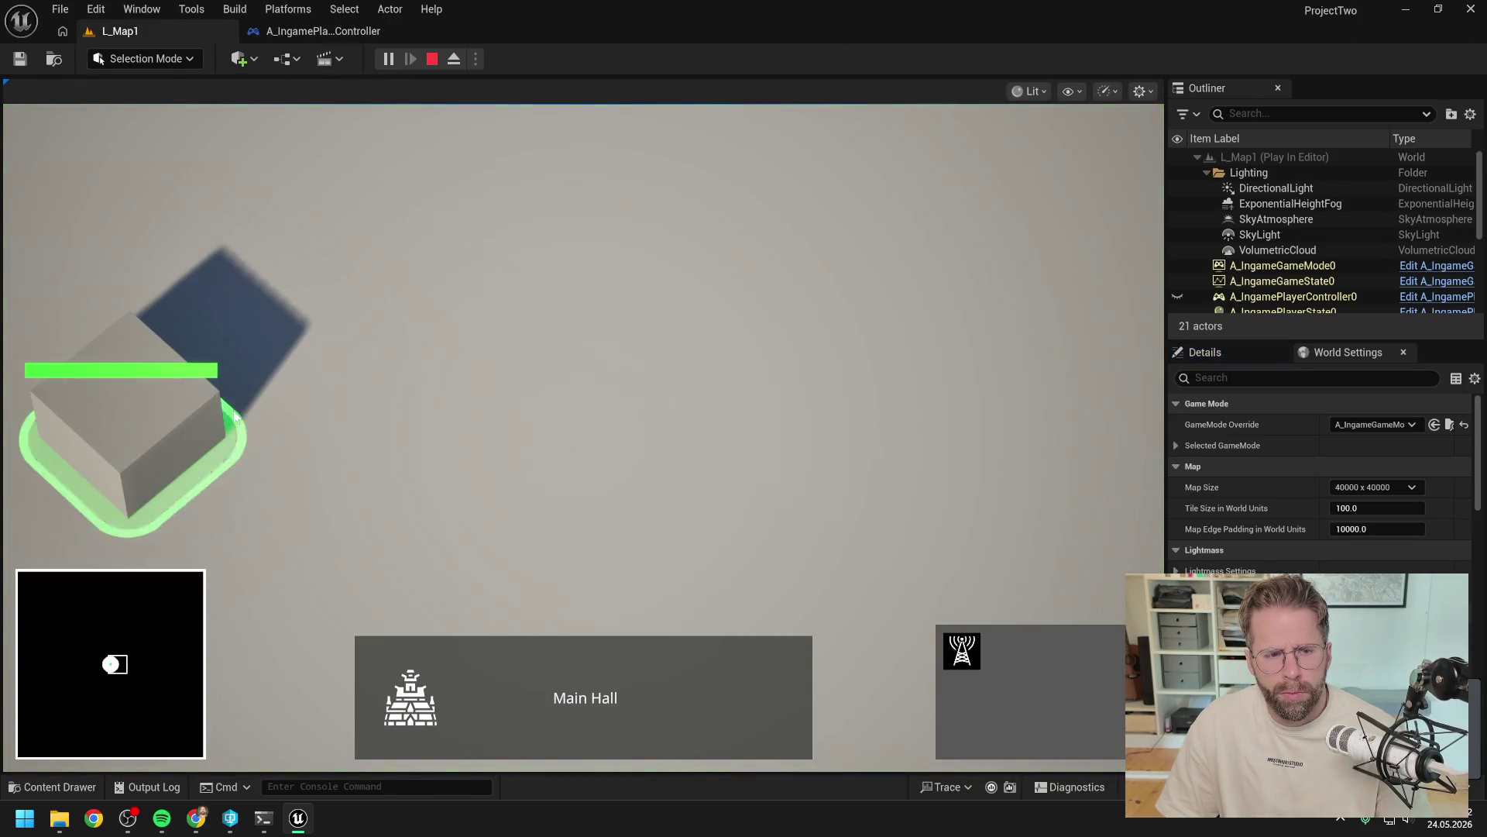
Step: Pan the game camera toward open ground and the map corner, restarting play once
mouse_move(234, 416)
mouse_down()
mouse_move(903, 431)
mouse_move(829, 463)
mouse_up()
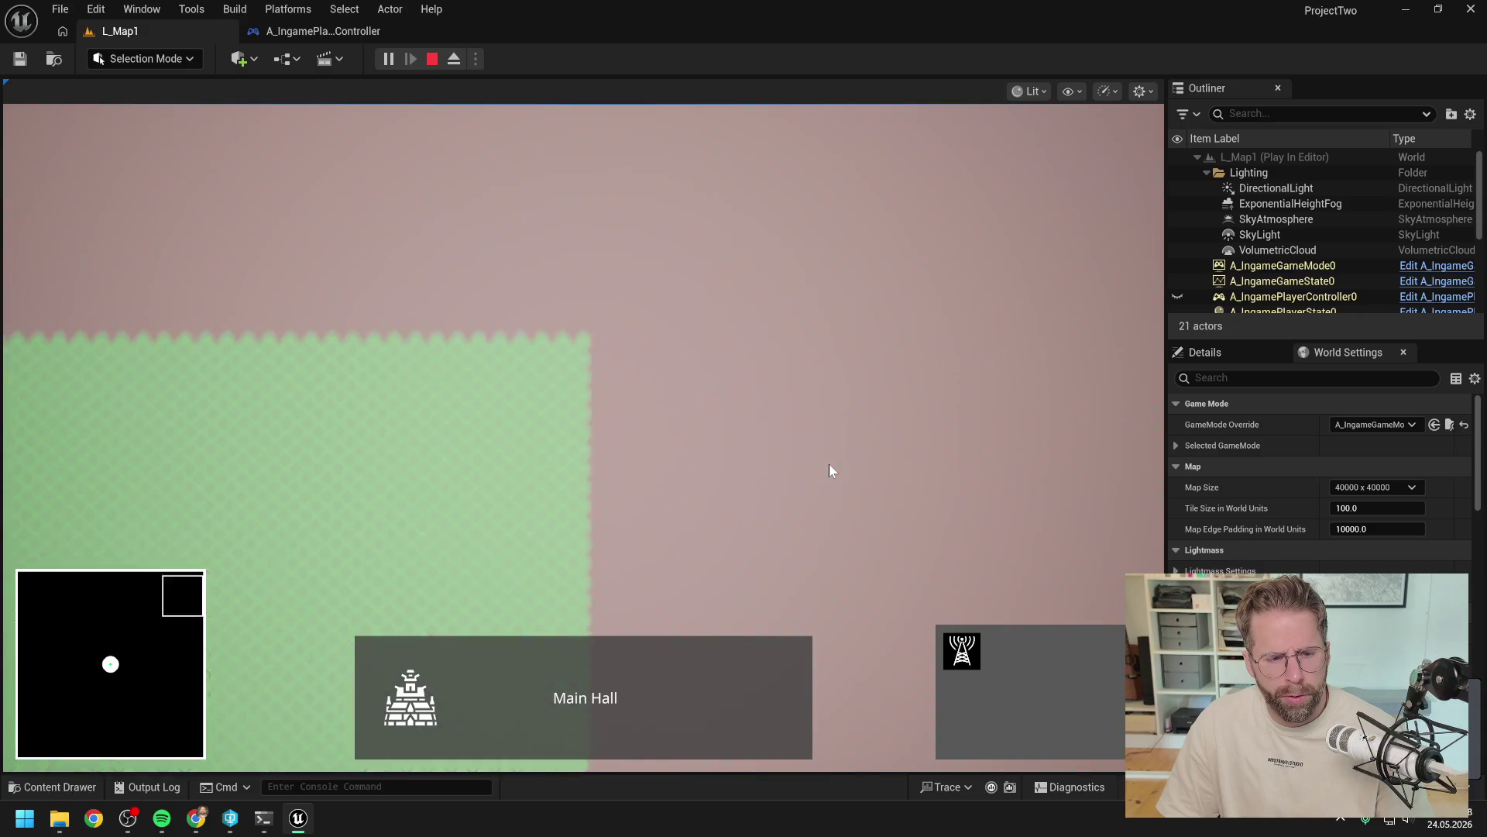
key(Escape)
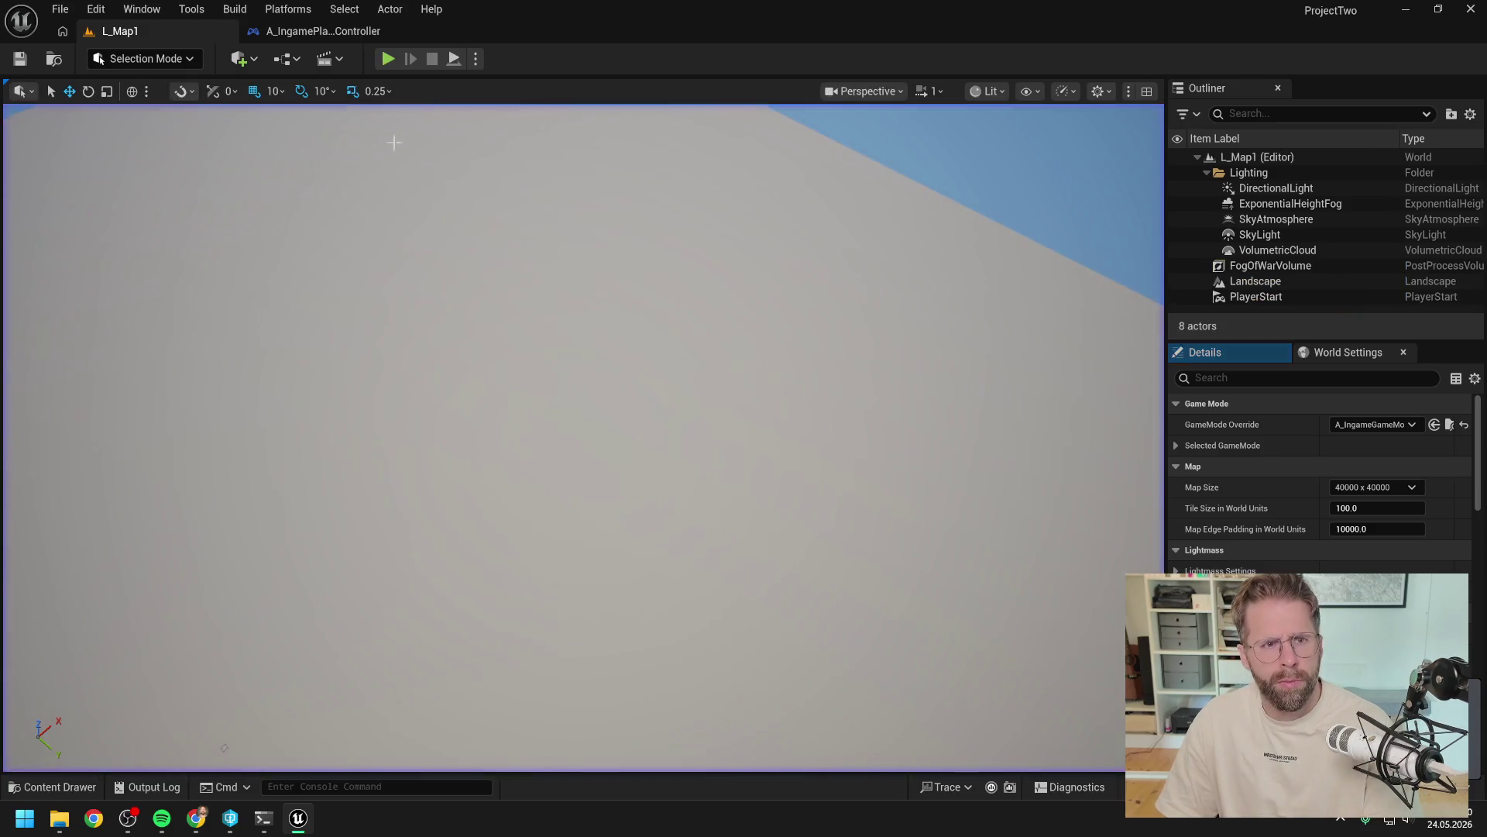
key(alt+p)
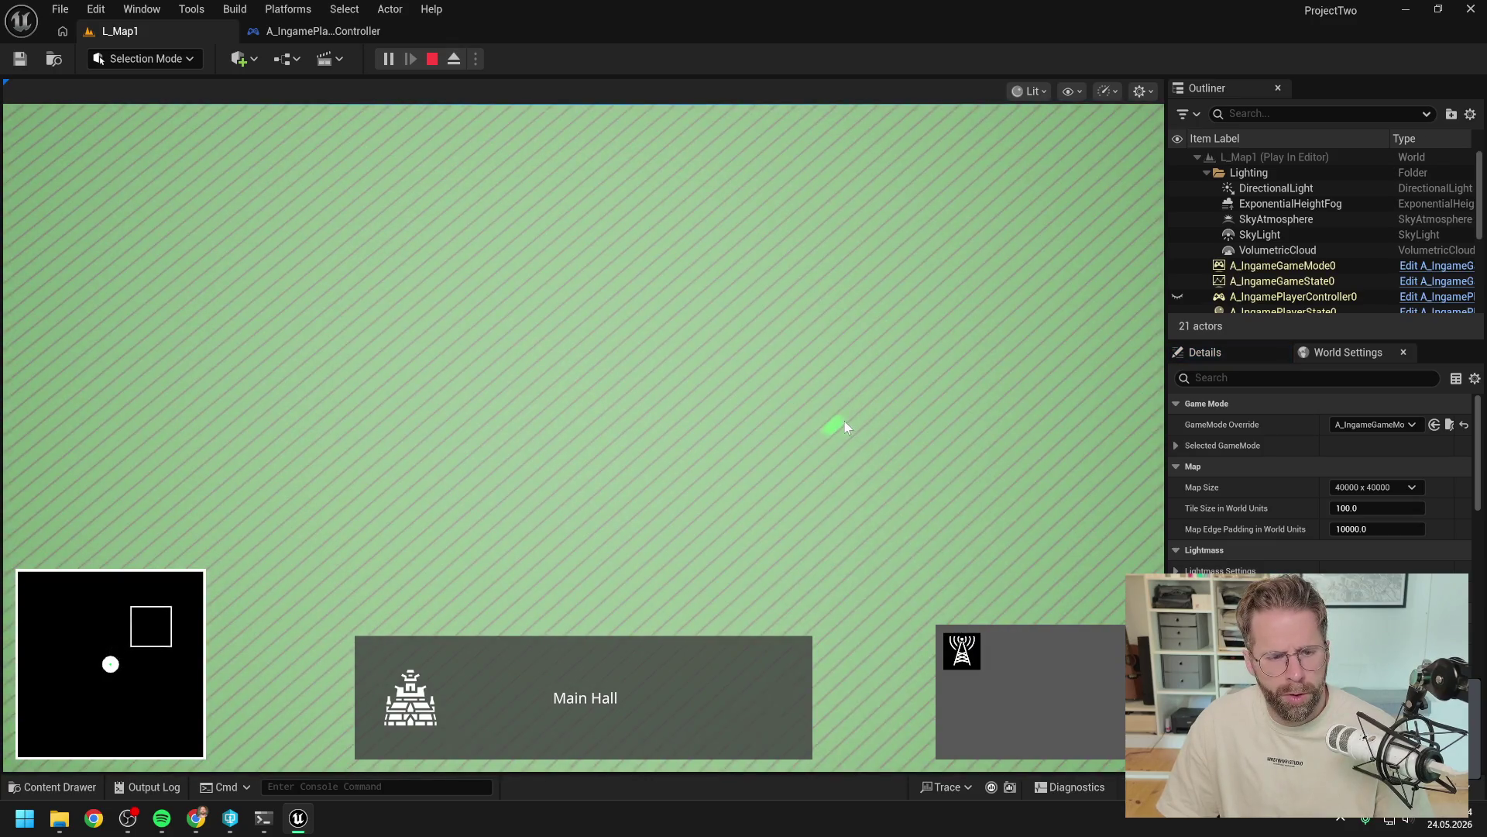
key(w+d)
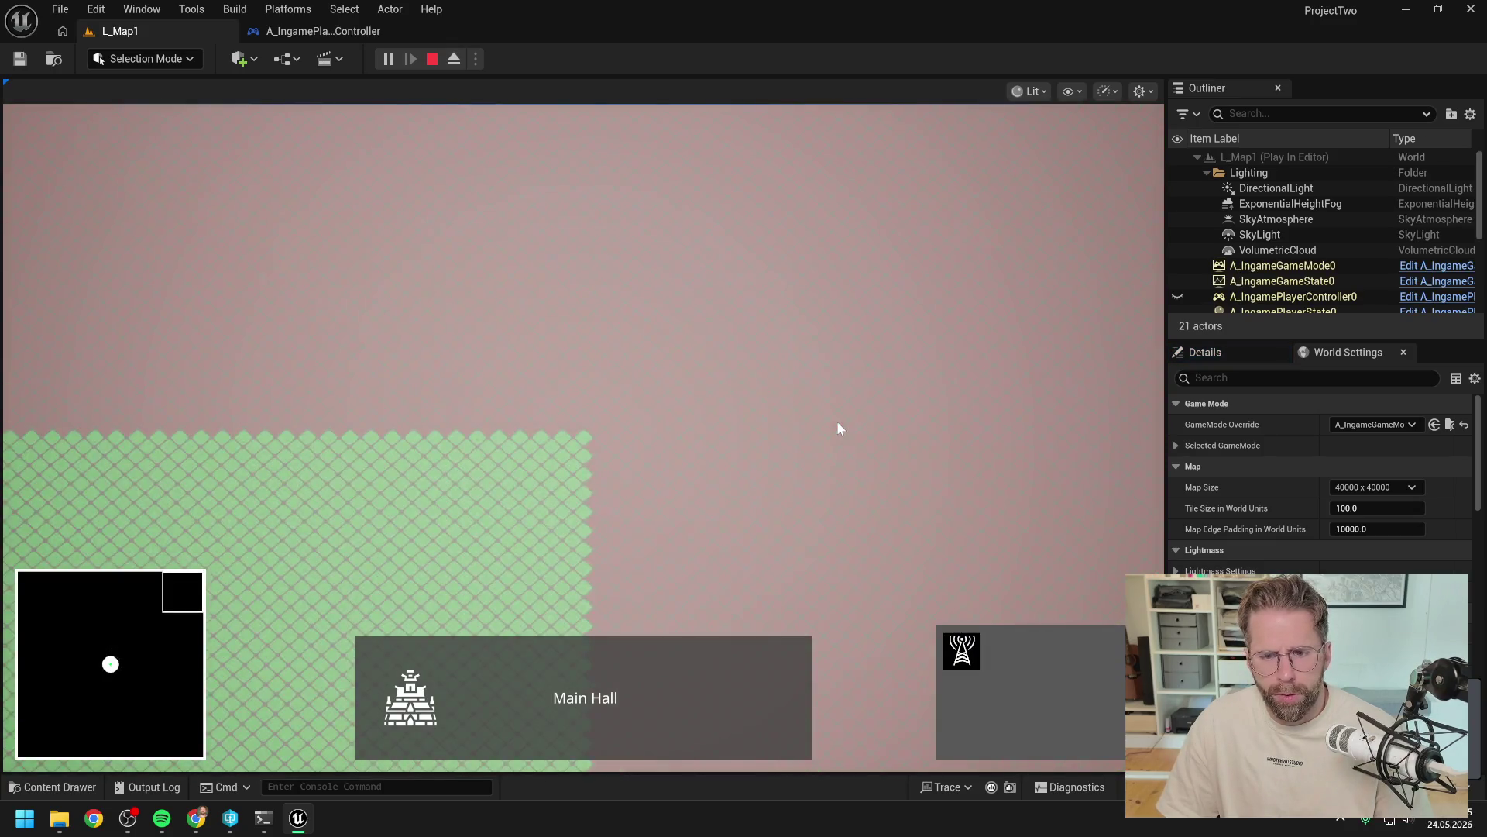
Step: Probe a reddish map-edge tile, stop play, and return to L_Map1 before switching to Claude Code
mouse_move(1146, 109)
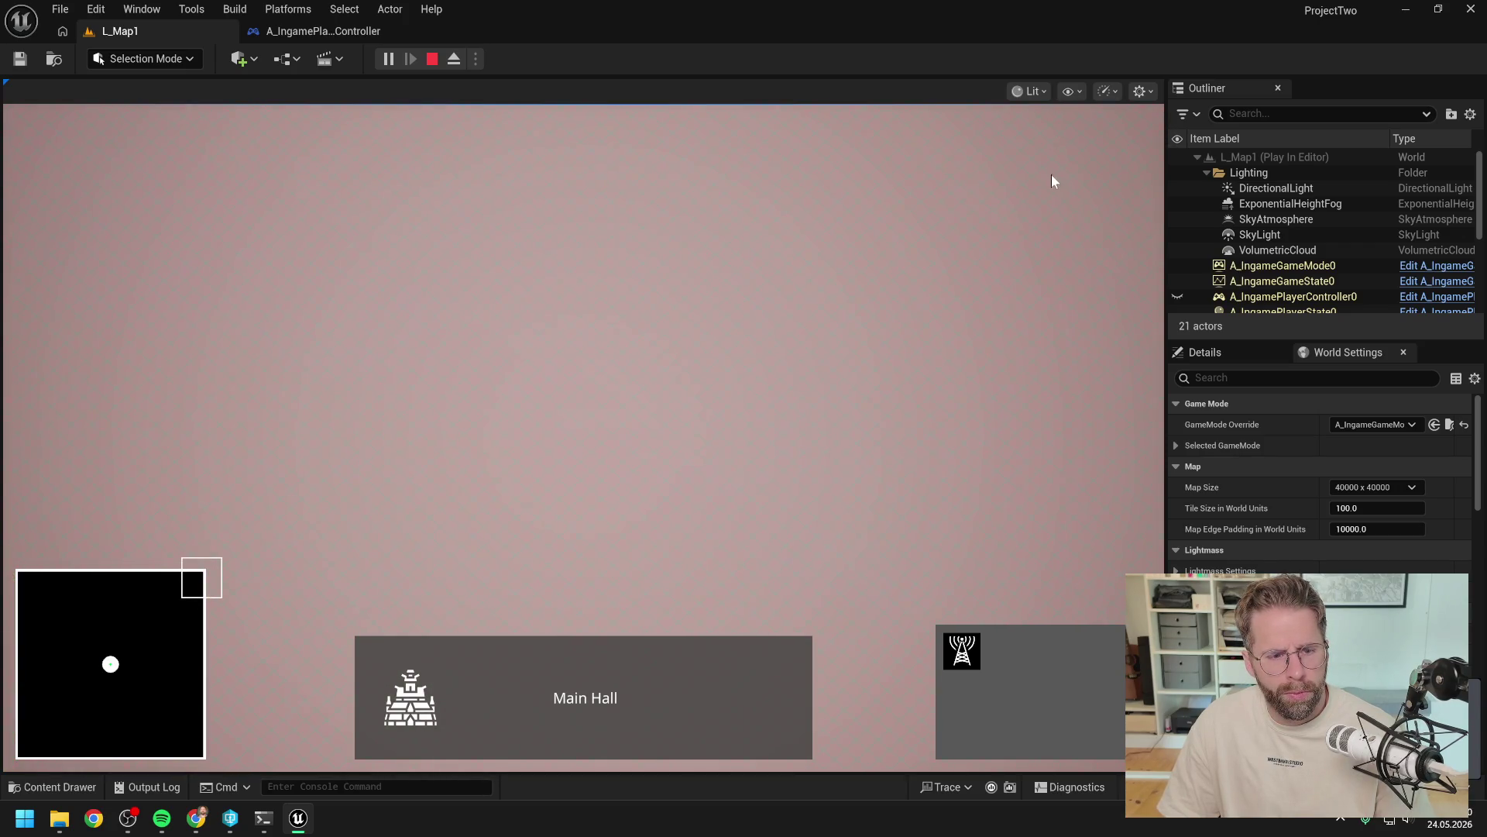
mouse_move(1161, 180)
mouse_move(1019, 114)
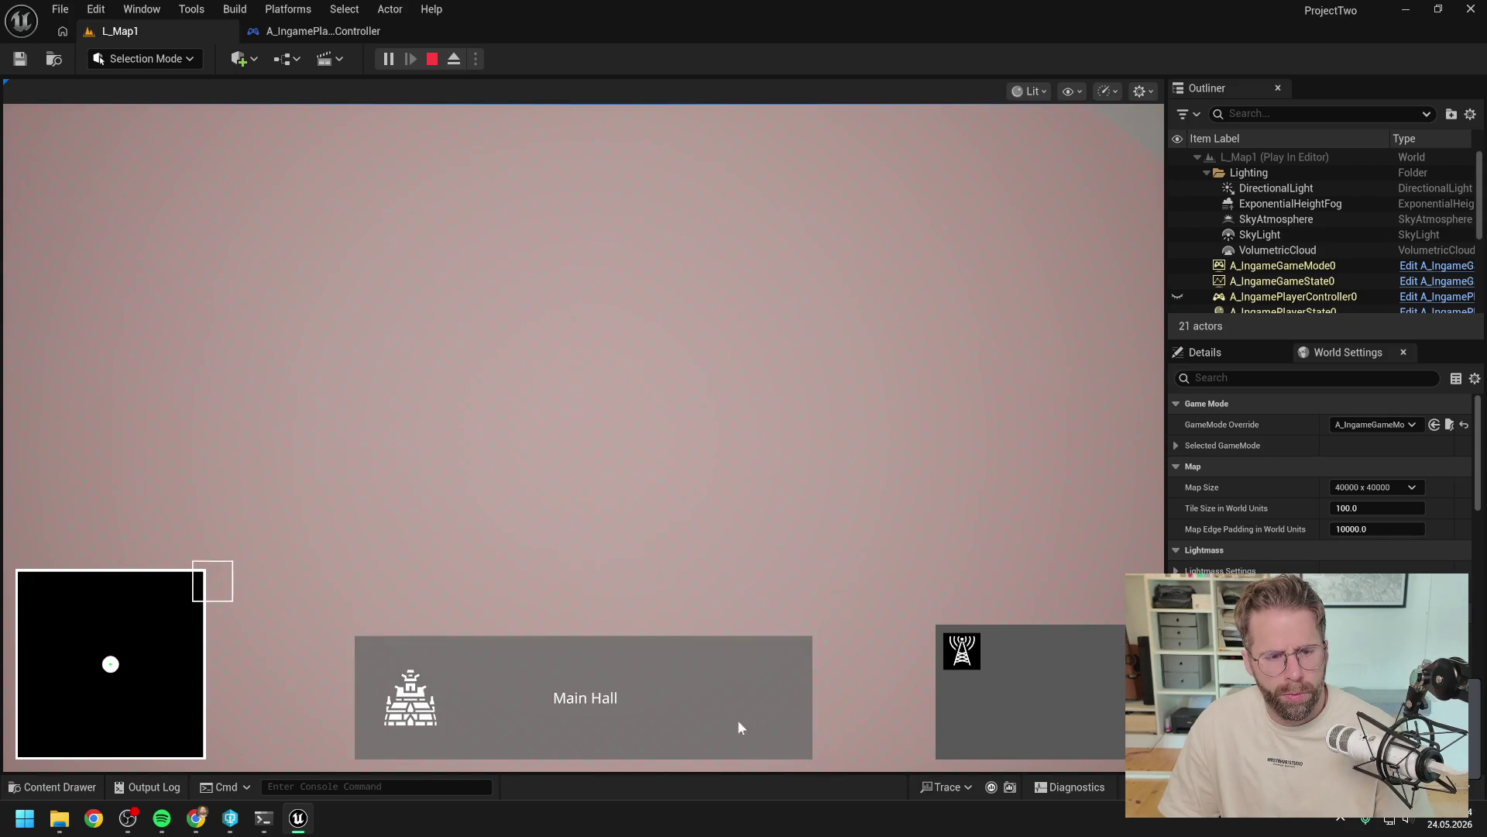
mouse_move(6, 468)
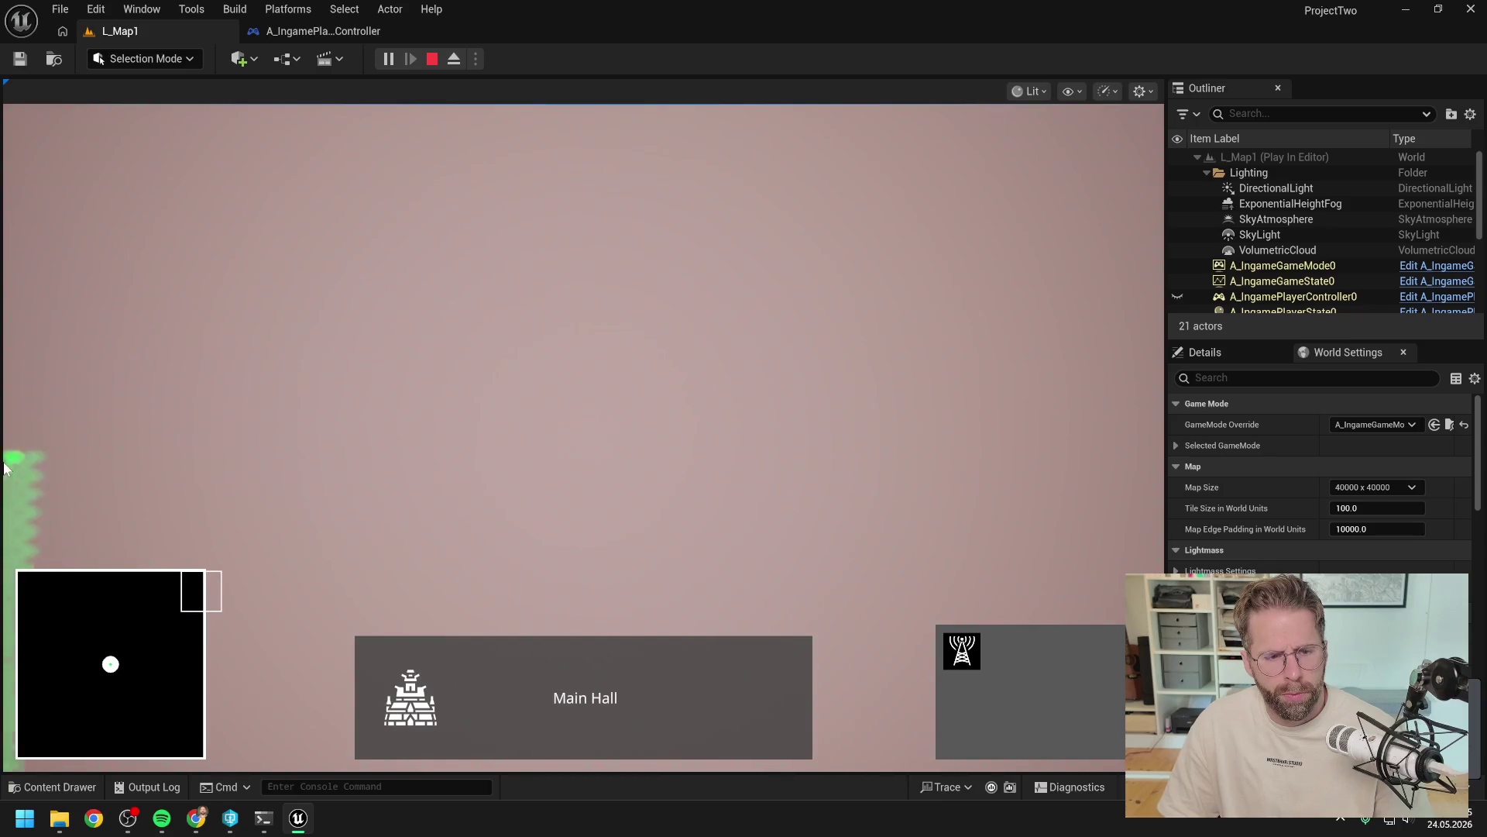
mouse_move(525, 771)
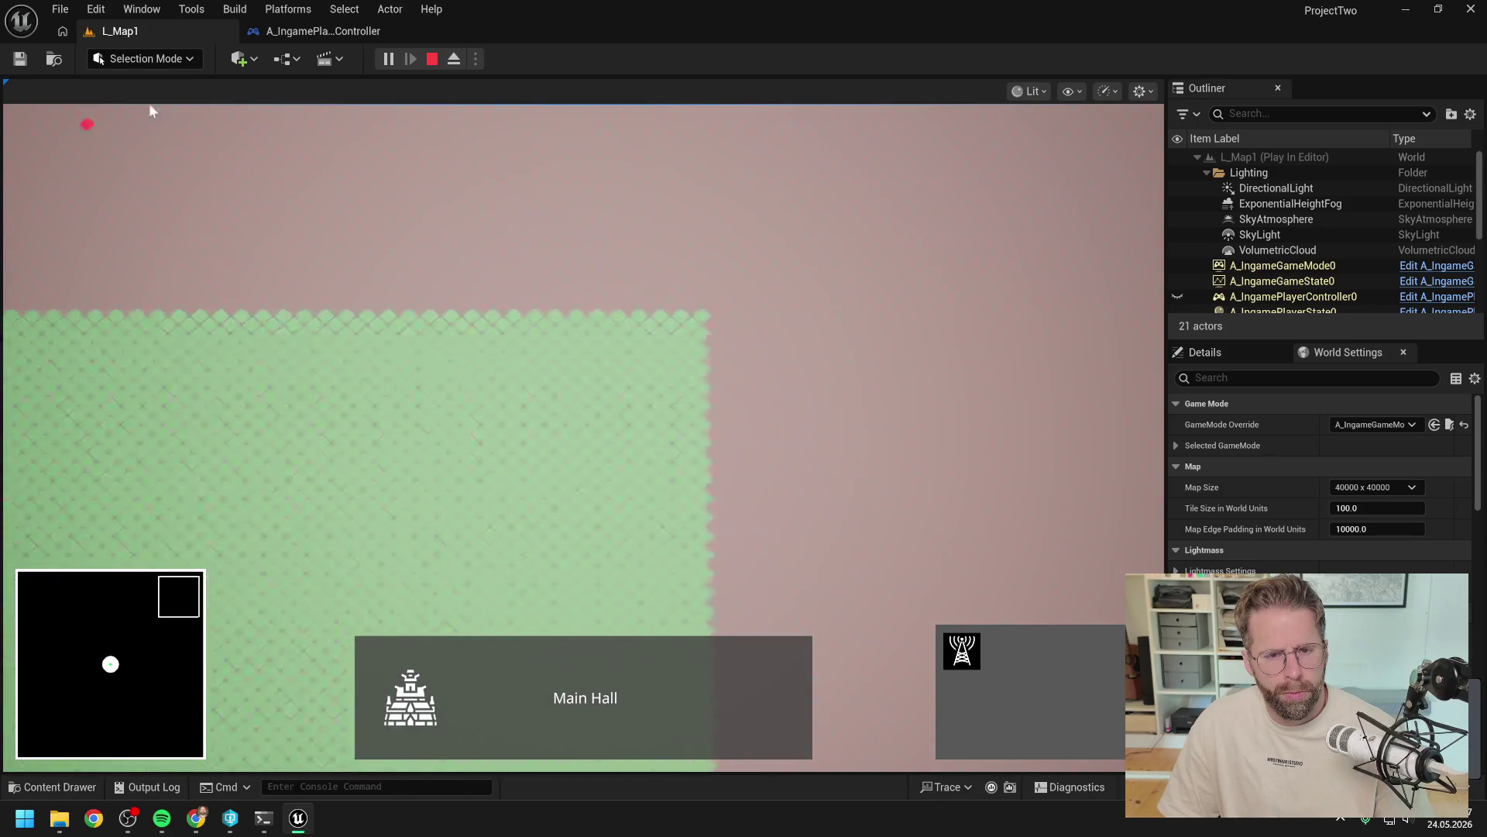
mouse_move(254, 104)
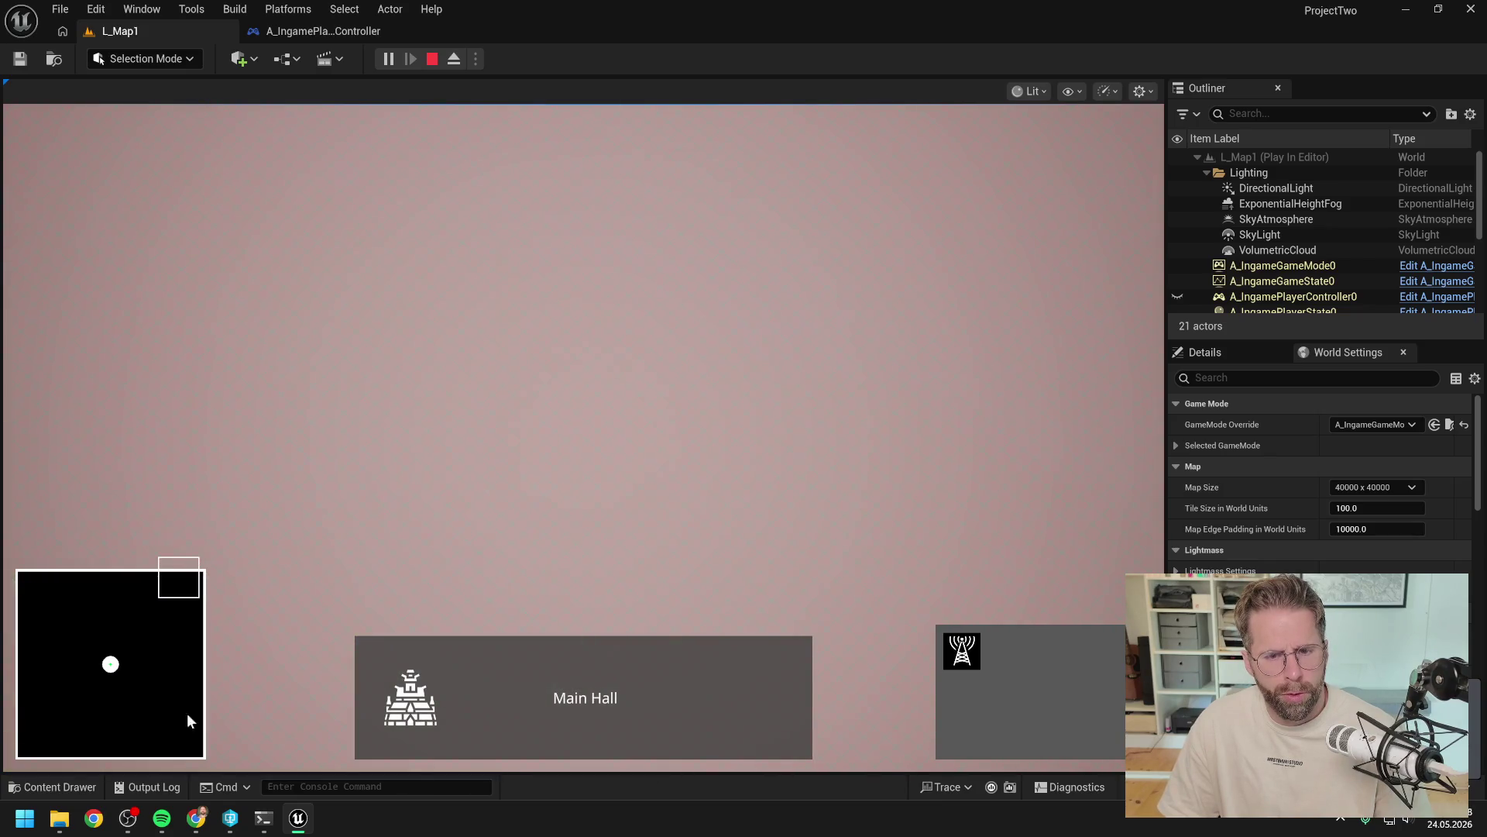
click(861, 361)
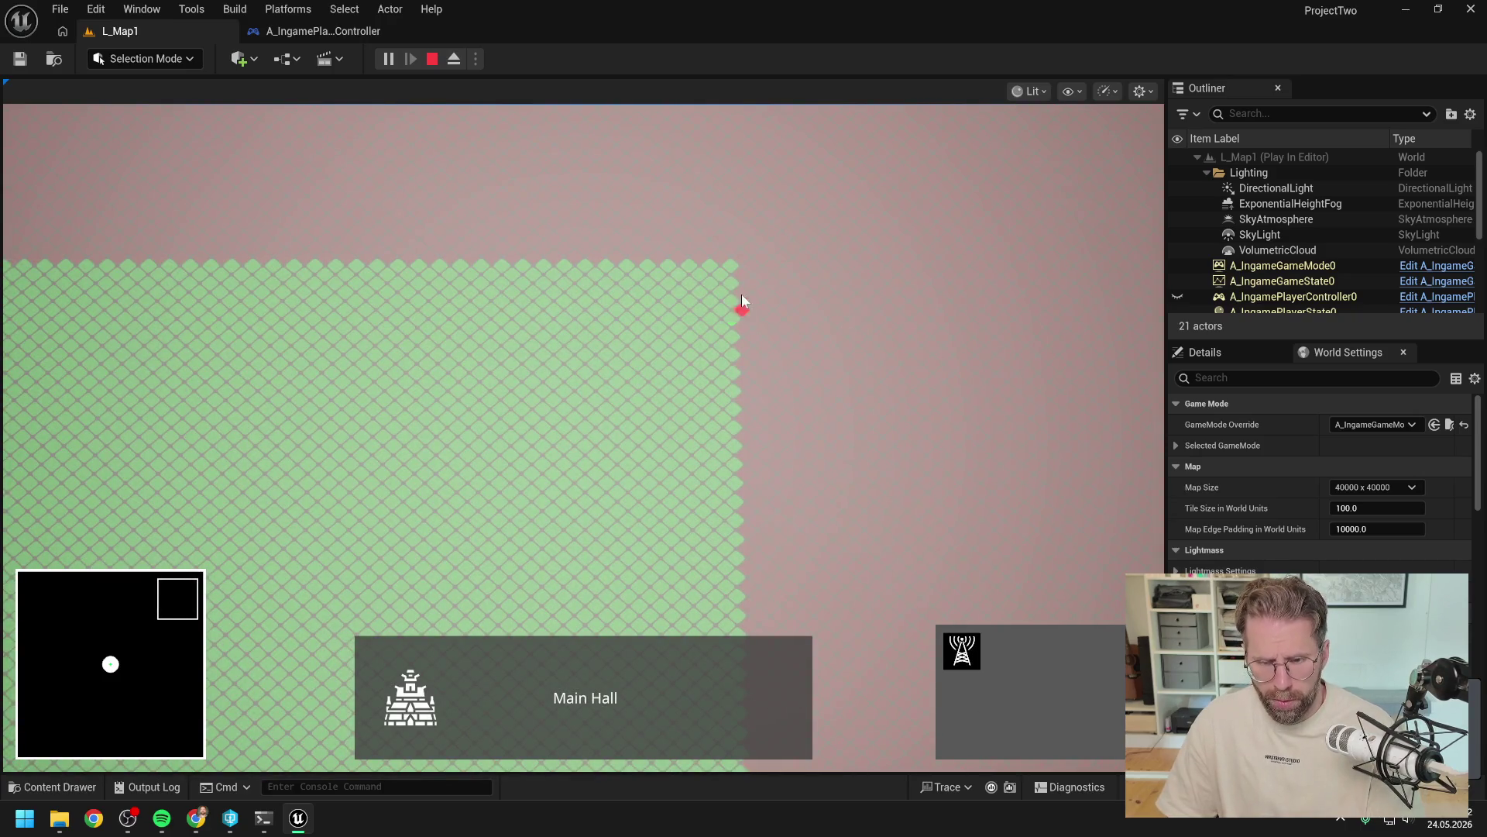
key(Escape)
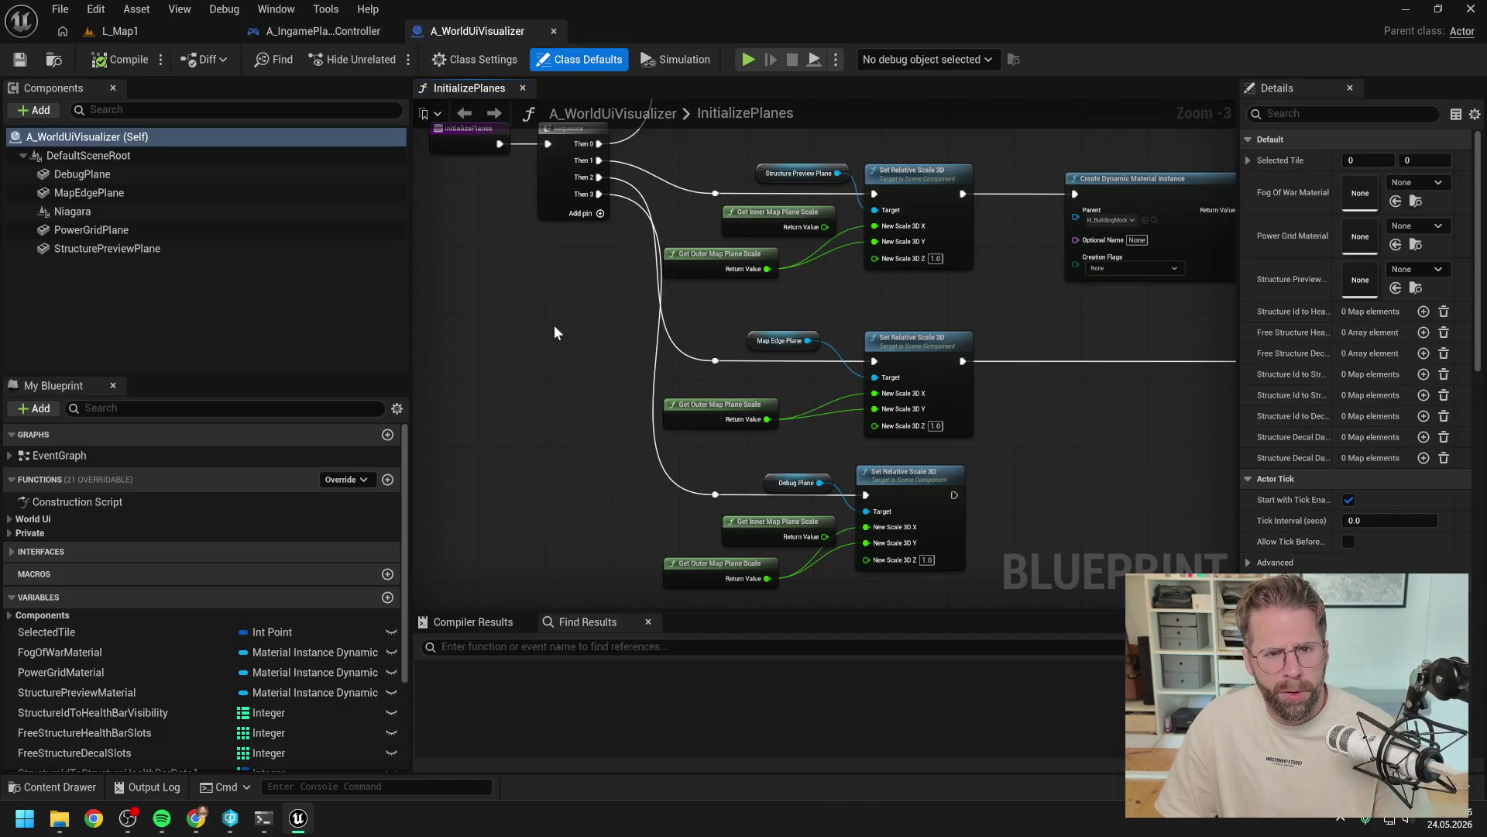
click(160, 31)
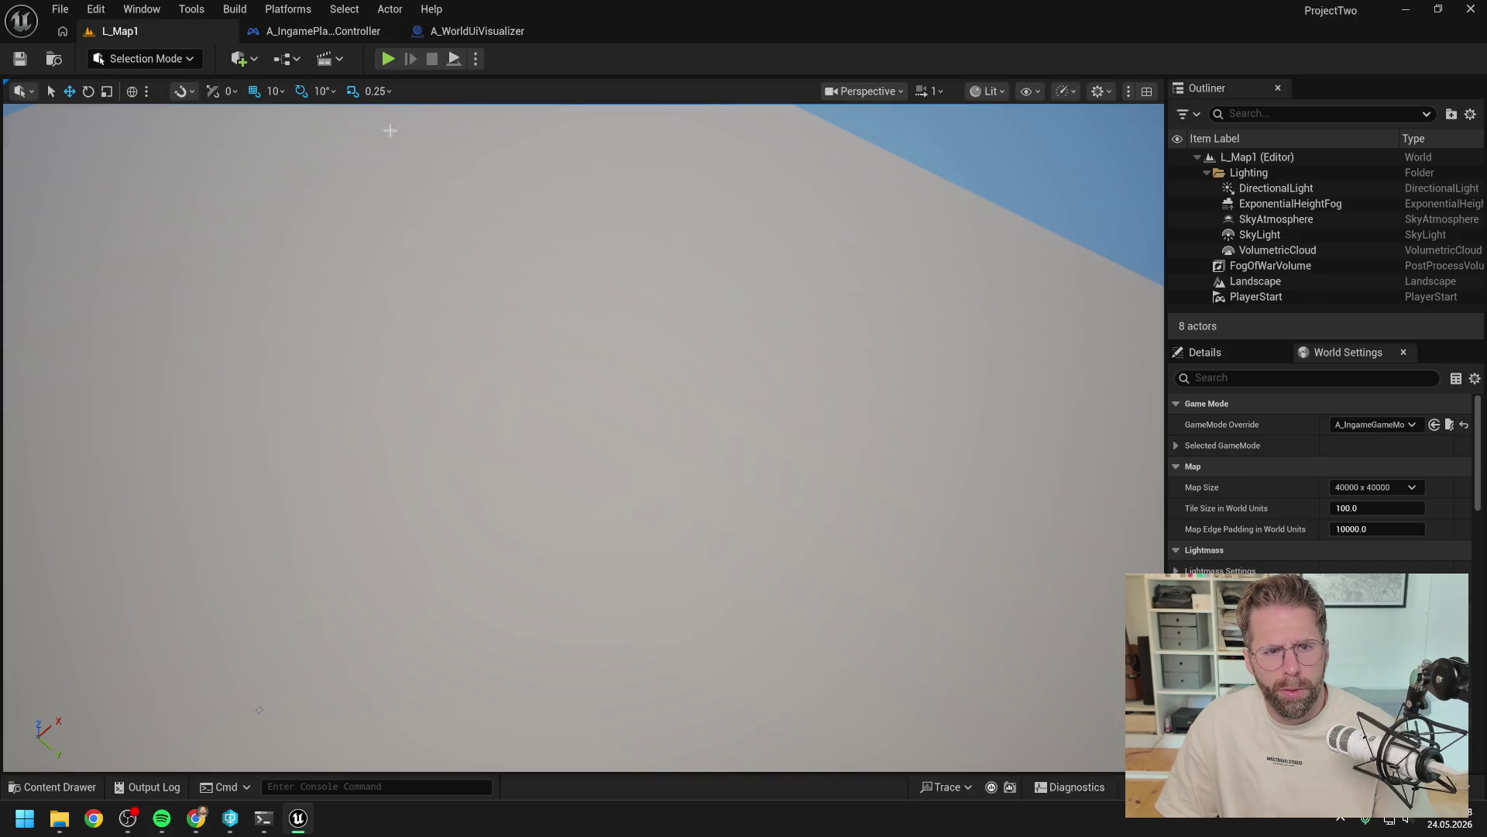
click(263, 818)
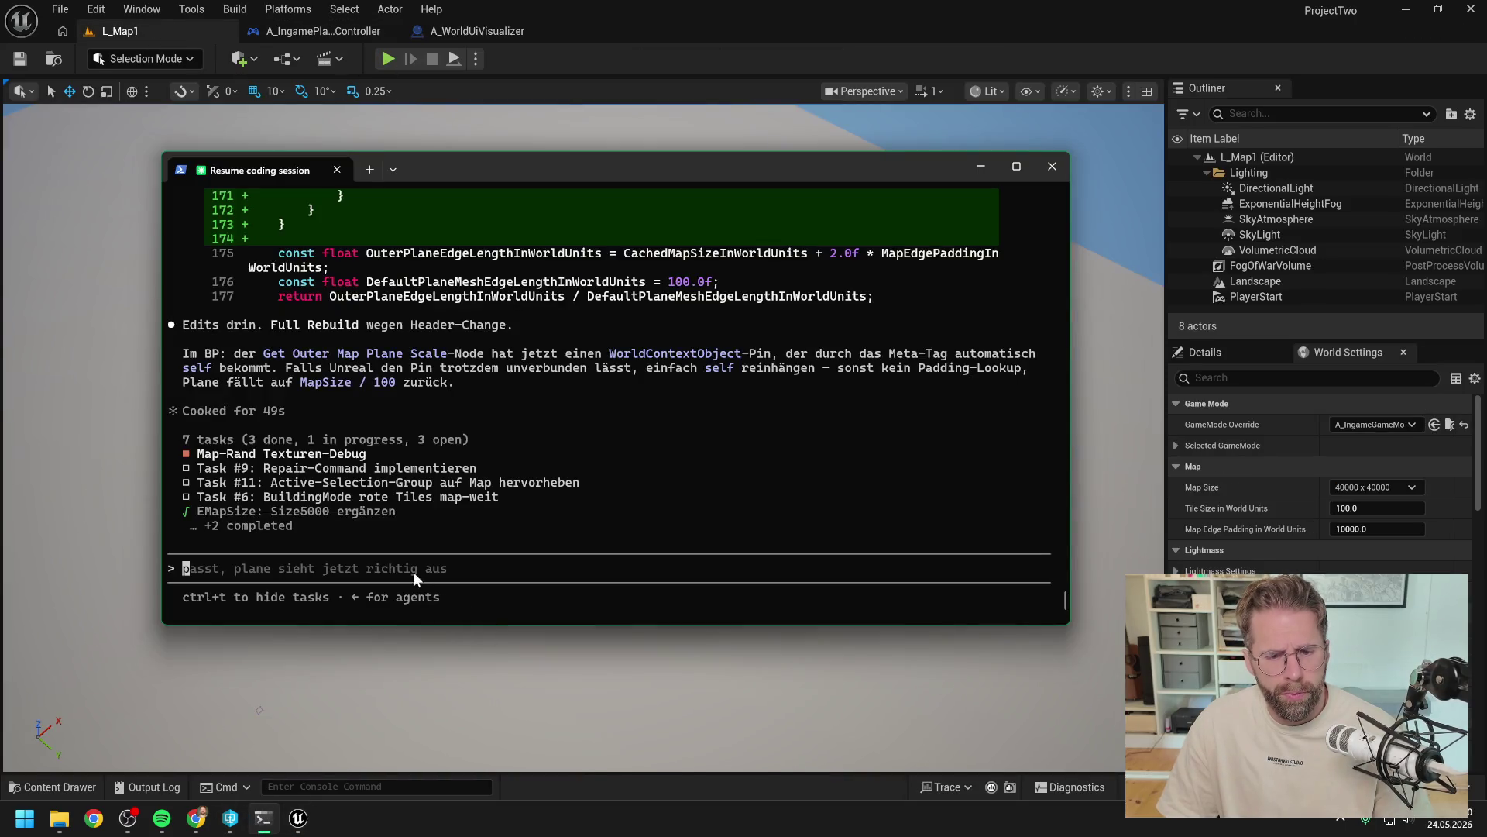
Step: Draft a Claude Code reply that the planes are large enough but the texture isn't, then start a play test
text(ok )
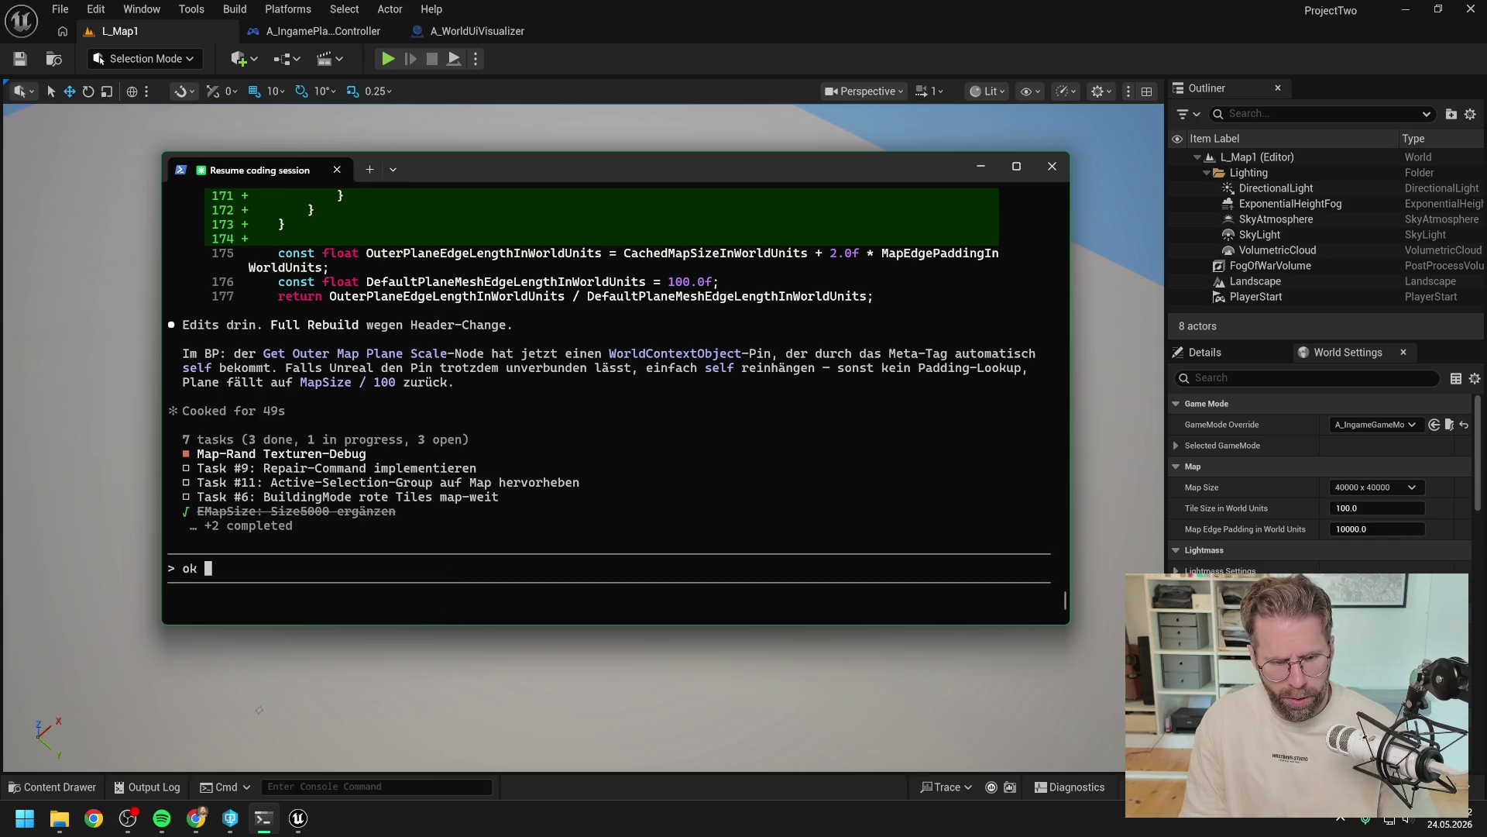
text(fahren wir so ers)
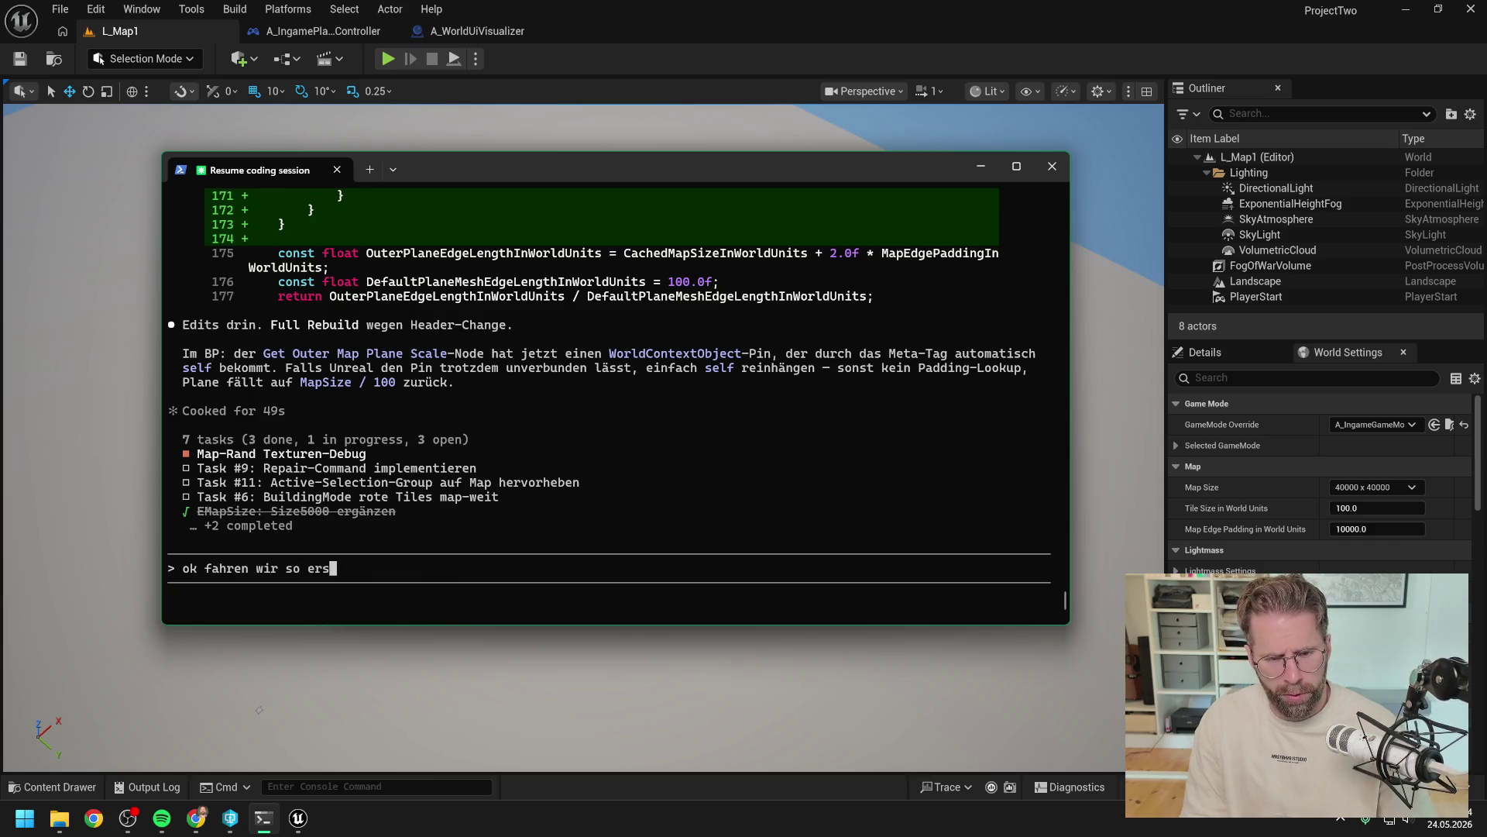
text(tmal mit , also dem festen Wer)
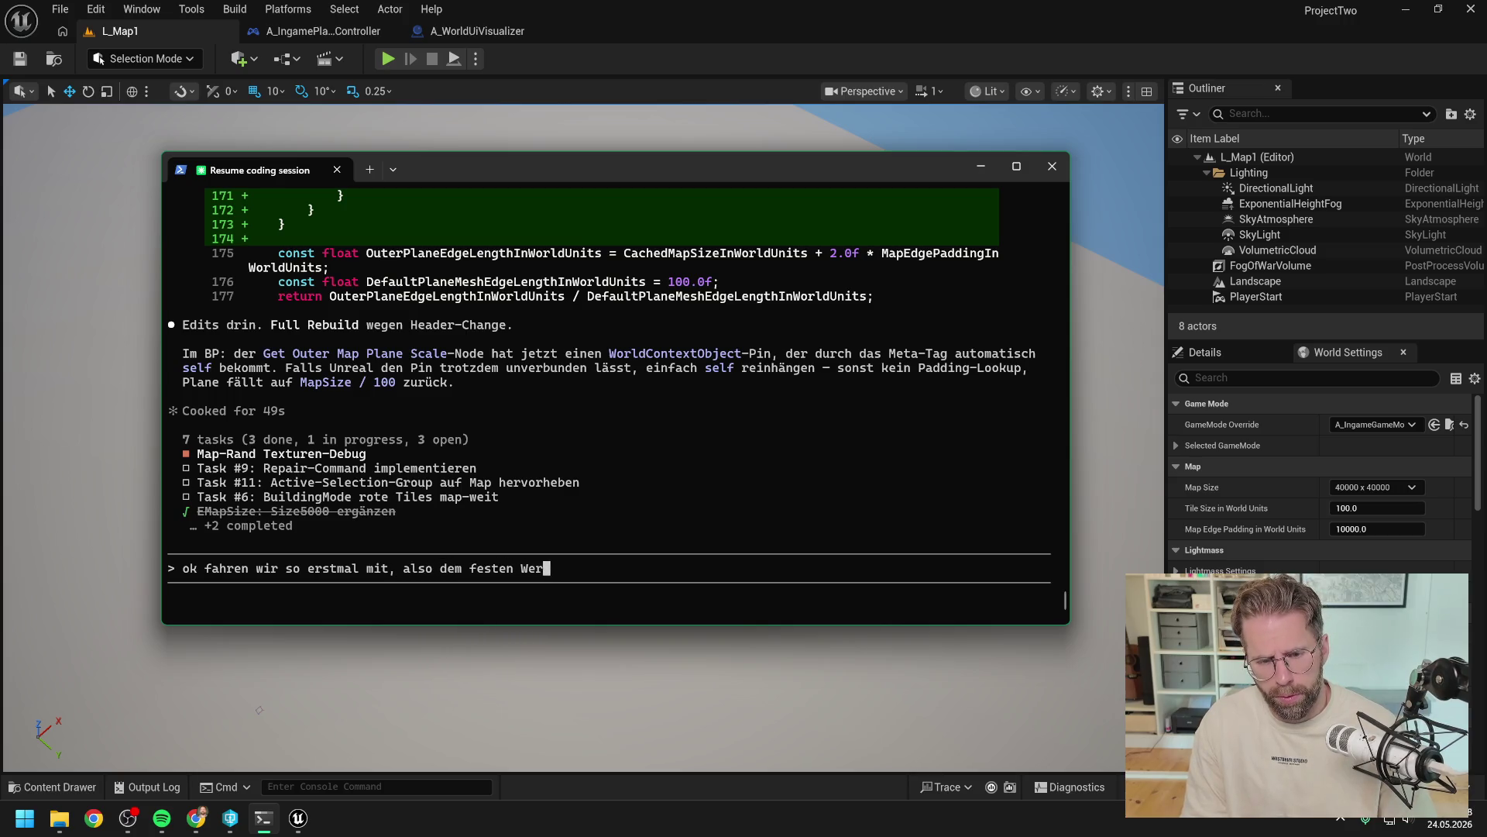
text(t. Planes sind)
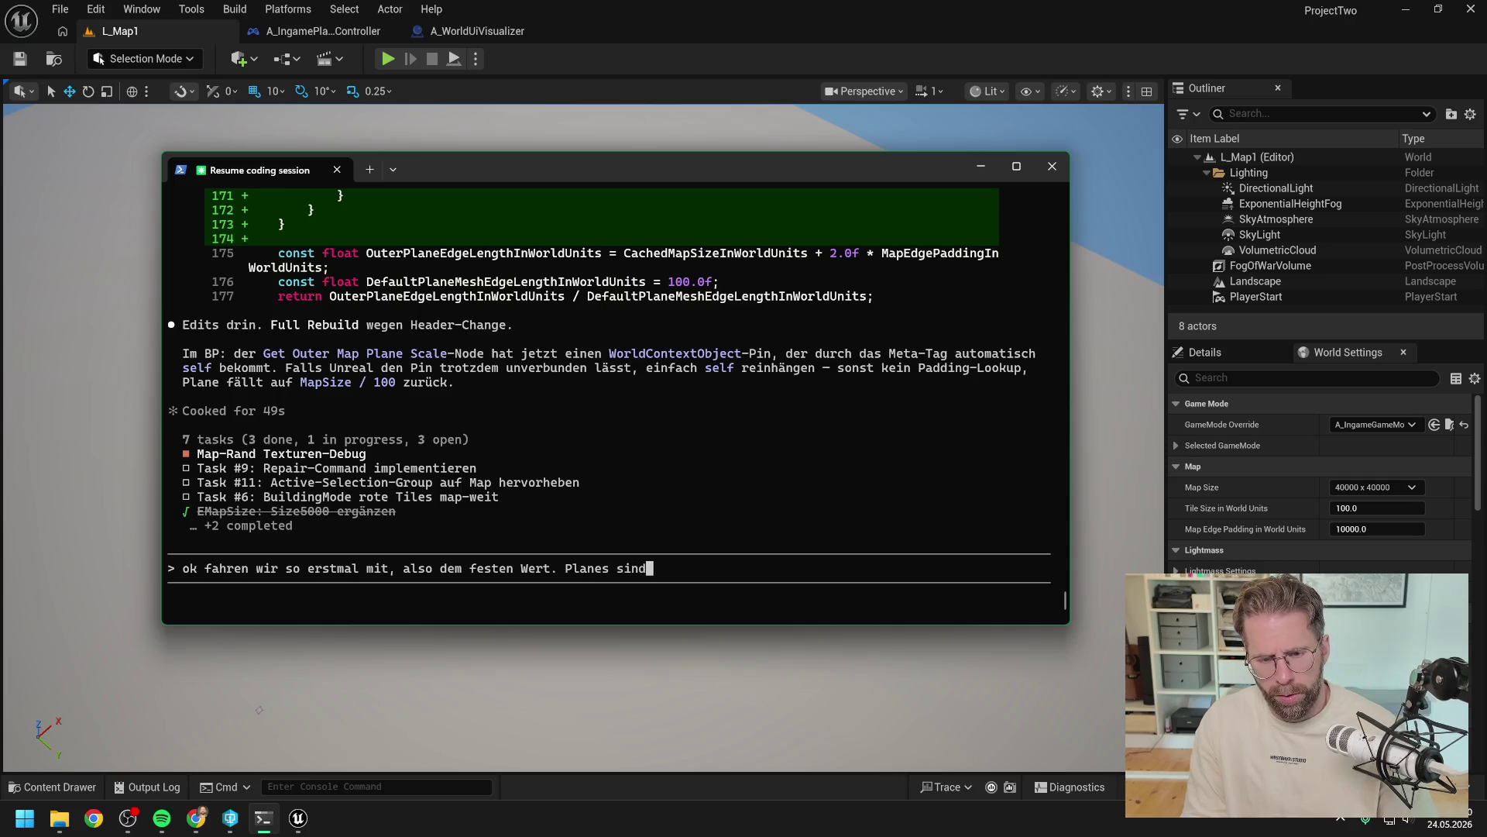
text( nun roß genug)
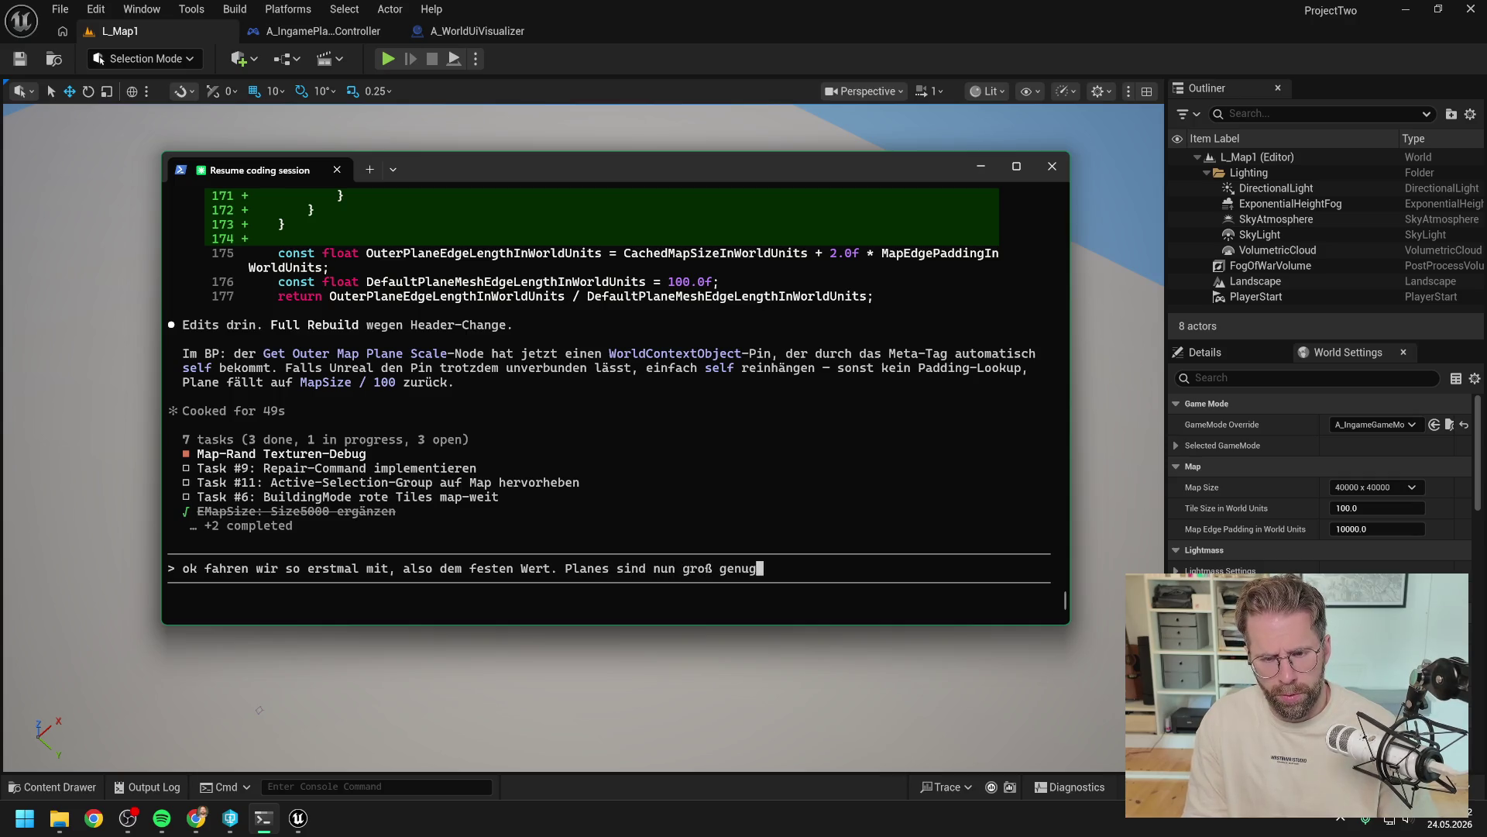
text(, jedo)
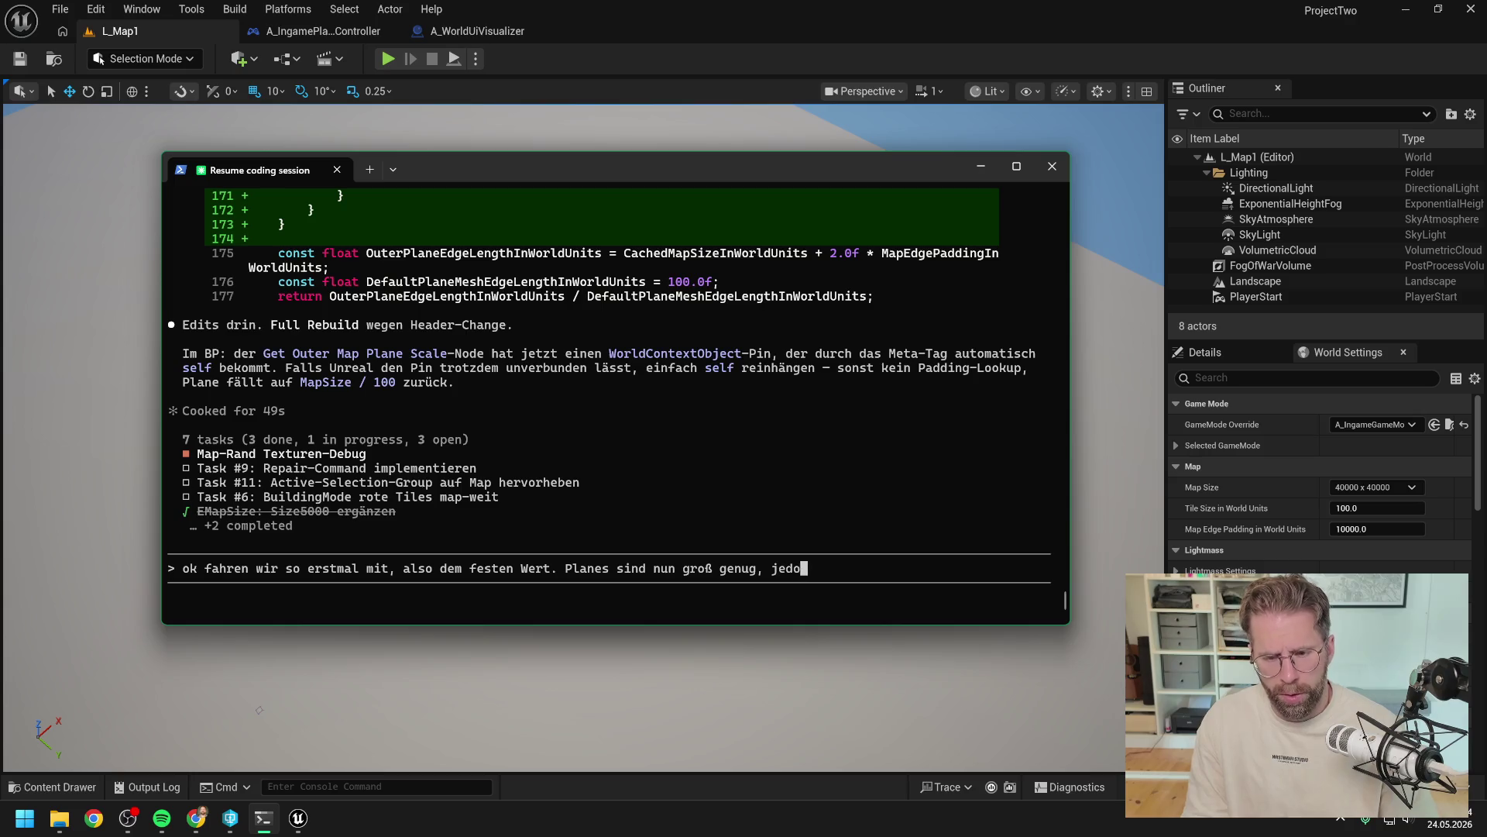
text(ch )
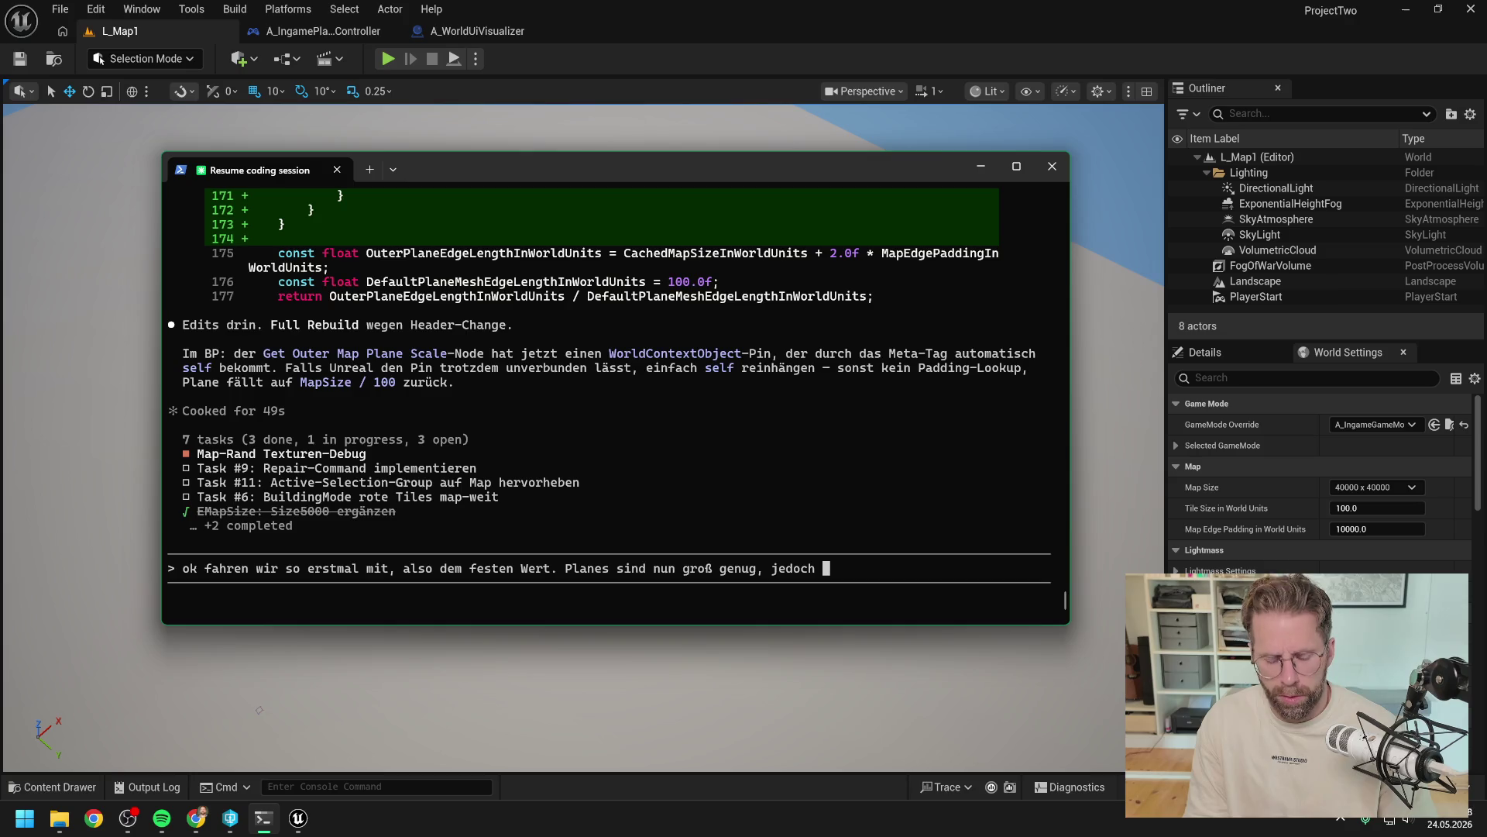
text(die xtur bzw der Grid der Textur nicht)
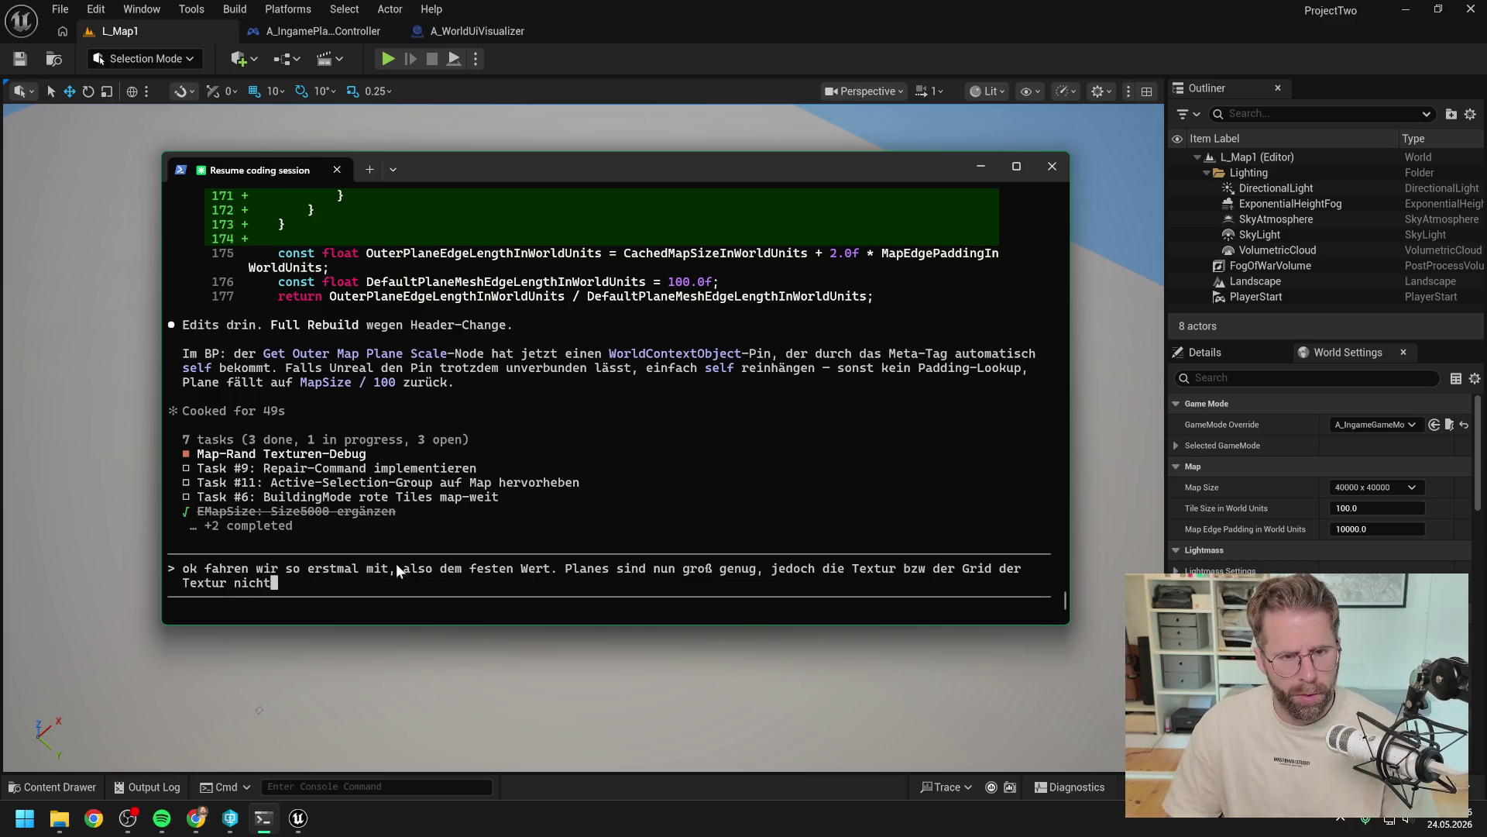
click(381, 59)
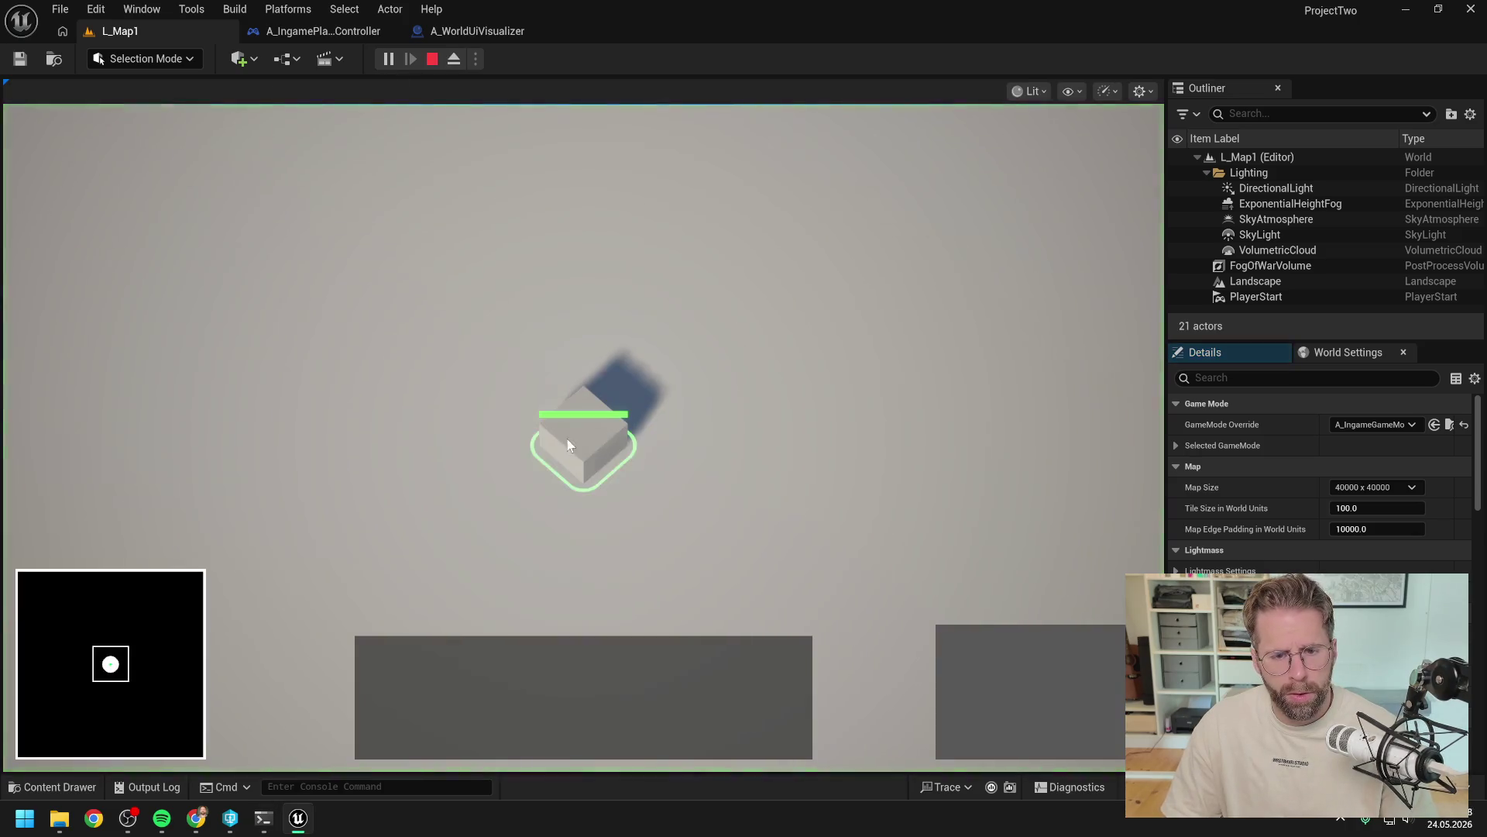
Step: In build mode, pan to the map edge, start a placement line there, then stop the play session
key(b)
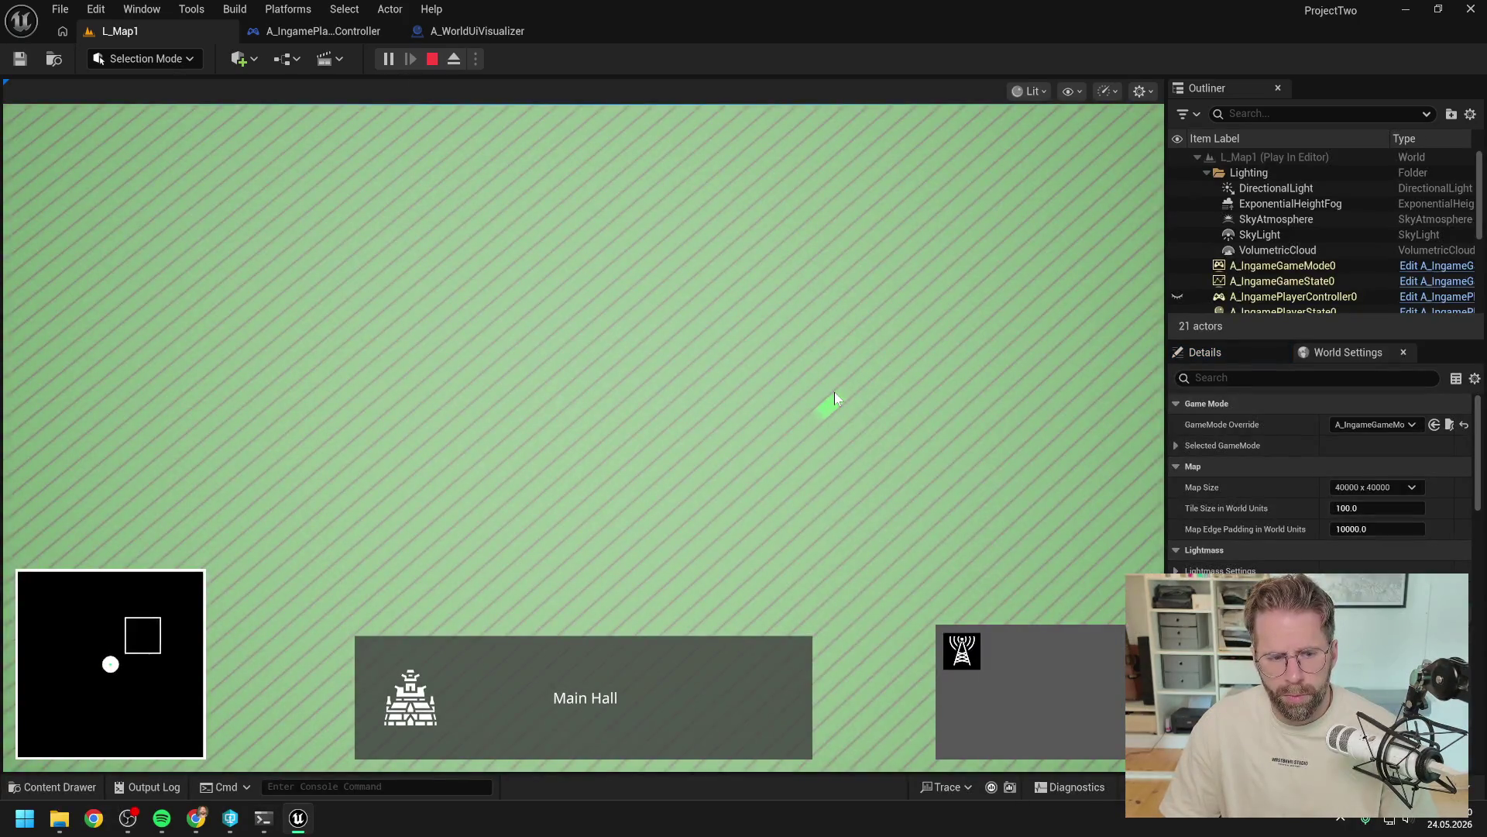
key(d)
key(w)
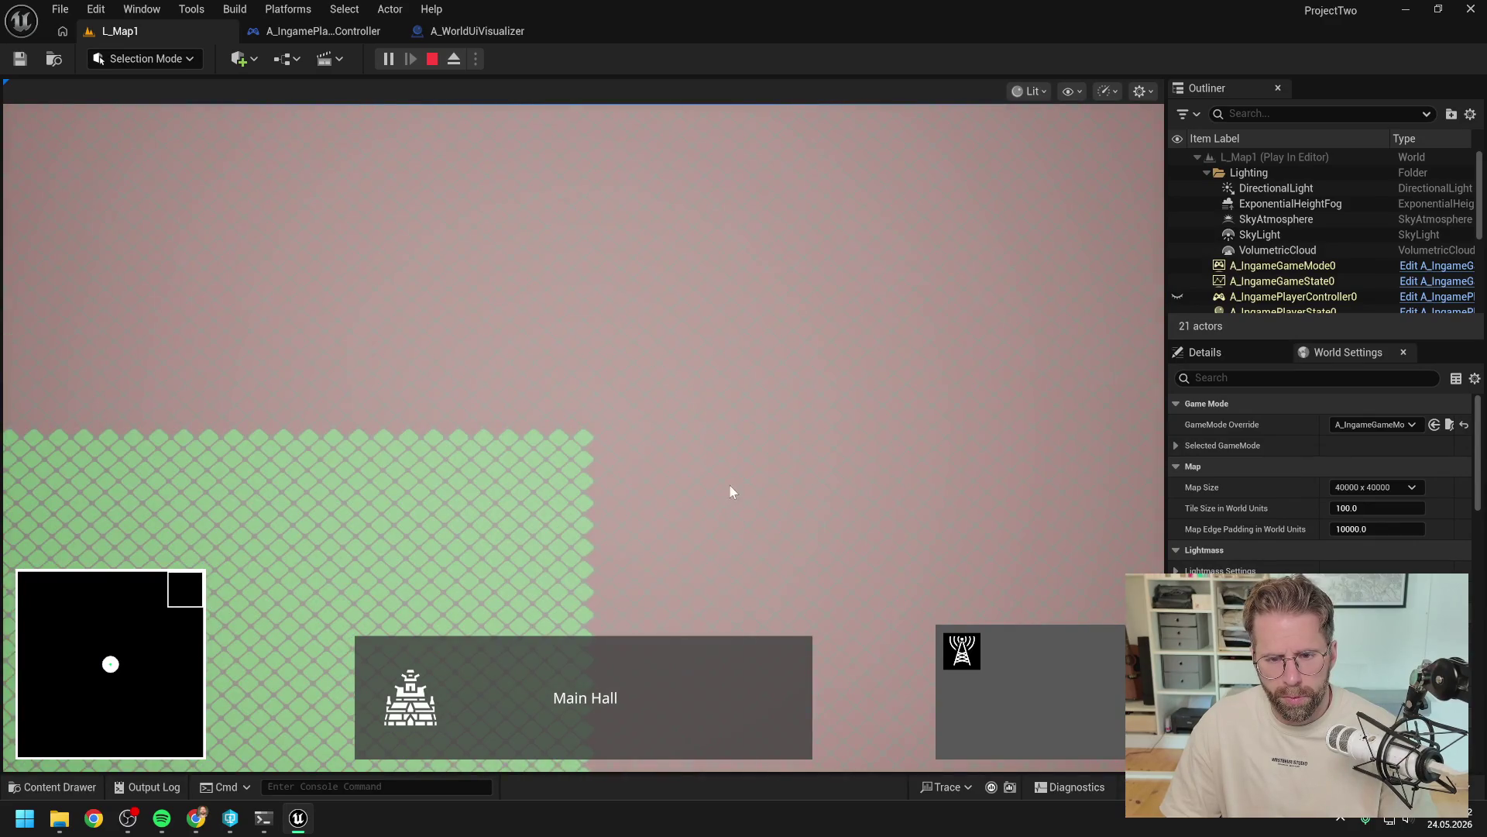
click(698, 535)
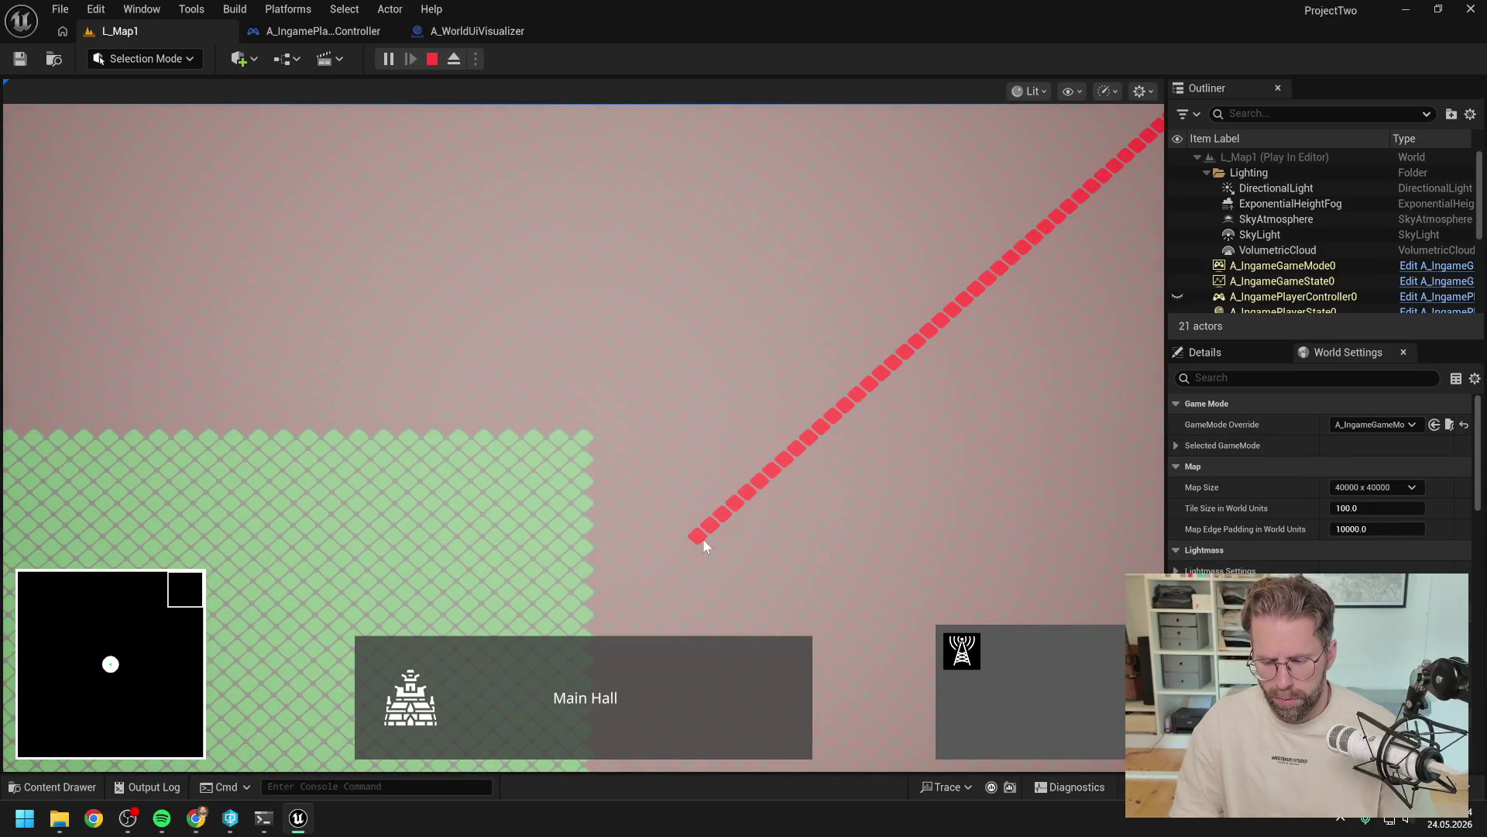
key(Escape)
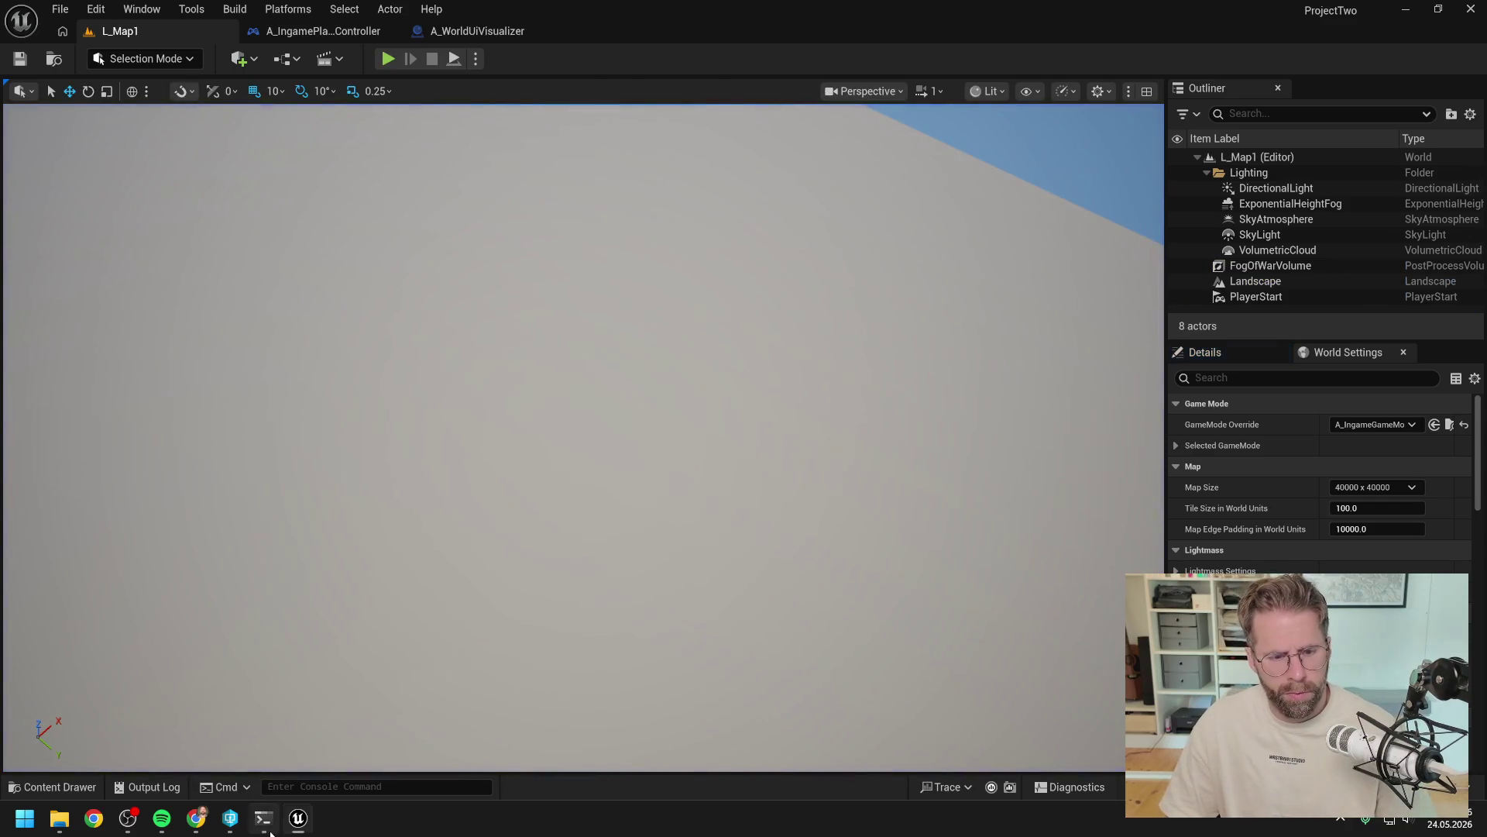
Step: Send Claude Code '- Das kommt als nächstes dran:' with the pasted screenshot attached
click(263, 818)
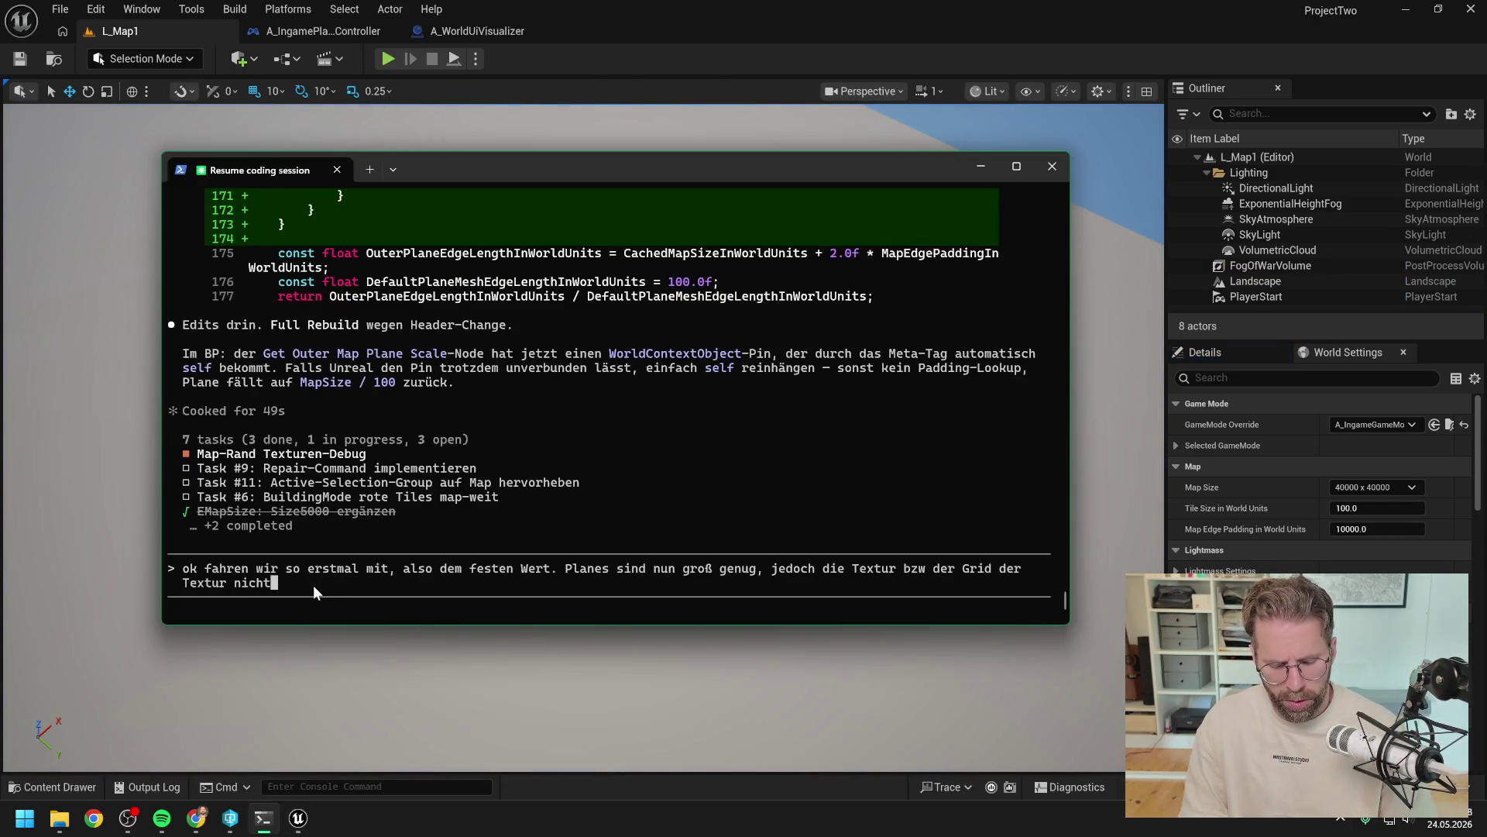
text( - )
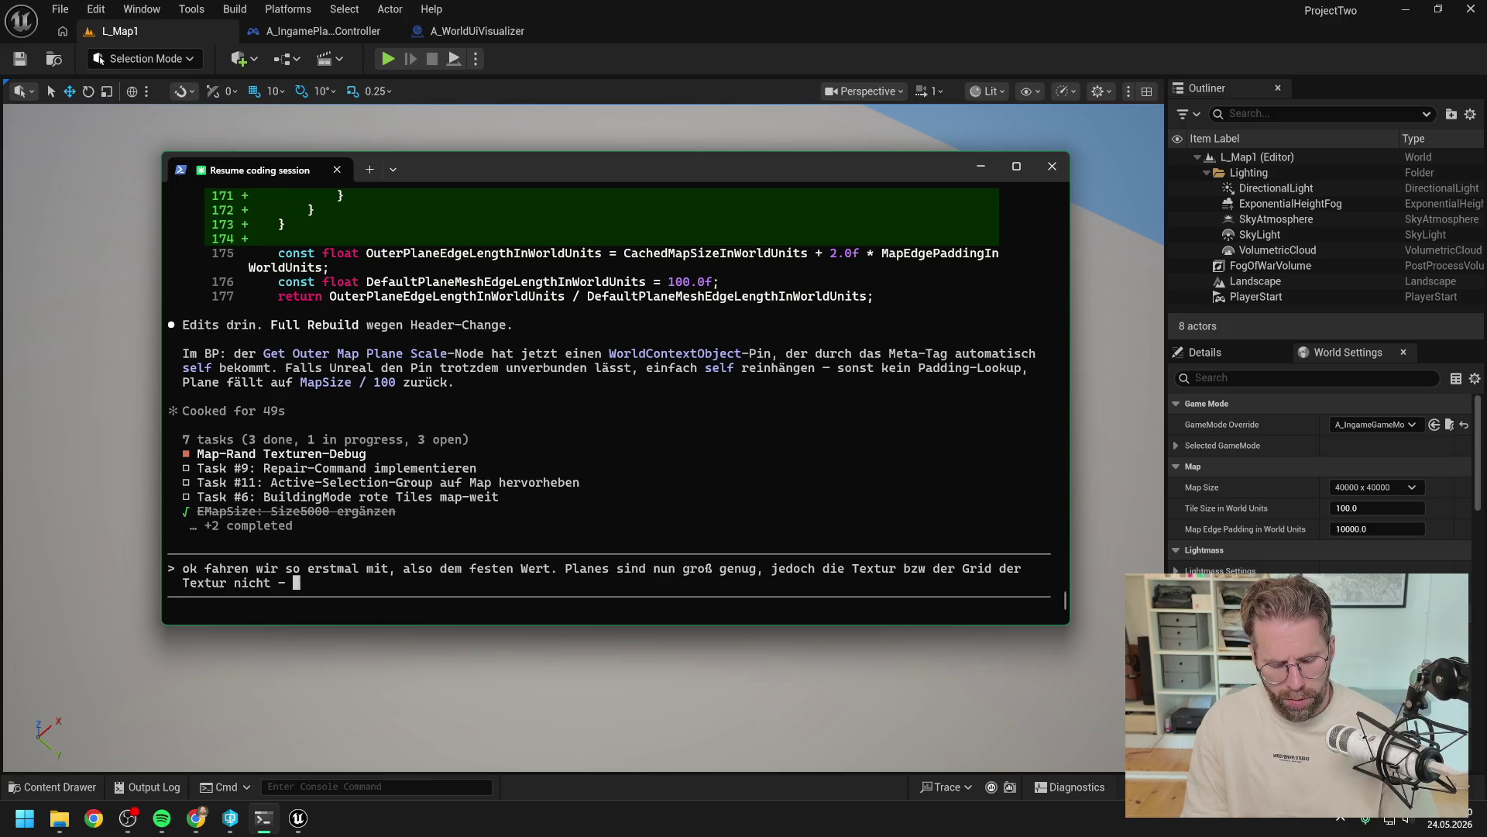
text(Das kommt als )
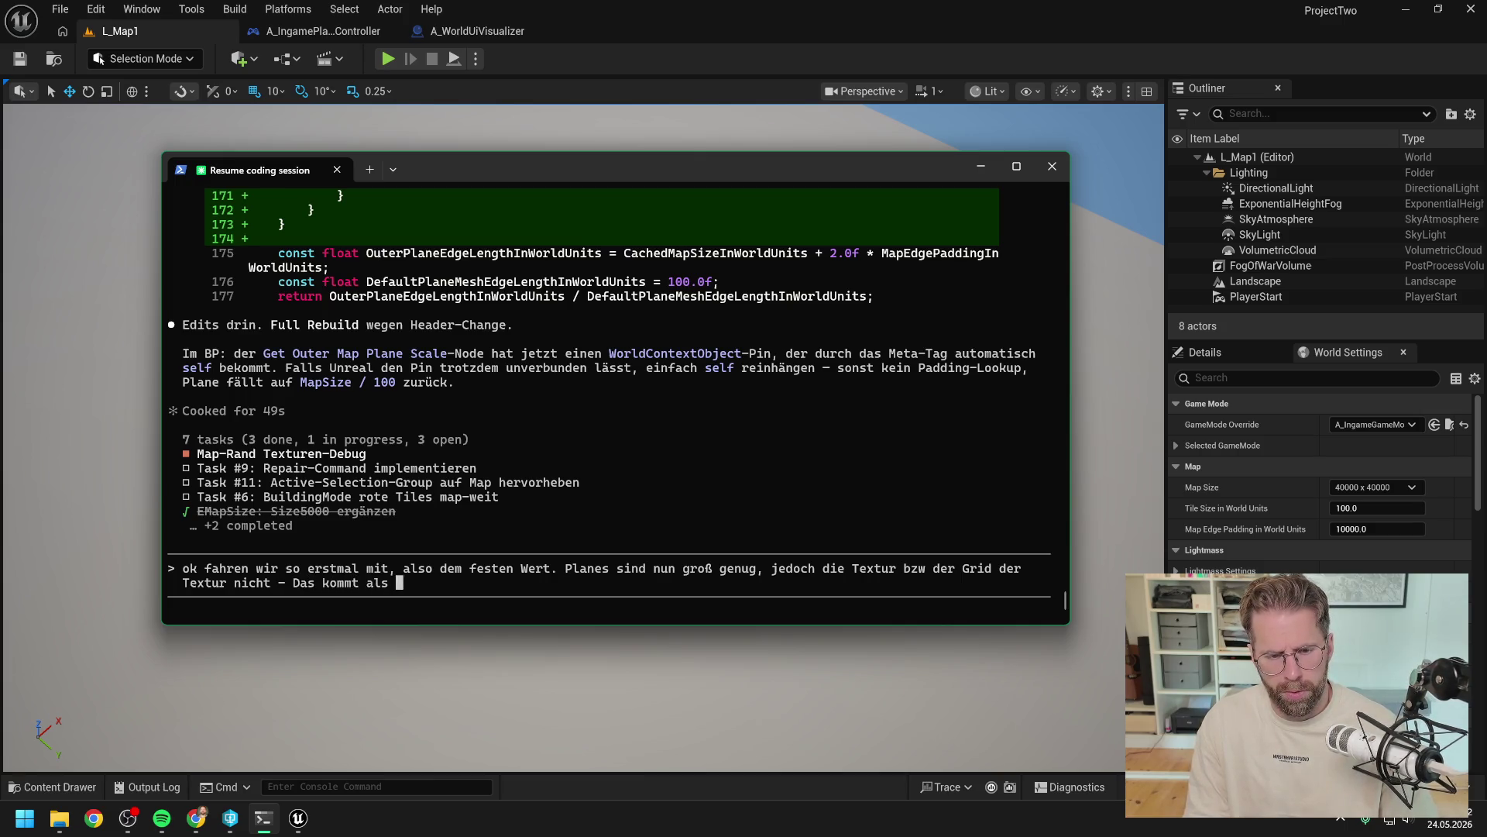
text(nächstes dran)
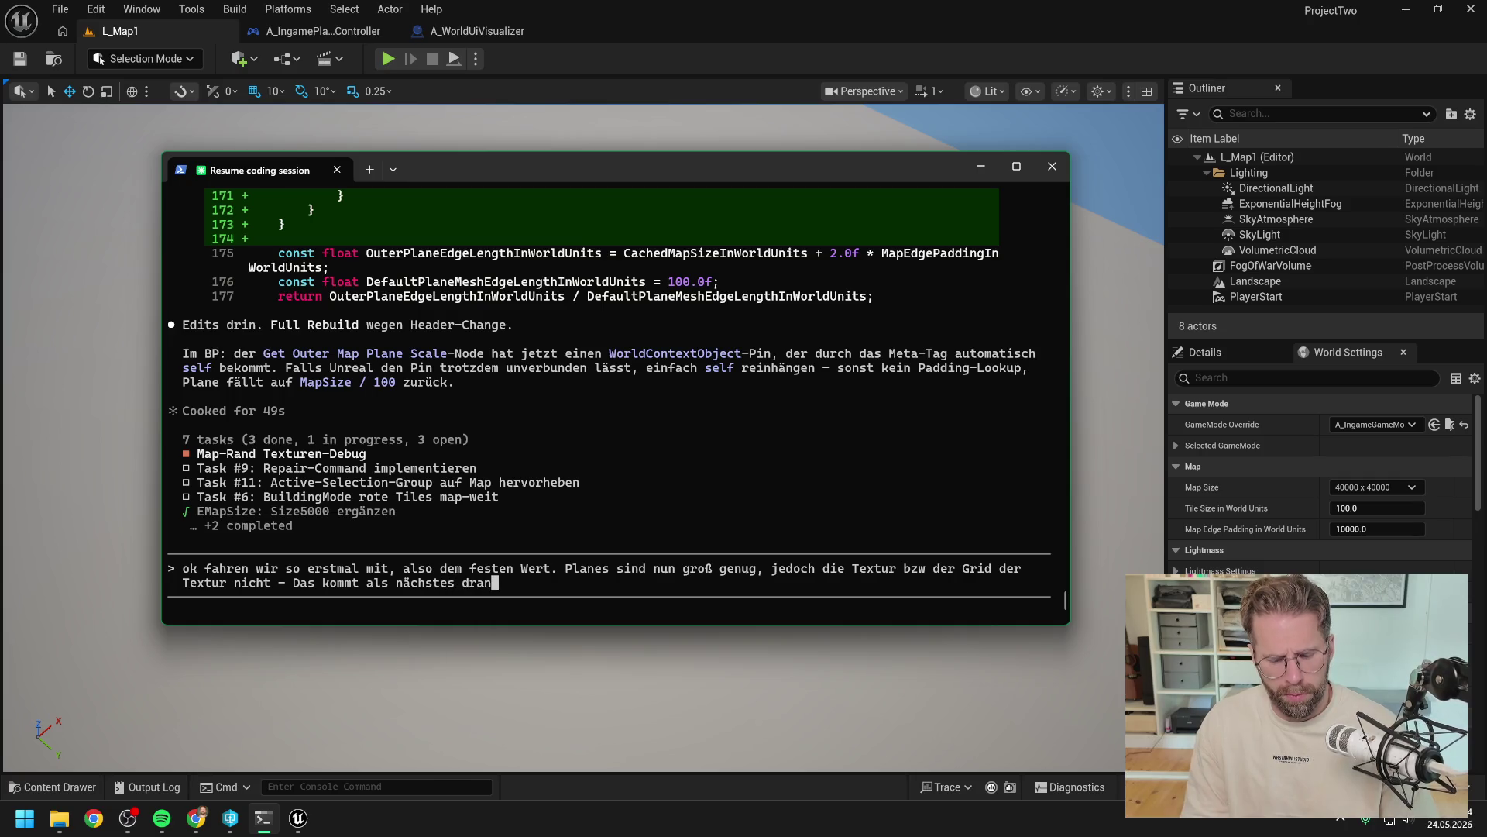
text(: [Image #12)
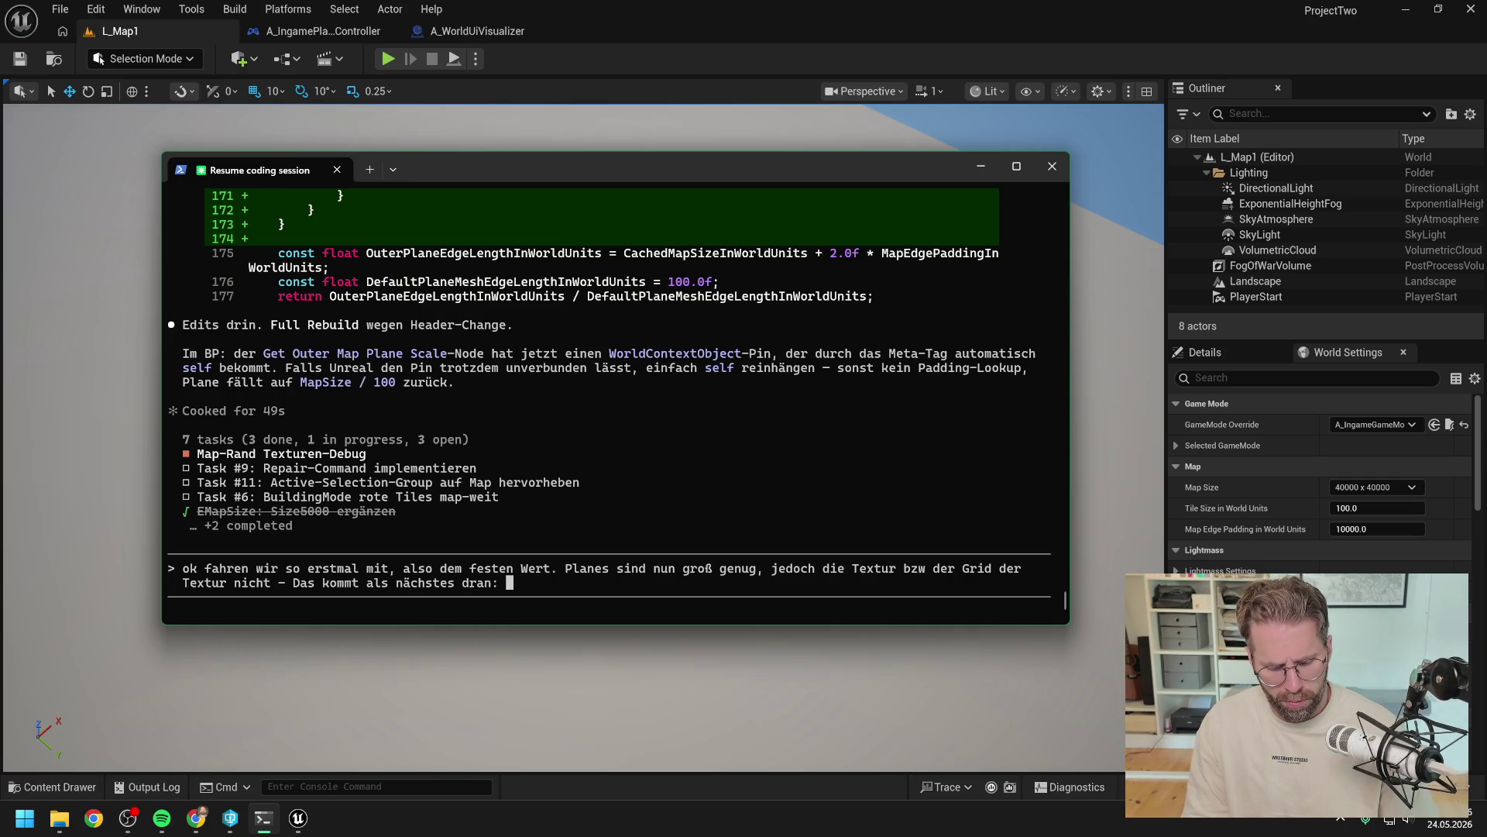
key(ctrl+v)
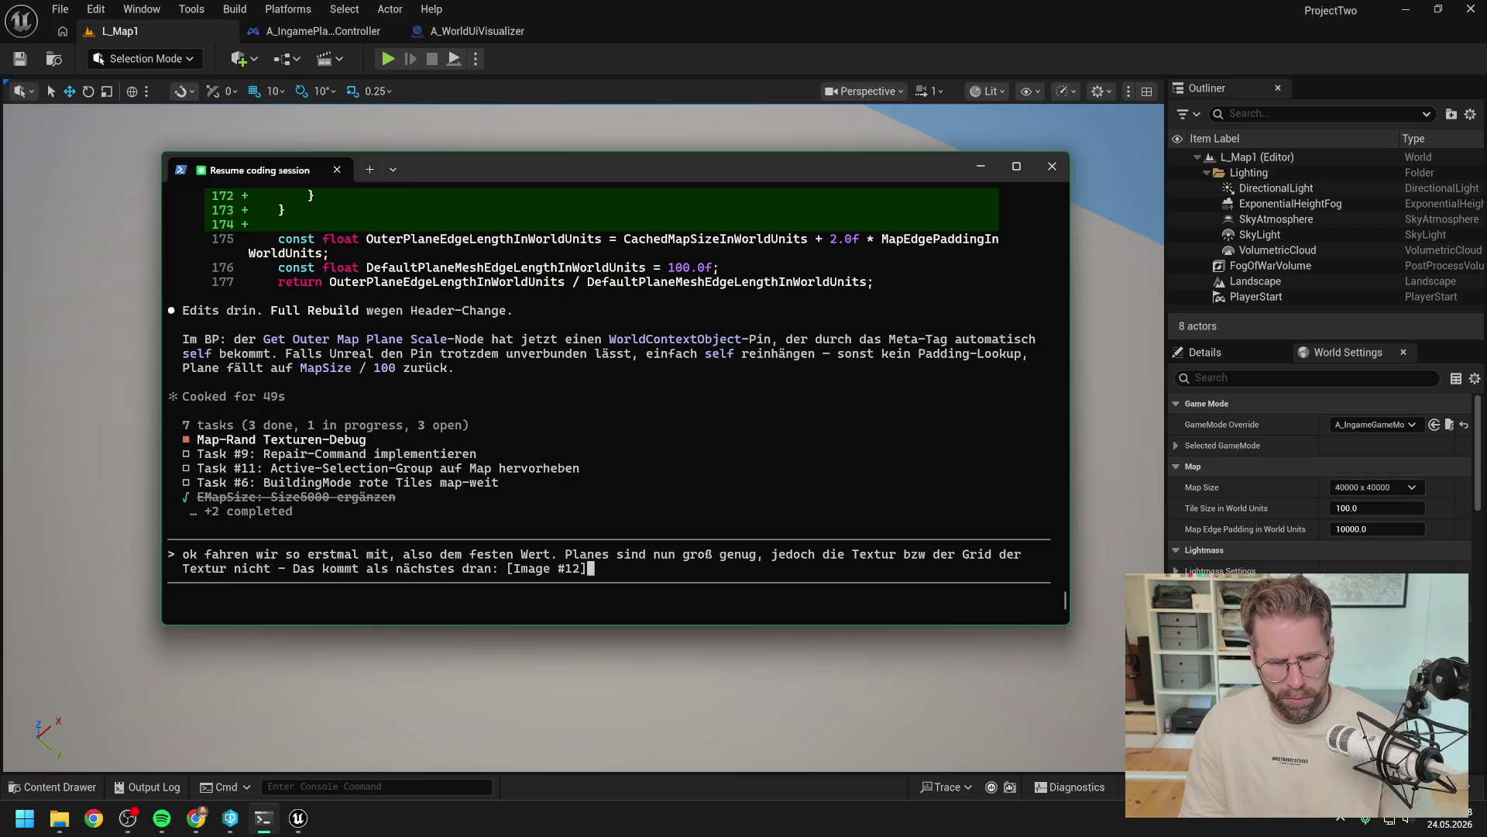
key(Return)
click(584, 92)
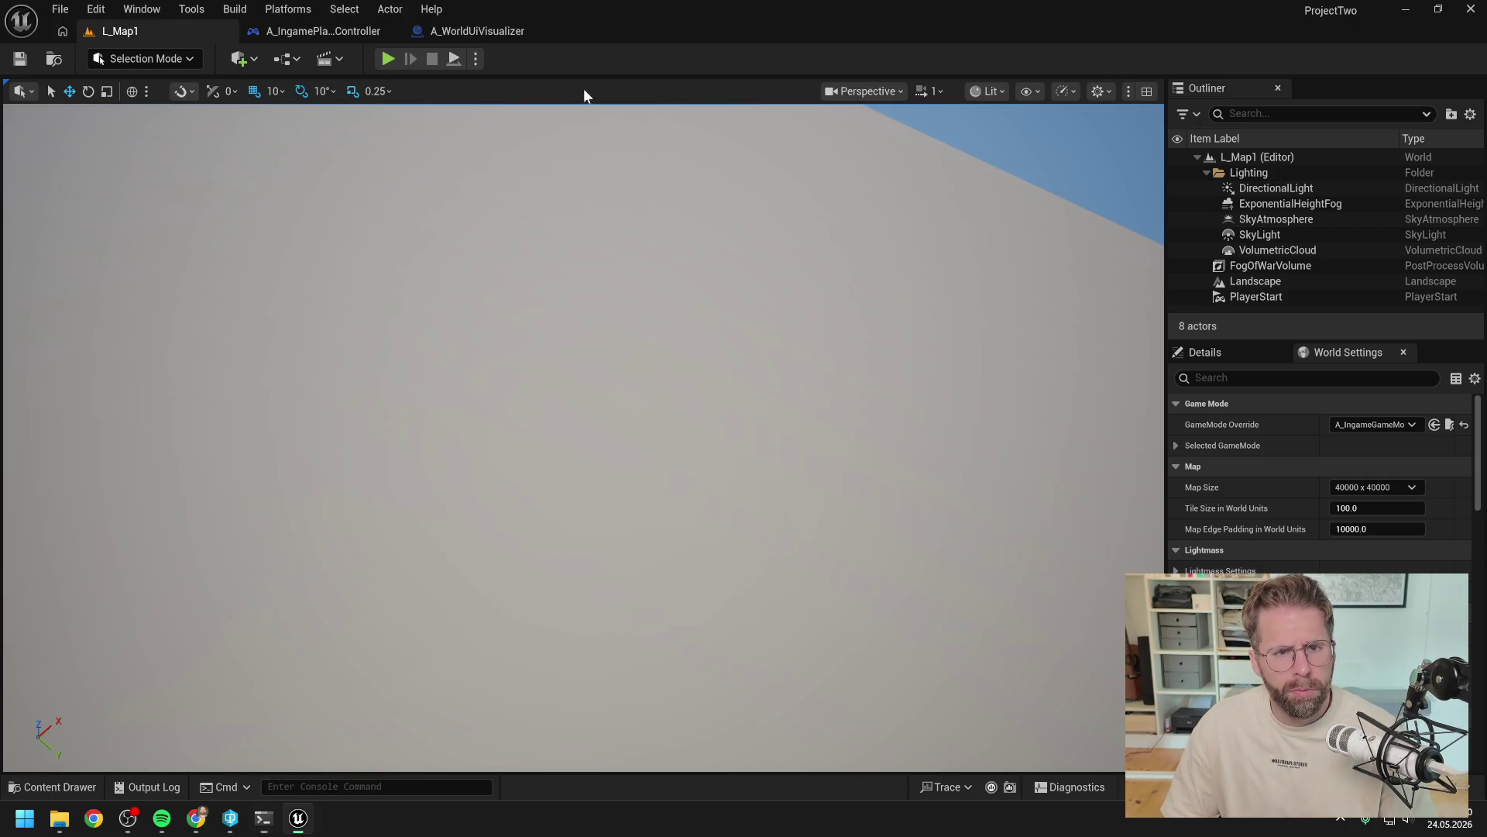
Step: Rearrange the Get Outer Map Plane Scale nodes in InitializePlanes and save the blueprint
click(486, 34)
scroll(839, 286, down, 1)
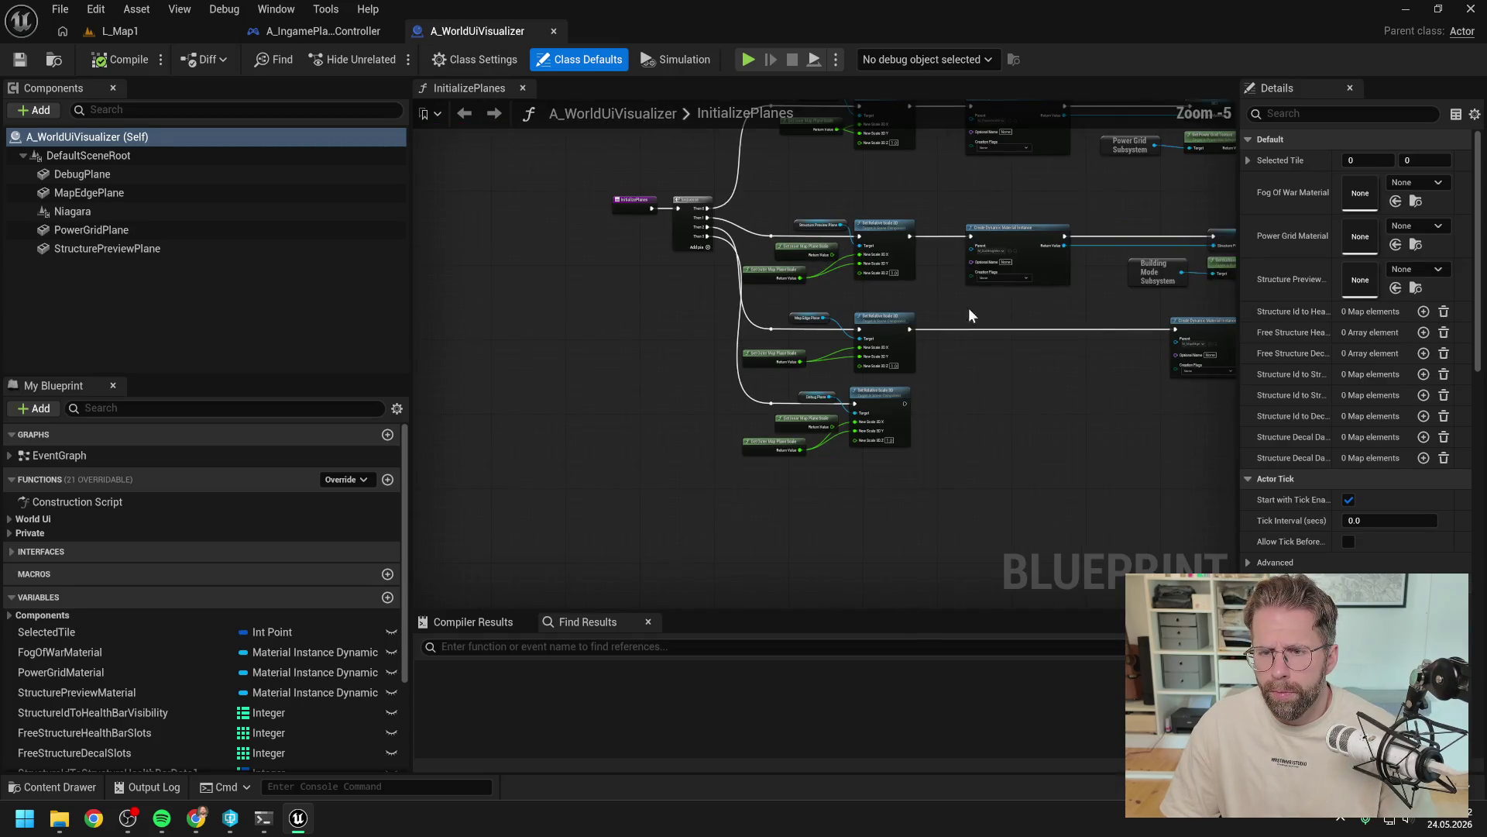
scroll(942, 305, down, 1)
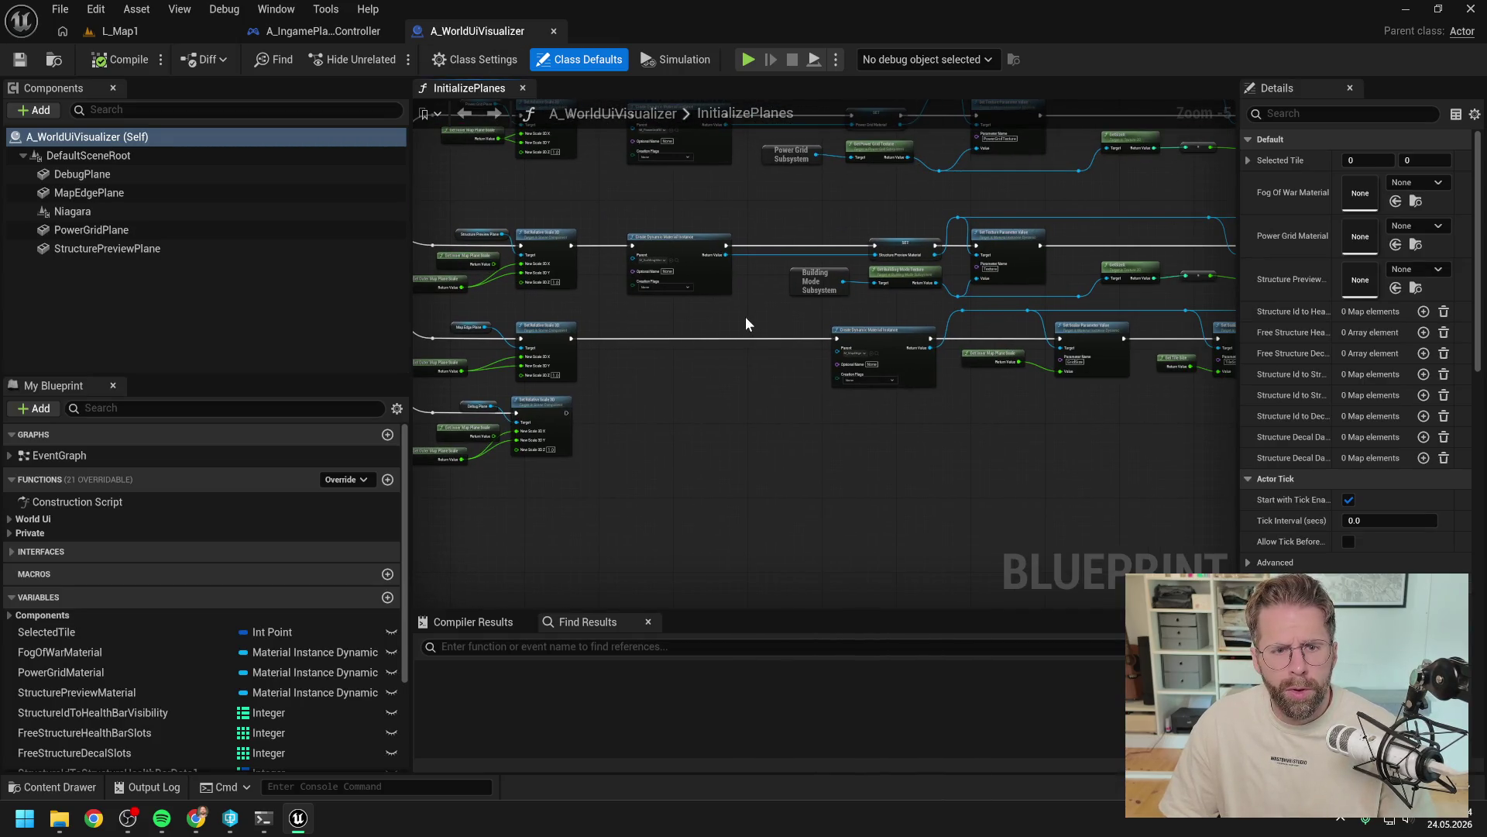
drag(746, 318, 908, 423)
scroll(717, 414, up, 2)
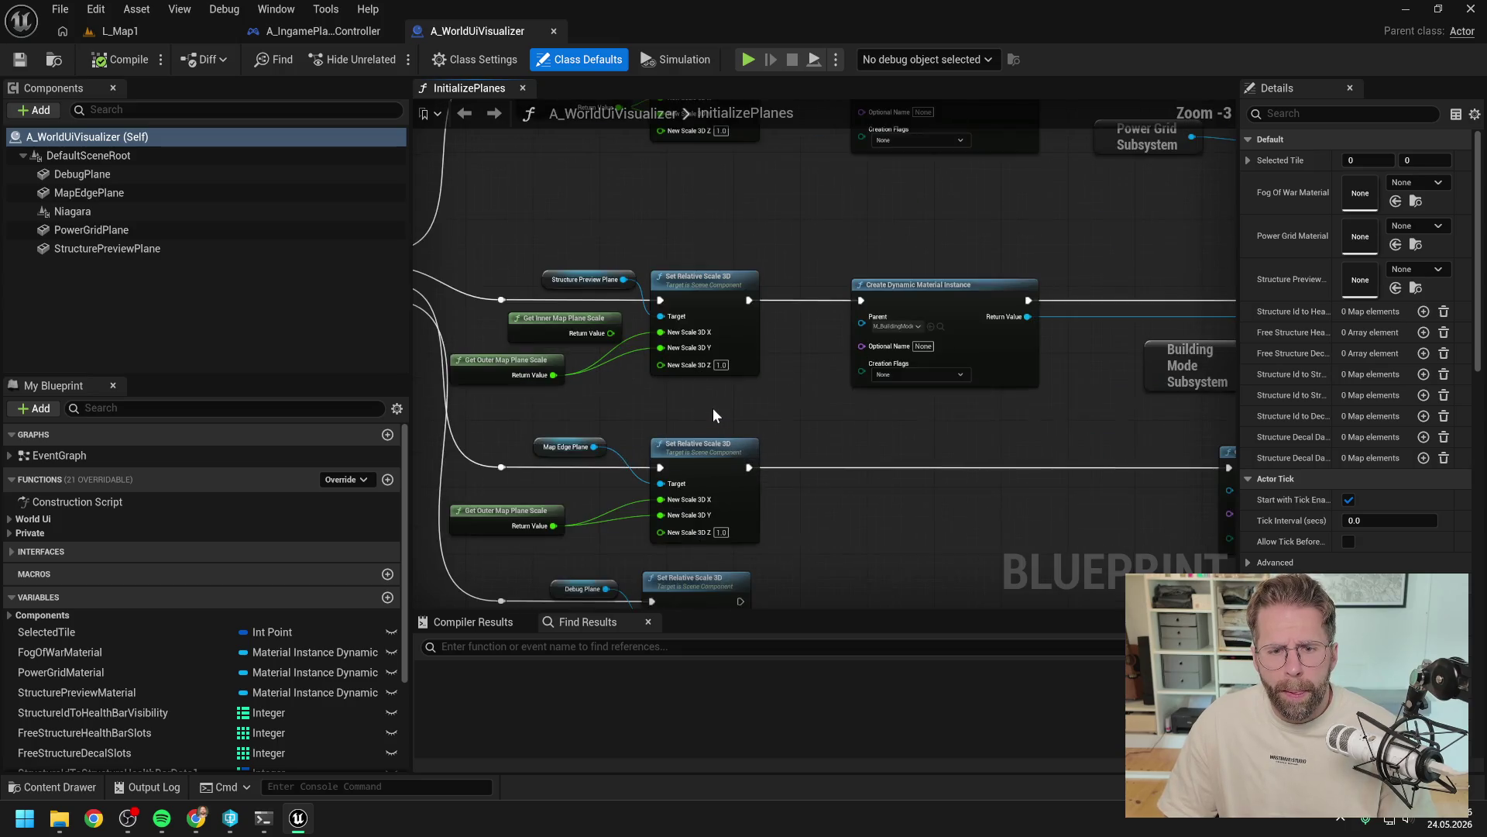
drag(507, 358, 559, 357)
drag(631, 405, 673, 388)
drag(617, 560, 675, 551)
drag(660, 378, 668, 378)
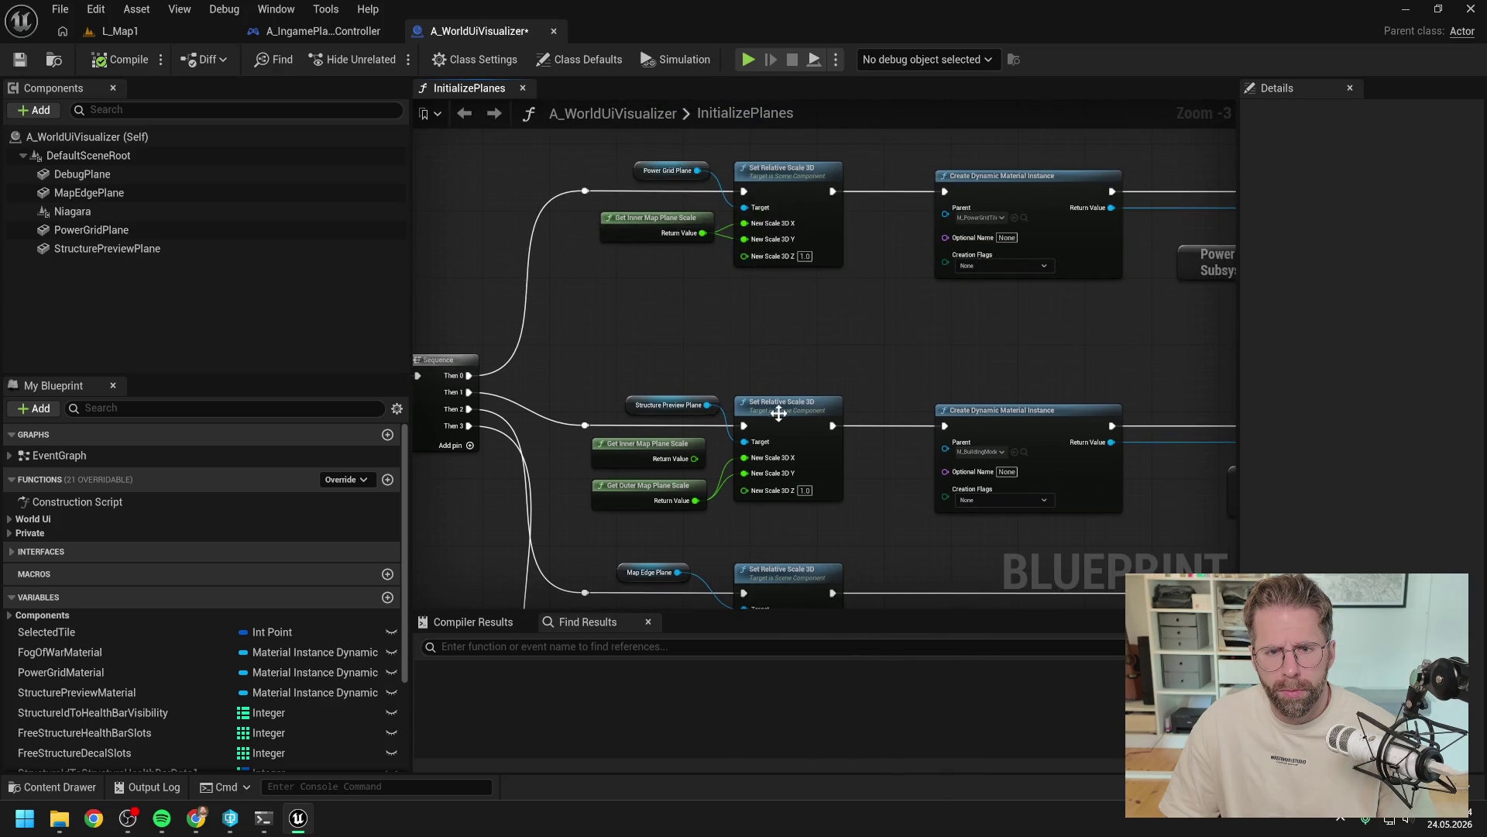
scroll(847, 421, down, 1)
drag(1061, 365, 733, 272)
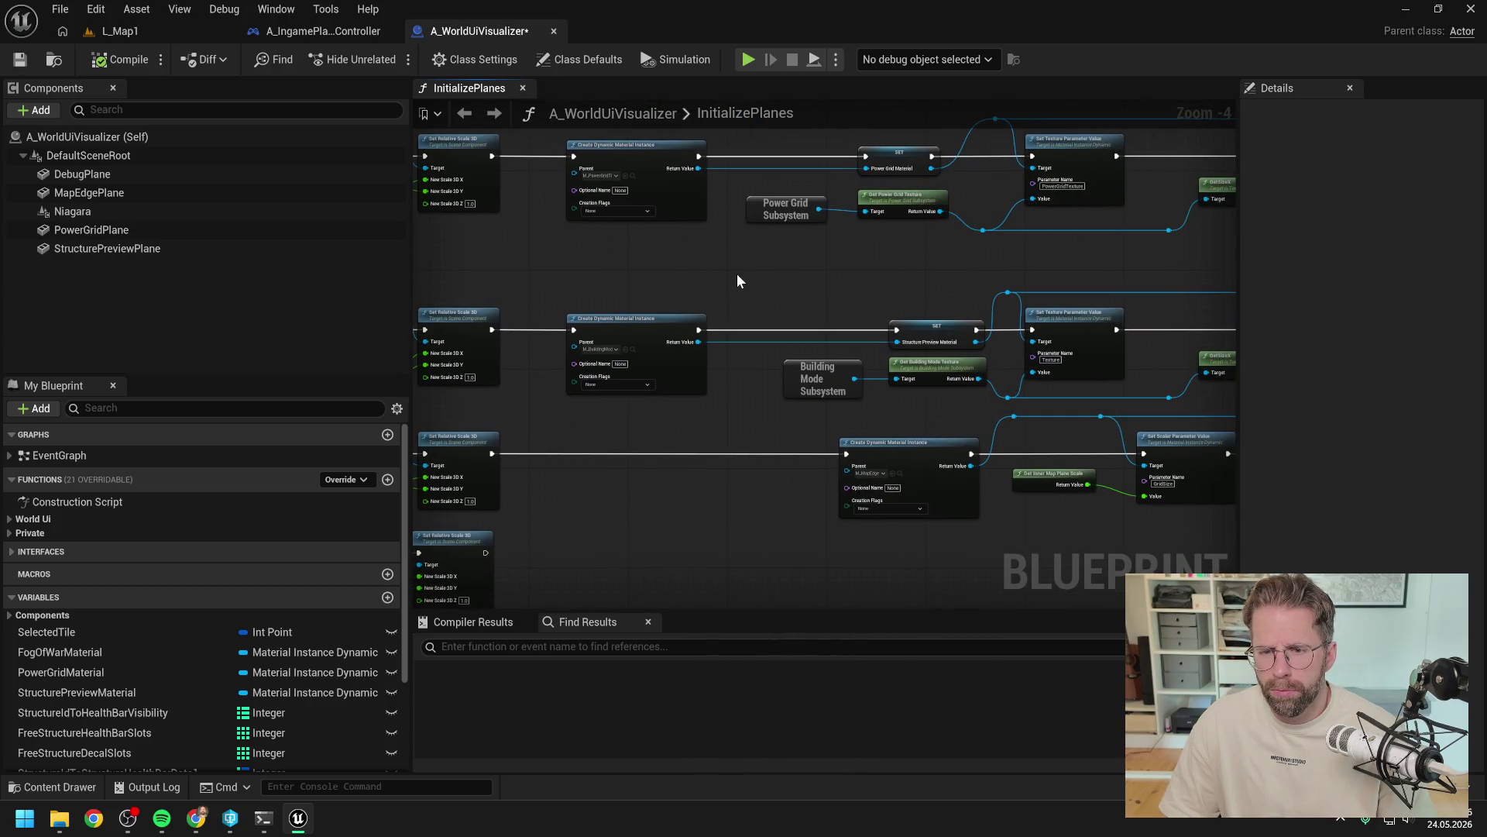
key(ctrl+s)
Step: Inspect the material setup chain: texture and scalar parameters, Set Relative Scale 3D and Set Material nodes
drag(936, 265, 653, 266)
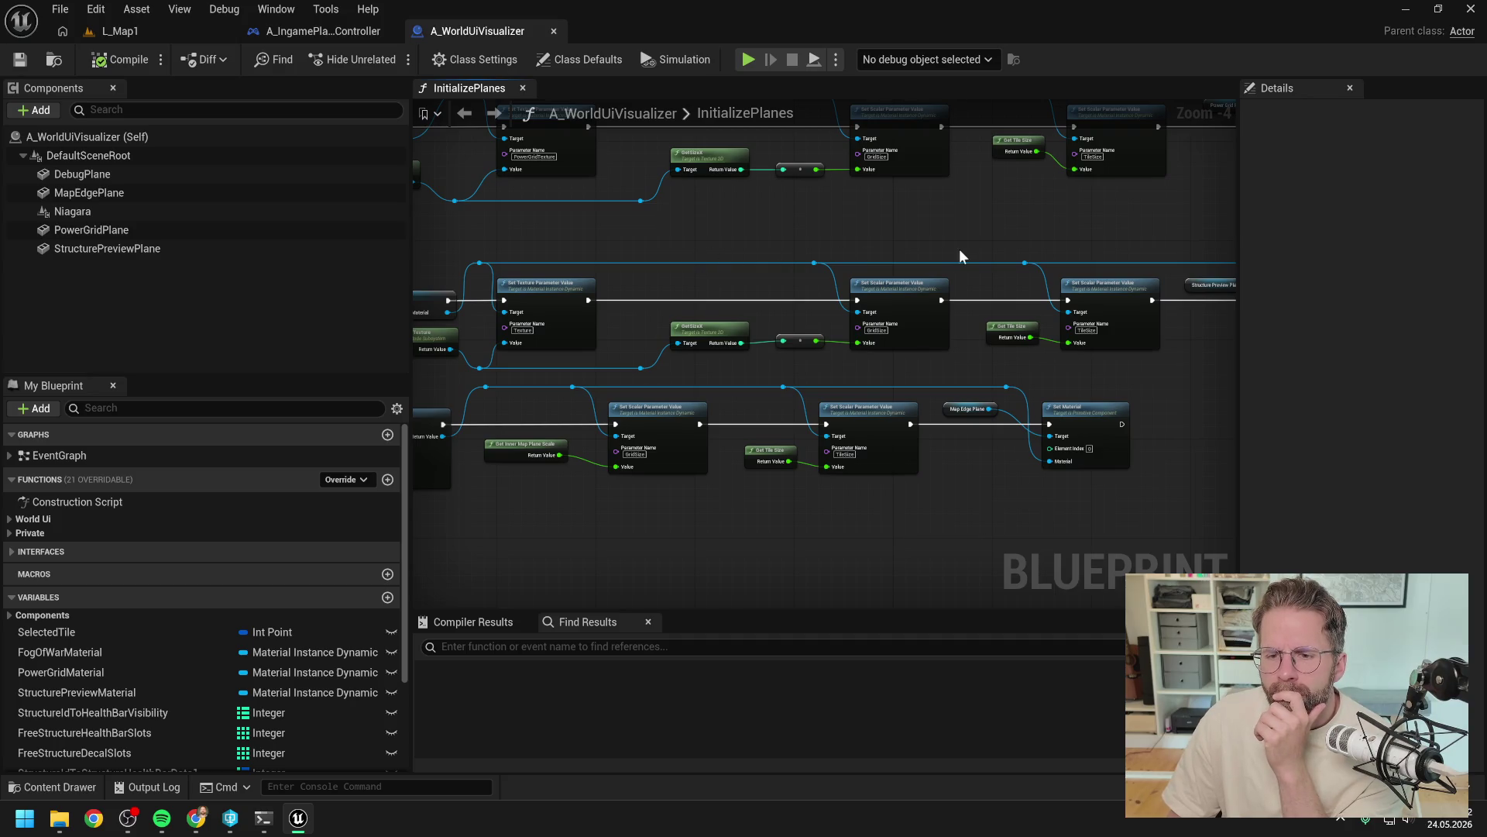
drag(1161, 269, 867, 304)
mouse_move(1037, 310)
mouse_down()
mouse_move(789, 302)
mouse_move(983, 309)
mouse_up()
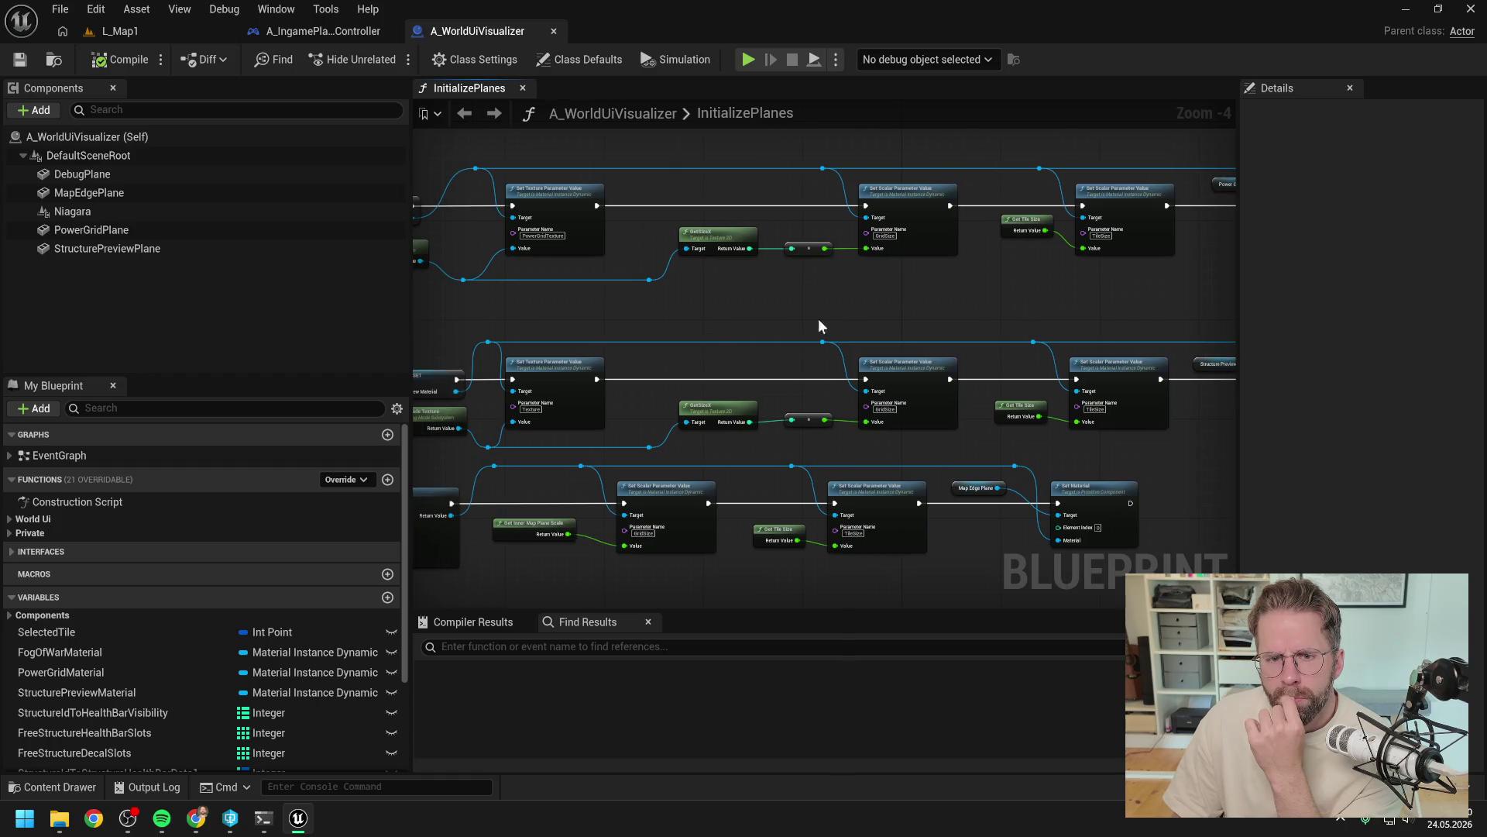
drag(846, 319, 1014, 322)
mouse_move(615, 322)
mouse_down()
mouse_move(1118, 331)
mouse_move(889, 341)
mouse_up()
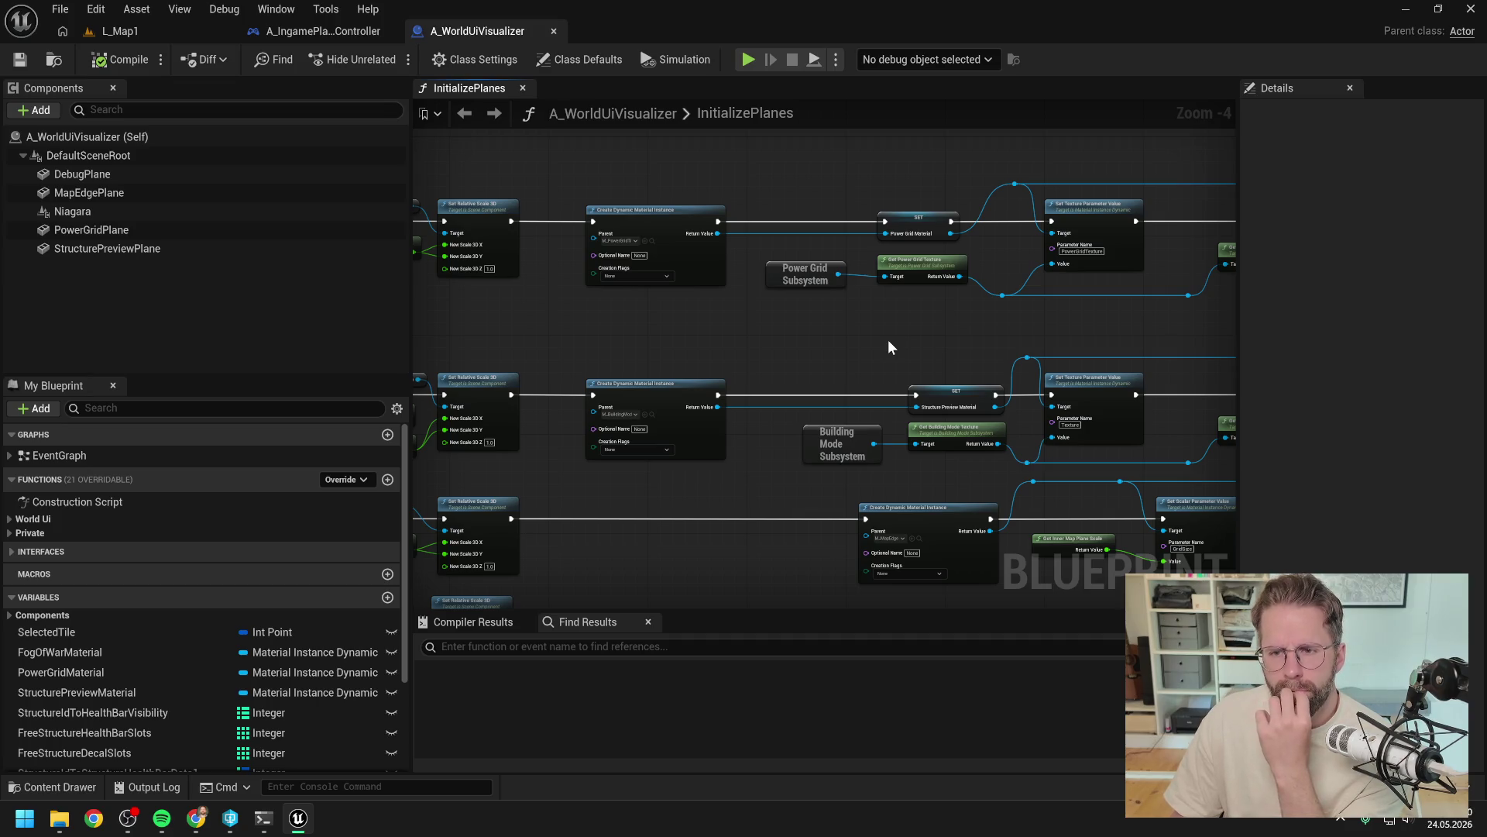
mouse_move(888, 339)
mouse_down()
mouse_move(966, 345)
mouse_move(793, 355)
mouse_move(964, 354)
mouse_move(828, 363)
mouse_up()
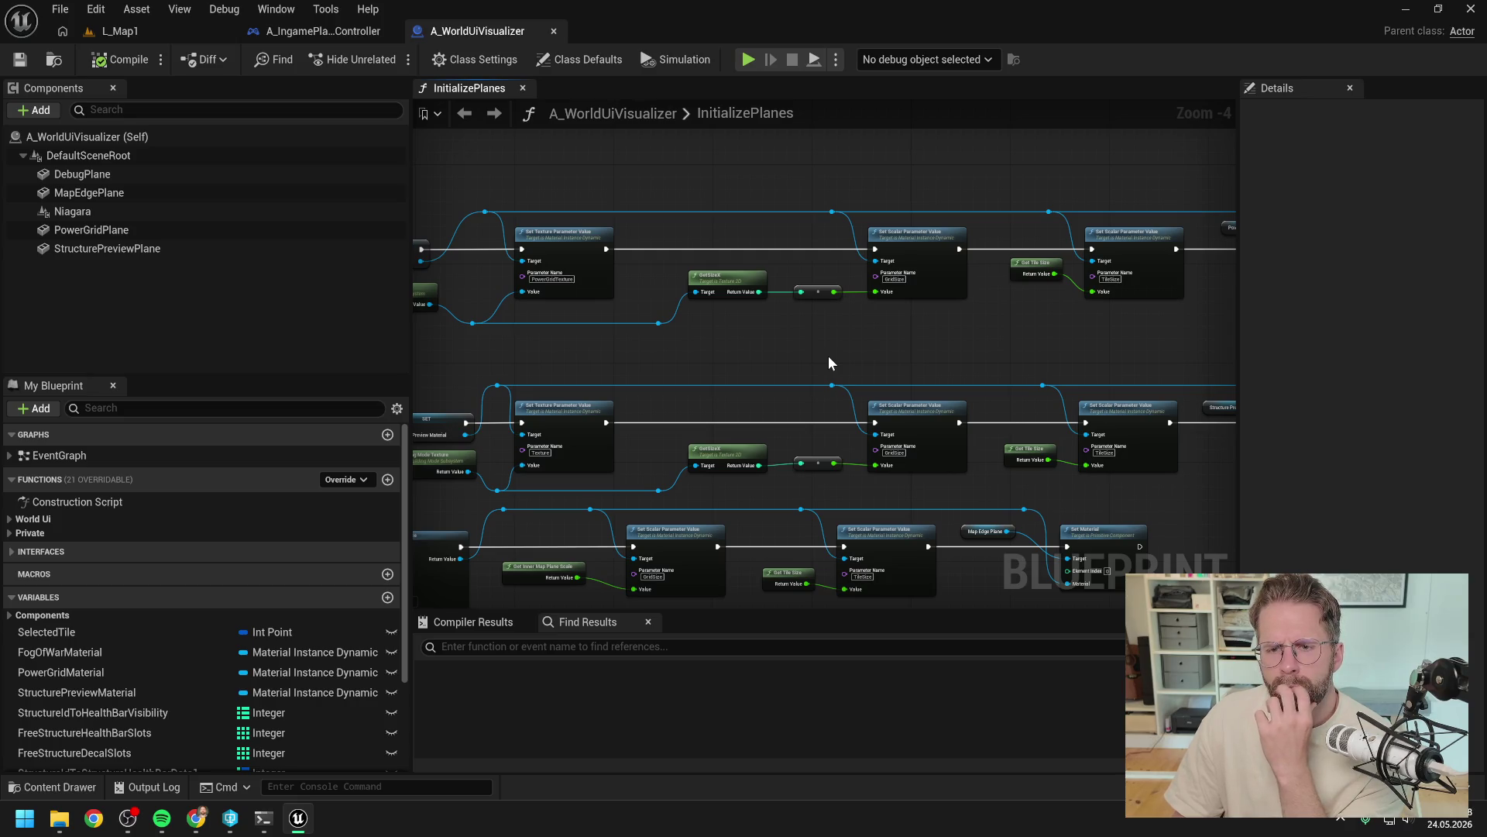
drag(830, 358, 1072, 338)
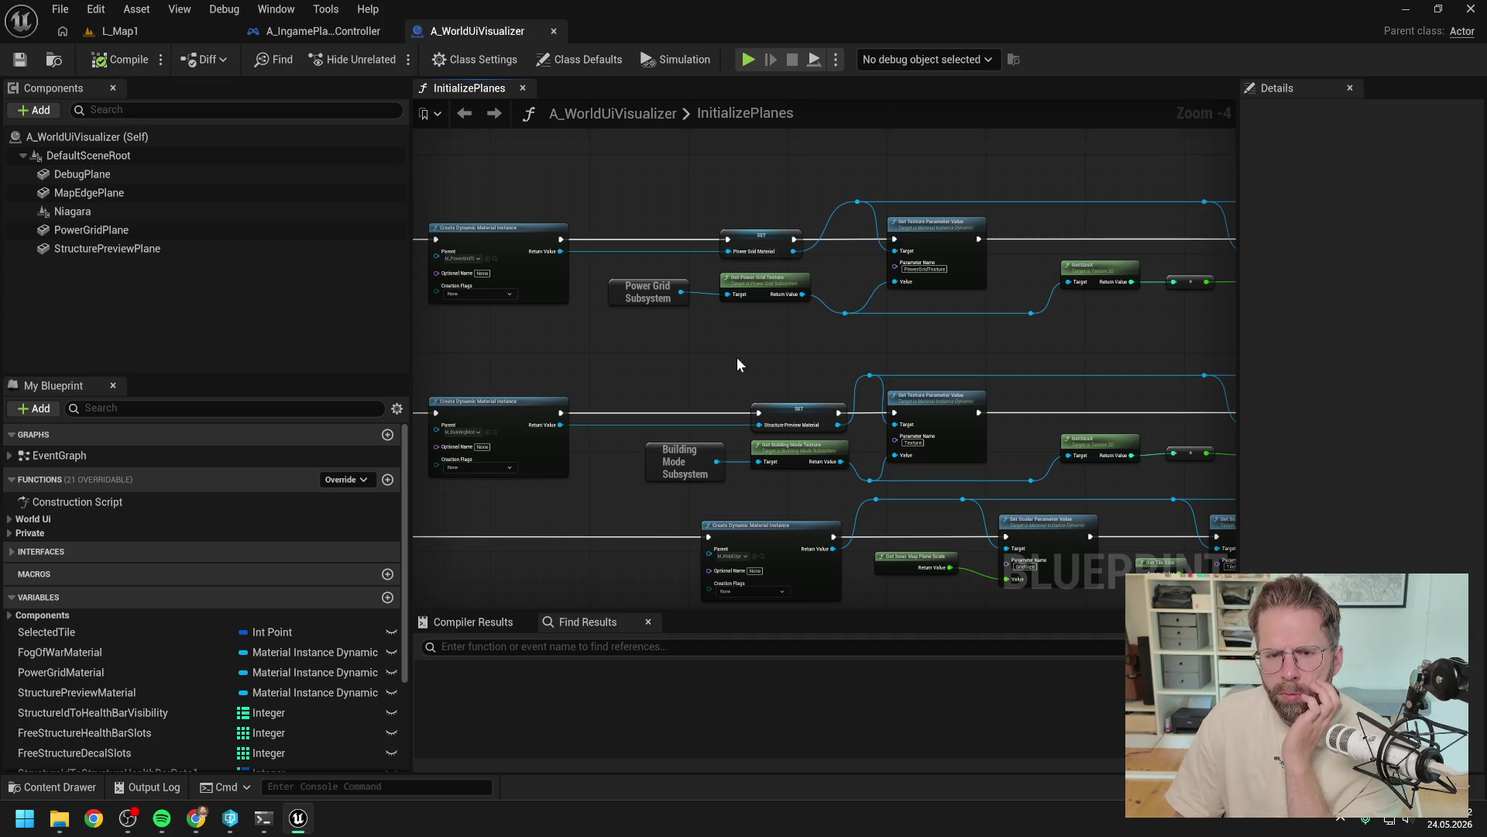
mouse_move(737, 359)
mouse_down()
mouse_move(989, 334)
mouse_move(833, 341)
mouse_up()
drag(1066, 336, 880, 345)
drag(996, 342, 730, 339)
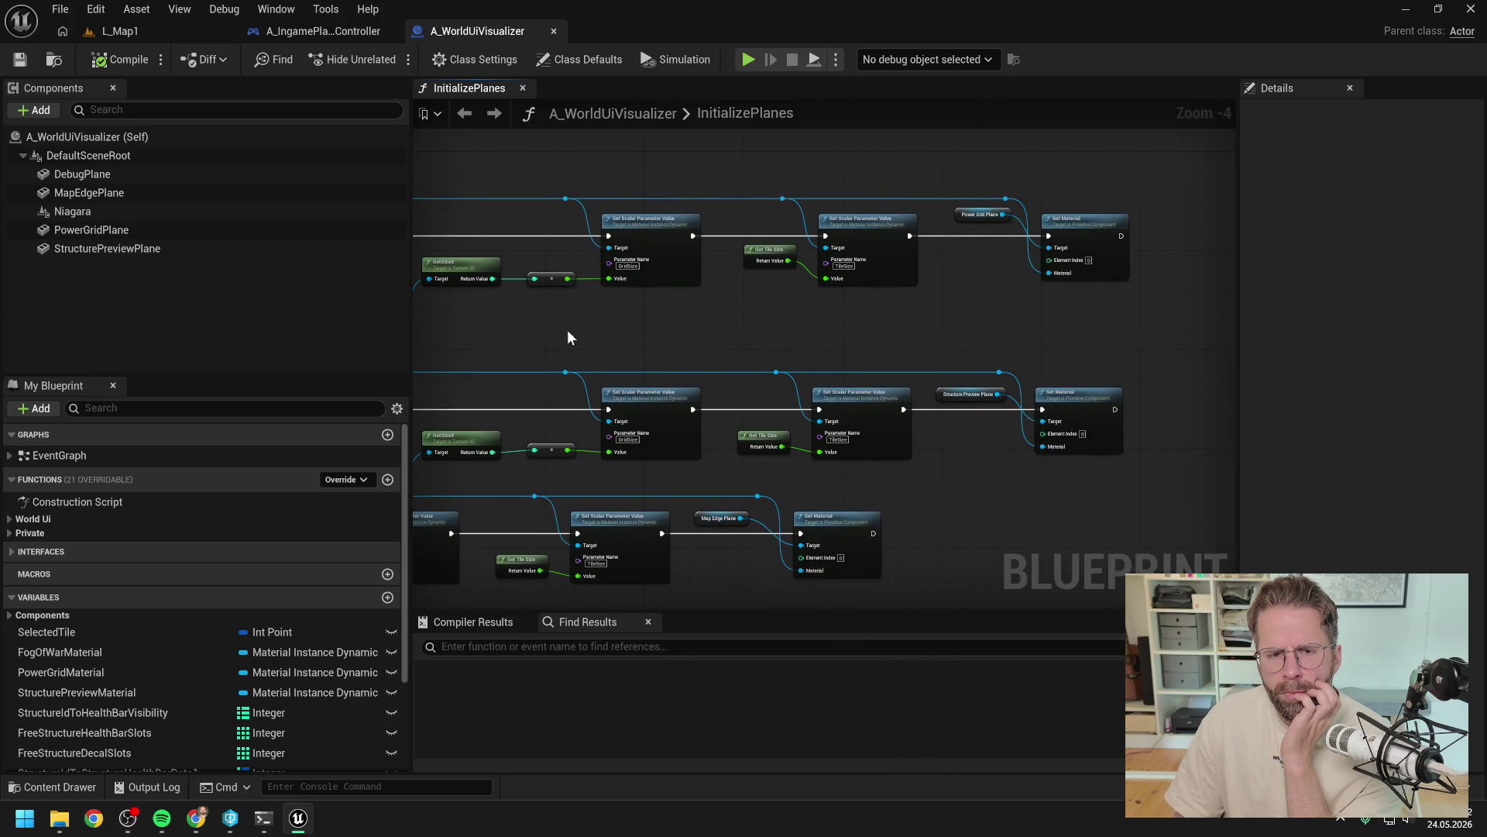
drag(557, 334, 918, 325)
drag(974, 332, 852, 351)
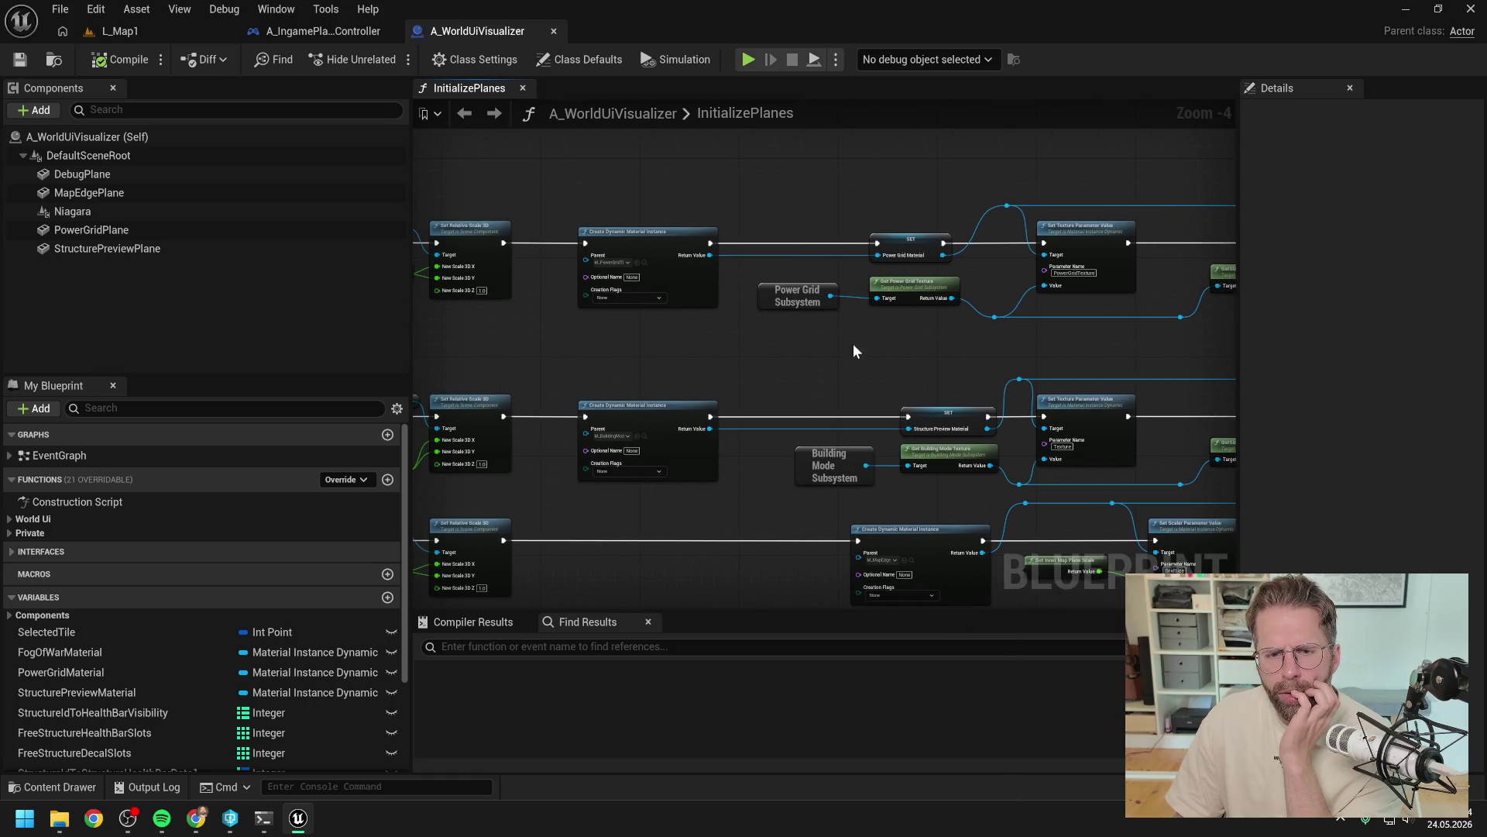
click(264, 818)
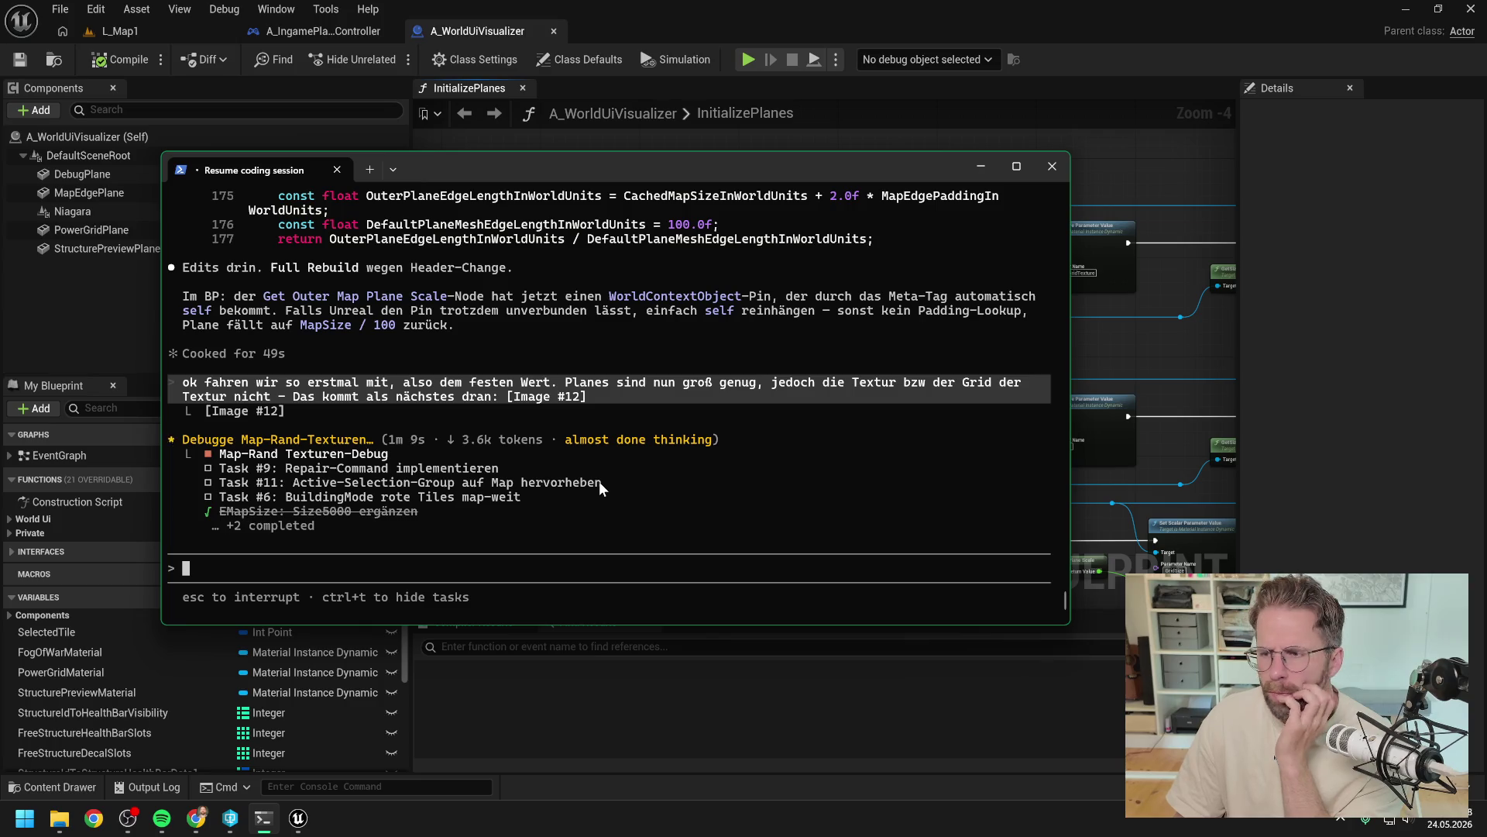
Step: Bring the blueprint editor in front of the terminal and look across the InitializePlanes graph
click(1141, 350)
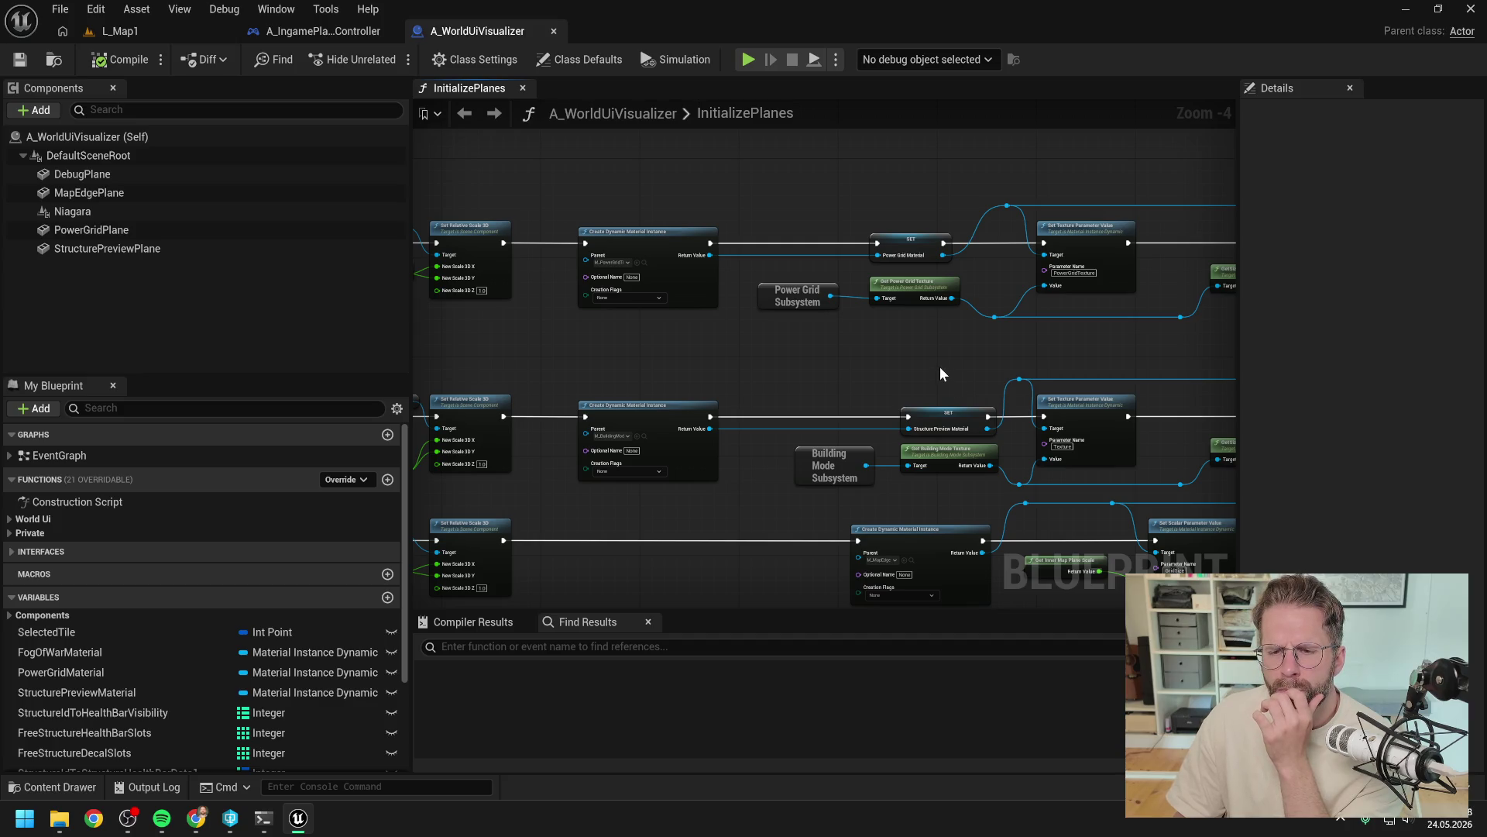
scroll(940, 374, right, 10)
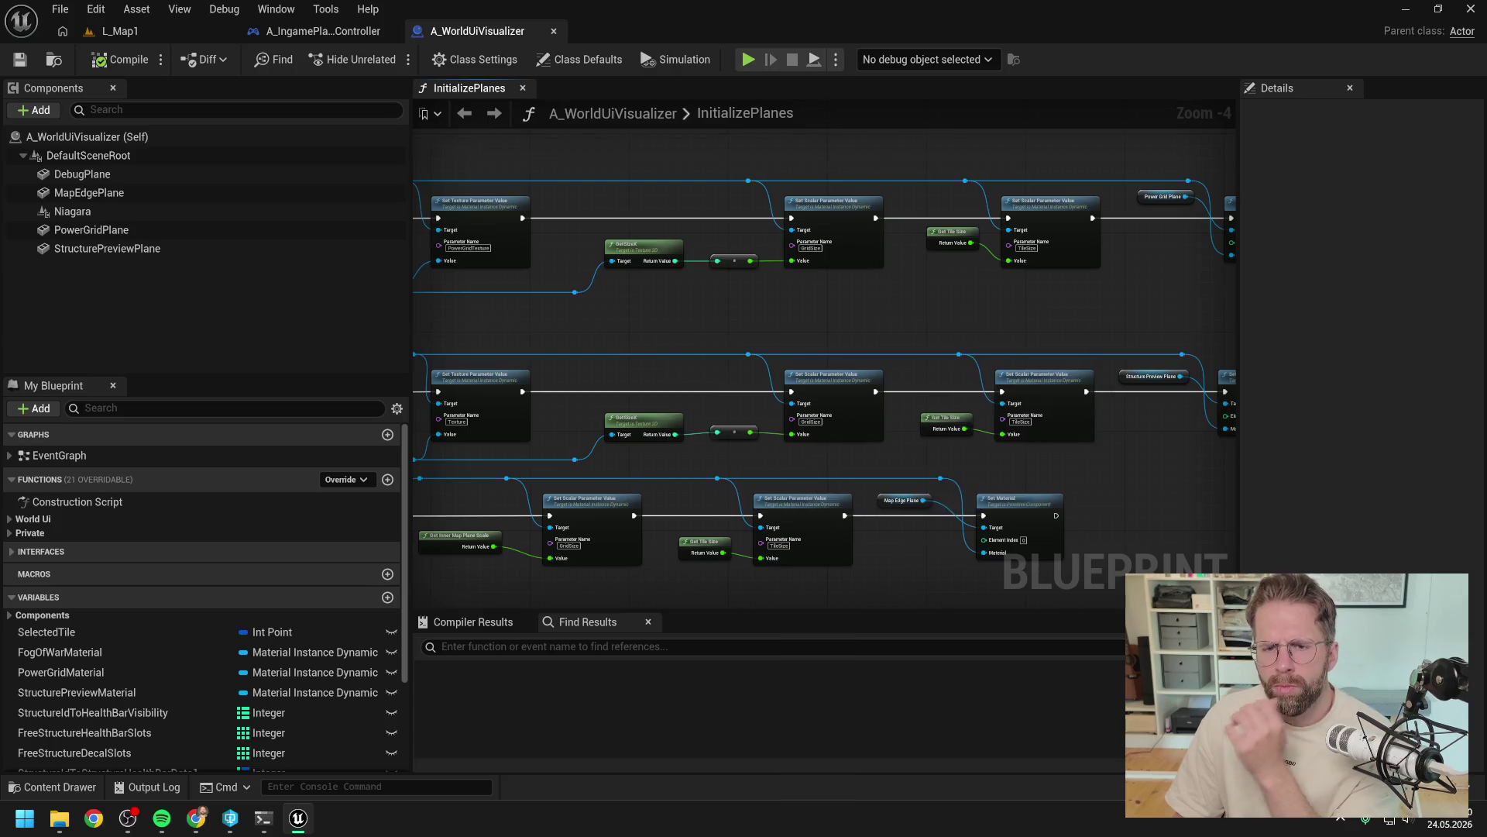
scroll(751, 344, left, 9)
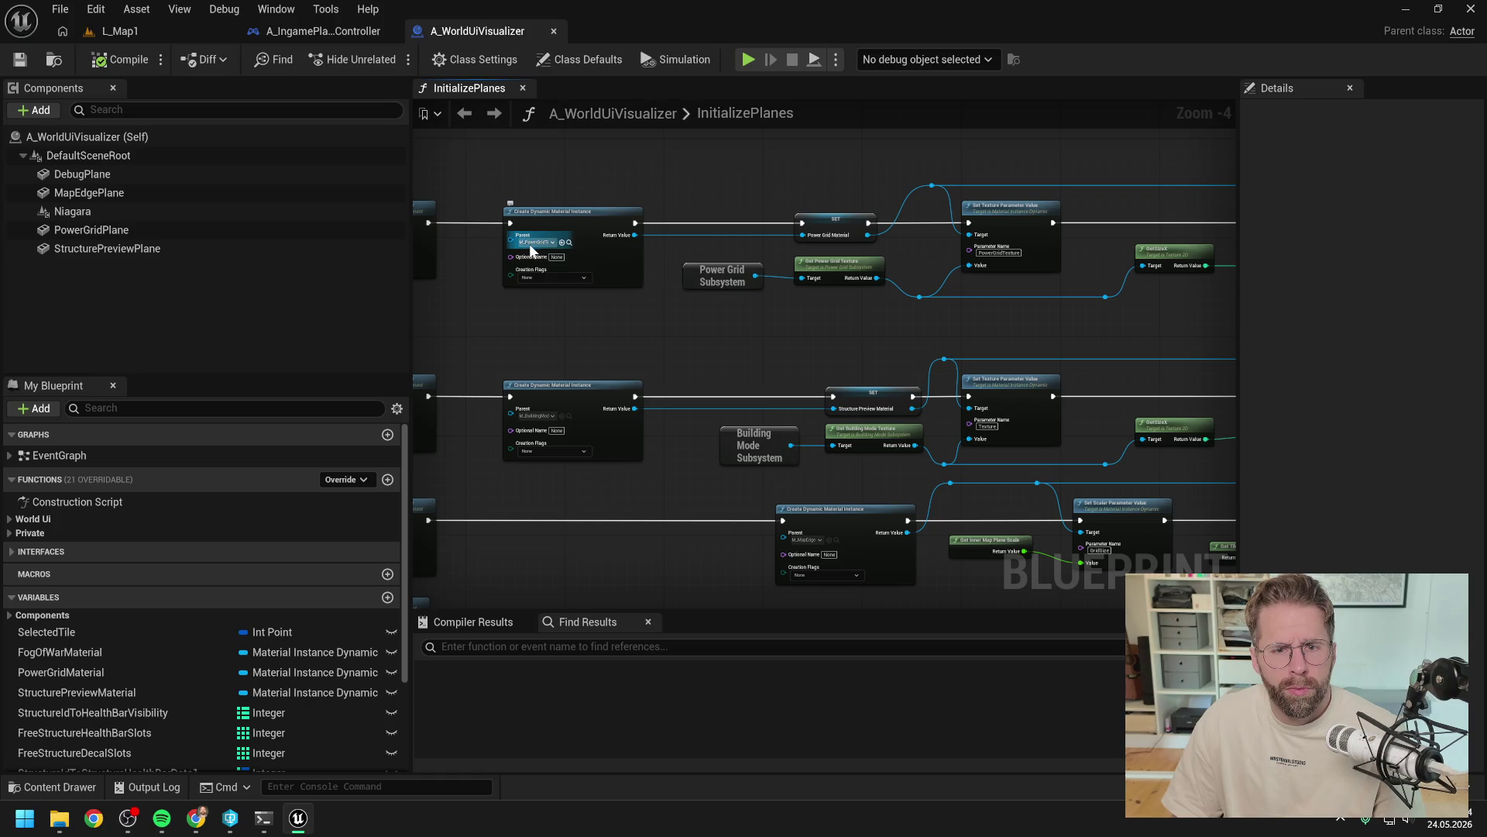
Step: Search assets for 'power grid tile', open the M_PowerGridTile material and inspect its graph
key(ctrl+space)
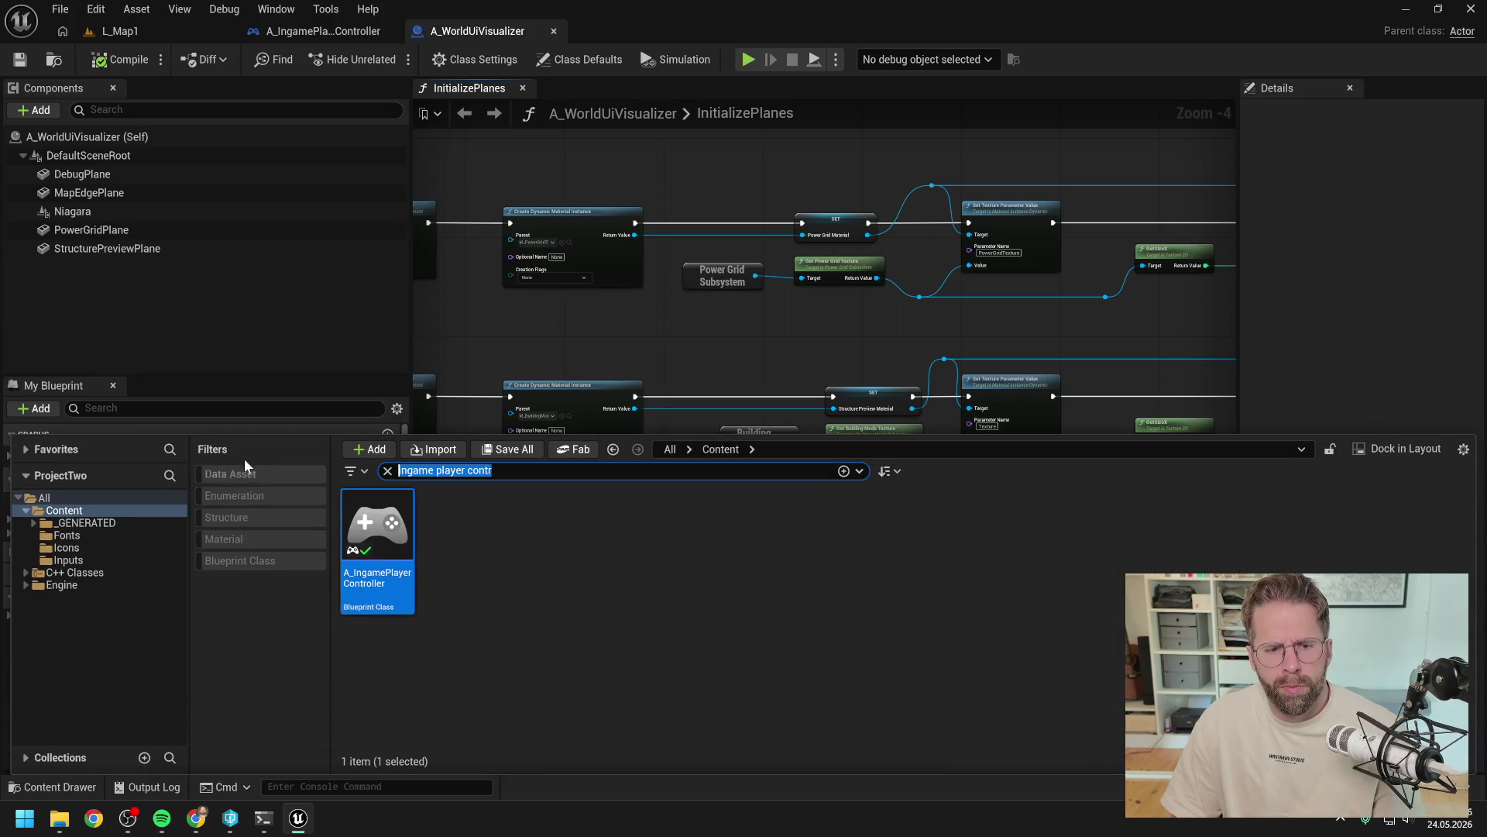
text(power grid tile)
double_click(384, 542)
scroll(929, 449, up, 3)
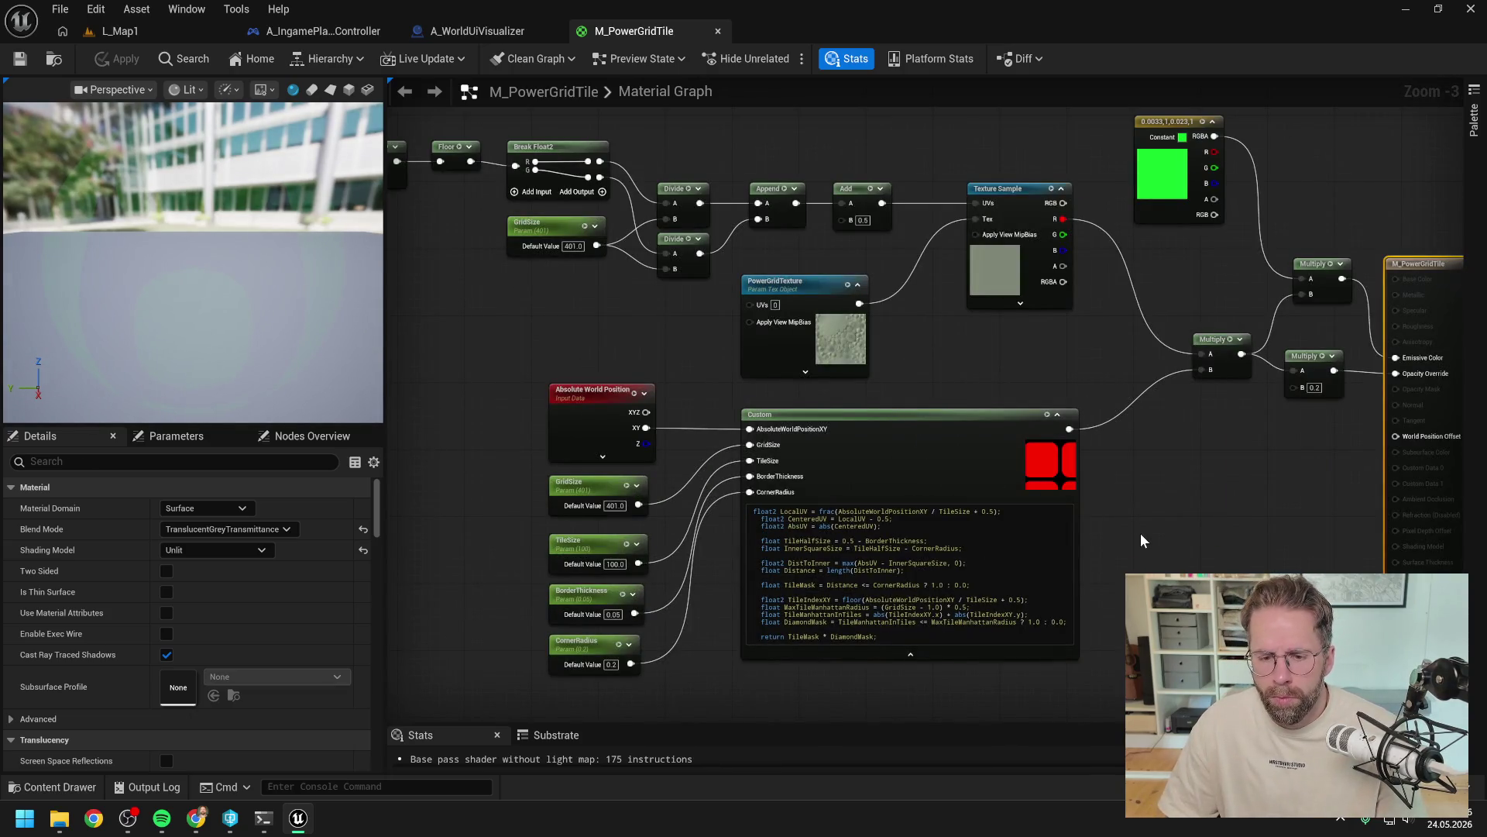
click(1141, 533)
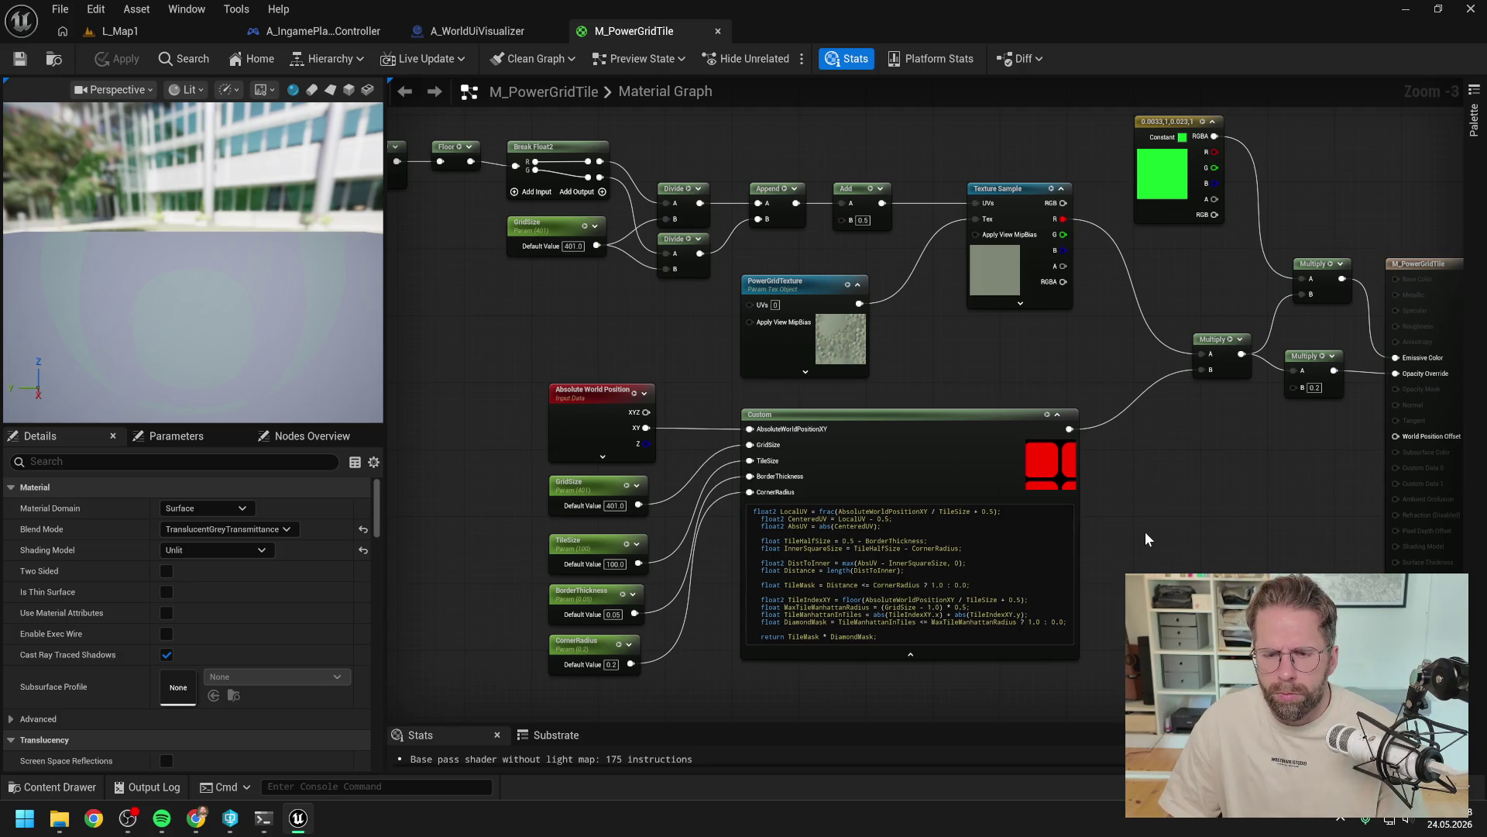
scroll(1145, 531, down, 1)
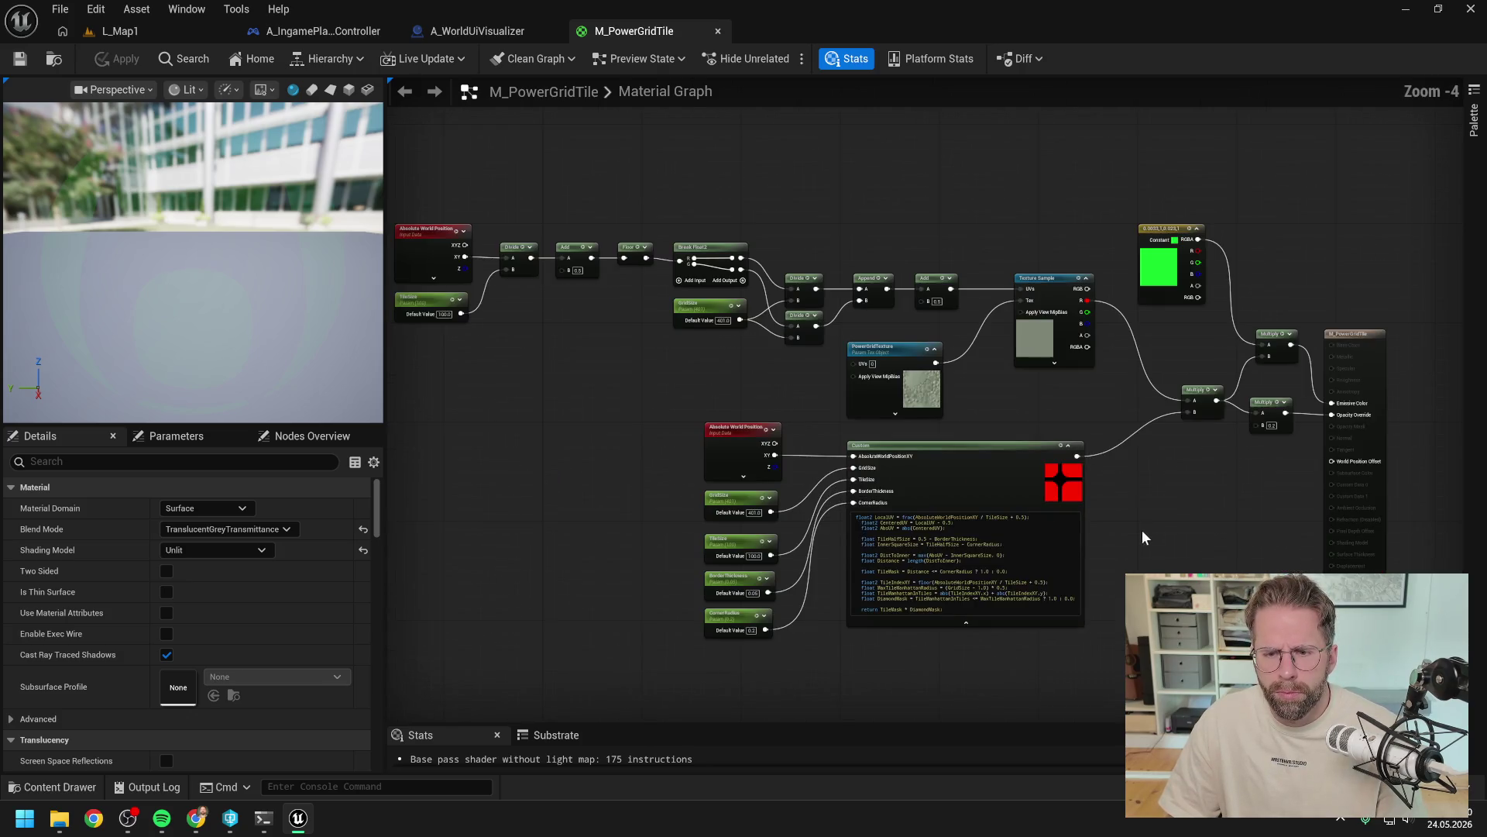
drag(1141, 528, 1047, 481)
Step: Check Claude Code's progress, then return to the A_WorldUiVisualizer blueprint
mouse_move(262, 826)
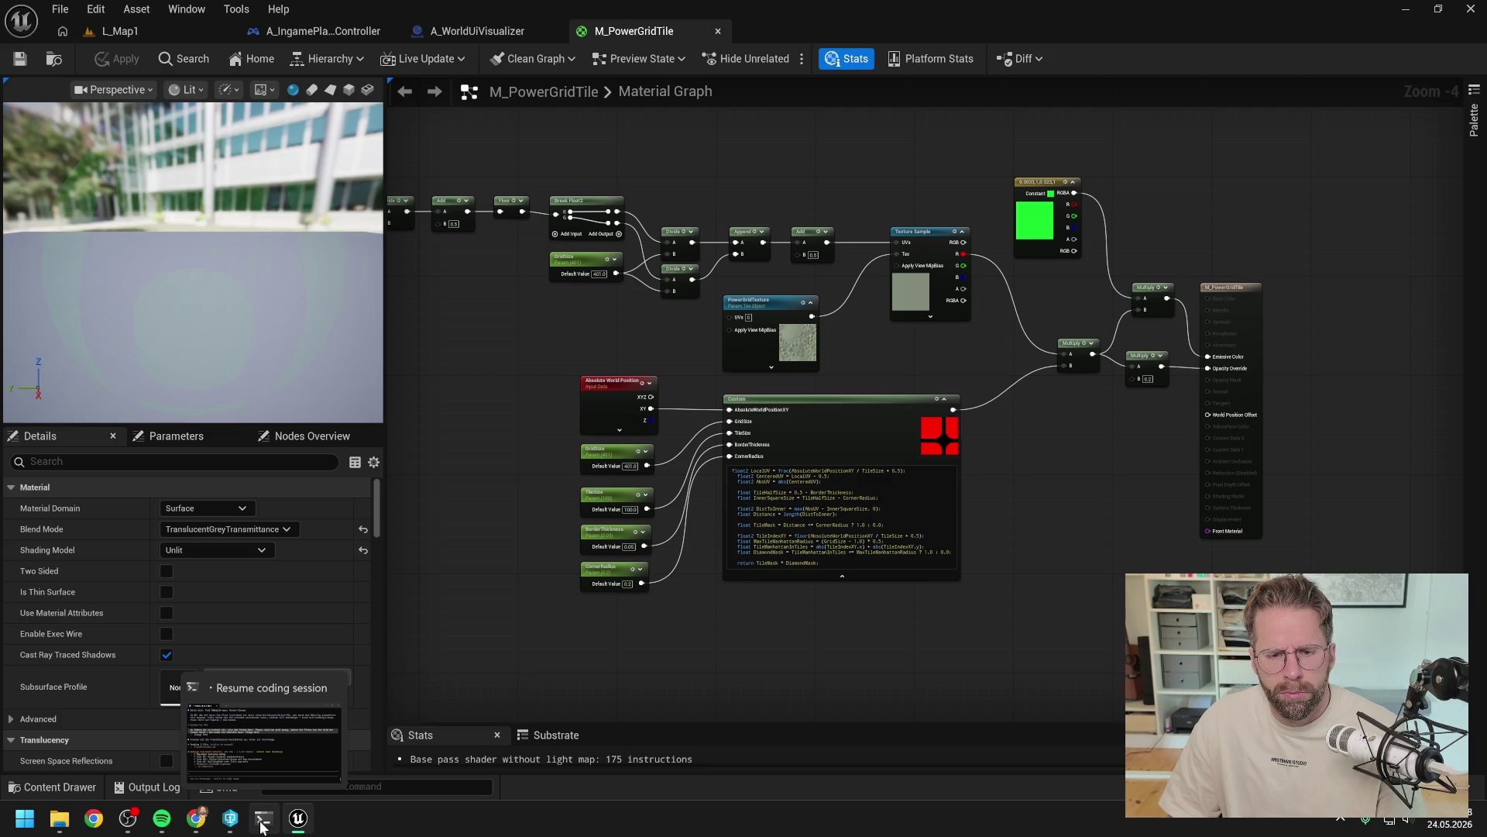
click(261, 826)
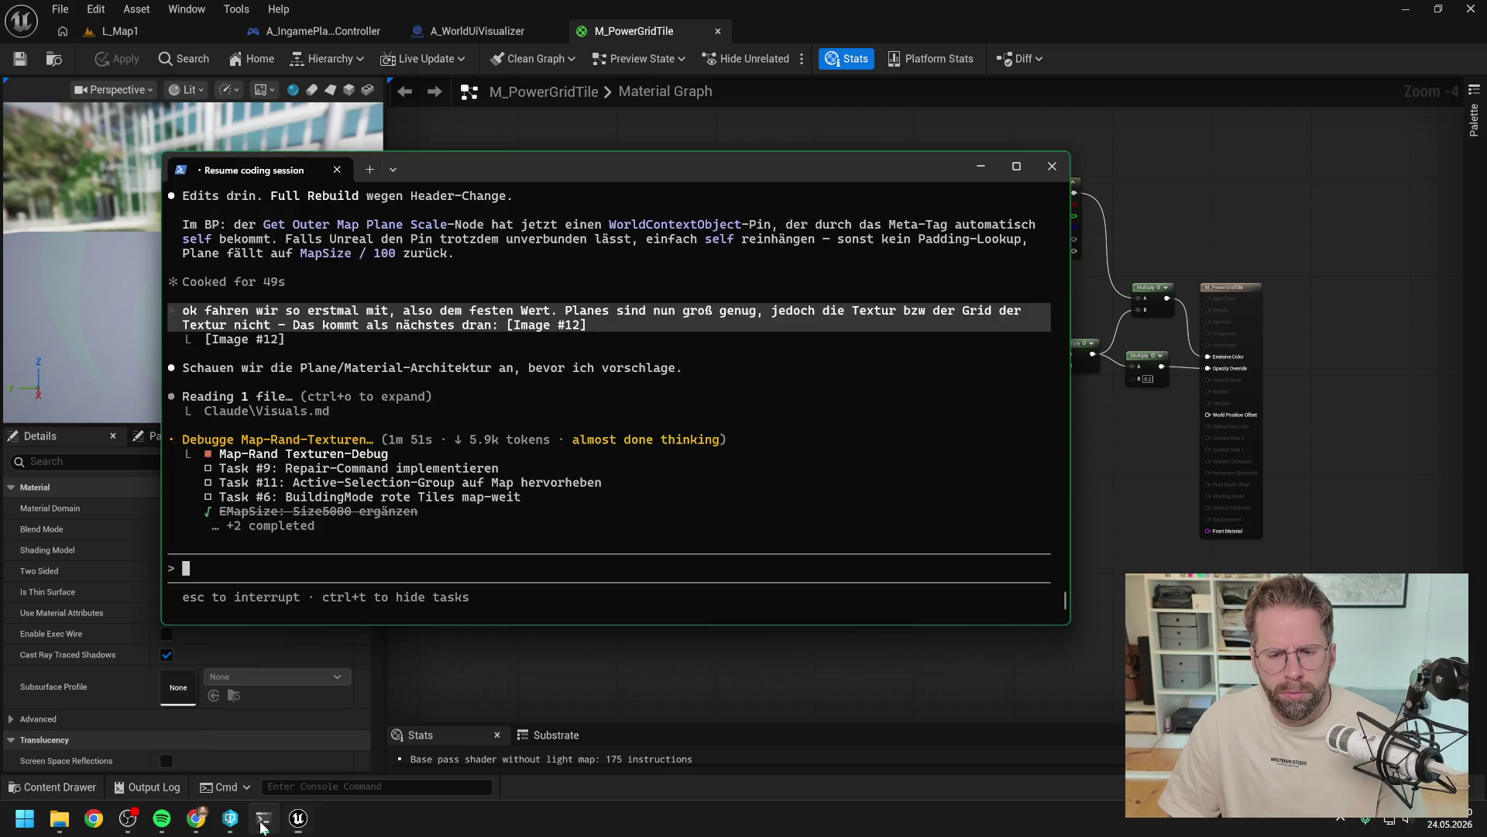
key(alt+Tab)
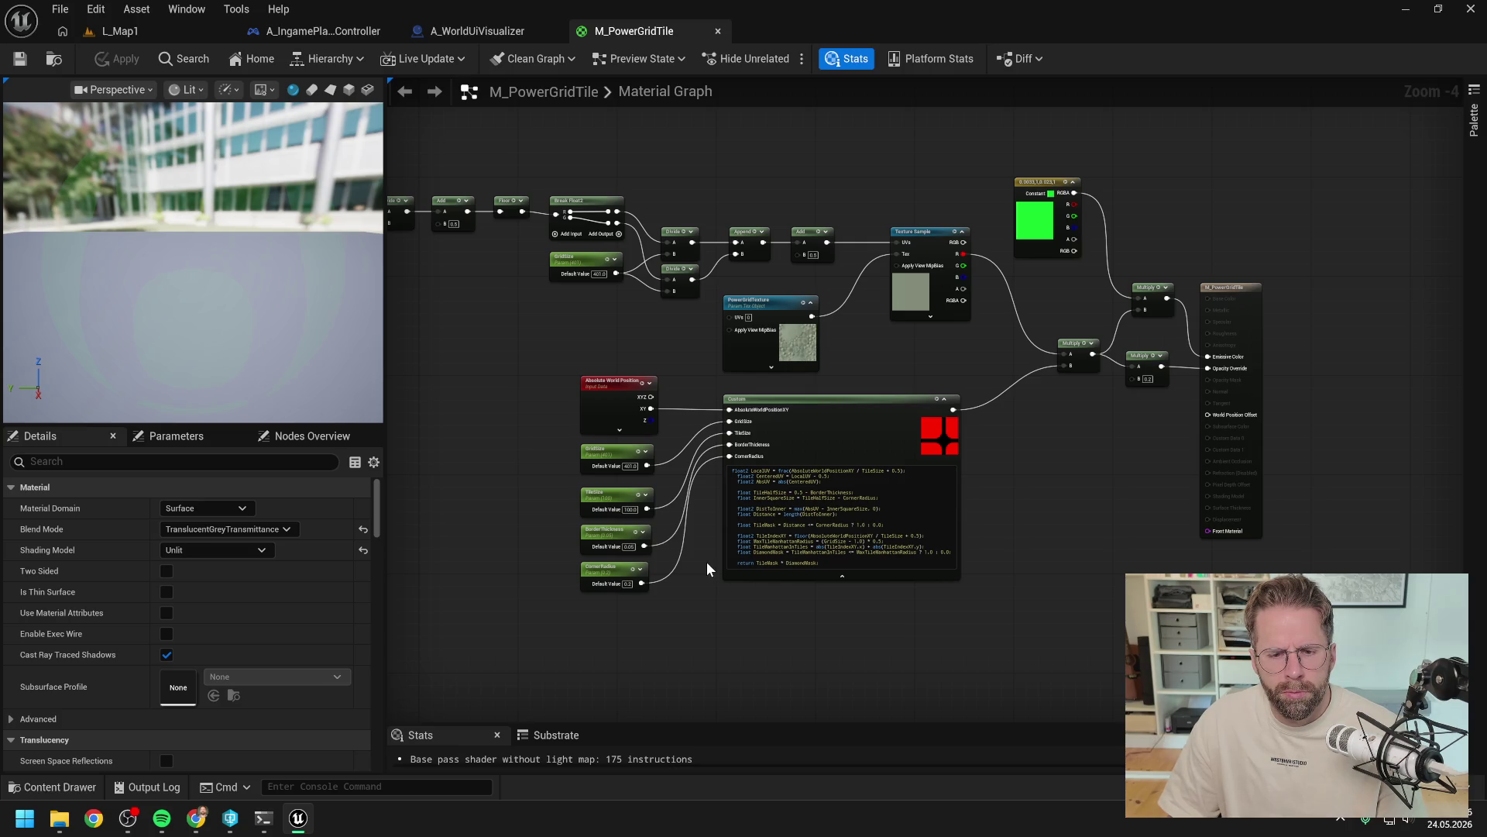
scroll(707, 563, up, 1)
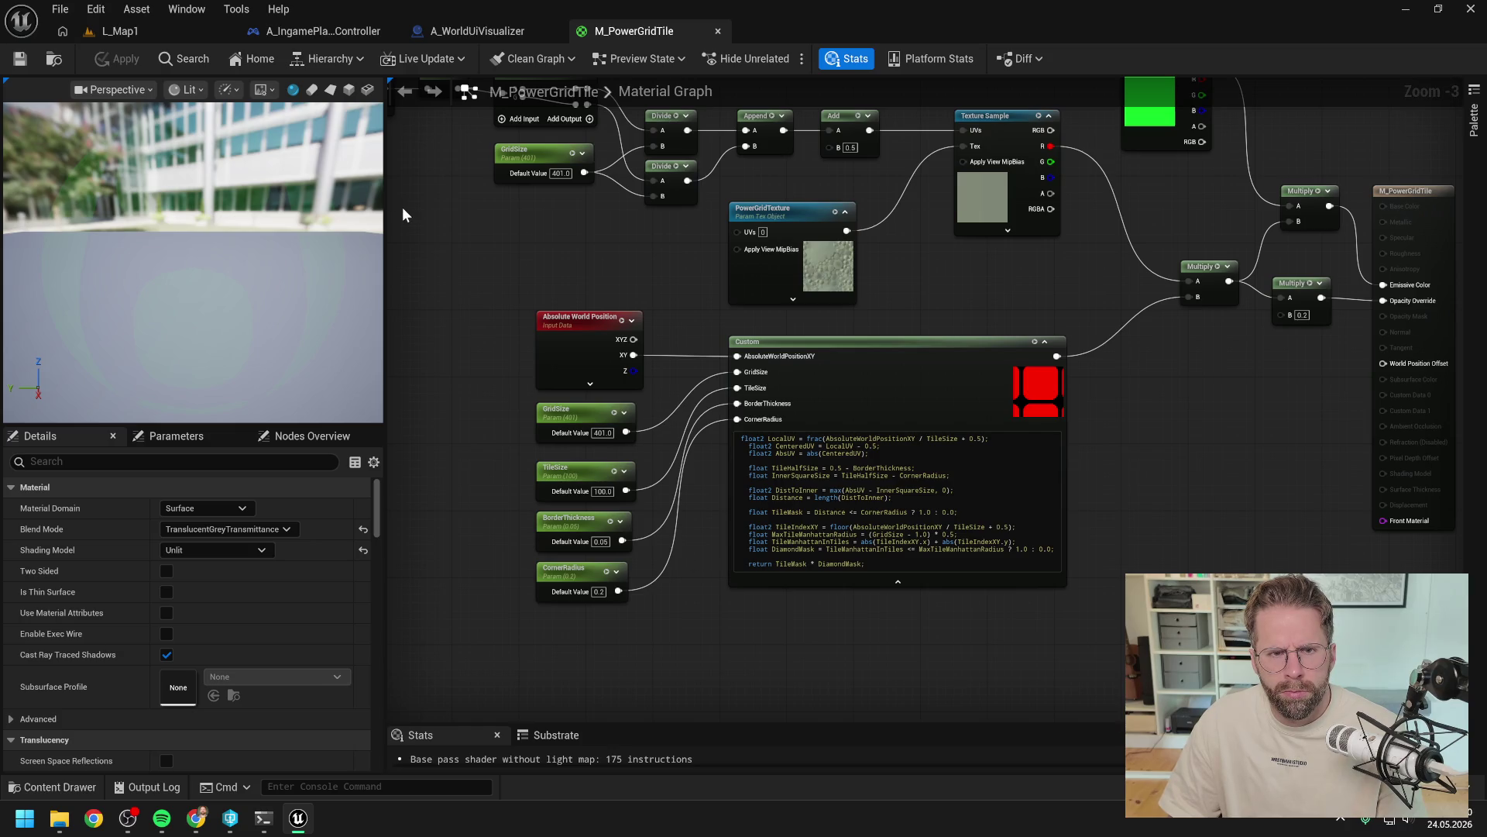
click(477, 31)
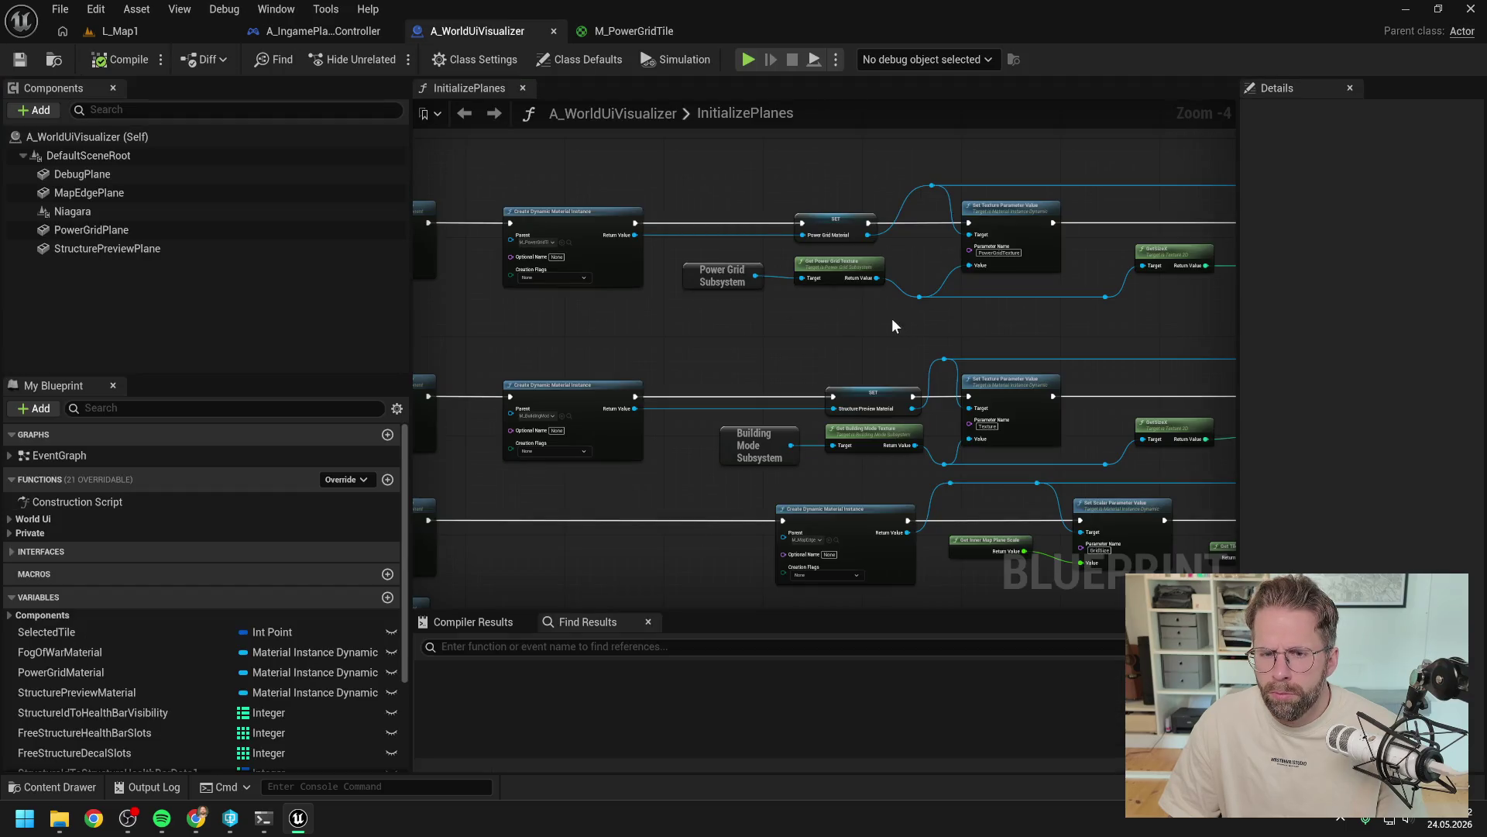
drag(862, 332, 790, 345)
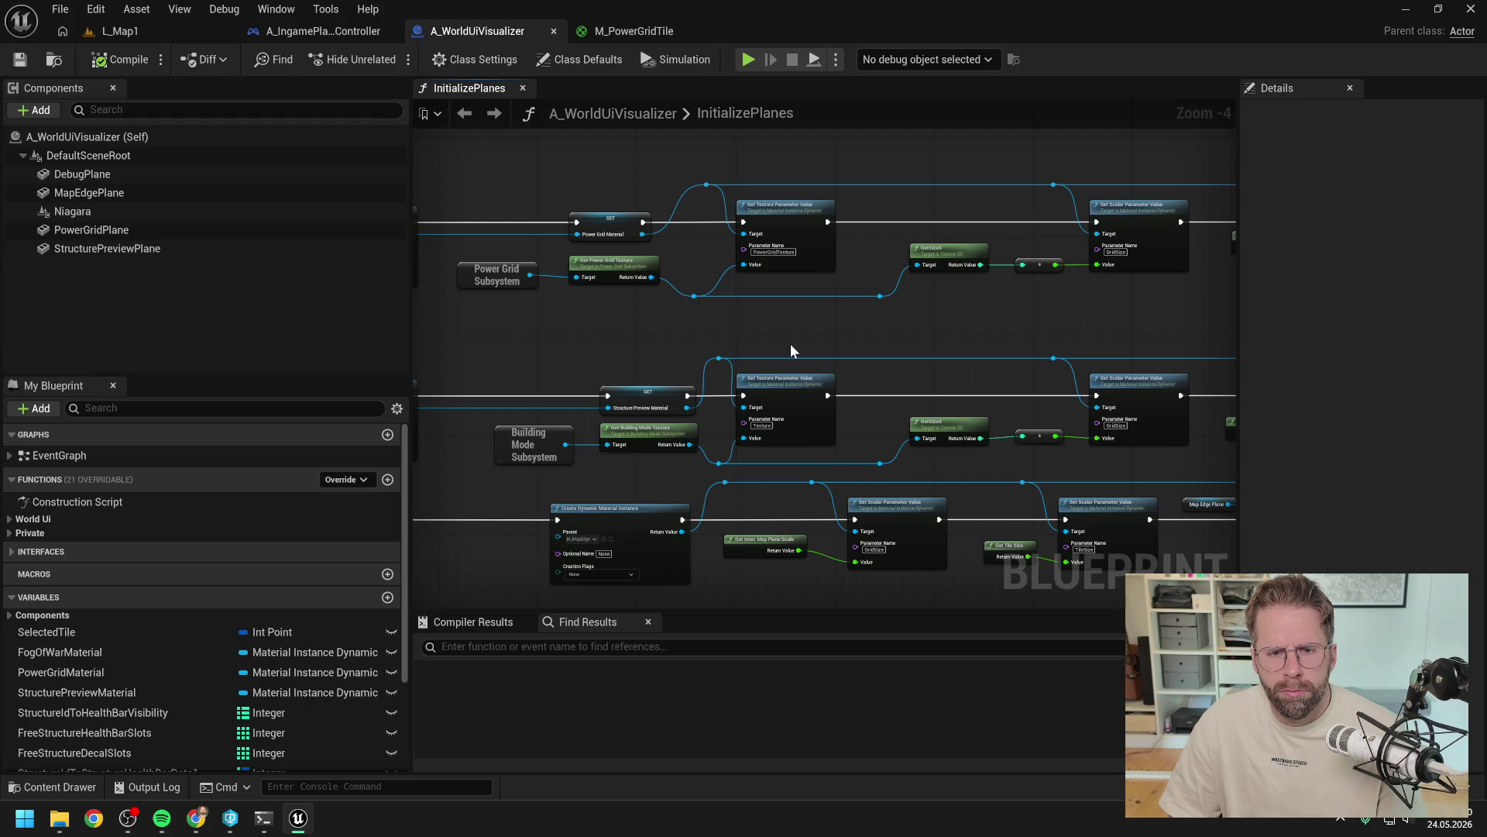
mouse_move(790, 346)
mouse_down()
mouse_move(1048, 354)
mouse_move(1011, 355)
mouse_up()
click(263, 818)
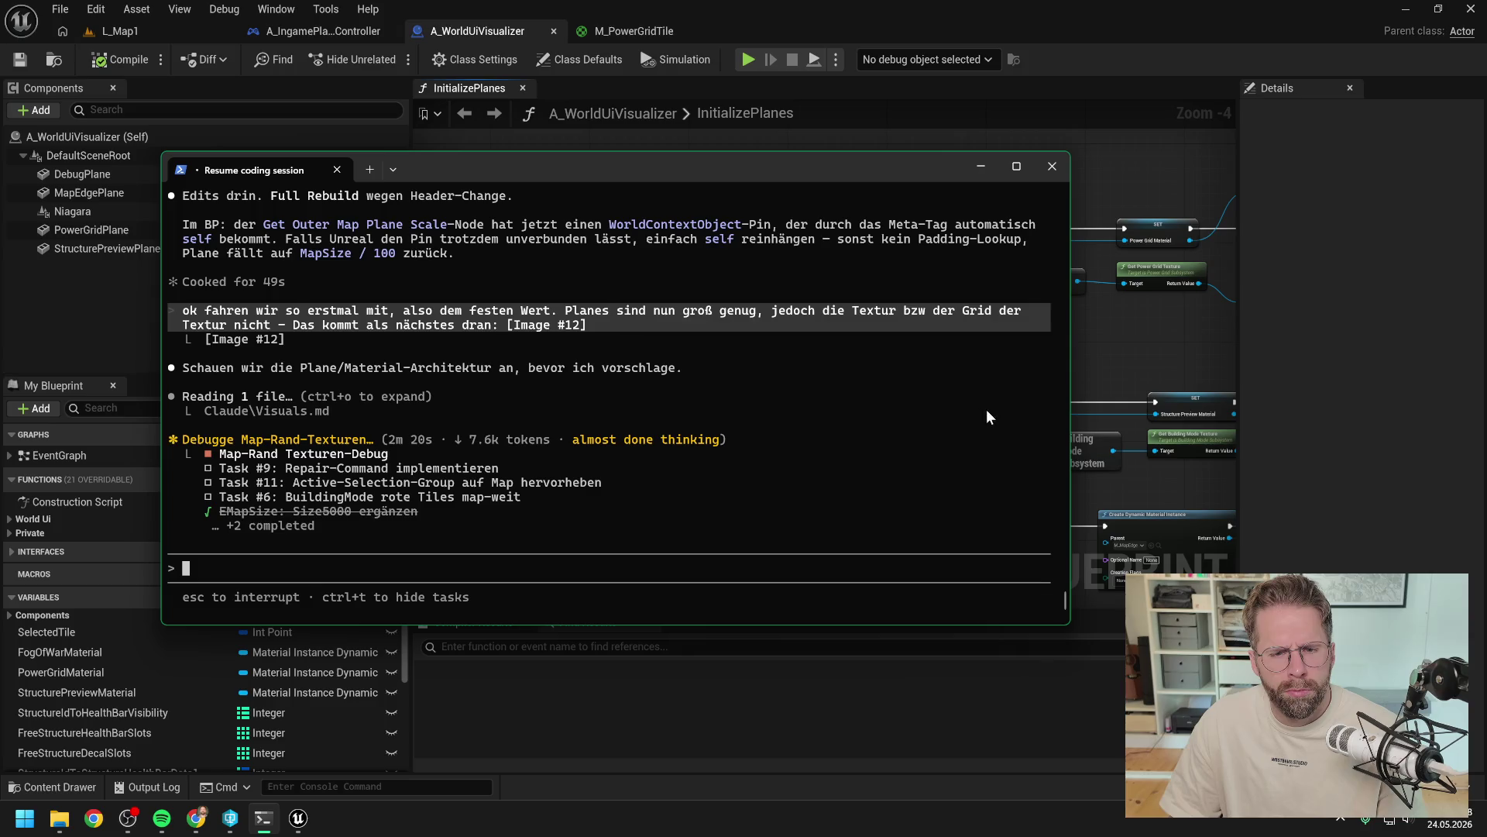
click(1124, 347)
drag(1160, 355, 773, 355)
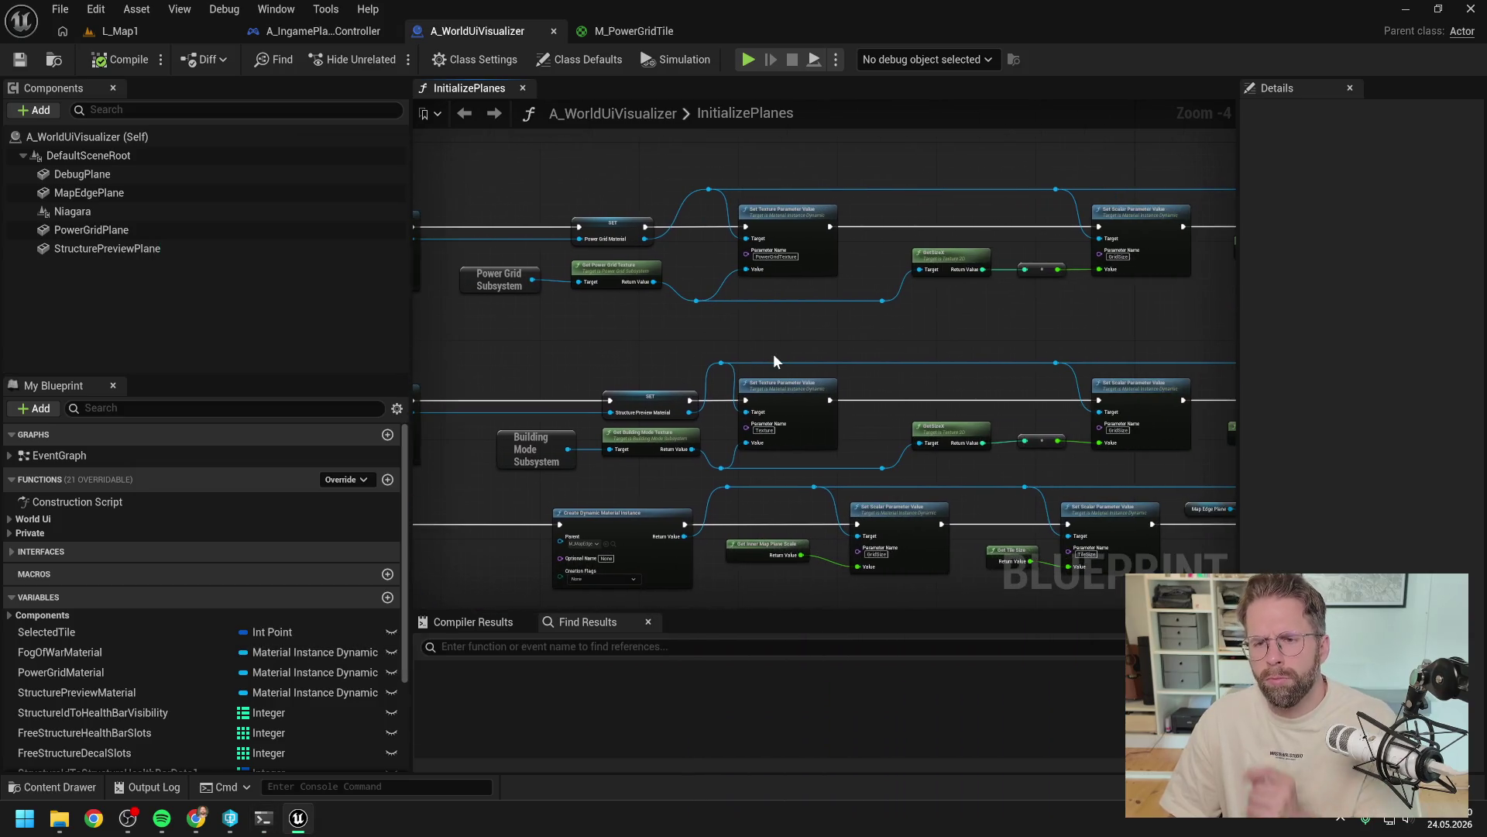
drag(980, 347, 643, 327)
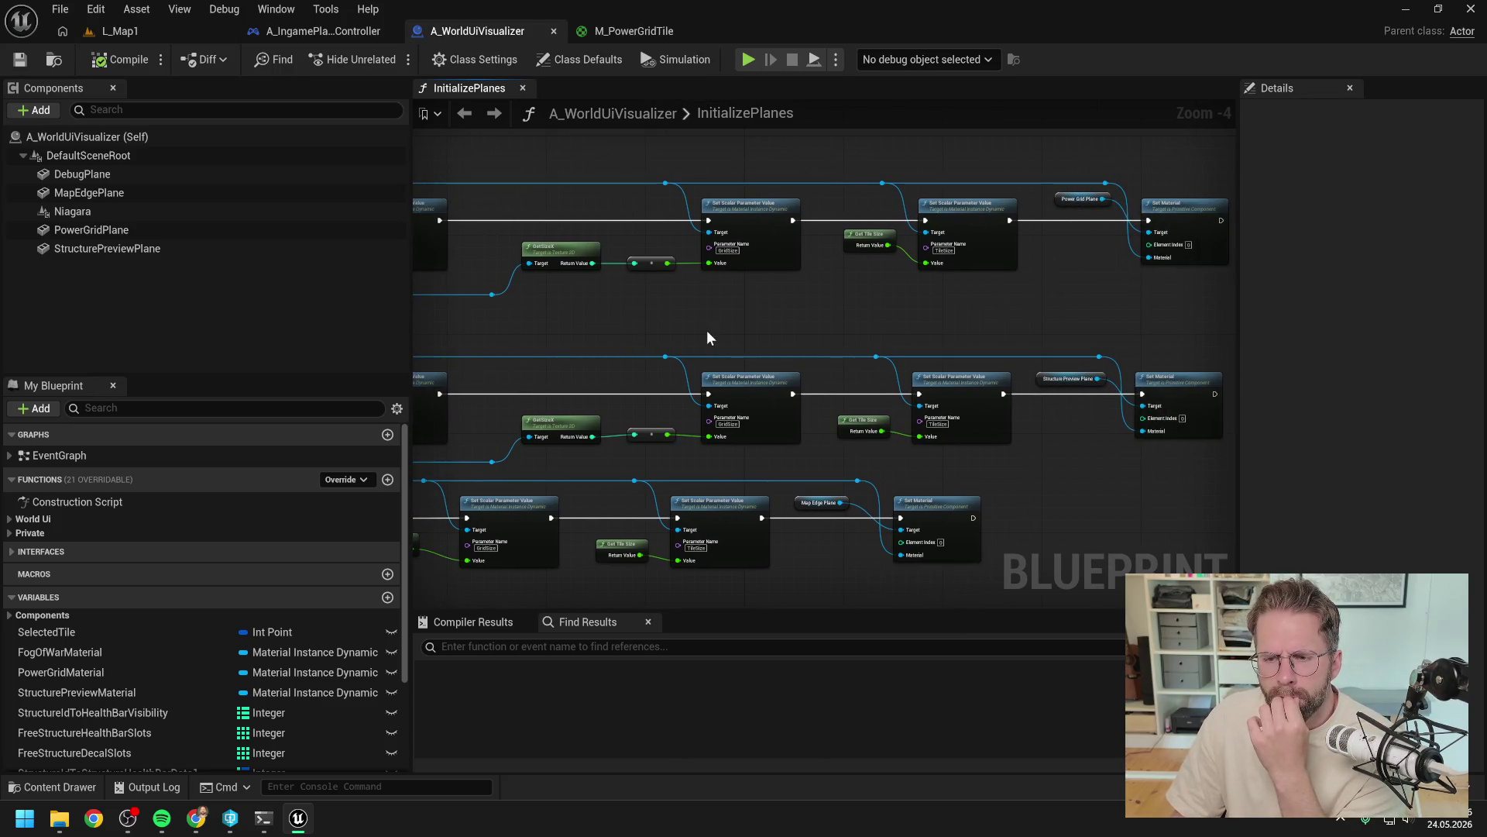
mouse_move(716, 344)
mouse_down()
mouse_move(627, 325)
mouse_move(747, 356)
mouse_move(953, 369)
mouse_move(1063, 356)
mouse_up()
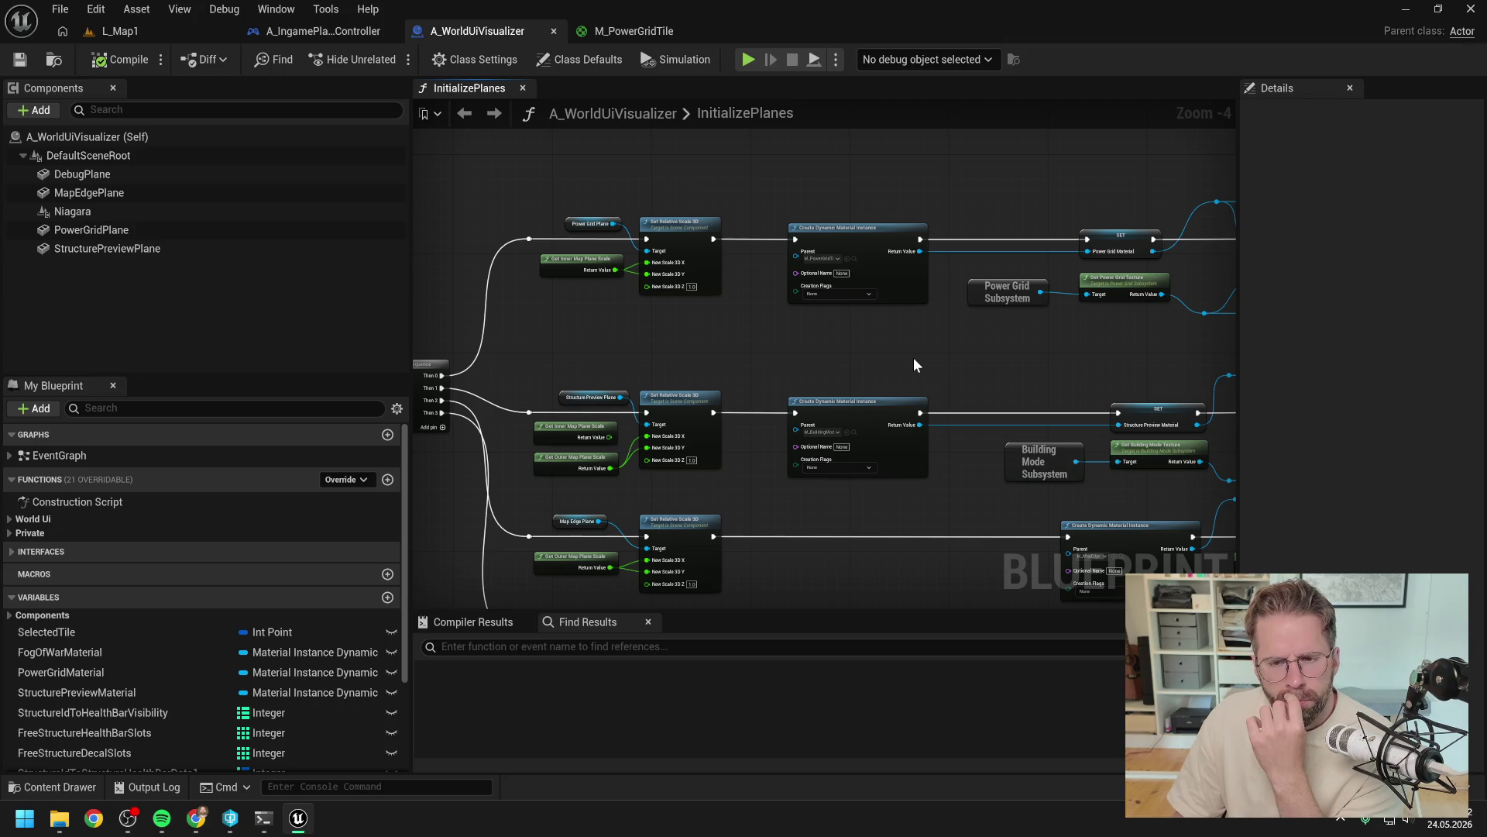
mouse_move(913, 359)
mouse_down()
mouse_move(865, 355)
mouse_move(890, 375)
mouse_move(996, 265)
mouse_move(931, 286)
mouse_move(1081, 276)
mouse_move(884, 322)
mouse_move(797, 395)
mouse_up()
scroll(897, 382, down, 1)
scroll(1066, 308, up, 1)
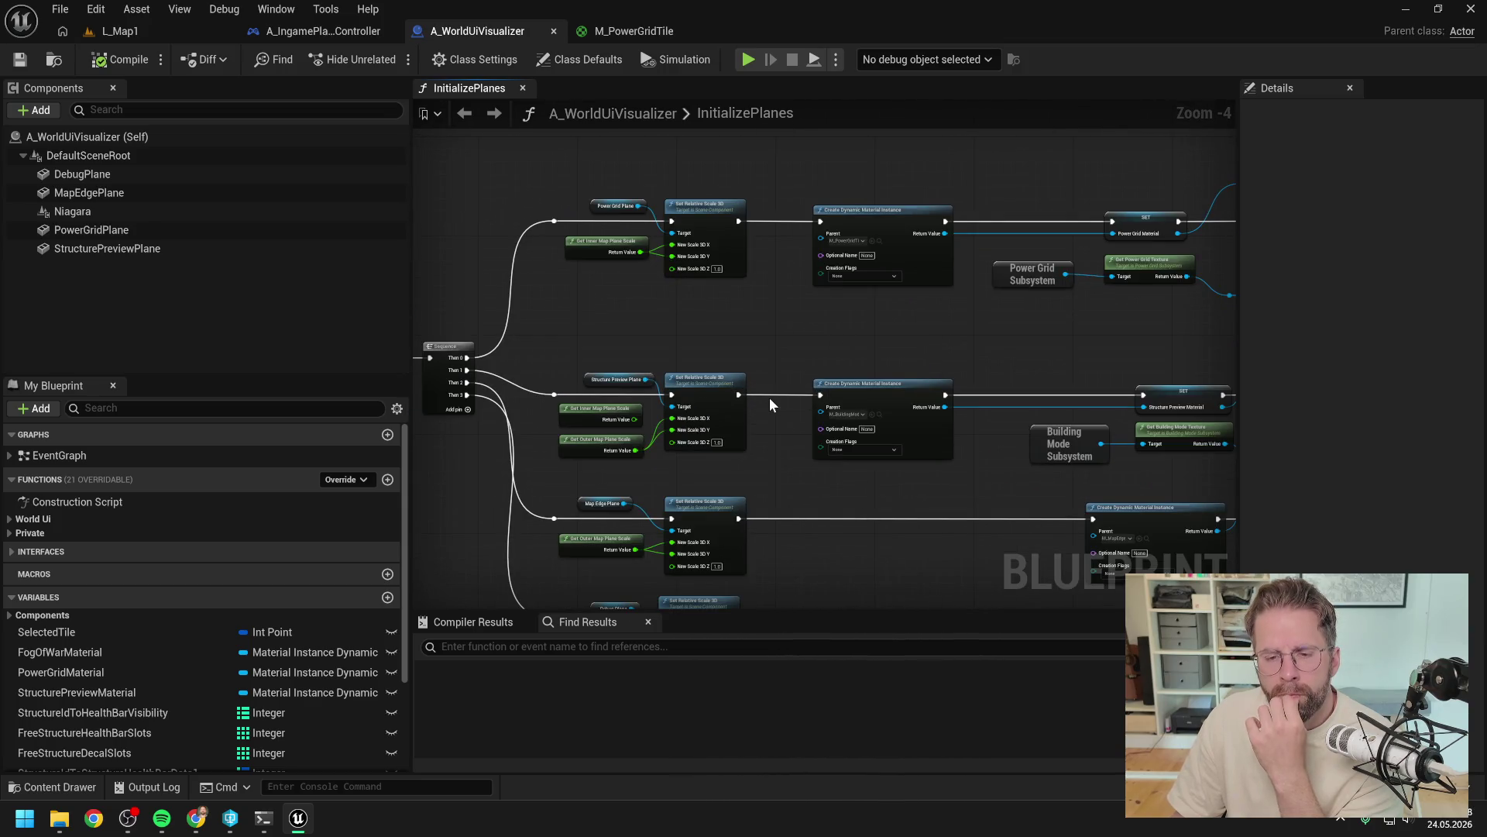
Step: Check the Claude Code terminal, then switch to the L_Map1 level
click(263, 817)
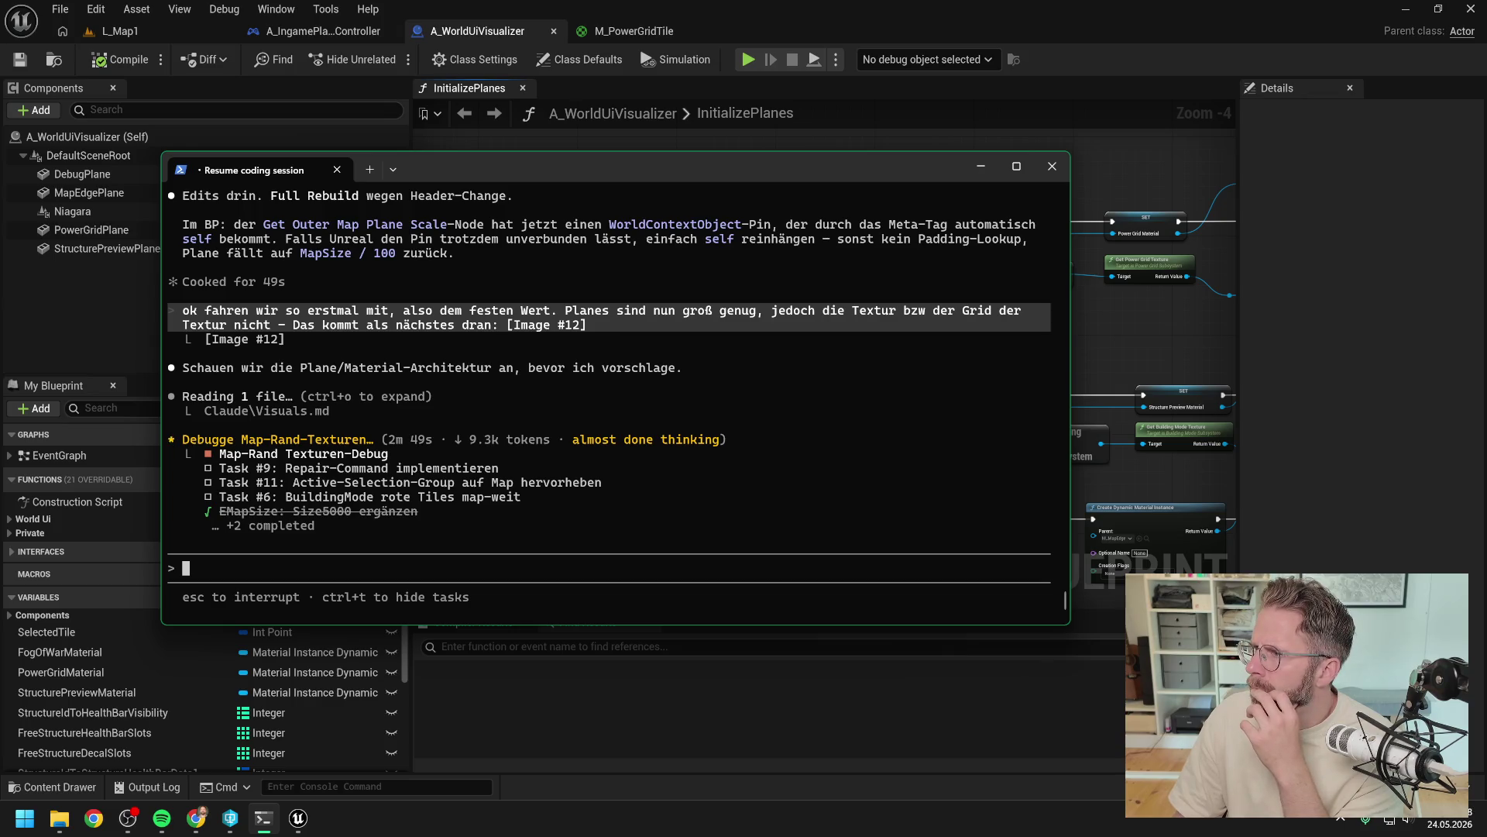
key(alt+Tab)
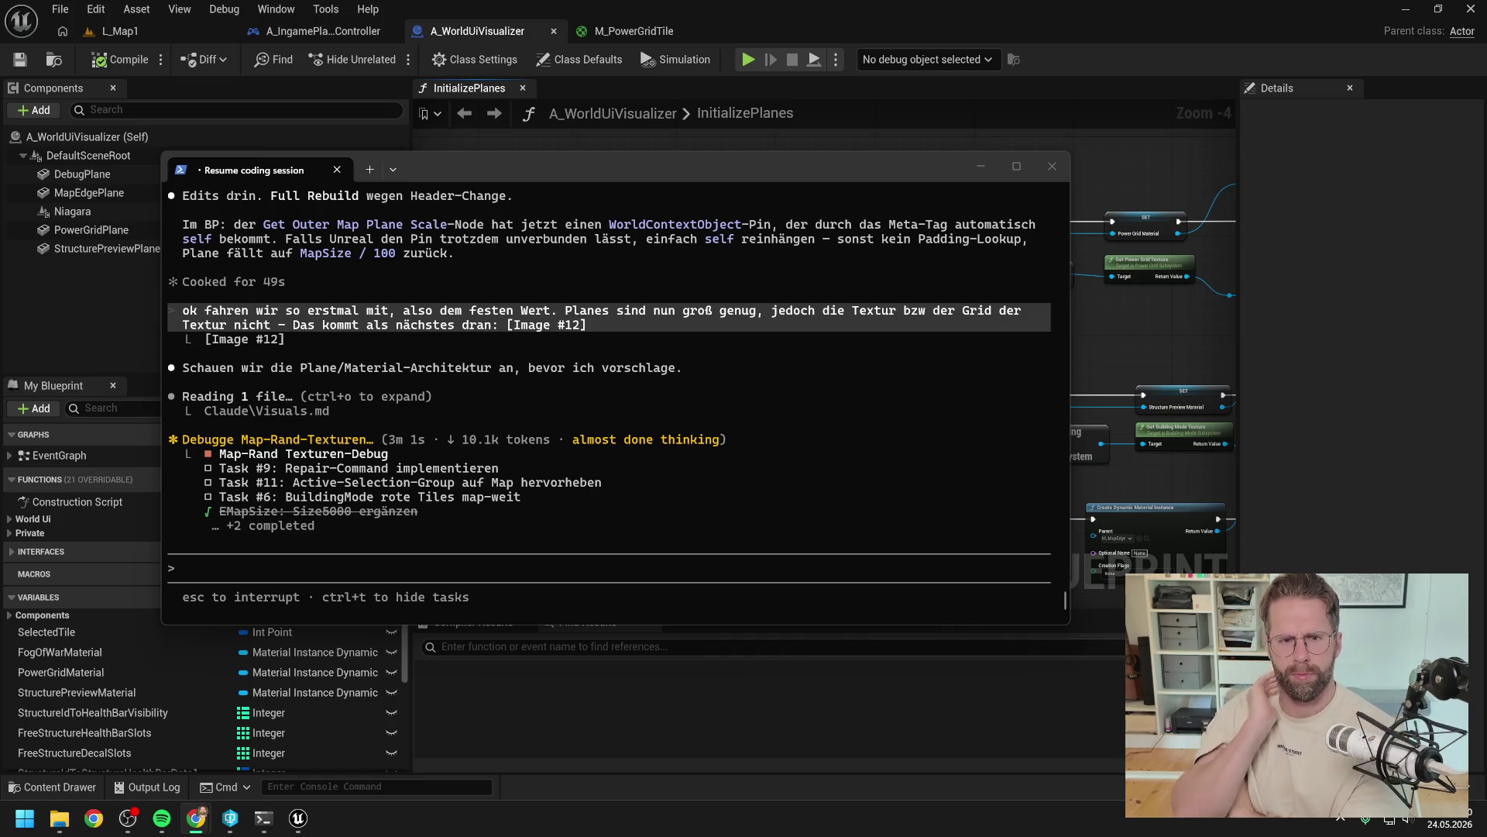
click(156, 31)
click(156, 31)
Step: Play-test L_Map1, showing the Main Hall building grid while panning toward the map edge, then stop
click(388, 58)
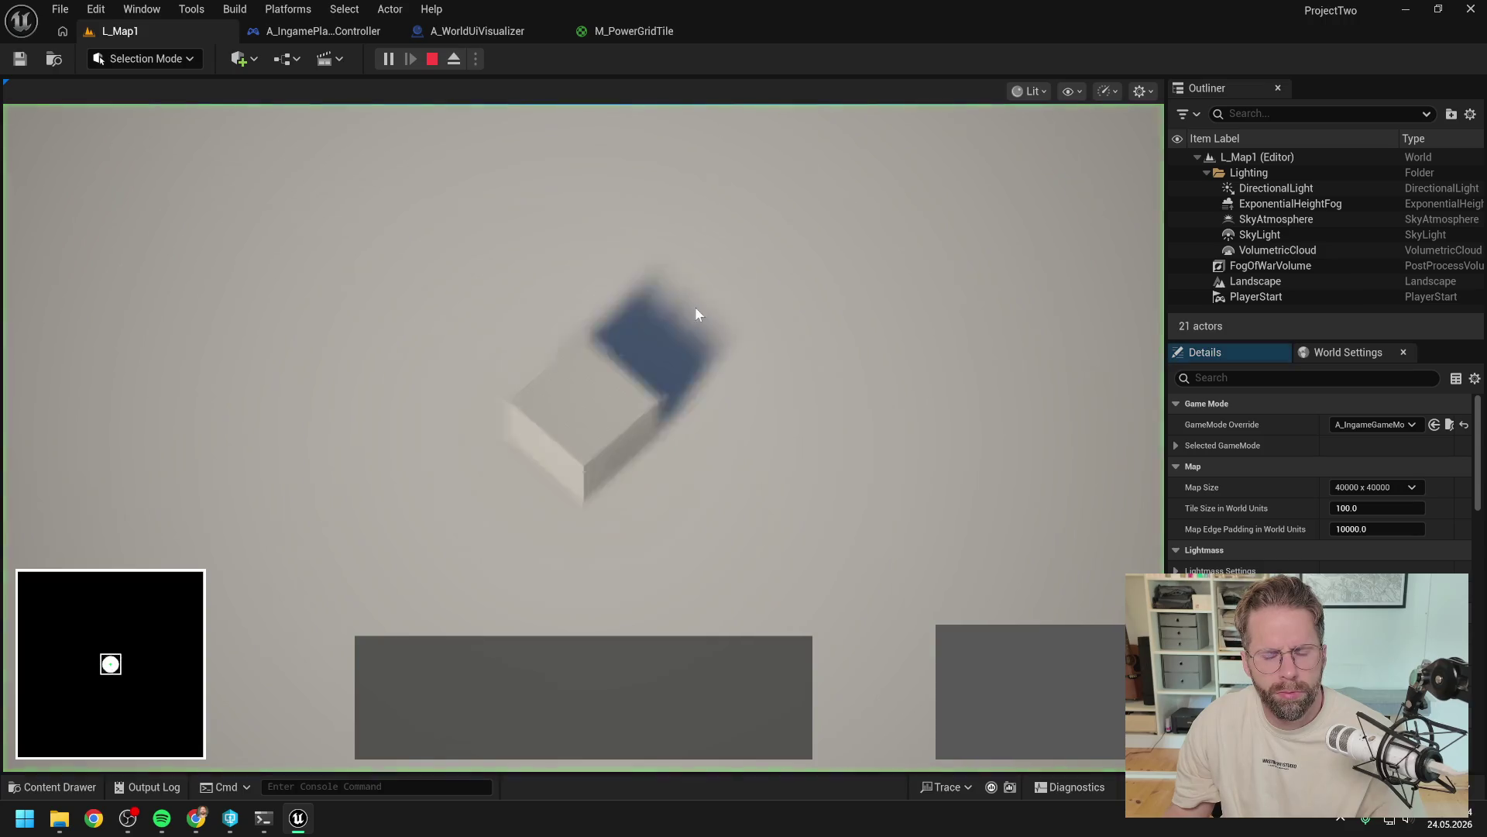
click(582, 438)
click(960, 649)
key(d)
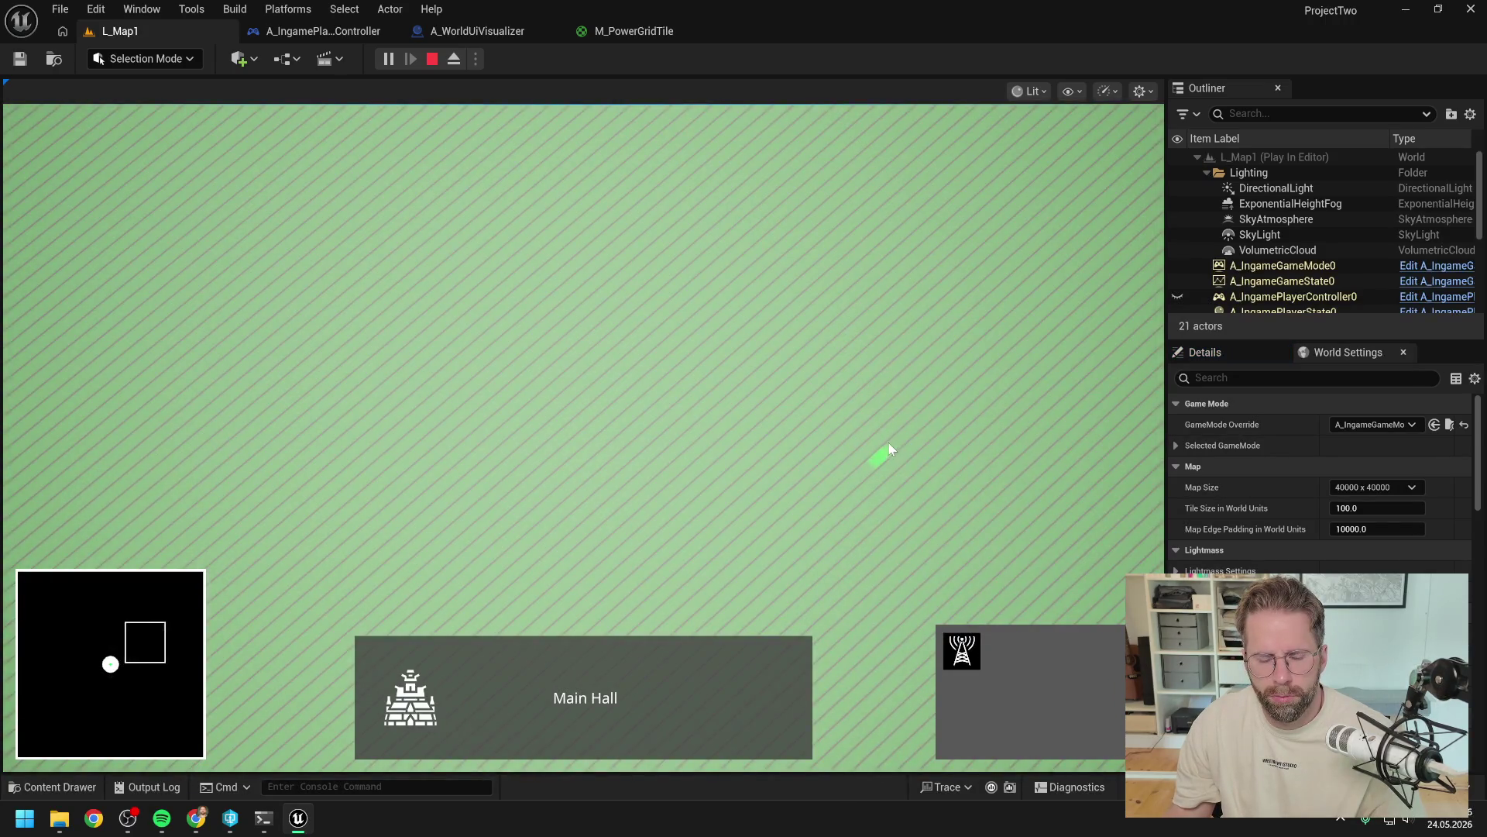
key(w)
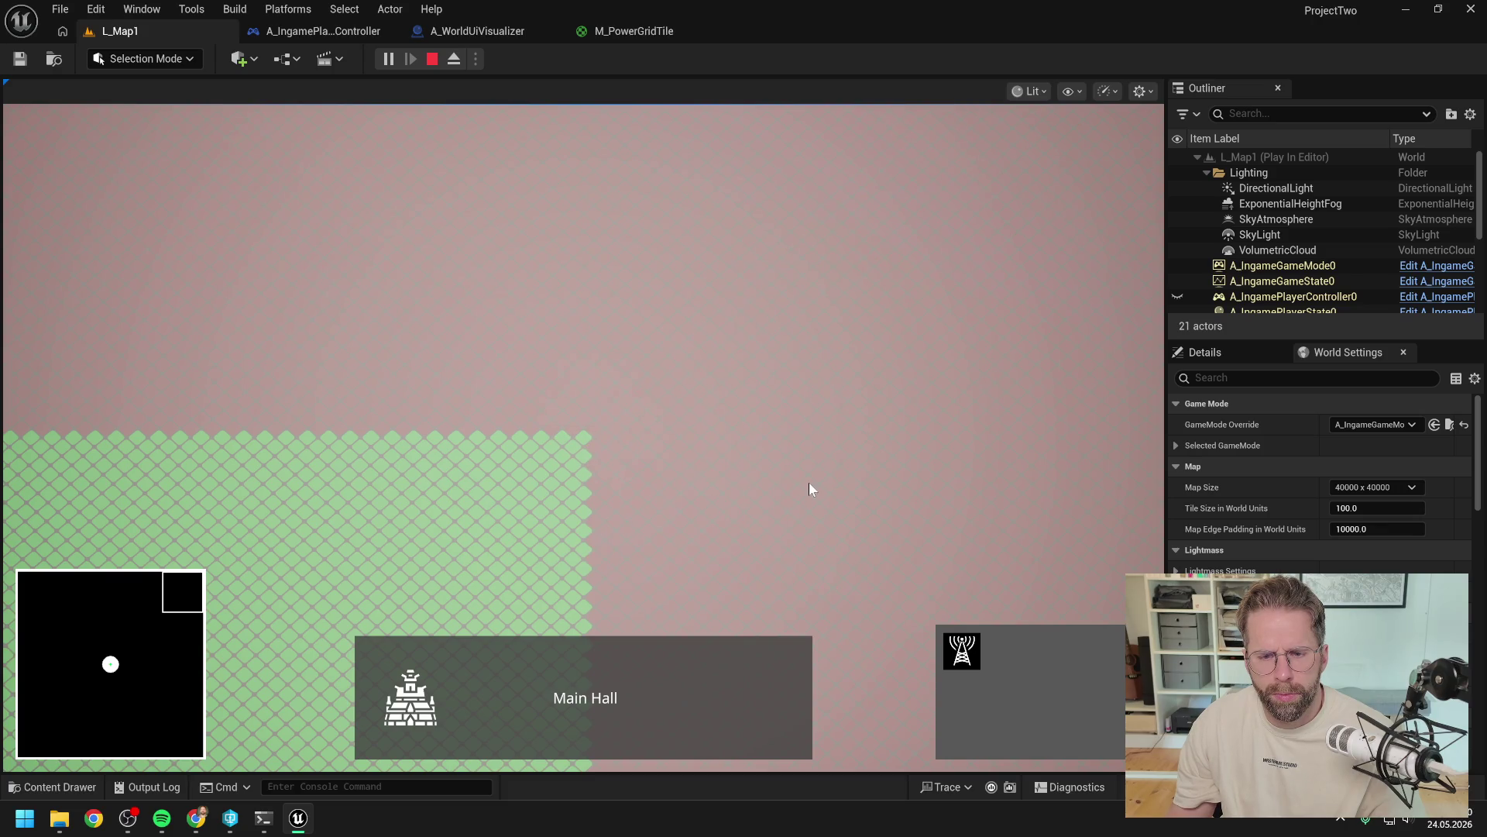
key(Escape)
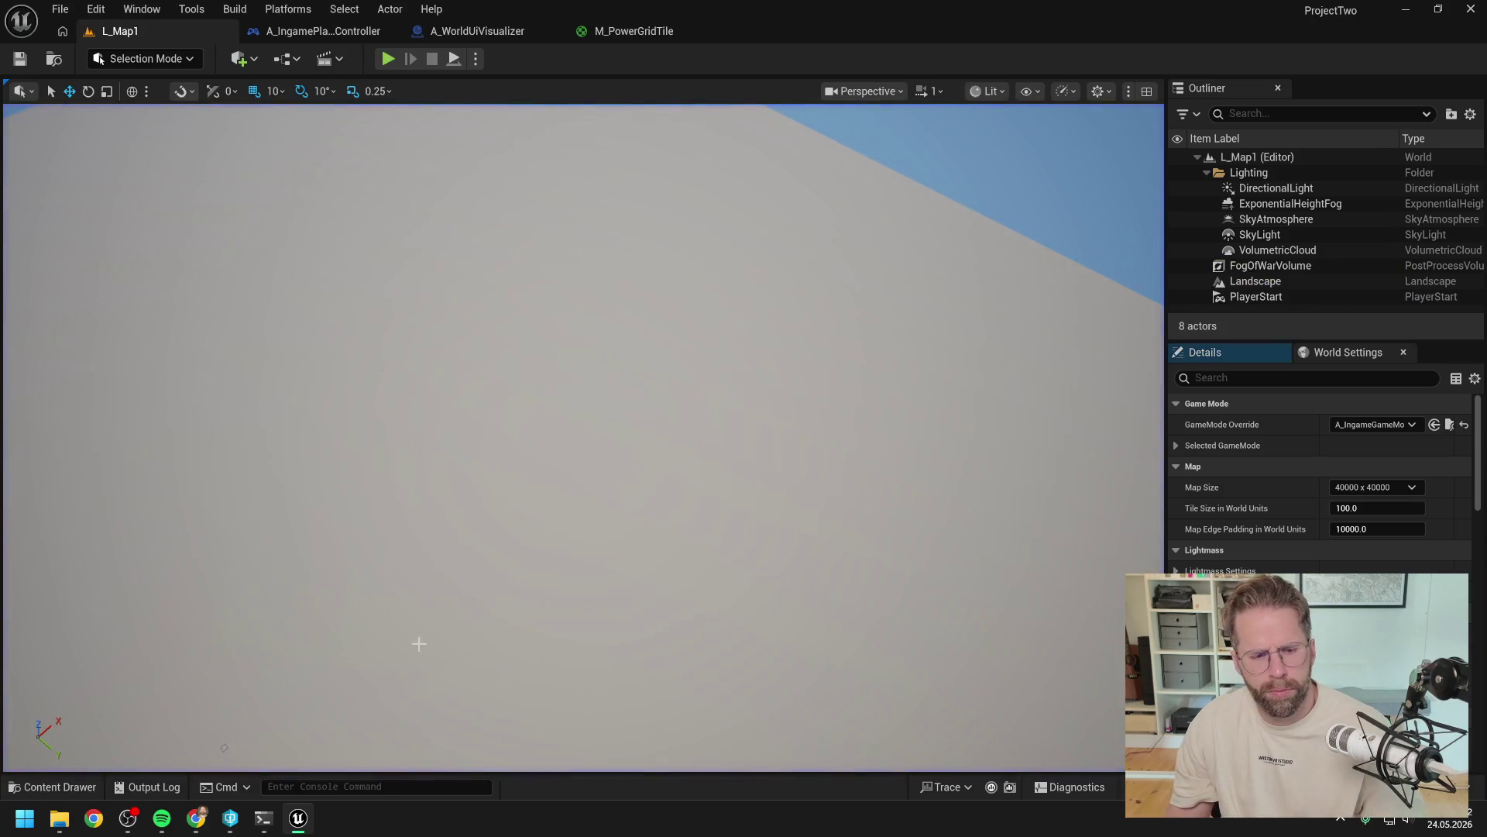
click(265, 826)
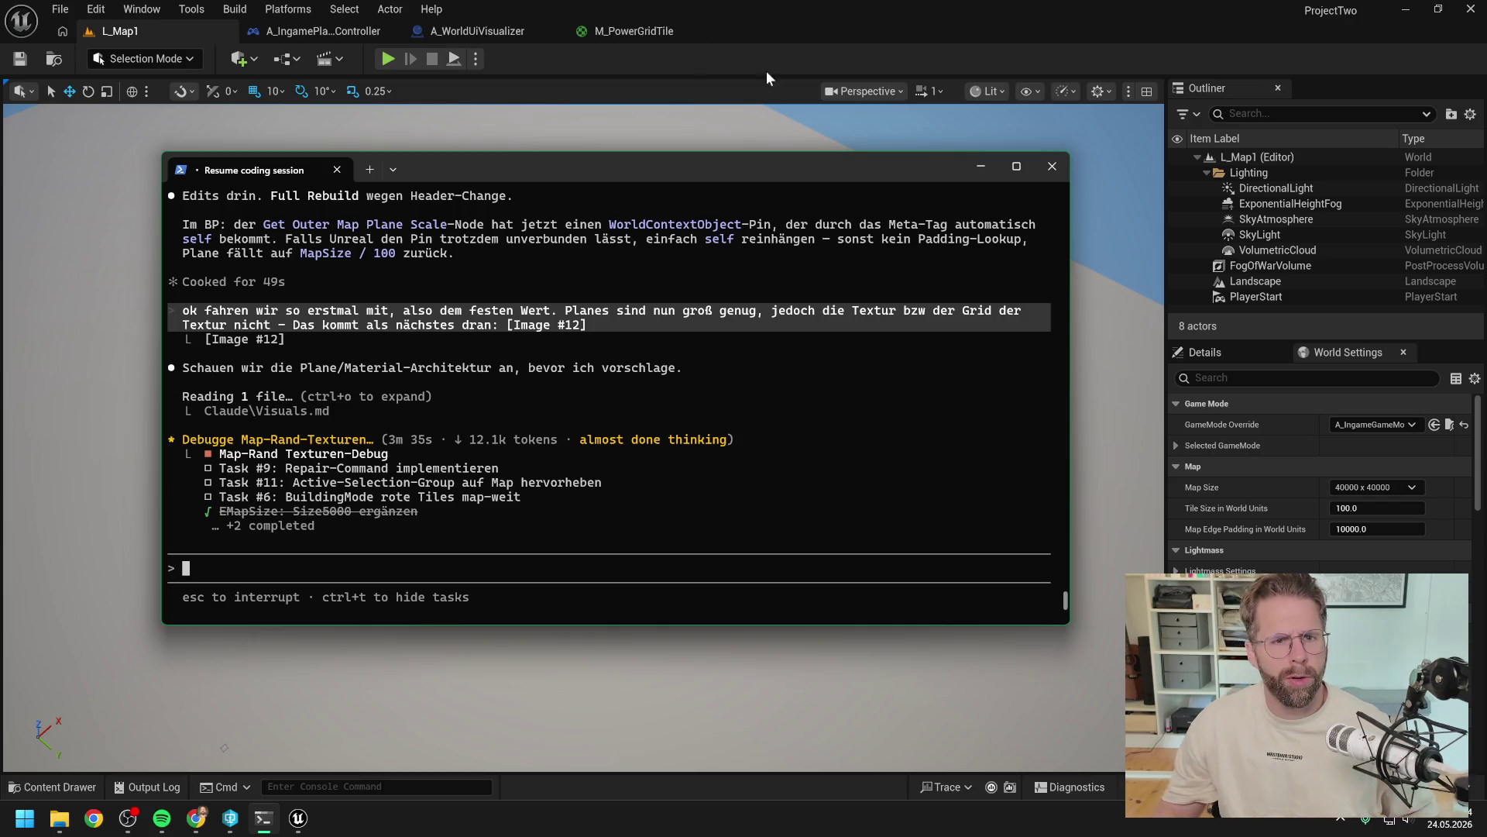
Step: Centre the map-edge material instance node in the A_WorldUiVisualizer graph
click(435, 26)
scroll(778, 208, up, 2)
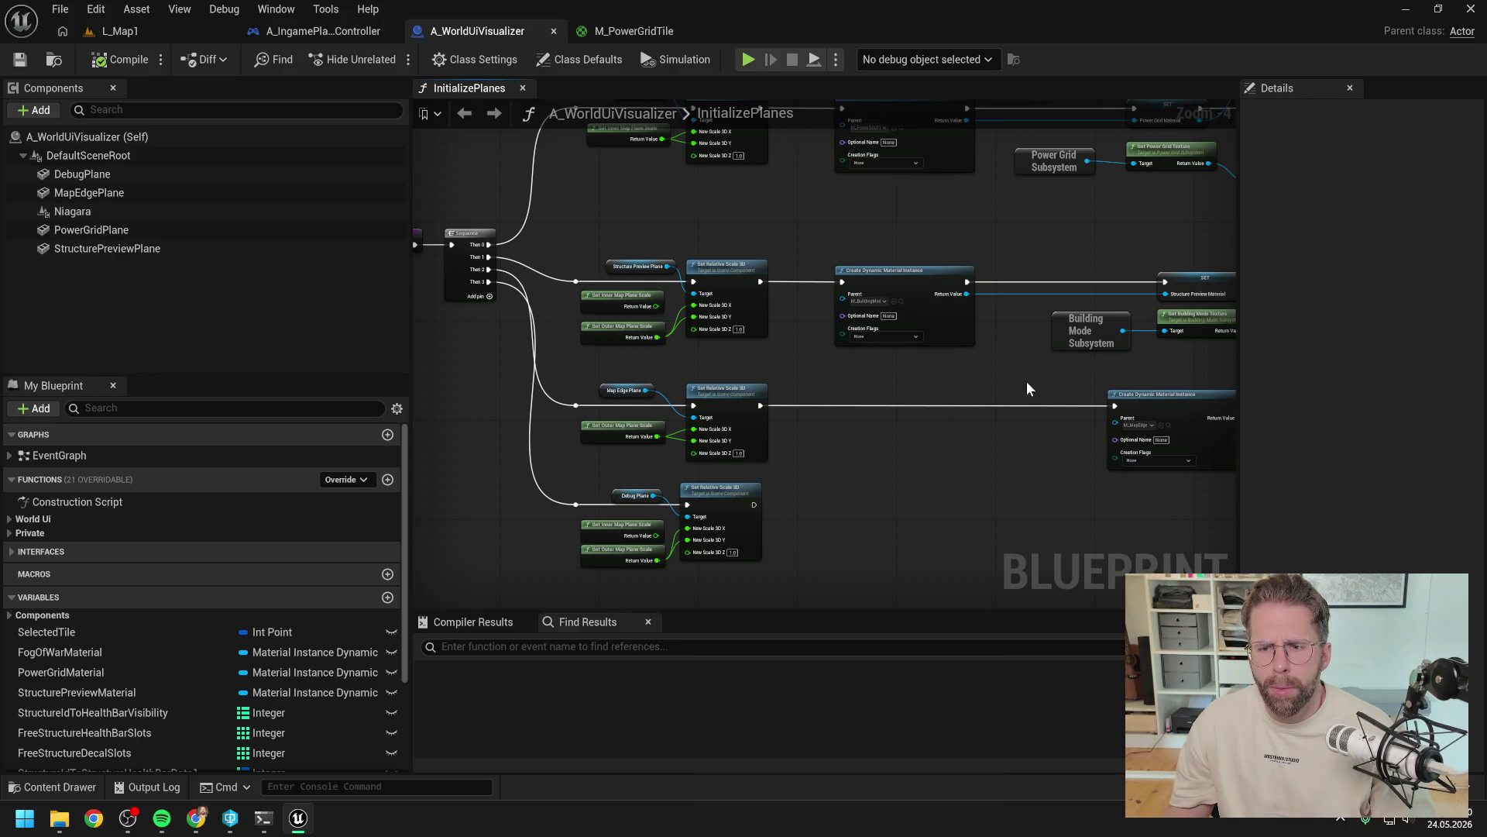
drag(1024, 382, 664, 354)
scroll(782, 396, up, 4)
Step: Search assets for 'map edge' and open the M_MapEdge material
key(ctrl+space)
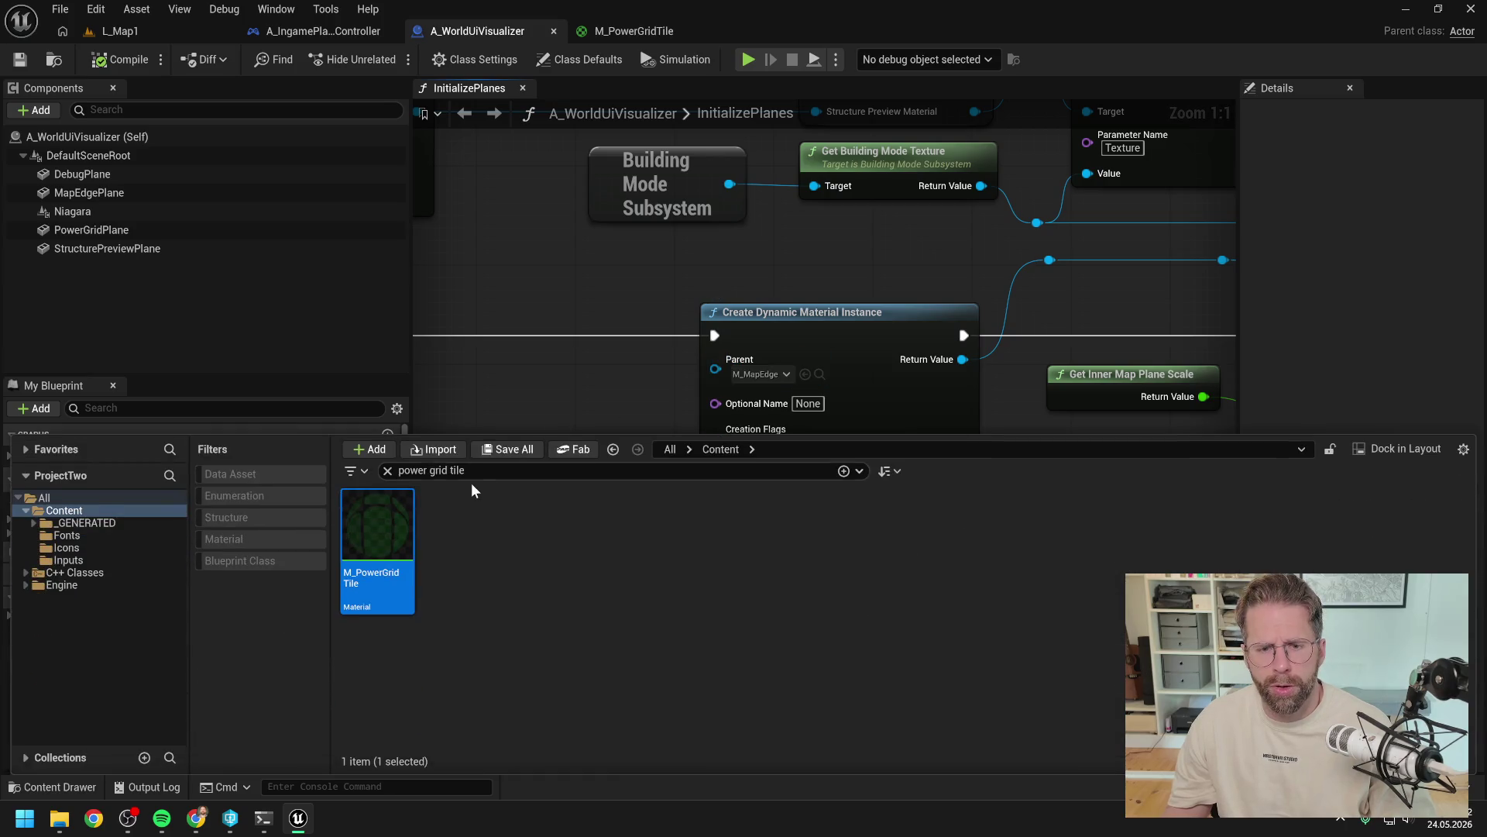
text(map edge)
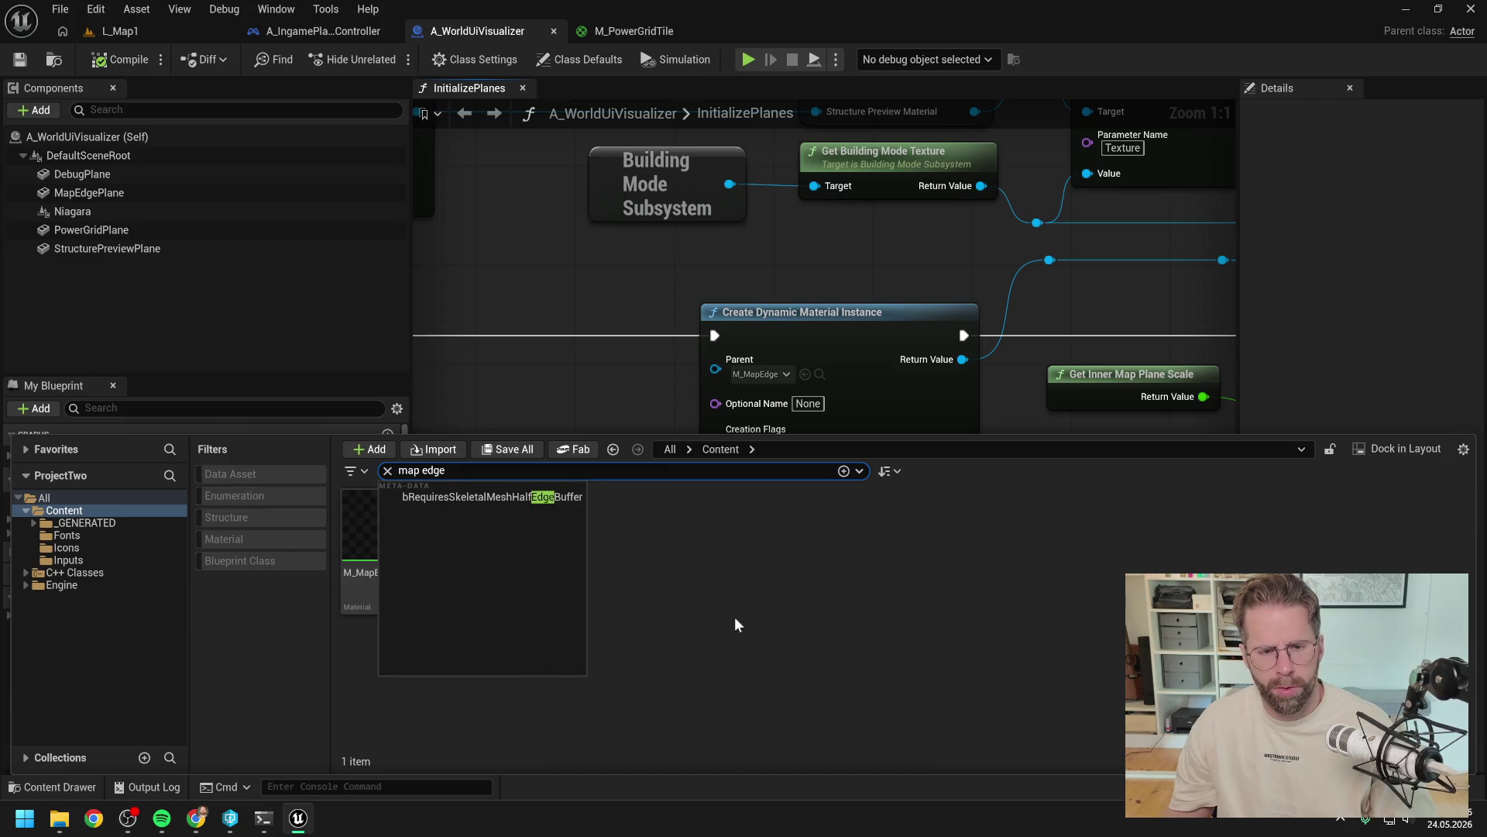
click(734, 617)
double_click(395, 546)
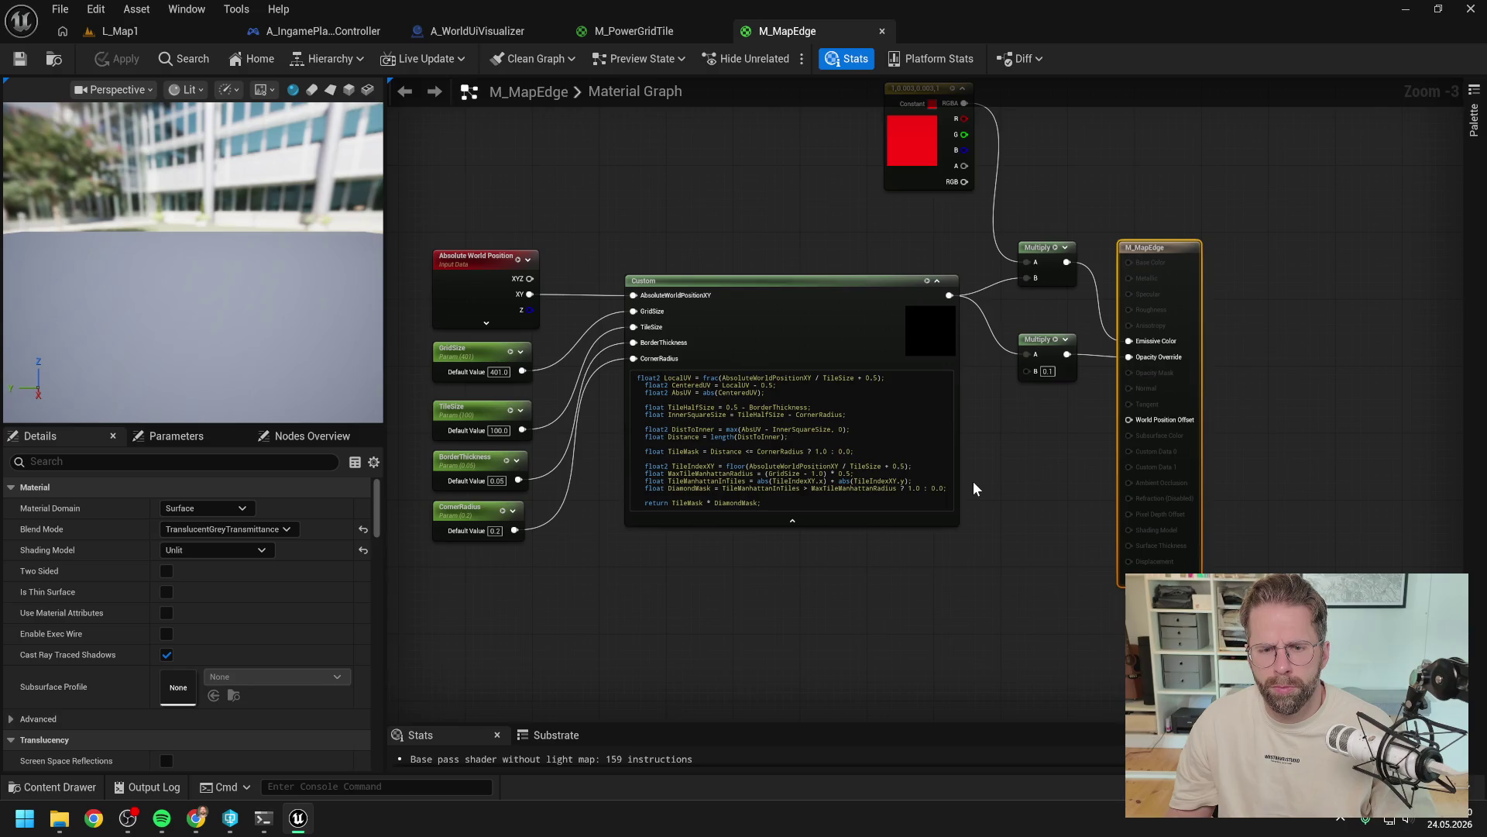
drag(737, 592, 837, 590)
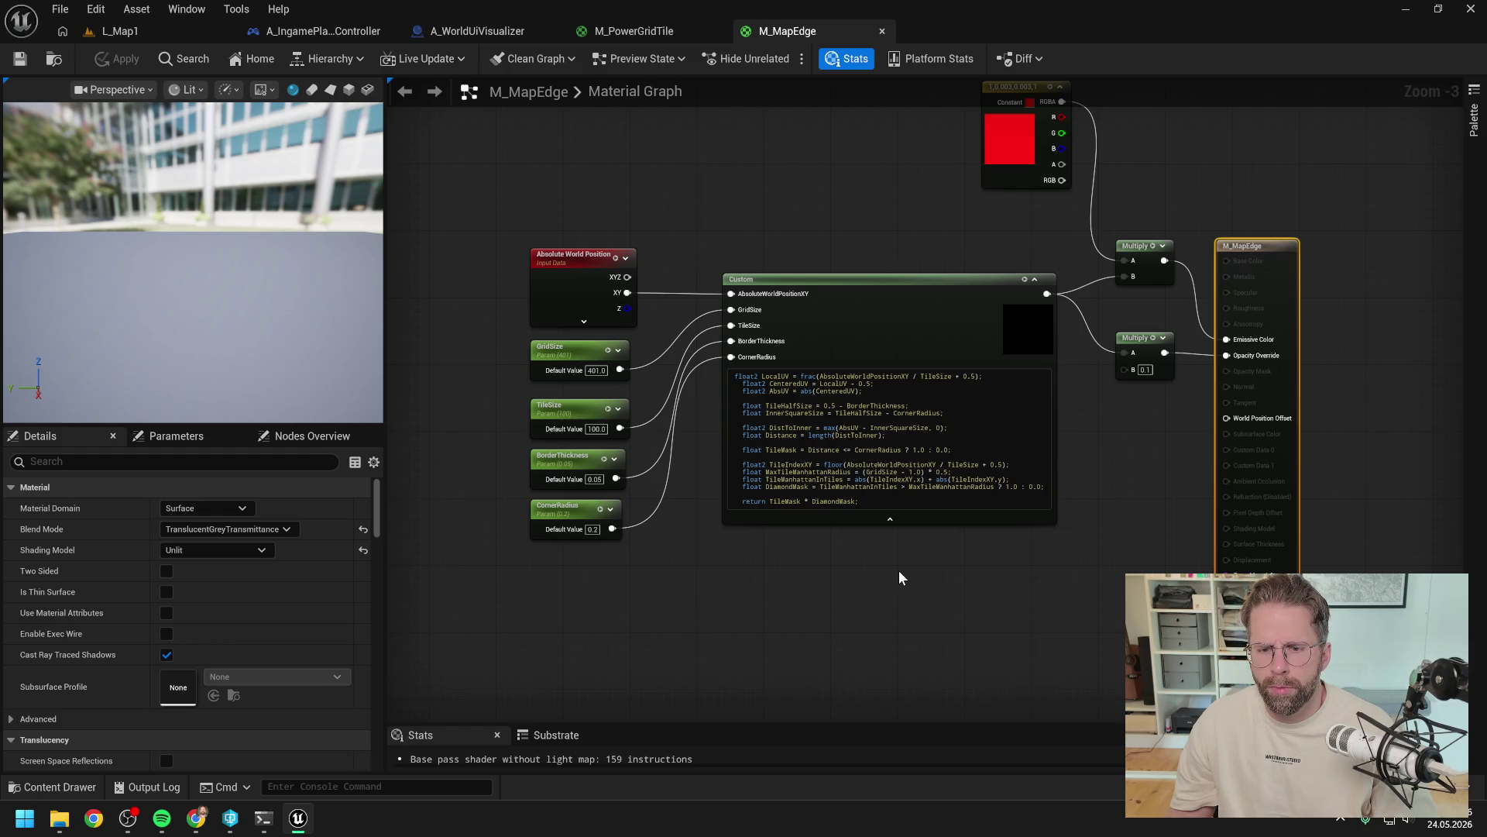
drag(898, 570, 904, 624)
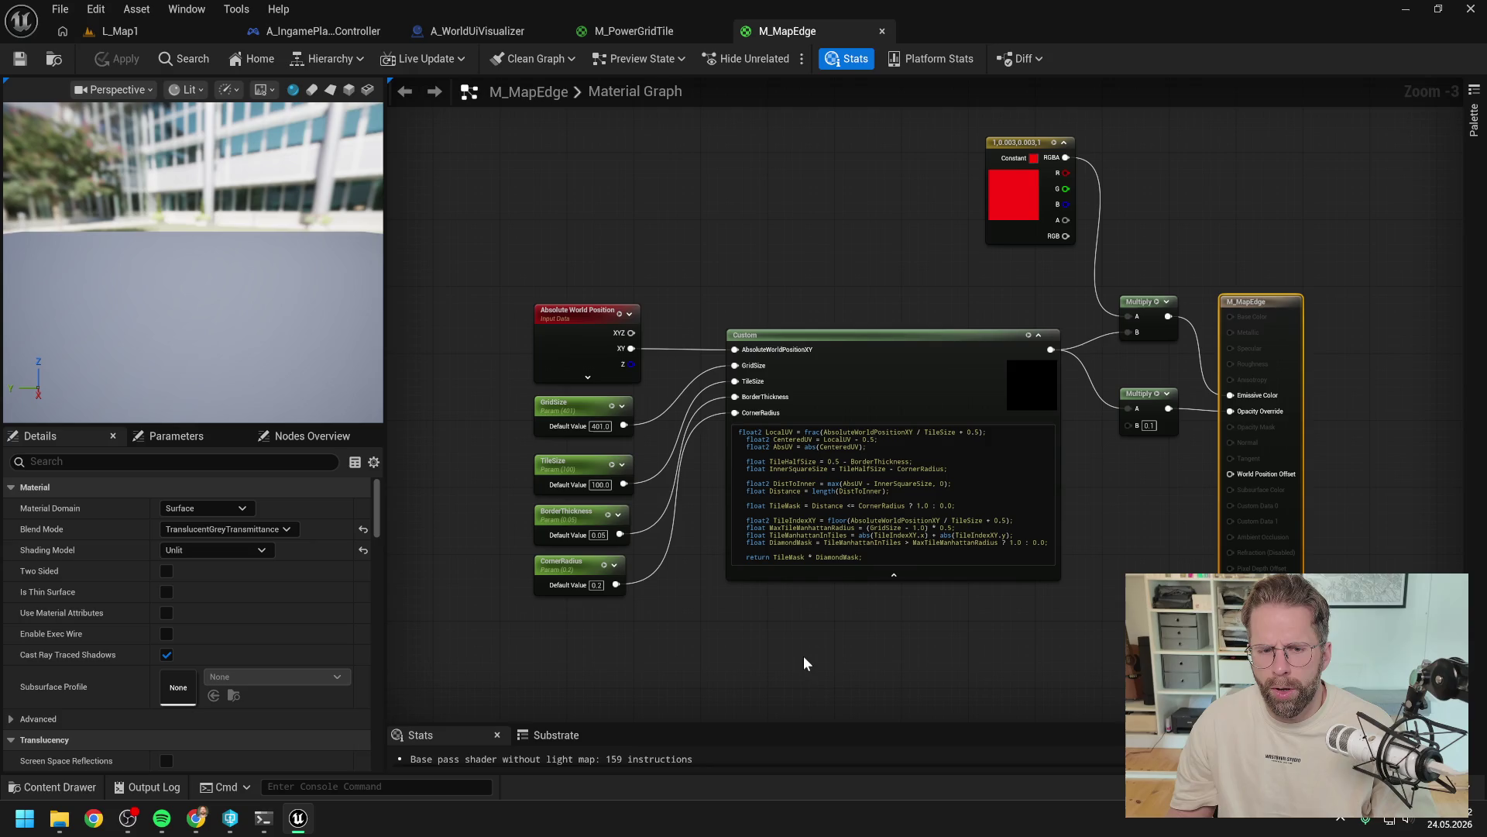
click(831, 642)
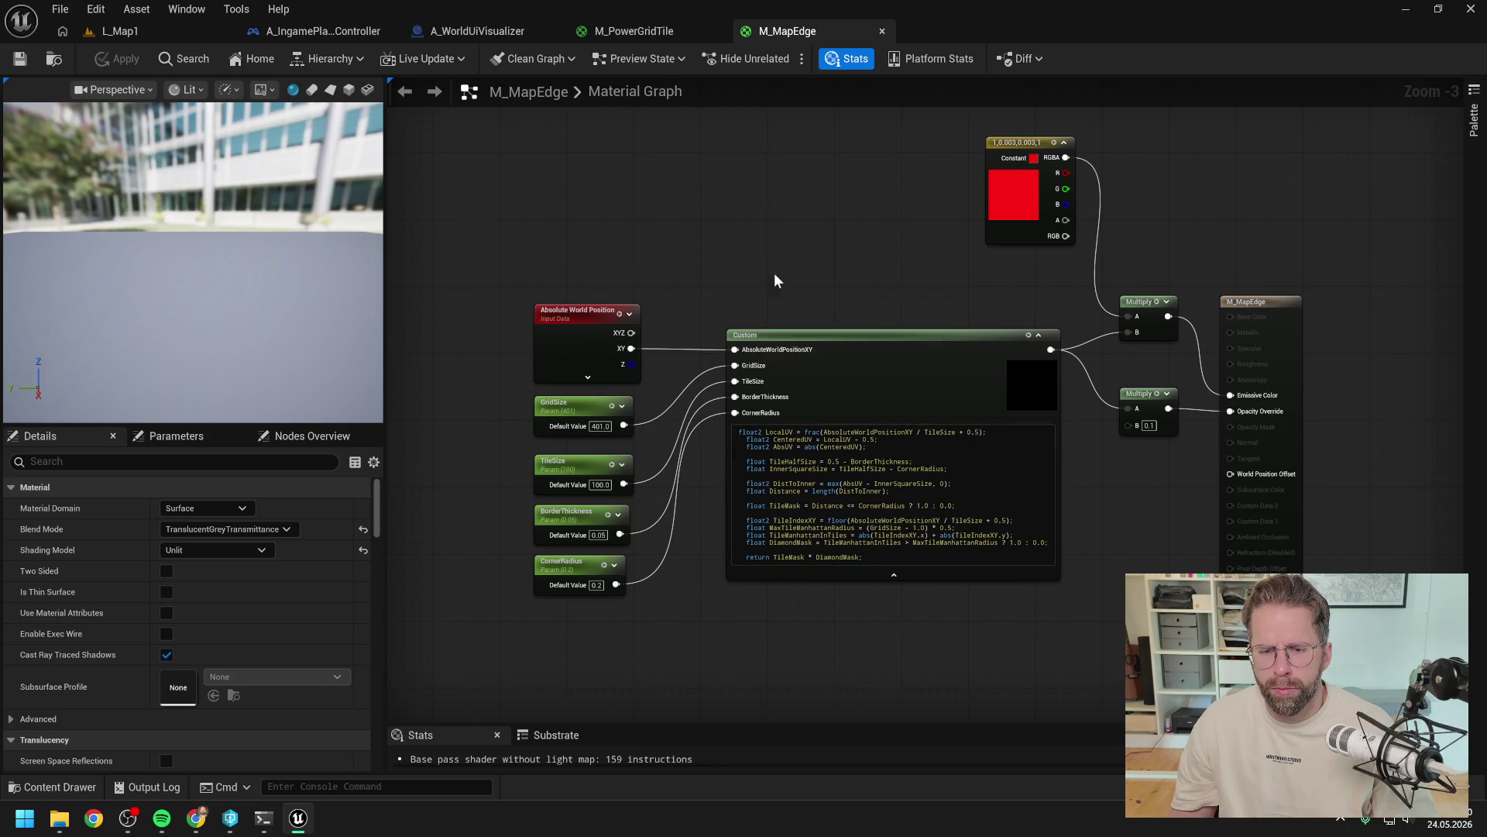
Step: Check the Claude Code terminal, then frame the M_MapEdge material graph nodes
click(263, 818)
scroll(596, 481, up, 1)
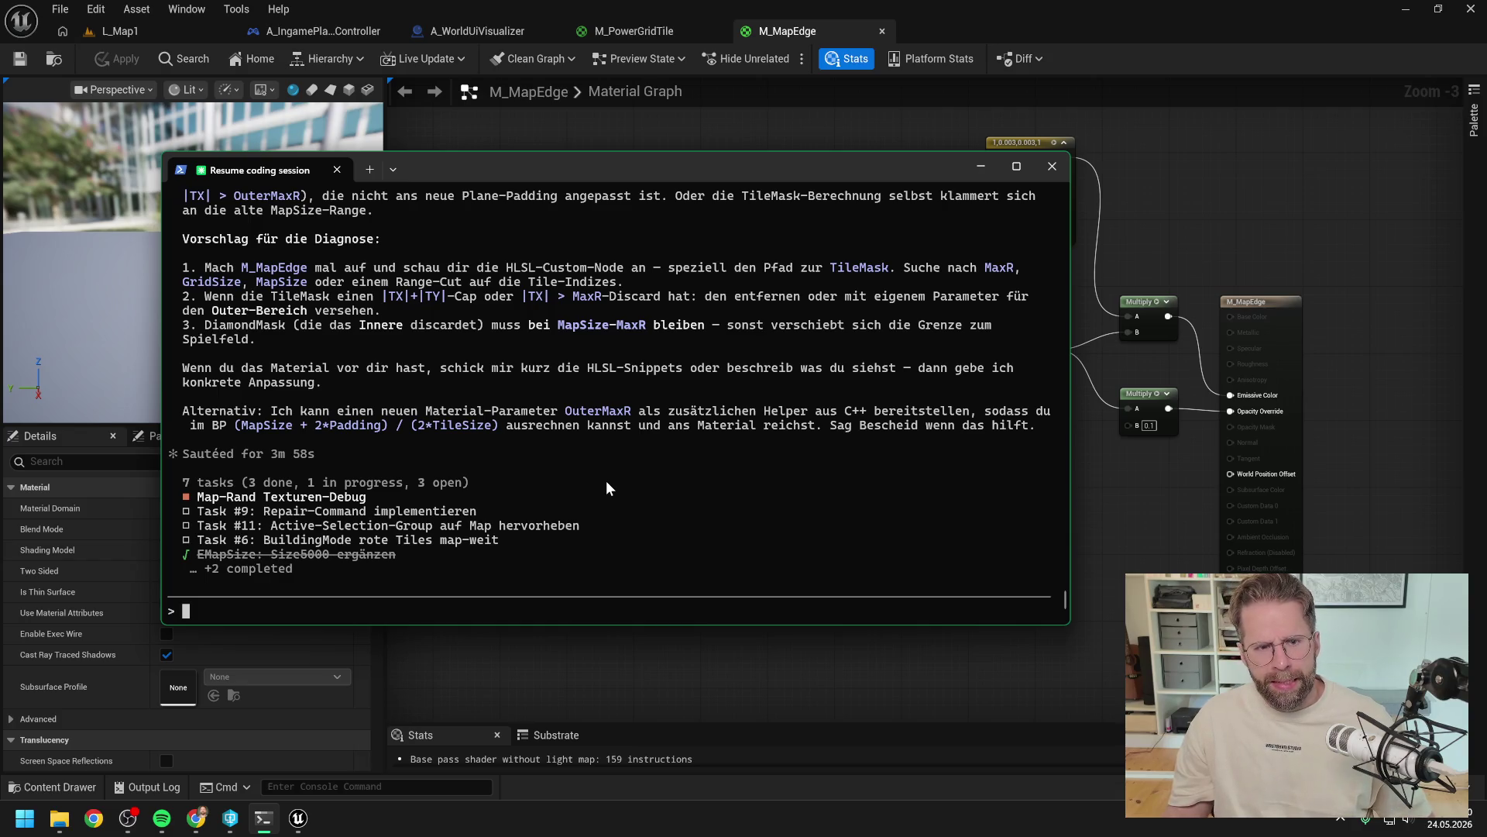
click(803, 689)
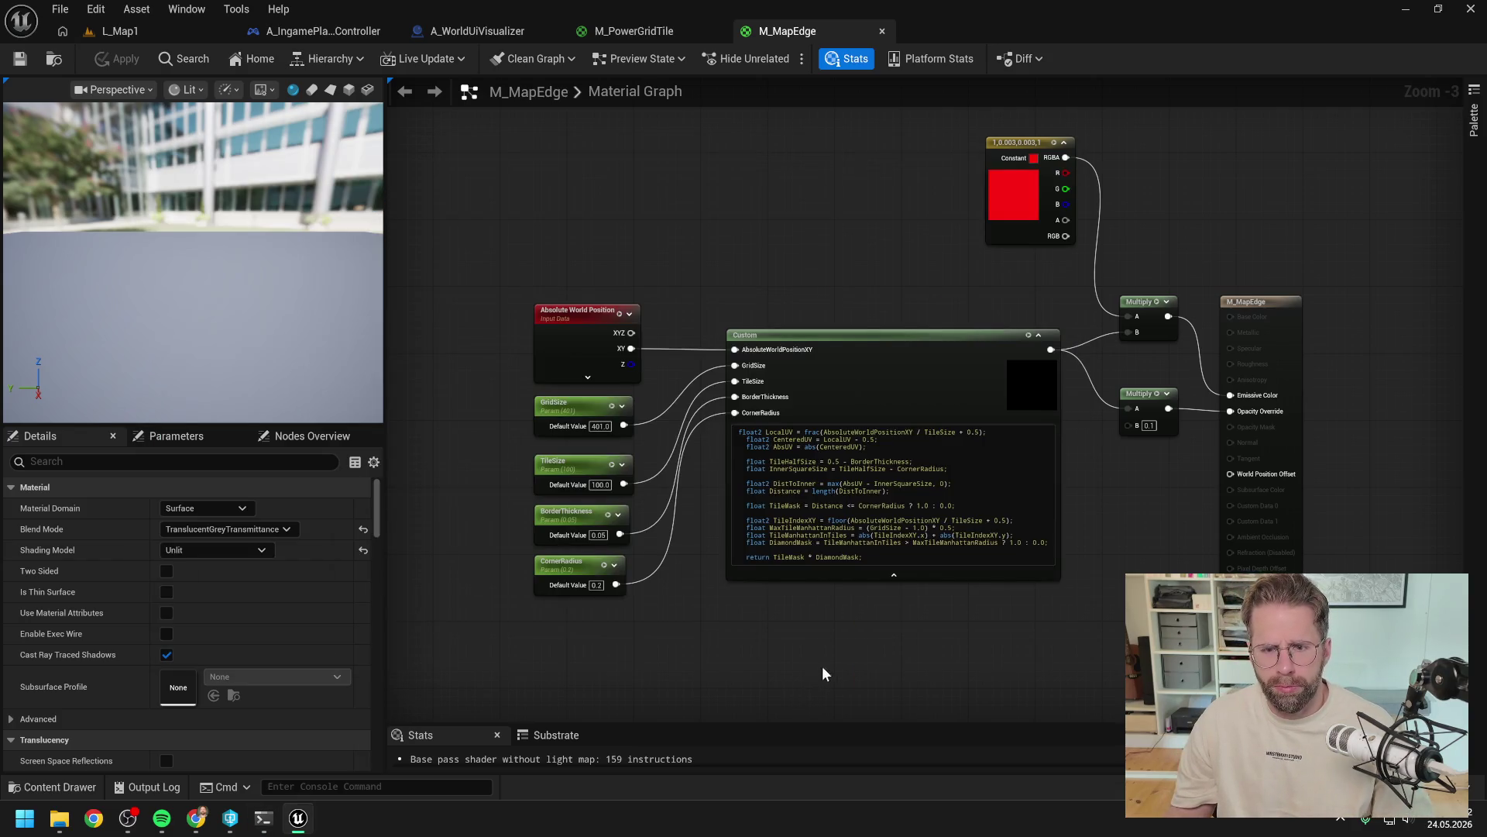
drag(819, 670, 798, 639)
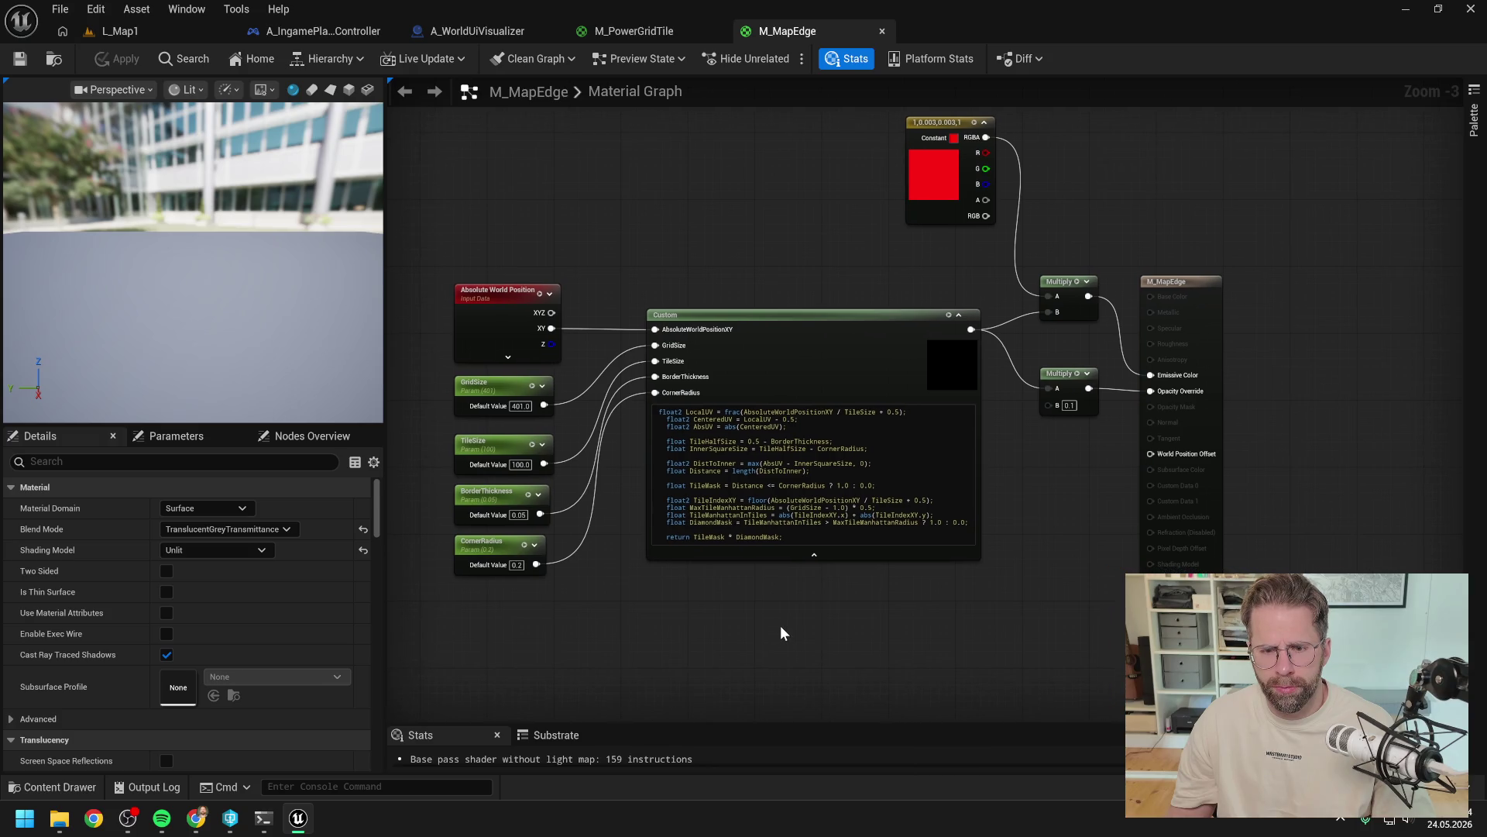
scroll(779, 627, up, 1)
drag(845, 672, 820, 667)
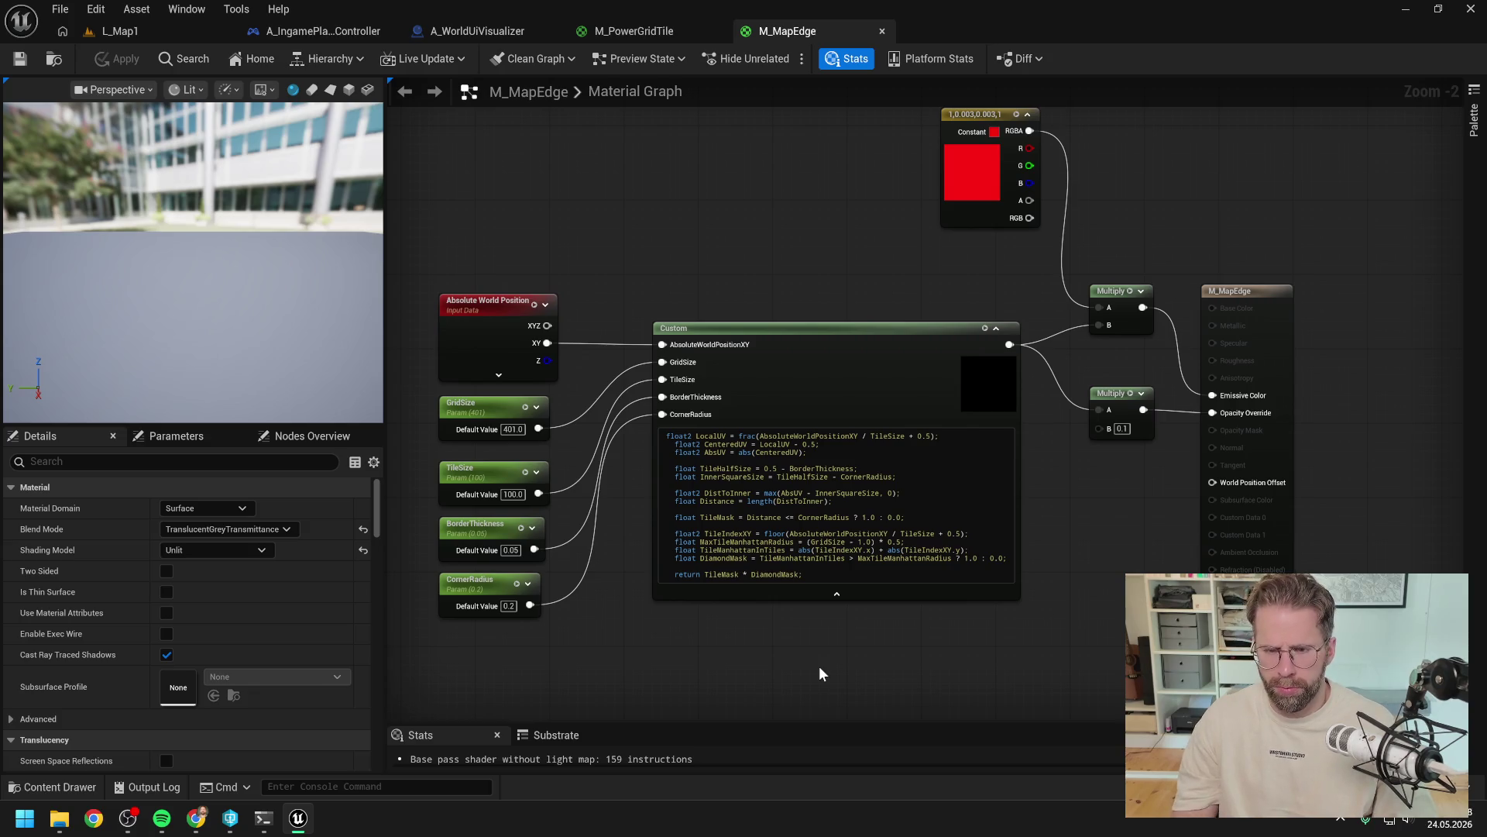
Step: Paste the captured screenshot into the Claude Code prompt as [Image #13]
click(263, 818)
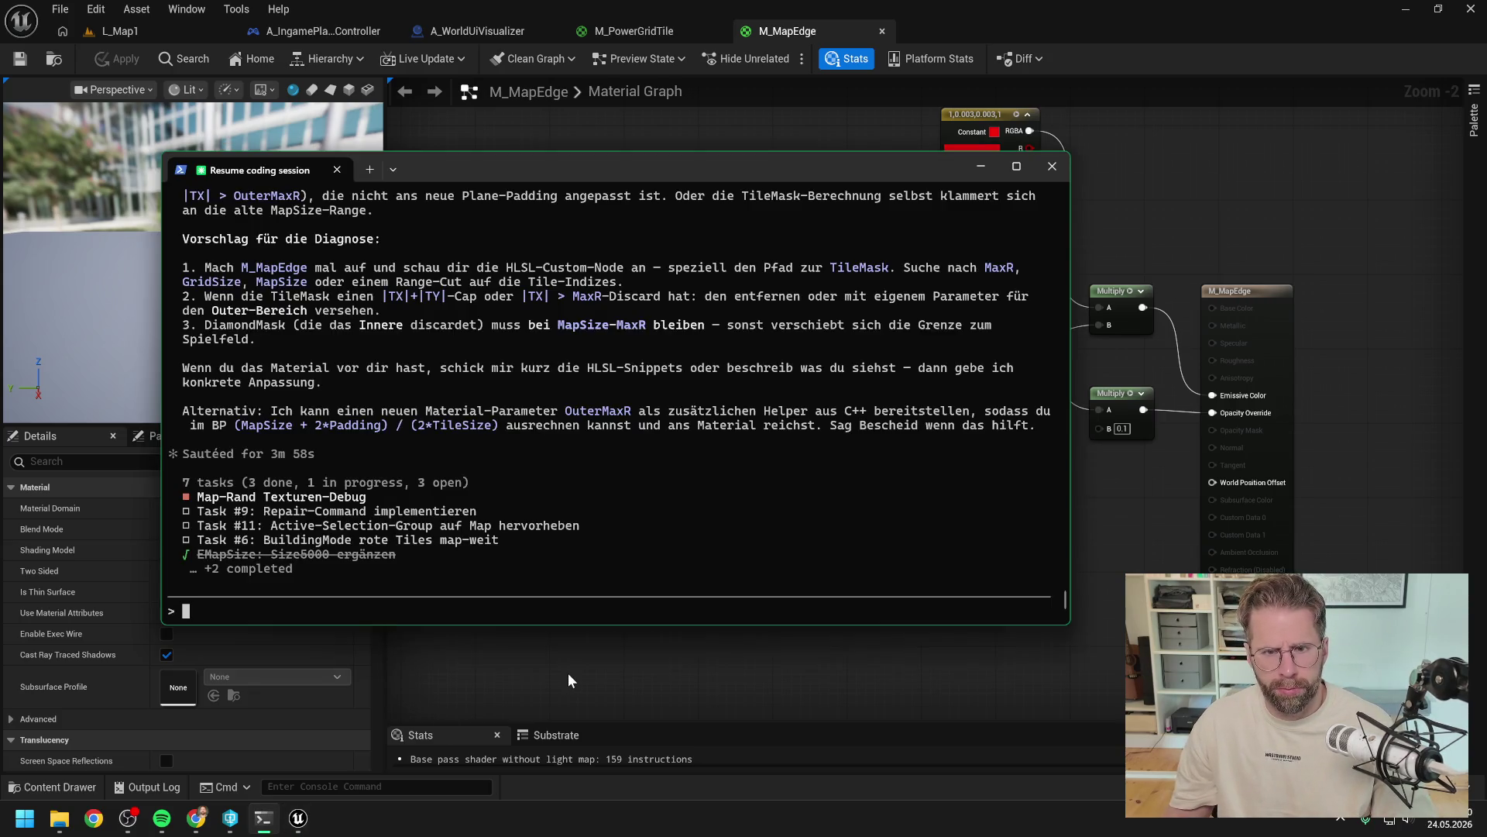
key(ctrl+v)
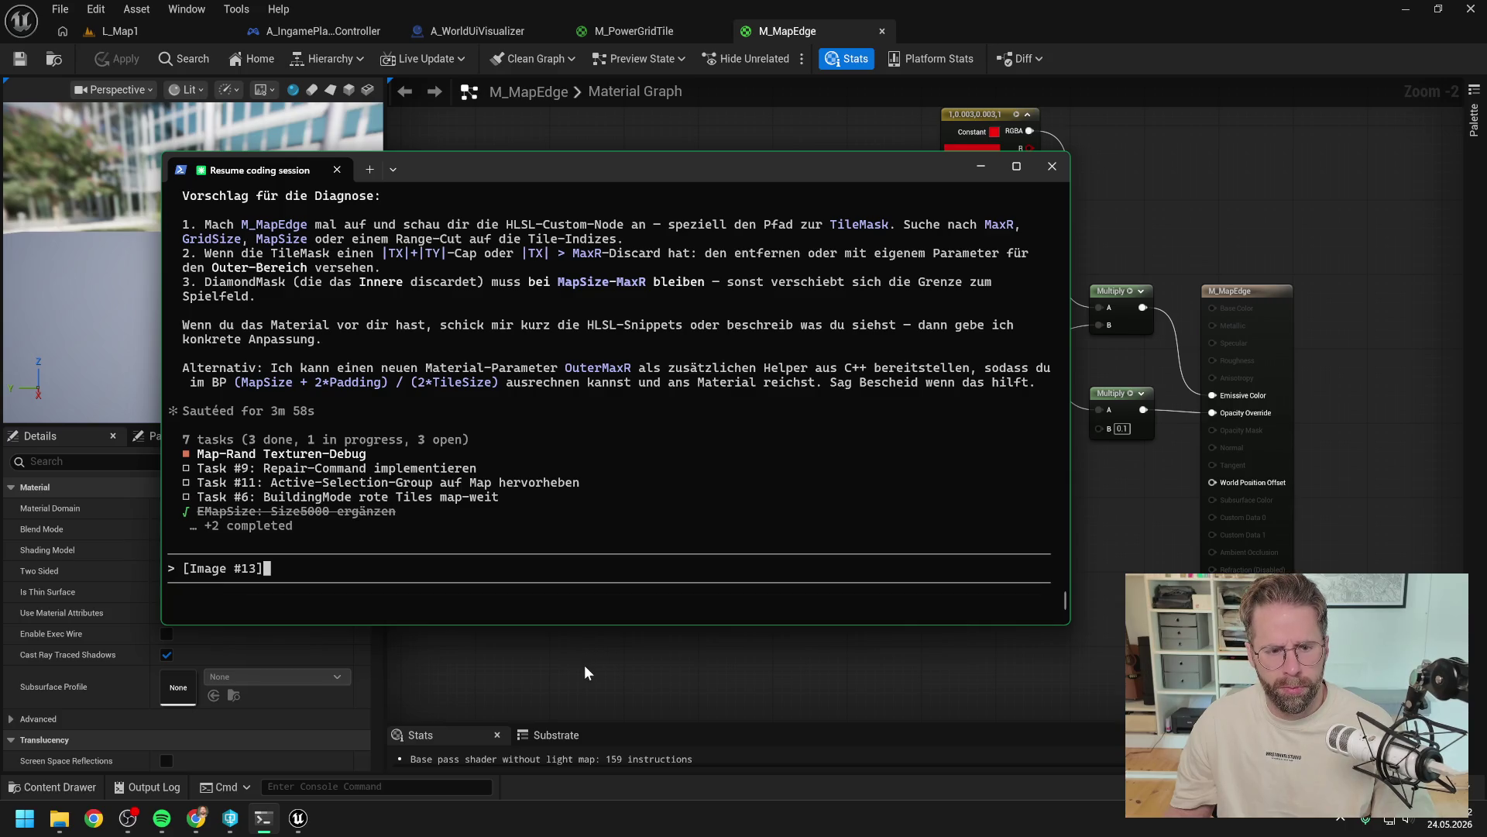
click(584, 664)
click(464, 31)
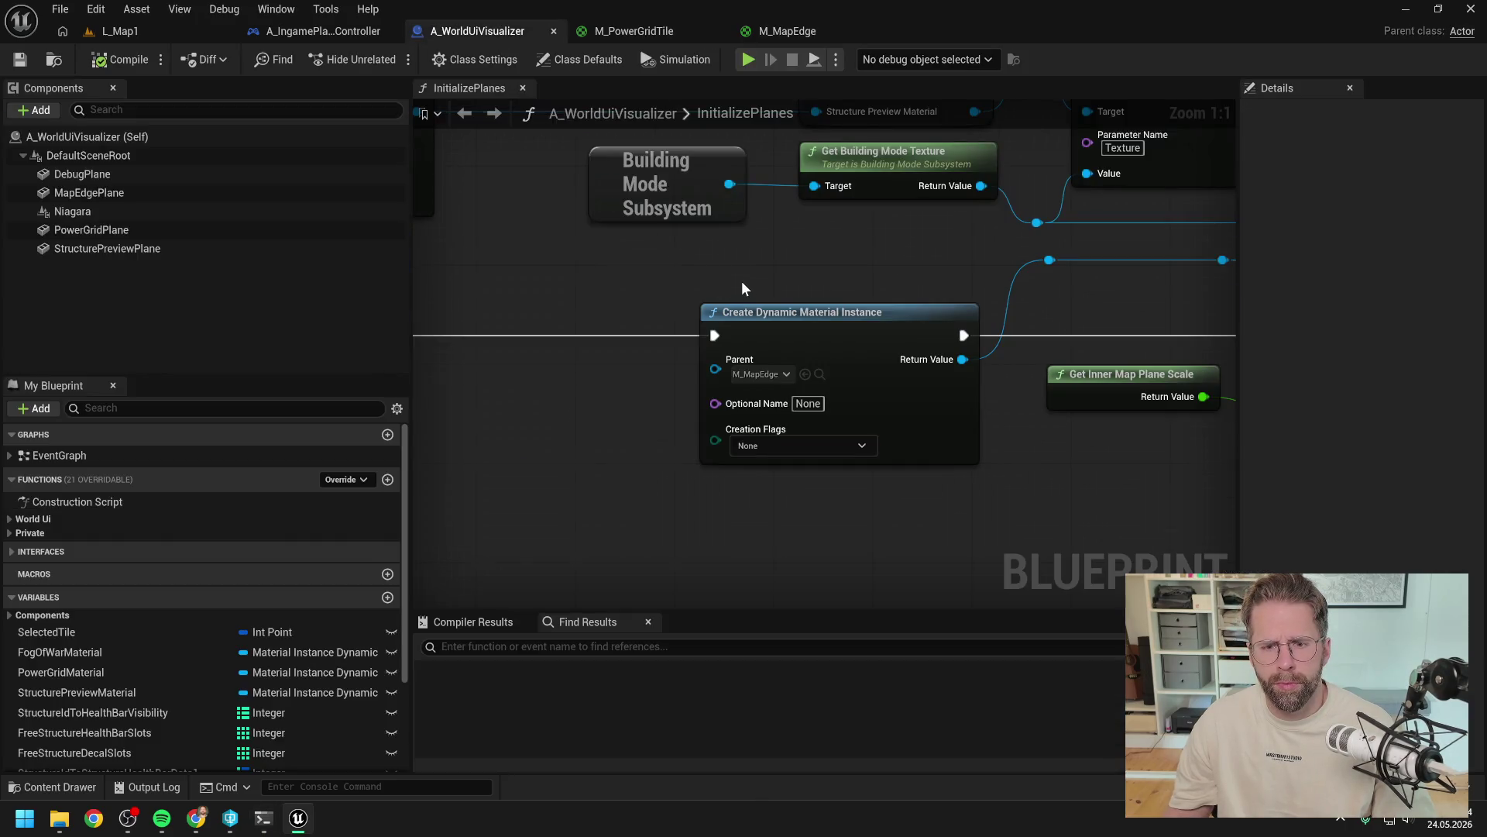
Step: Locate the map-edge Create Dynamic Material Instance and Set Scalar Parameter Value nodes in InitializePlanes
scroll(741, 280, down, 3)
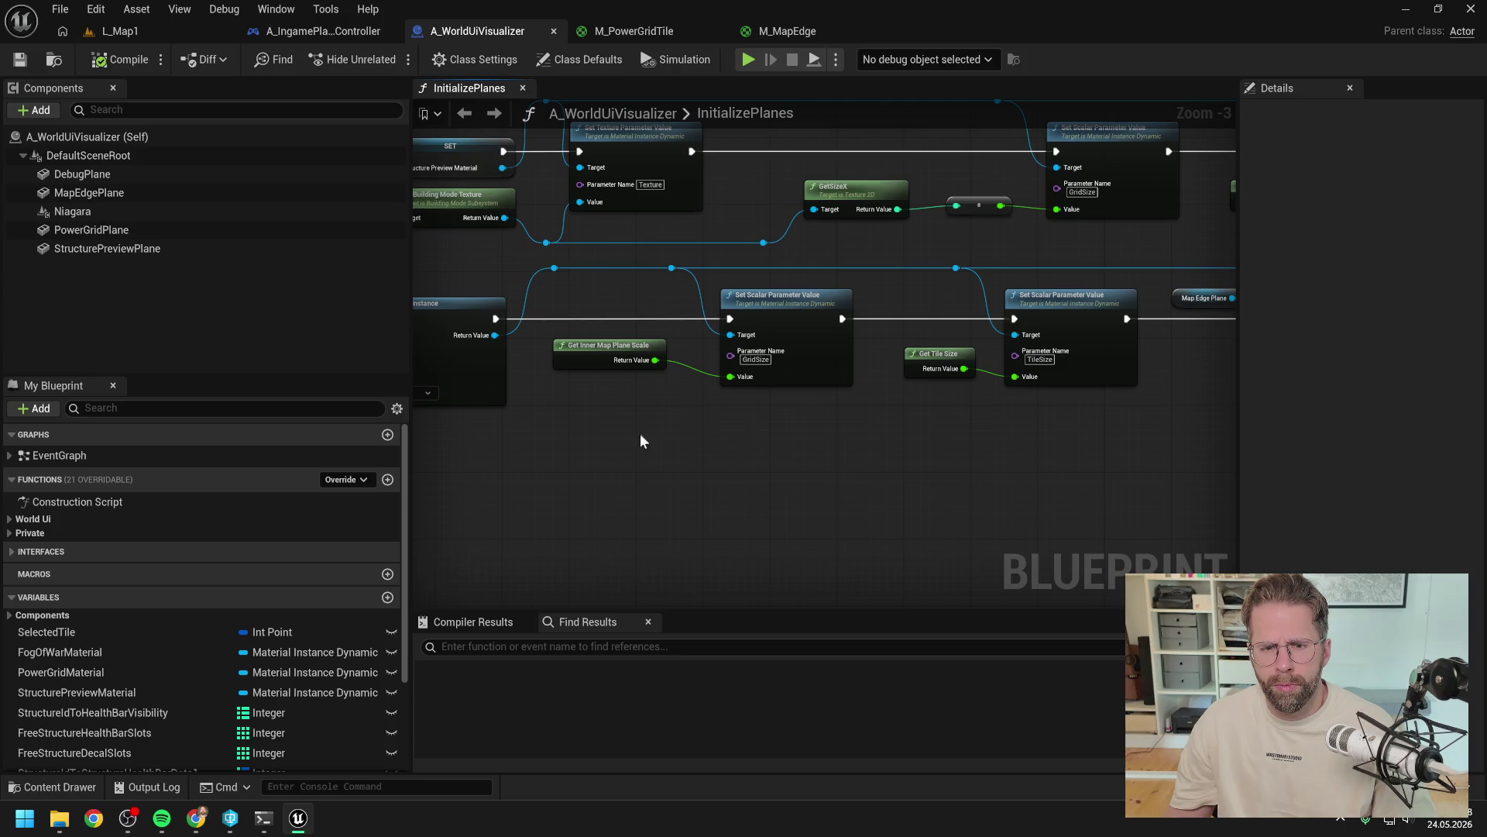
drag(657, 436, 1065, 417)
scroll(1064, 416, down, 2)
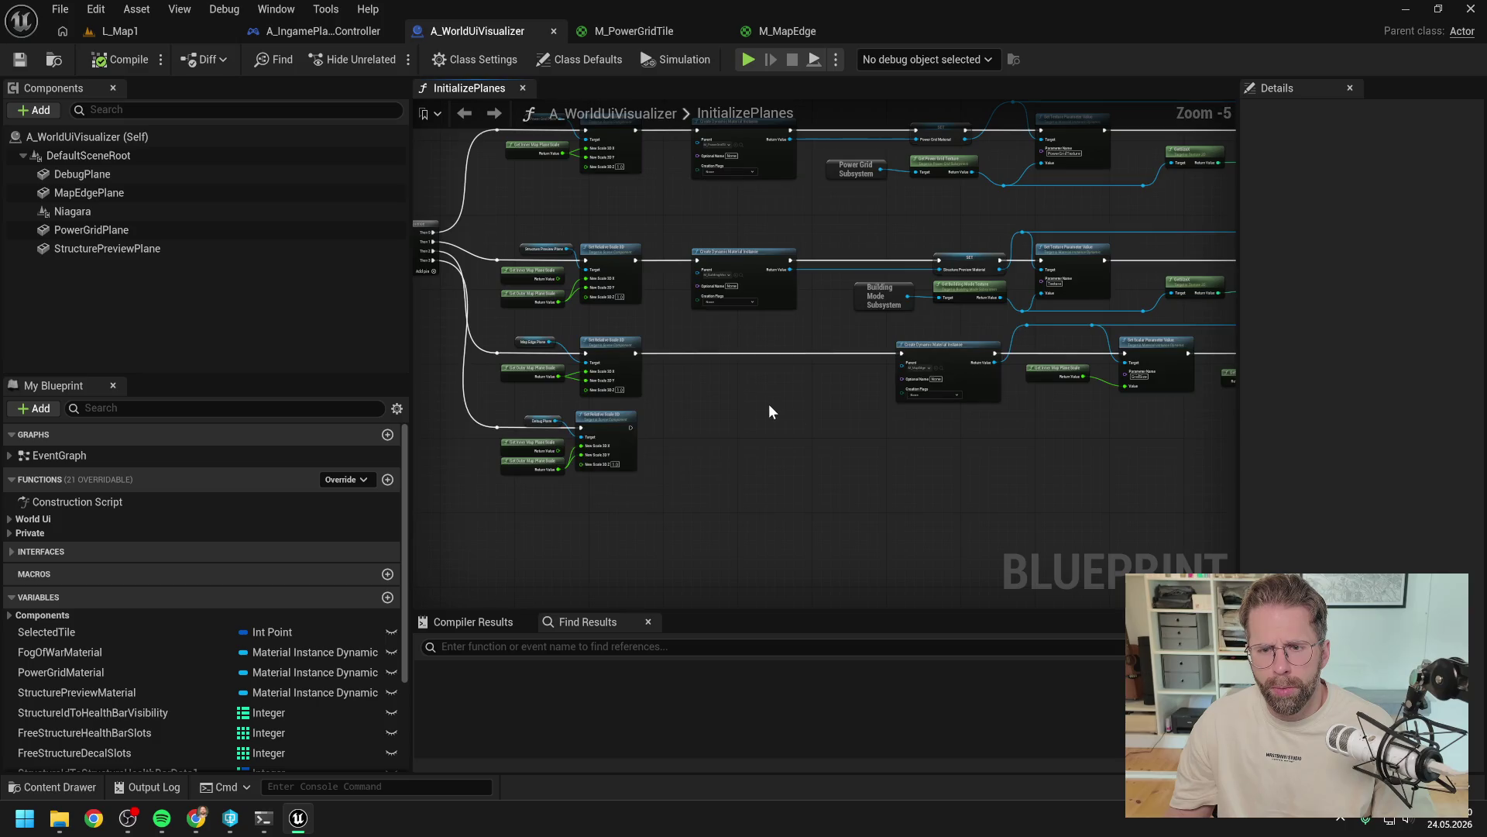
scroll(1030, 393, up, 2)
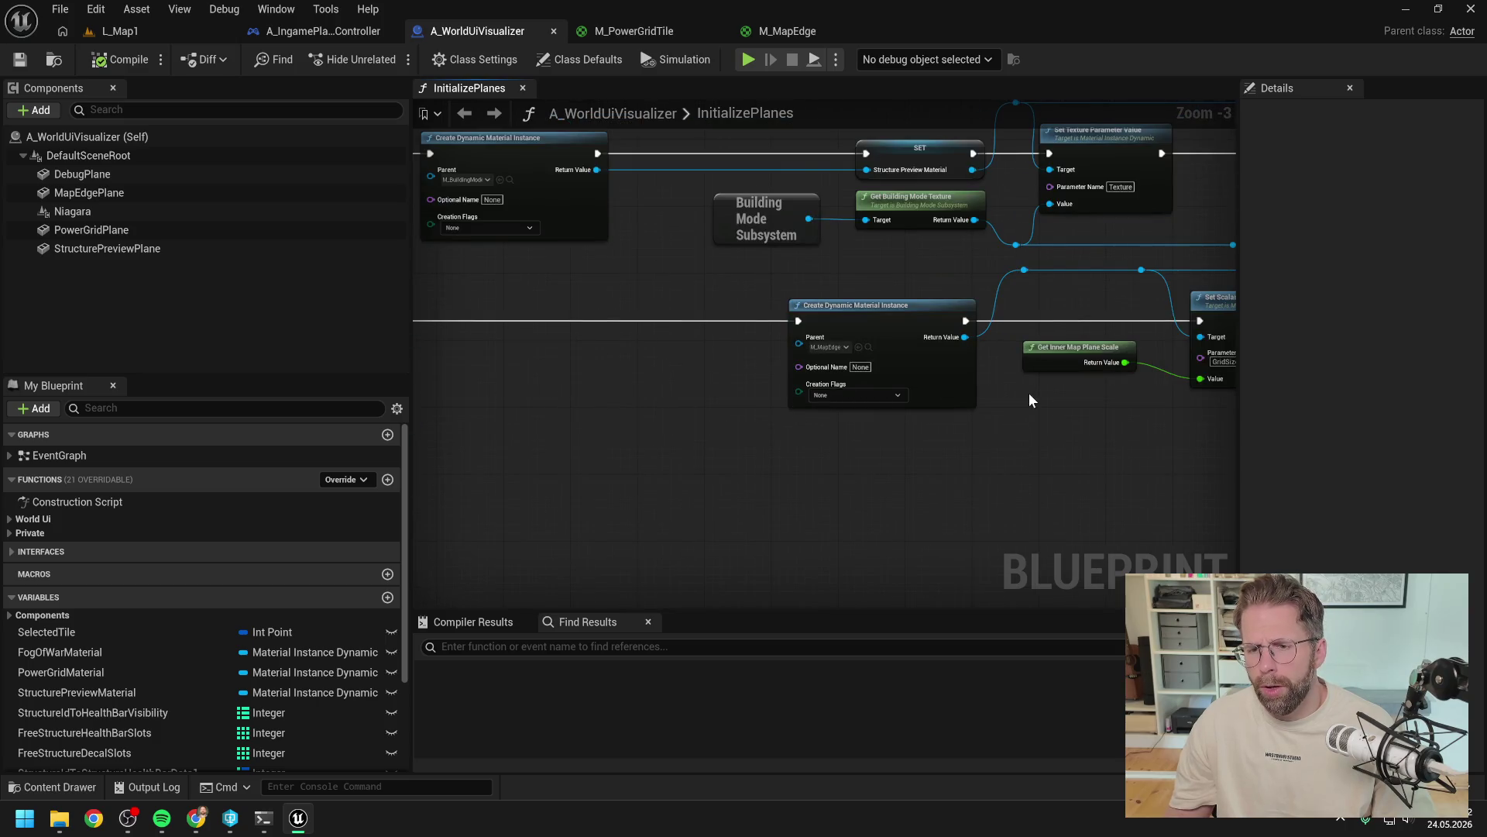
drag(1033, 398, 717, 397)
scroll(718, 397, down, 1)
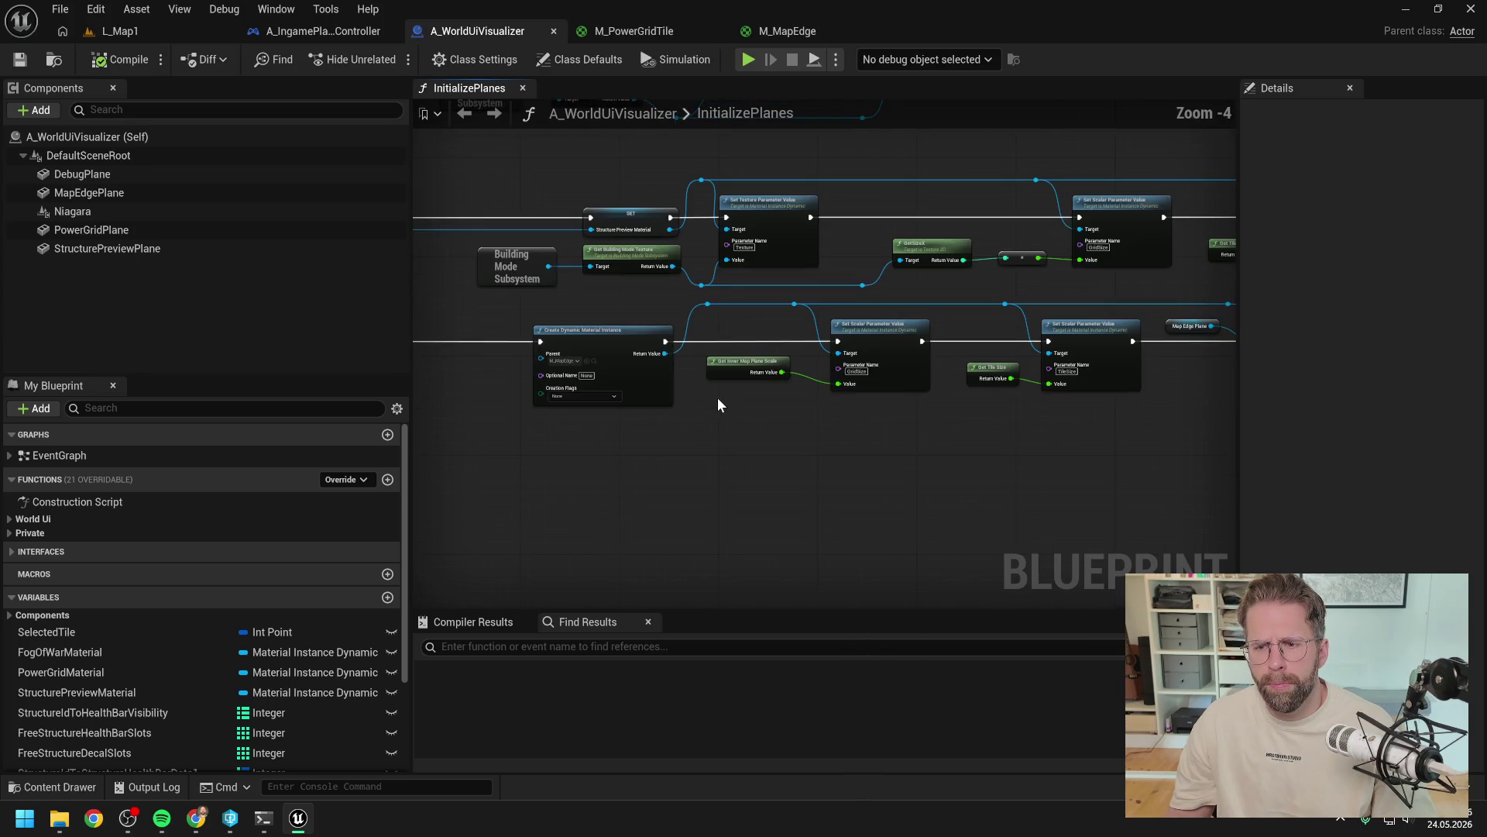
mouse_move(863, 392)
mouse_down()
mouse_move(601, 444)
mouse_move(985, 502)
mouse_up()
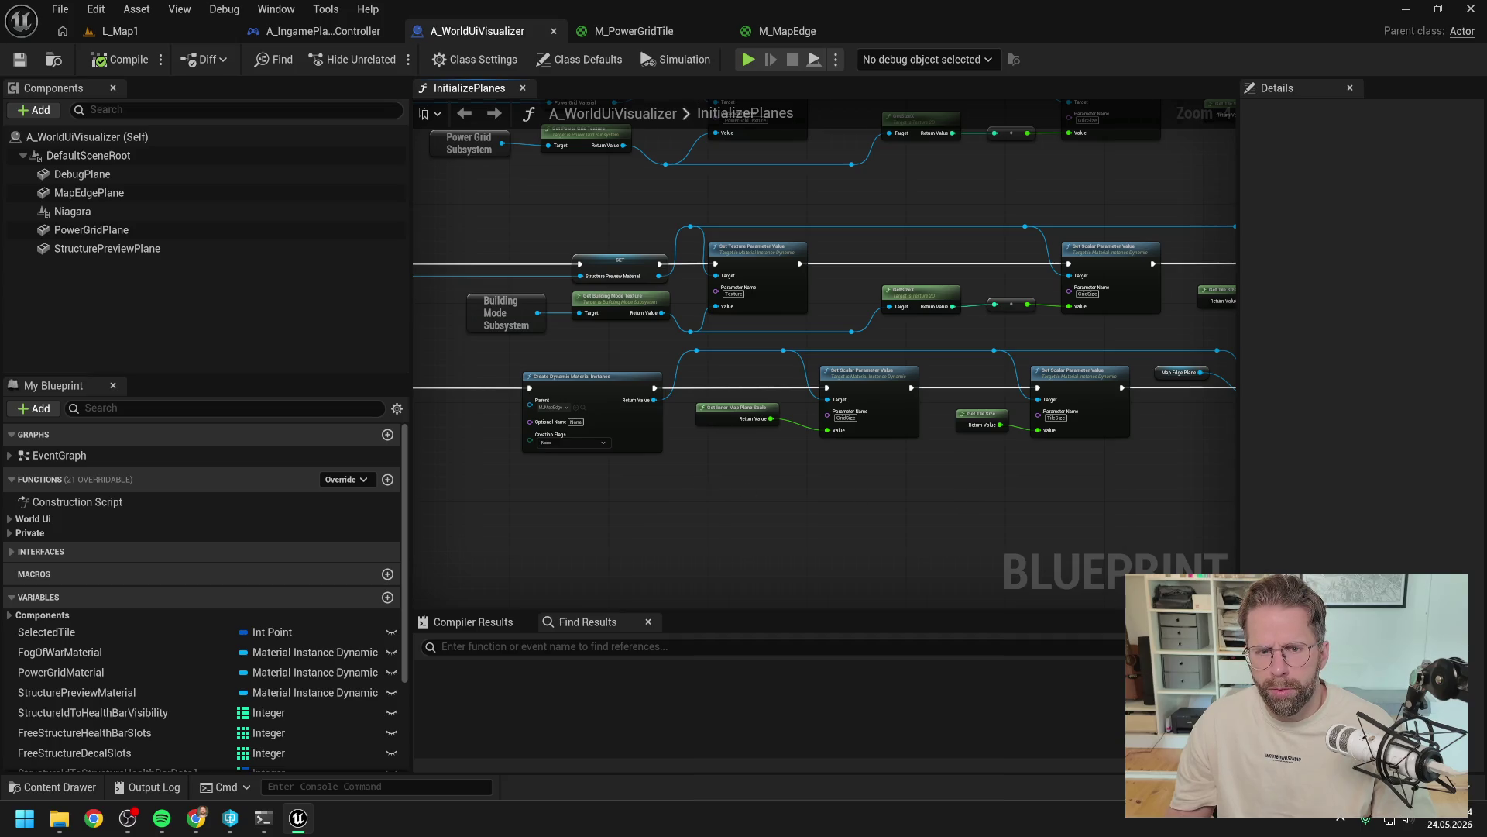
drag(713, 473, 1080, 442)
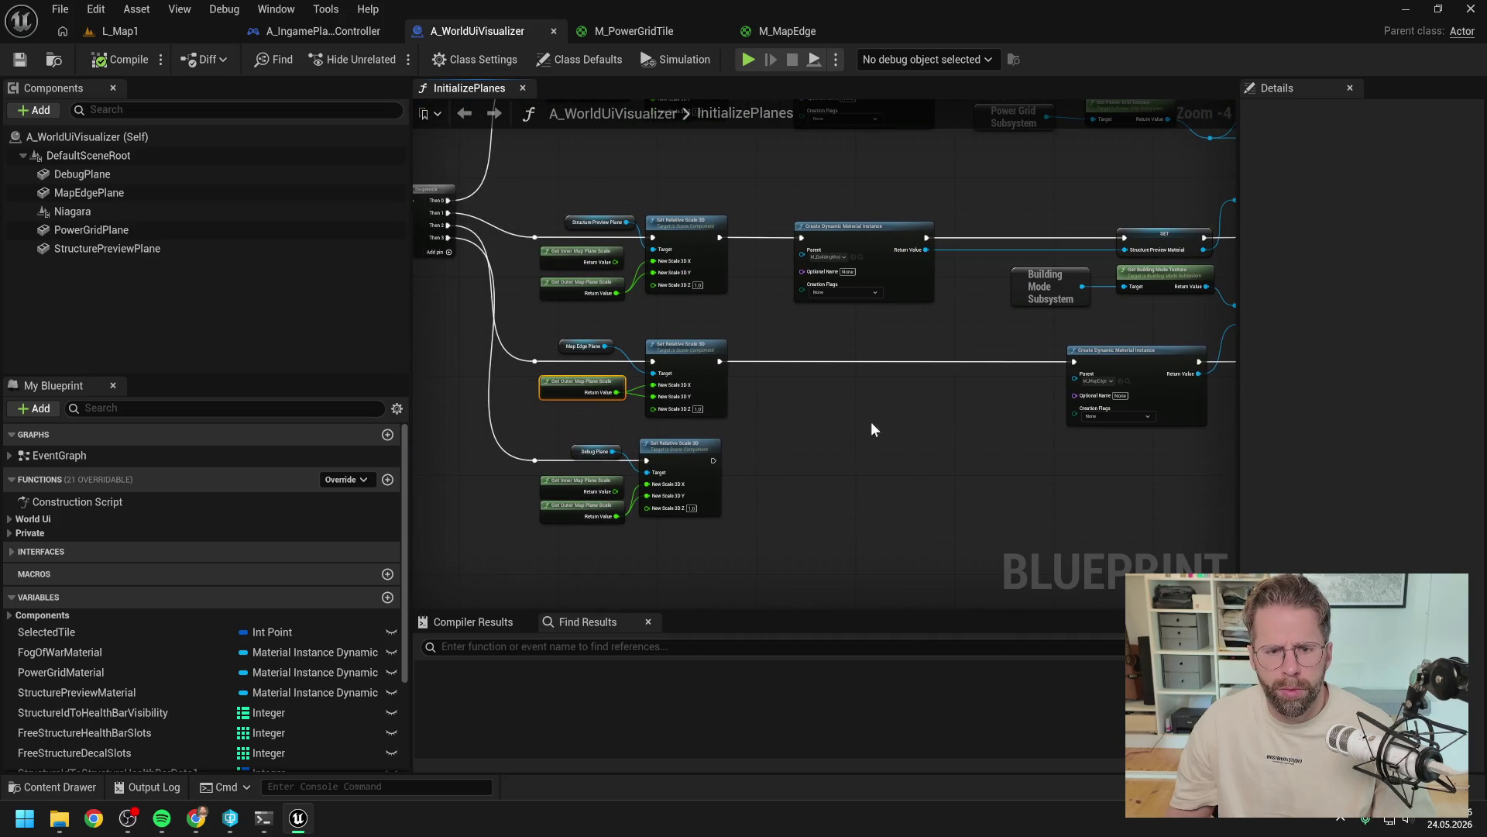
scroll(959, 446, up, 1)
Step: Paste a Get Outer Map Plane Scale node, wire it into GridSize's Value, and compile
key(ctrl+v)
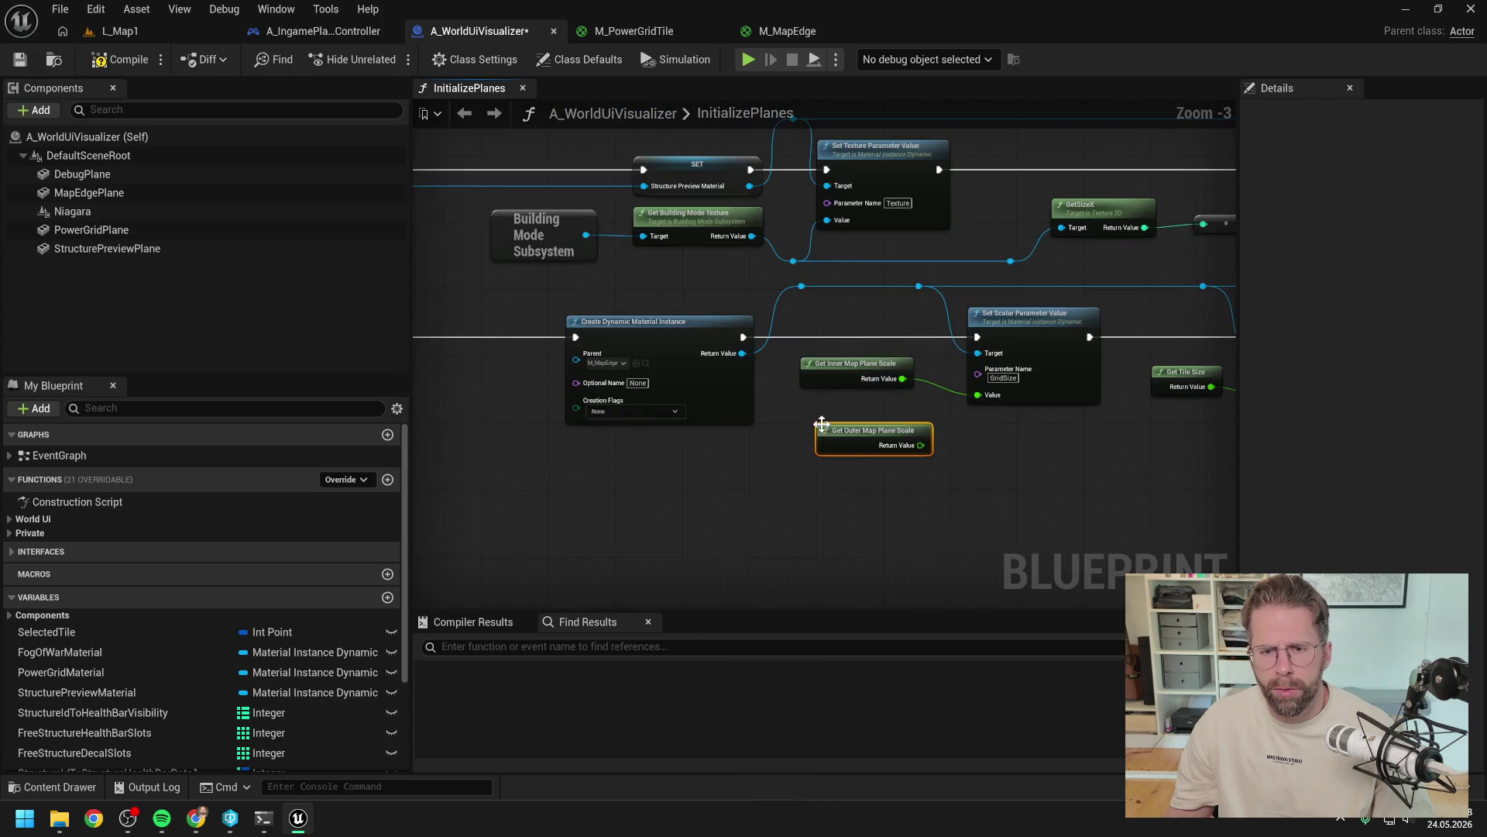
scroll(928, 442, up, 4)
mouse_move(954, 457)
mouse_down()
mouse_move(988, 459)
mouse_move(1038, 385)
mouse_up()
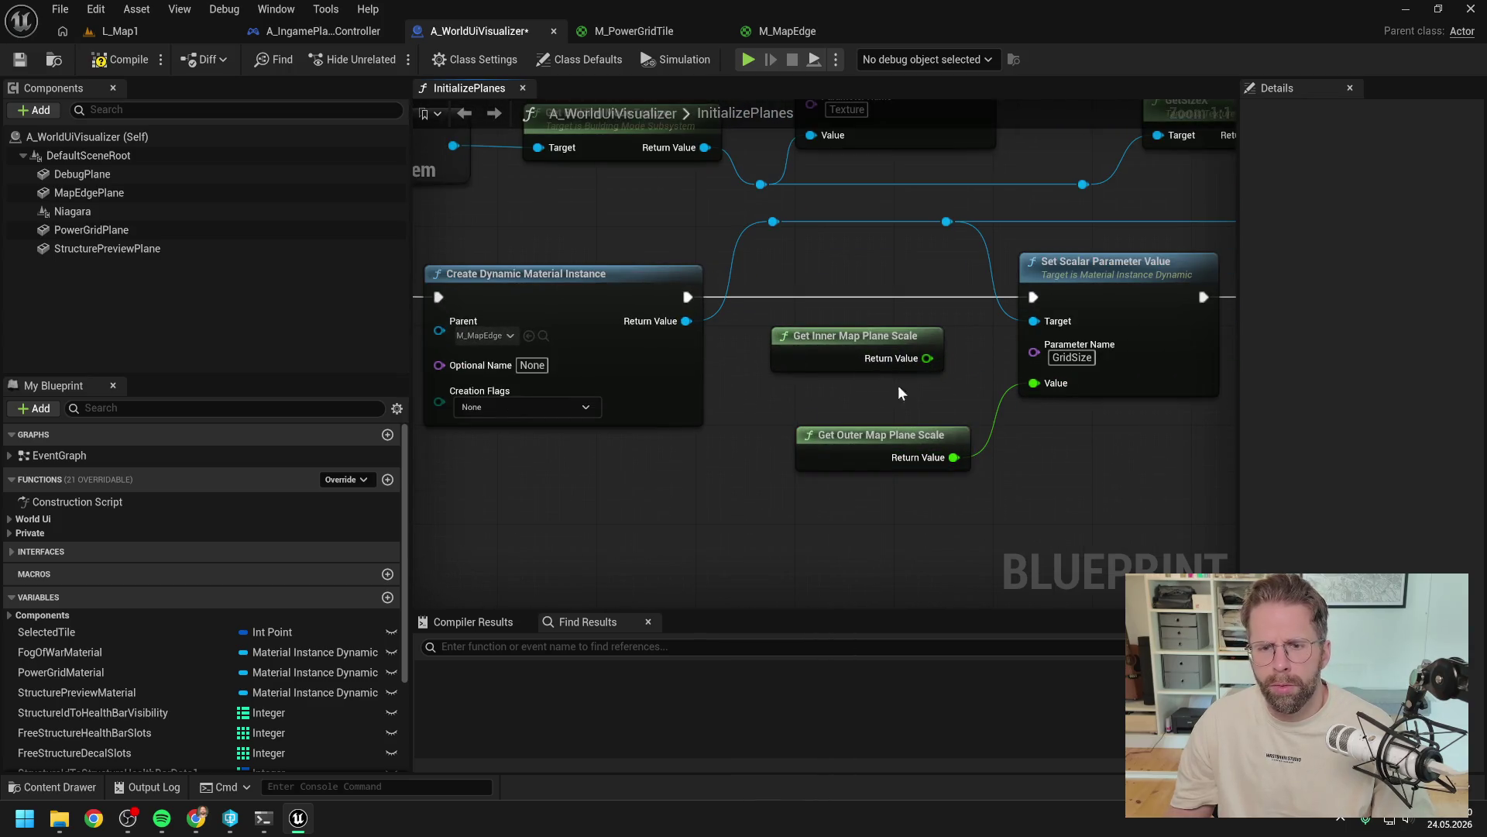
click(123, 58)
click(137, 31)
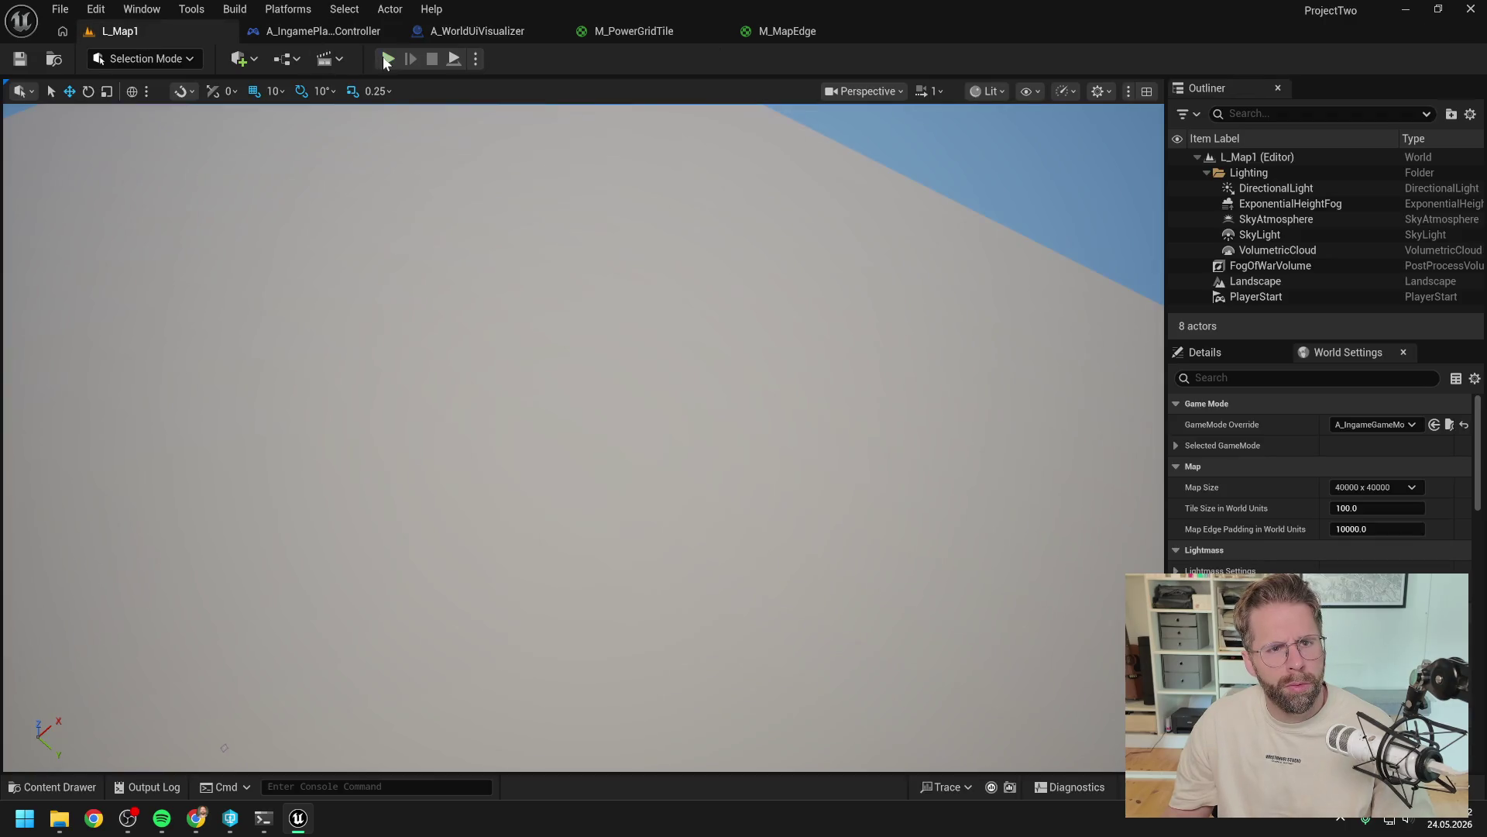
Step: Play-test L_Map1 with the tower's building tiles shown, panning along the map edge, then stop
click(589, 420)
click(963, 665)
scroll(881, 448, up, 3)
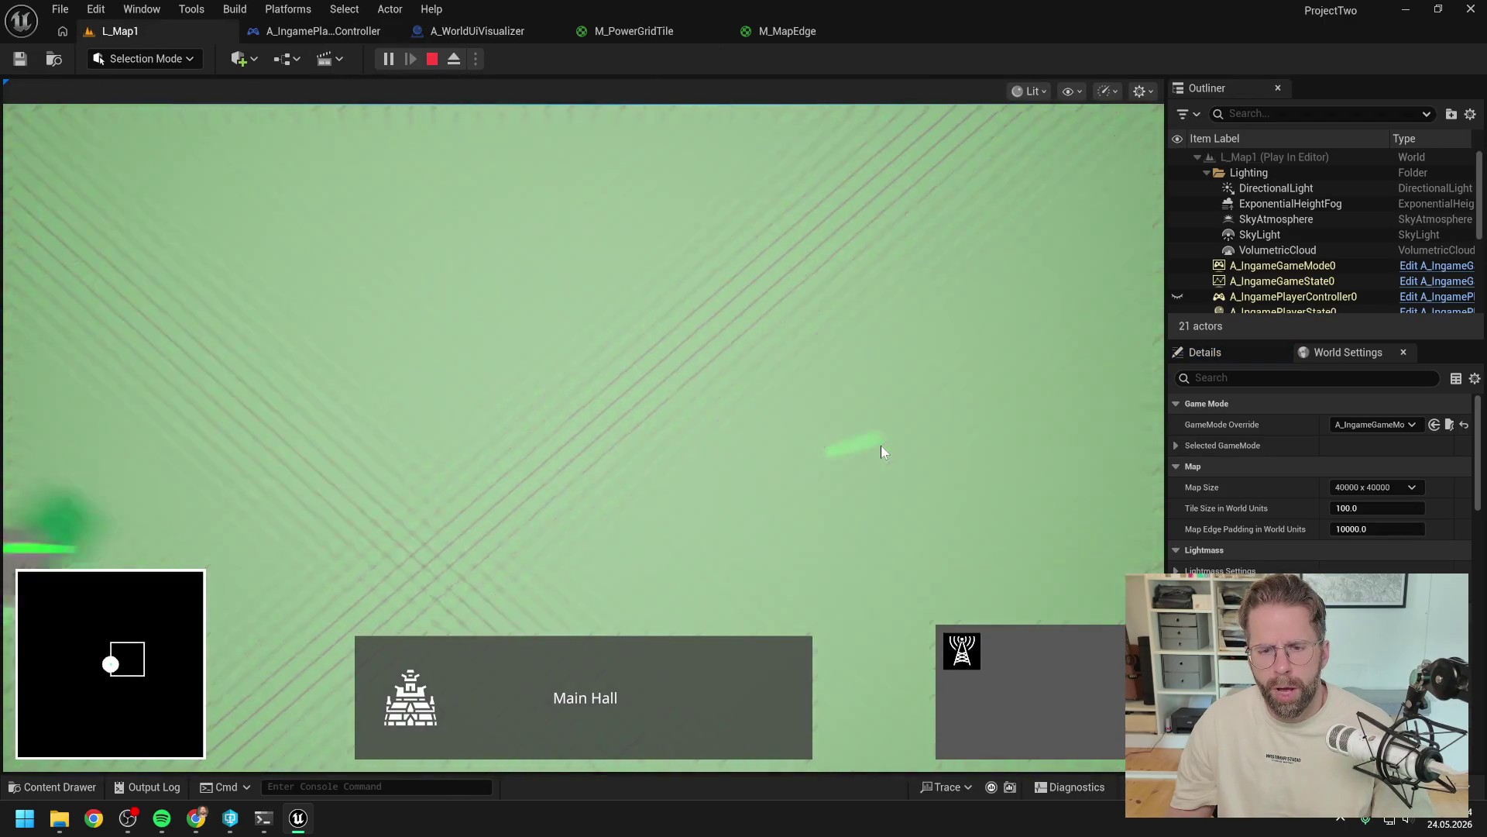
key(d)
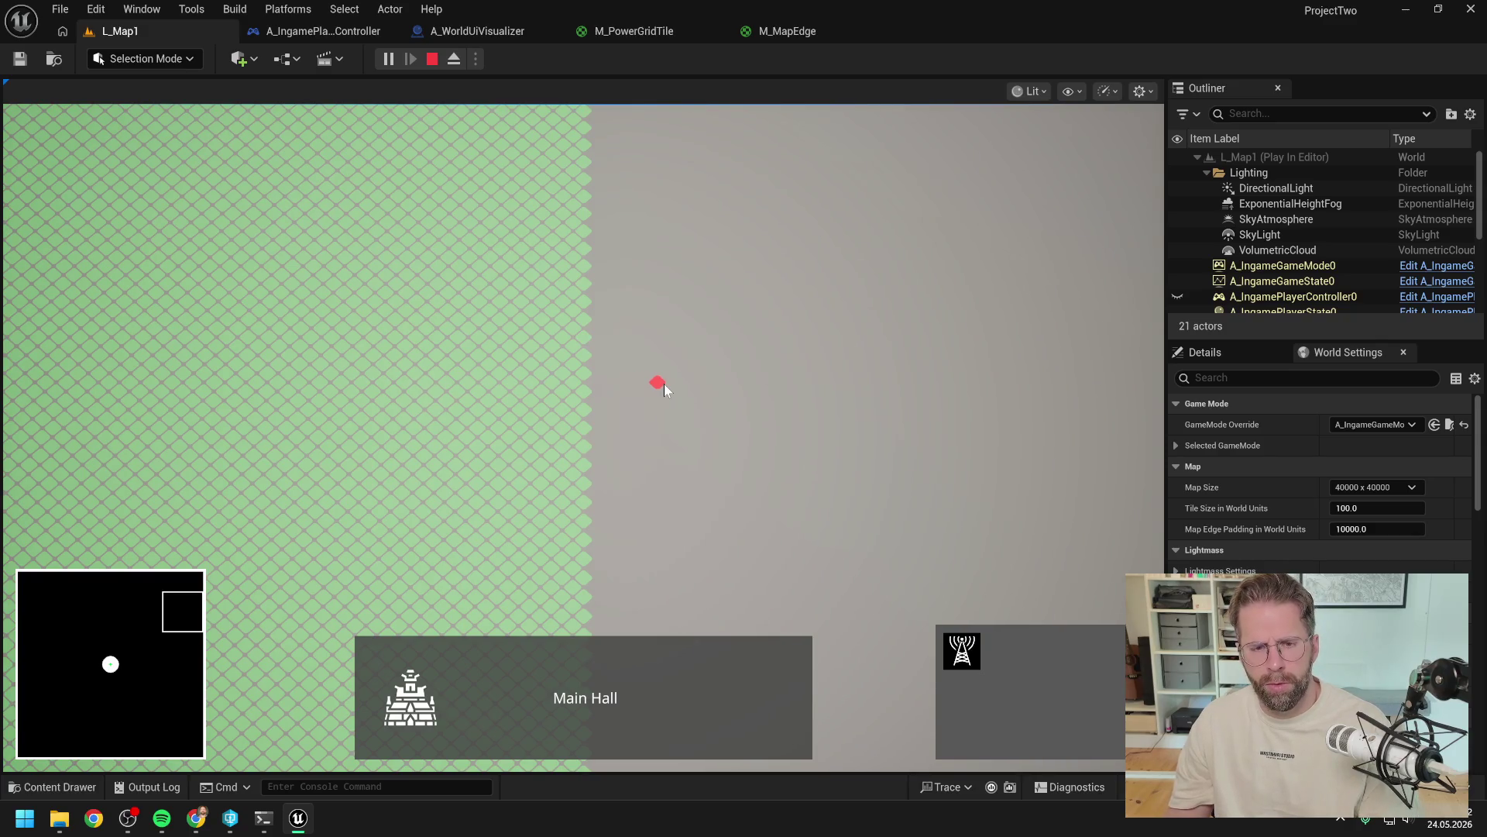
key(w)
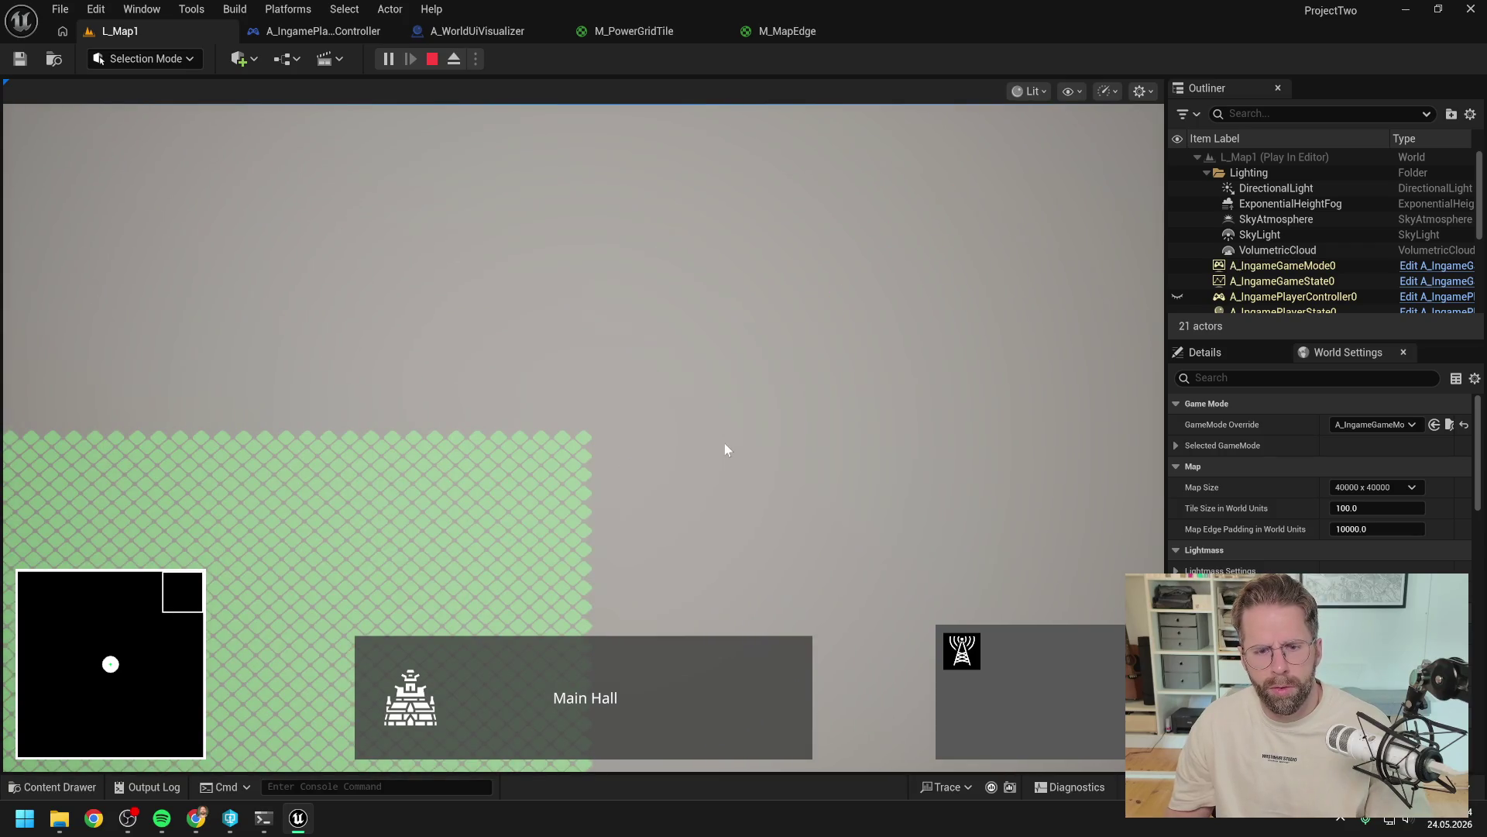
key(Escape)
click(476, 32)
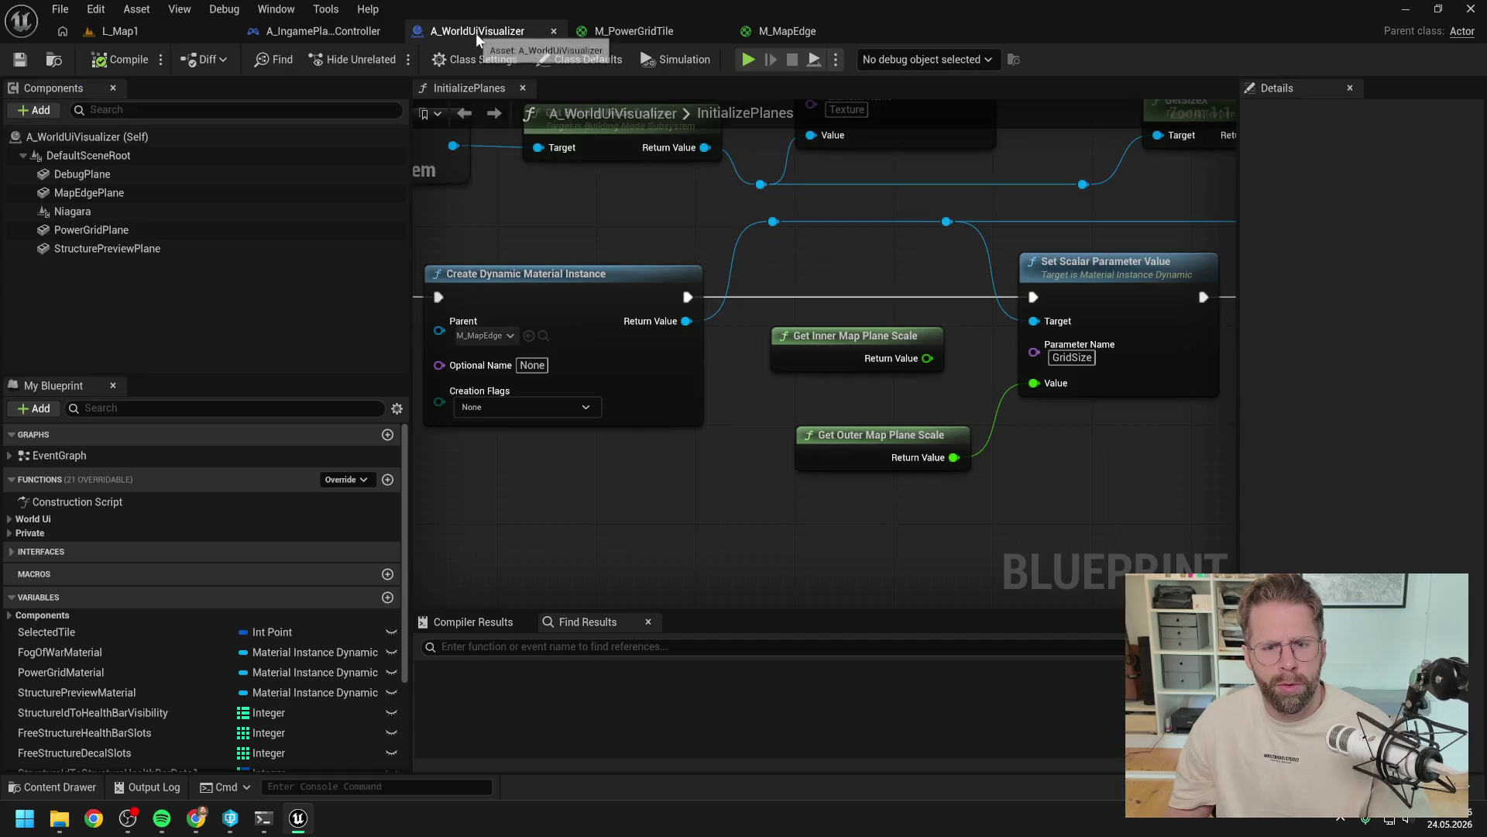
Step: Reconnect GridSize to Get Inner Map Plane Scale and delete the Get Outer Map Plane Scale node
drag(927, 358, 1034, 383)
mouse_move(1015, 519)
mouse_down()
mouse_move(929, 427)
mouse_move(989, 425)
mouse_move(942, 430)
mouse_up()
key(Delete)
scroll(941, 430, down, 1)
scroll(937, 430, up, 1)
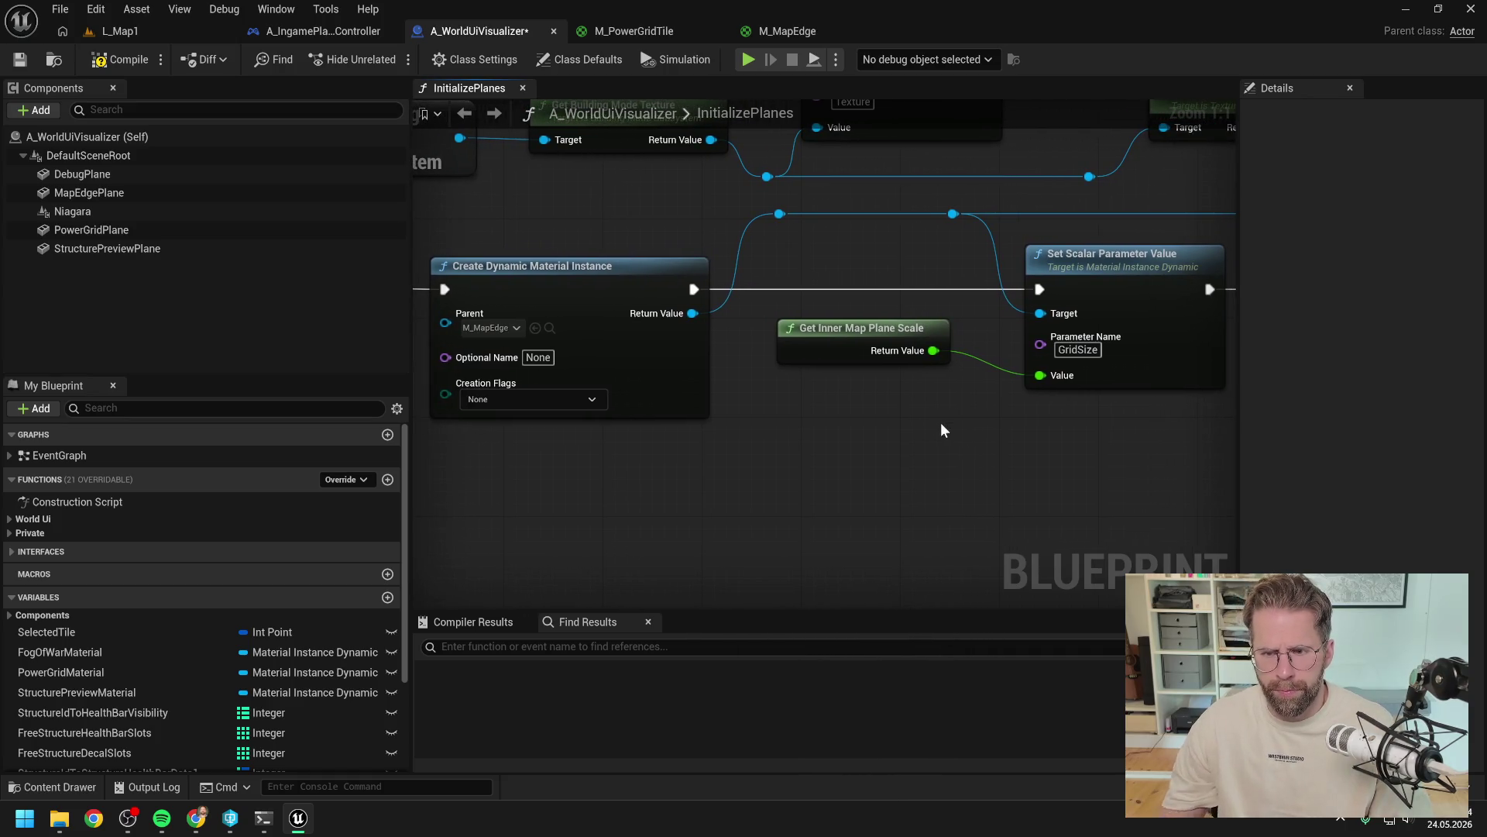
click(264, 817)
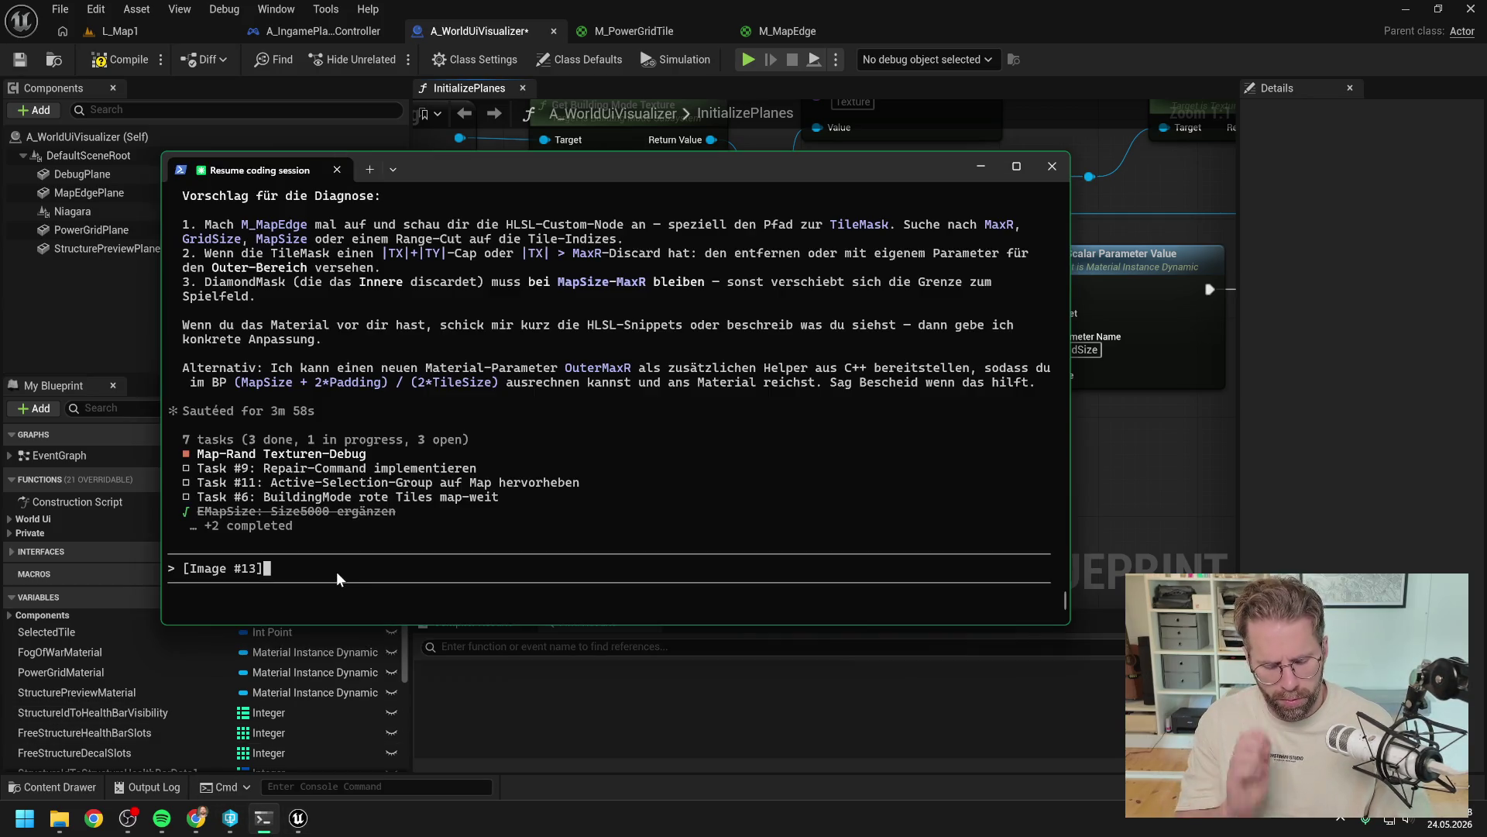
Step: Draft a reply that GridSize uses InnerMapPlaneScale, the MapEdge material isn't the issue, with a screenshot
text( Grid)
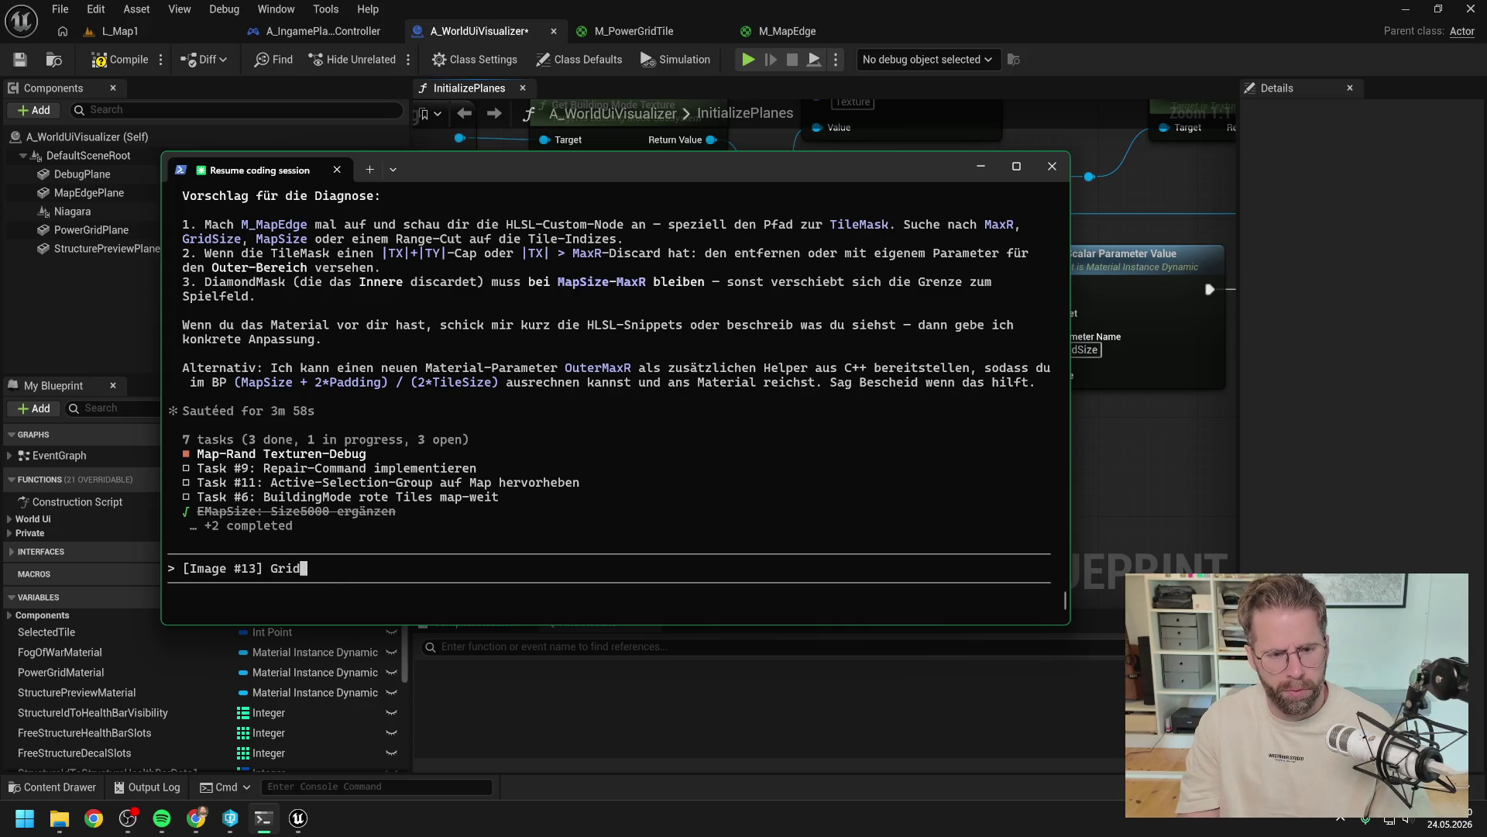
text(Size wird )
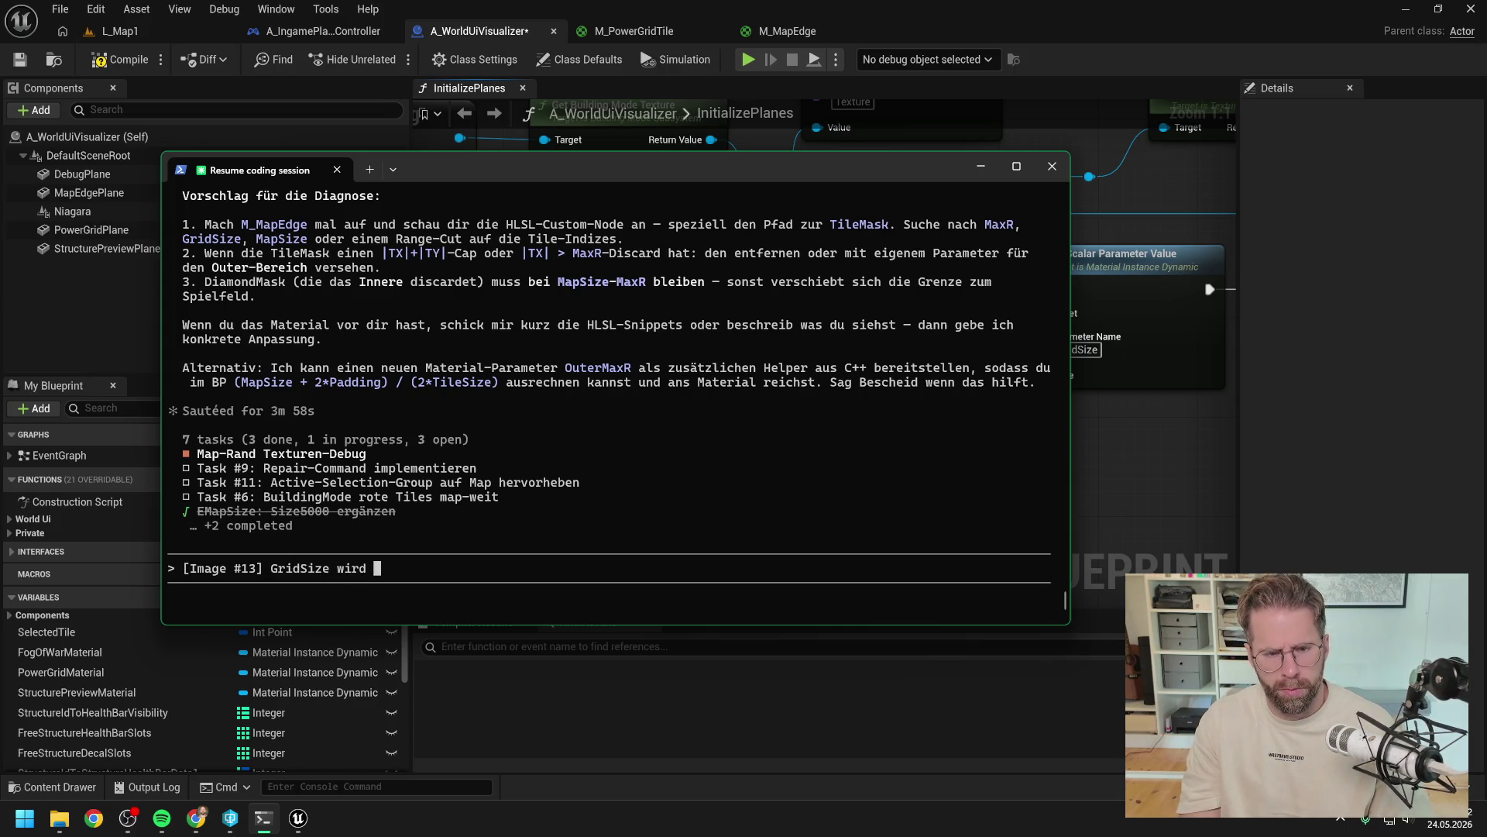
text(auf InnerMapPlae)
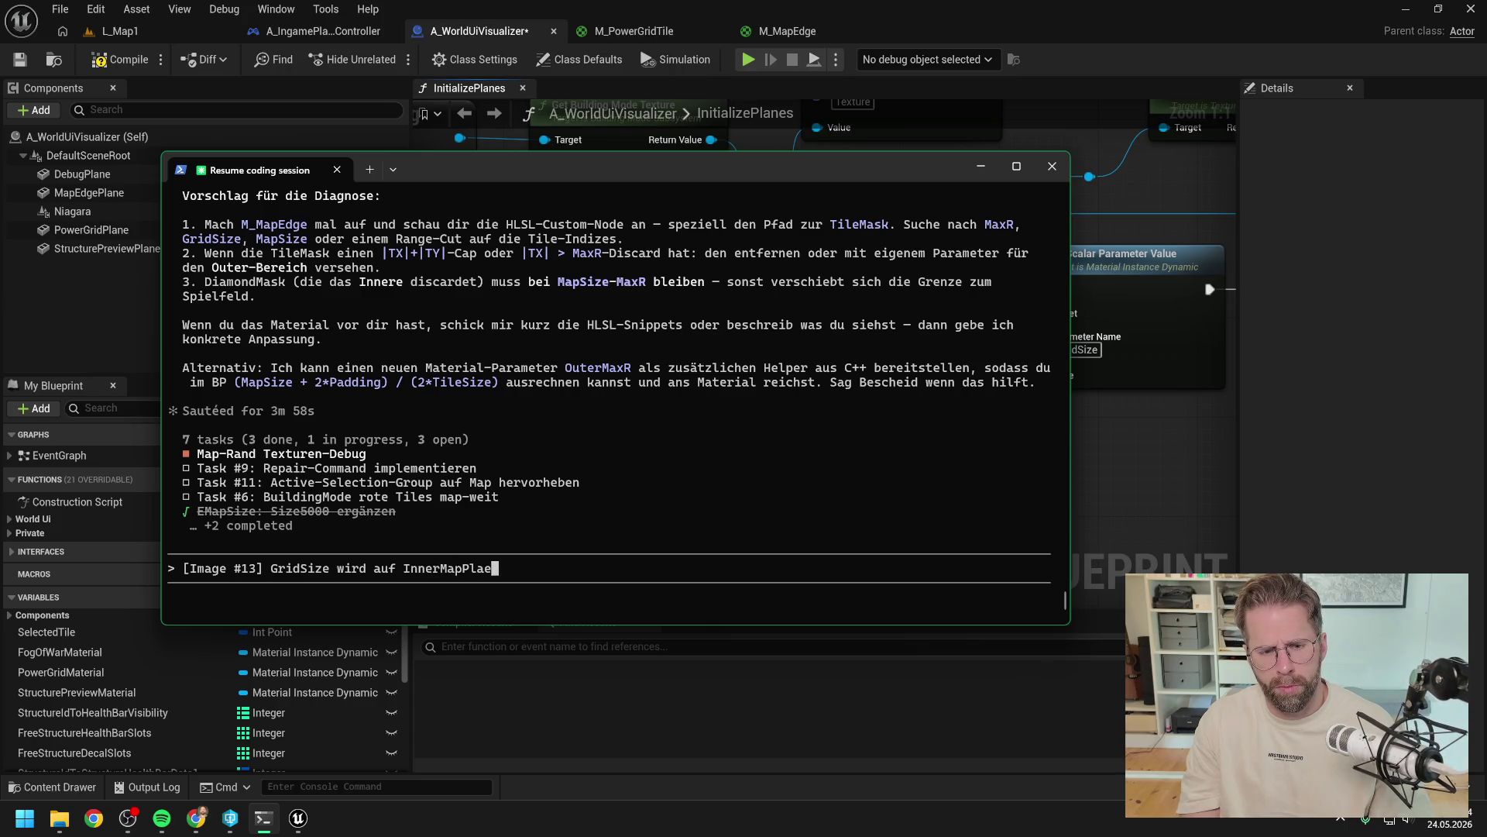
key(BackSpace)
text(Scale geset)
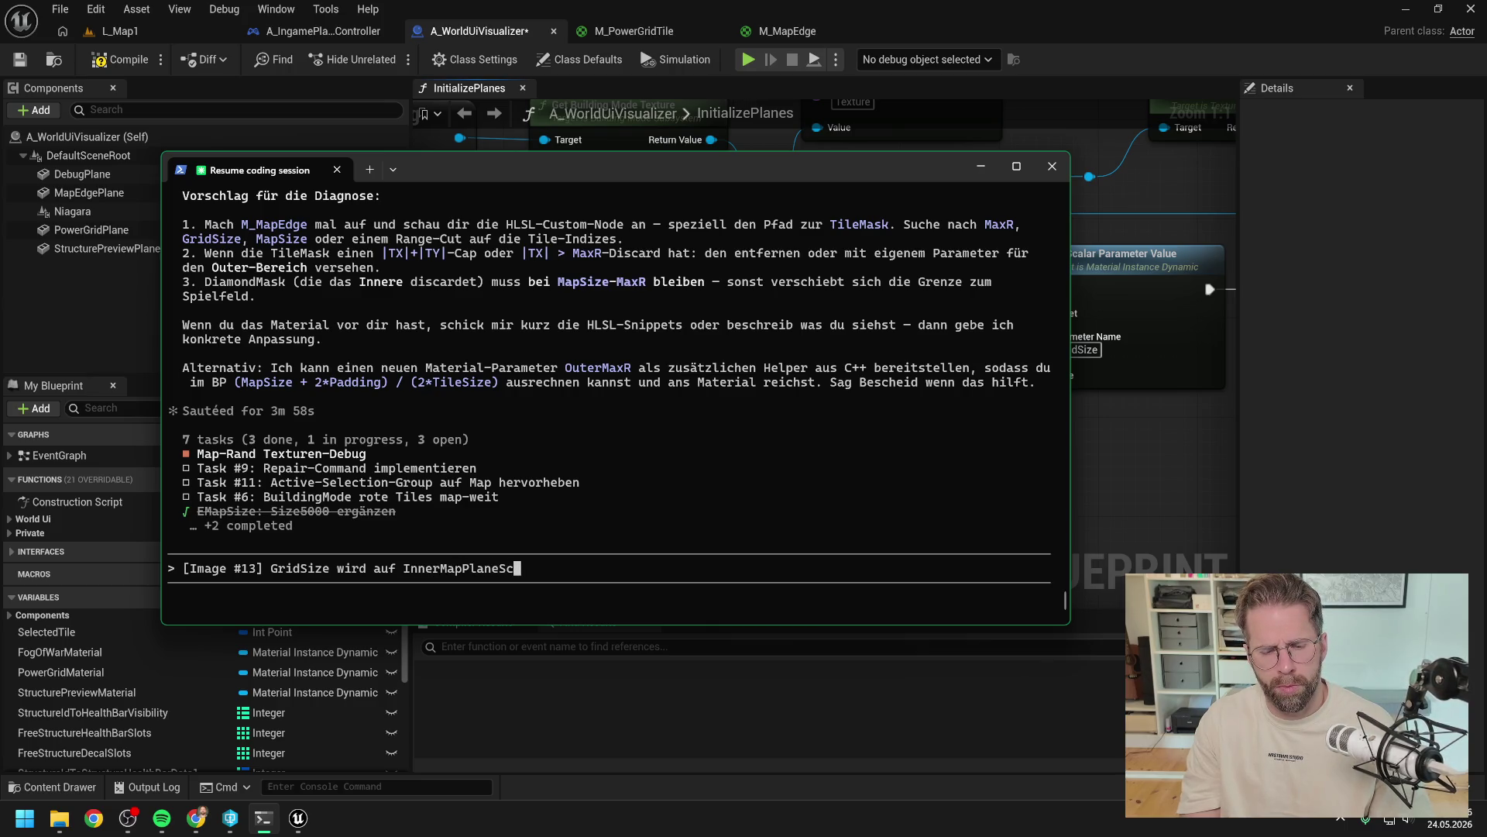
text(zt)
key(alt+v)
text(. )
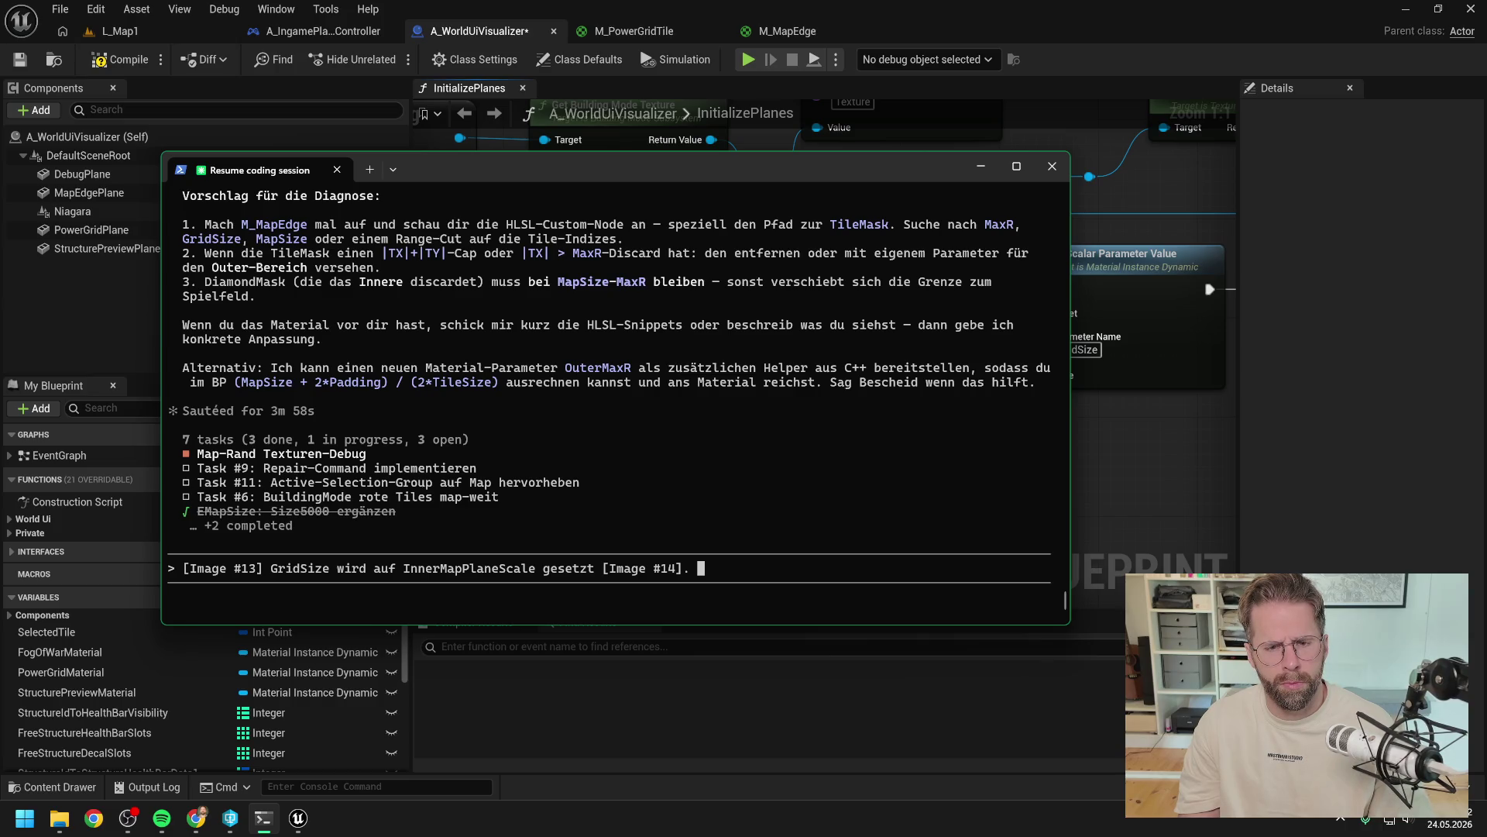
text(Aber es geht ja auch )
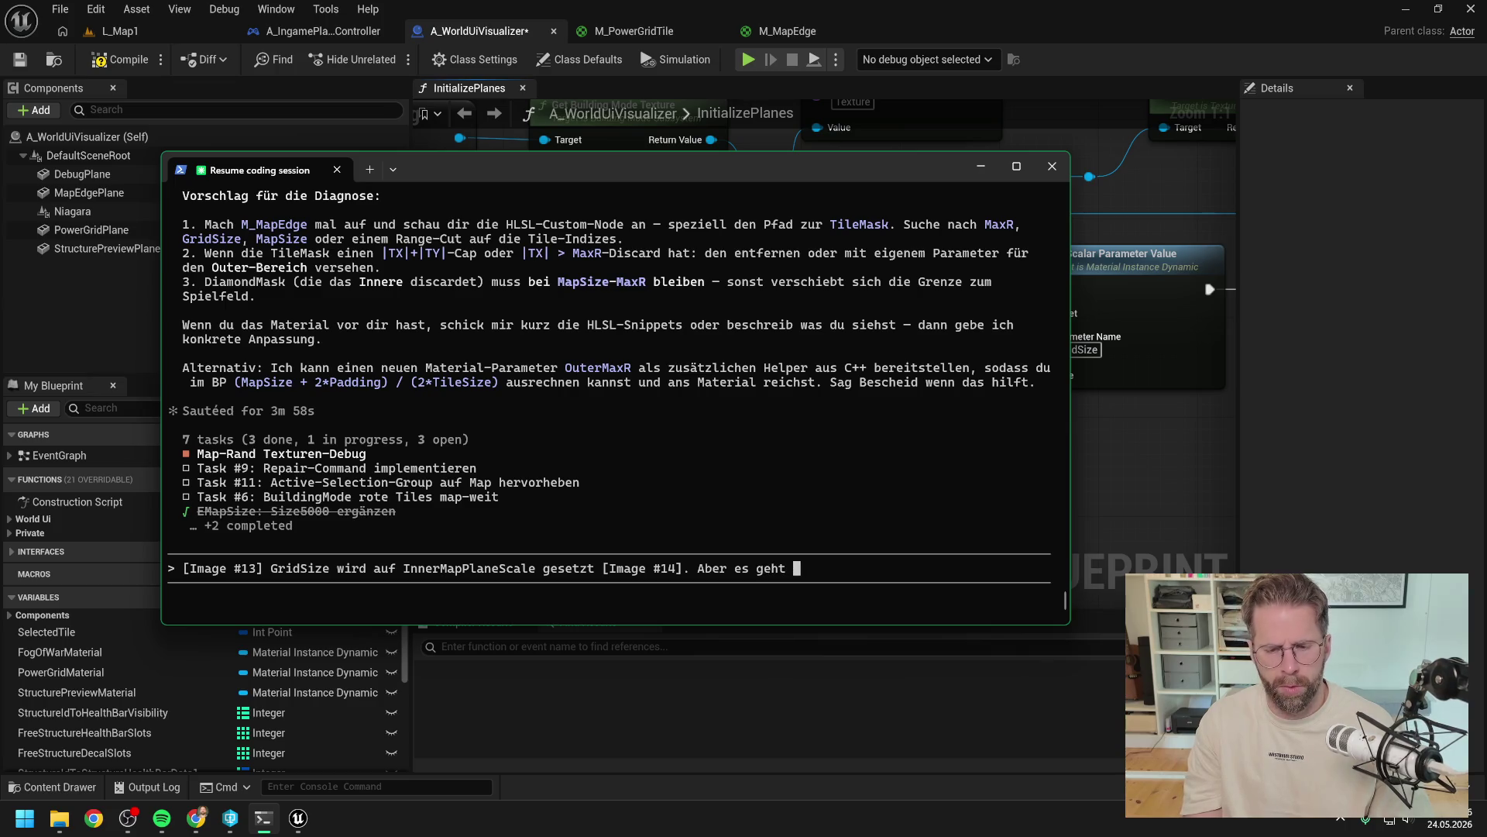
text(gar nicht )
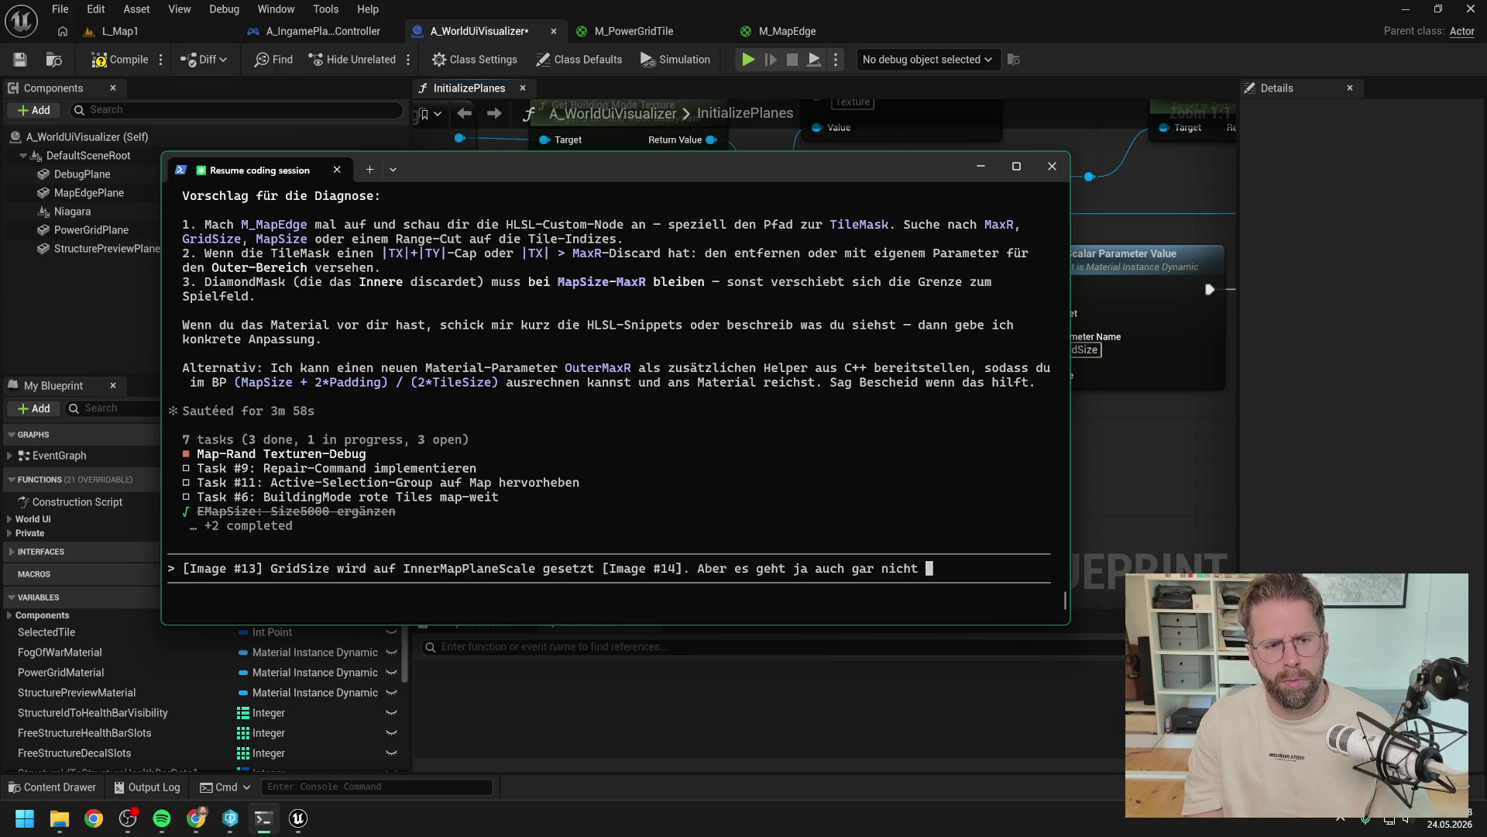
text(um das Map)
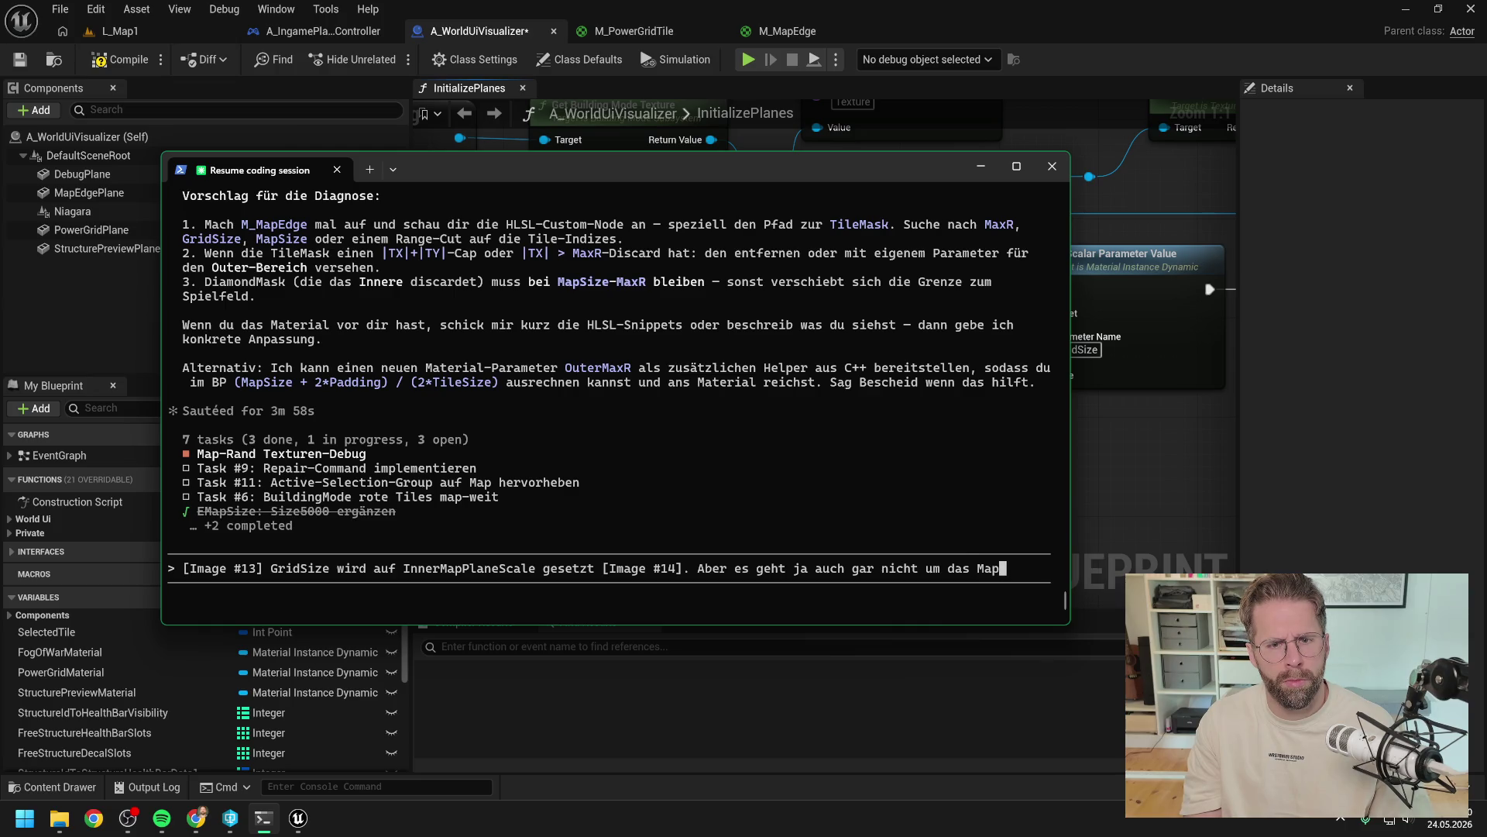
text(Edge Material)
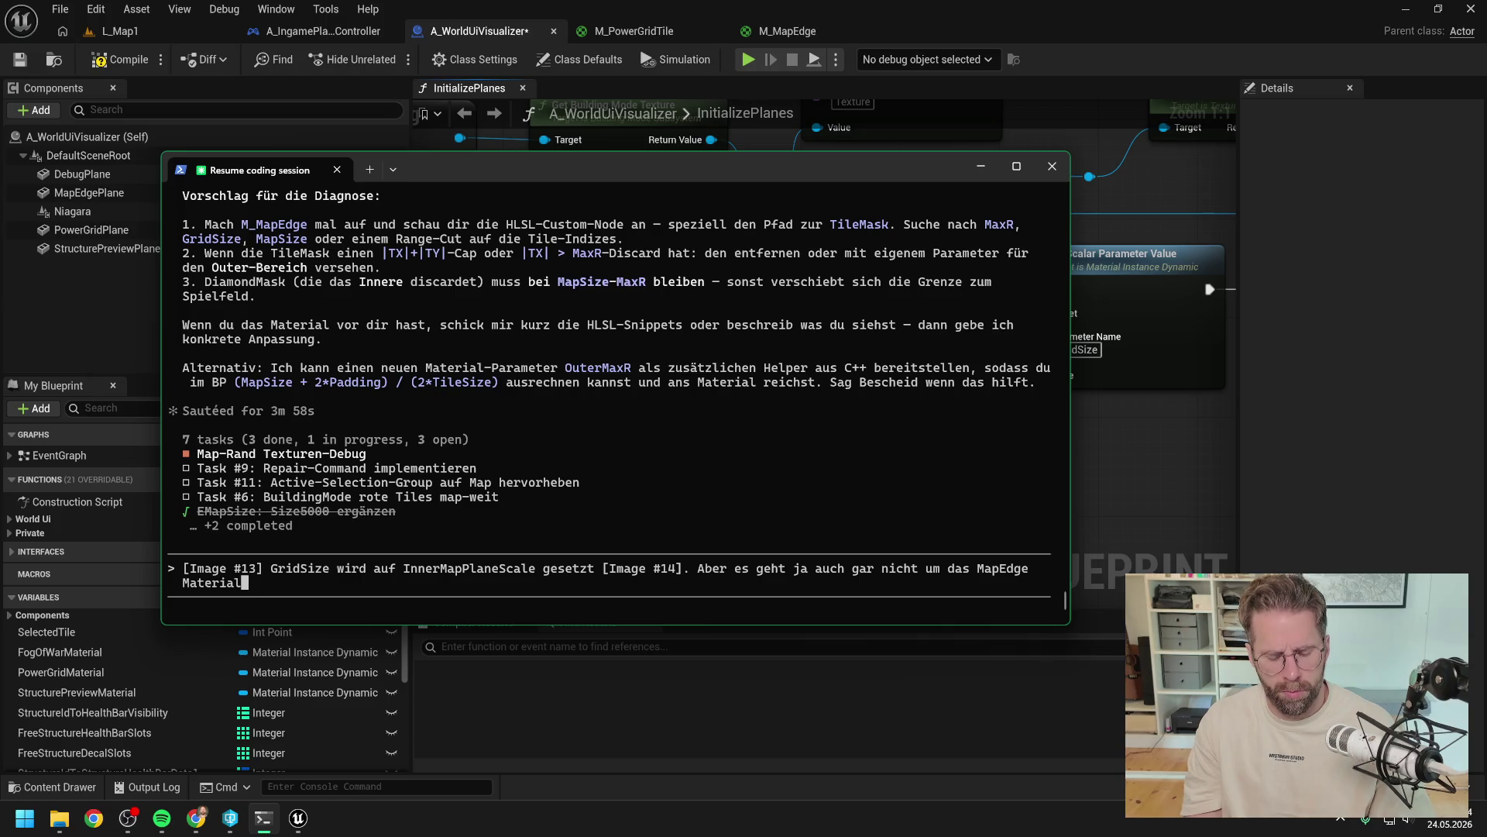
text(. die)
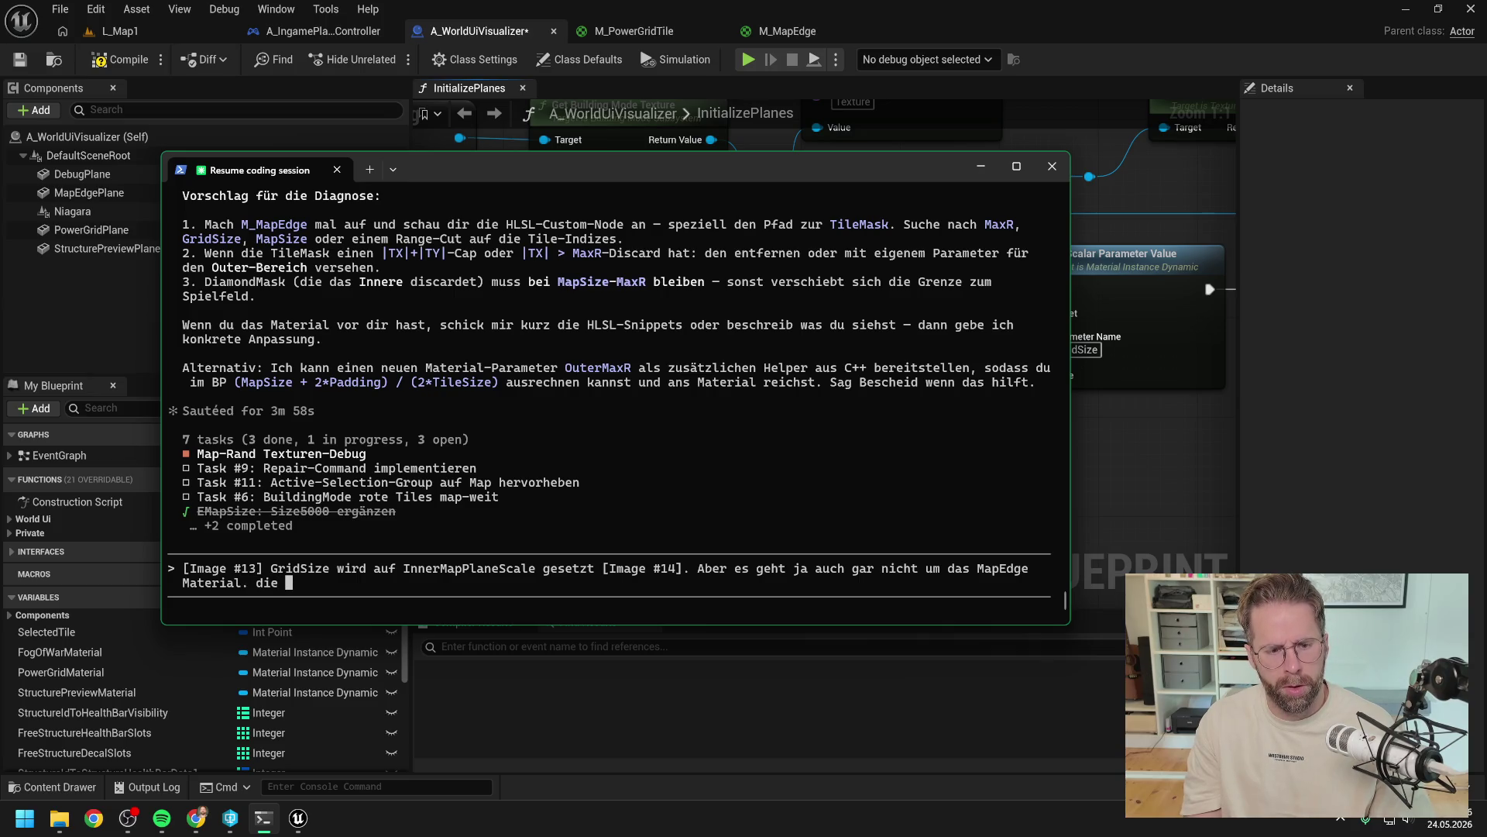
key(BackSpace)
key(BackSpace)
key(BackSpace)
text(ie w)
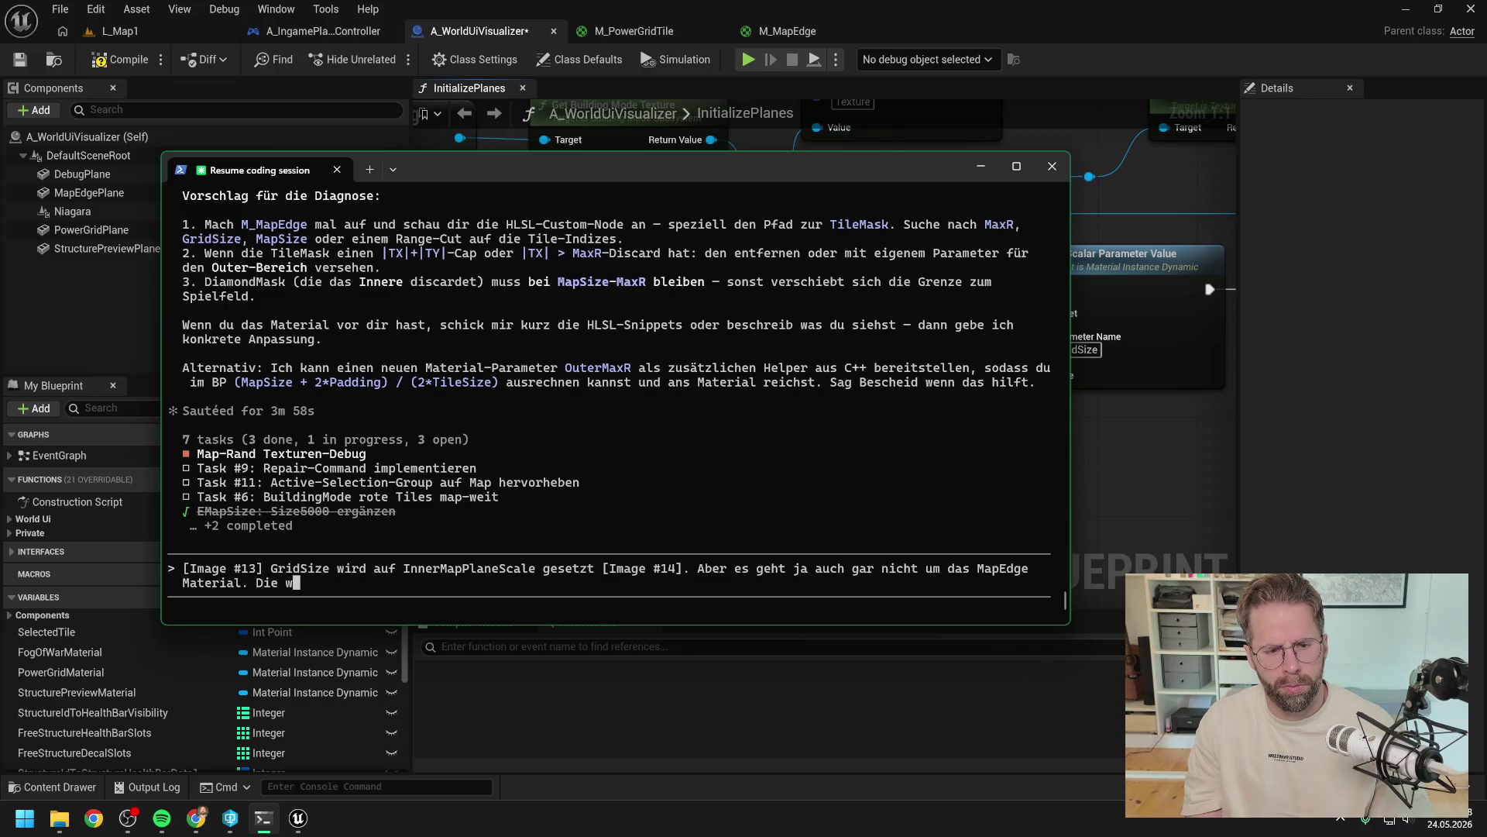
text(eirden Tiles )
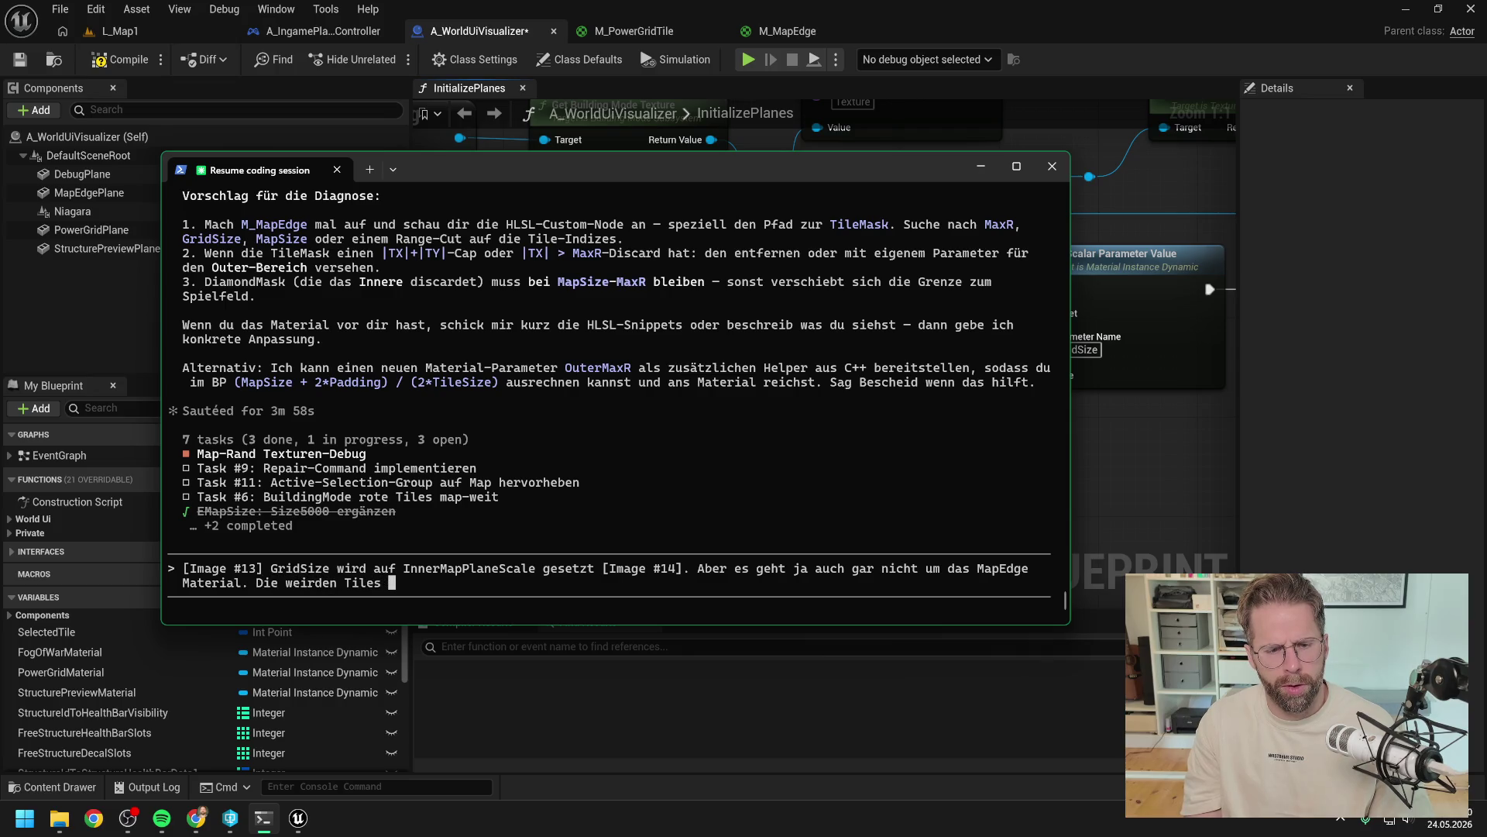
text(entstehen im)
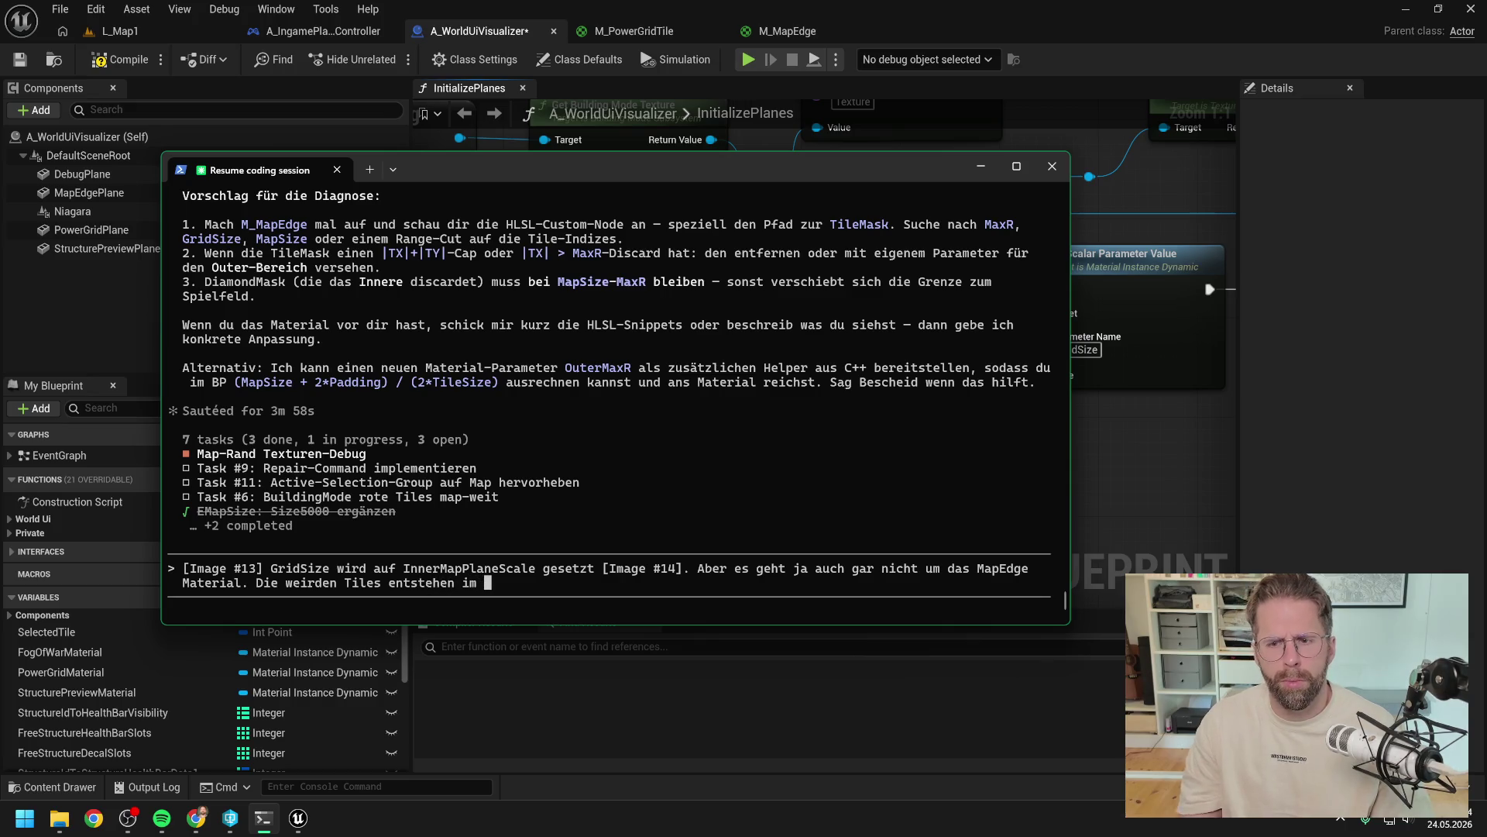
Step: Zoom out and pan the InitializePlanes graph toward the material instance nodes
click(1142, 454)
scroll(555, 370, down, 2)
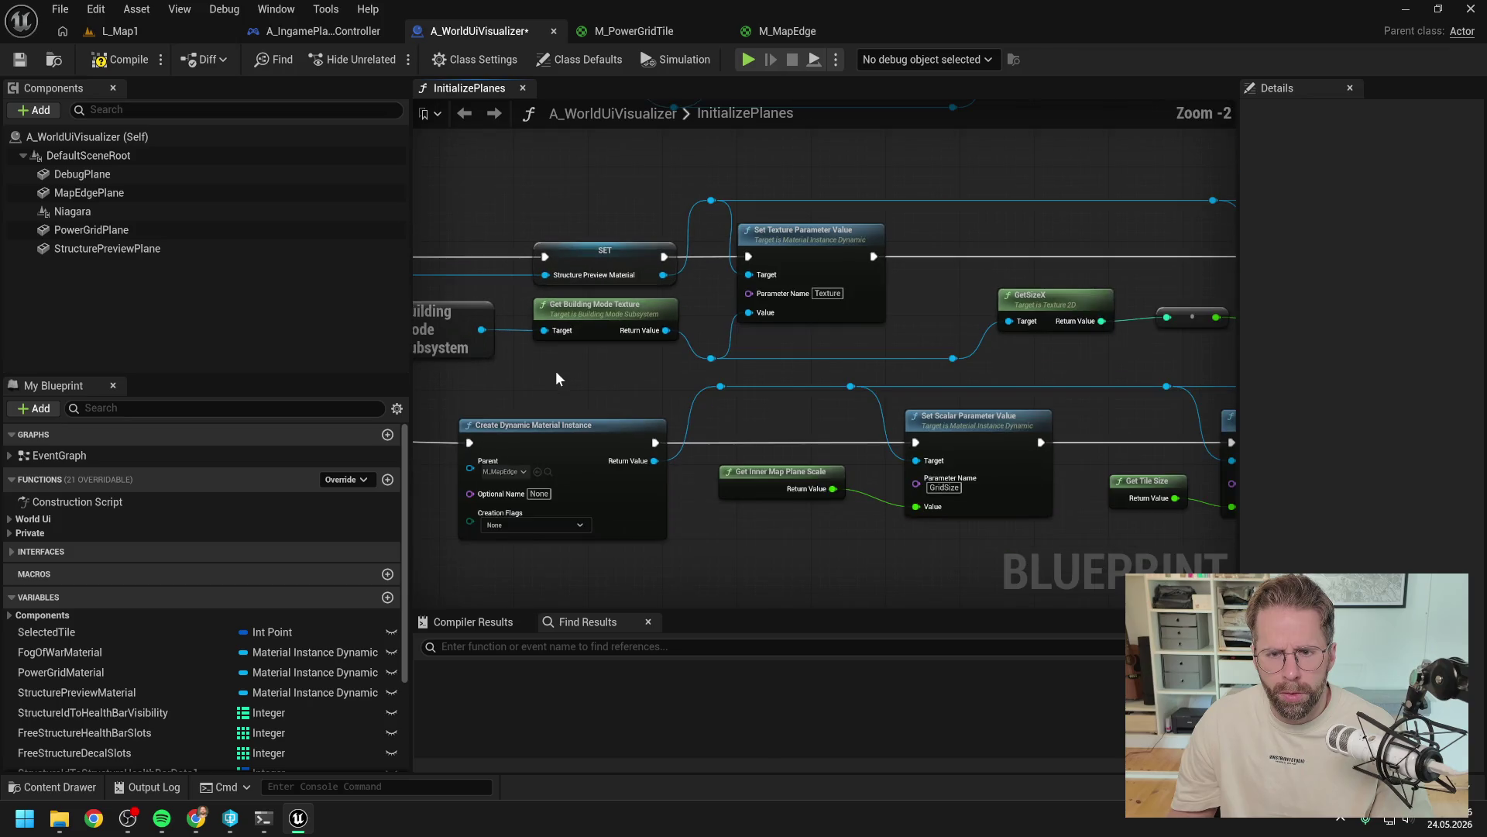
drag(556, 371, 831, 391)
mouse_move(622, 389)
mouse_down()
mouse_move(951, 412)
mouse_move(820, 399)
mouse_up()
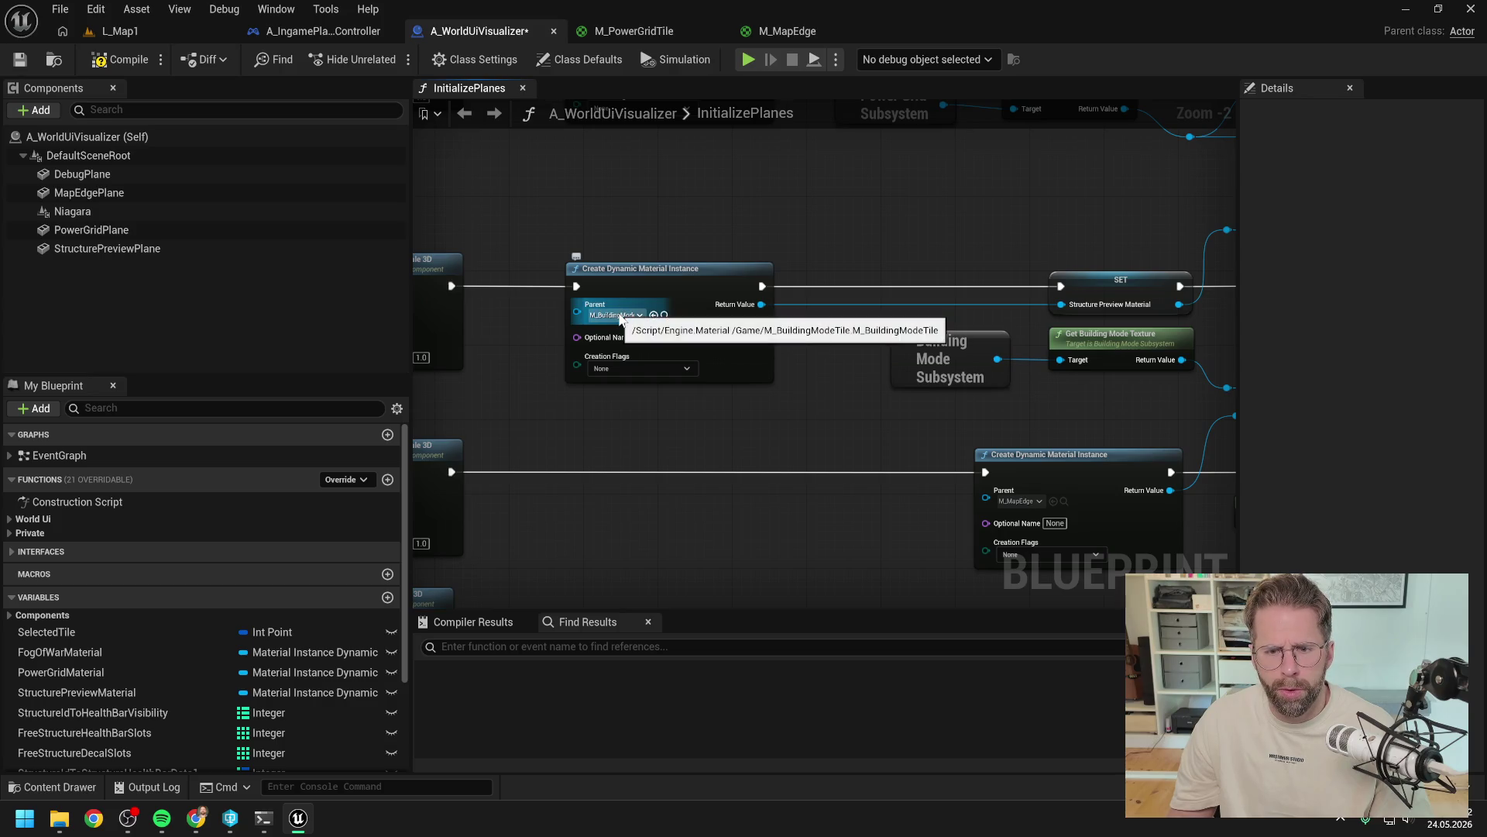
Step: Add that the weird tiles appear on StructurePreviewPlane with BuildingModeTile, verifying the material name in Unreal
drag(587, 426, 893, 423)
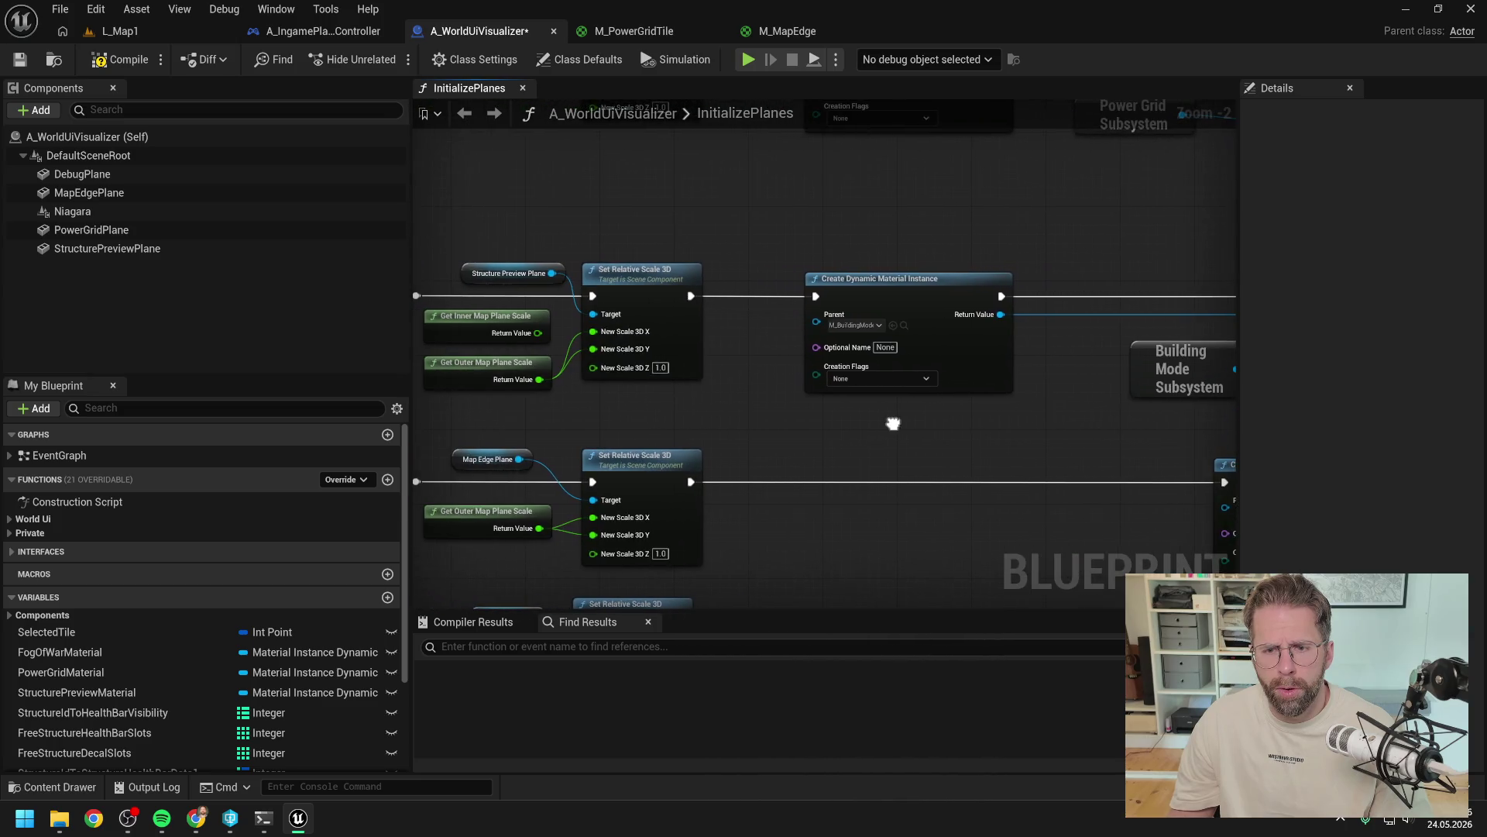
click(263, 818)
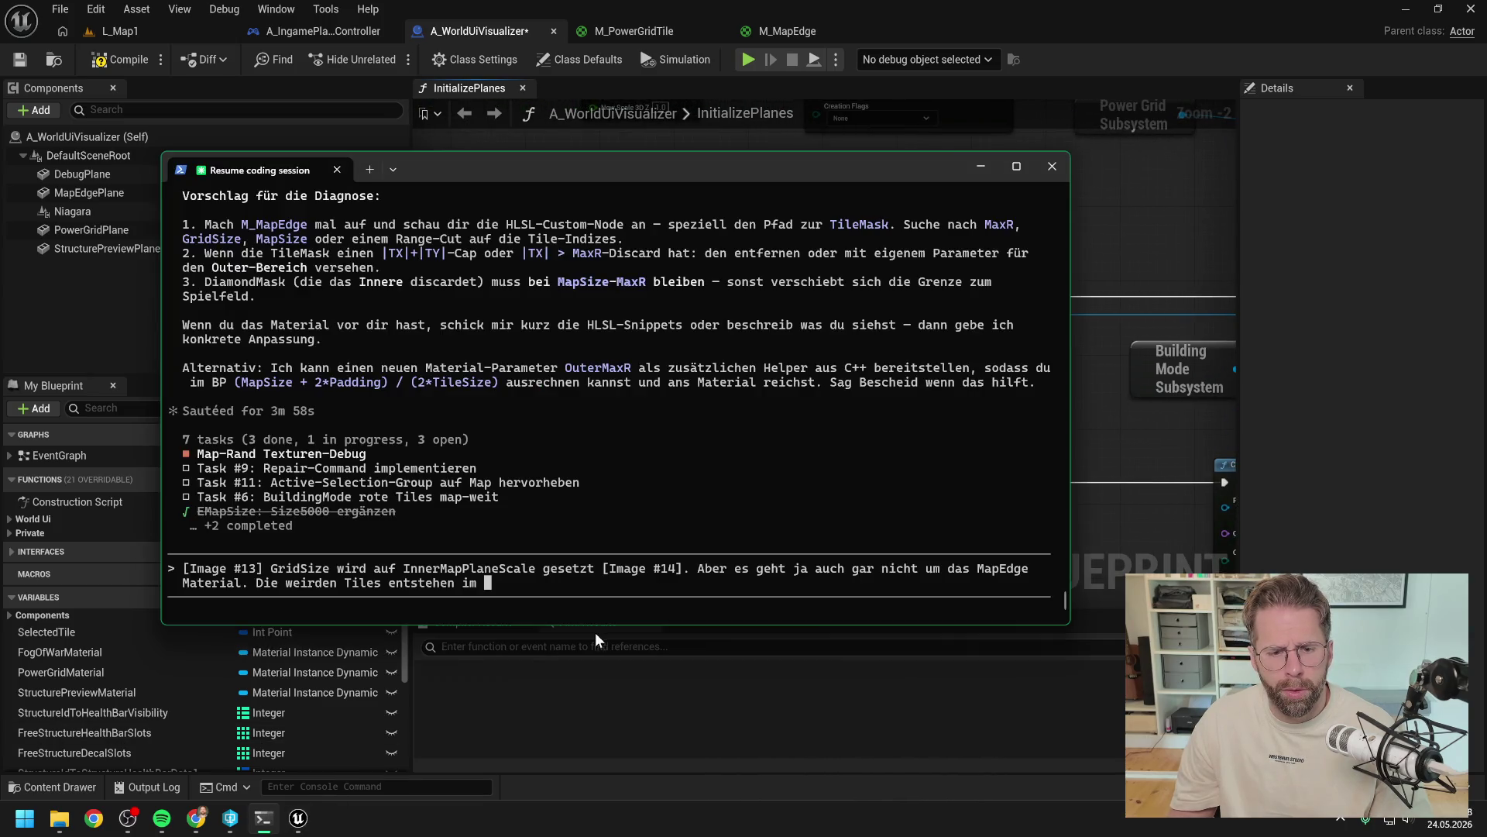
key(BackSpace)
key(BackSpace)
key(BackSpace)
text(a)
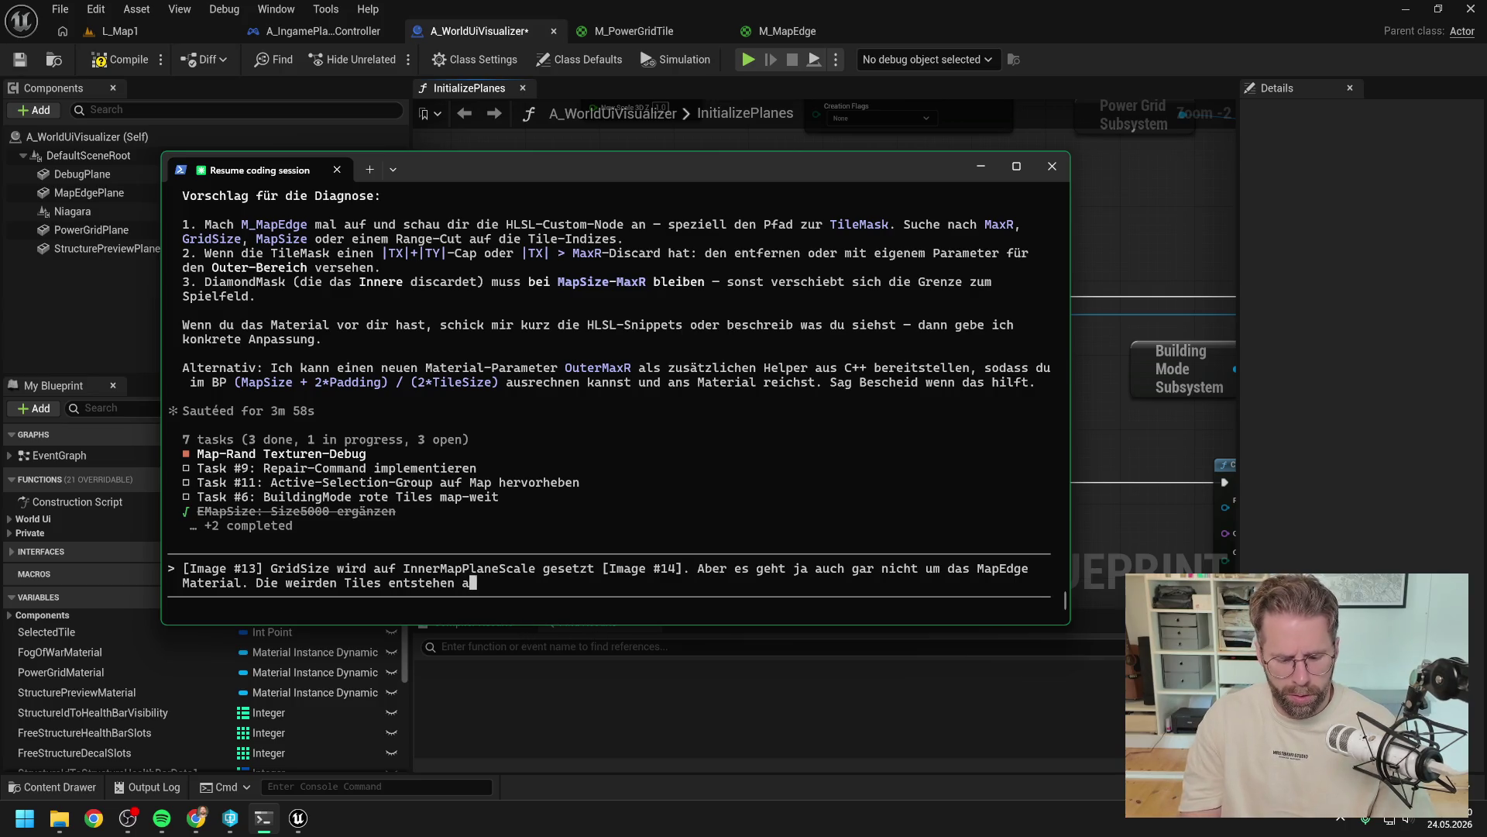
text(uf dem)
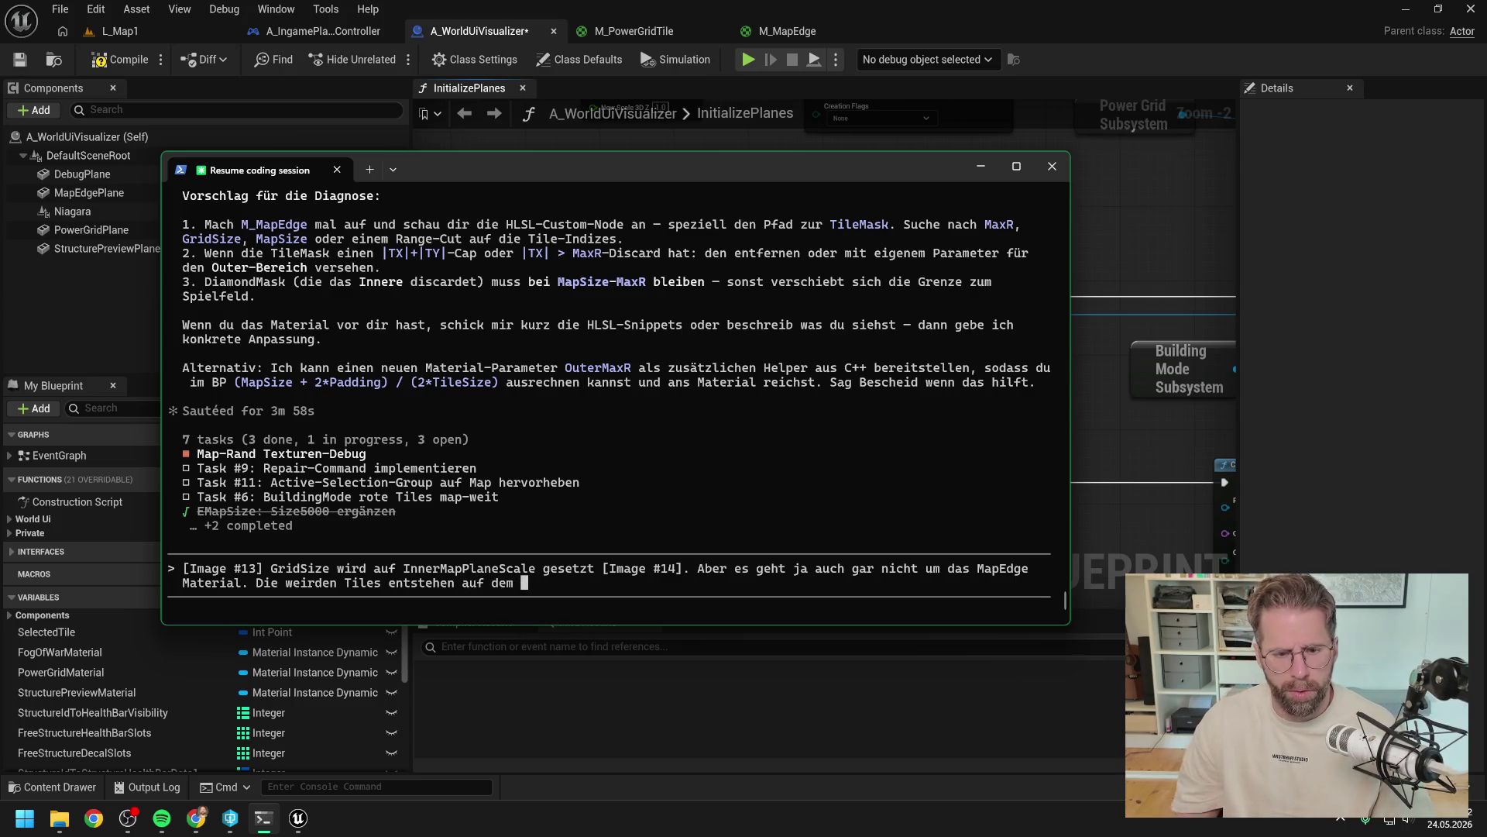
drag(602, 168, 783, 380)
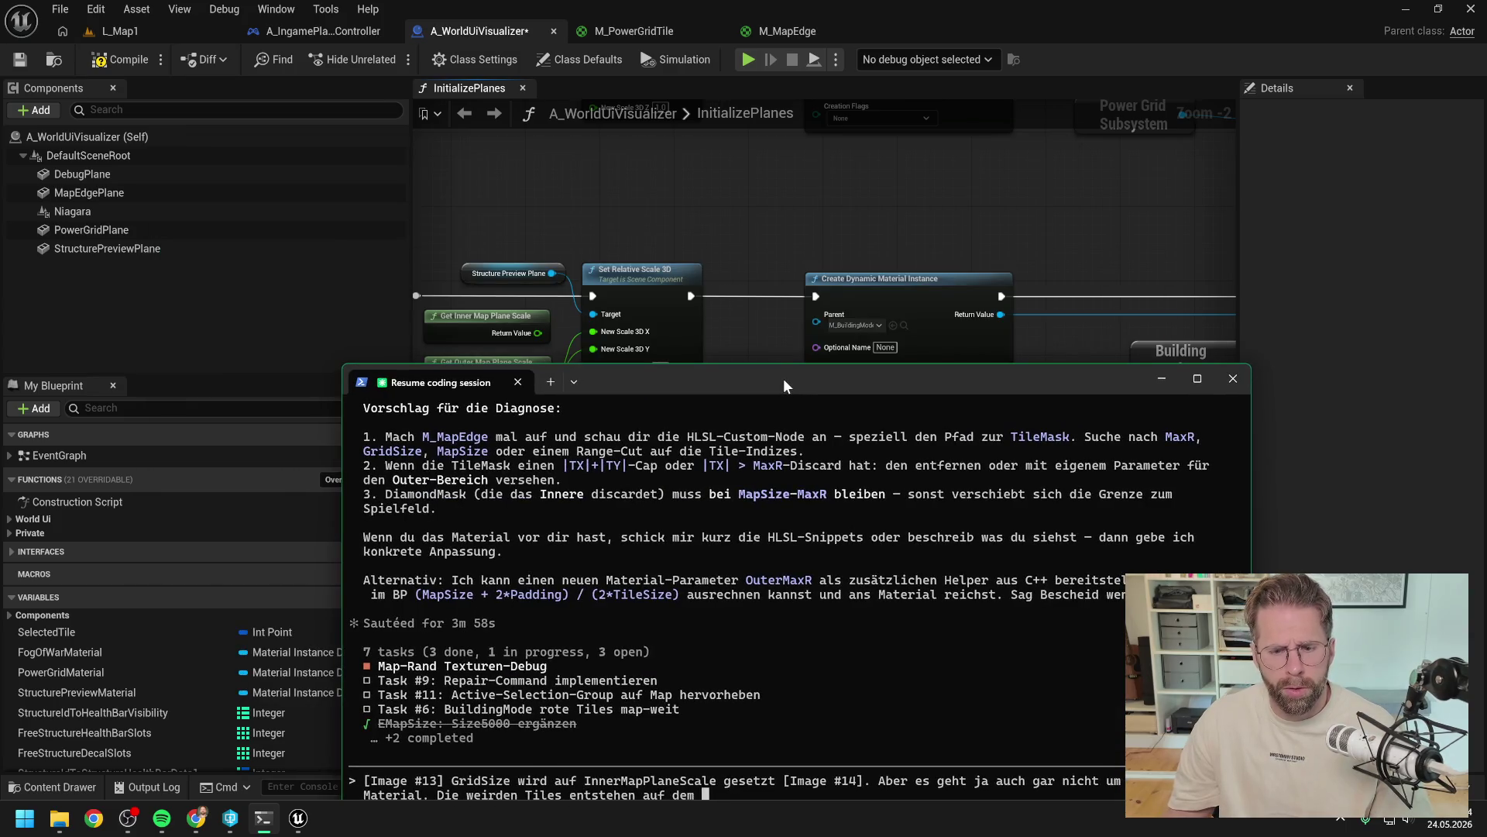
text(StructurePreviewPlane mit d)
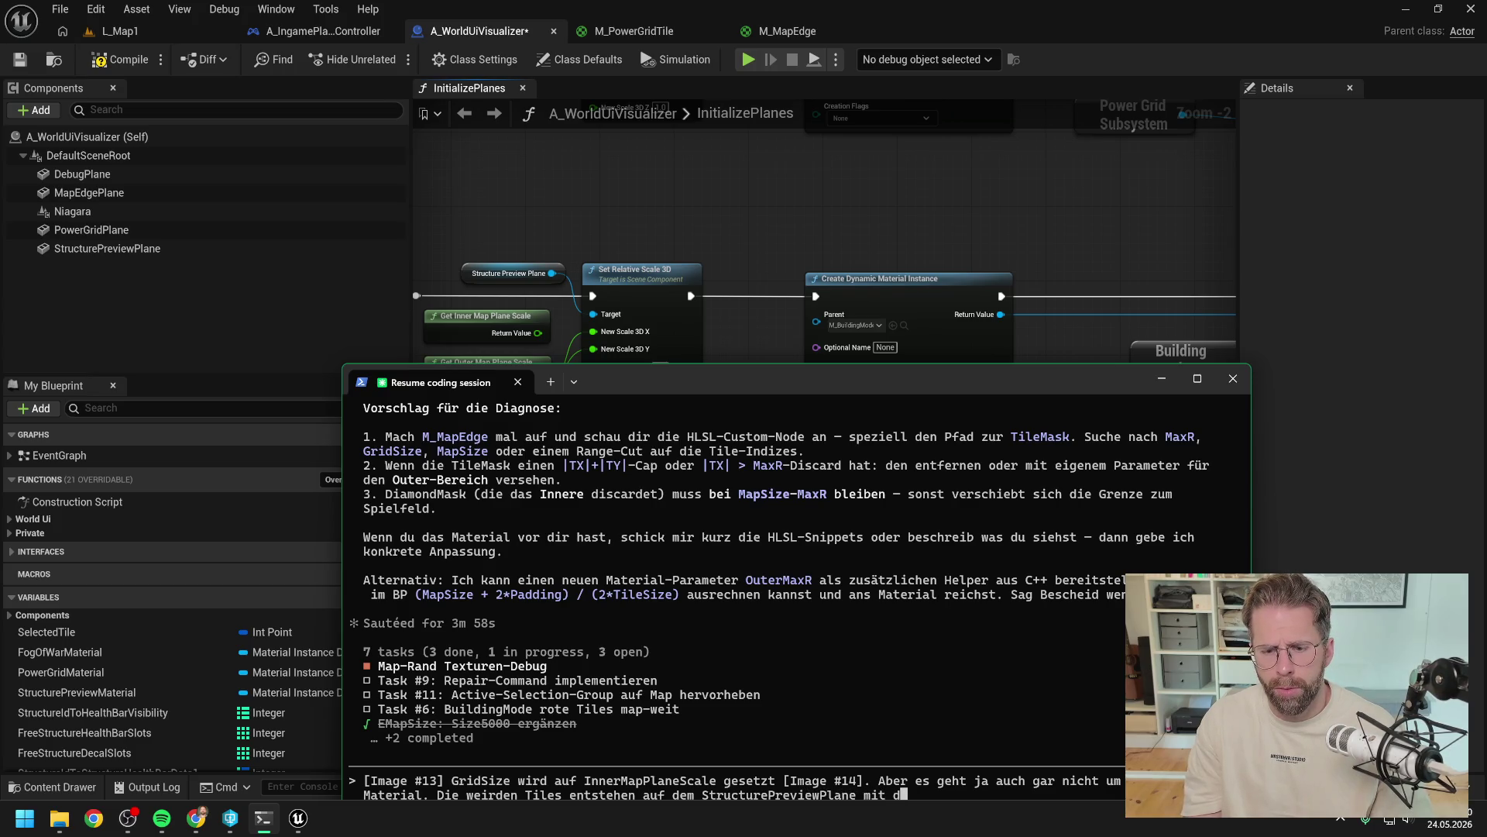
key(BackSpace)
key(BackSpace)
key(BackSpace)
text(BuildingMode)
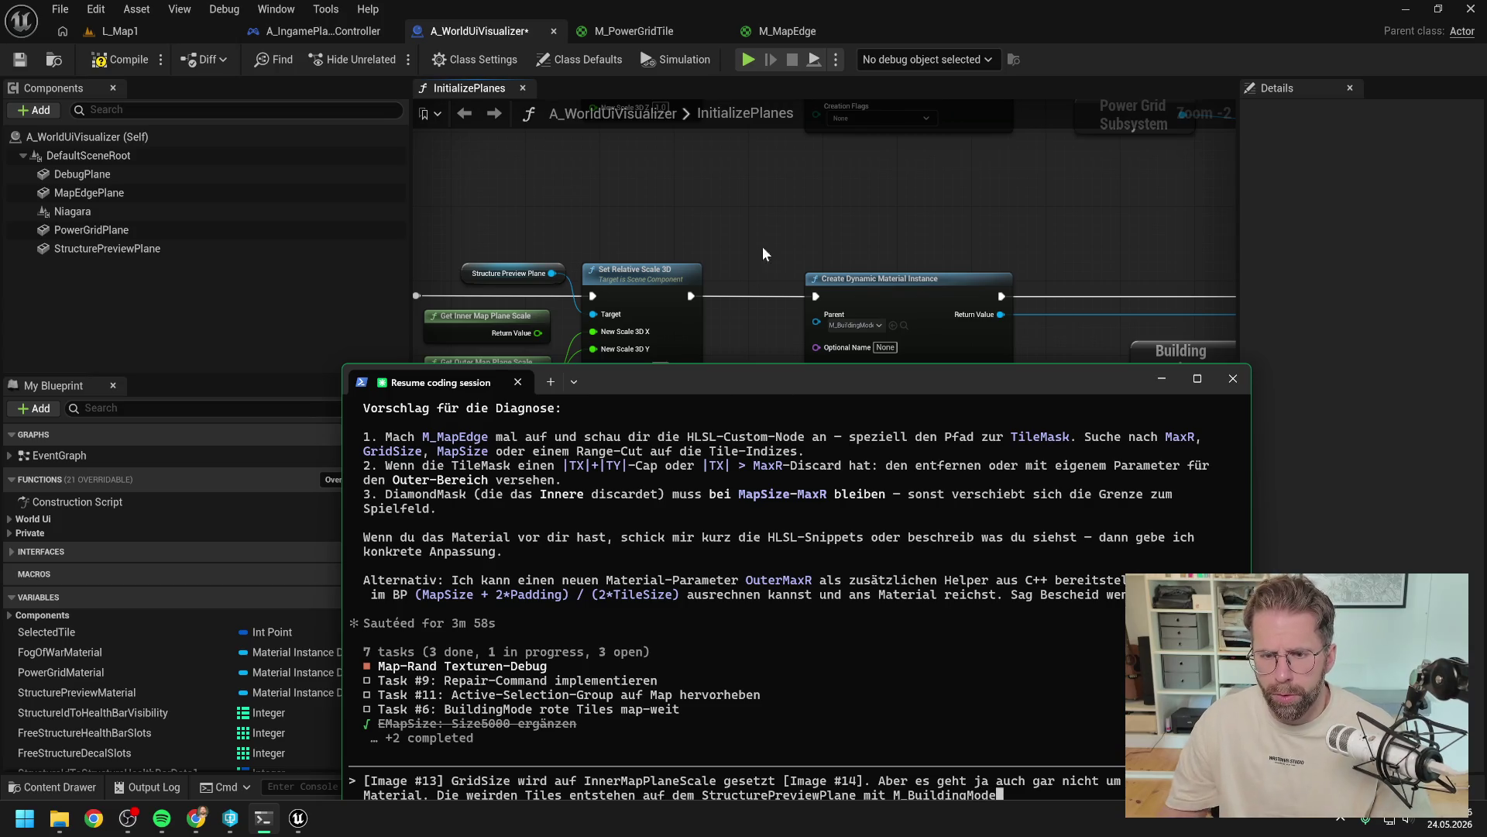
click(751, 278)
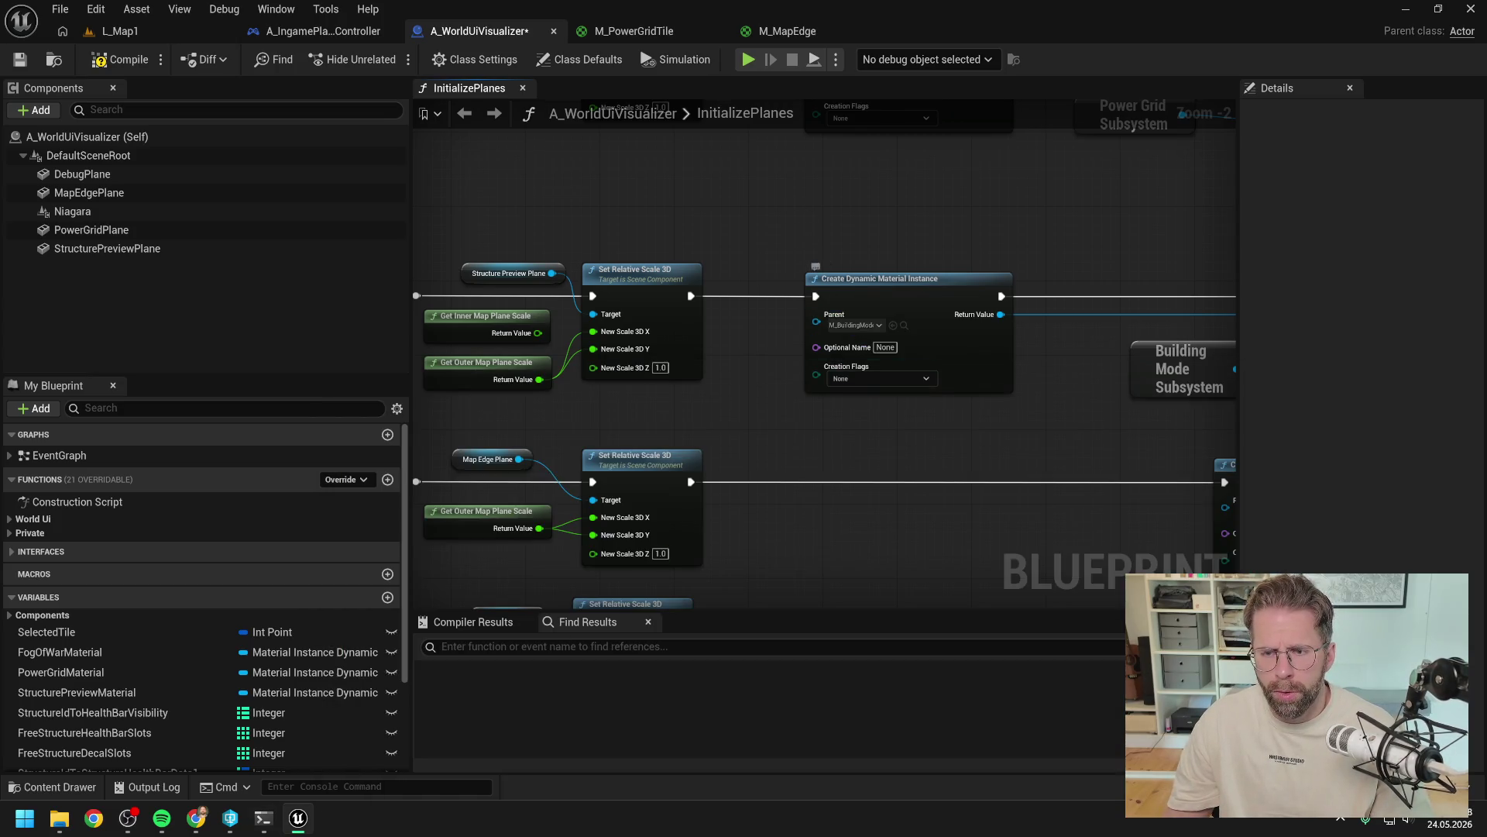
click(263, 818)
text(Tiles entstehen auf dem StructurePreviewPlane mit M_BuildingModeTile)
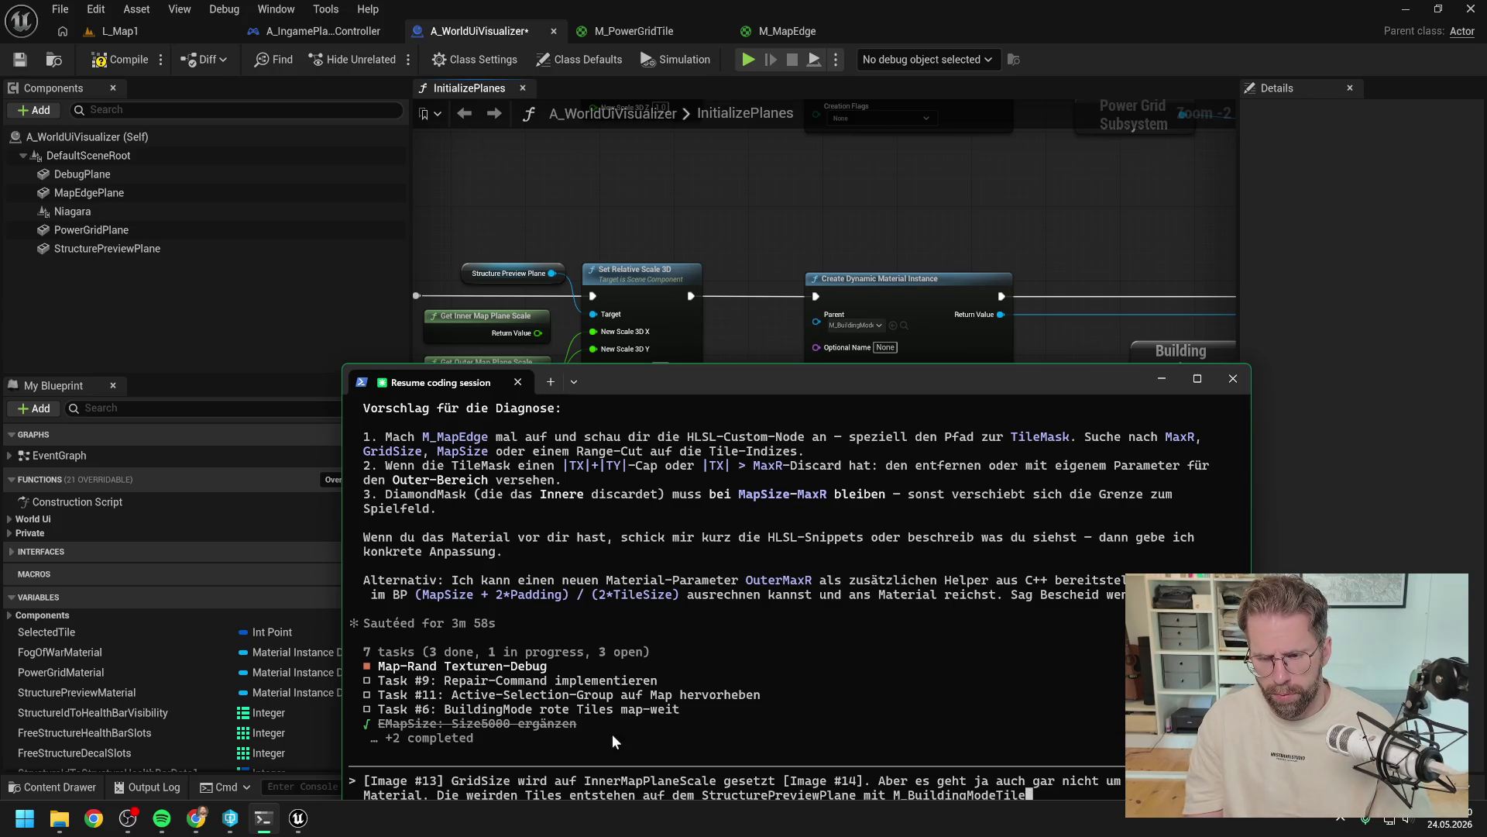
Step: Add that GridSize comes from BuildingModeSubsystem's GetBuildingModeTexture GetSize, checking the scalar parameter nodes
click(960, 419)
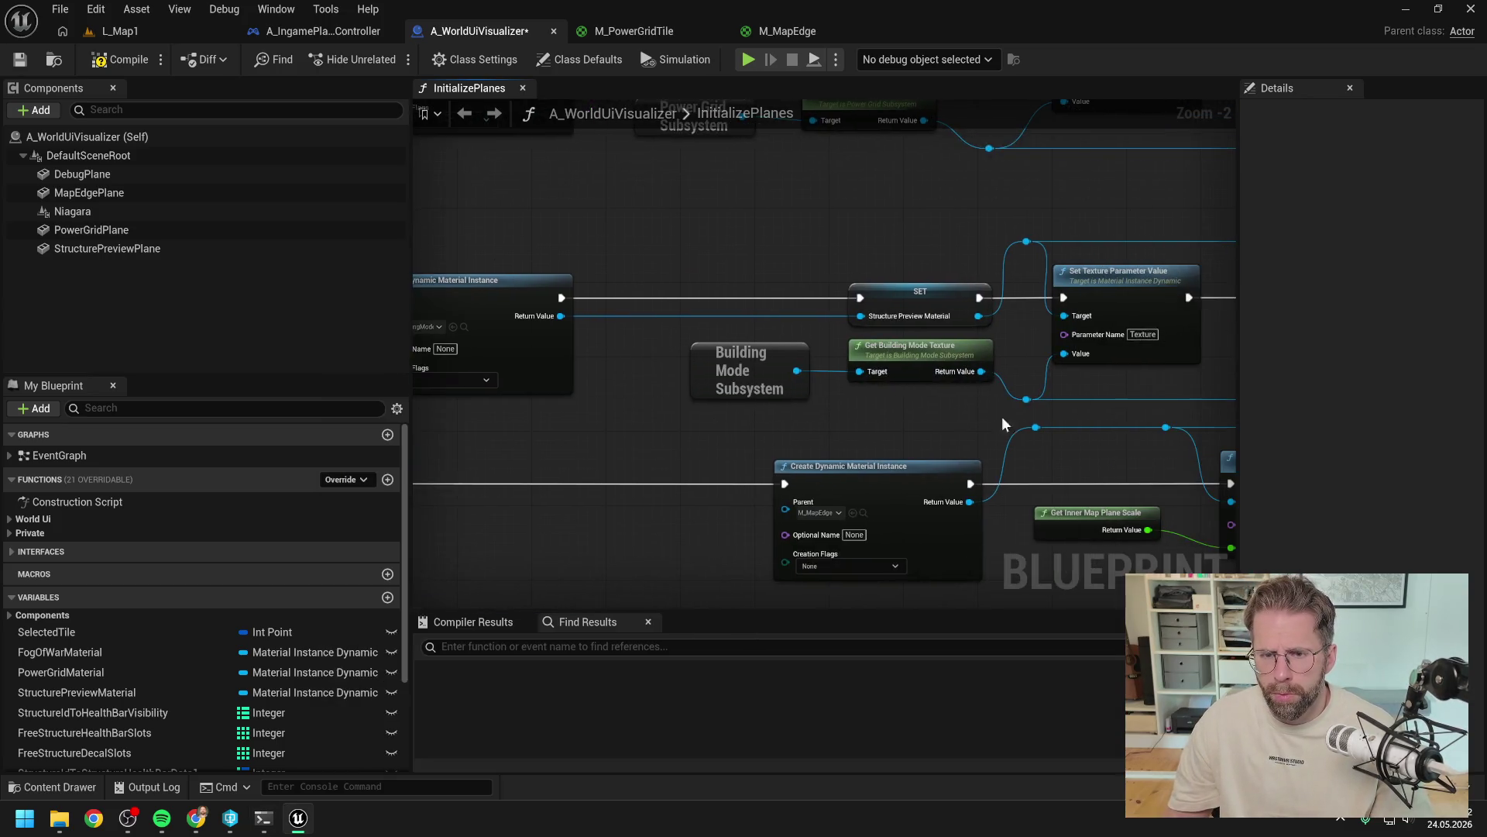
drag(961, 418, 779, 439)
mouse_move(867, 432)
mouse_down()
mouse_move(724, 398)
mouse_move(571, 393)
mouse_move(1022, 375)
mouse_move(996, 398)
mouse_up()
scroll(996, 398, down, 1)
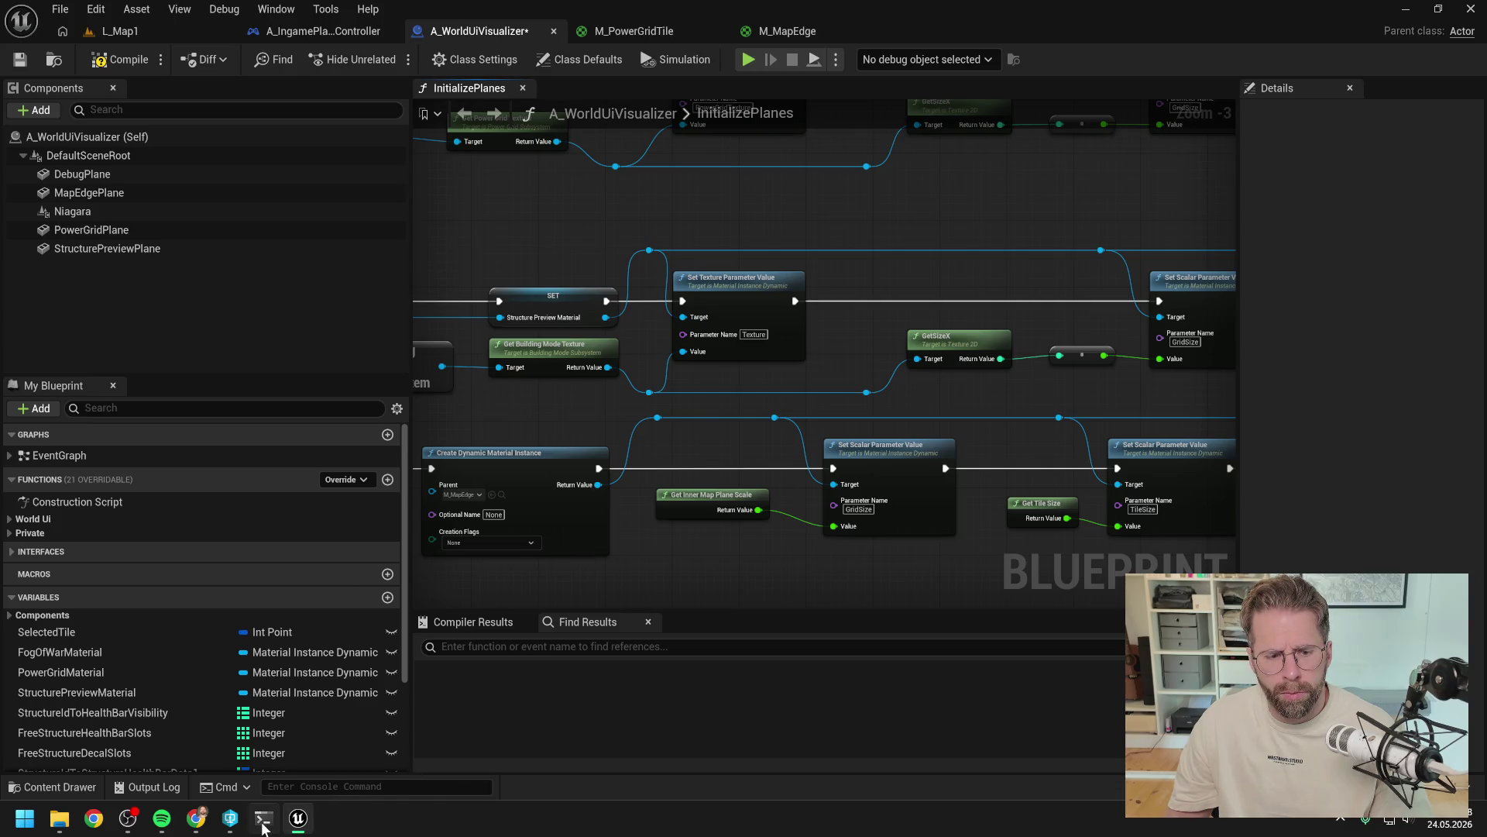
click(264, 817)
text(Die )
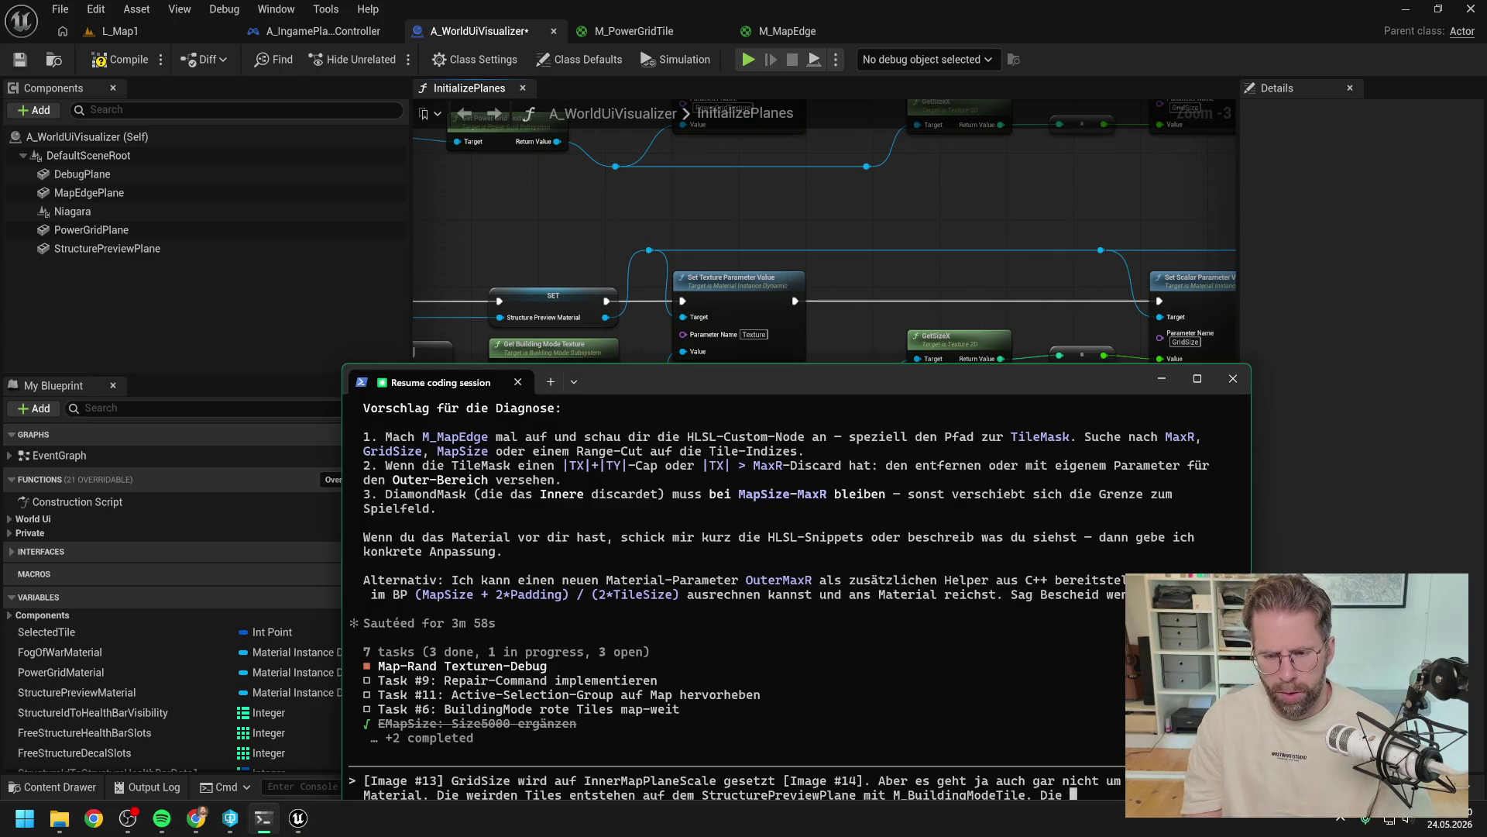
text(GridSize )
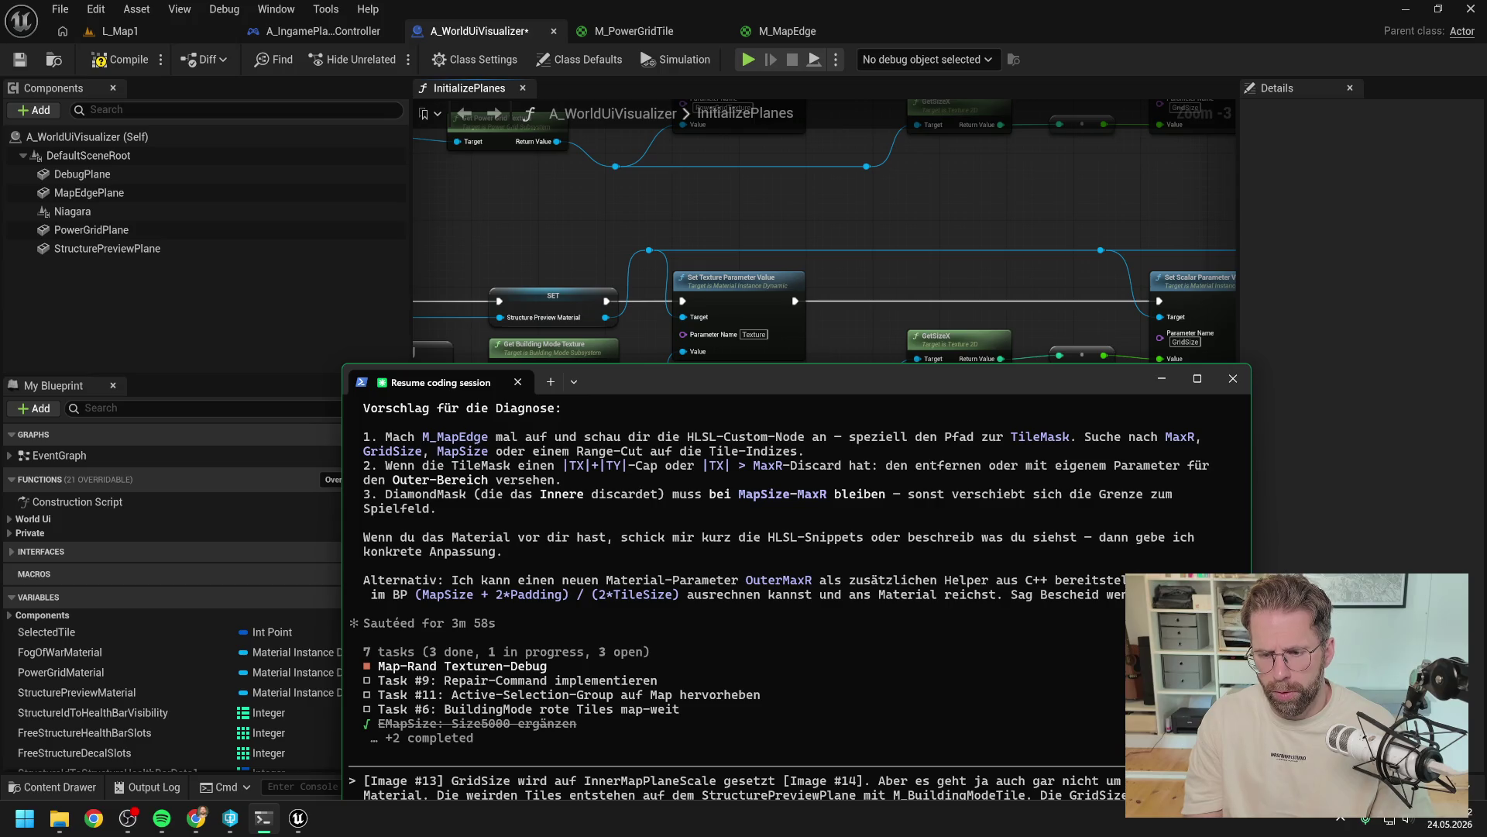
text(setzen wir auf Get)
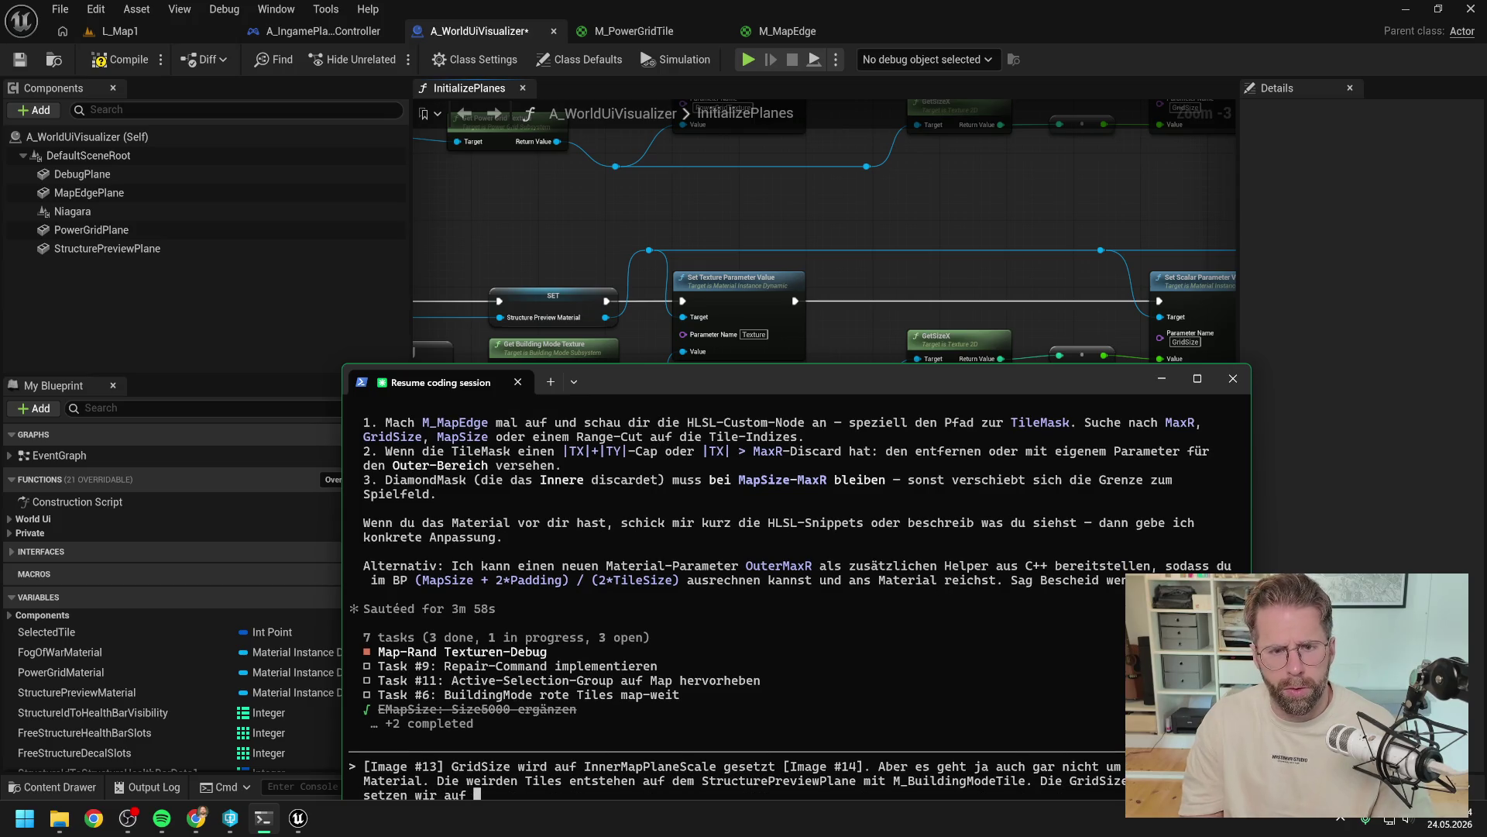
text(B)
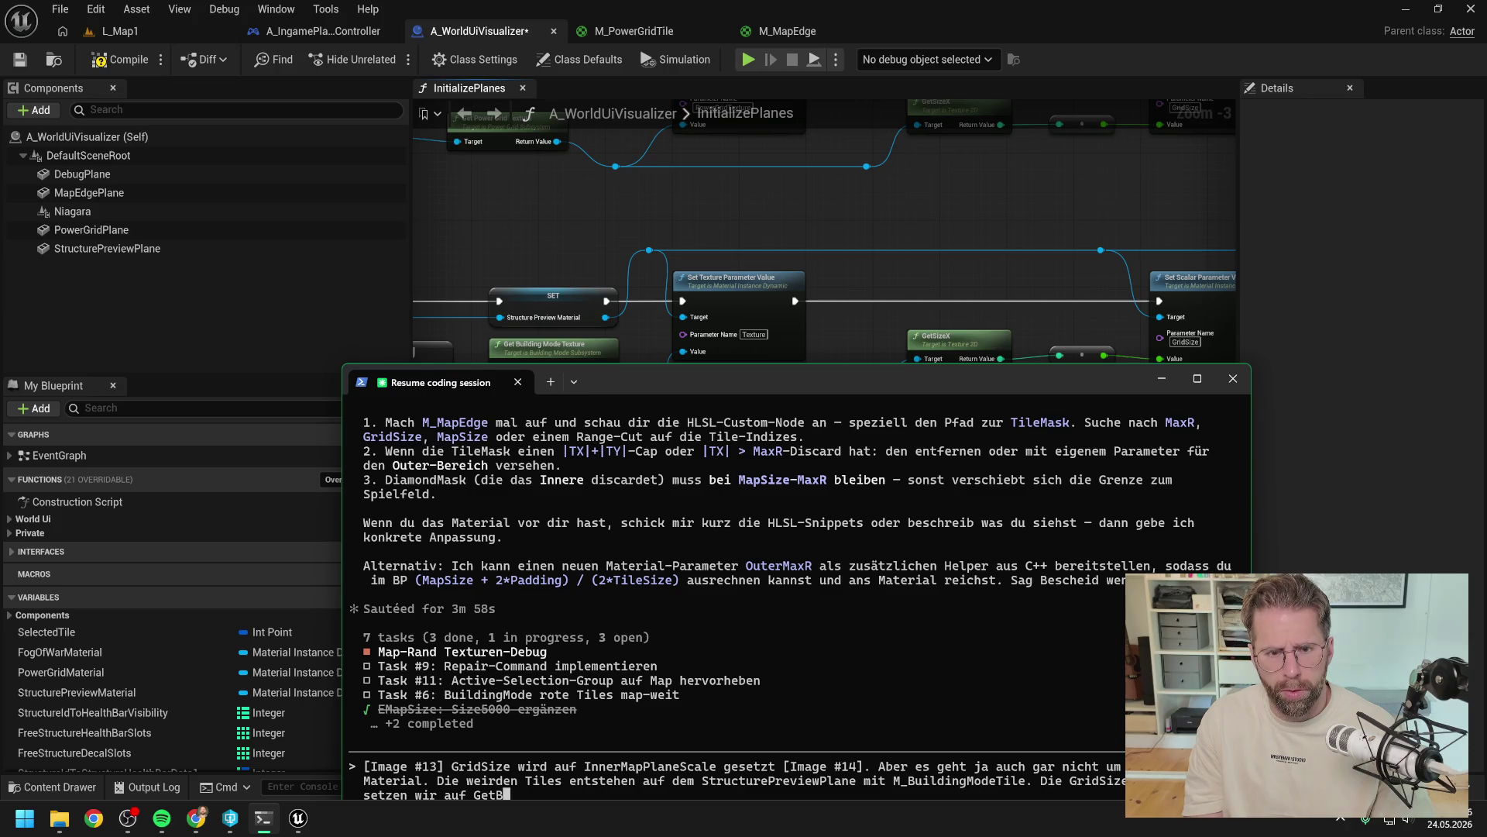
key(BackSpace)
key(BackSpace)
key(BackSpace)
mouse_move(596, 283)
mouse_down()
mouse_move(681, 263)
mouse_move(853, 263)
mouse_move(692, 314)
mouse_up()
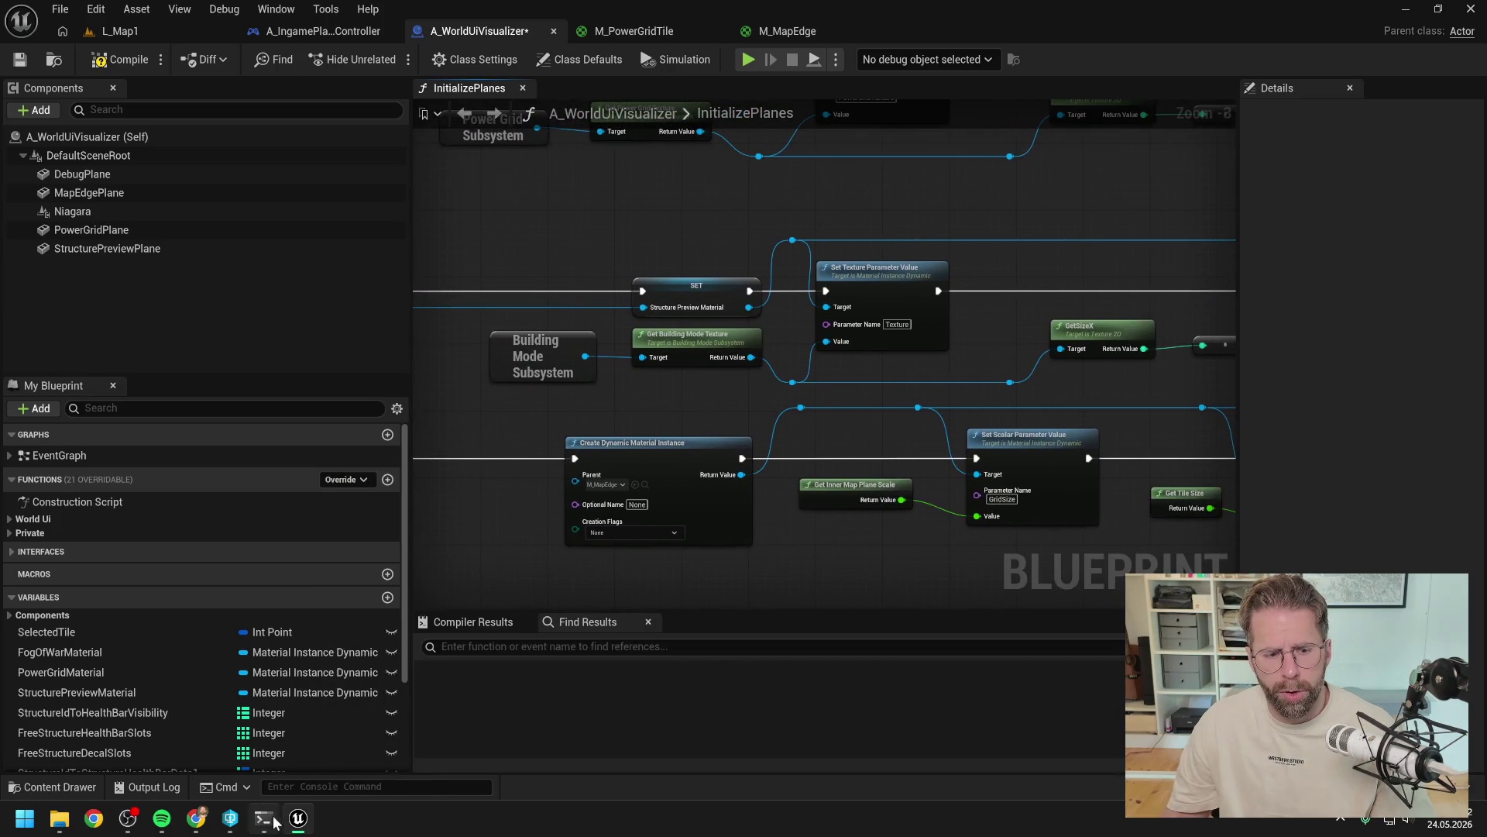
click(264, 818)
text(Building)
text(ode)
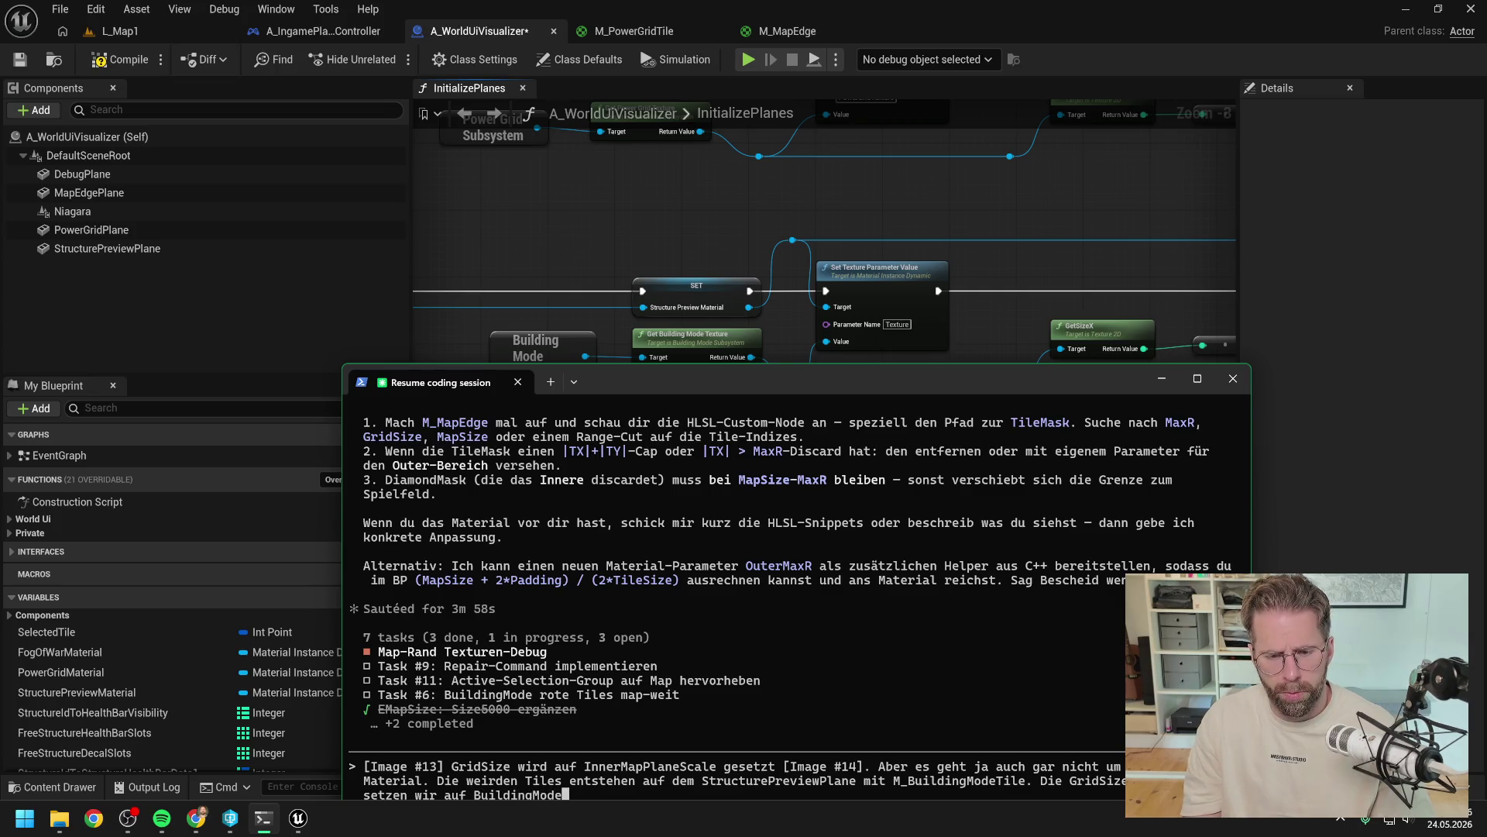
text(Subsystem.-)
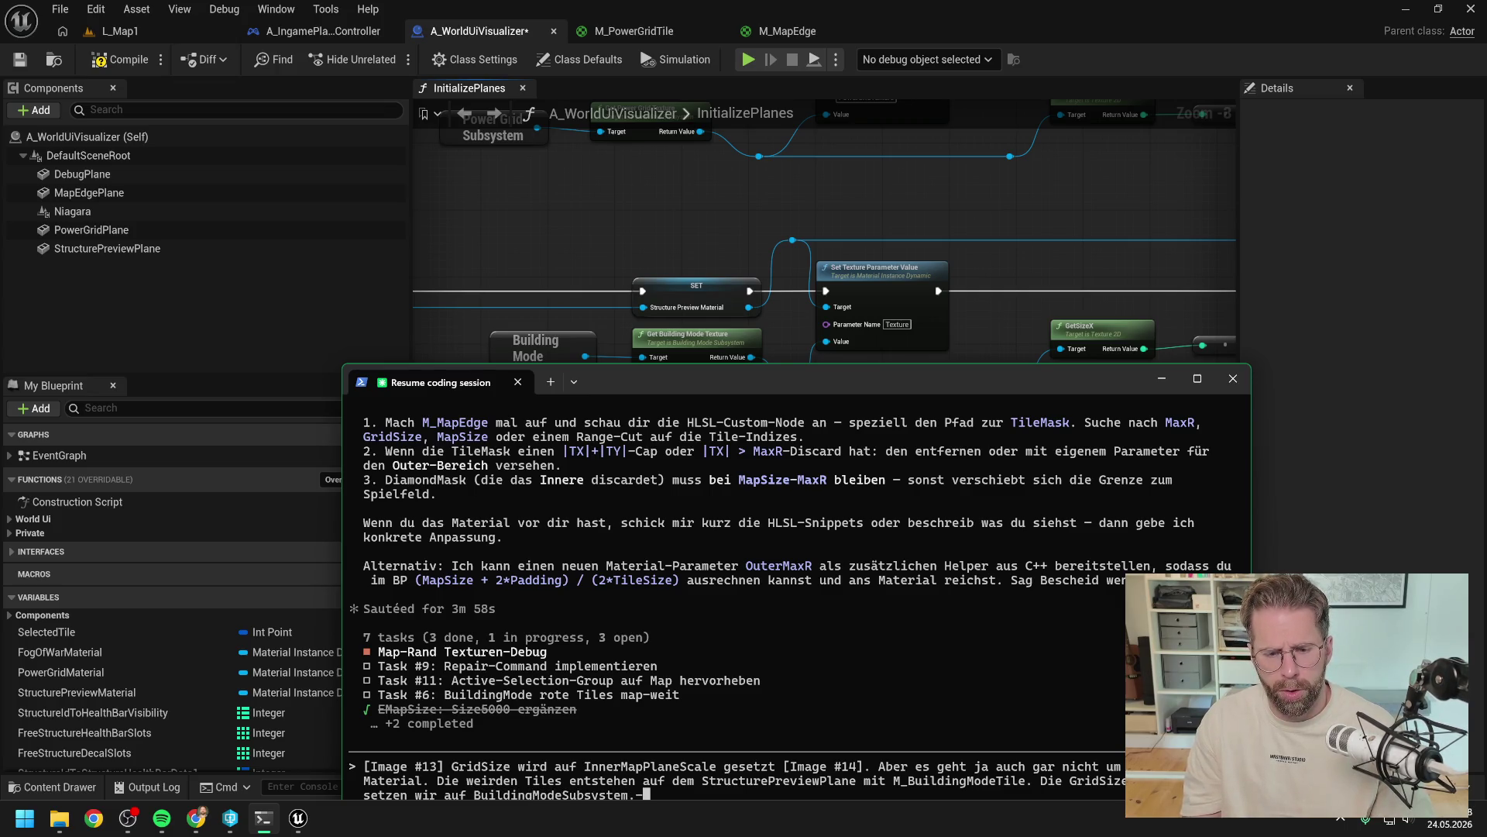
text(etBuildingMot)
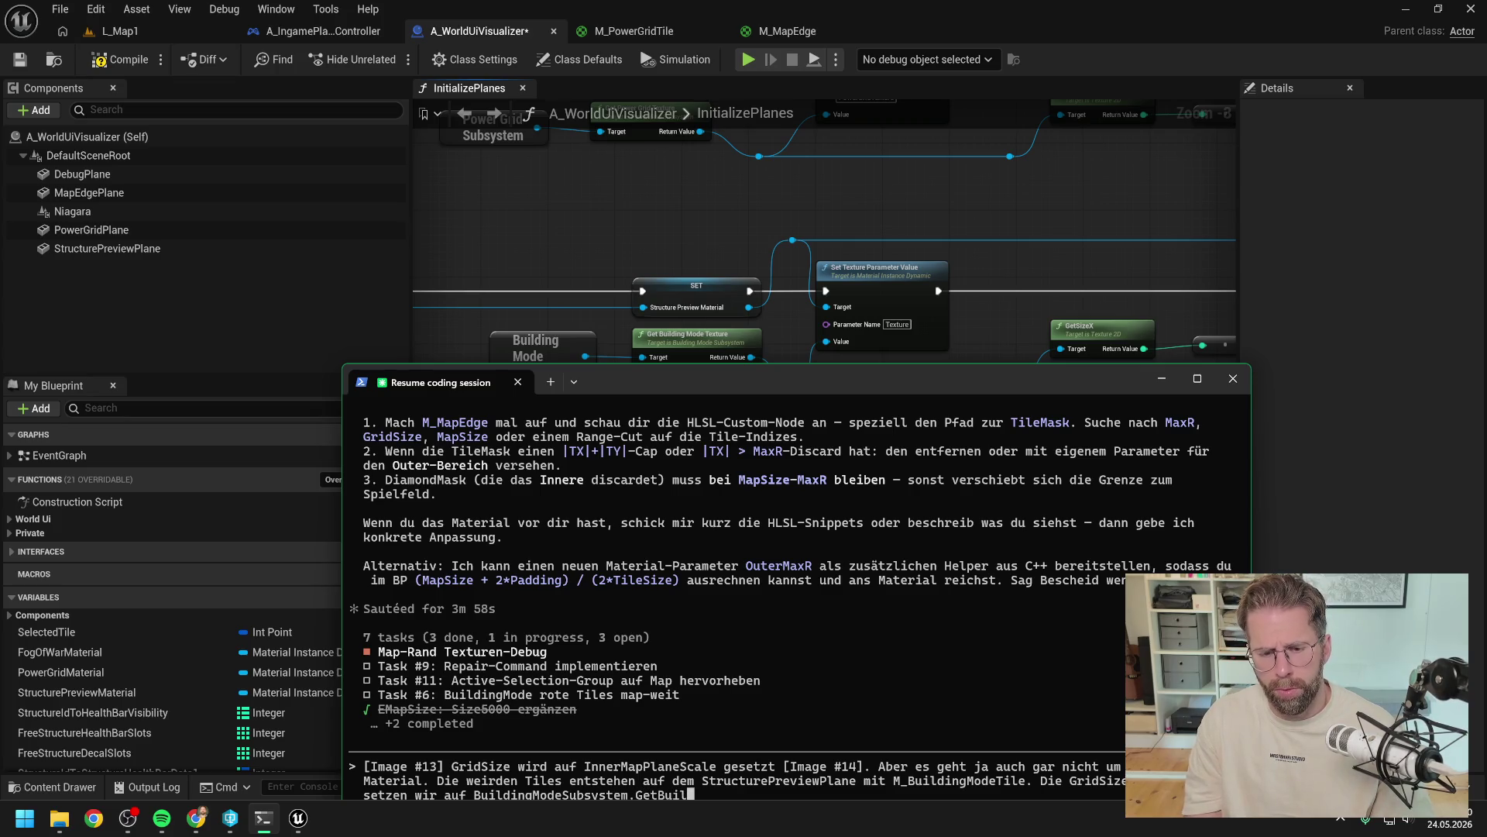
key(BackSpace)
key(BackSpace)
text(deTexture)
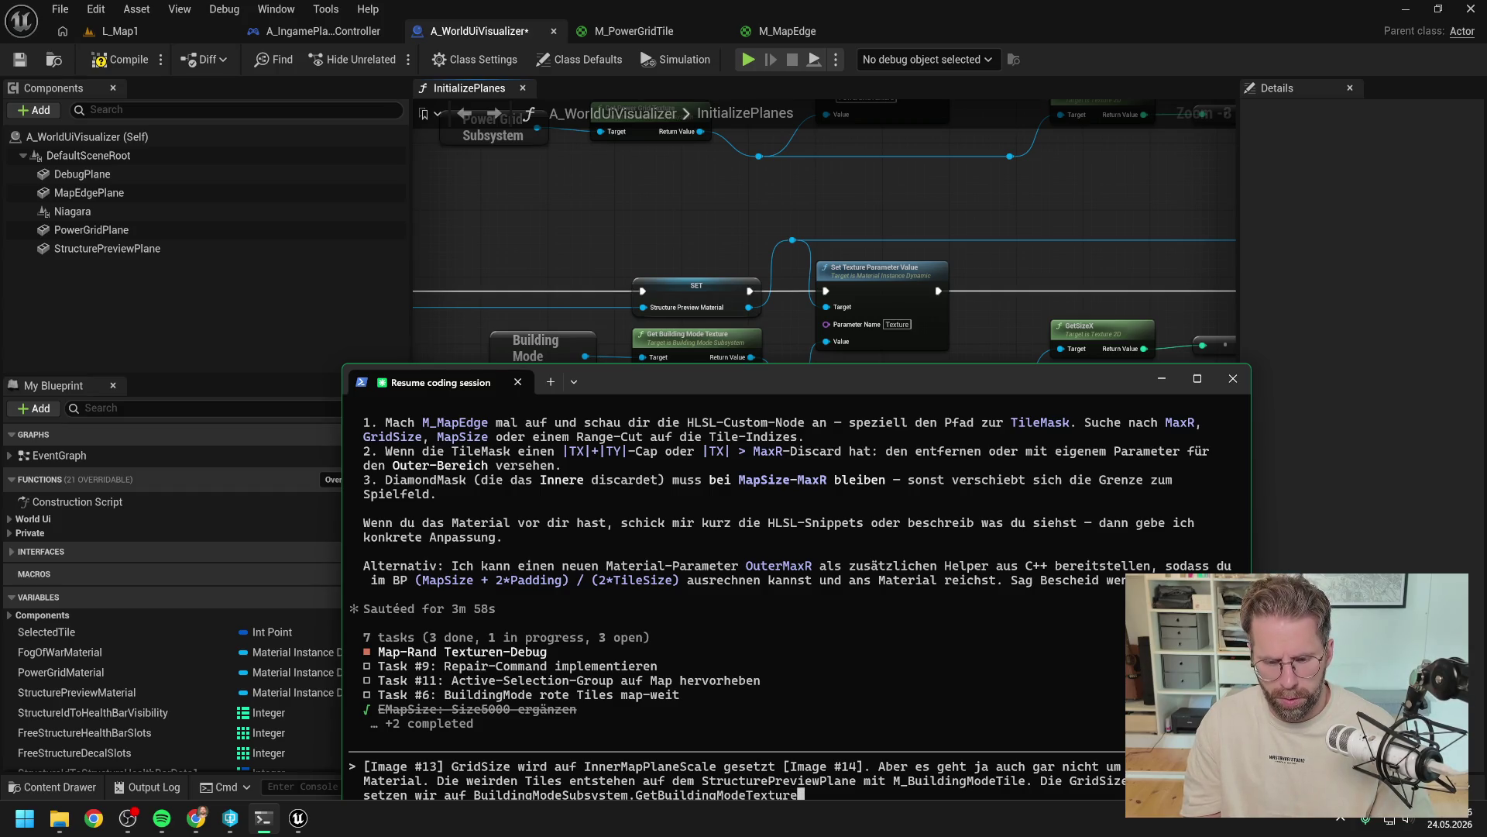
text(.GetSizeX)
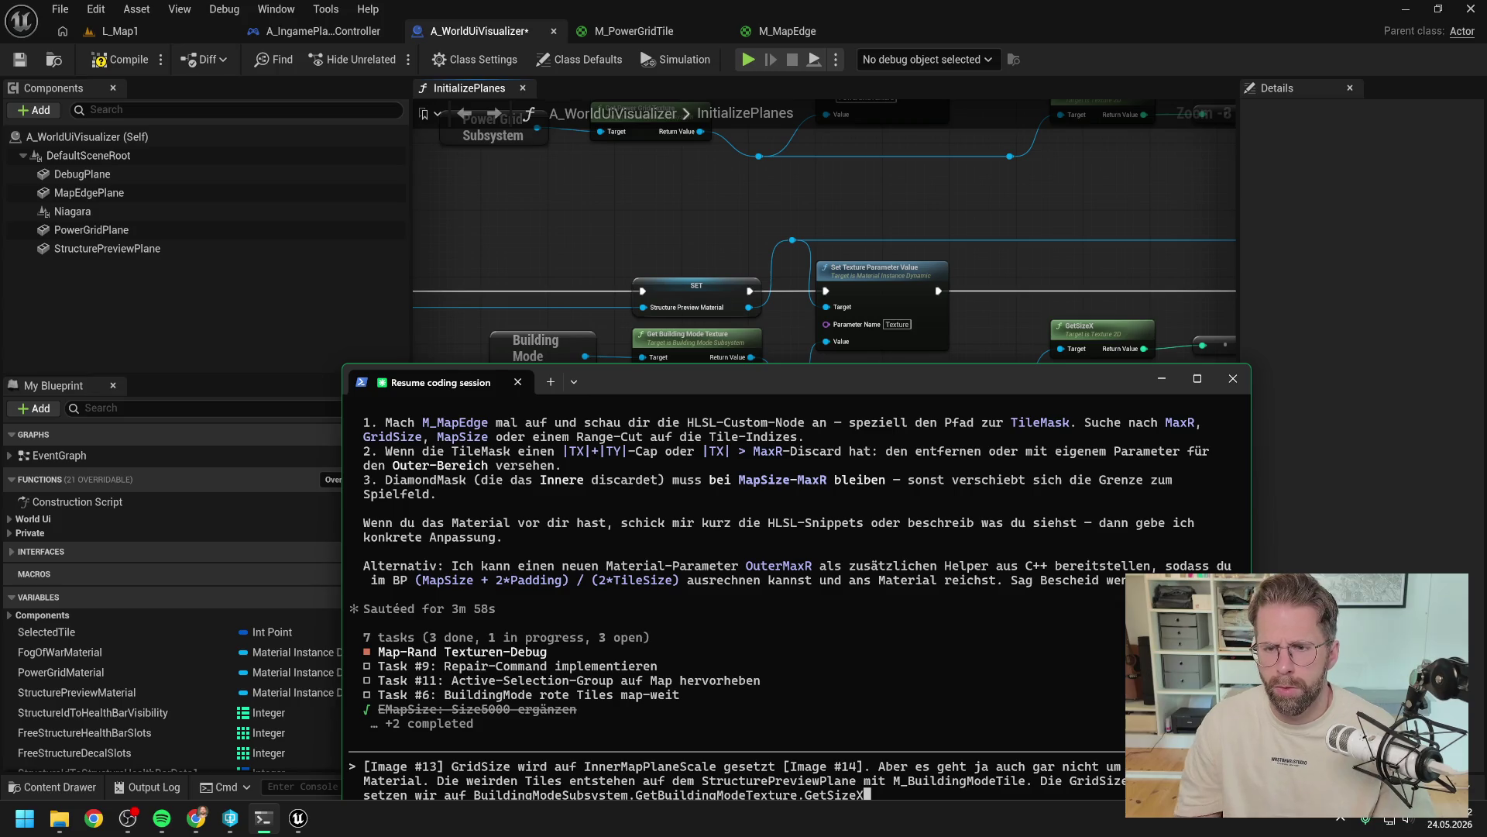
Step: Pan the InitializePlanes graph to bring the dynamic material instance nodes into view
click(995, 338)
drag(995, 337, 475, 375)
mouse_move(770, 468)
mouse_down()
mouse_move(744, 427)
mouse_move(707, 422)
mouse_move(929, 408)
mouse_move(818, 391)
mouse_move(1174, 404)
mouse_up()
click(264, 818)
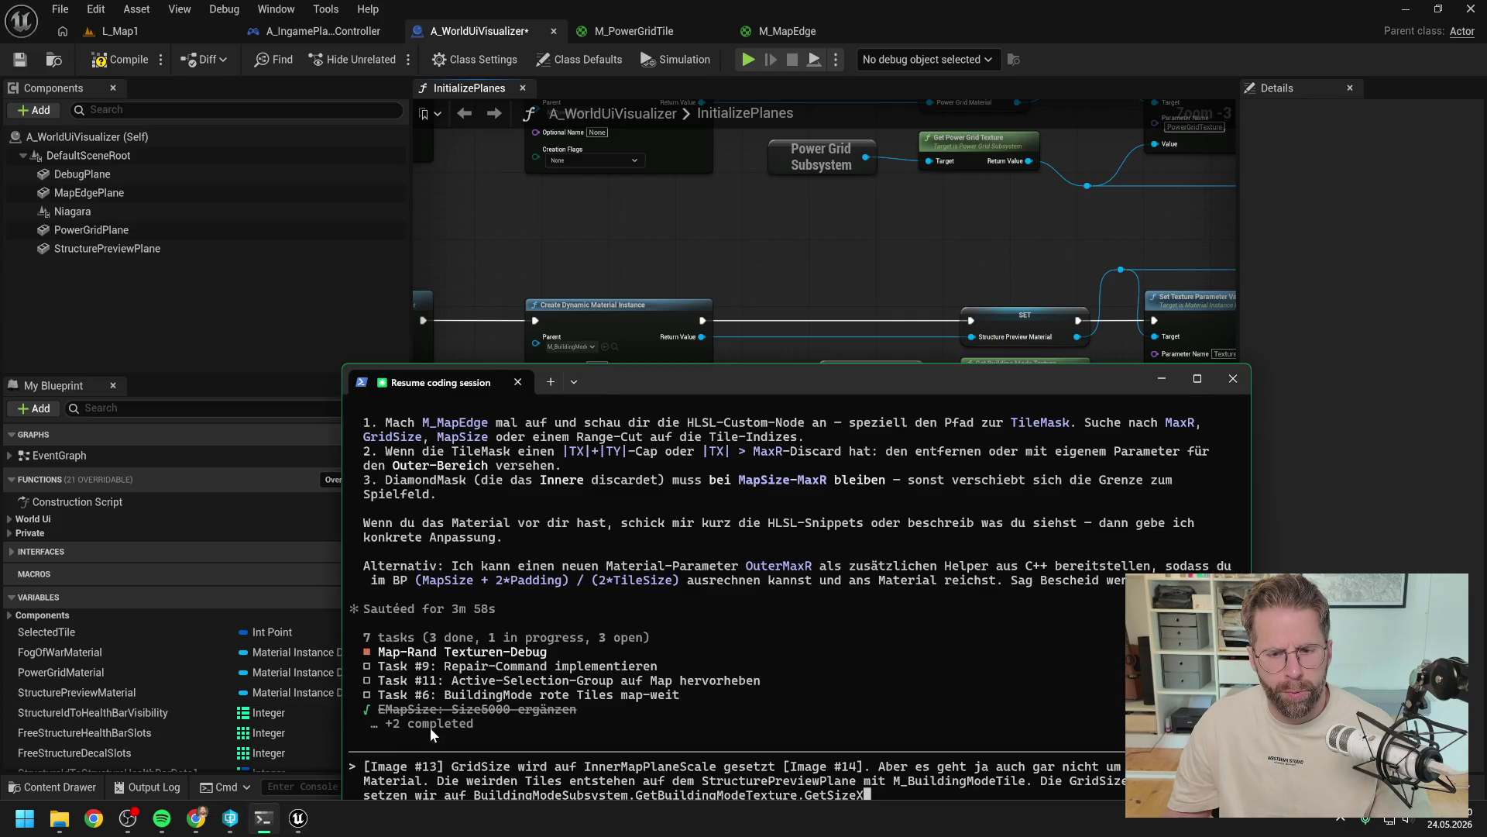
click(861, 240)
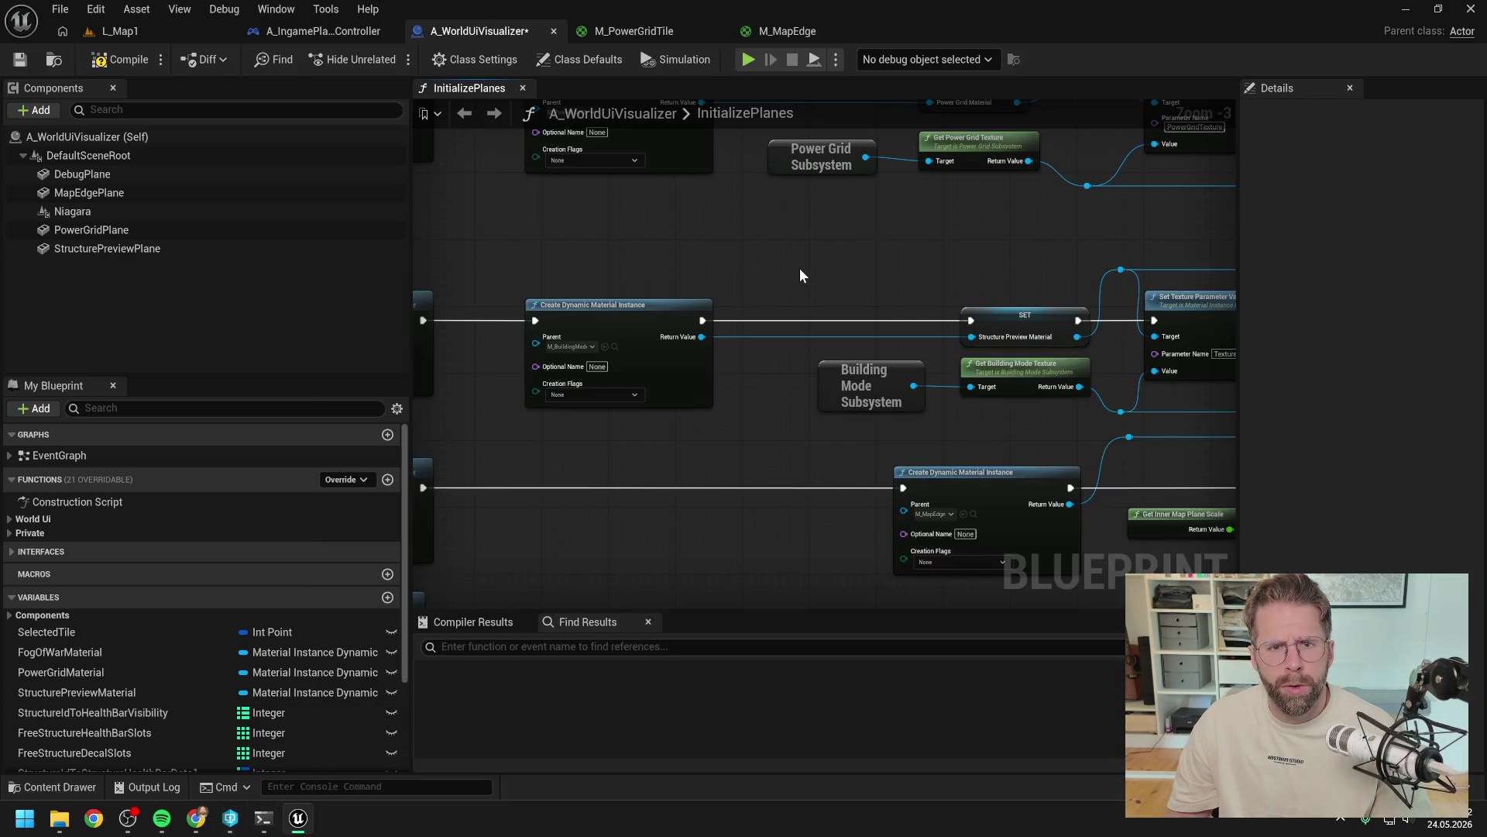
Step: Search the Content Drawer for 'building mode tile' and open the M_BuildingModeTile material
key(ctrl+space)
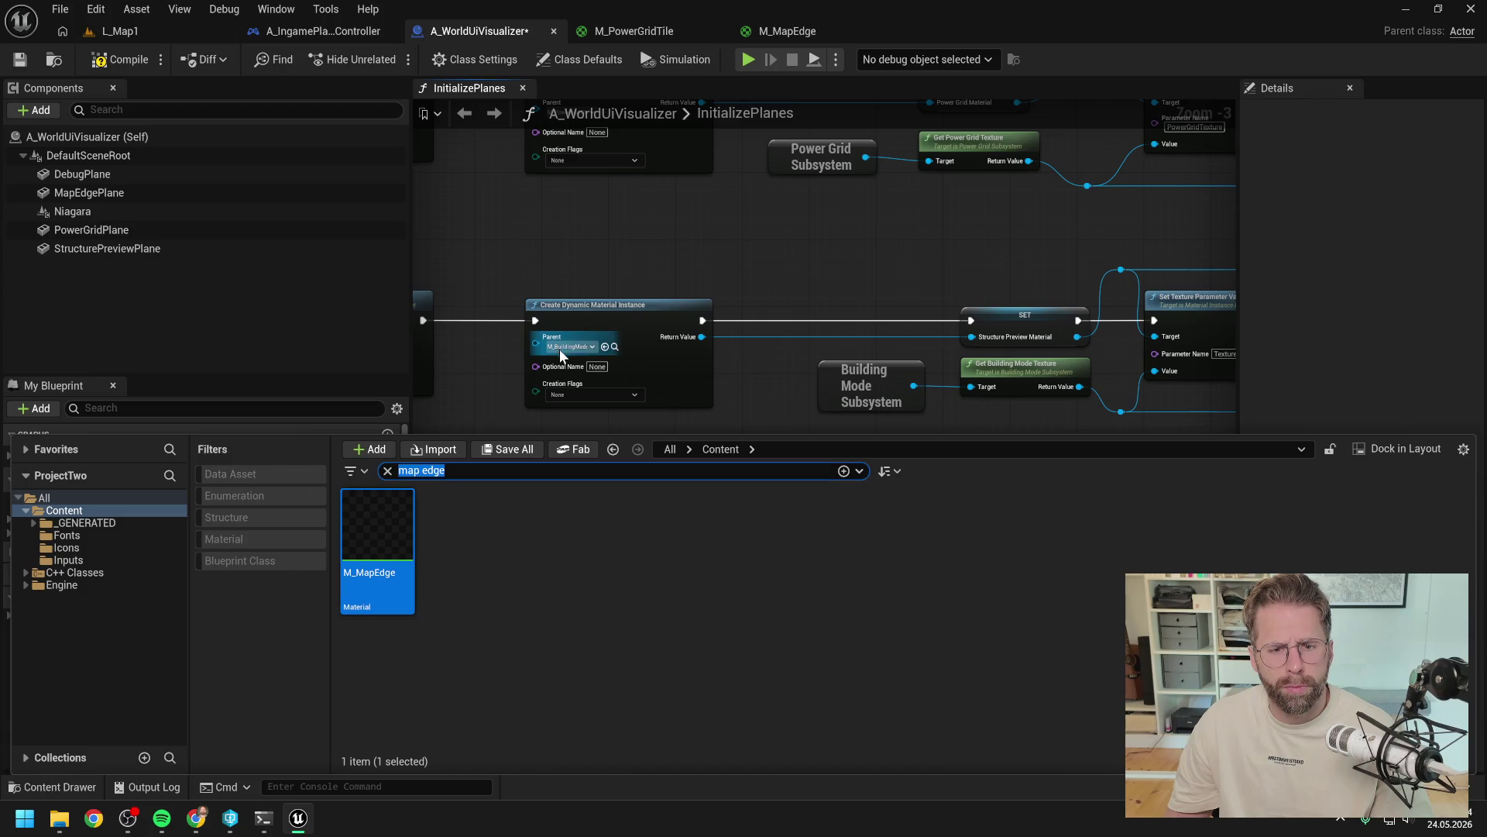
text(building m)
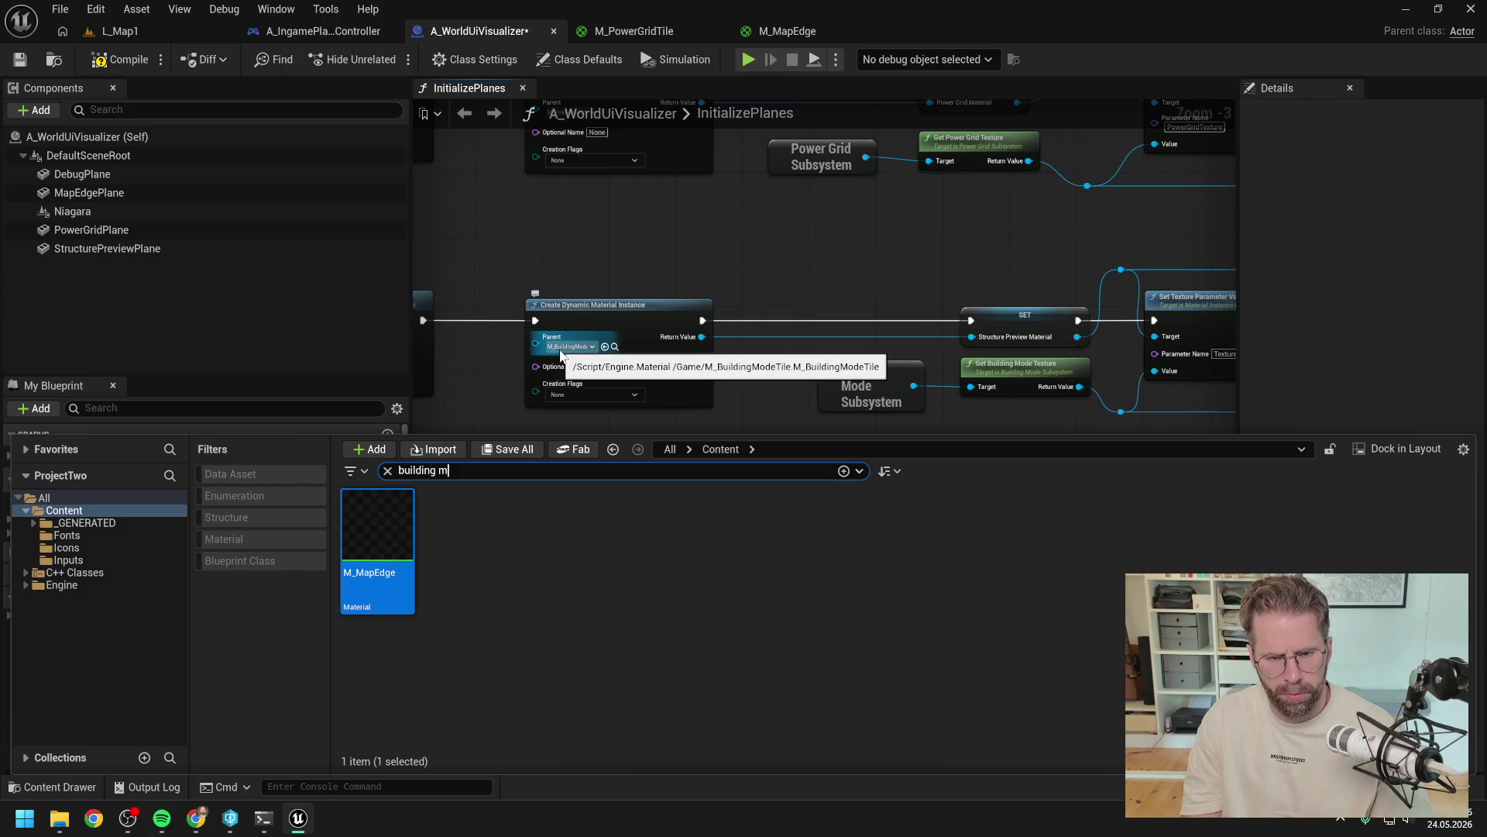
text(ode tile)
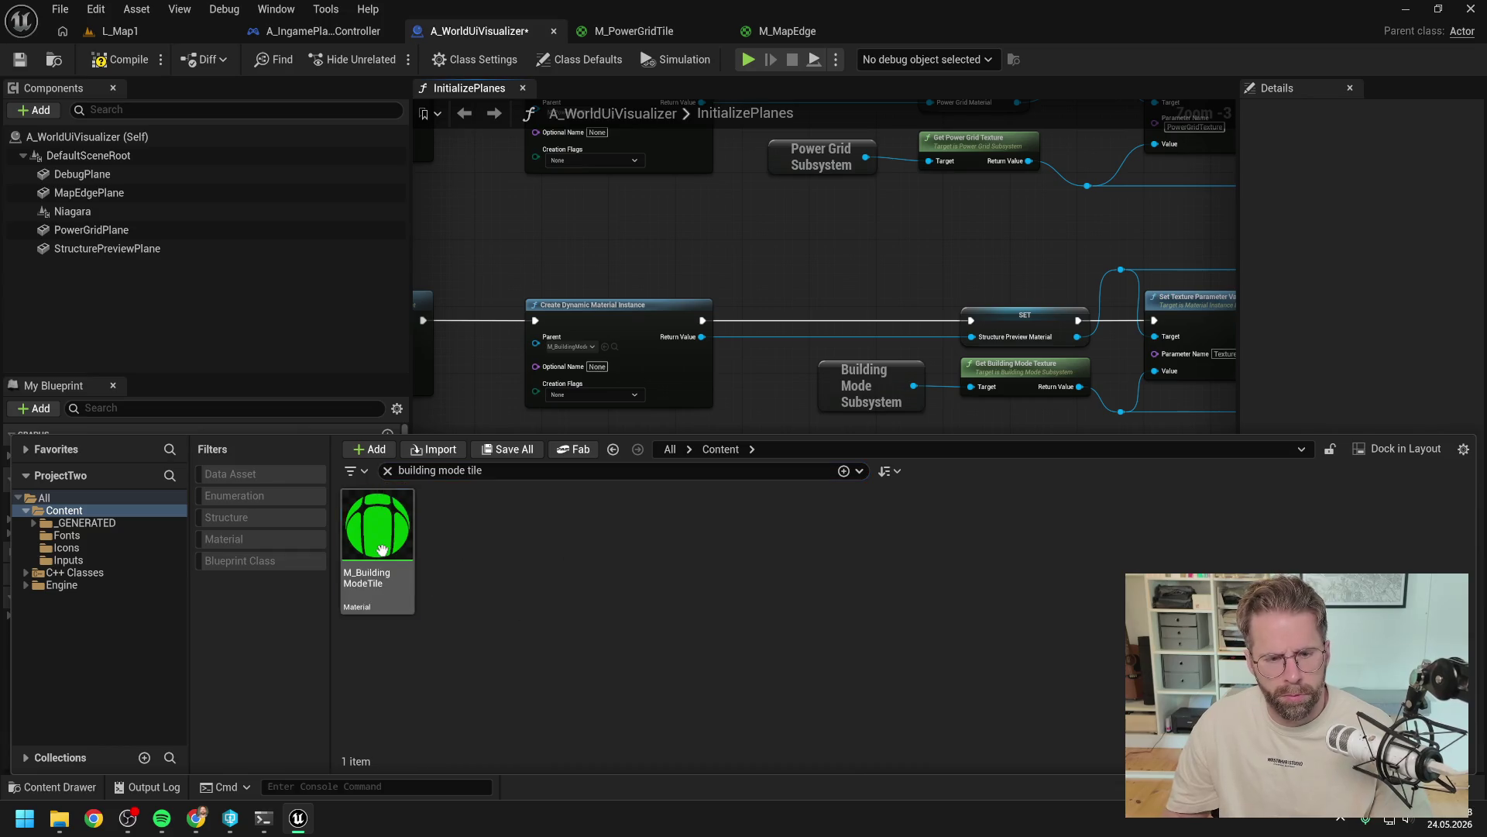
double_click(383, 550)
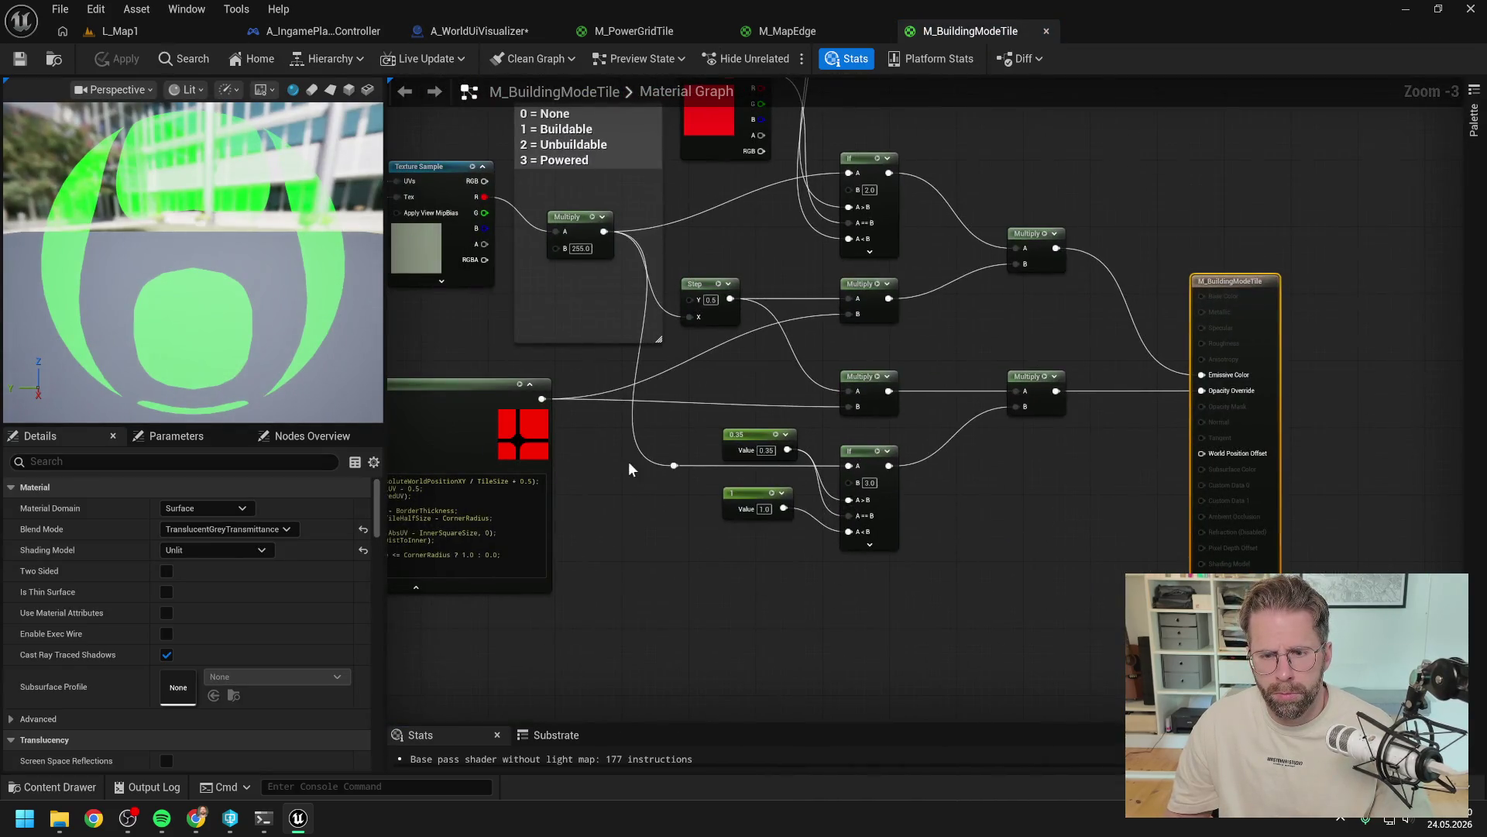
Step: Inspect M_BuildingModeTile's tile-mask nodes, check the terminal, then return to the A_WorldUiVisualizer blueprint
drag(977, 530, 1049, 451)
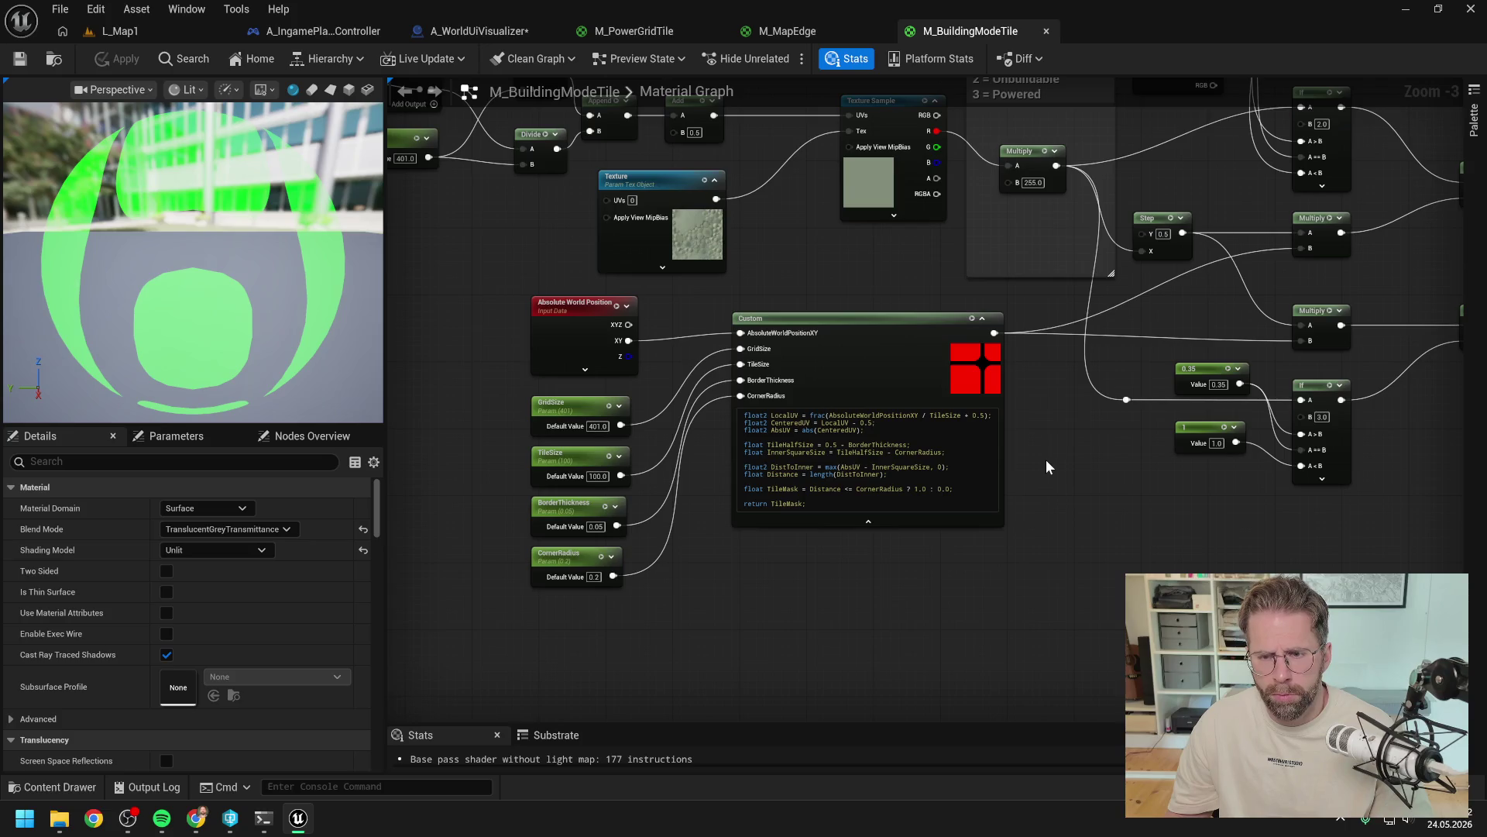
drag(1028, 462, 1004, 472)
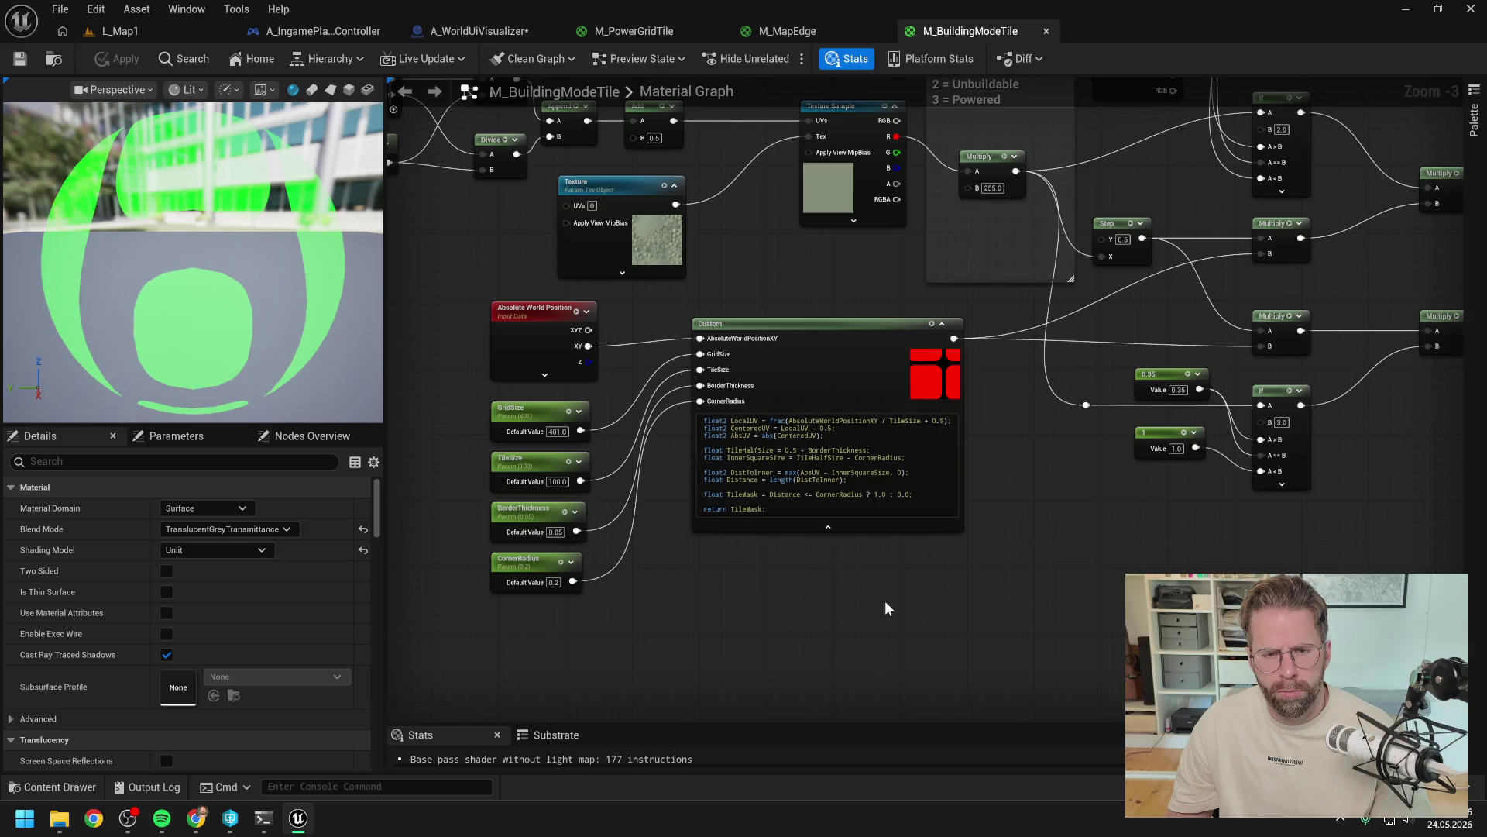
click(263, 818)
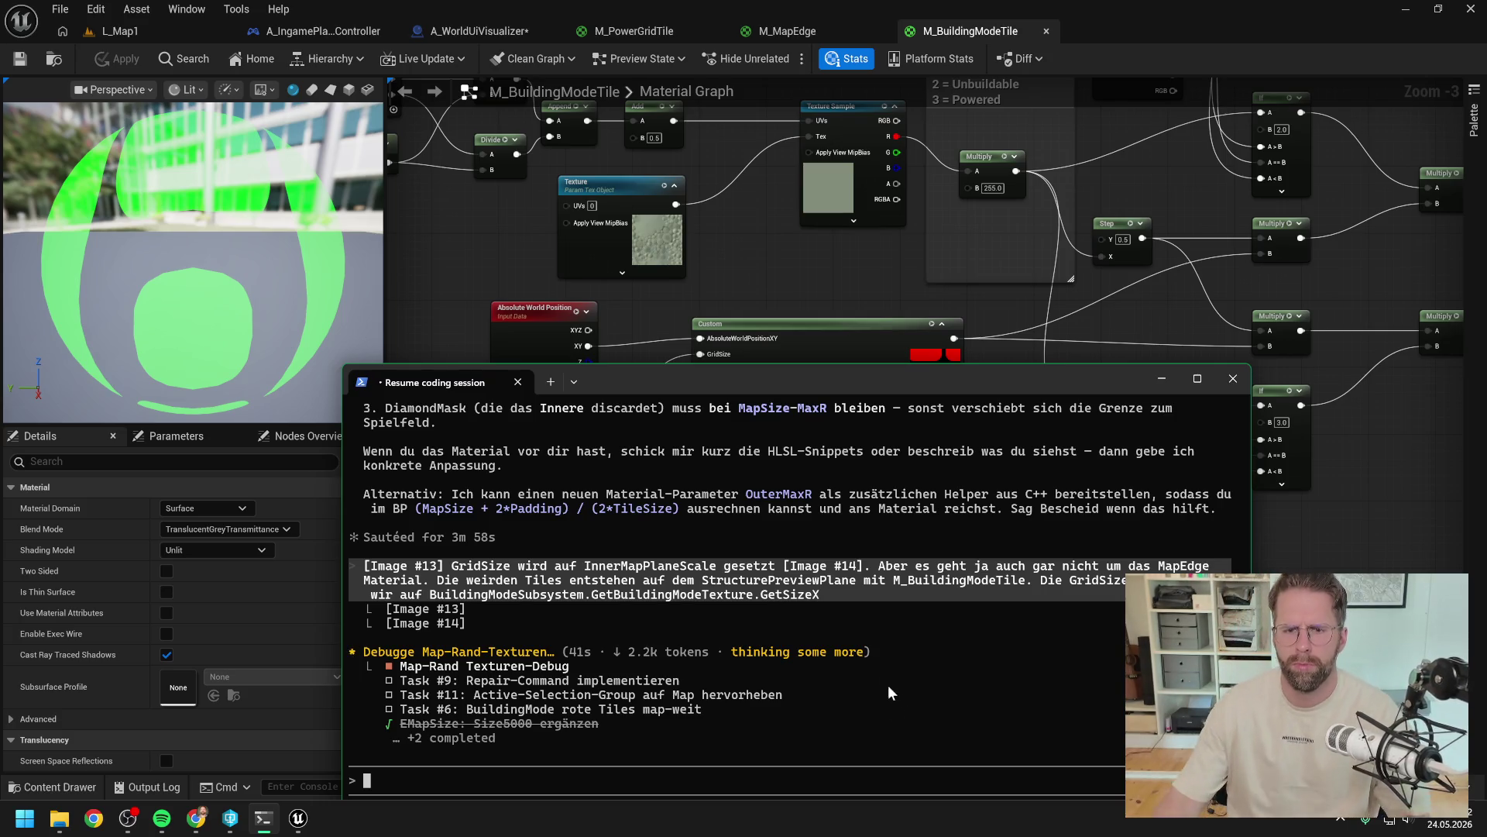
click(826, 259)
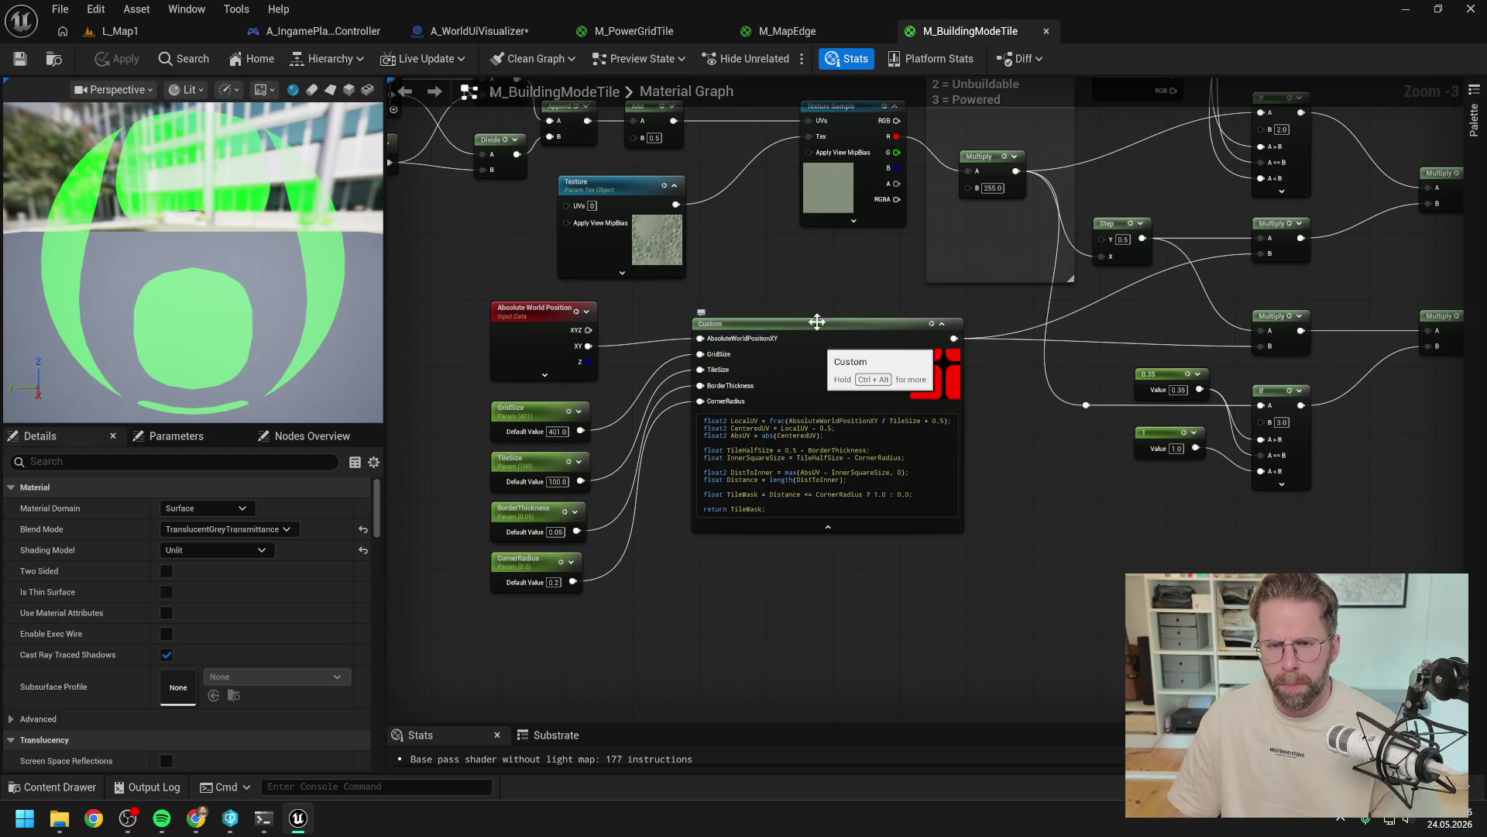
click(475, 32)
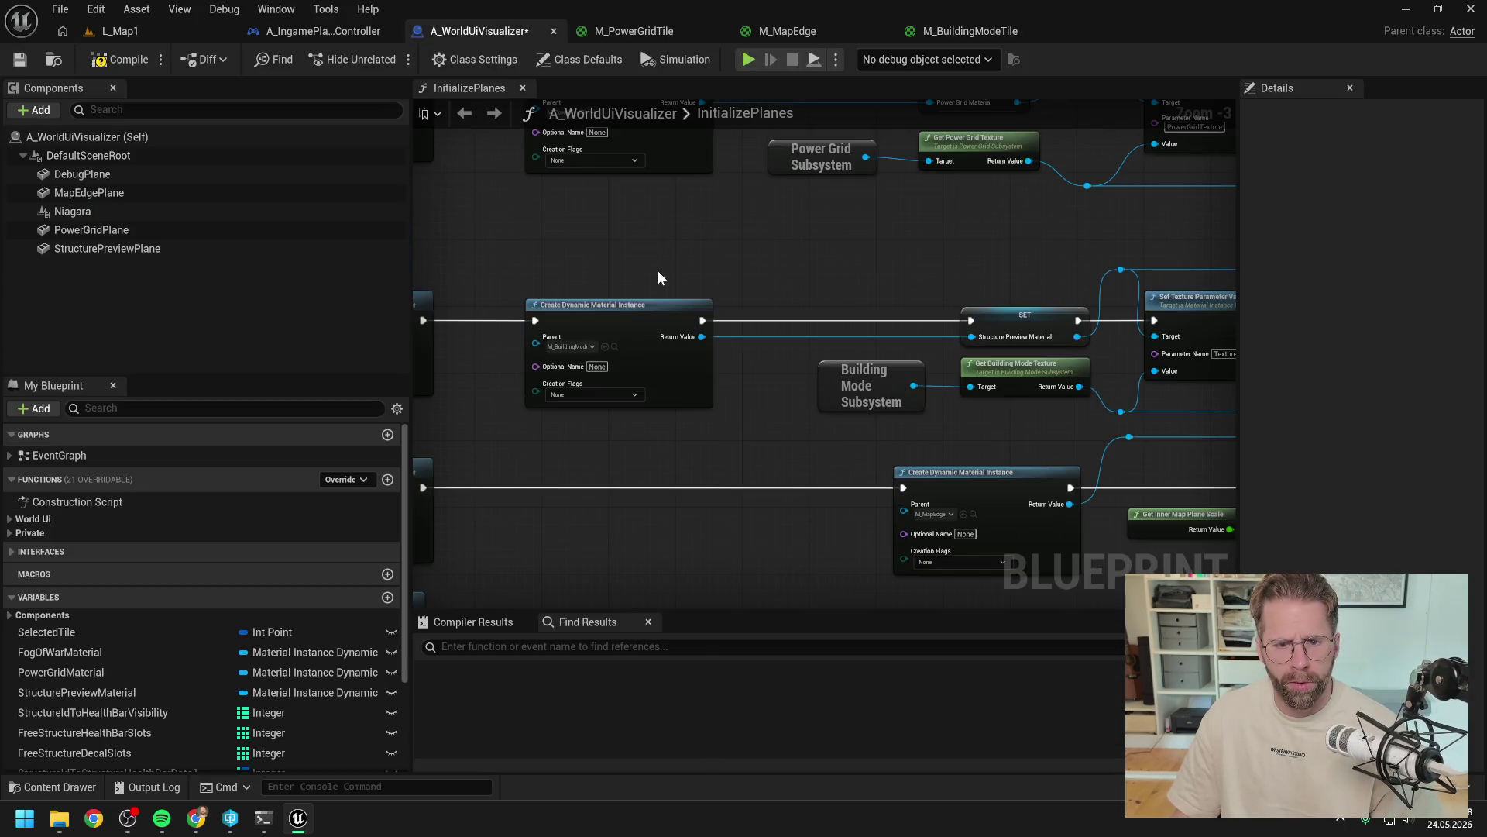
Step: Zoom out over InitializePlanes to view all three plane setups and their parameter nodes, then return to the terminal
mouse_move(791, 284)
mouse_down()
mouse_move(995, 291)
mouse_move(549, 288)
mouse_up()
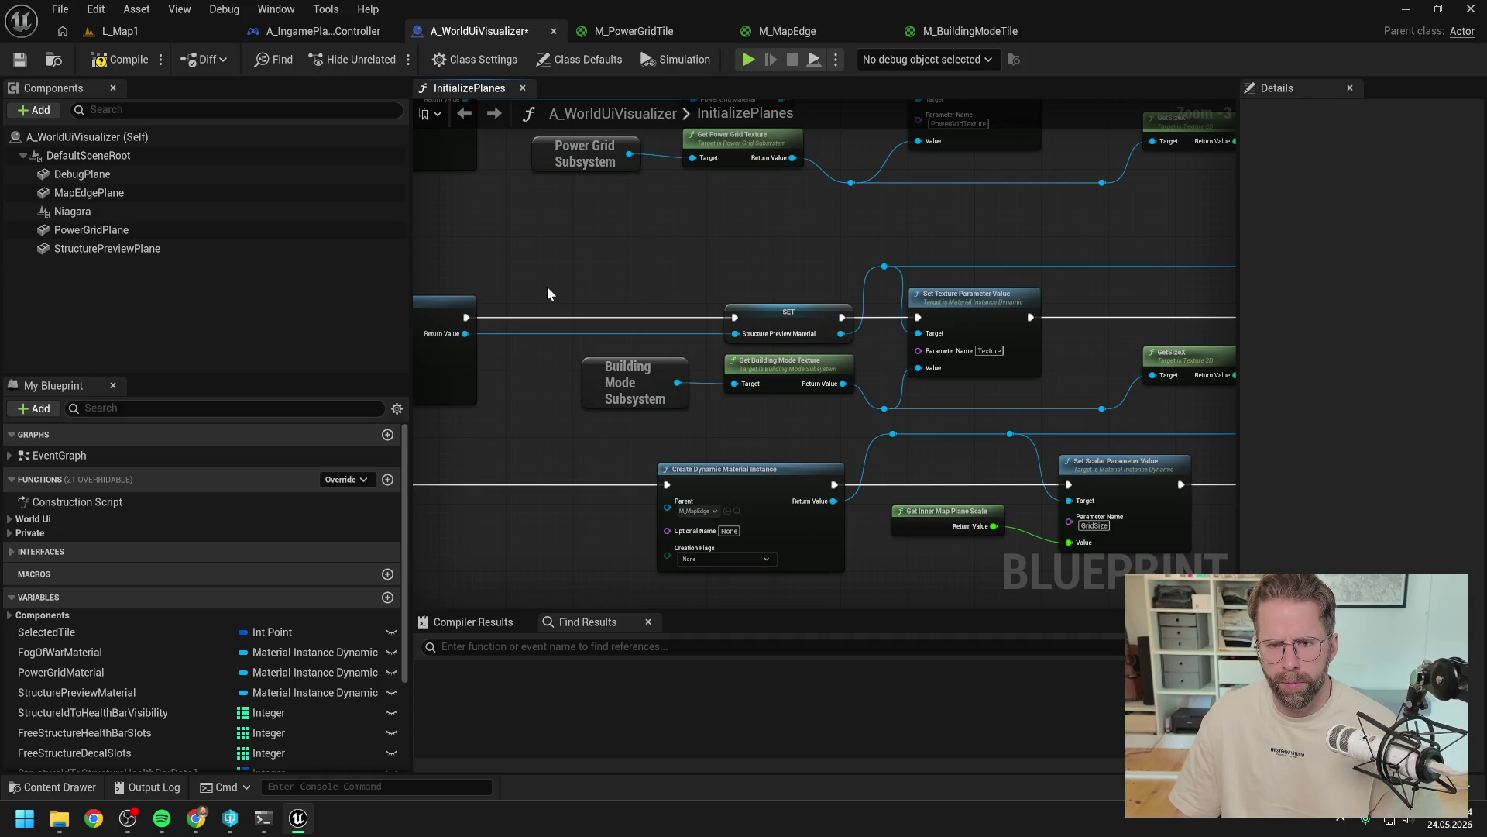
mouse_move(547, 292)
mouse_down()
mouse_move(917, 283)
mouse_move(906, 278)
mouse_move(923, 266)
mouse_move(632, 275)
mouse_up()
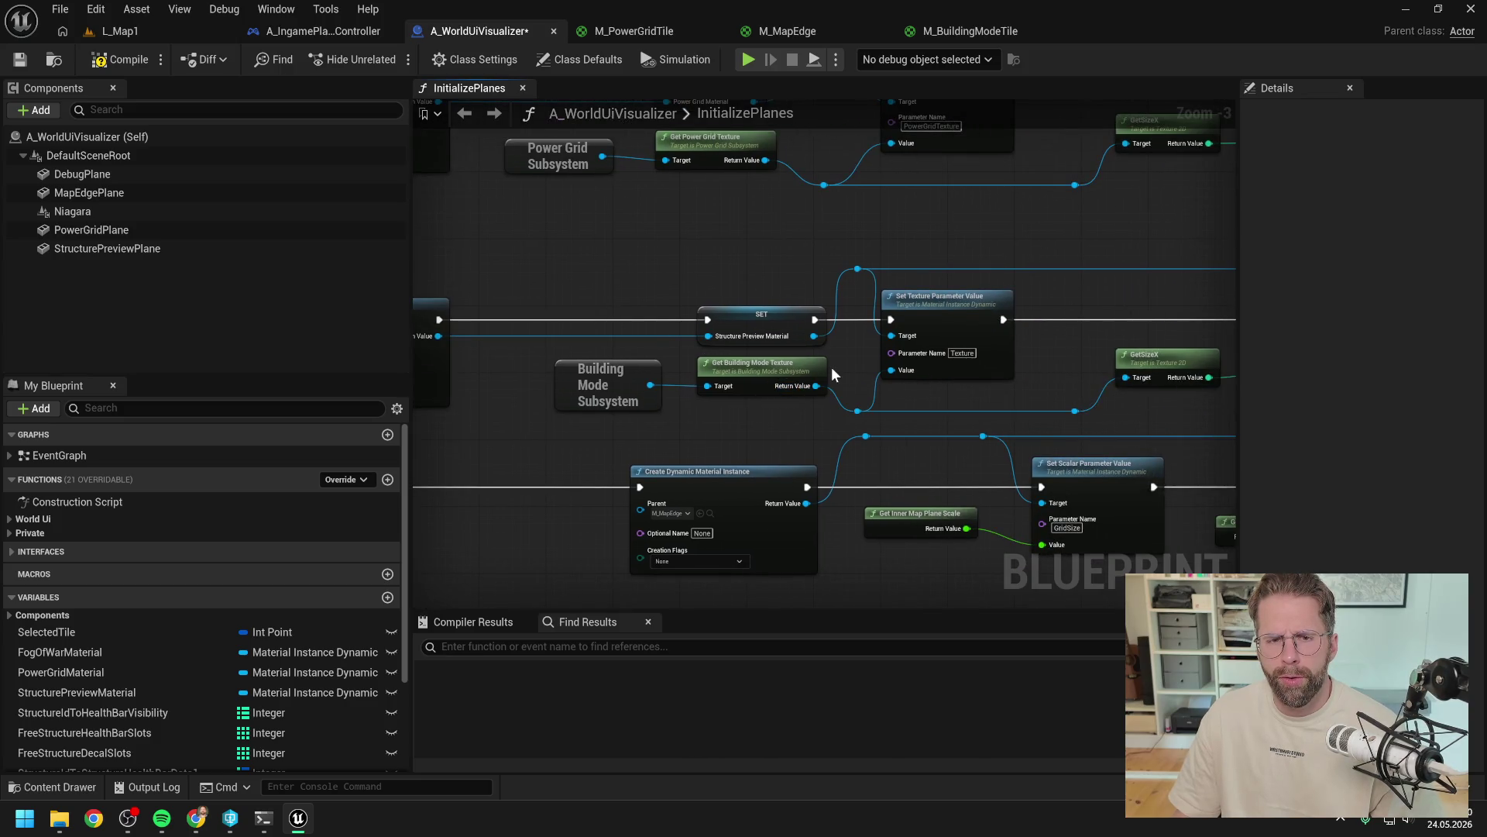
scroll(832, 370, down, 1)
mouse_move(832, 371)
mouse_down()
mouse_move(786, 337)
mouse_move(923, 332)
mouse_up()
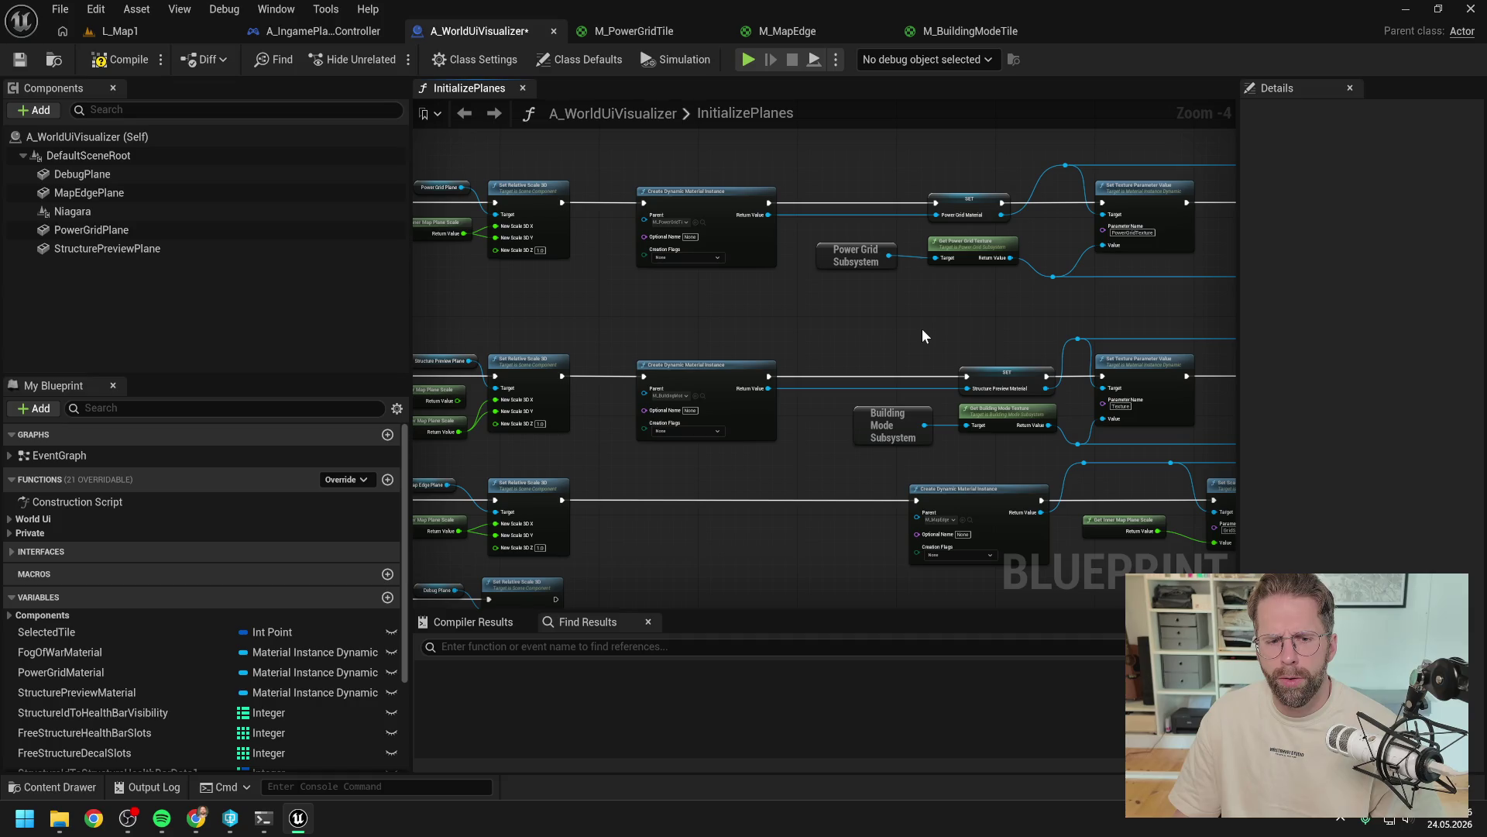
mouse_move(922, 335)
mouse_down()
mouse_move(764, 338)
mouse_move(671, 304)
mouse_up()
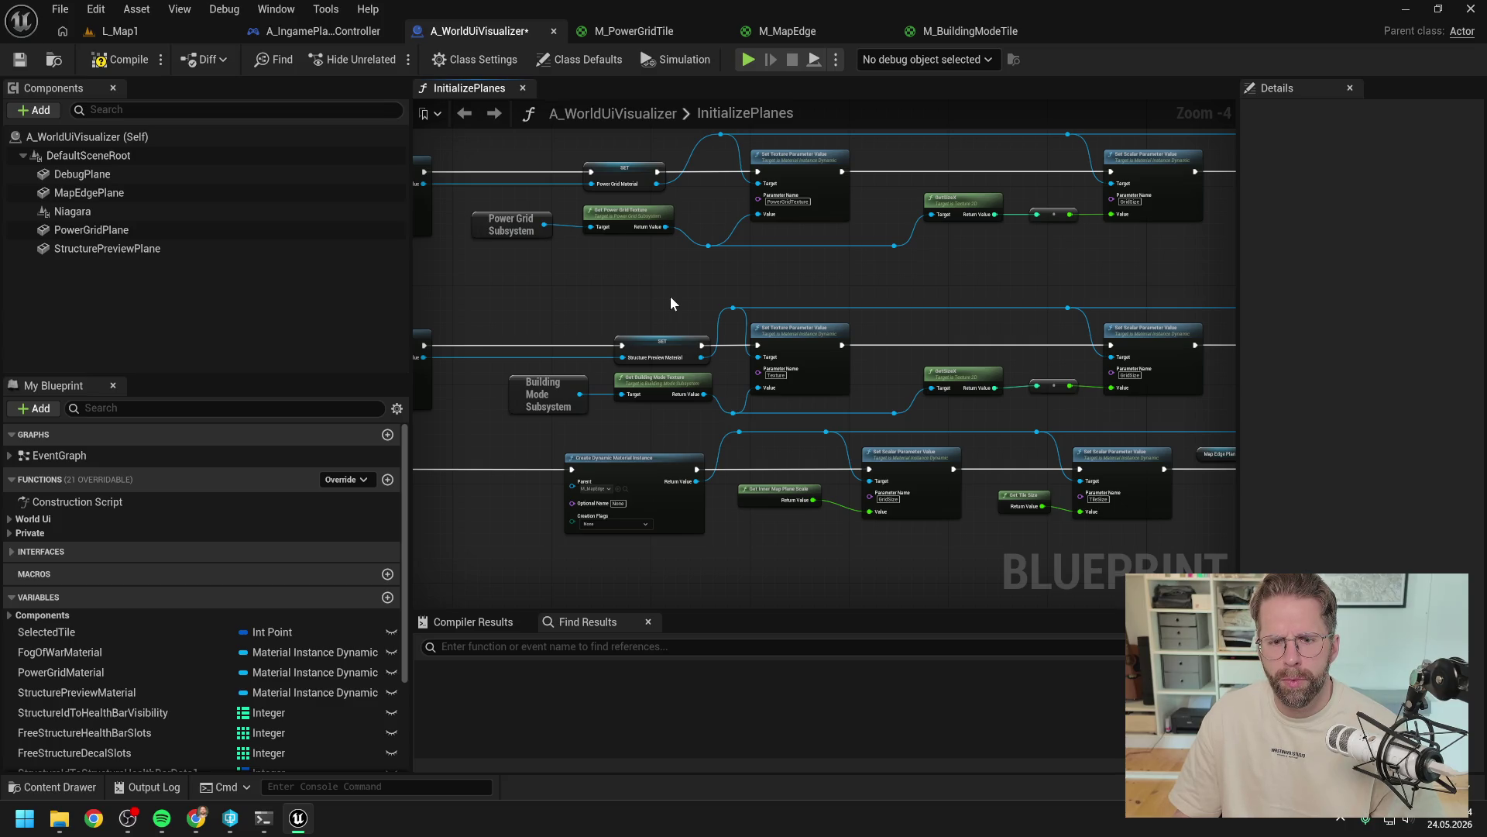
click(263, 818)
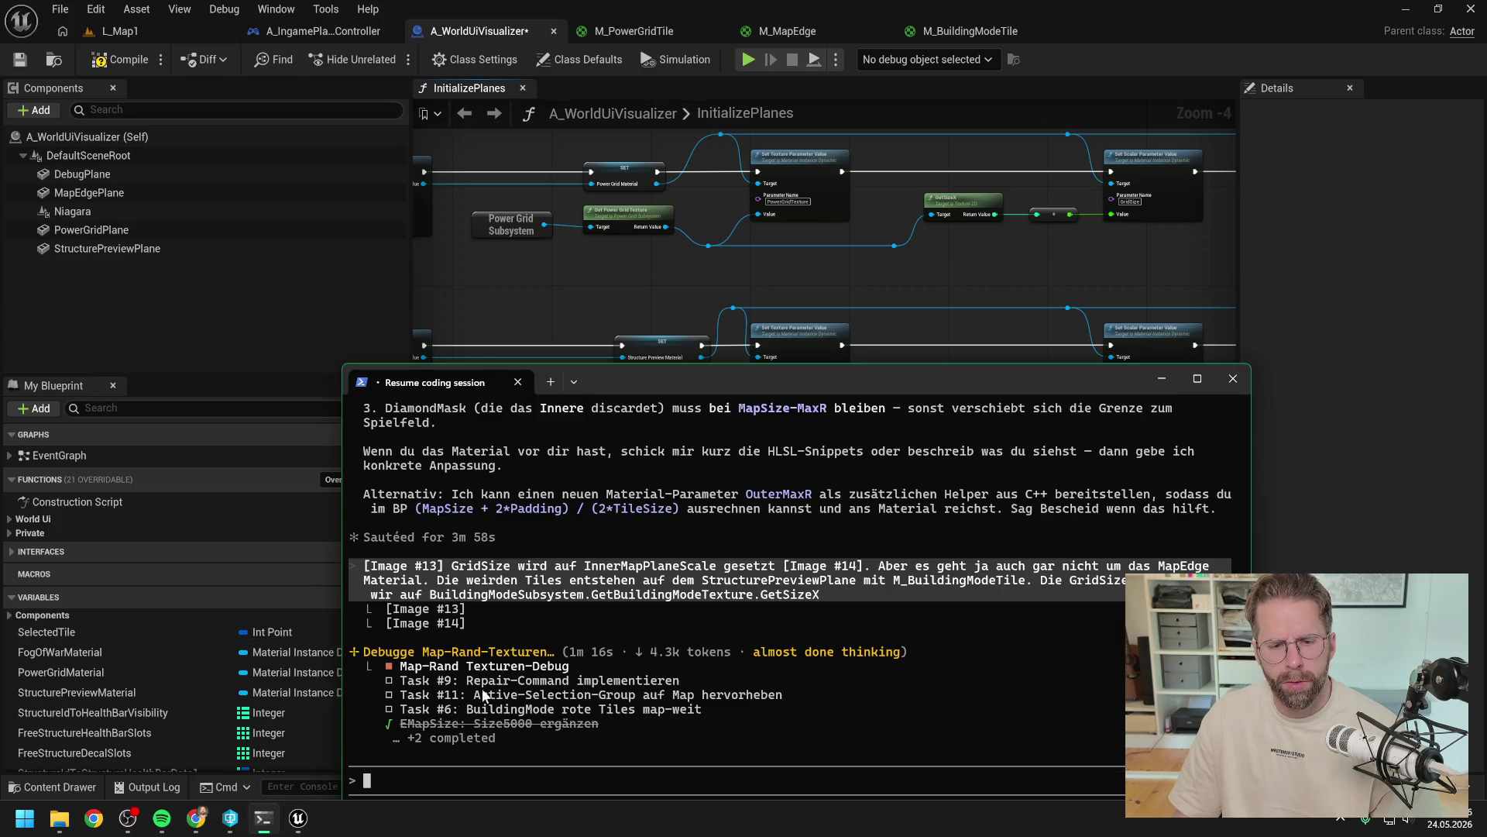
Step: Write the guess that BuildingModeTexture in BuildingModeSubsystem is too small, lacking the new padding
text(Meine Vermutung)
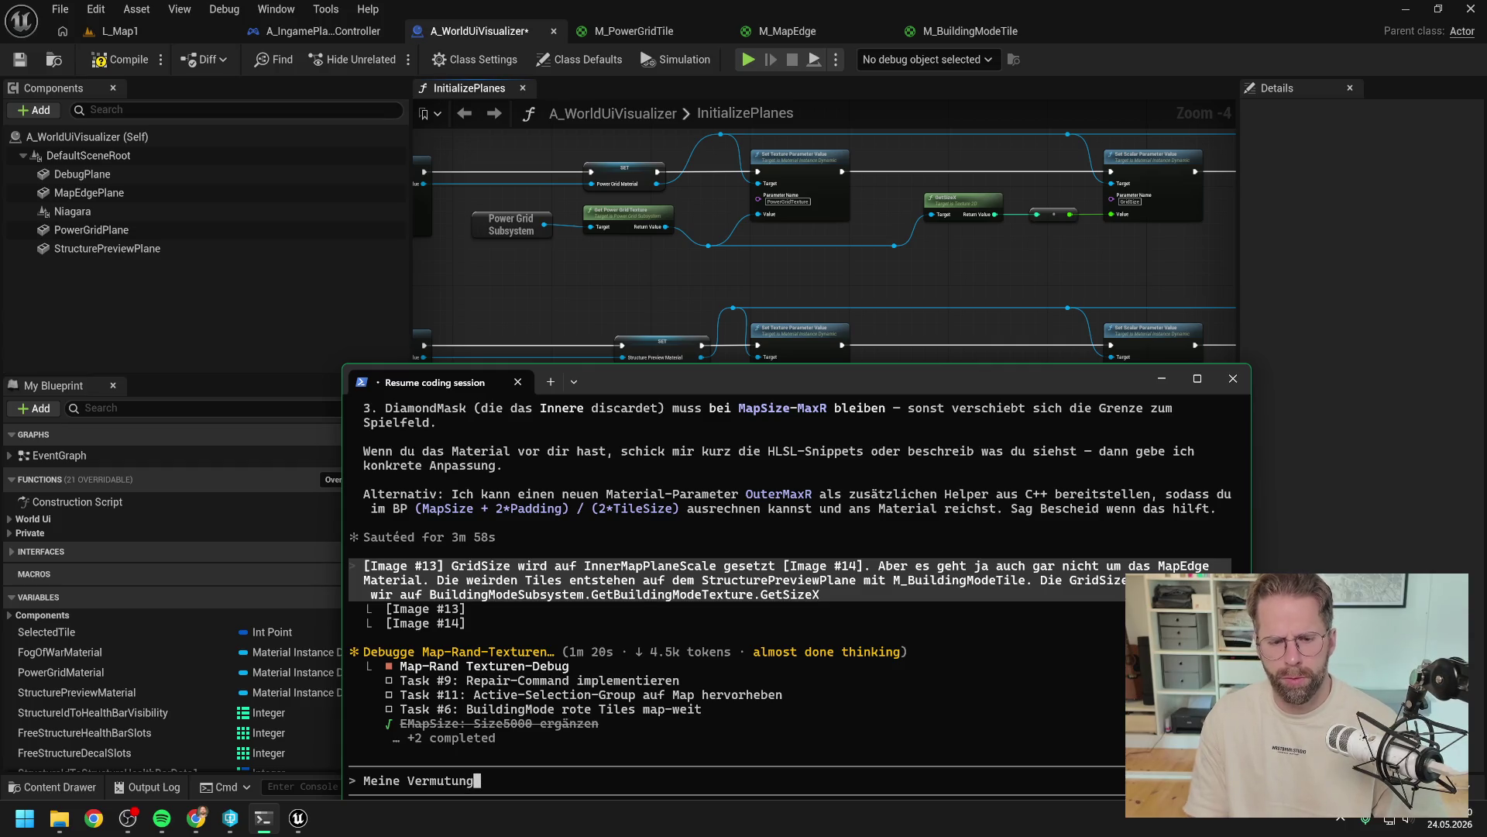
mouse_move(653, 373)
mouse_down()
mouse_move(725, 461)
mouse_move(708, 425)
mouse_move(1045, 236)
mouse_move(1091, 193)
mouse_up()
text(Die)
key(BackSpace)
key(BackSpace)
key(BackSpace)
text(BuildingModeTexture in Buil)
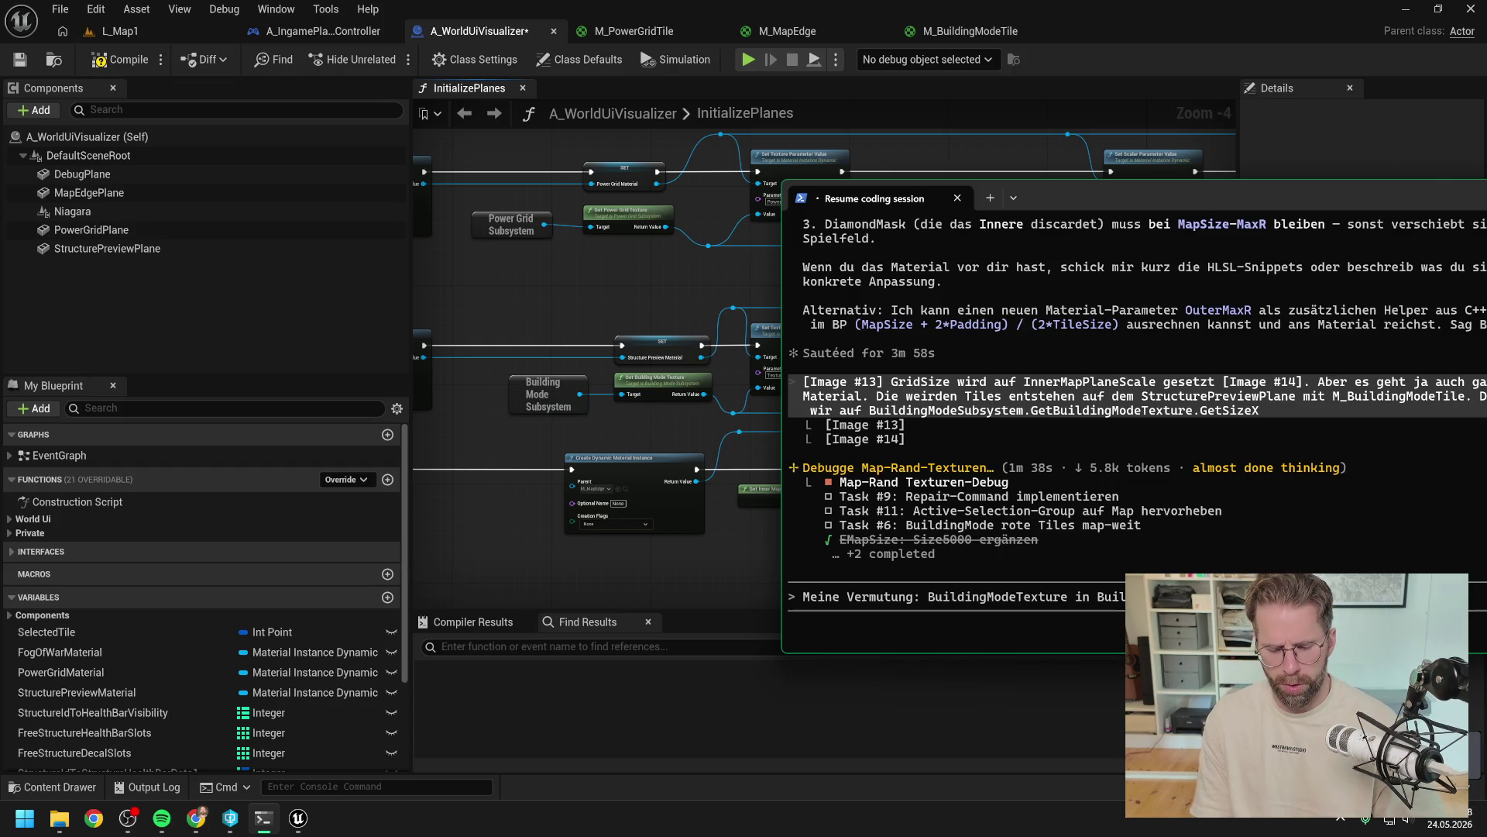
text(lte)
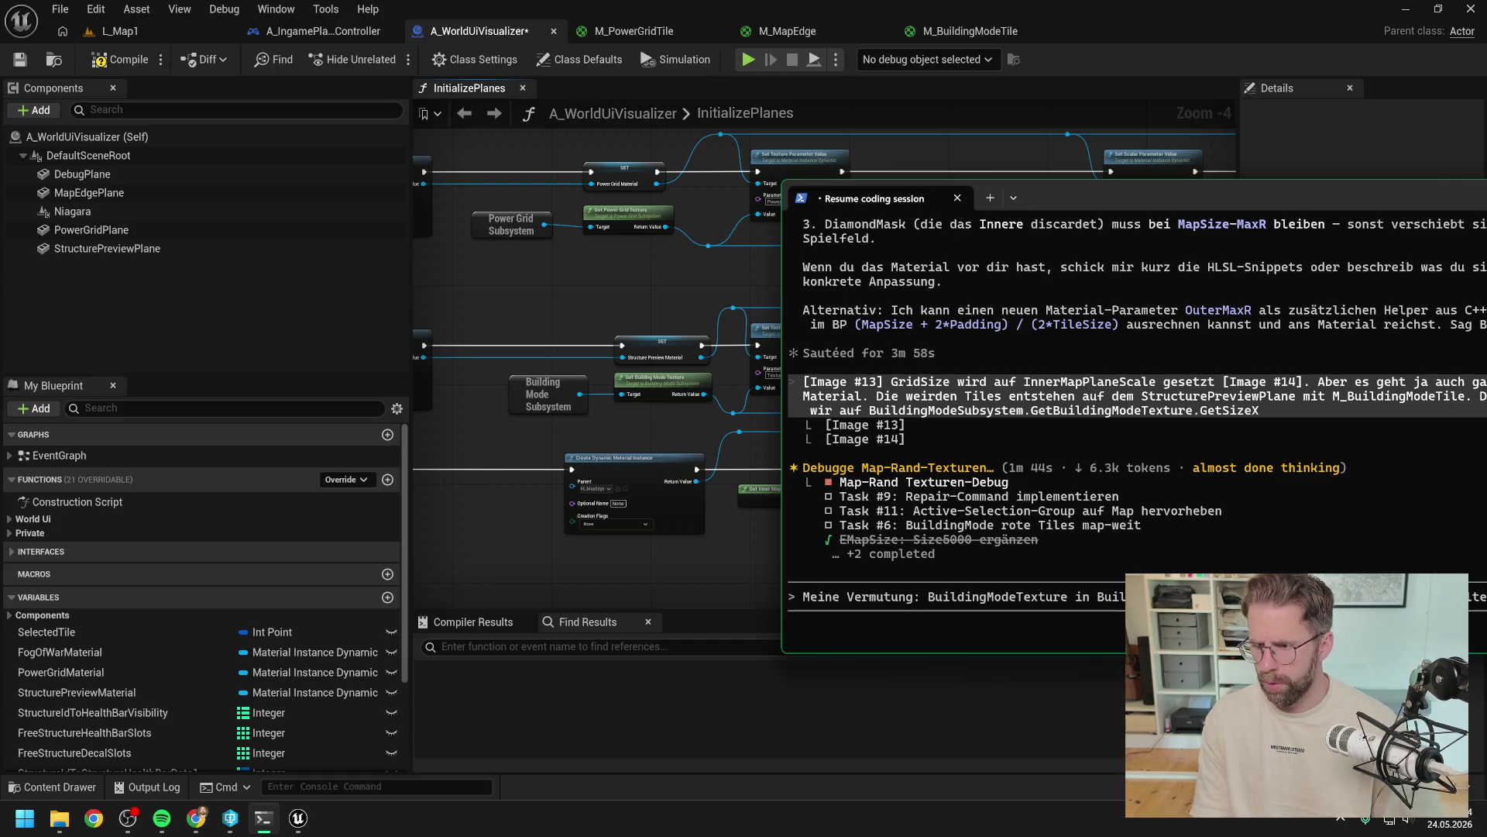
text( Padding.)
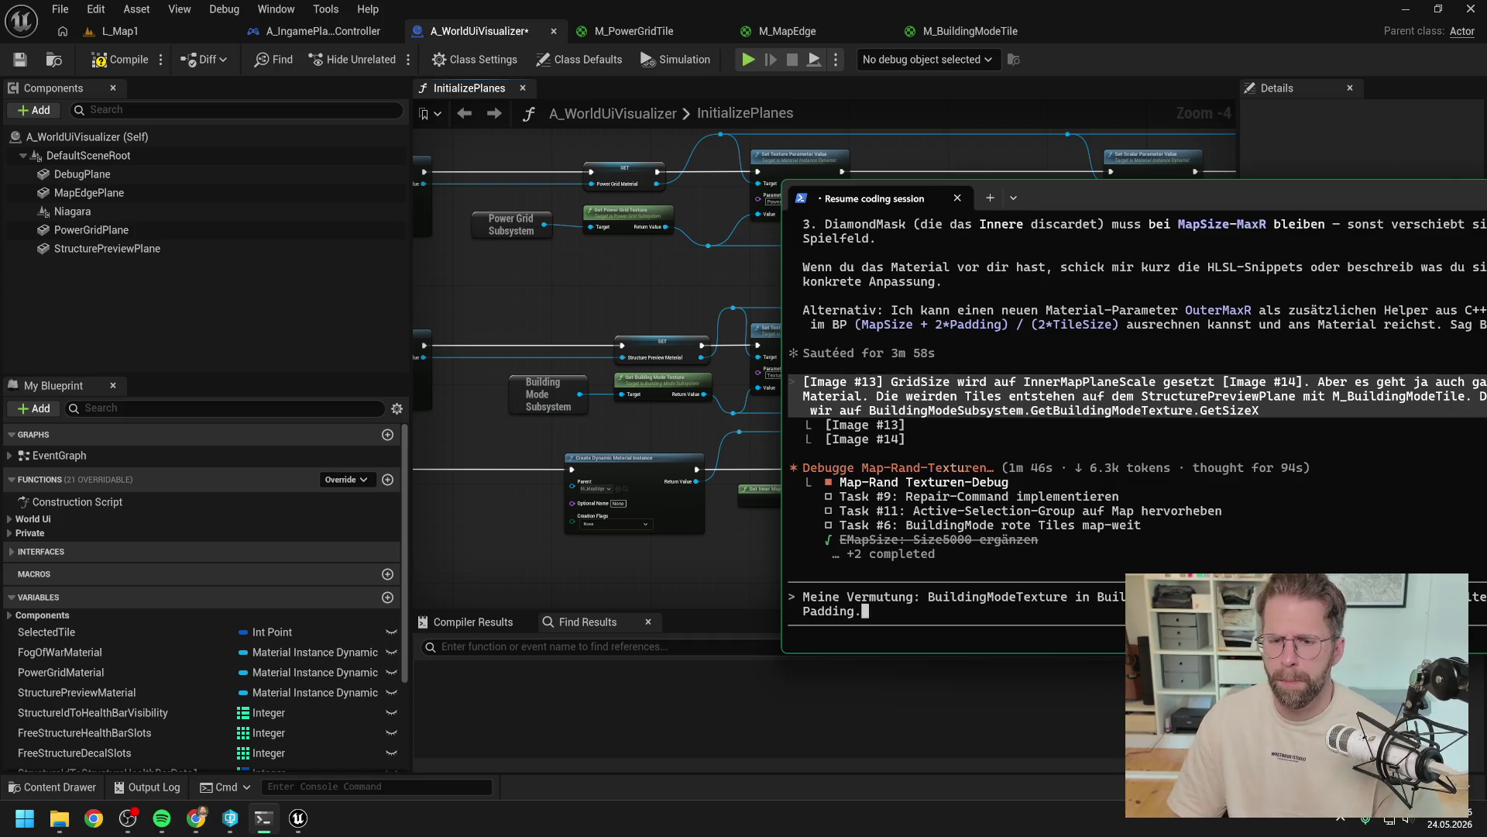
drag(1080, 193, 754, 150)
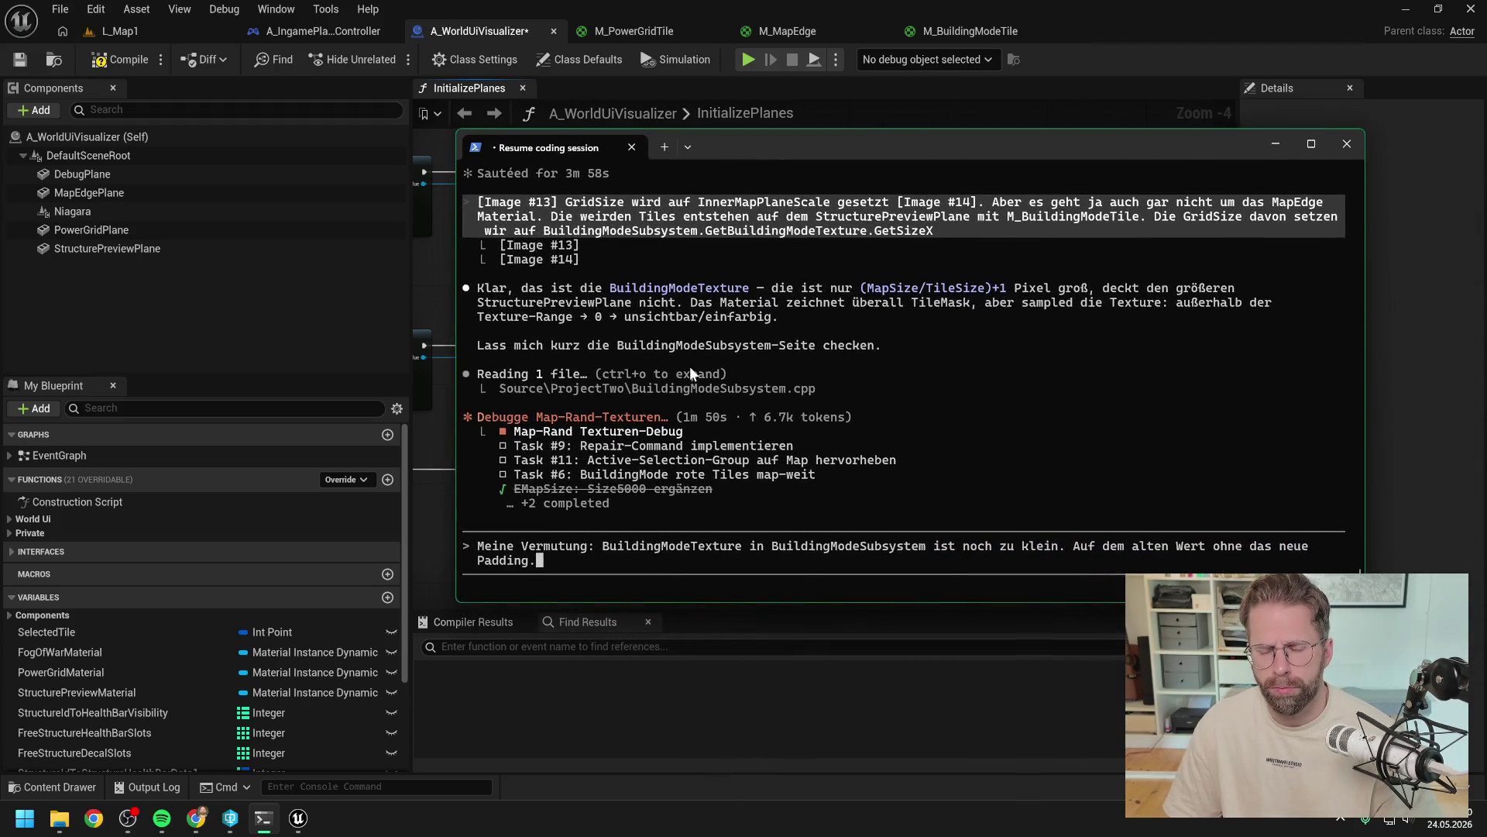
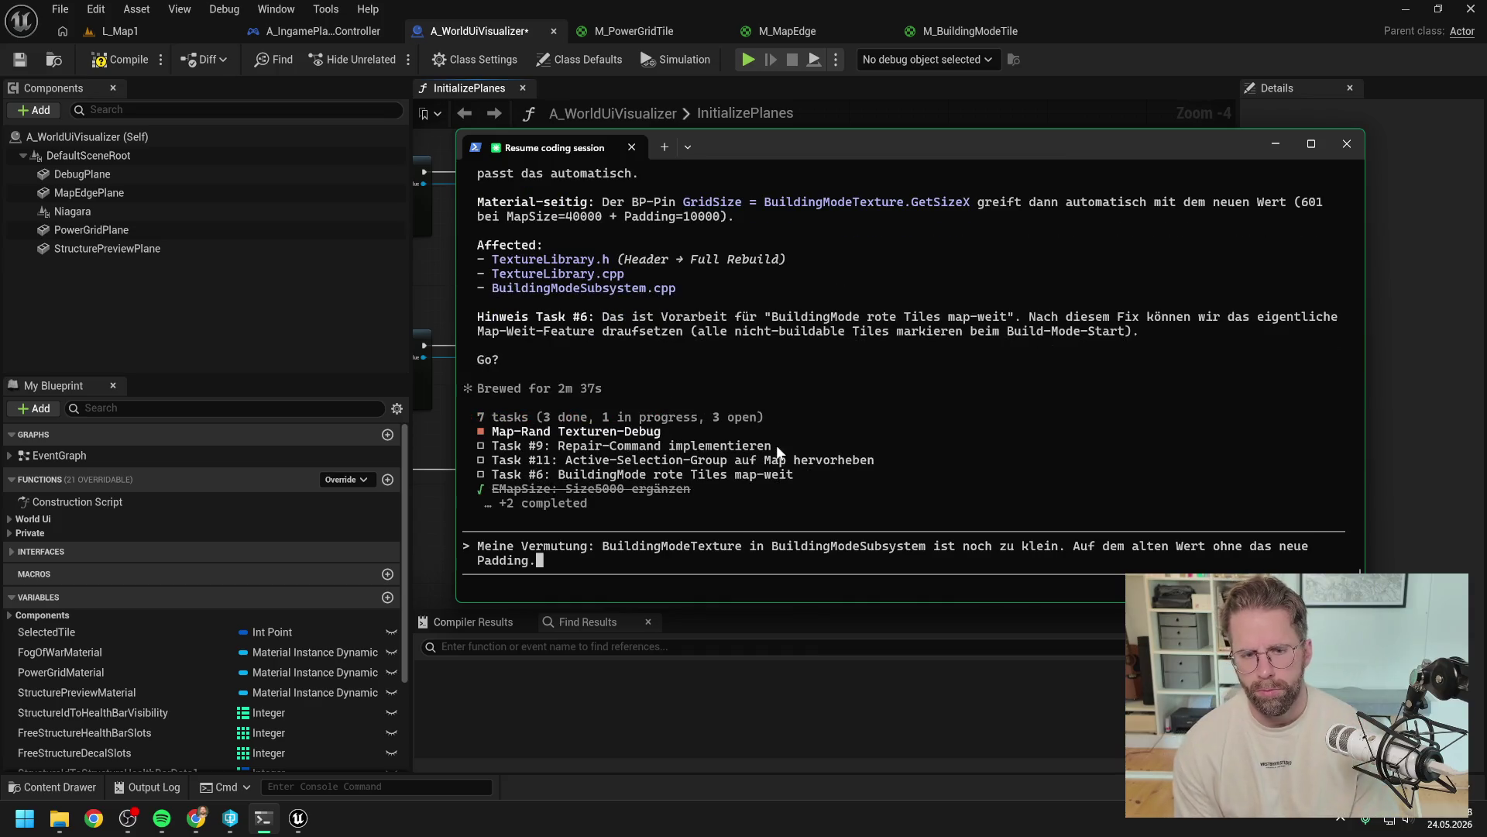
Step: Reread Claude Code's proposal about BuildingModeTexture being too small
scroll(784, 369, up, 4)
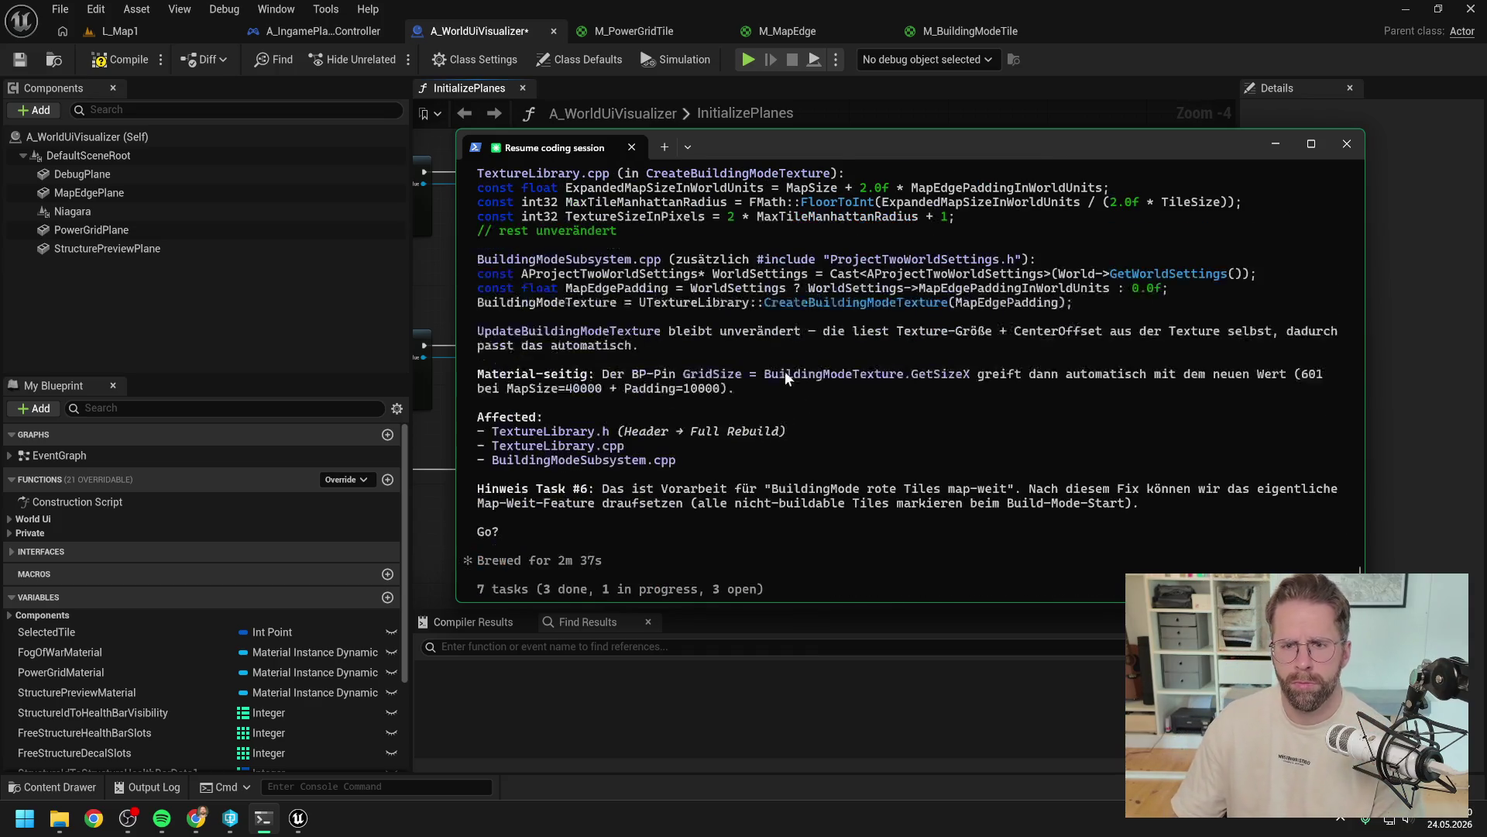
scroll(805, 447, up, 8)
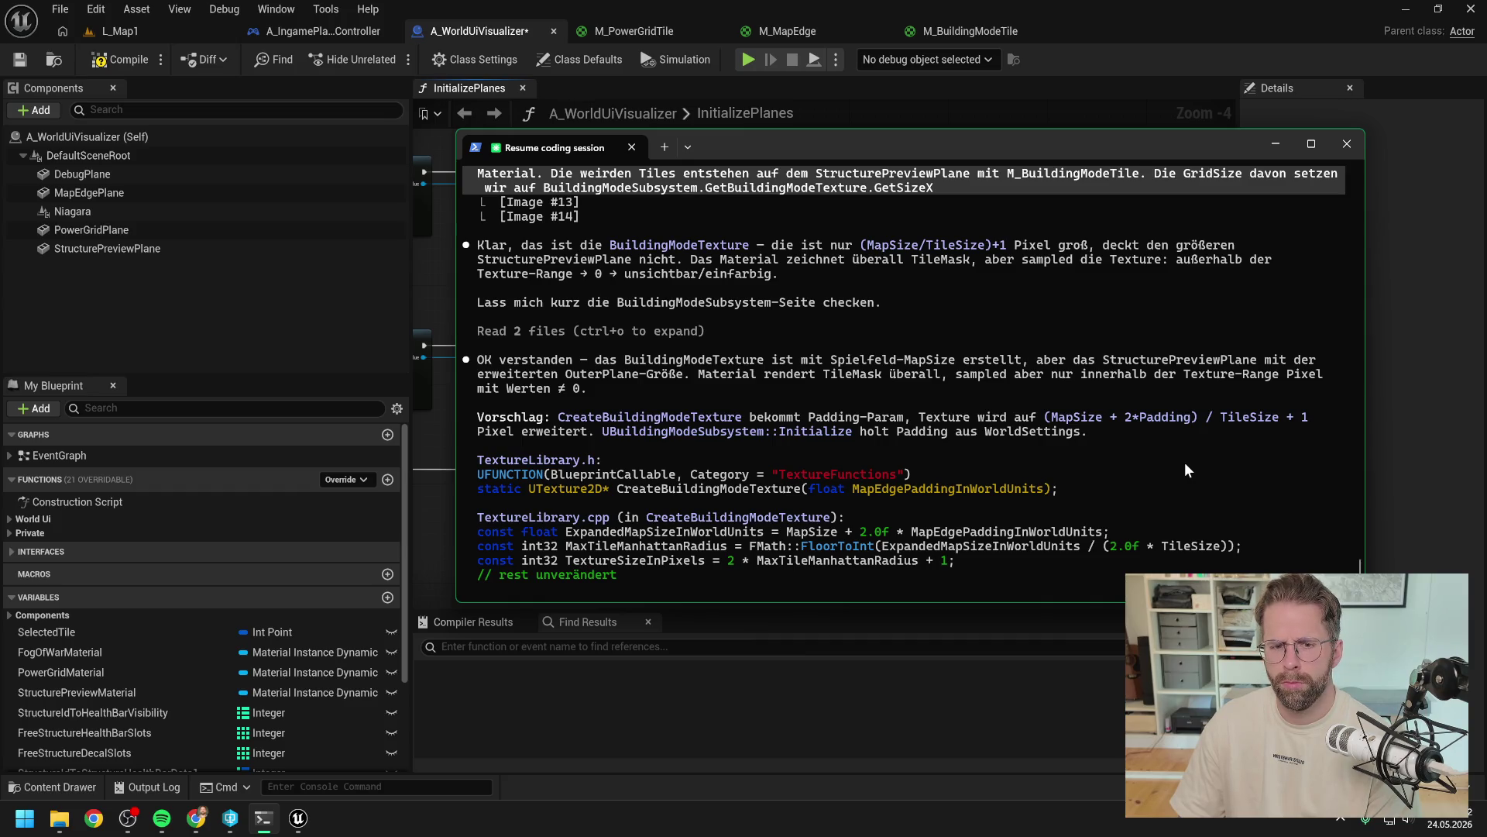
scroll(1184, 461, down, 6)
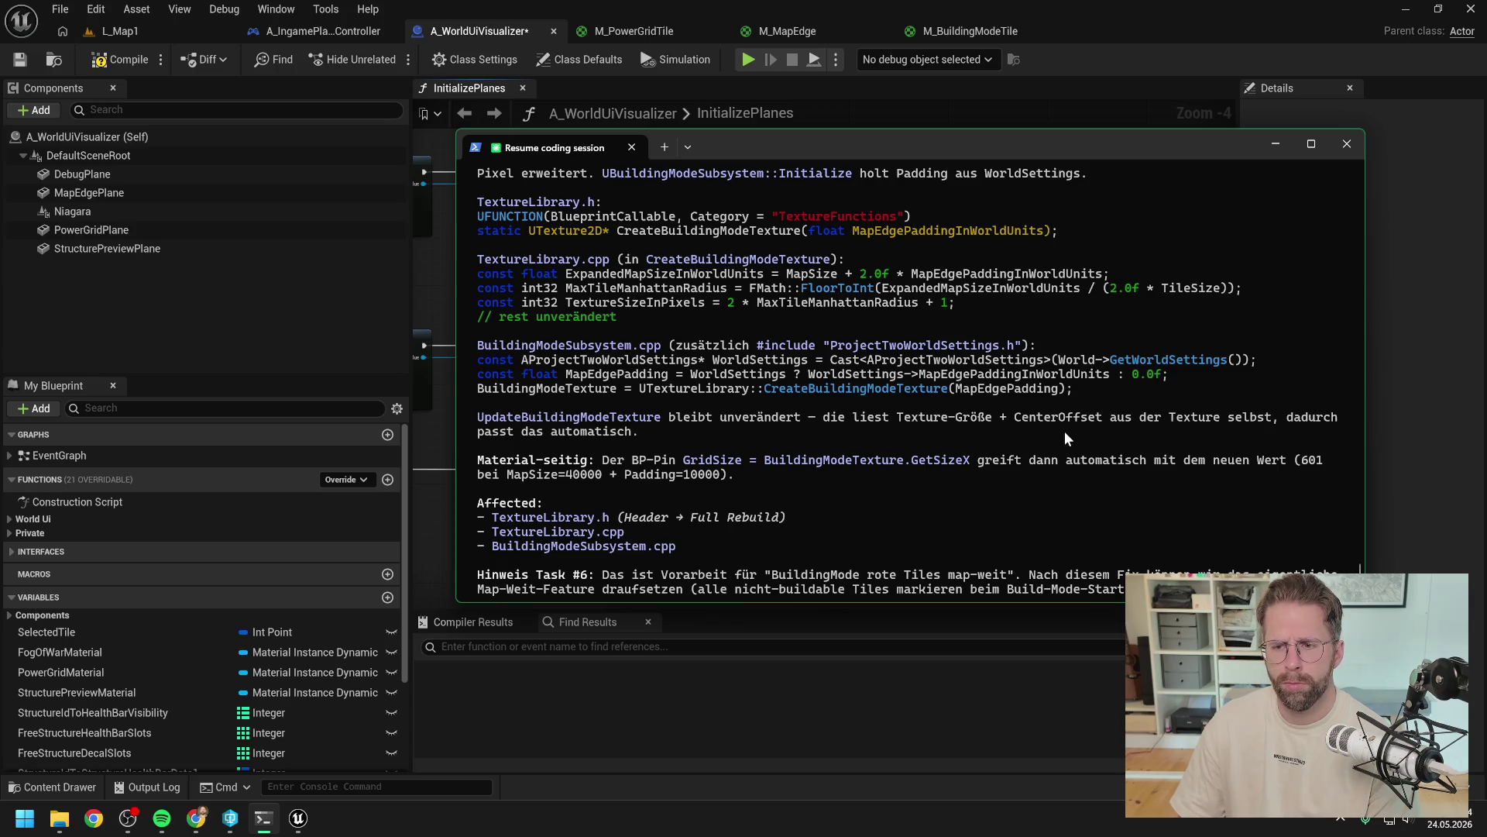
scroll(1062, 431, down, 2)
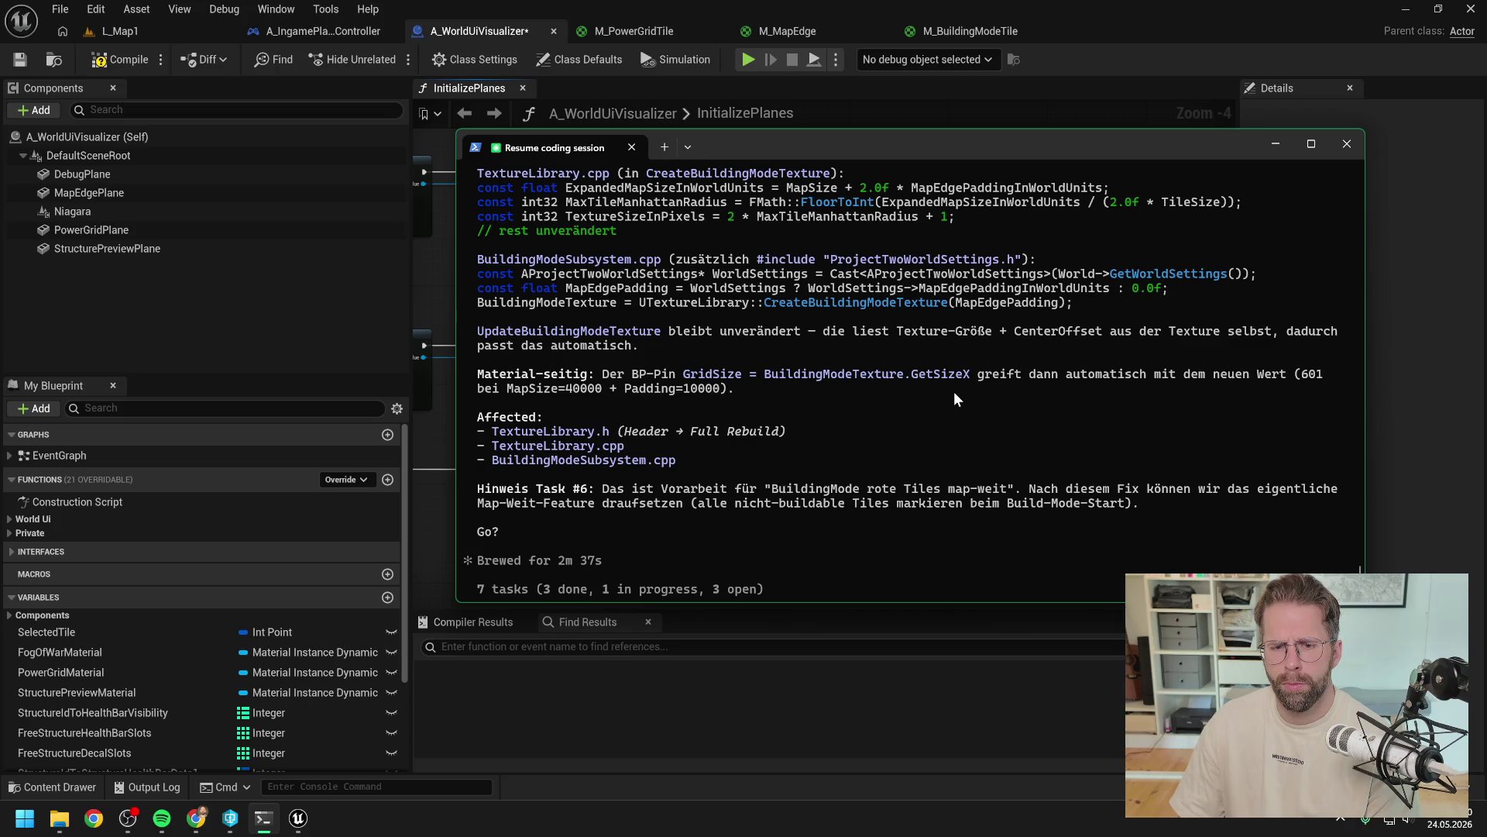
scroll(955, 392, down, 4)
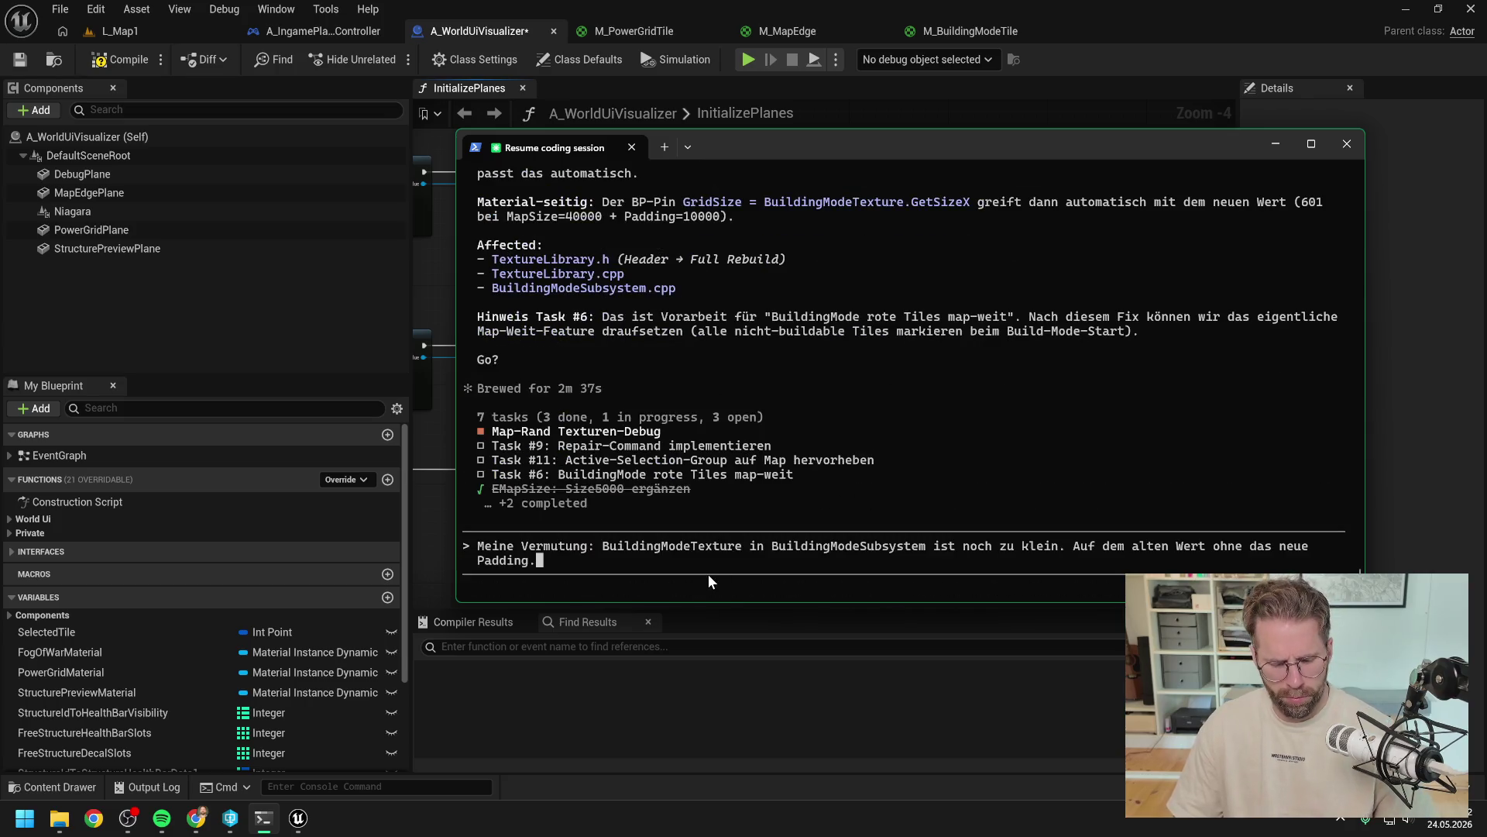
Step: Delete the drafted prompt text and hide the terminal to reveal the Blueprint graph
key(Home)
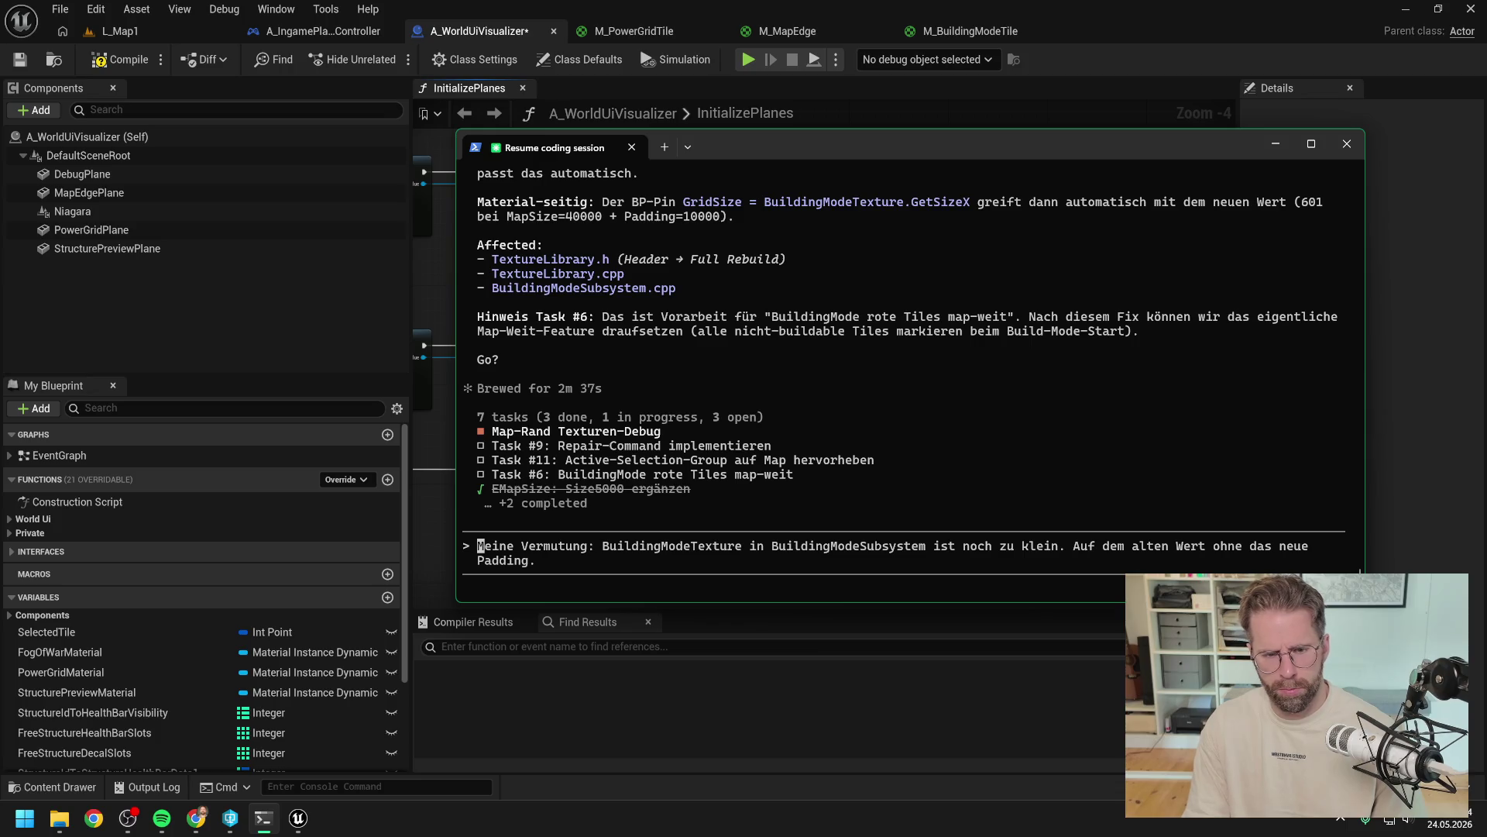
key(Up)
key(Down)
key(Down)
key(Down)
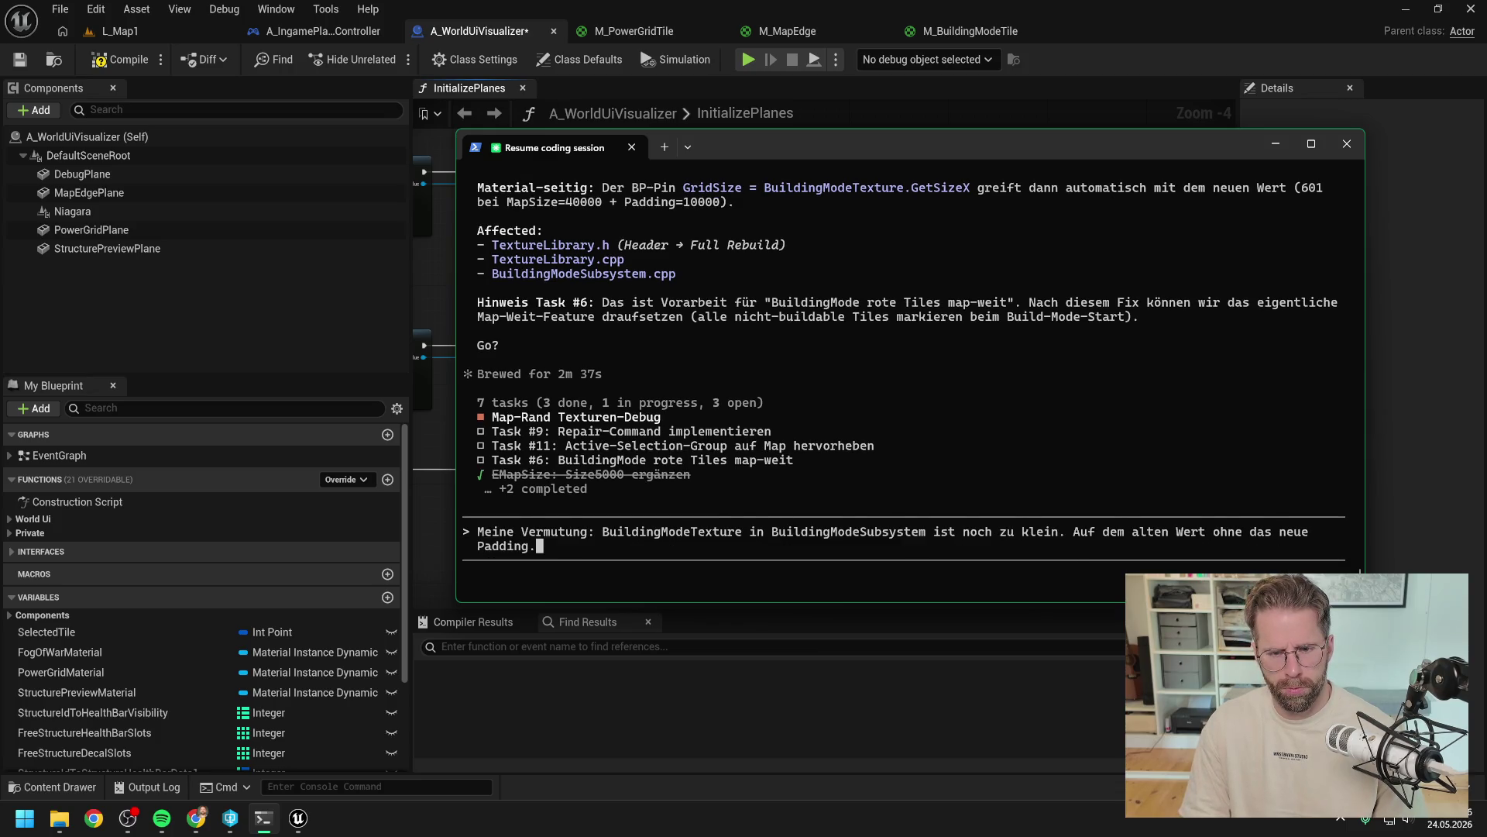
key(Home)
key(Delete)
key(Delete)
key(Delete)
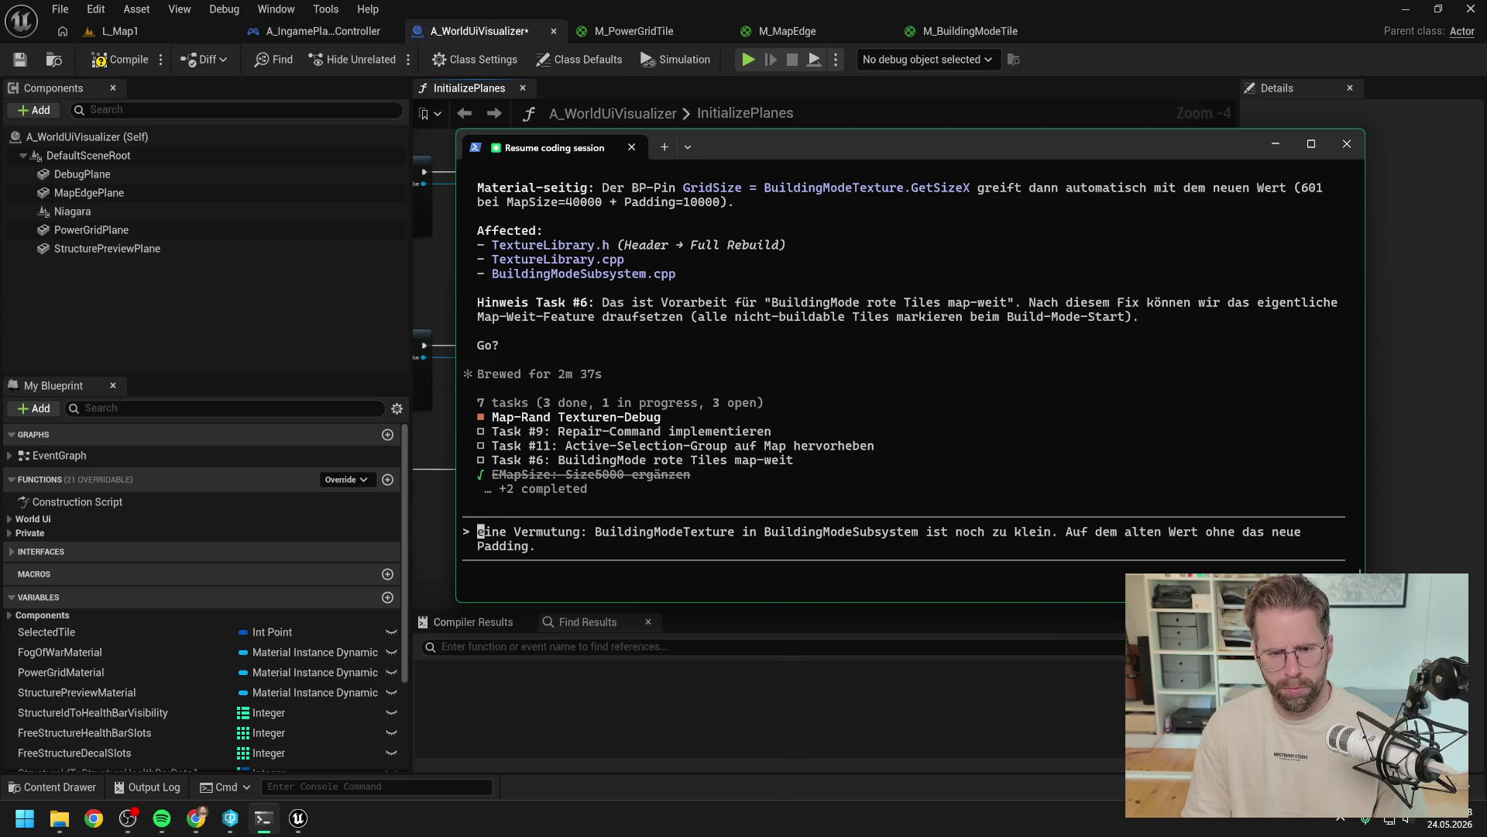
key(Delete)
key(Delete)
key(Delete)
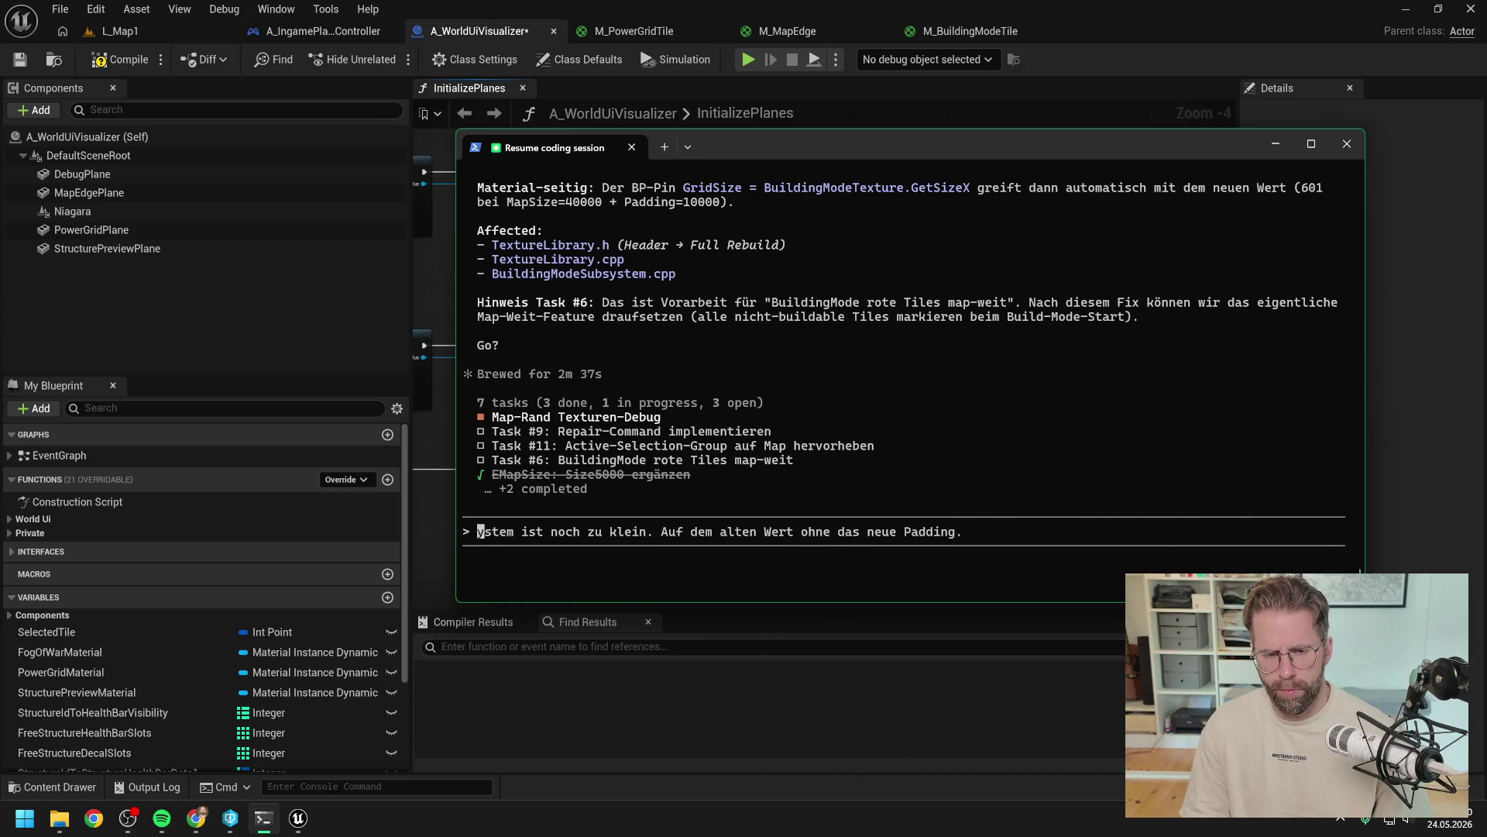
key(Delete)
key(Delete)
key(Delete)
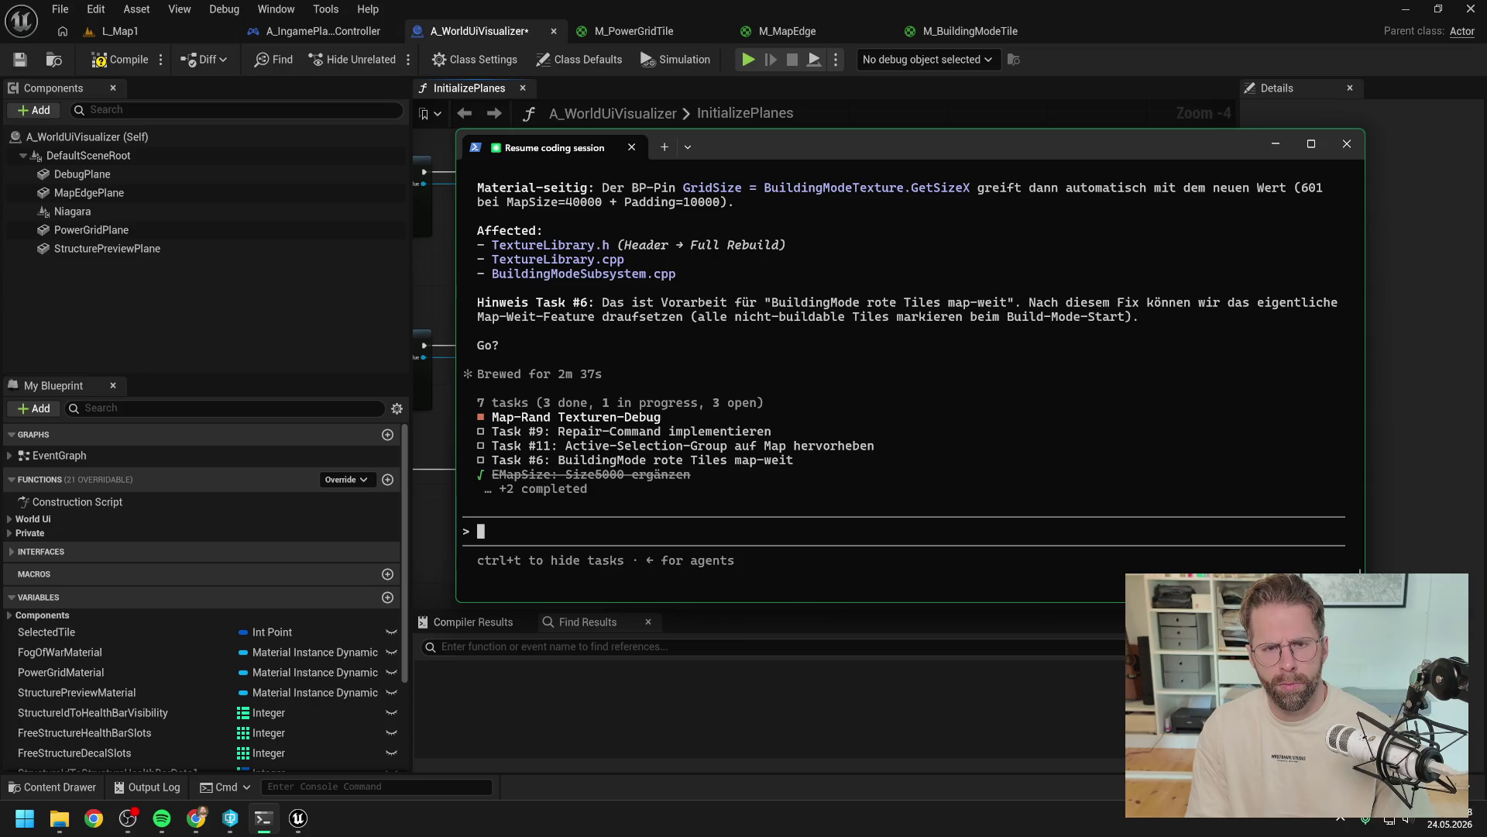
key(alt+Tab)
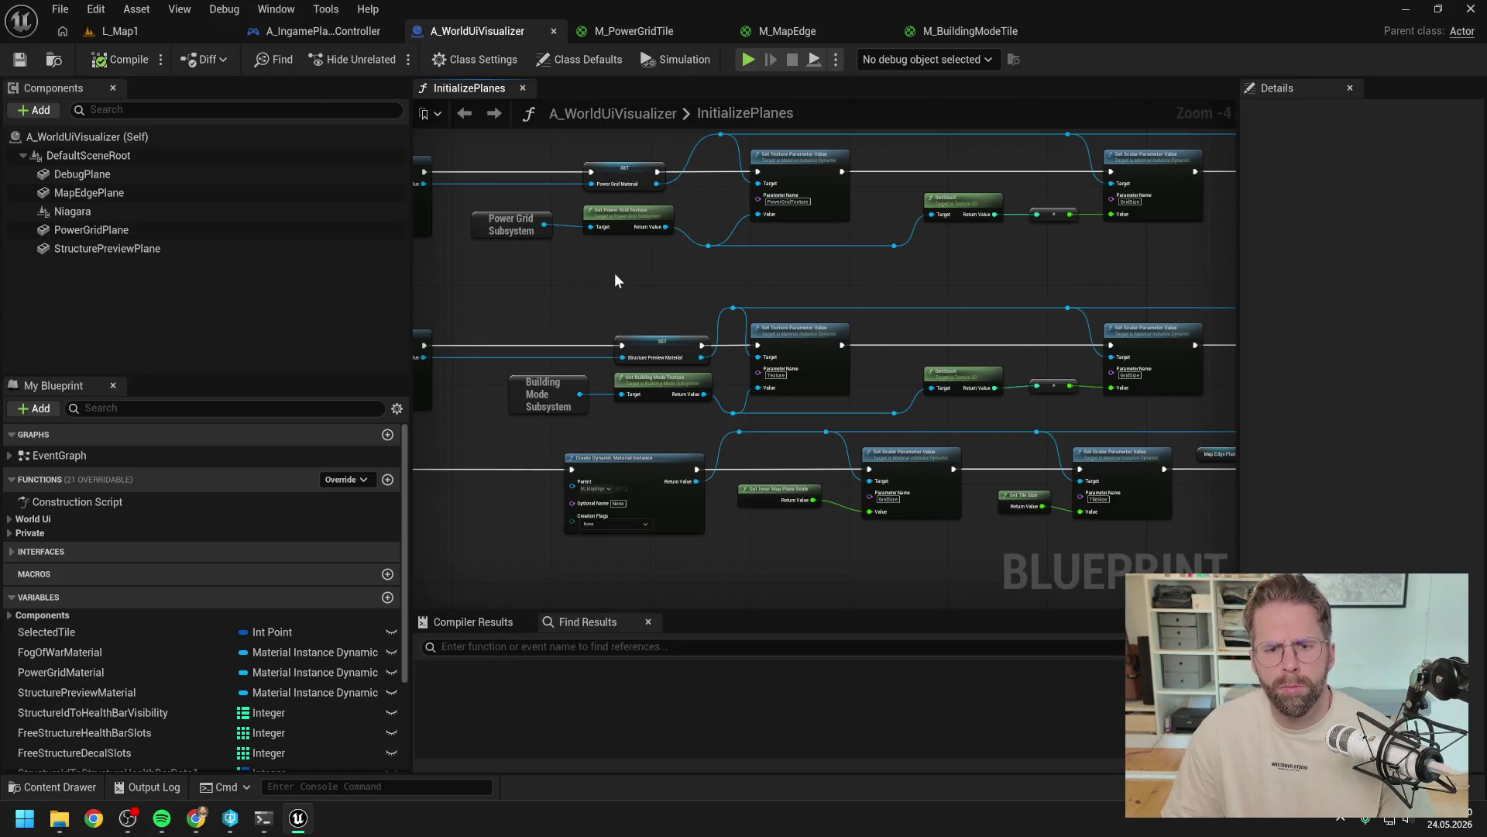
Step: Pan the graph to the InitializePlanes entry node, then bring Claude Code's permission prompt forward
scroll(282, 630, down, 3)
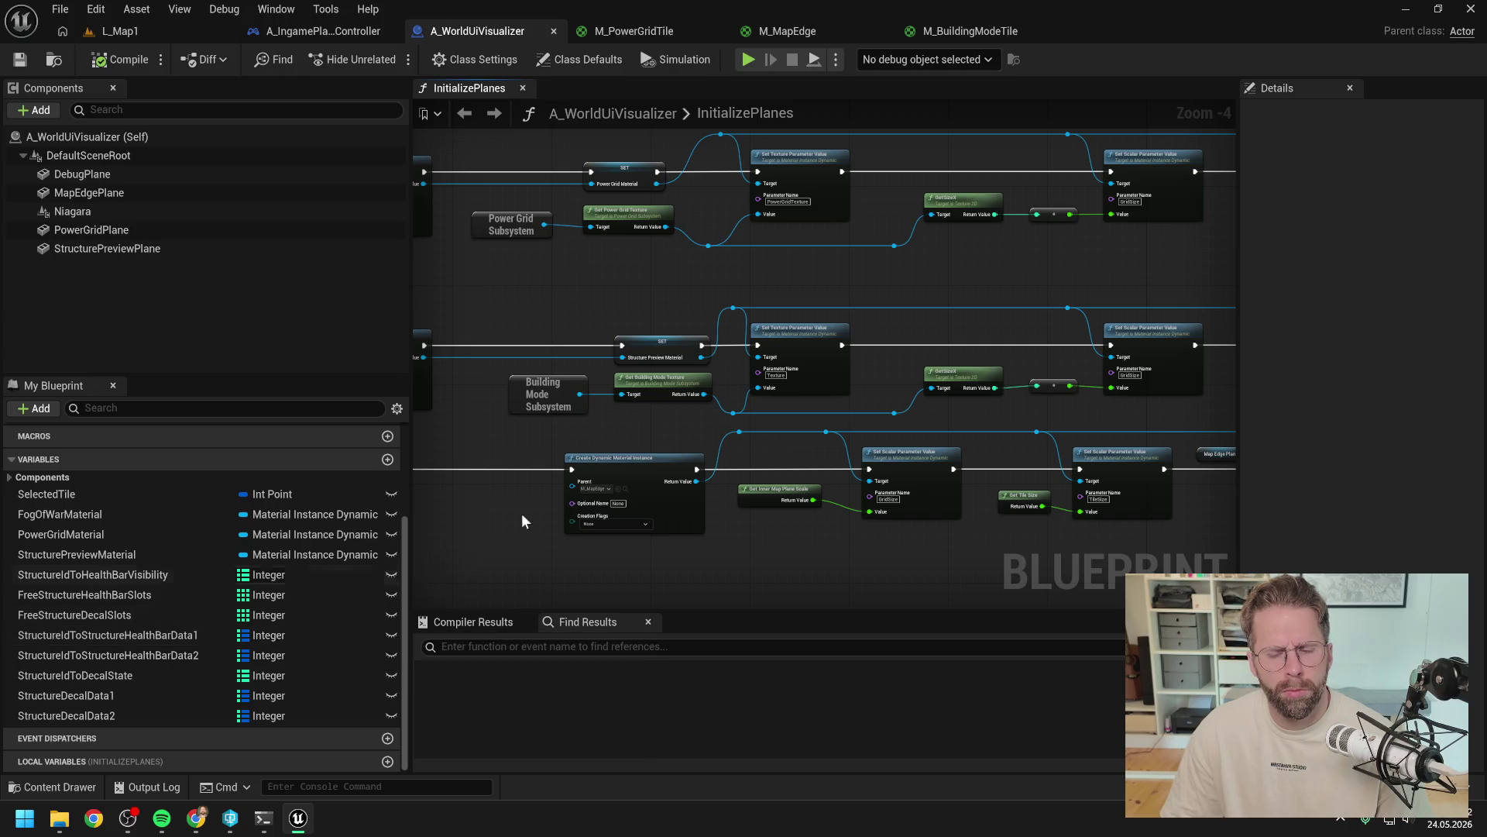
mouse_move(817, 272)
mouse_down()
mouse_move(1052, 272)
mouse_move(1093, 296)
mouse_up()
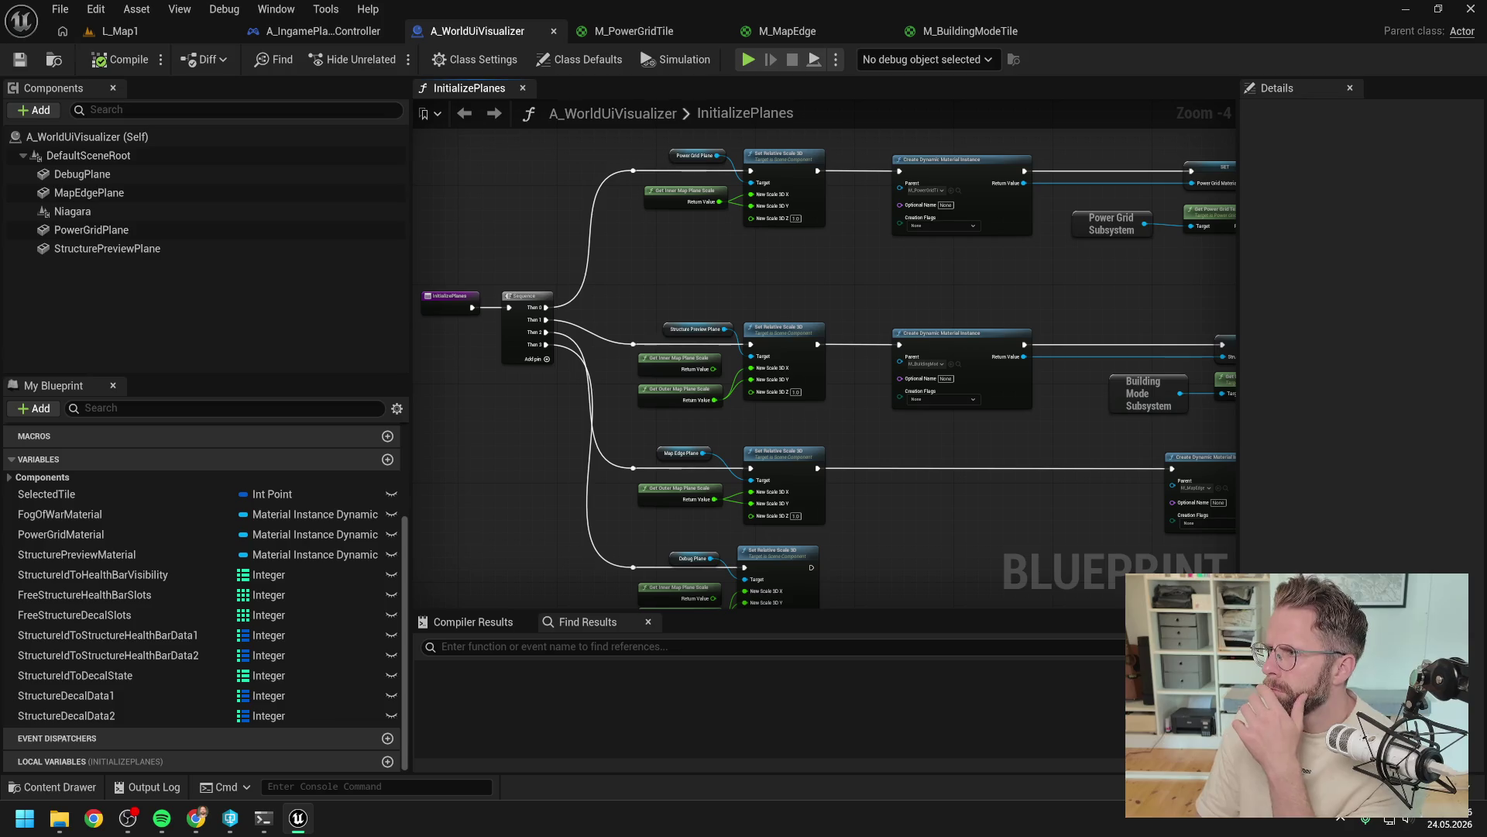
key(alt+Tab)
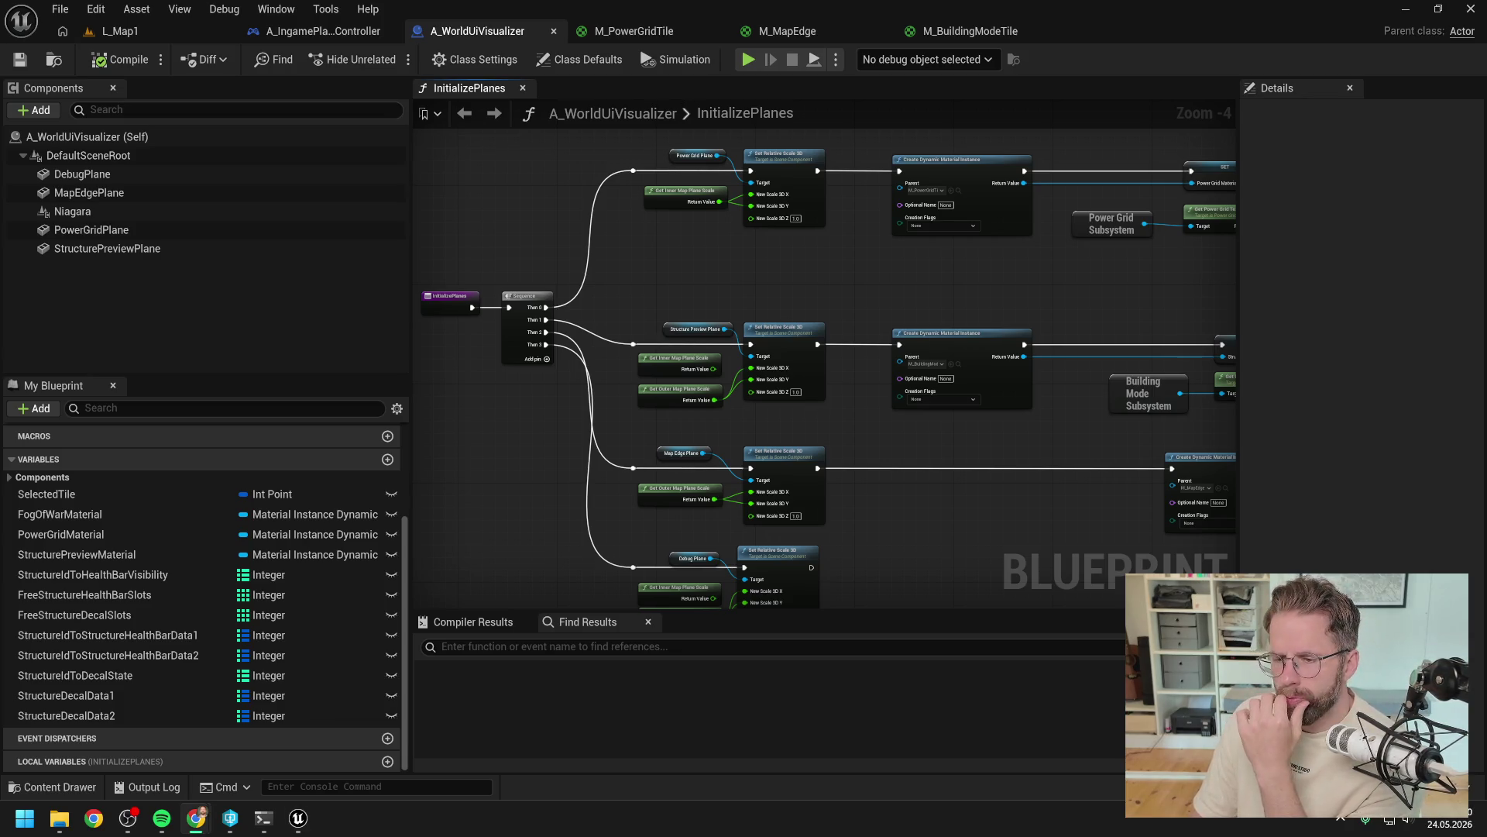
click(263, 818)
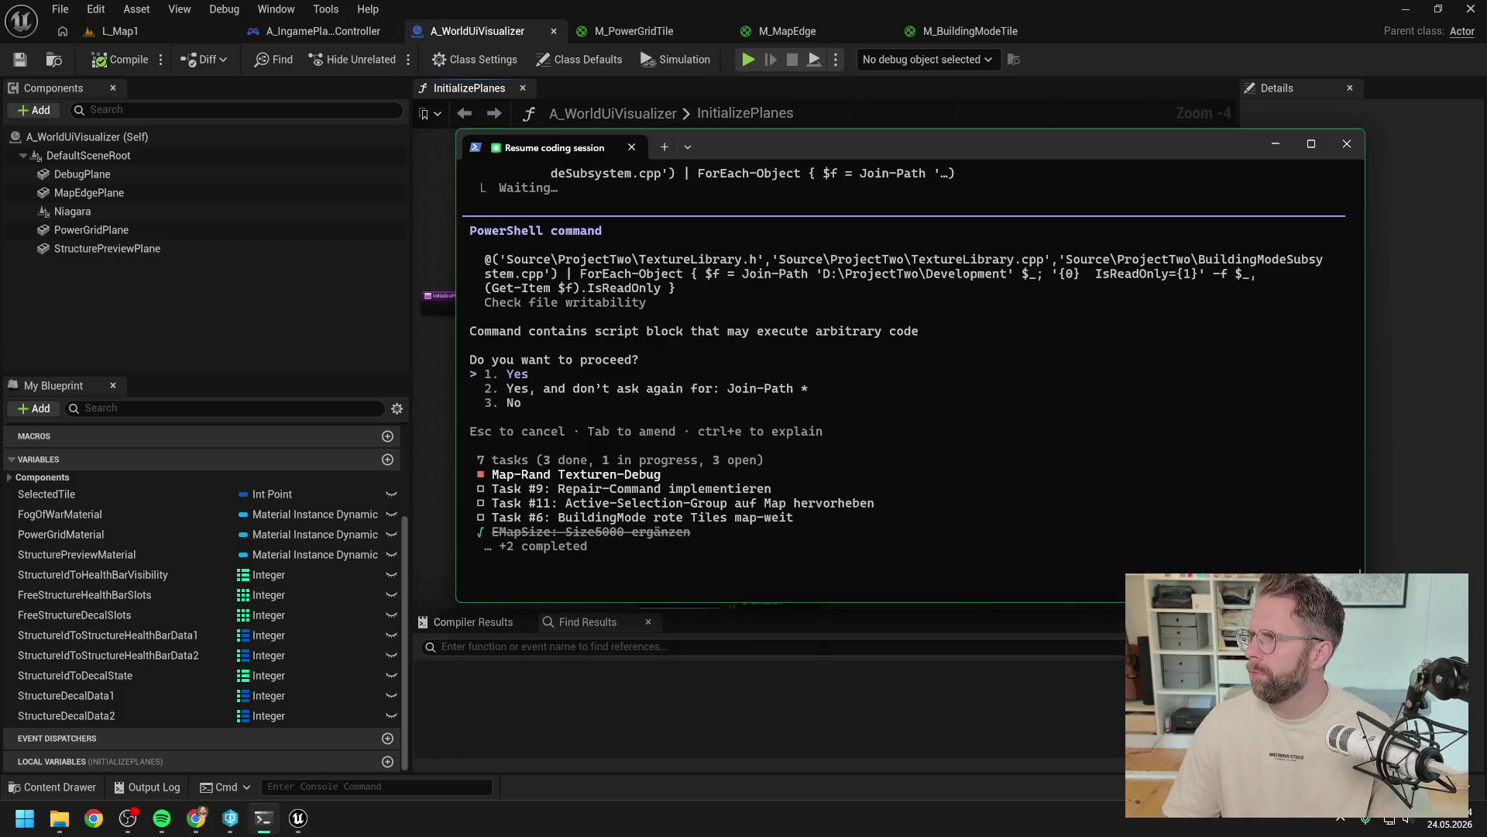
Step: Approve the PowerShell writability check, which reports TextureLibrary.h/.cpp and BuildingModeSubsystem.cpp read-only
key(alt+Tab)
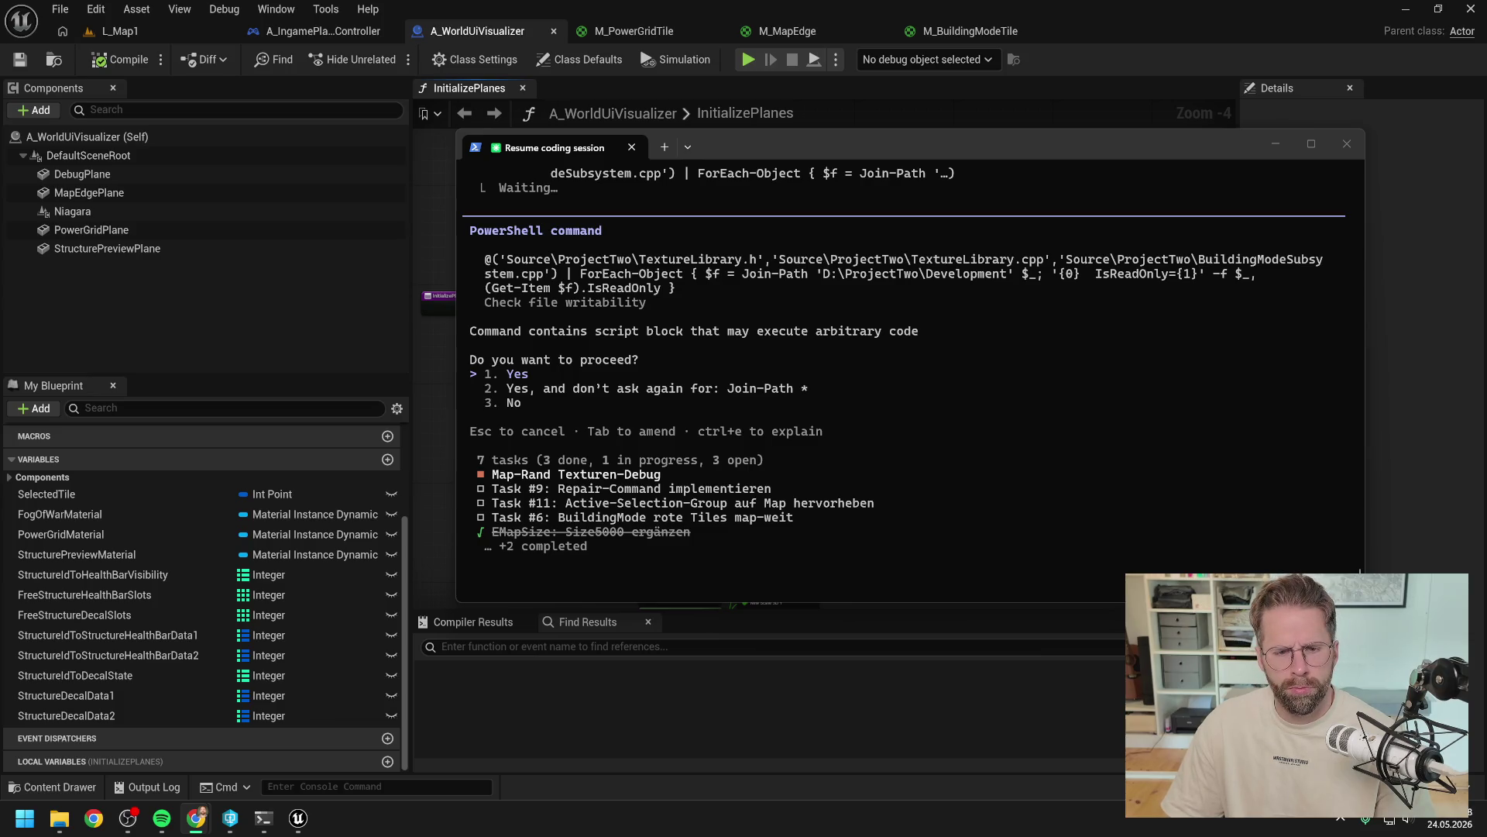
click(572, 372)
key(Return)
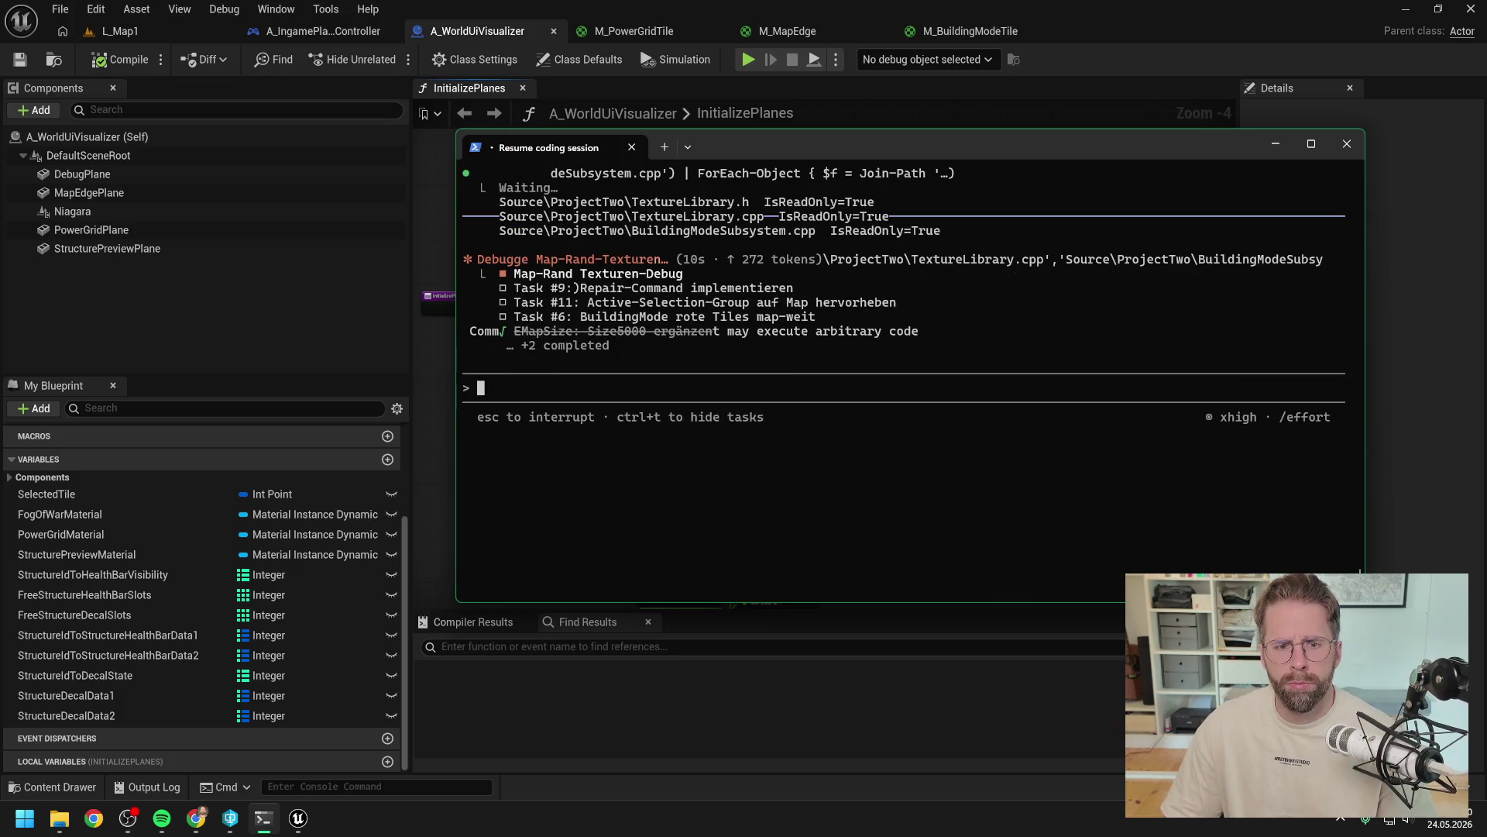
click(230, 818)
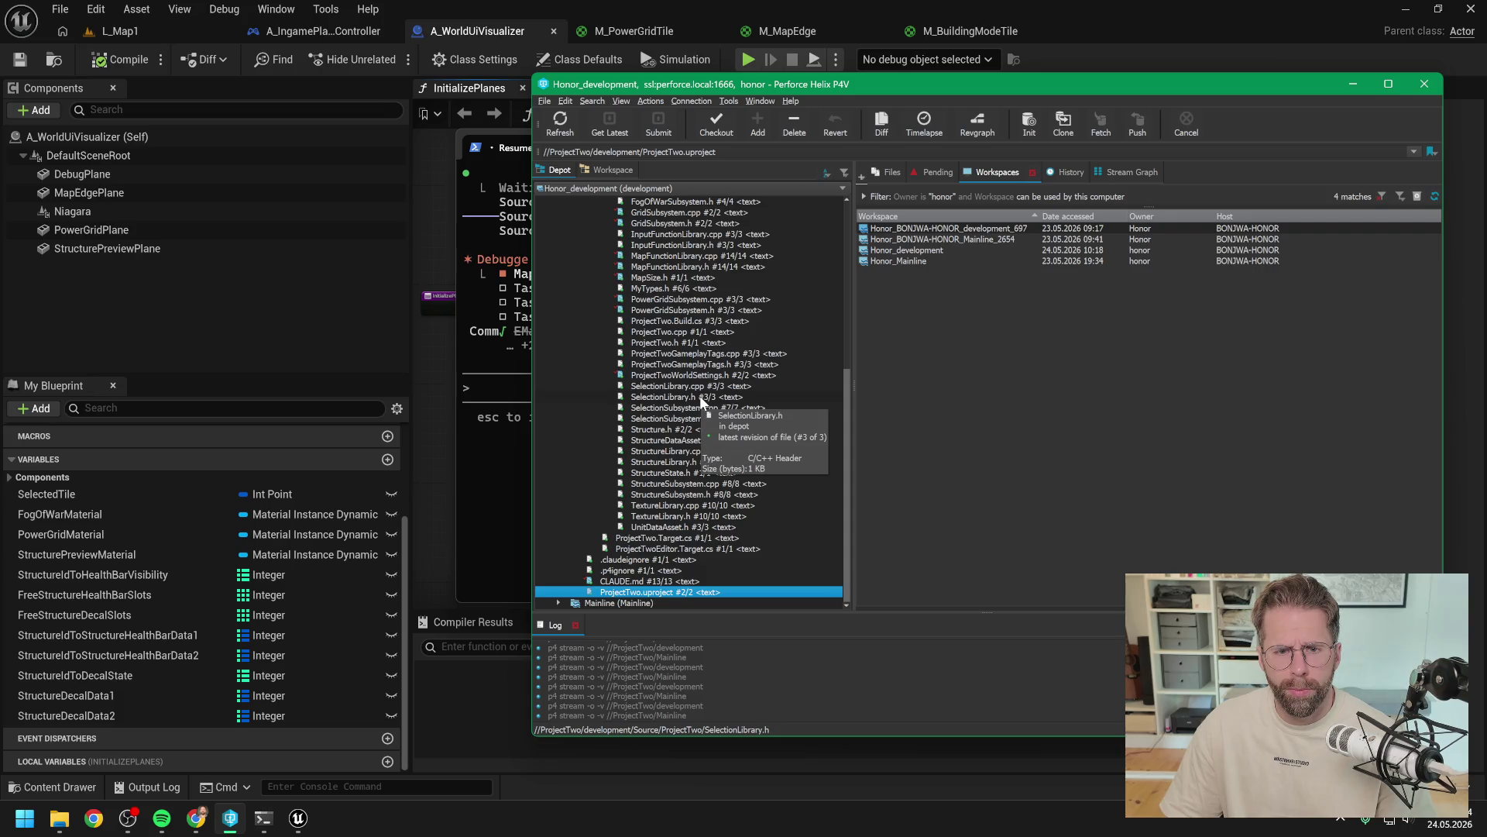
Step: Check out TextureLibrary.cpp/.h and BuildingModeSubsystem.cpp/.h for edit in P4V
click(663, 516)
shift+click(663, 505)
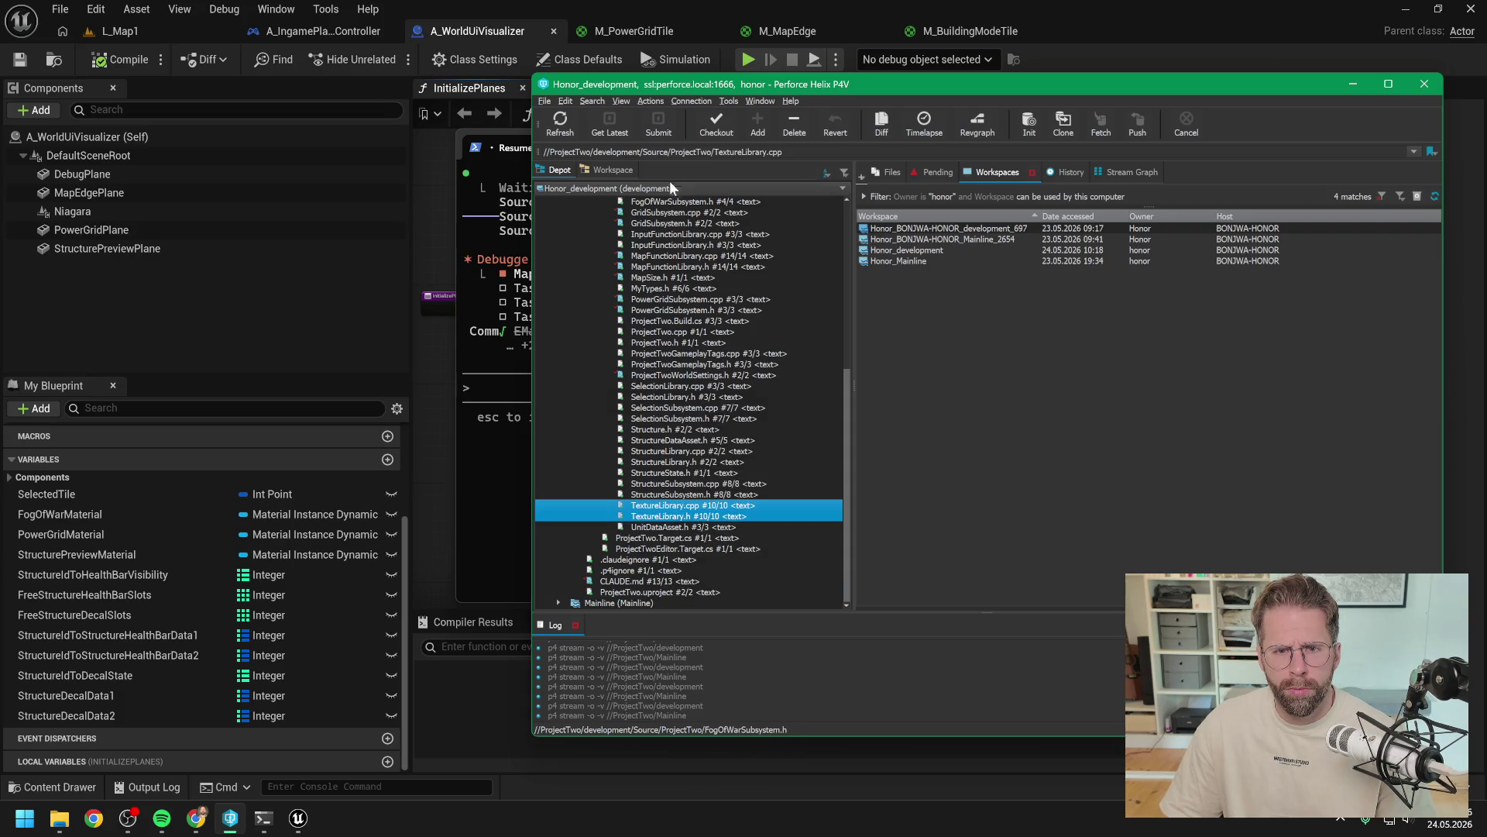
click(707, 133)
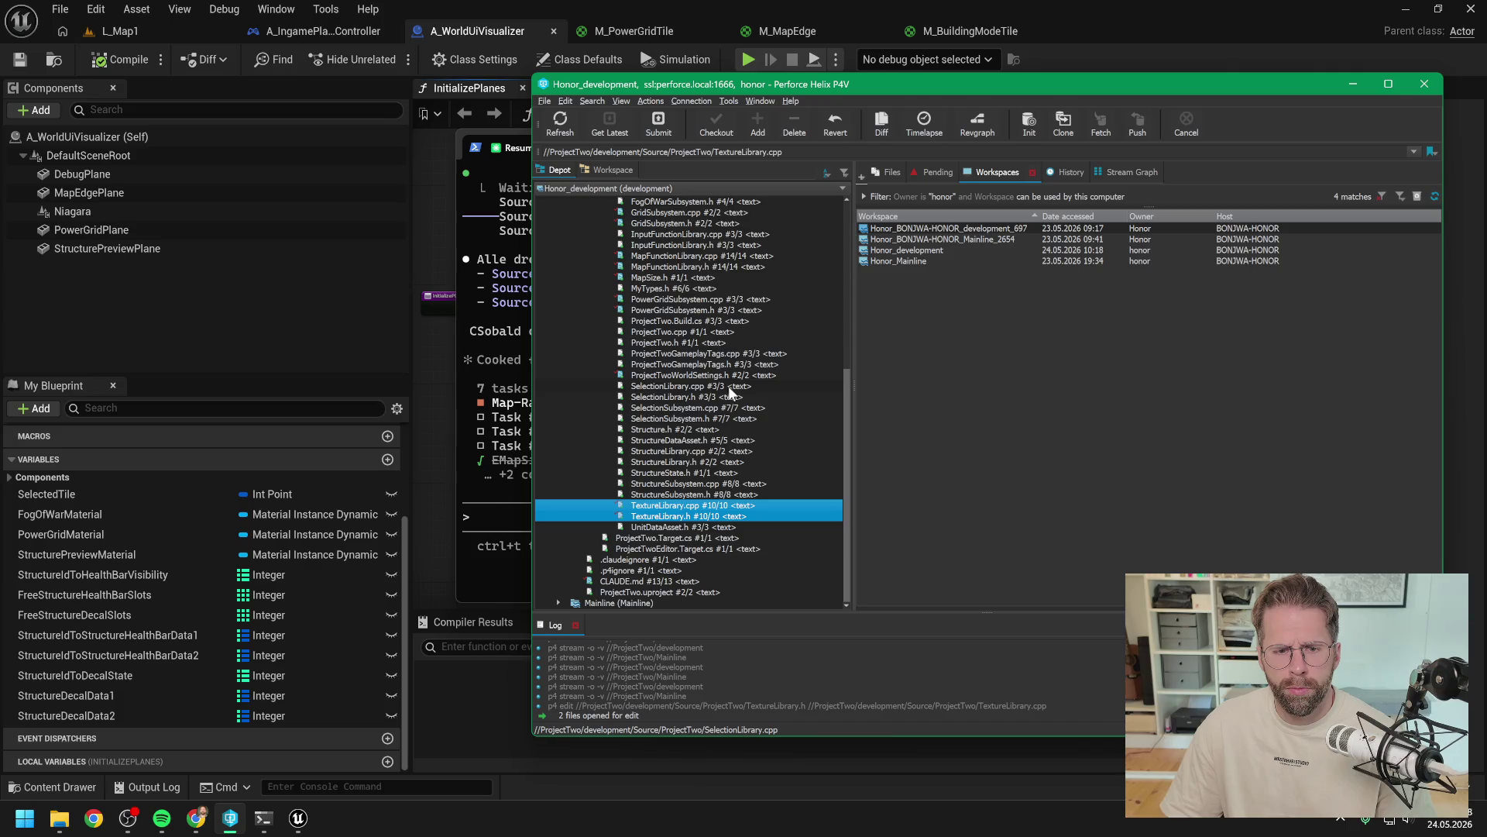
scroll(714, 385, up, 8)
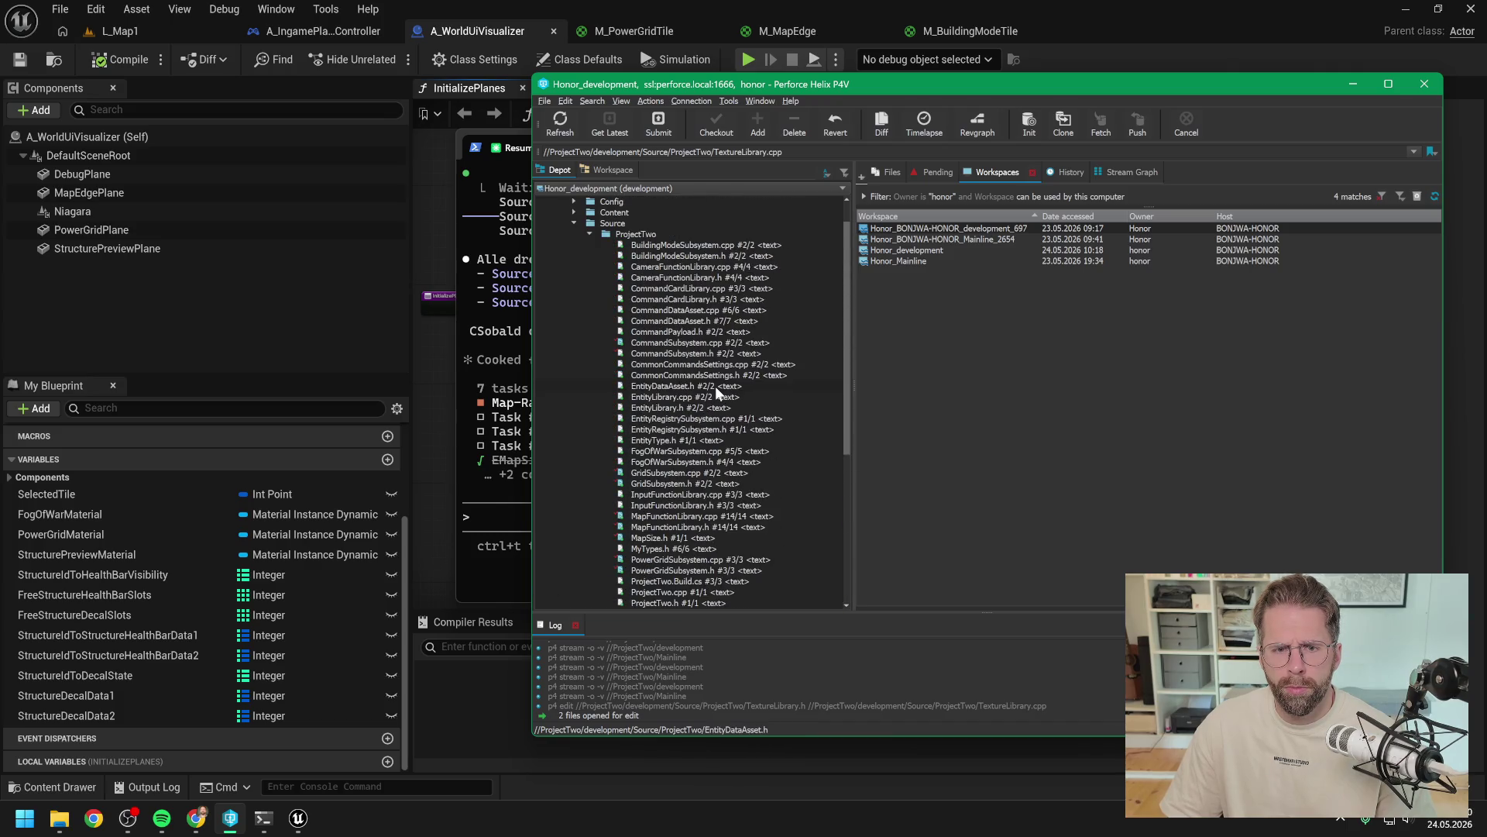
click(676, 256)
shift+click(686, 245)
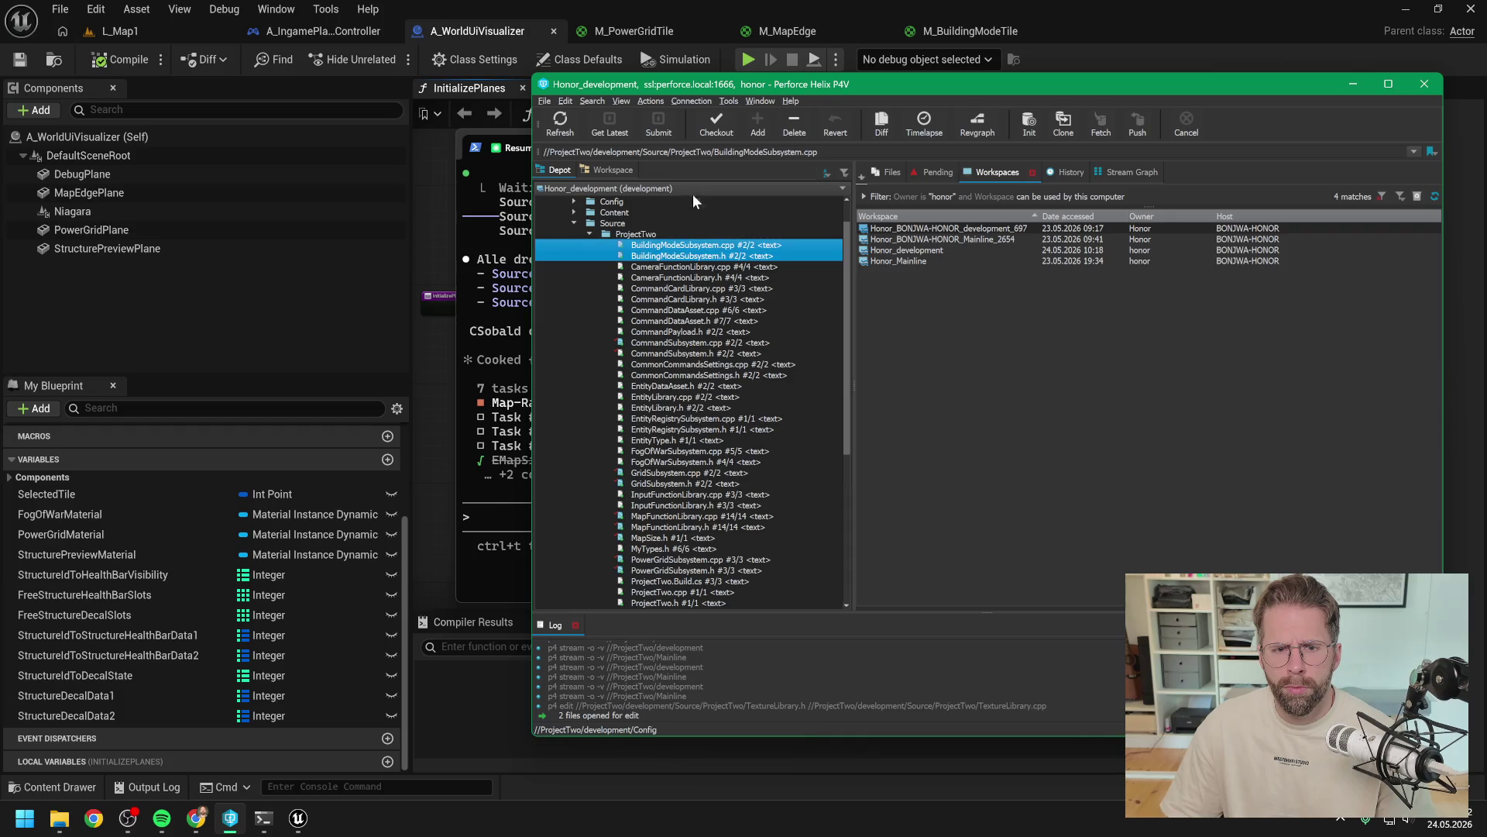
click(721, 127)
click(514, 519)
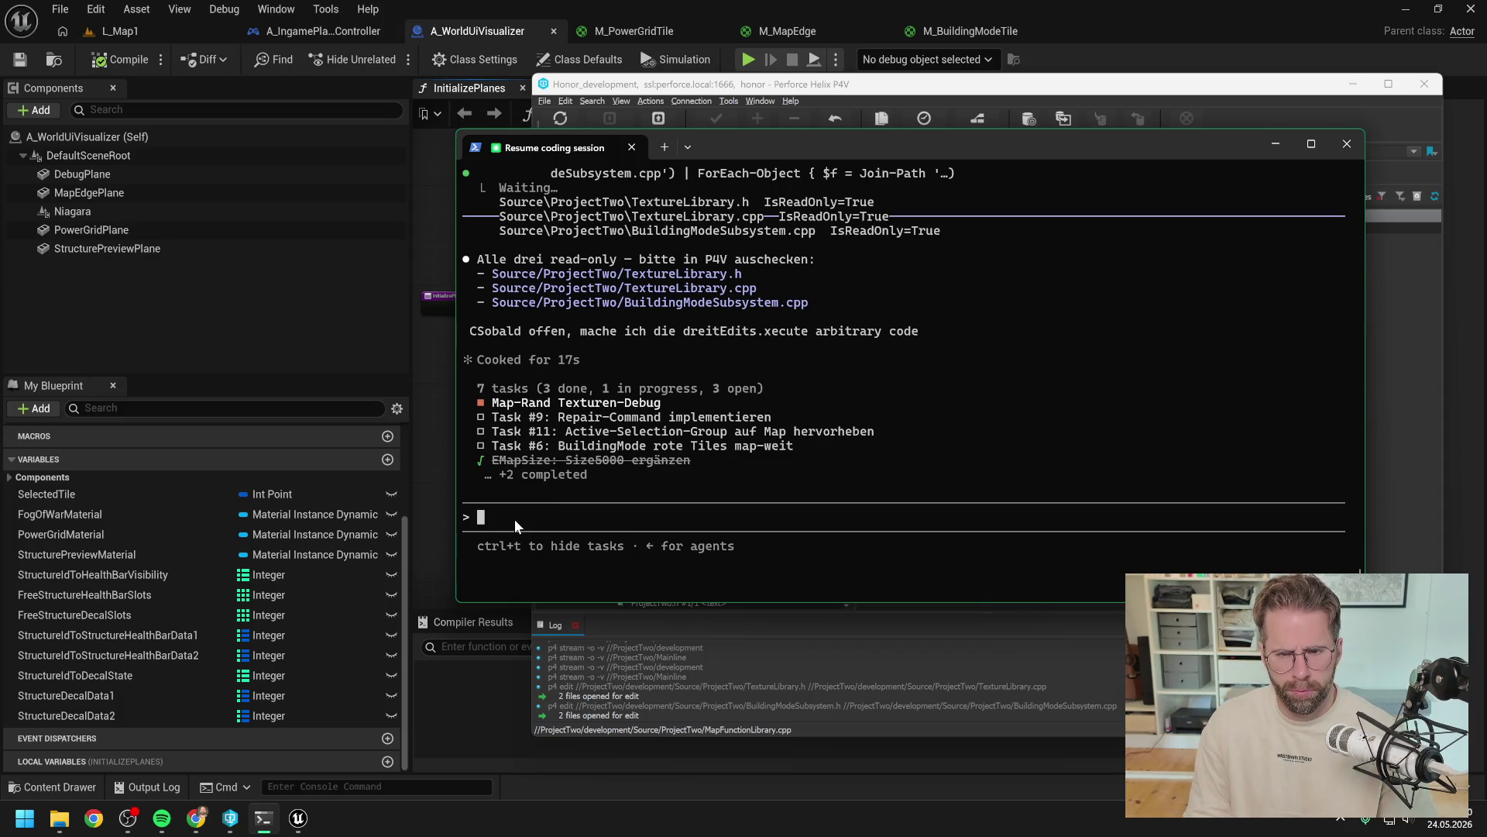
Step: Send 'jetzt' and approve the rerun check, which now shows all three files writable
text(jetzt)
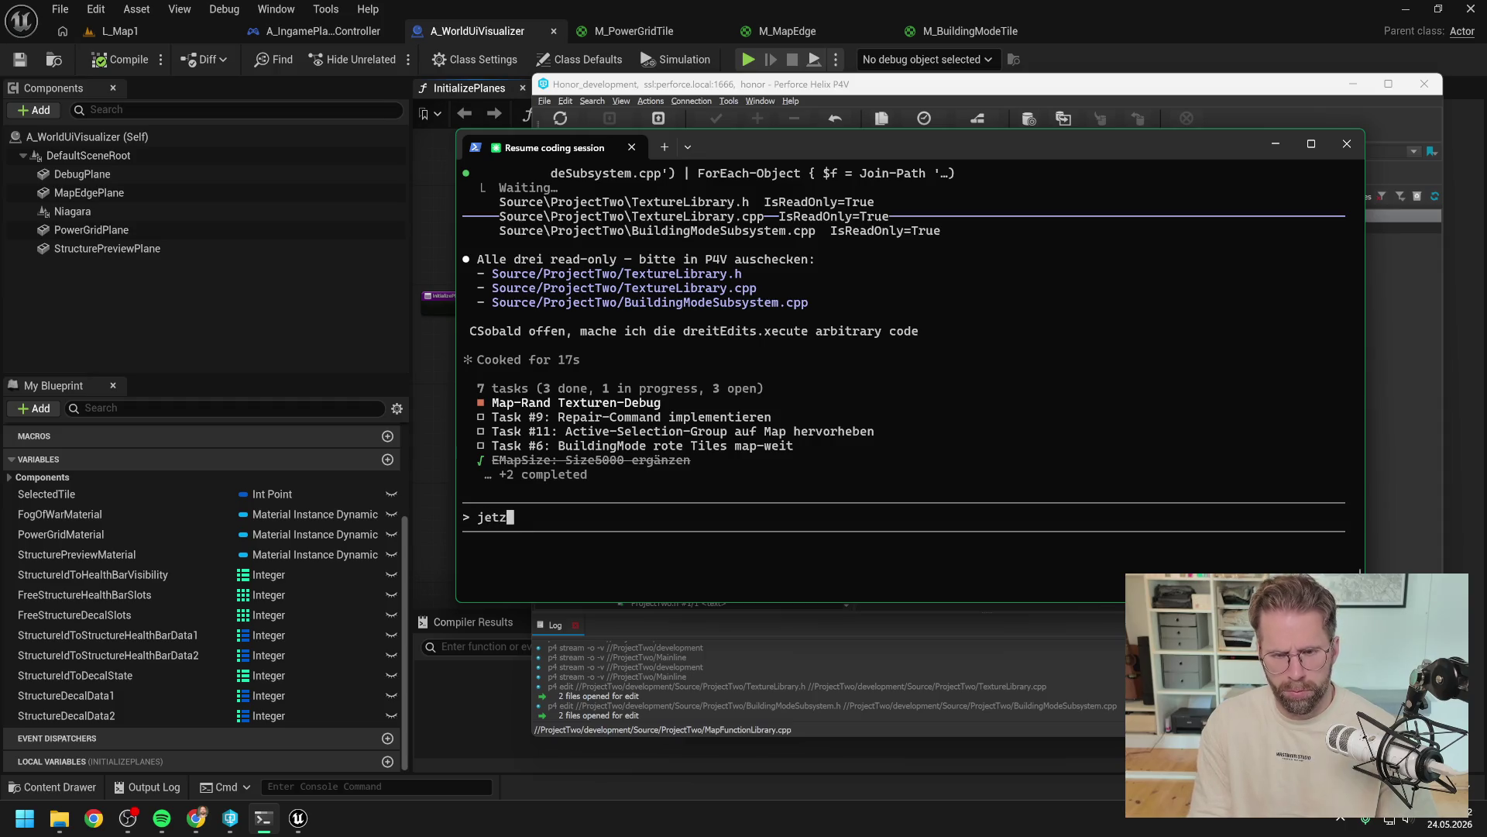
key(Return)
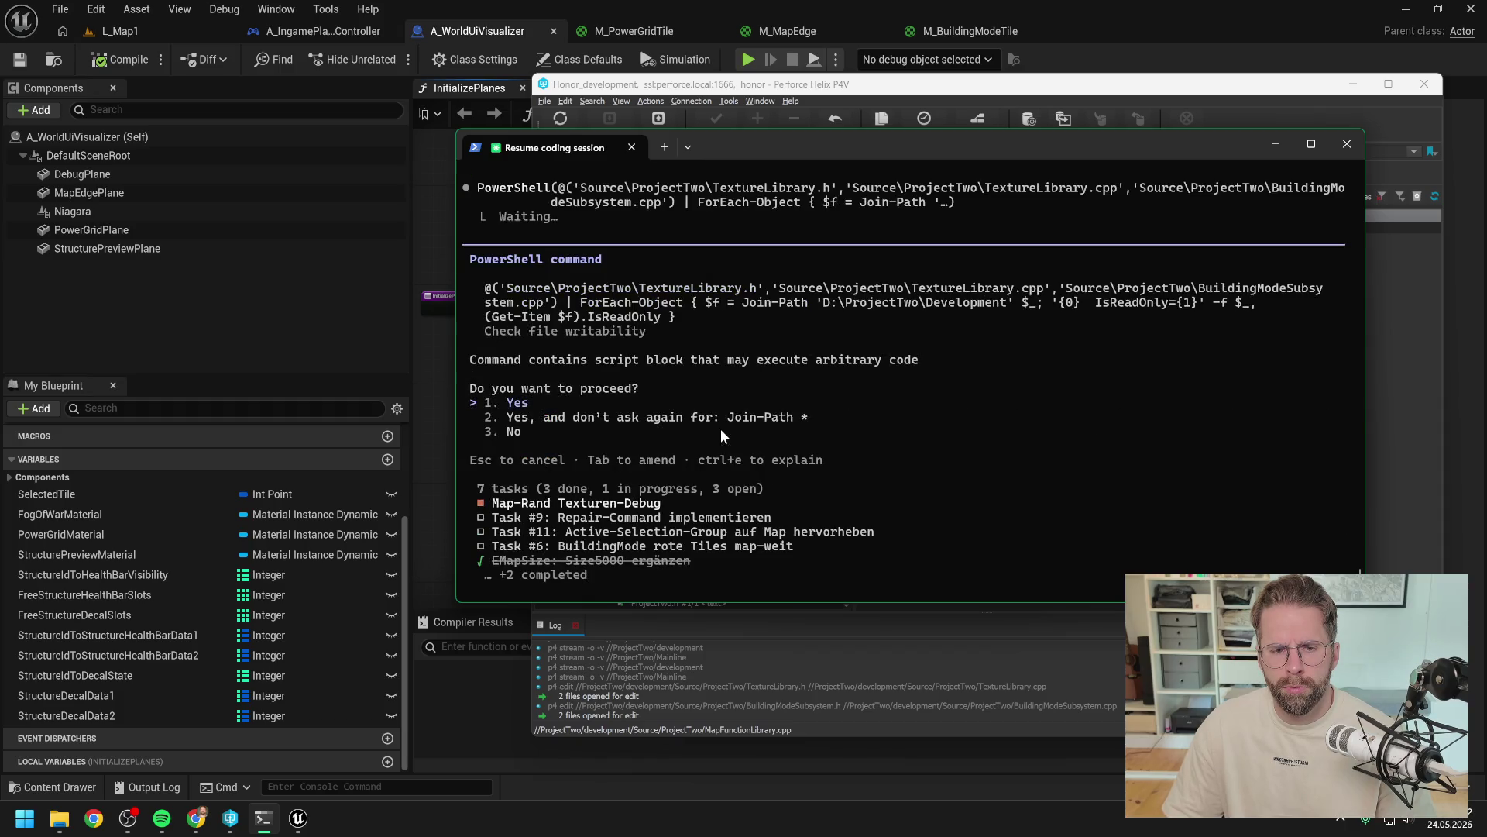
key(Return)
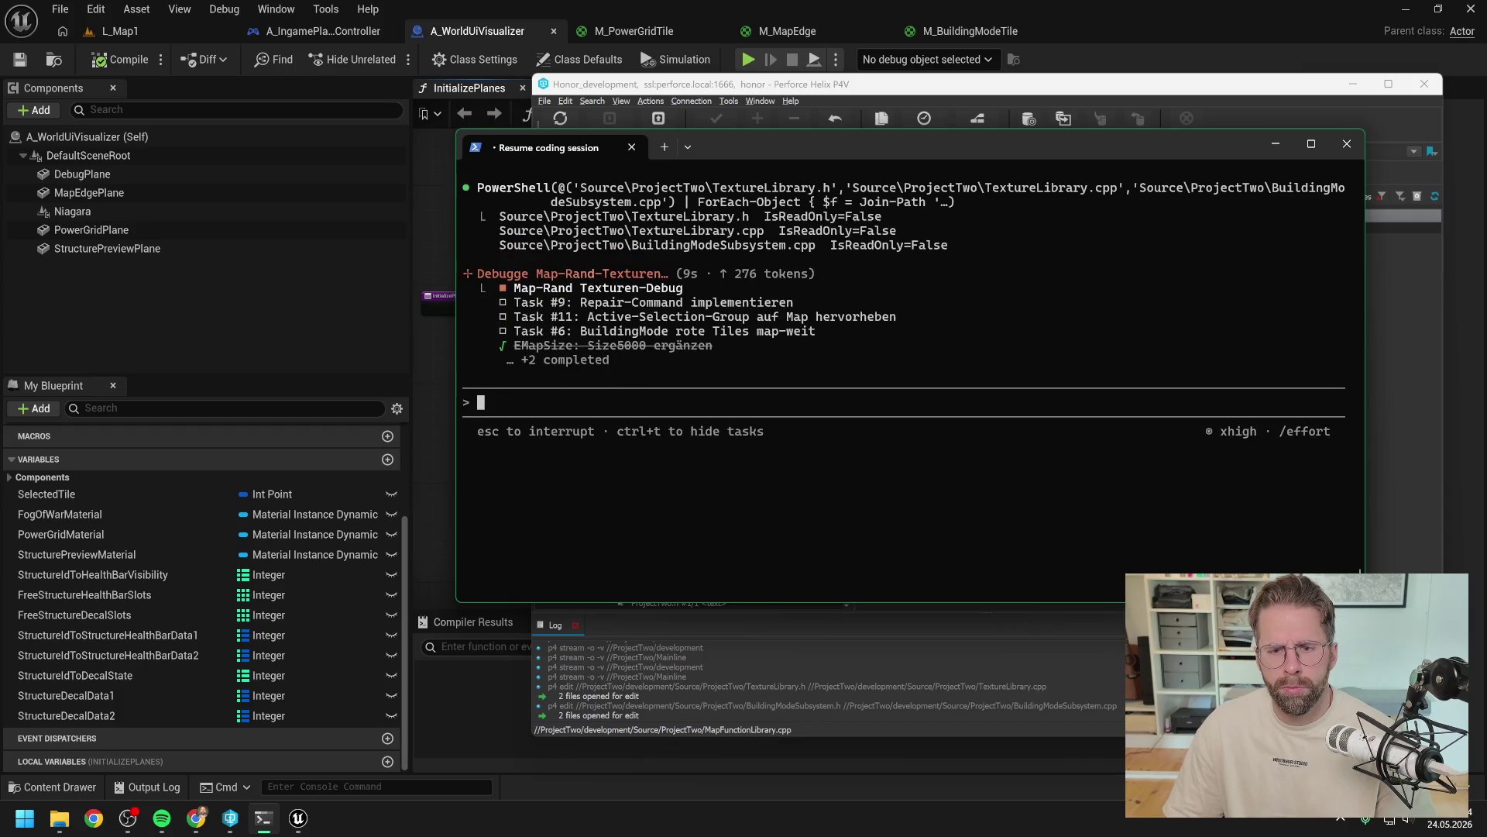
Step: Bring up the Unreal editor and close its window
scroll(873, 489, up, 2)
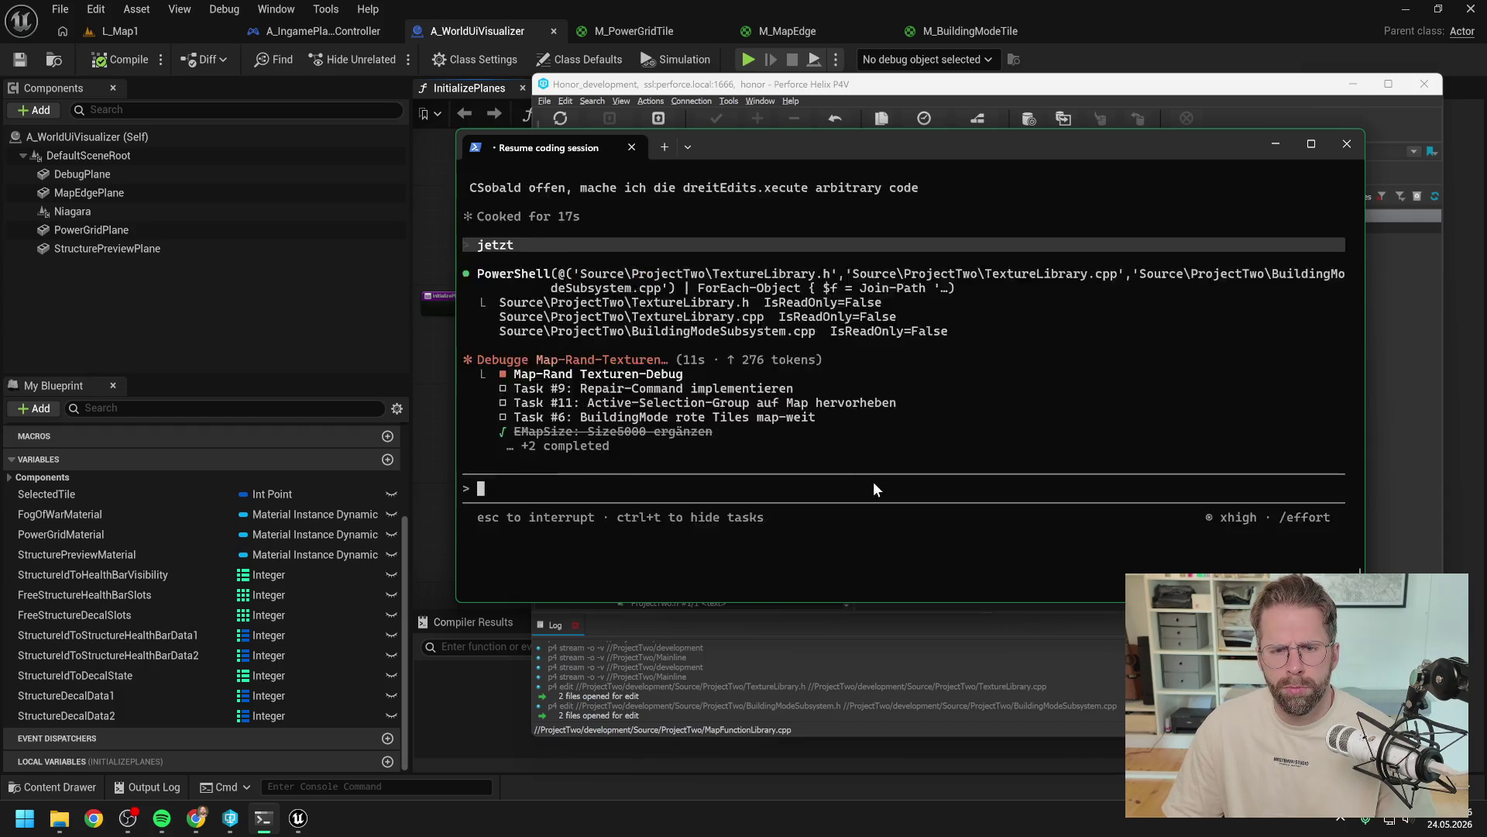
click(426, 390)
click(1468, 9)
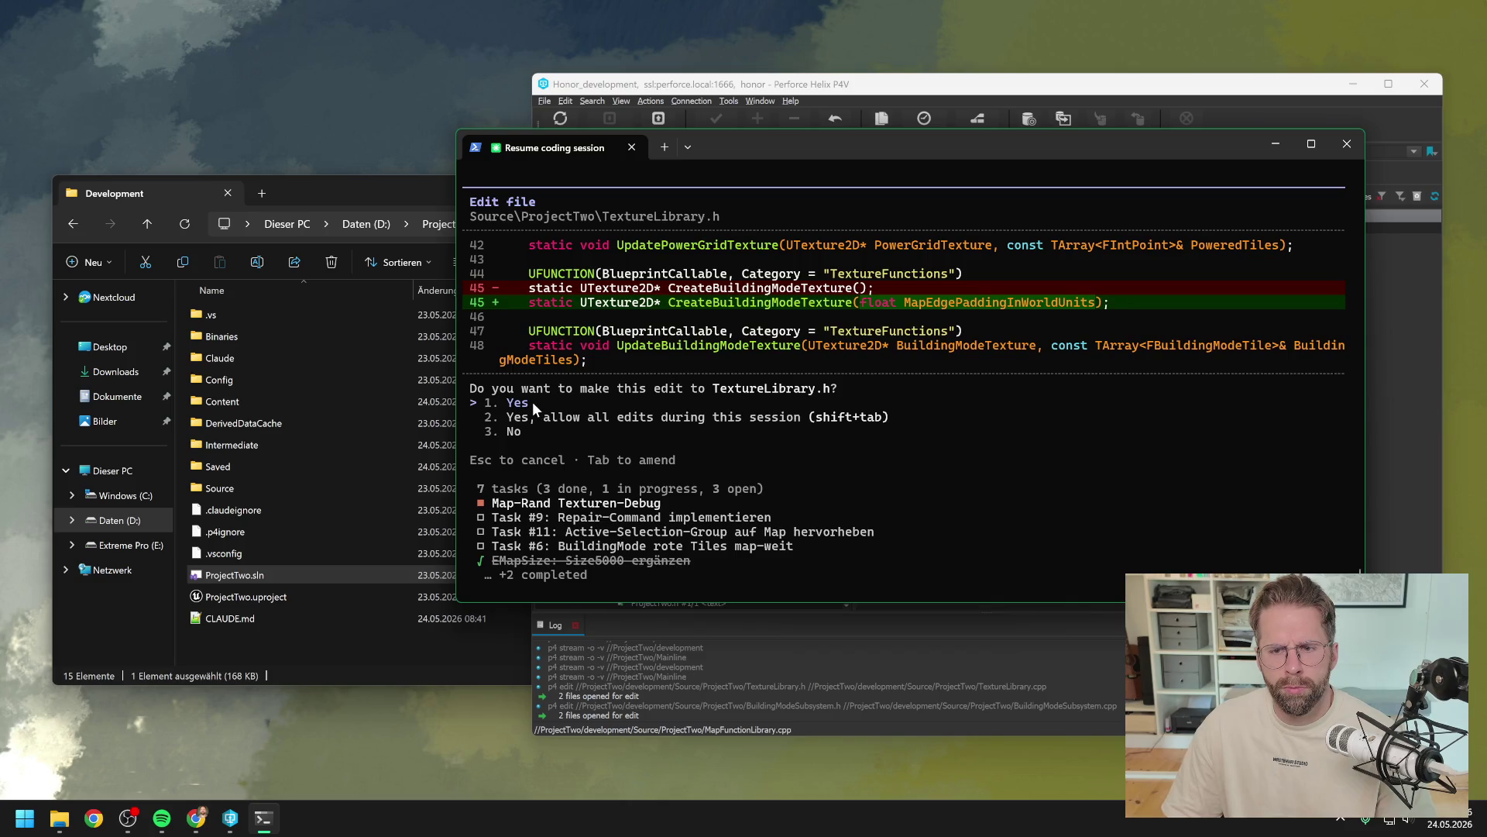
Step: Accept the padding edits to TextureLibrary.h/.cpp and BuildingModeSubsystem.cpp, then open ProjectTwo.sln
key(Return)
scroll(620, 411, up, 3)
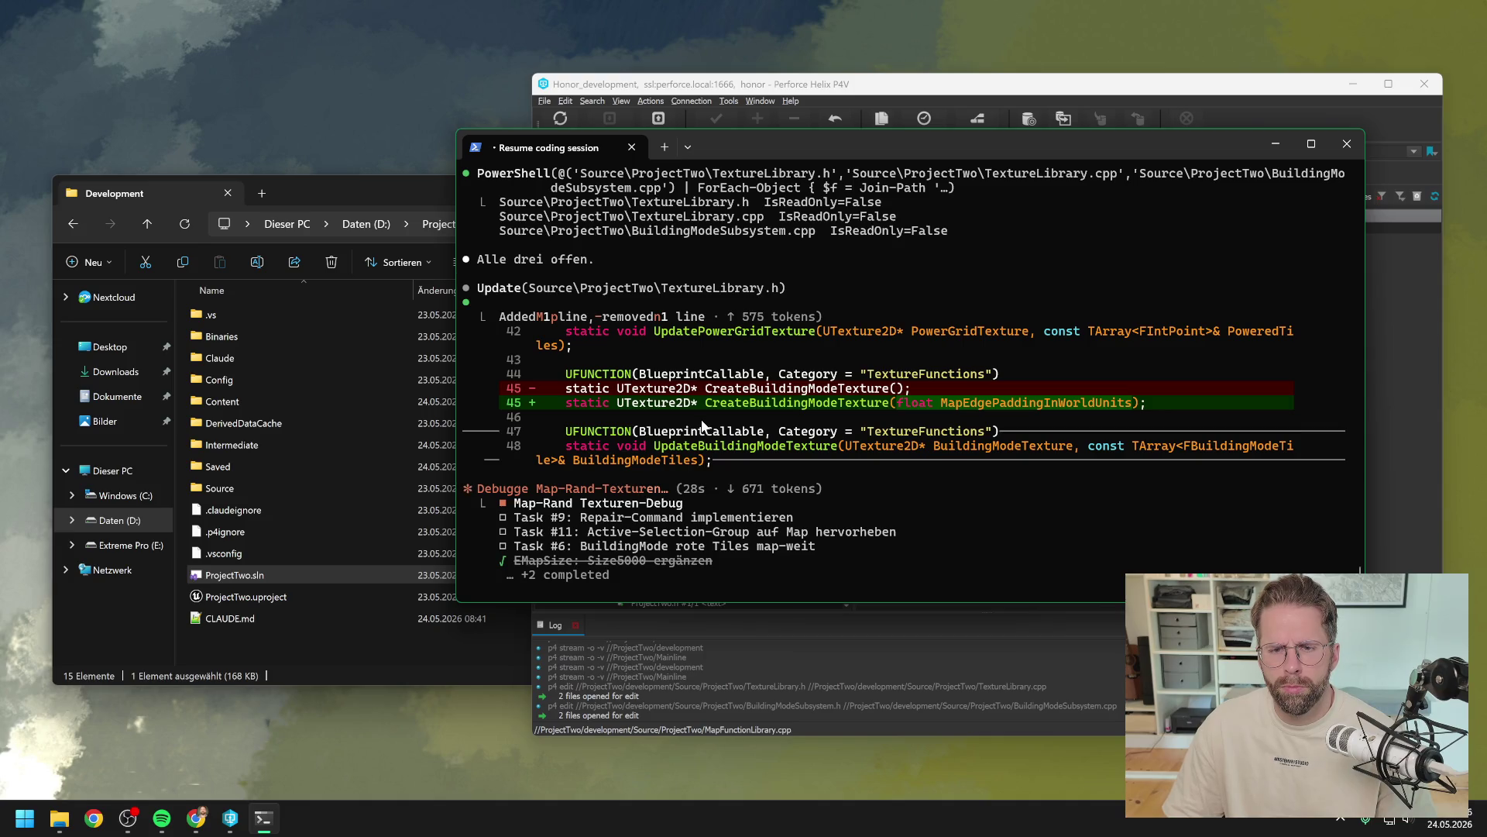
scroll(702, 422, down, 3)
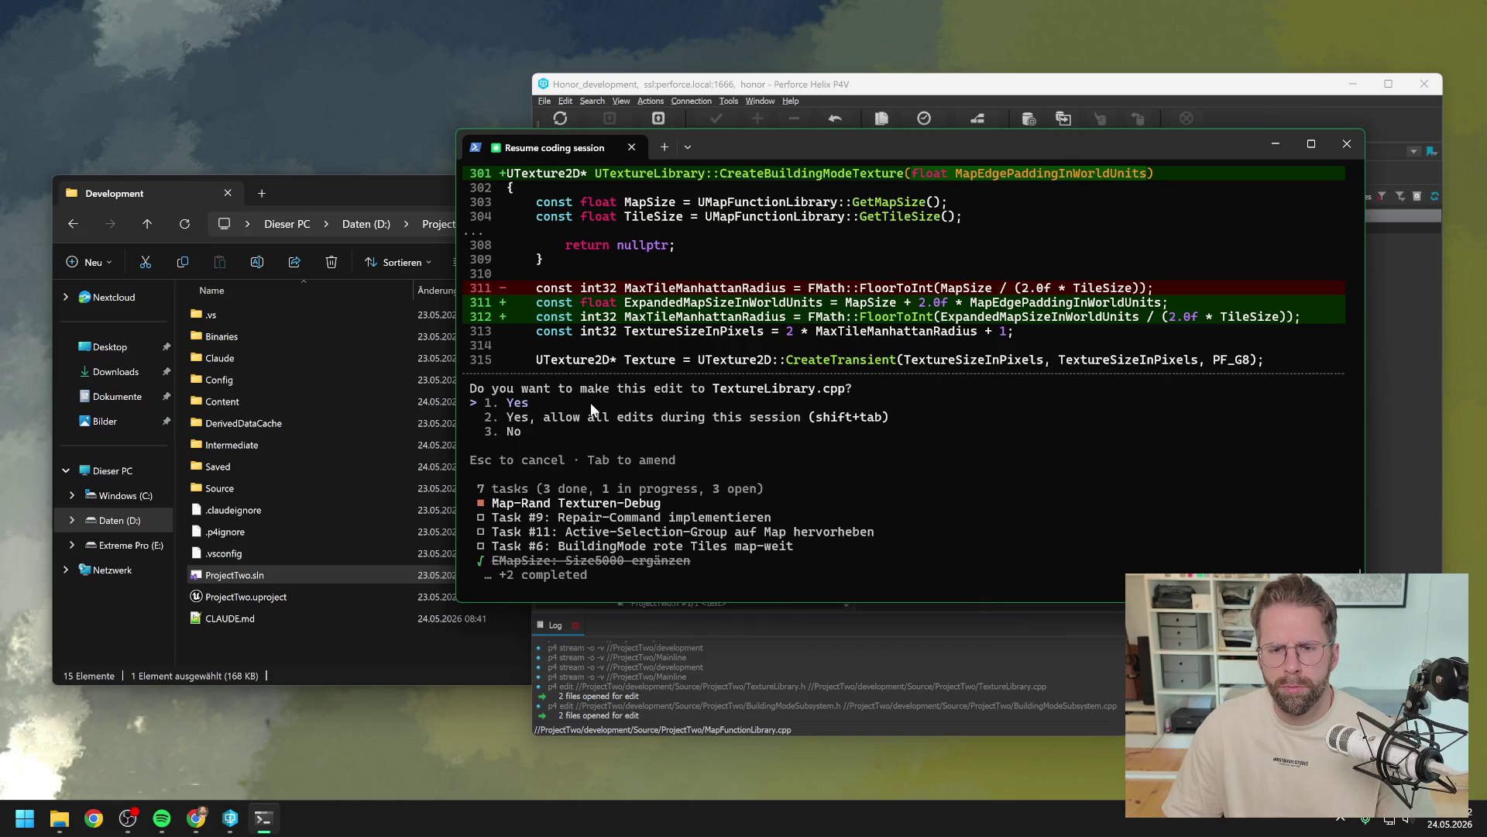
key(Return)
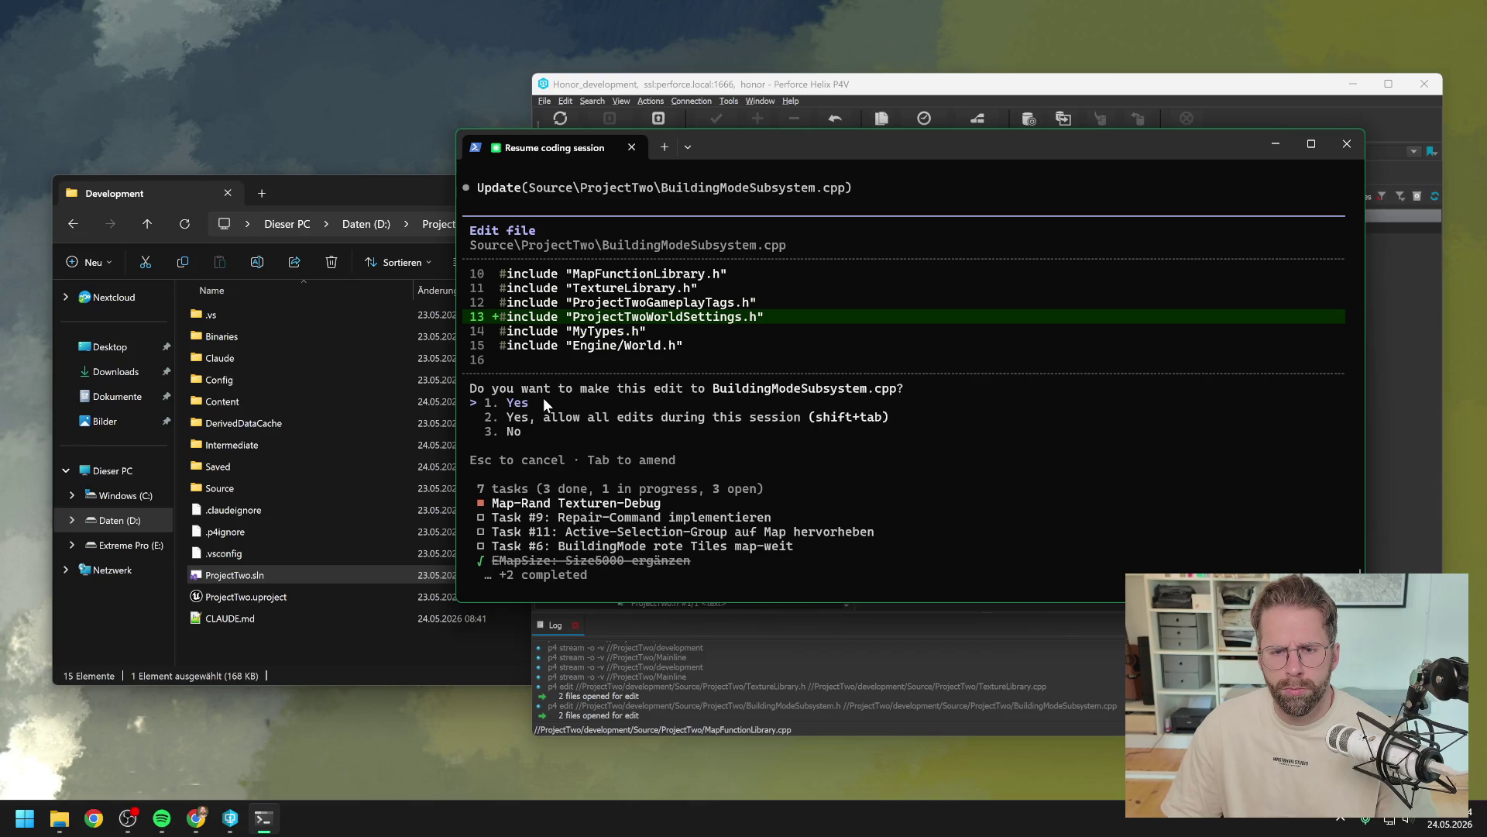
key(Return)
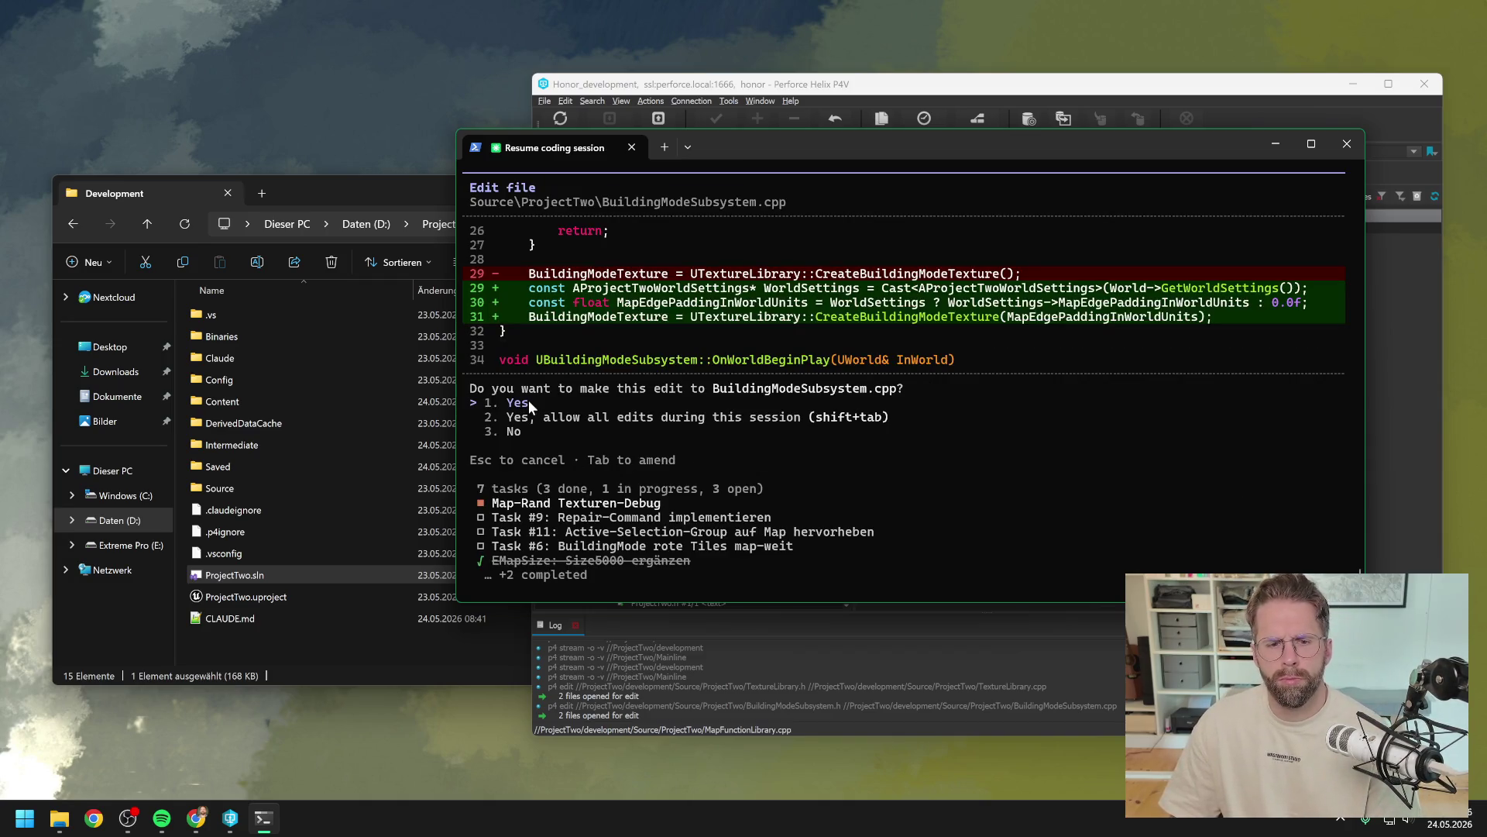
key(Return)
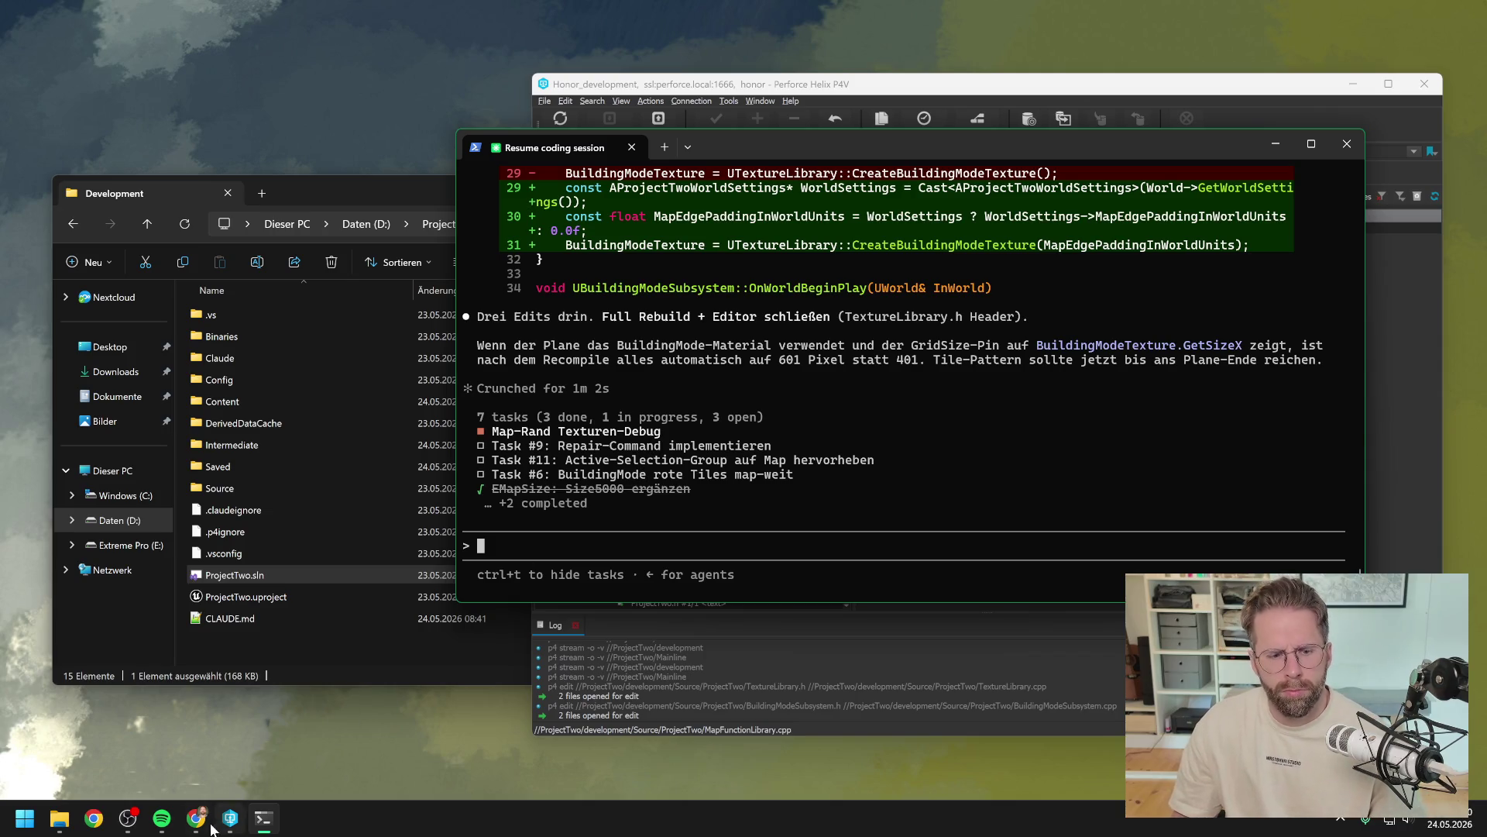
double_click(215, 576)
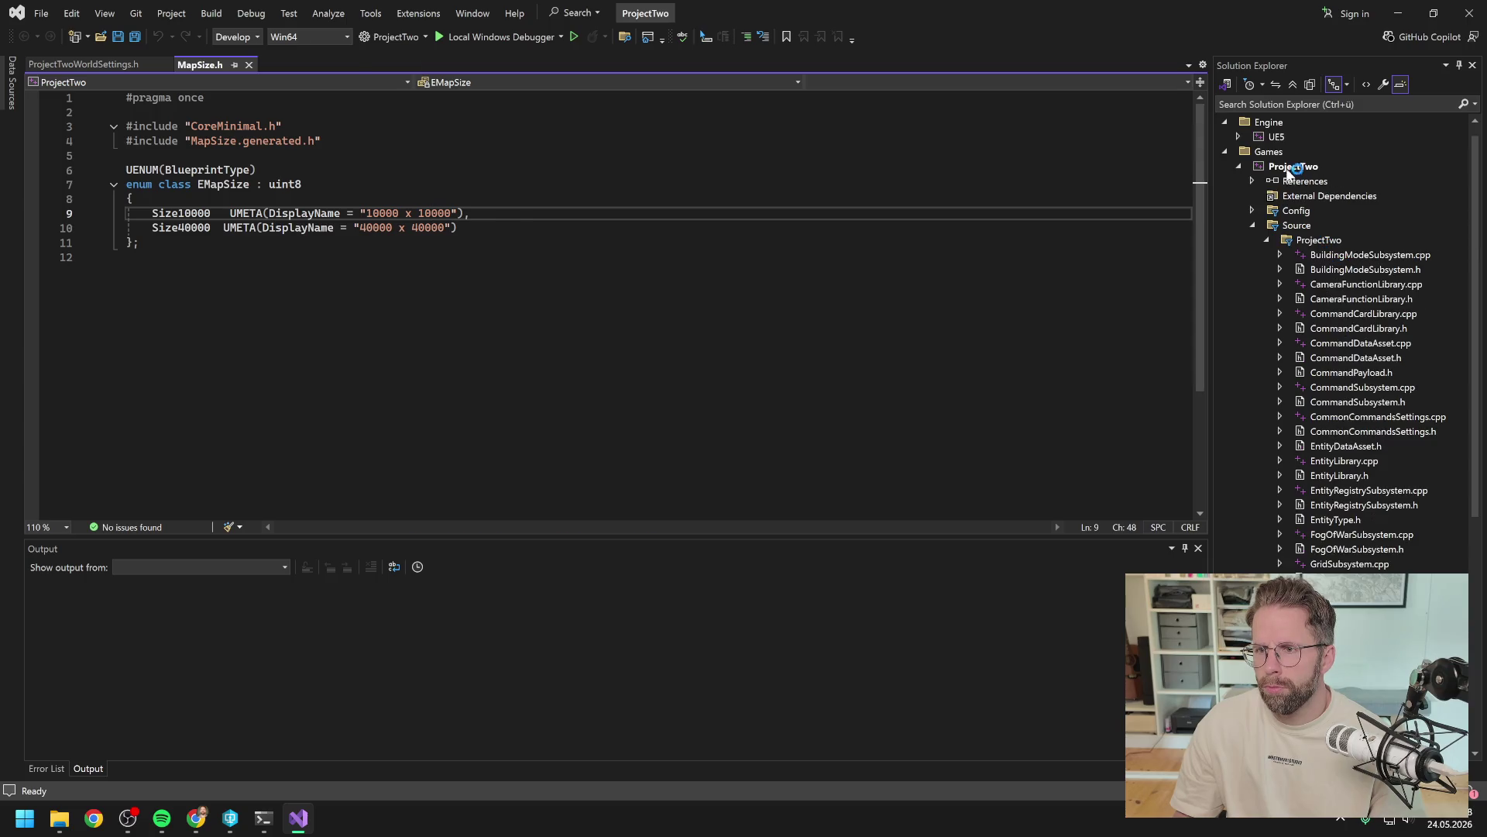
Step: Rebuild the ProjectTwo project from Solution Explorer
click(1288, 168)
right_click(1286, 168)
click(1265, 200)
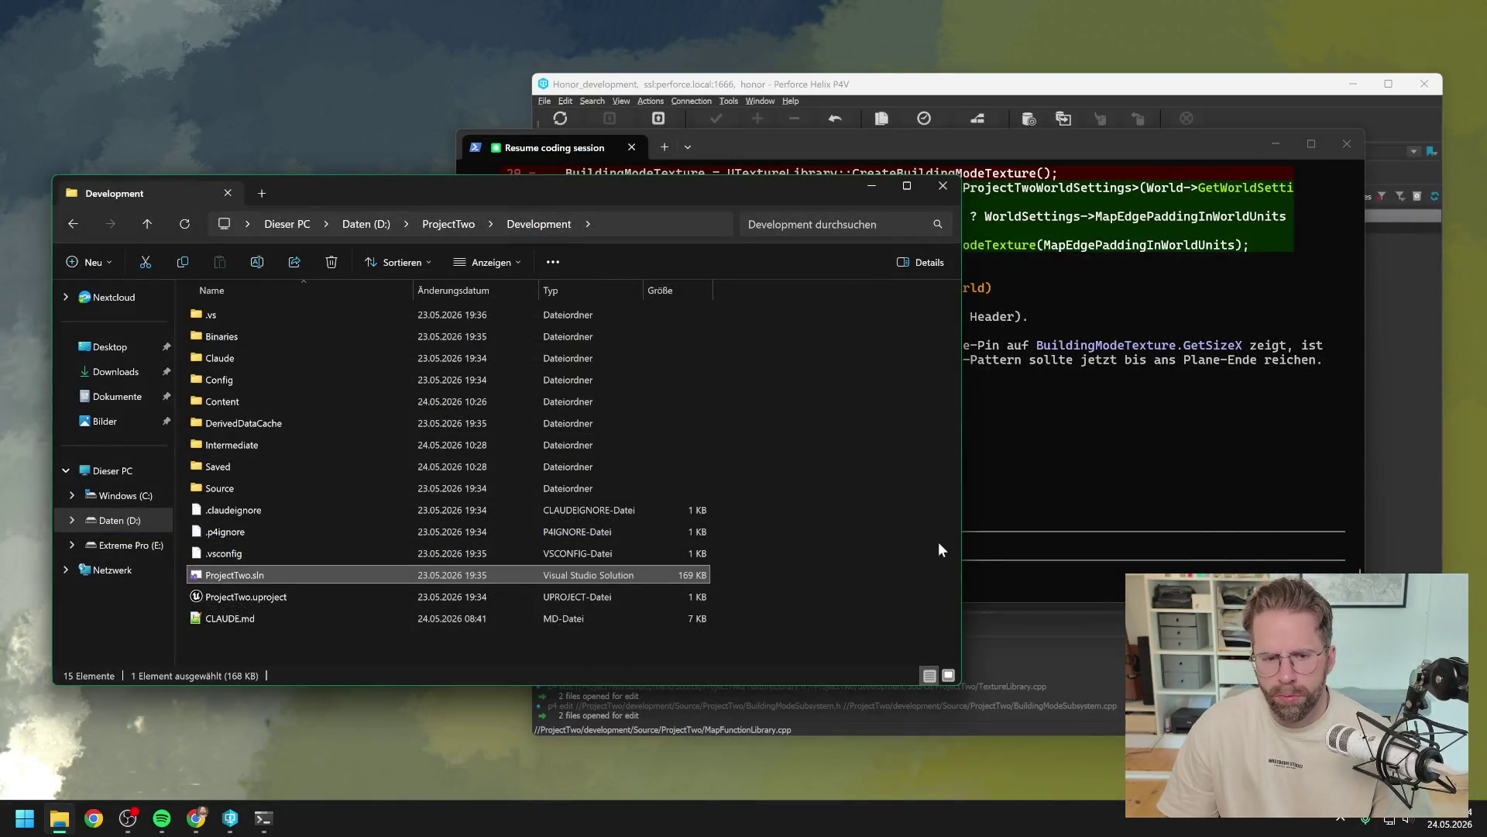
Step: Bring P4V forward and select ProjectTwo.uproject in the depot tree
click(381, 650)
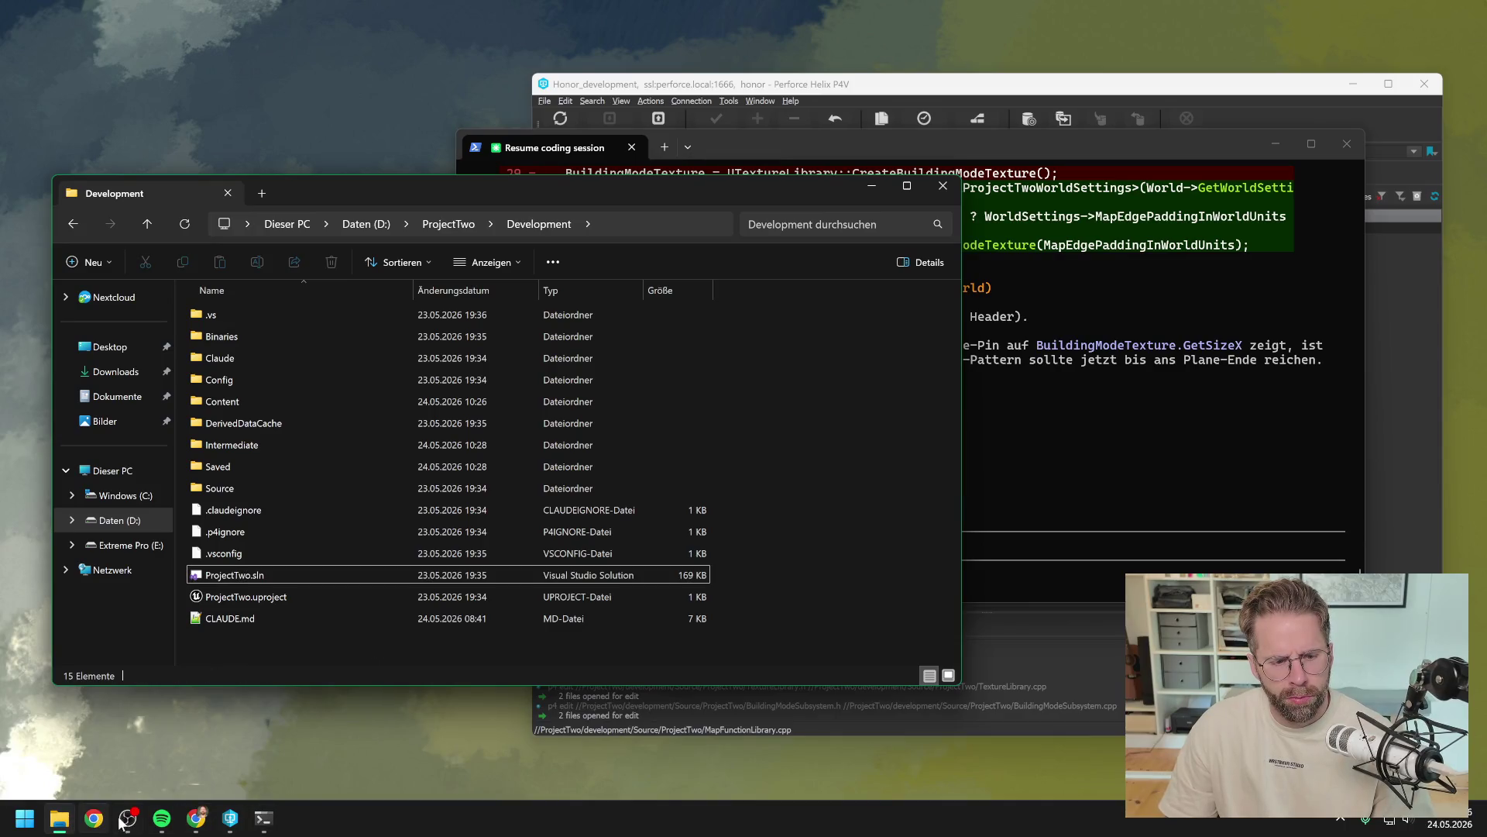
click(230, 817)
scroll(691, 515, down, 1)
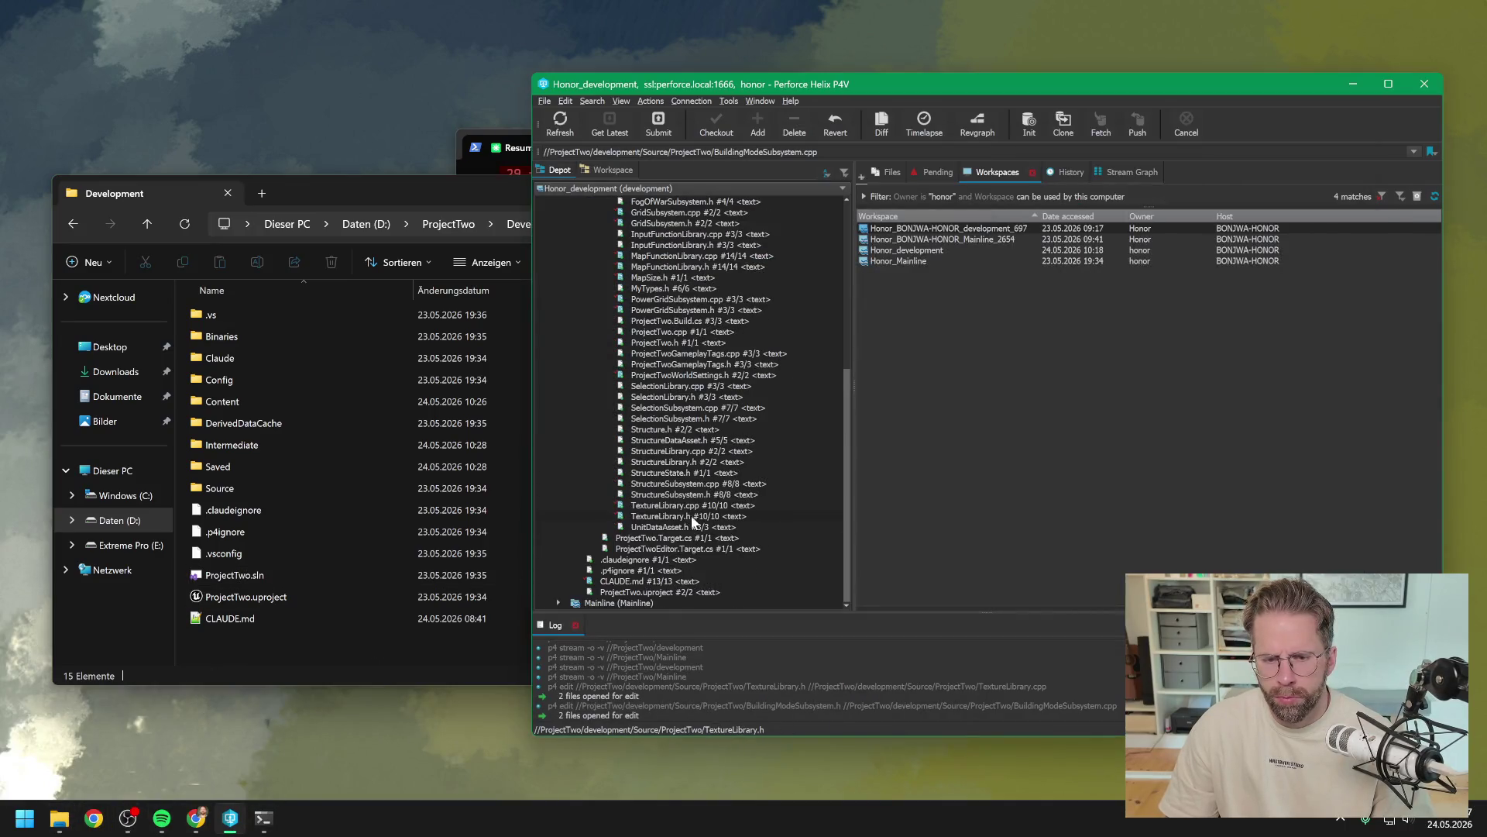
click(666, 591)
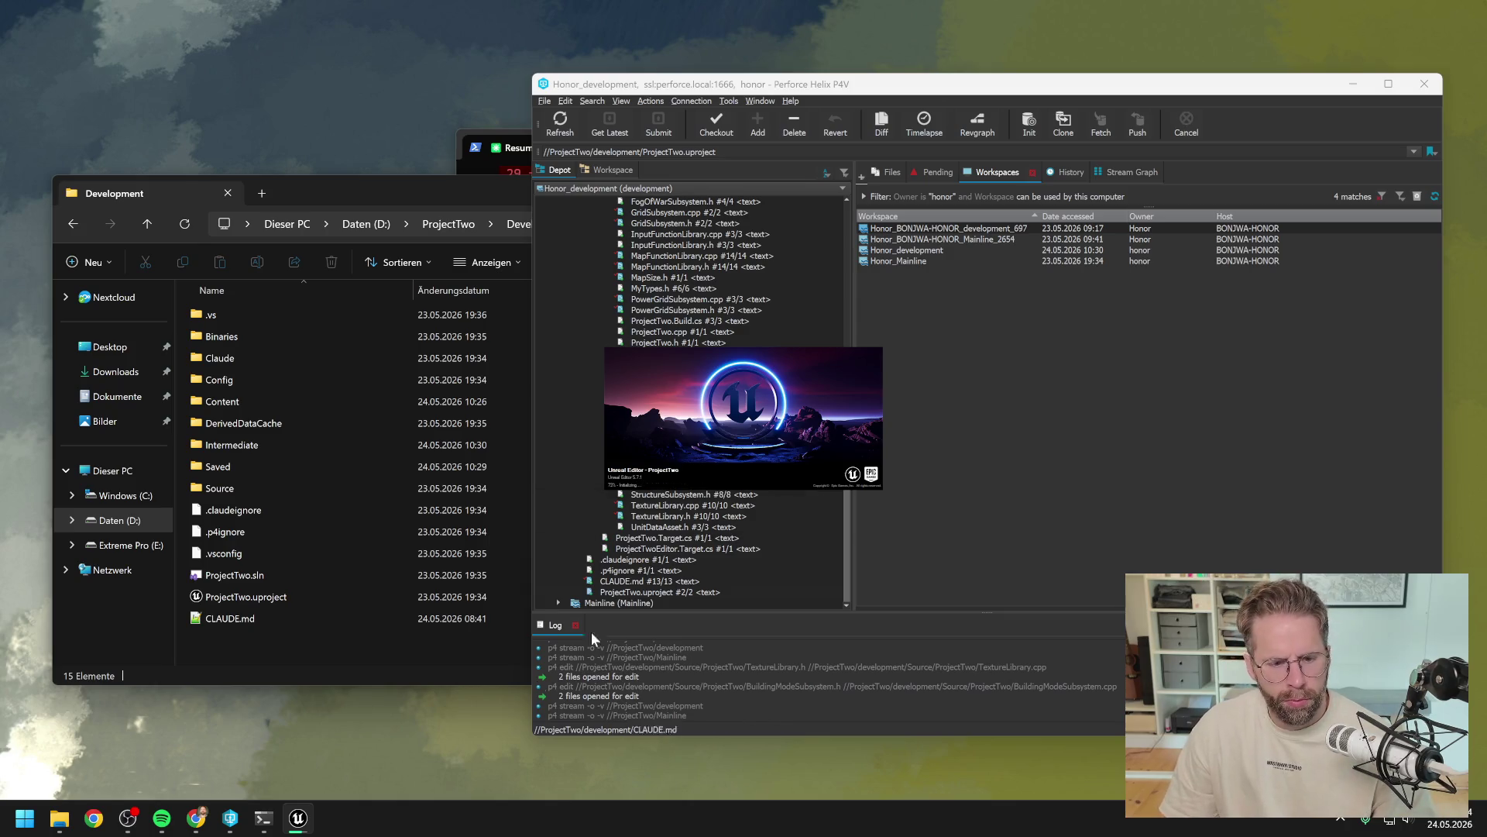
Step: Run /context in Claude Code to report context usage, then return to Unreal
click(264, 817)
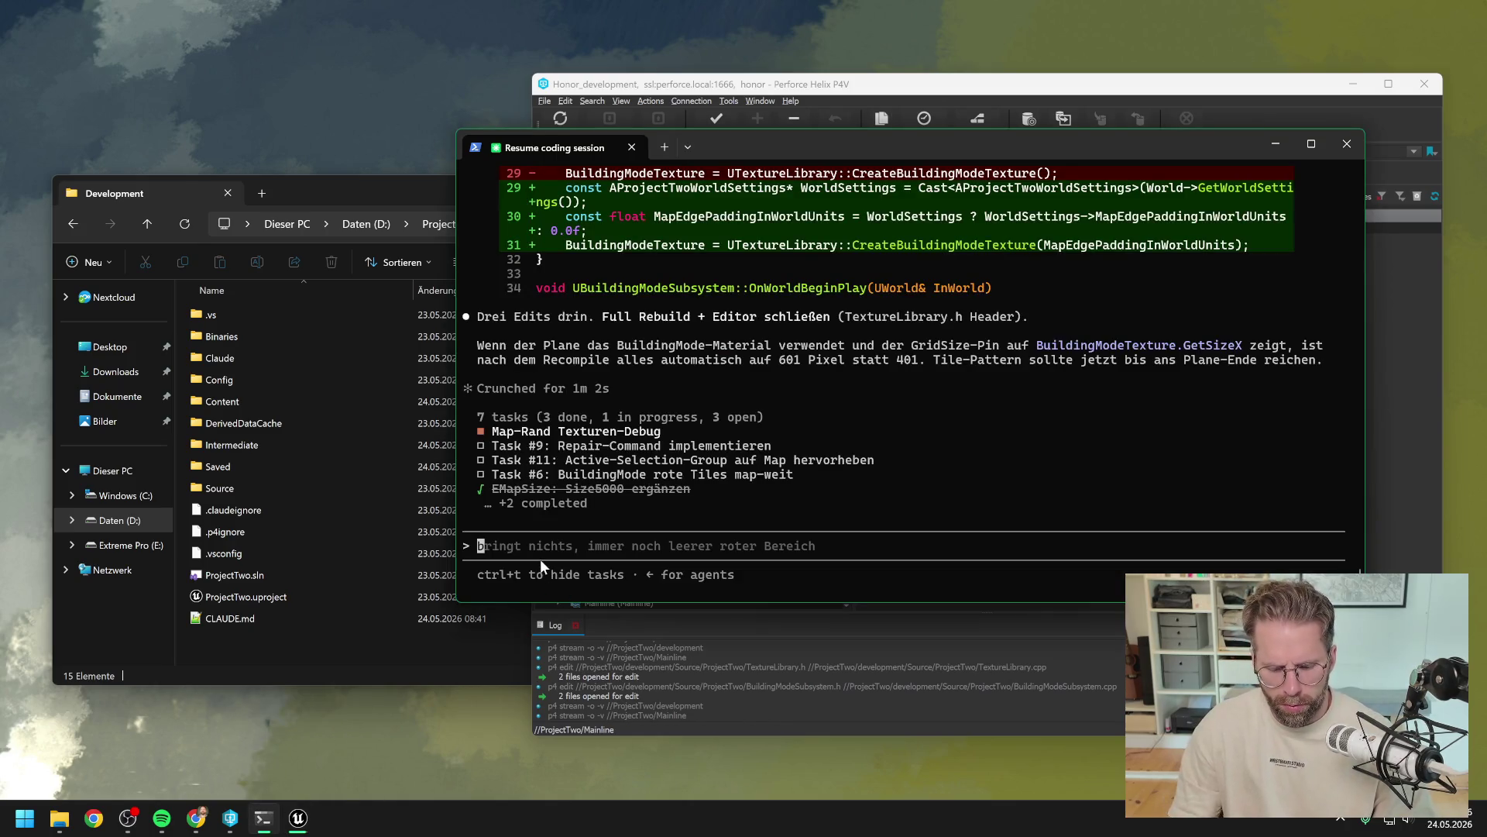
text(/context)
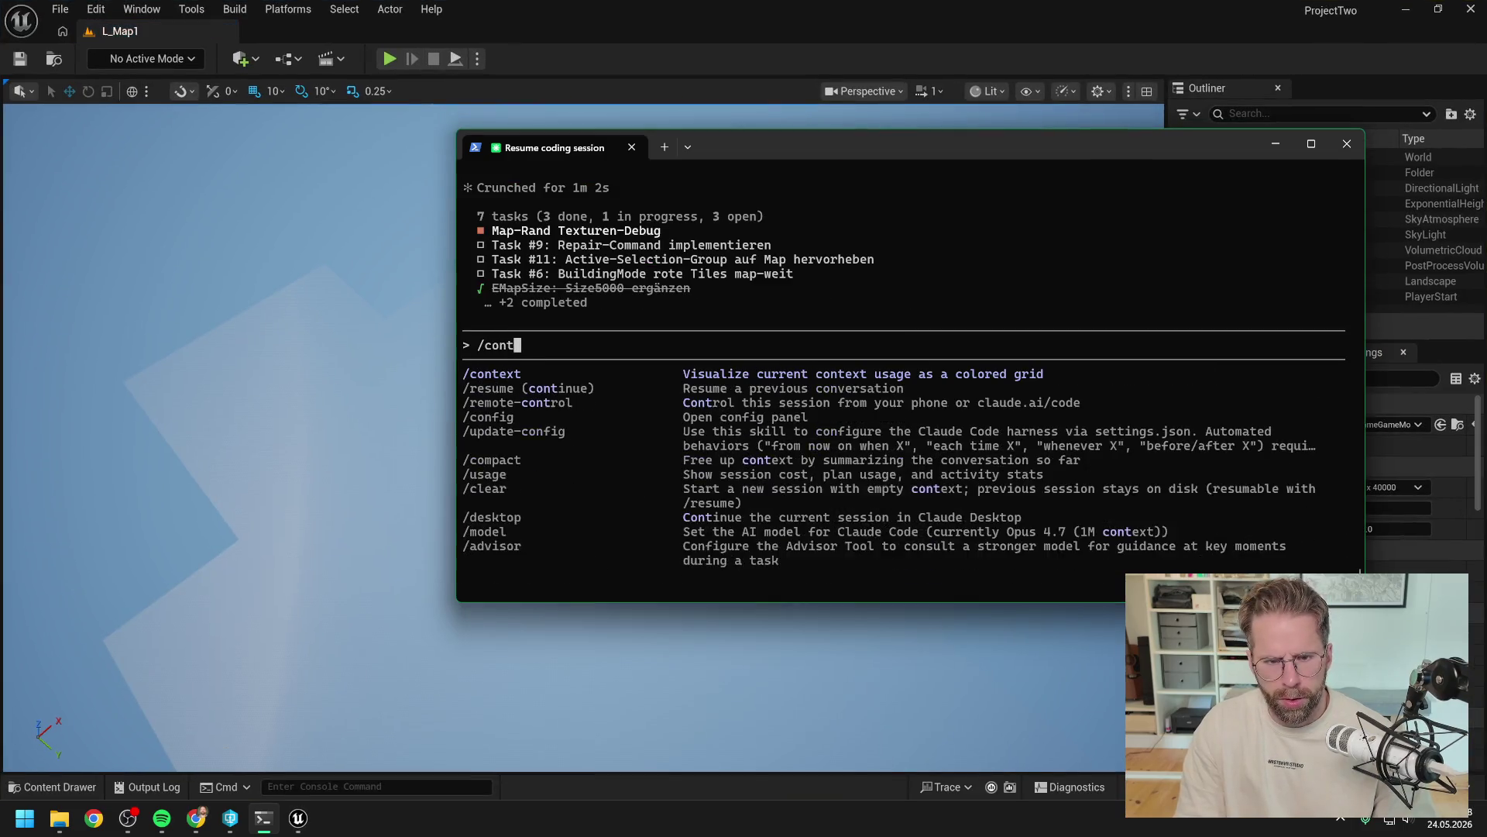
key(Return)
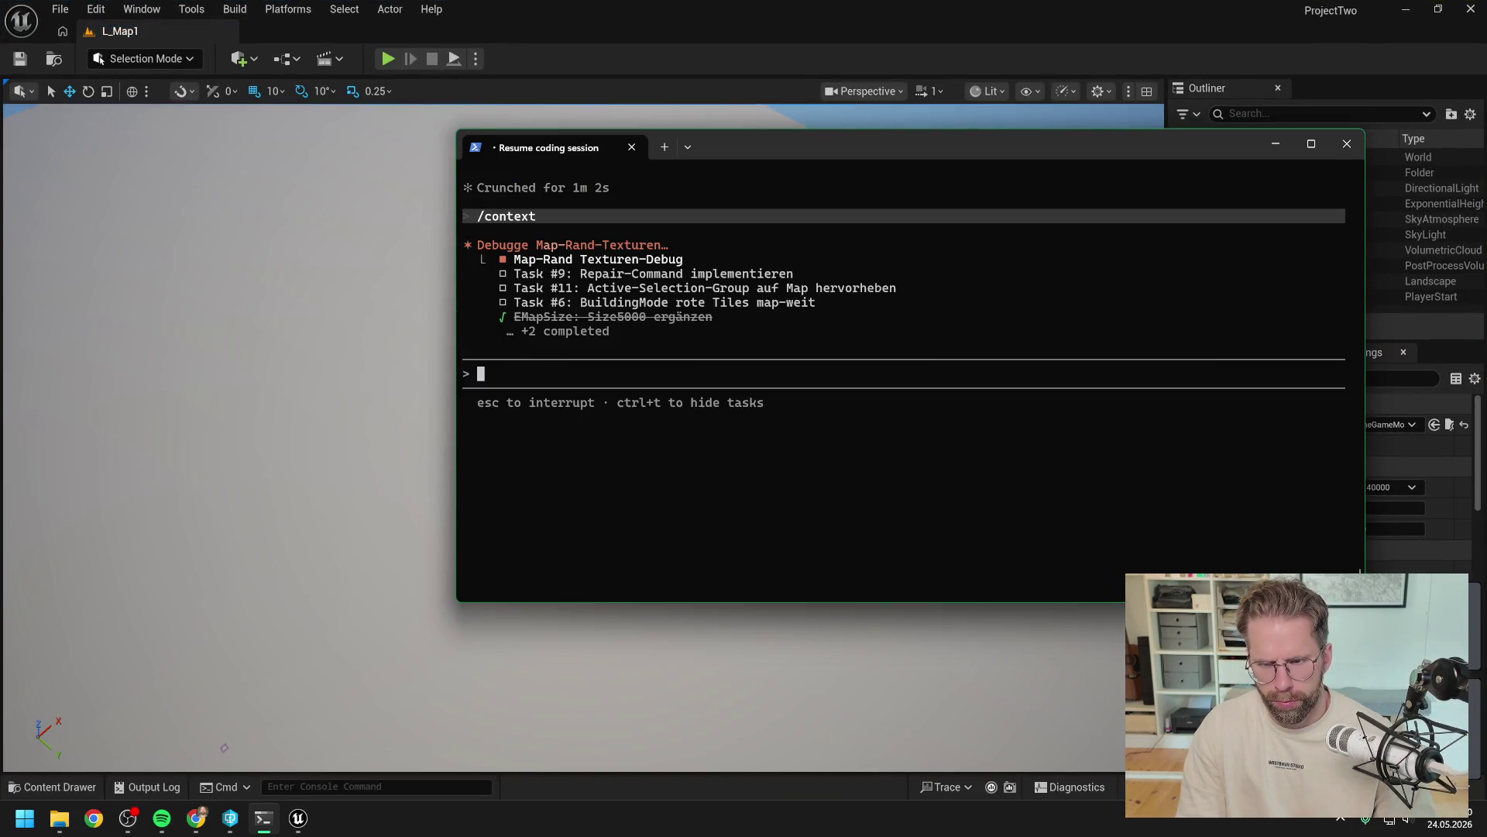
click(620, 51)
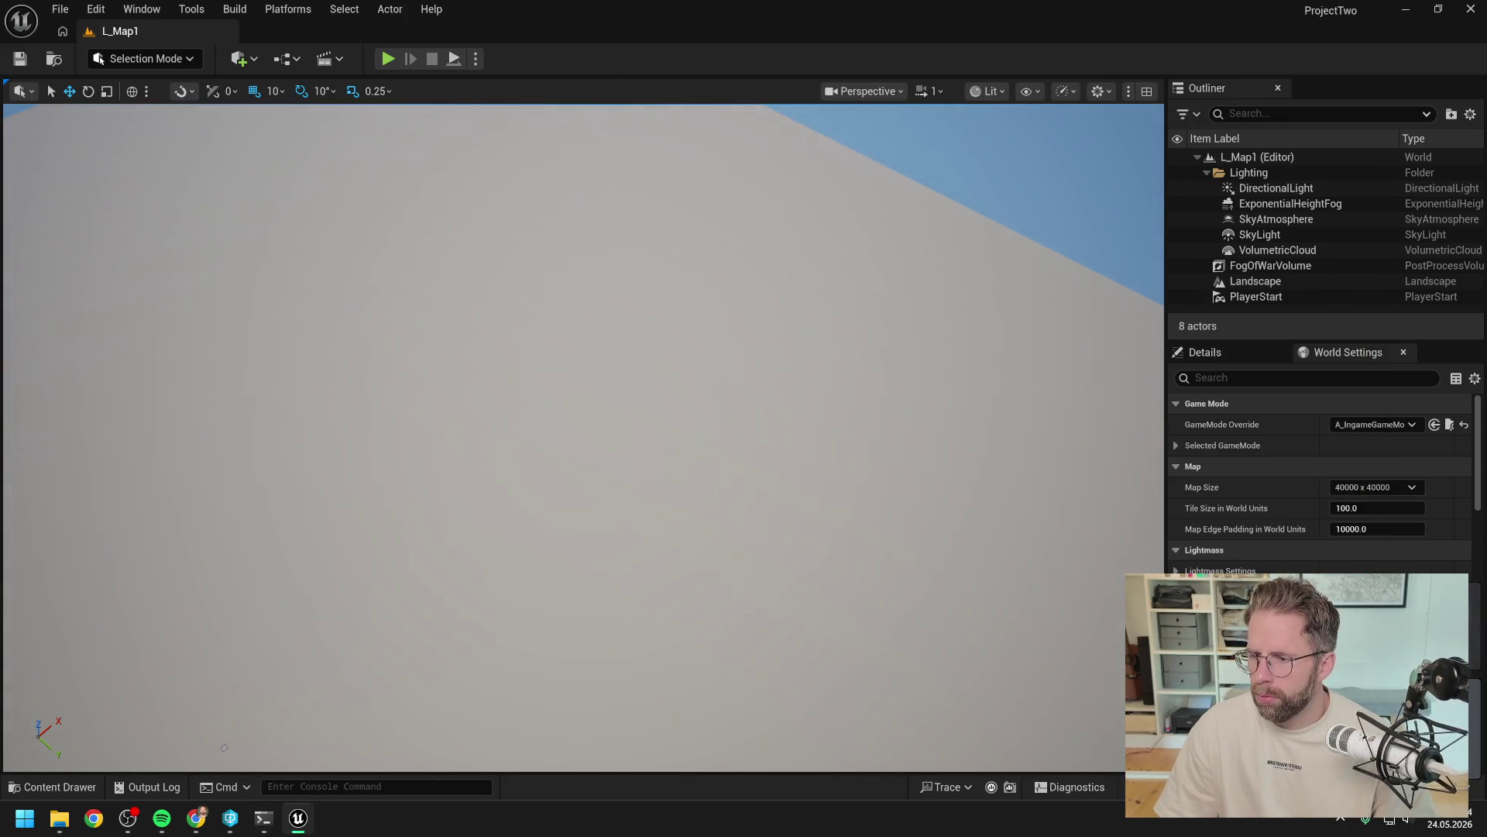
Step: Inspect the texture nodes in the M_BuildingModeTile material graph
key(alt+Tab)
scroll(699, 230, down, 3)
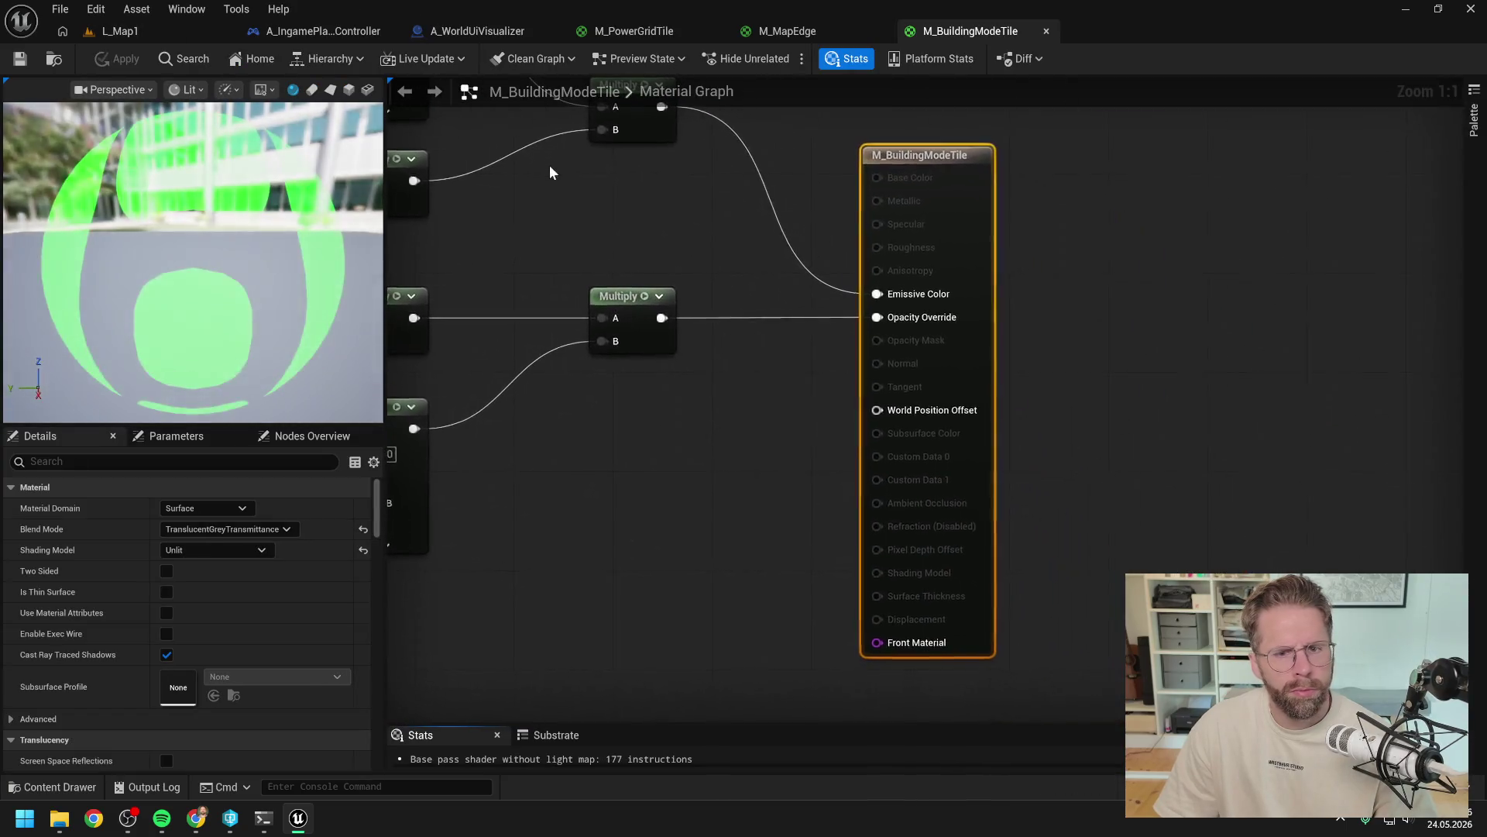
drag(629, 220, 1019, 261)
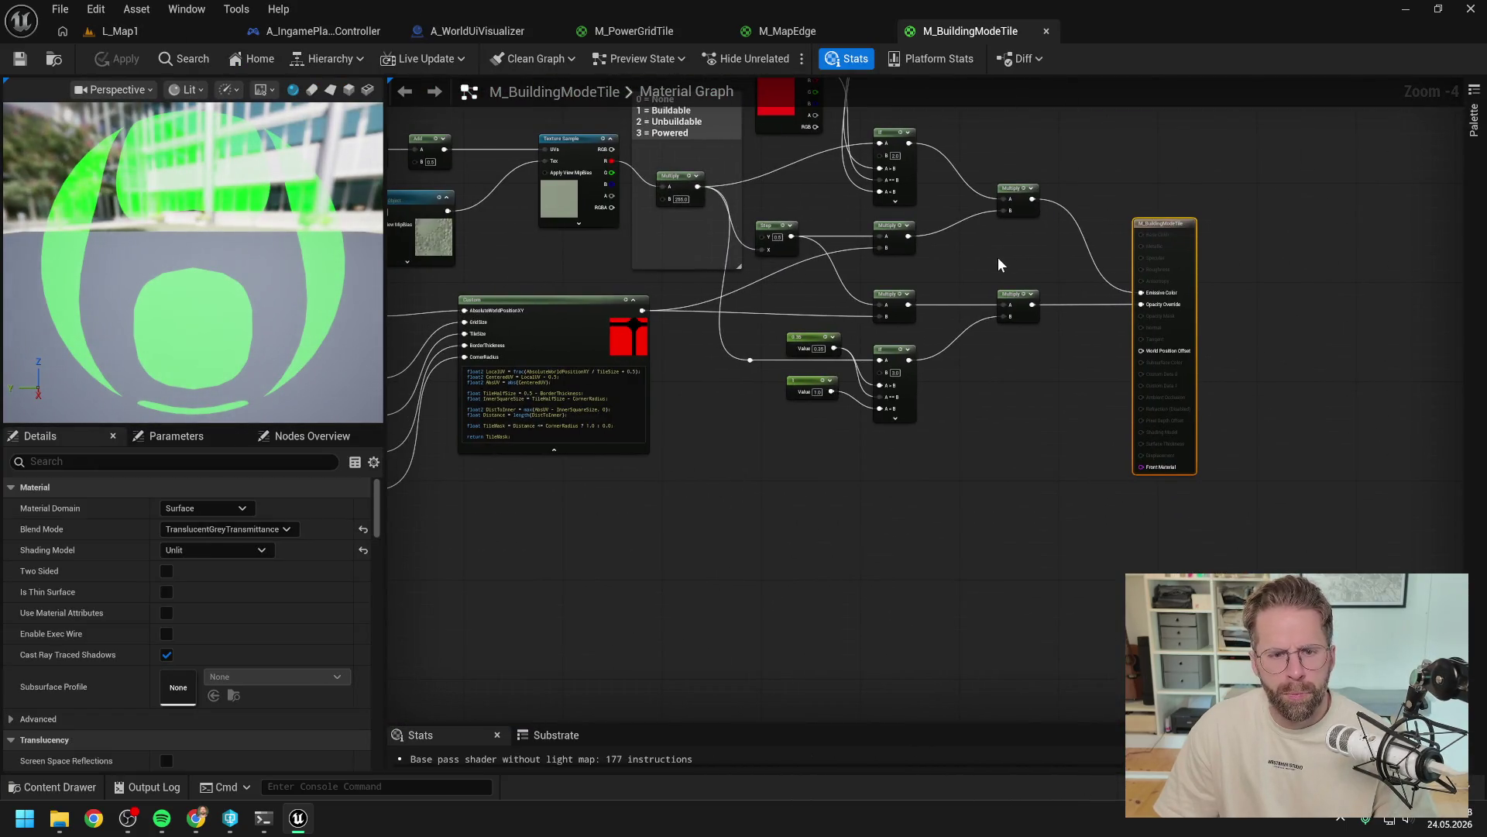
Step: Play-test L_Map1 in building mode, panning along the edge where green tiles give way to red, then stop
click(151, 29)
click(388, 59)
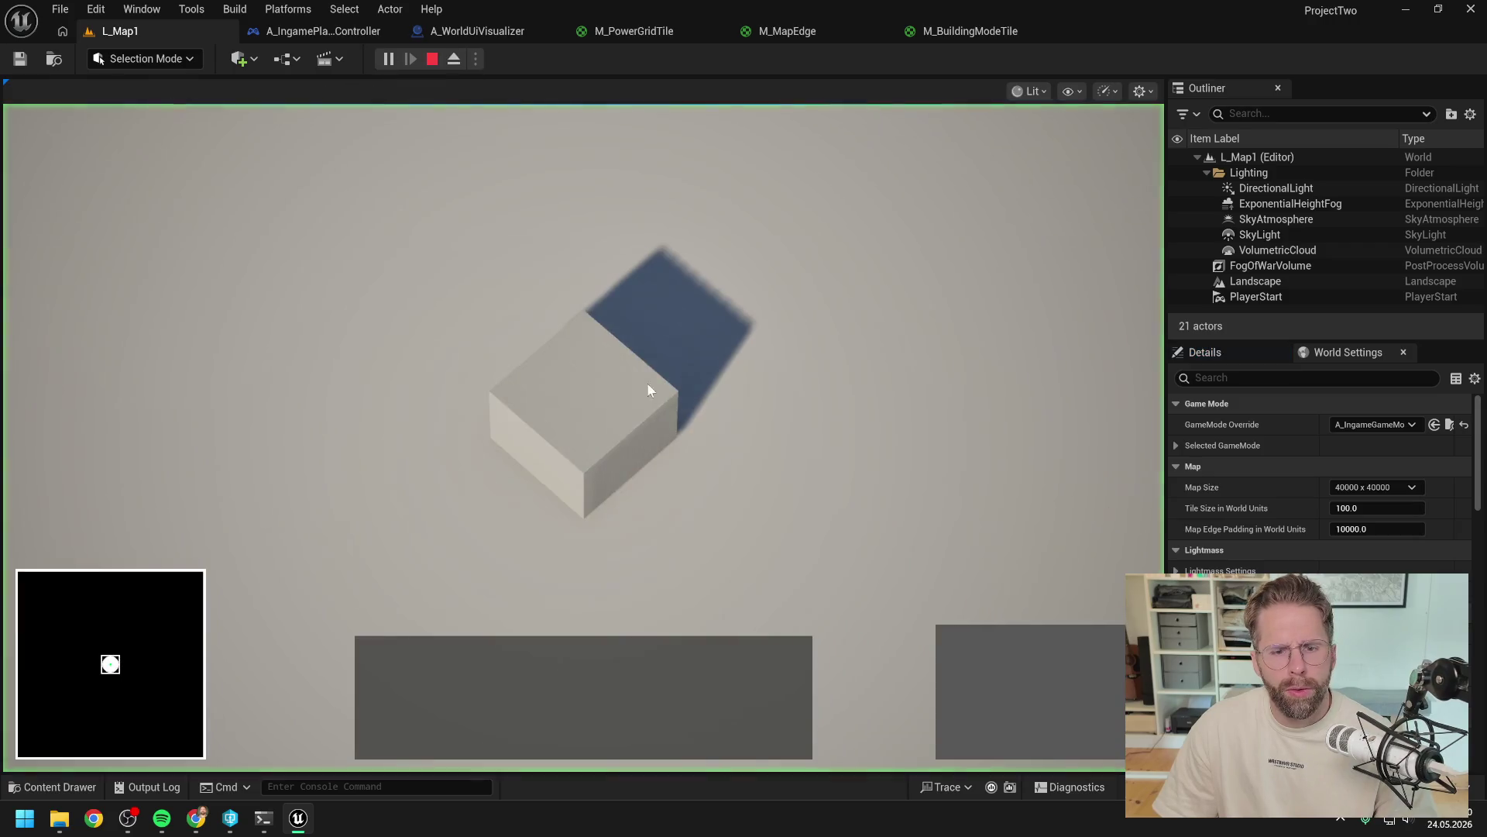
click(961, 647)
key(w)
key(d)
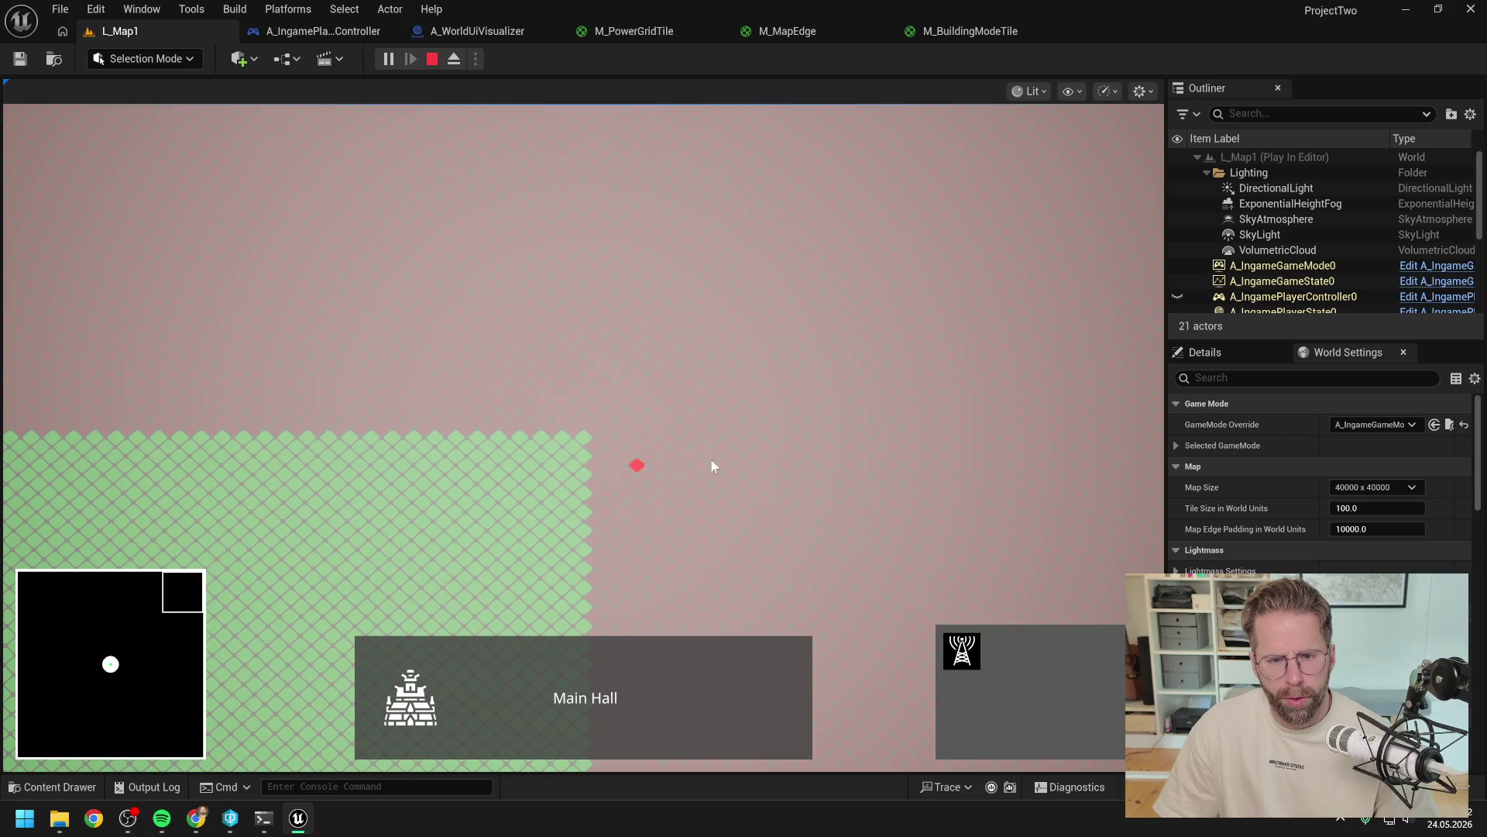
key(s)
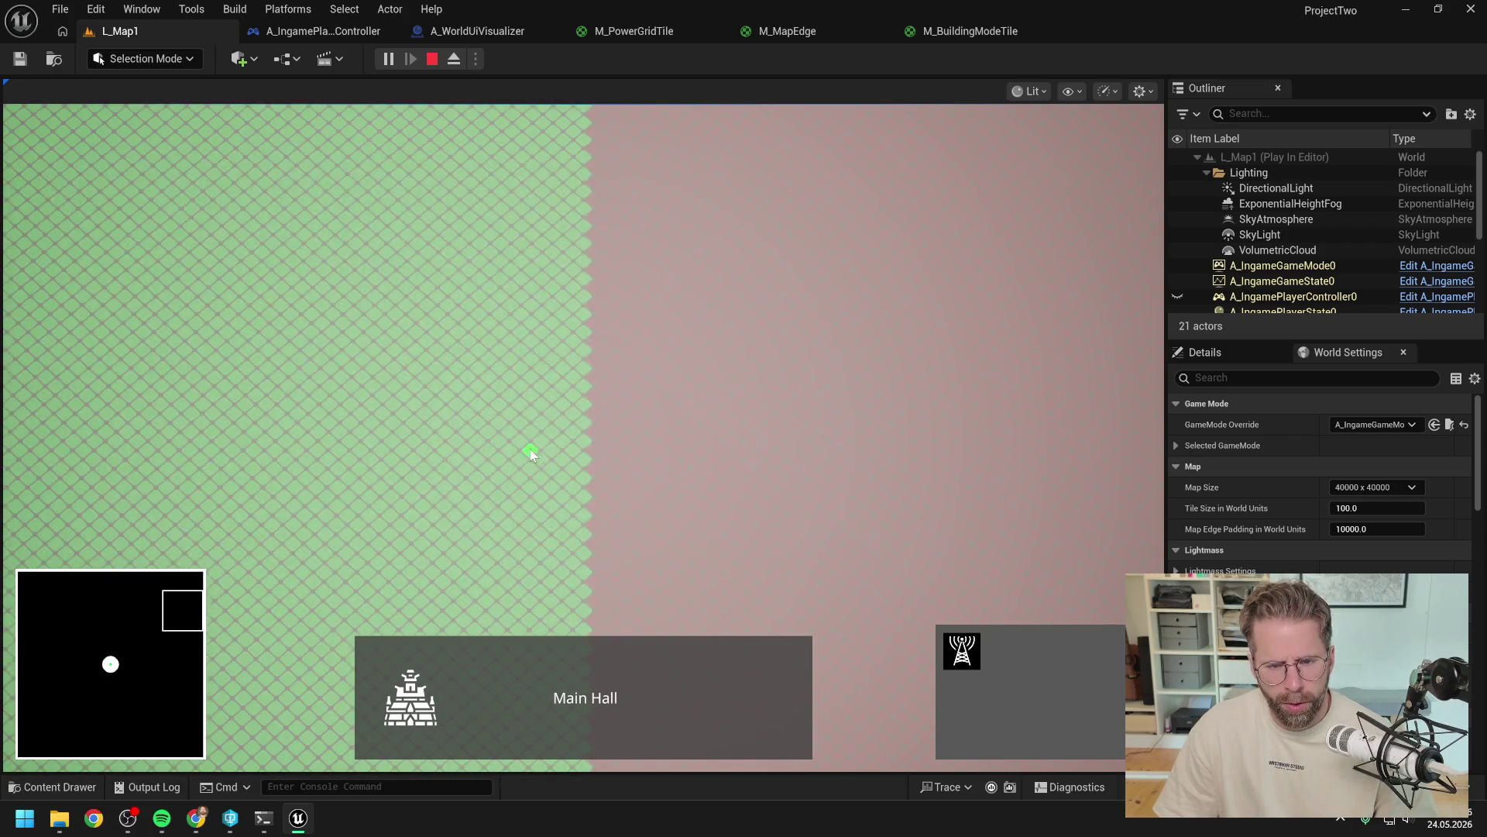
key(w)
key(w)
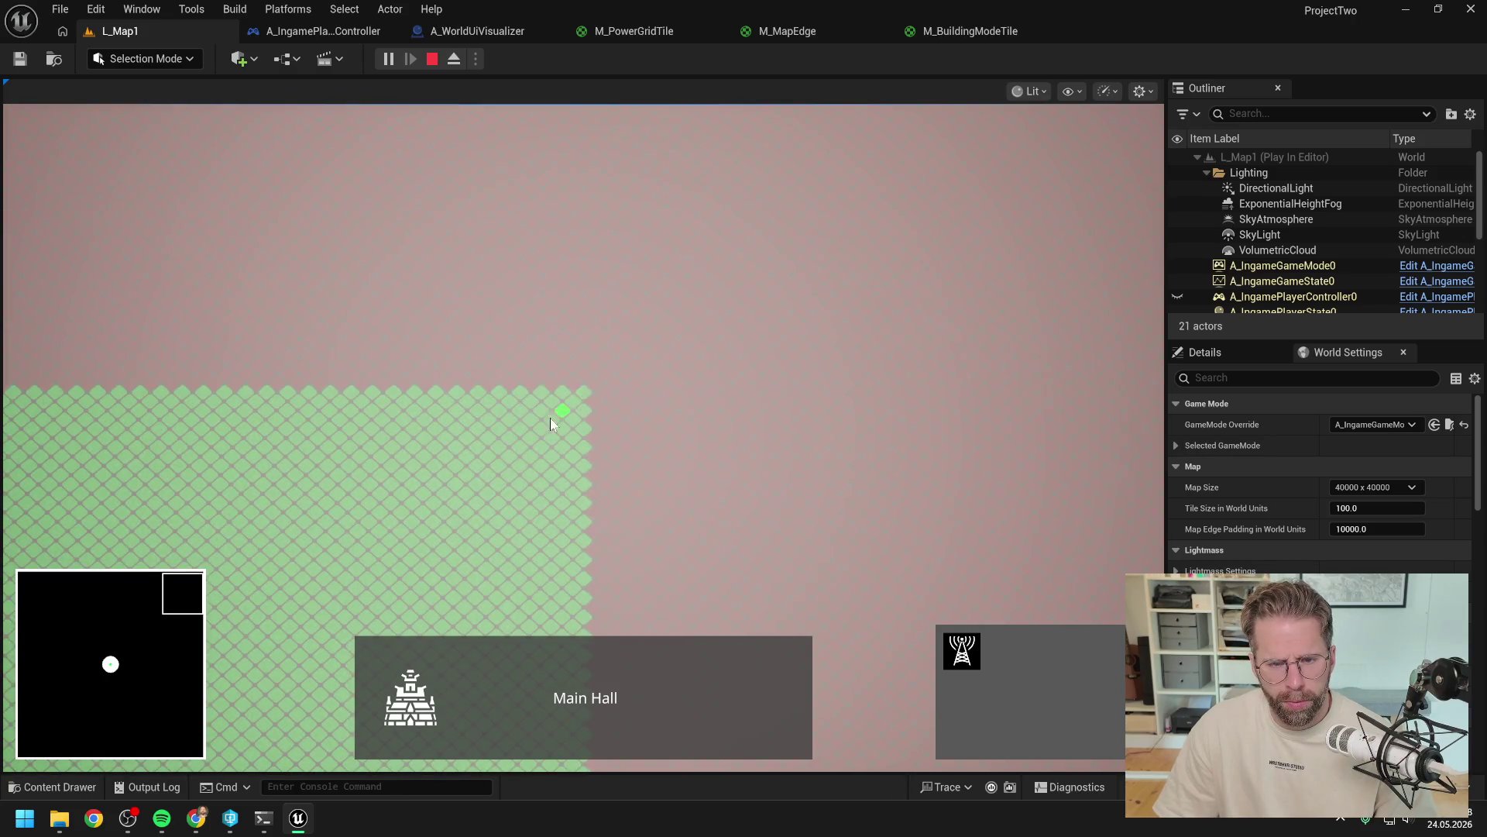
key(a)
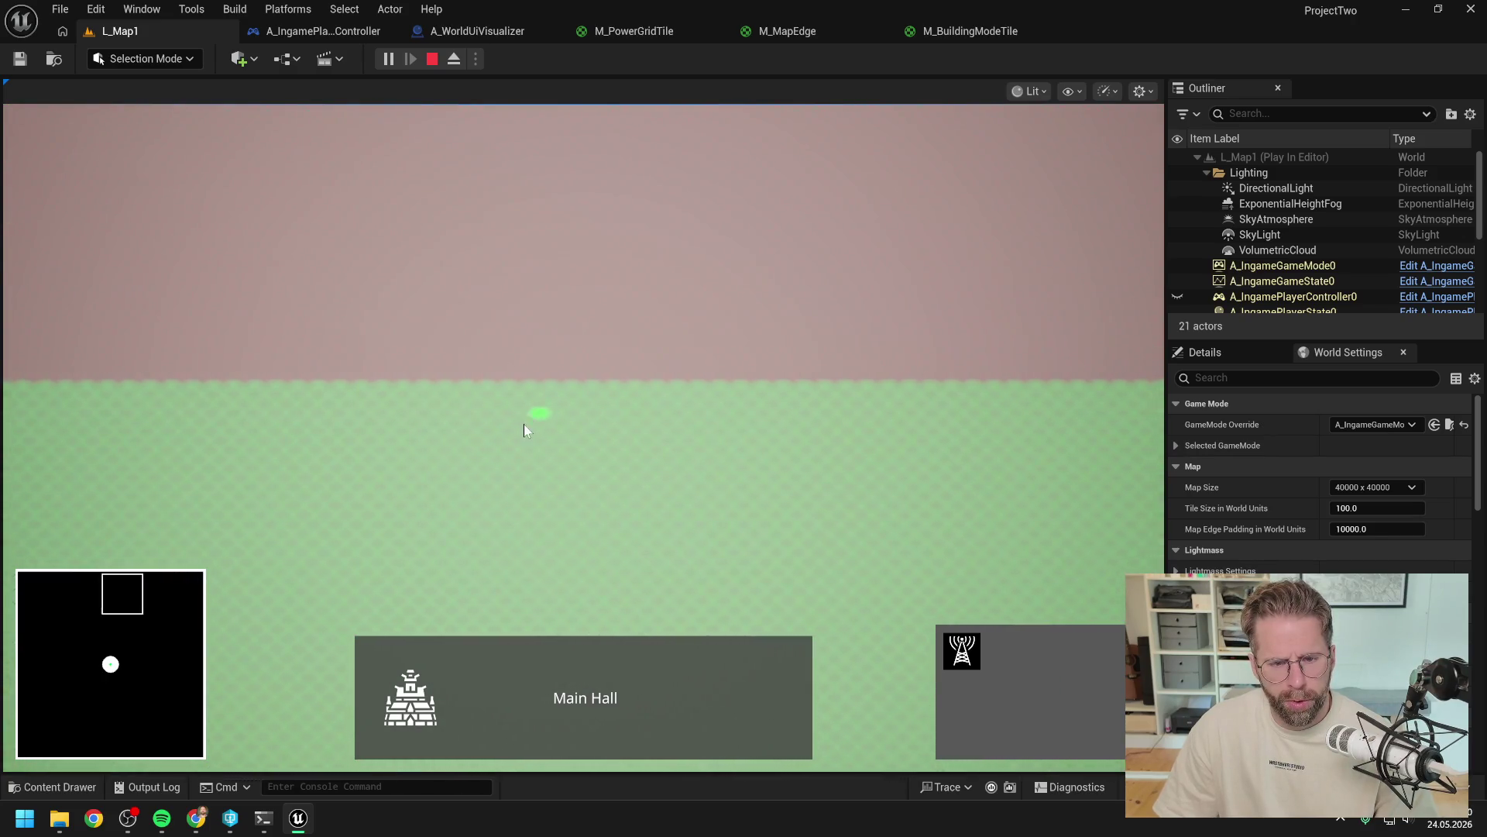
key(a)
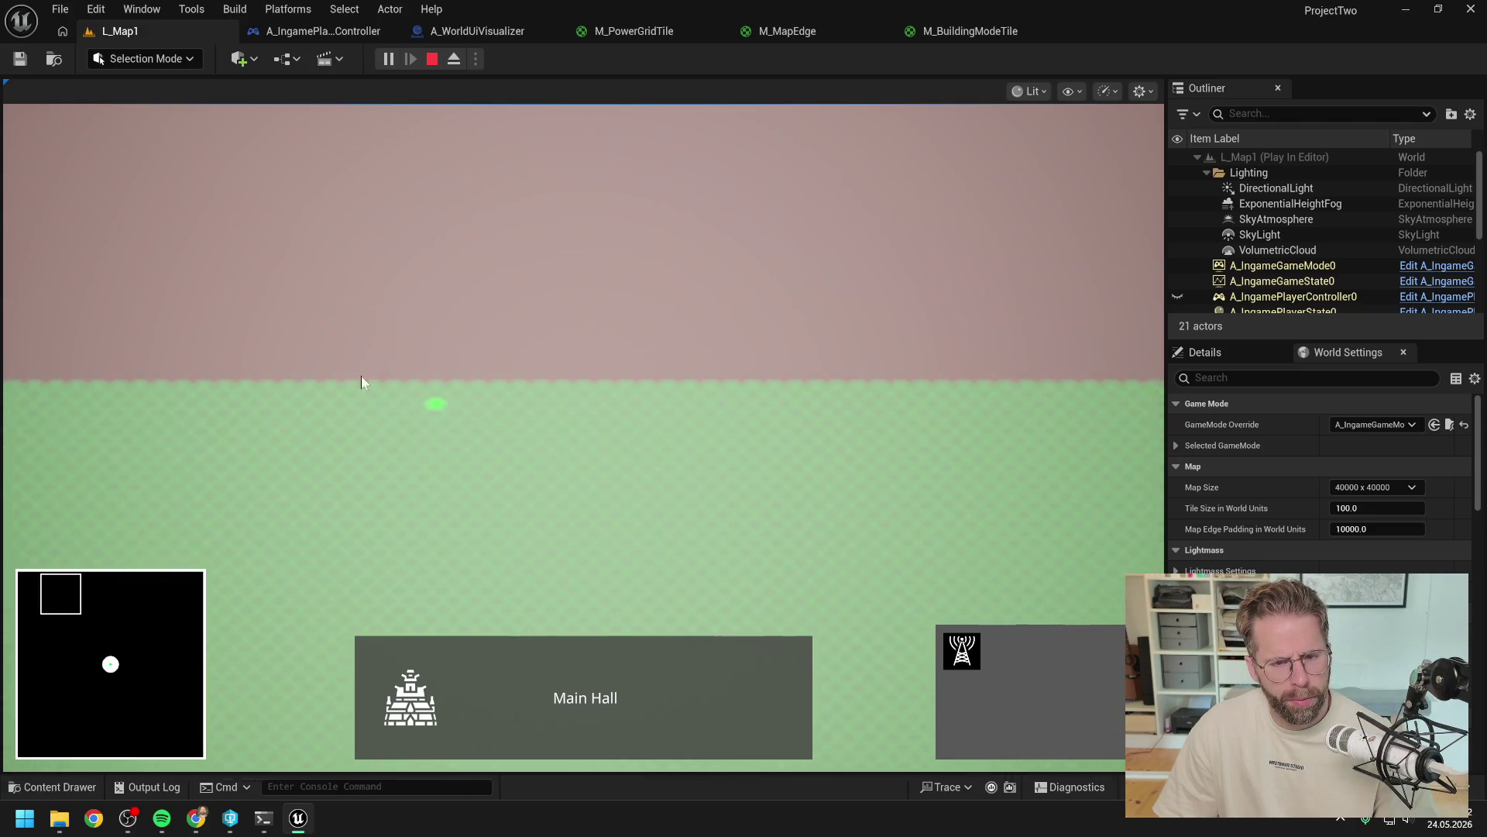
key(a)
key(w)
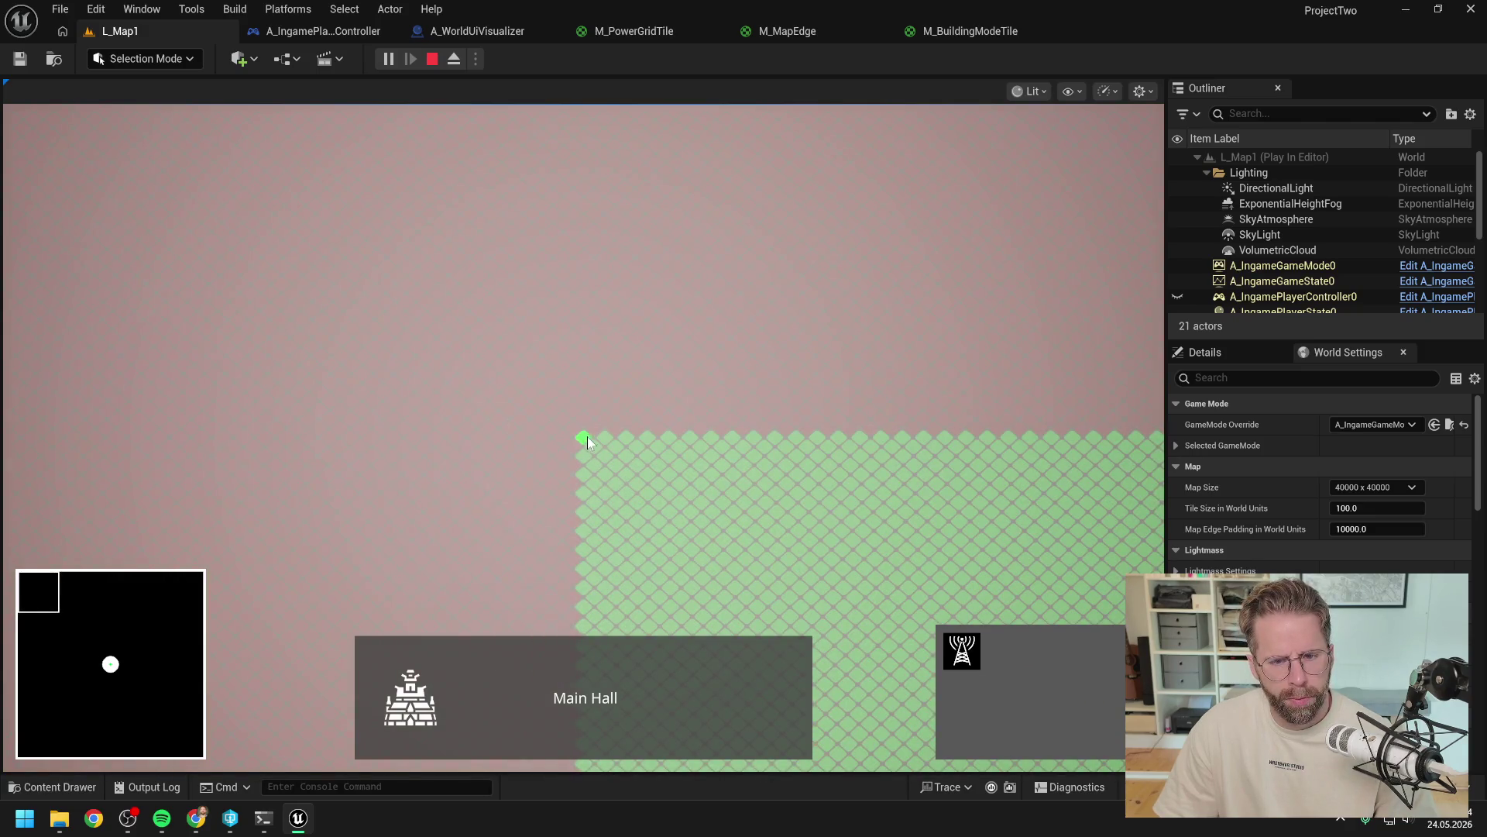
key(s)
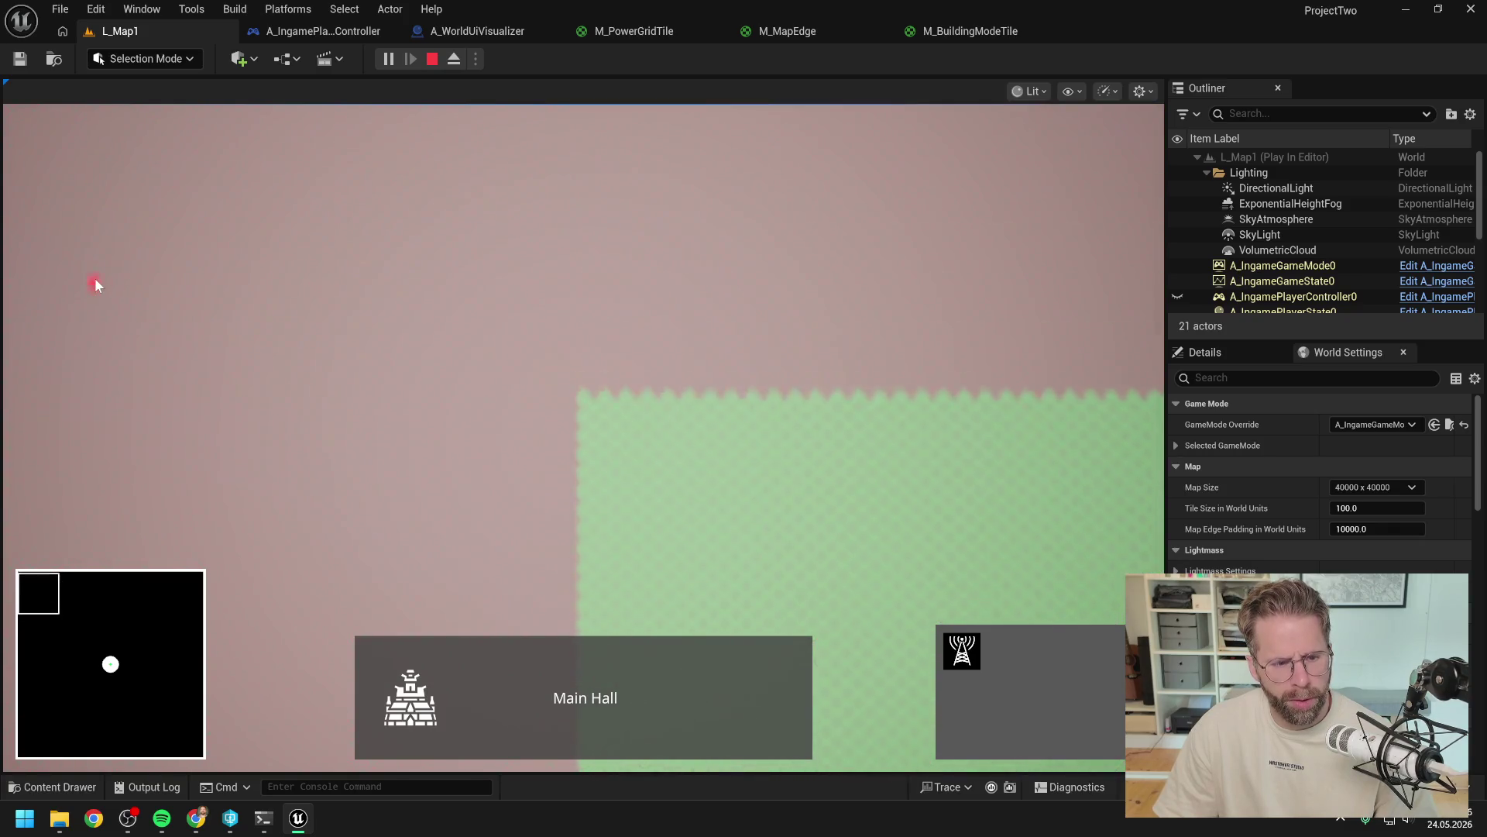
key(s)
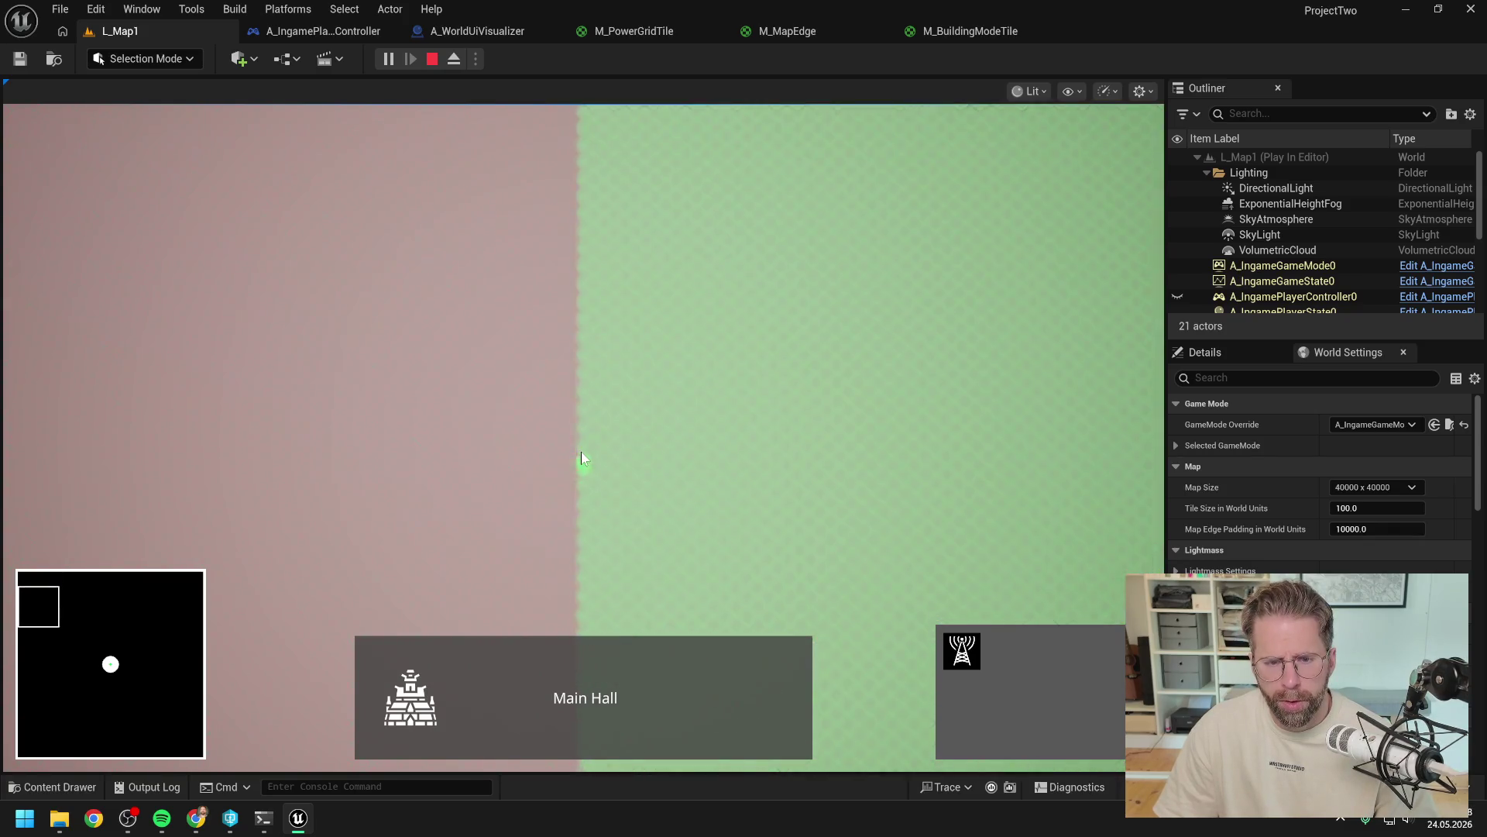
key(w)
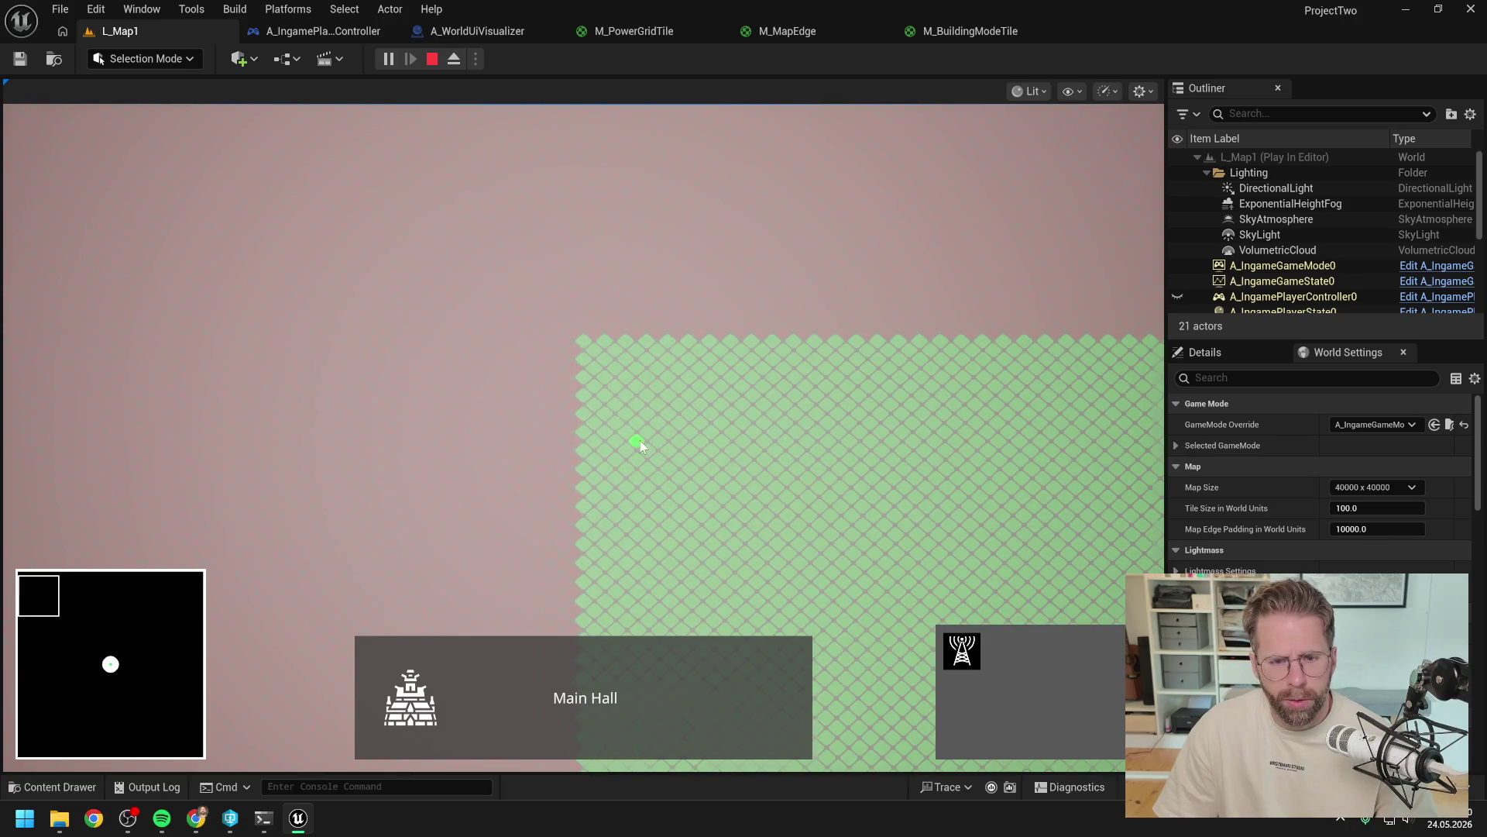
key(s)
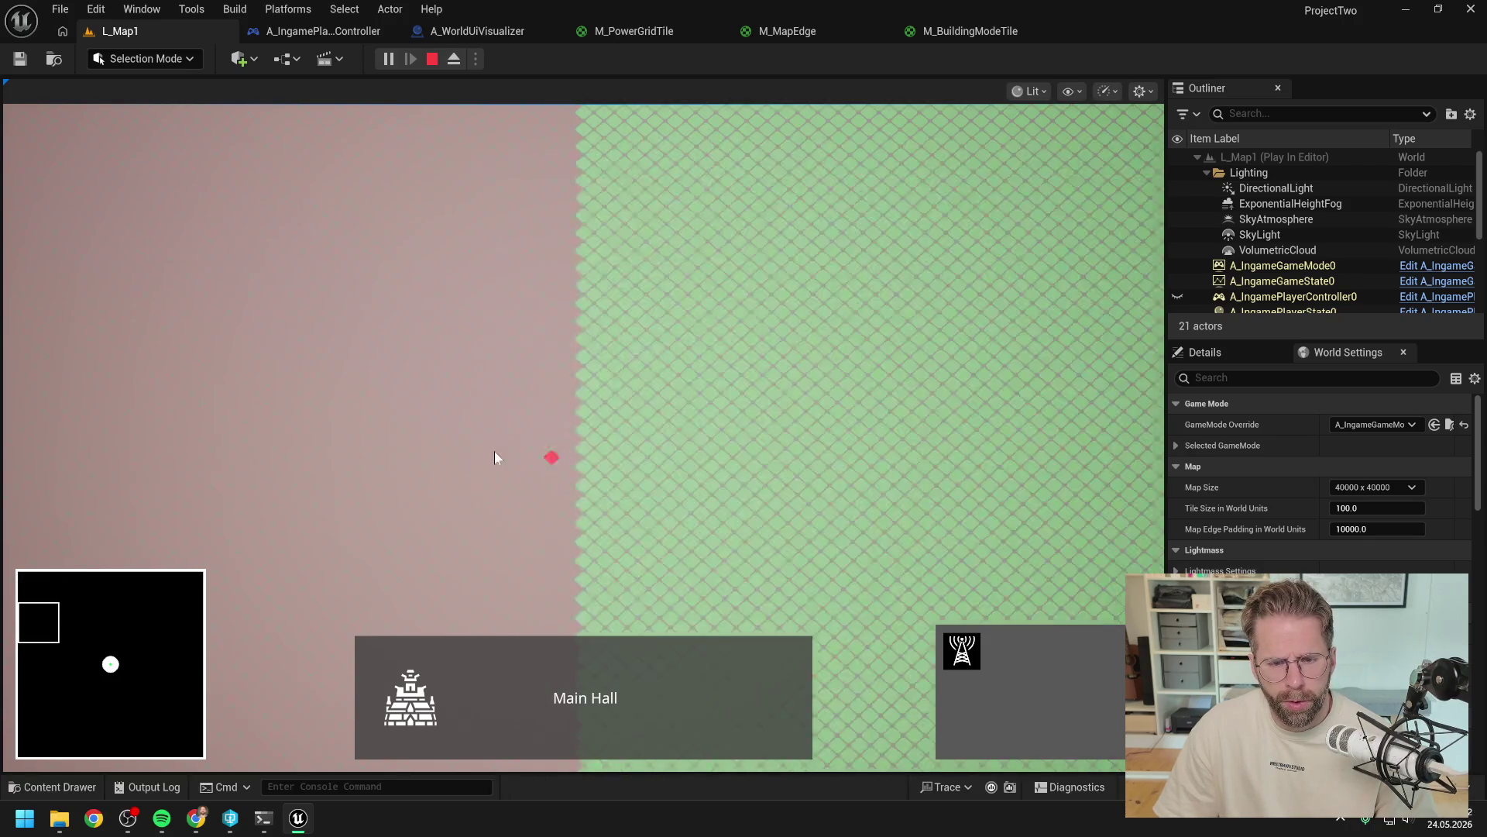
key(s)
key(a)
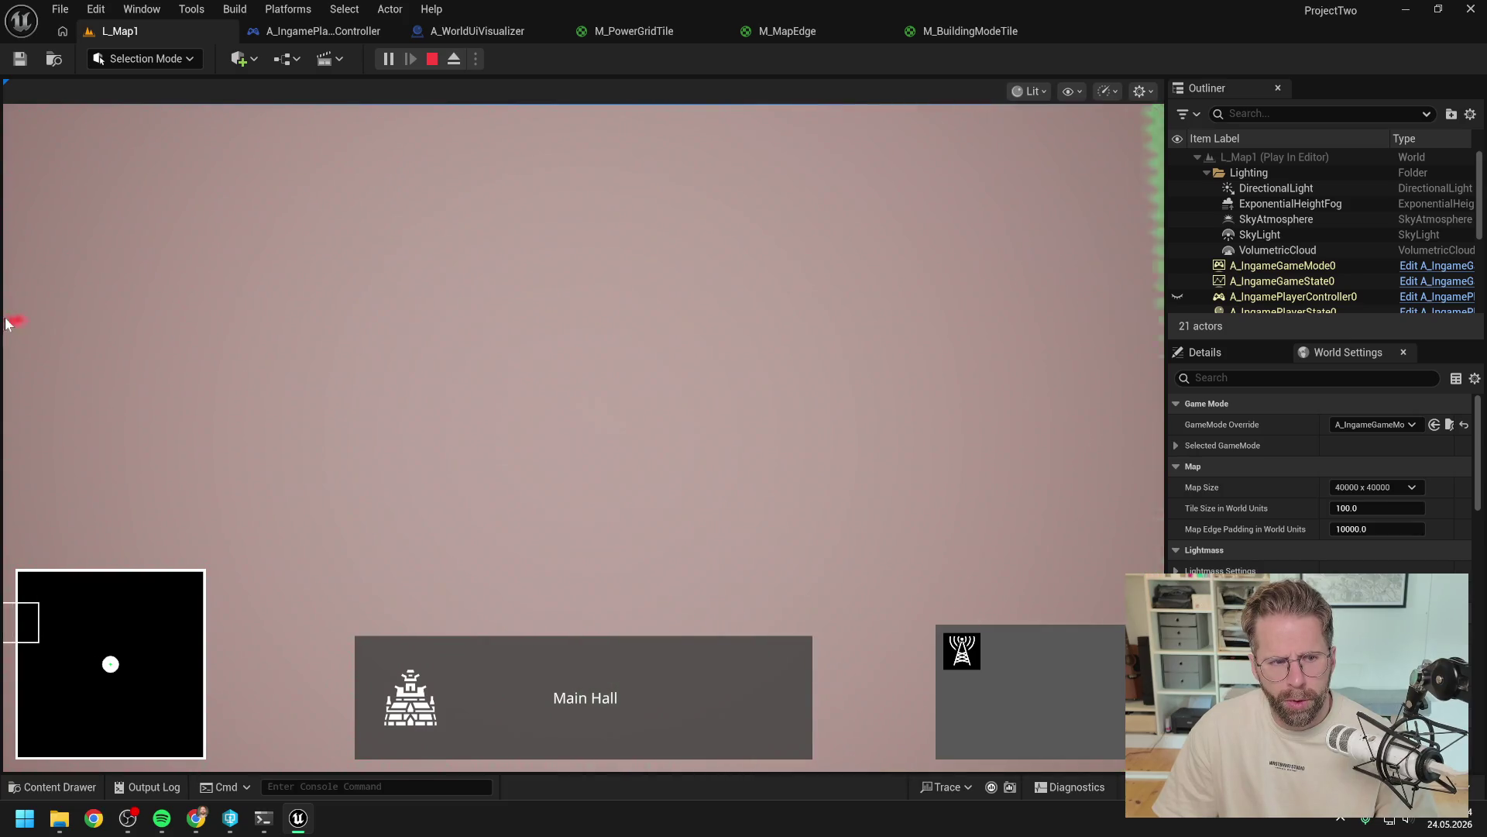
key(d)
key(Escape)
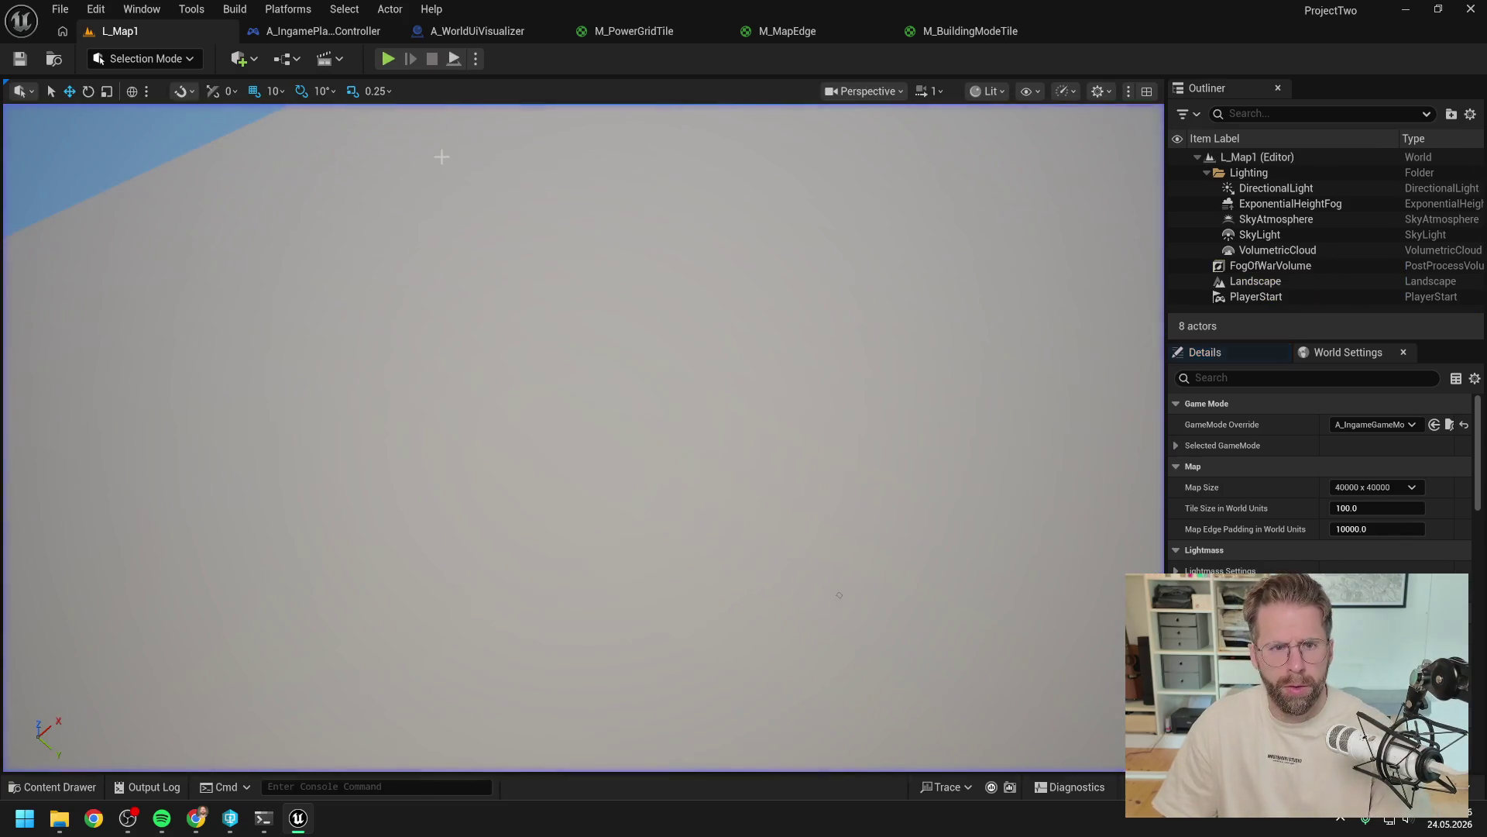
Step: Wire the camera clamp into the new location in the A_IngamePlayerController blueprint
click(344, 31)
drag(747, 401, 828, 372)
click(104, 62)
Step: Play-test L_Map1, select the Main Hall and enter building mode to show the green grid
click(136, 29)
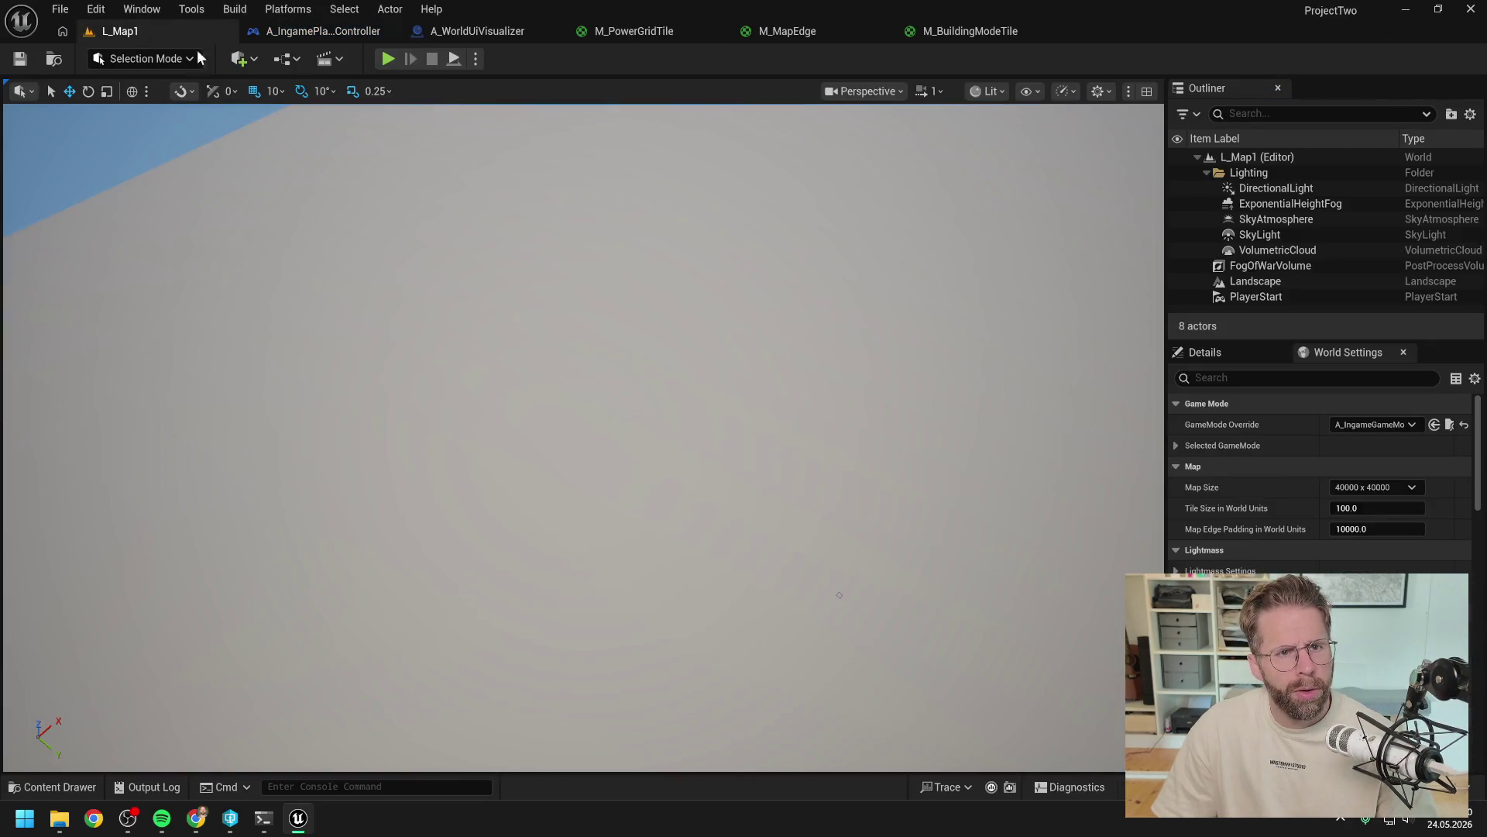
click(390, 58)
scroll(804, 365, down, 3)
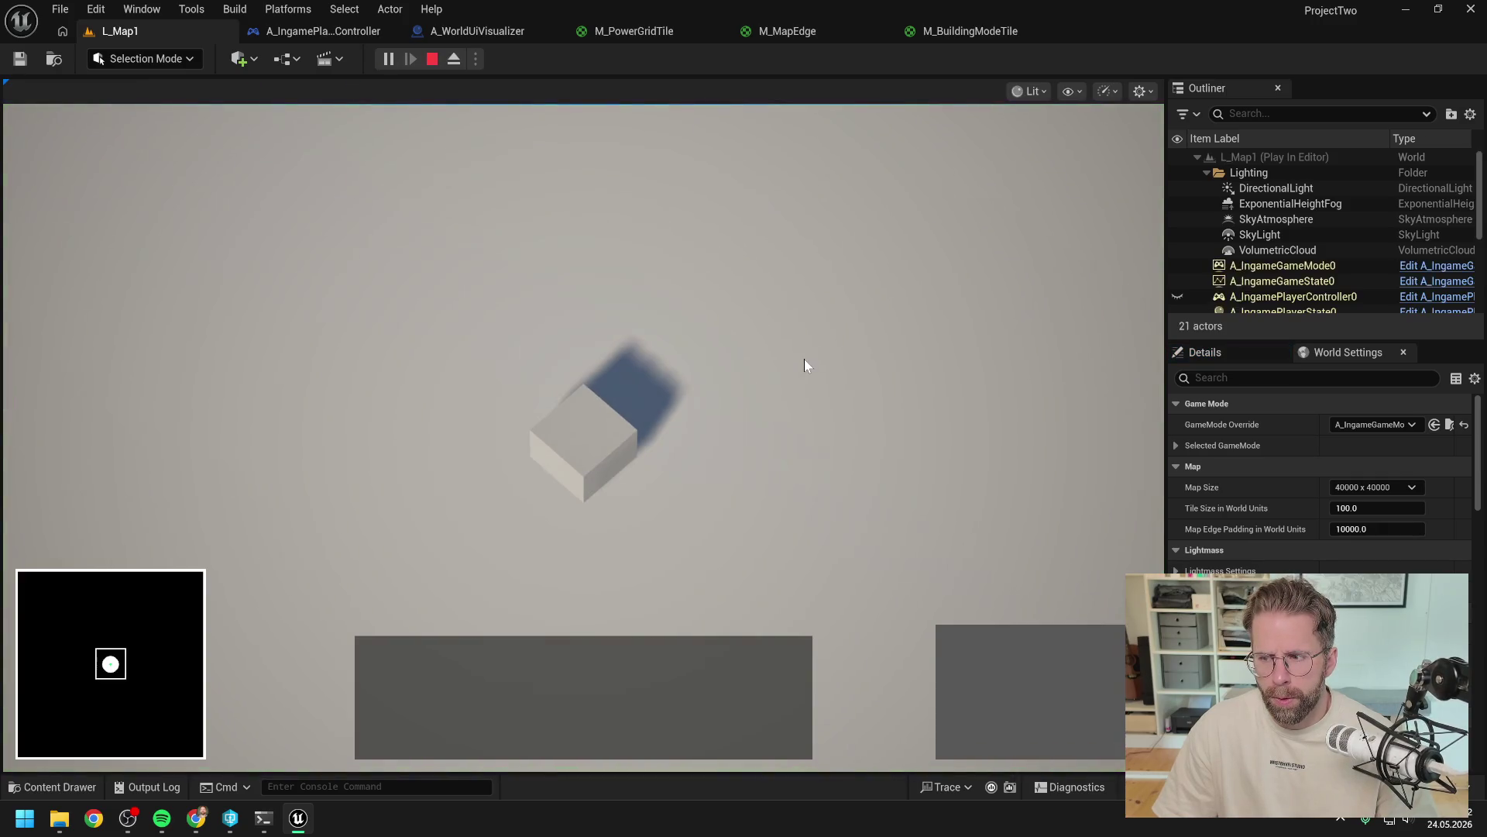
click(640, 438)
click(969, 649)
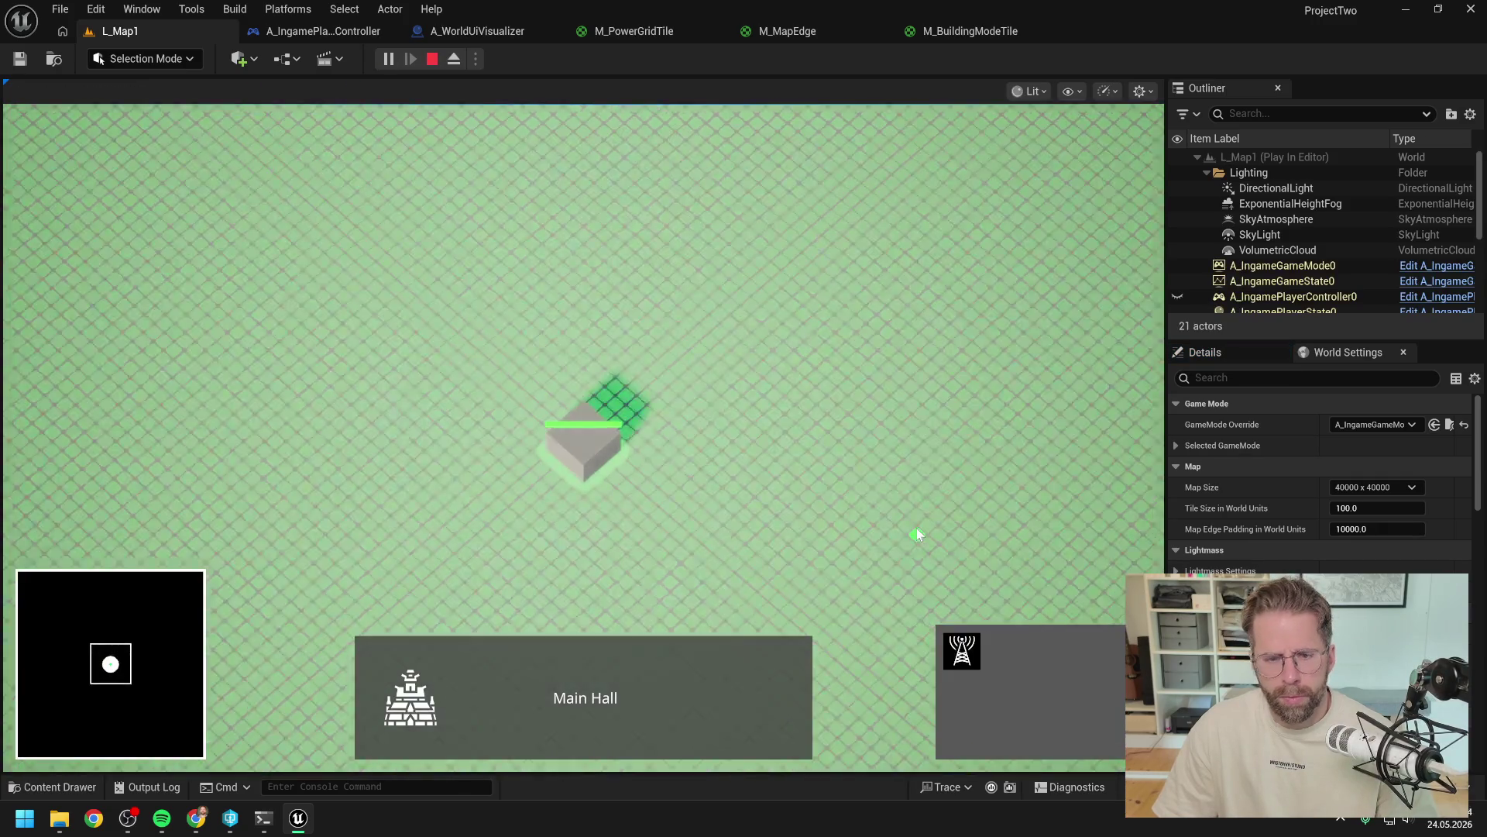
Step: Pan along the south and west map edges to inspect the red tiles, then stop the play test
key(d)
key(d)
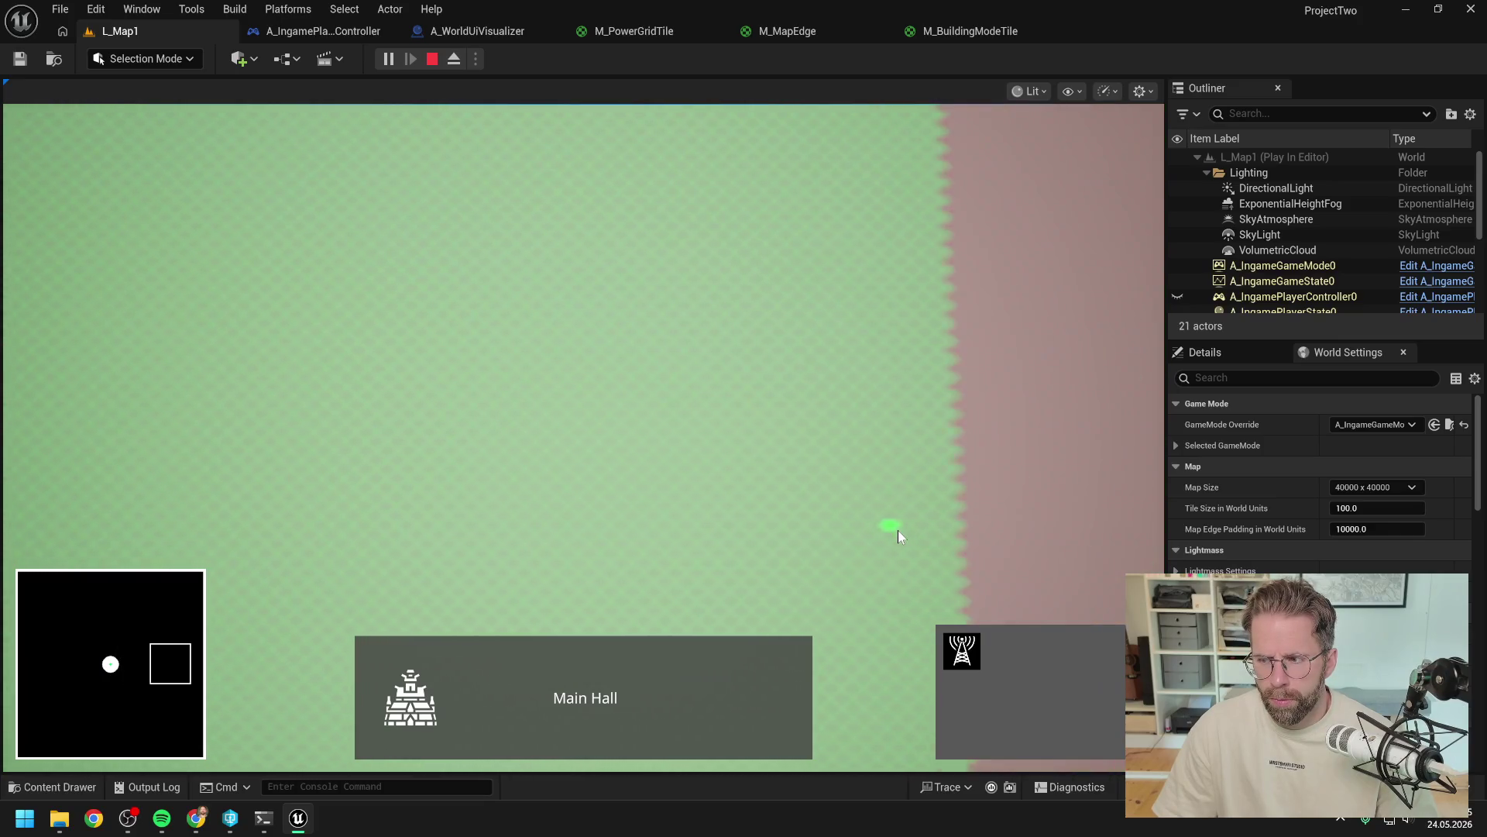
key(s)
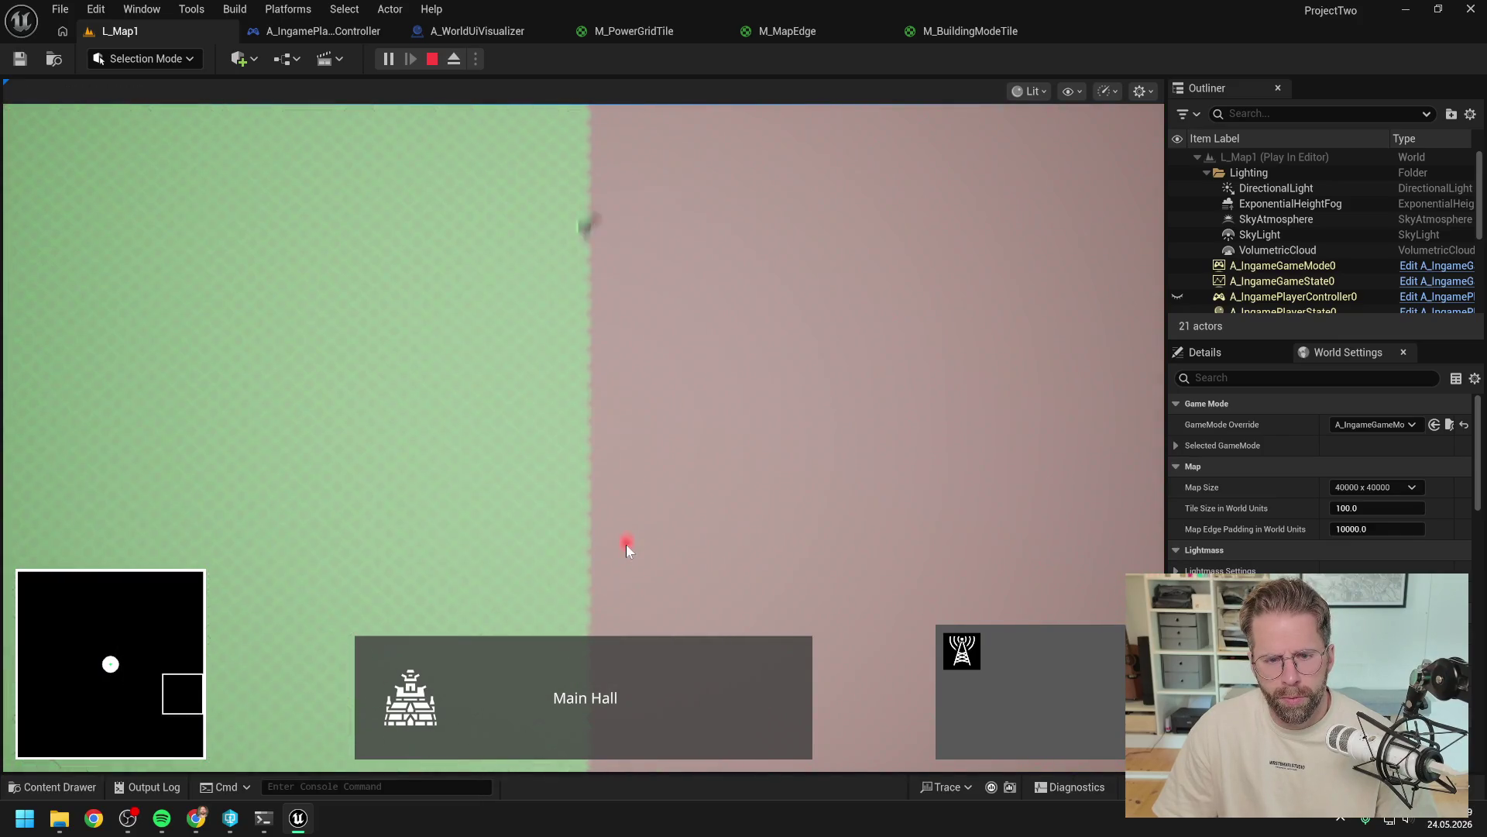
key(s)
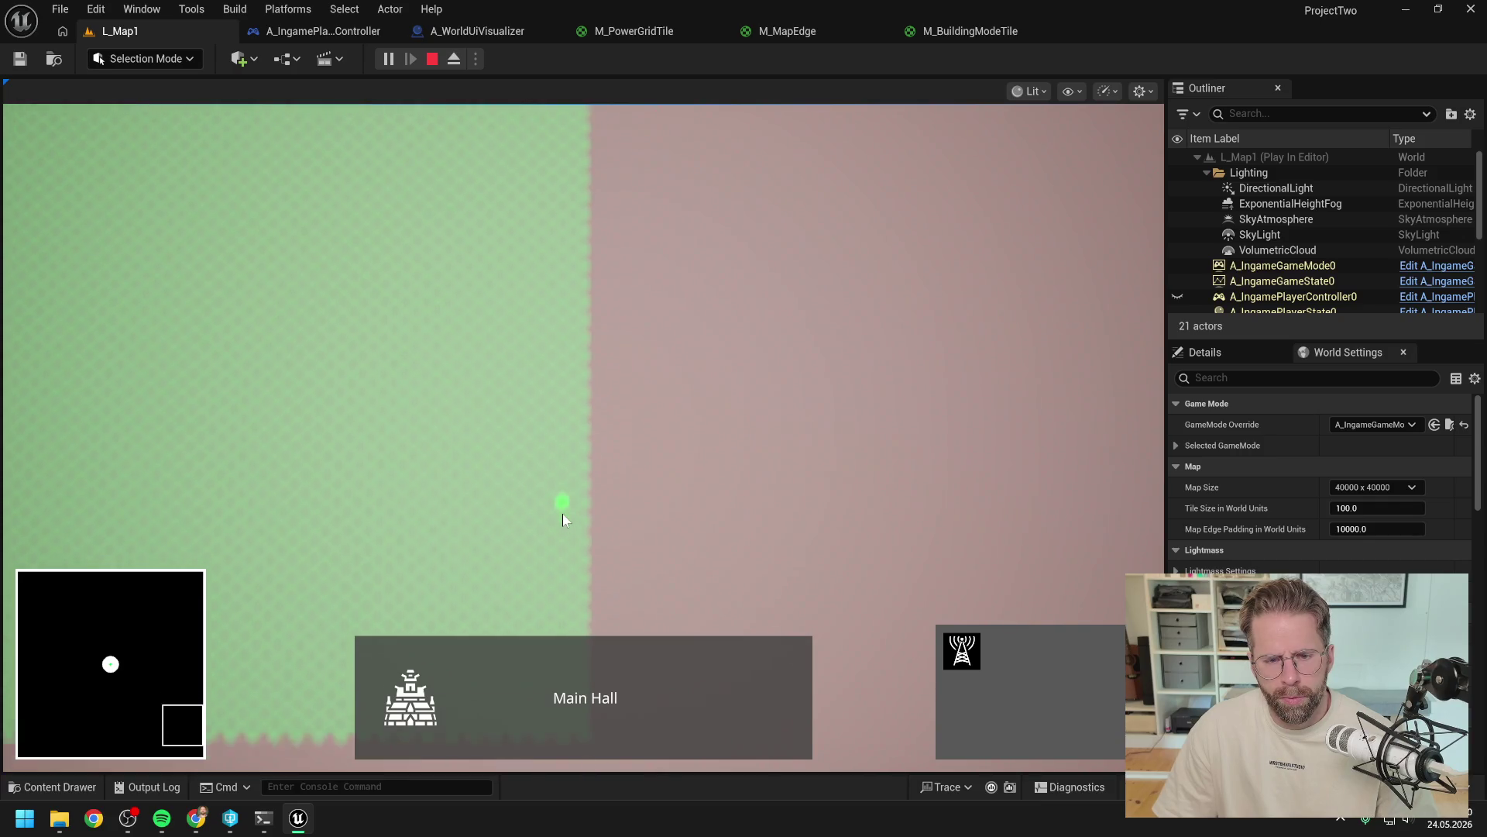
key(a)
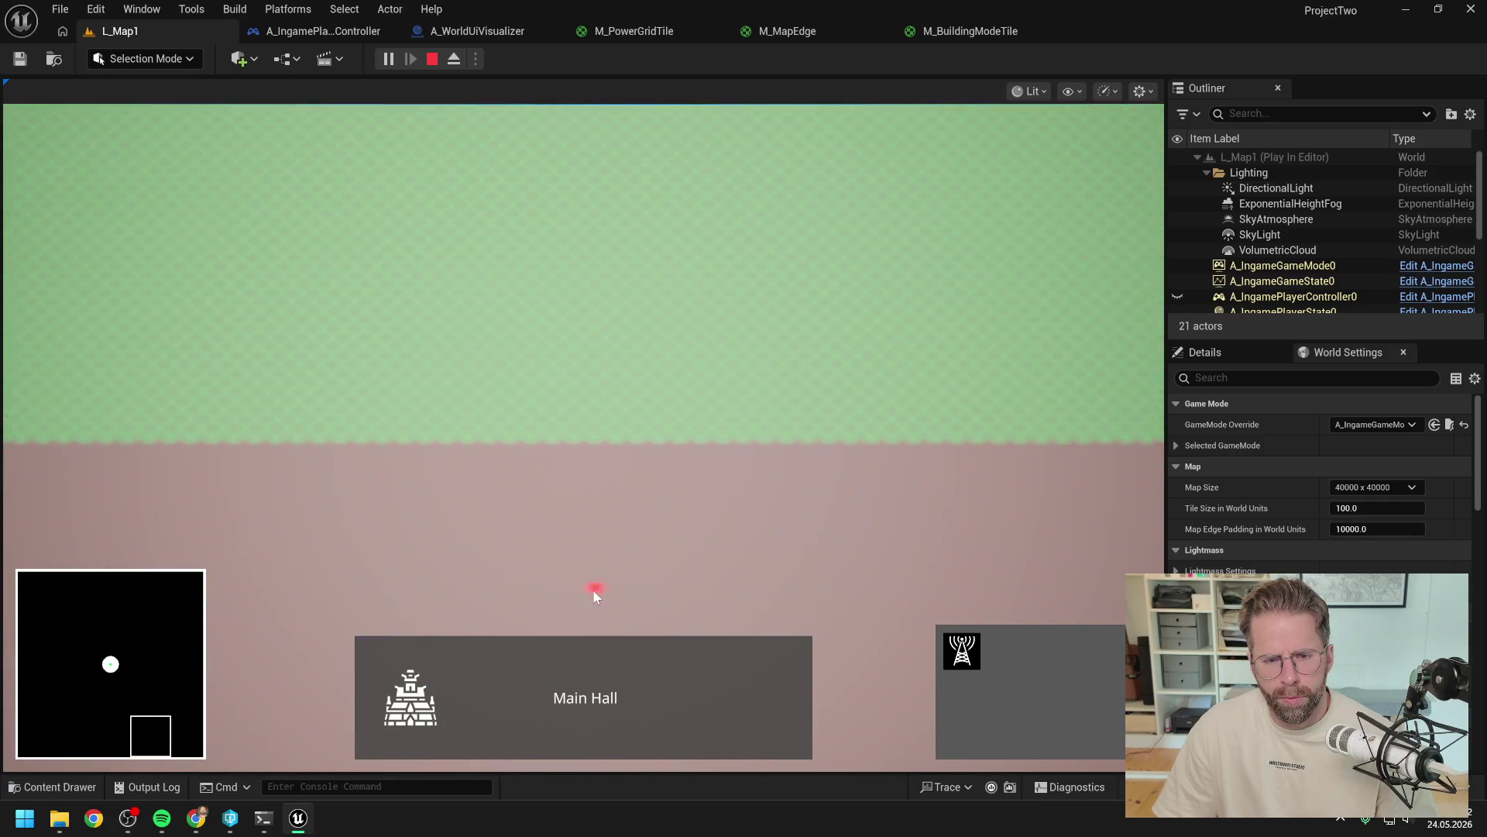
key(a)
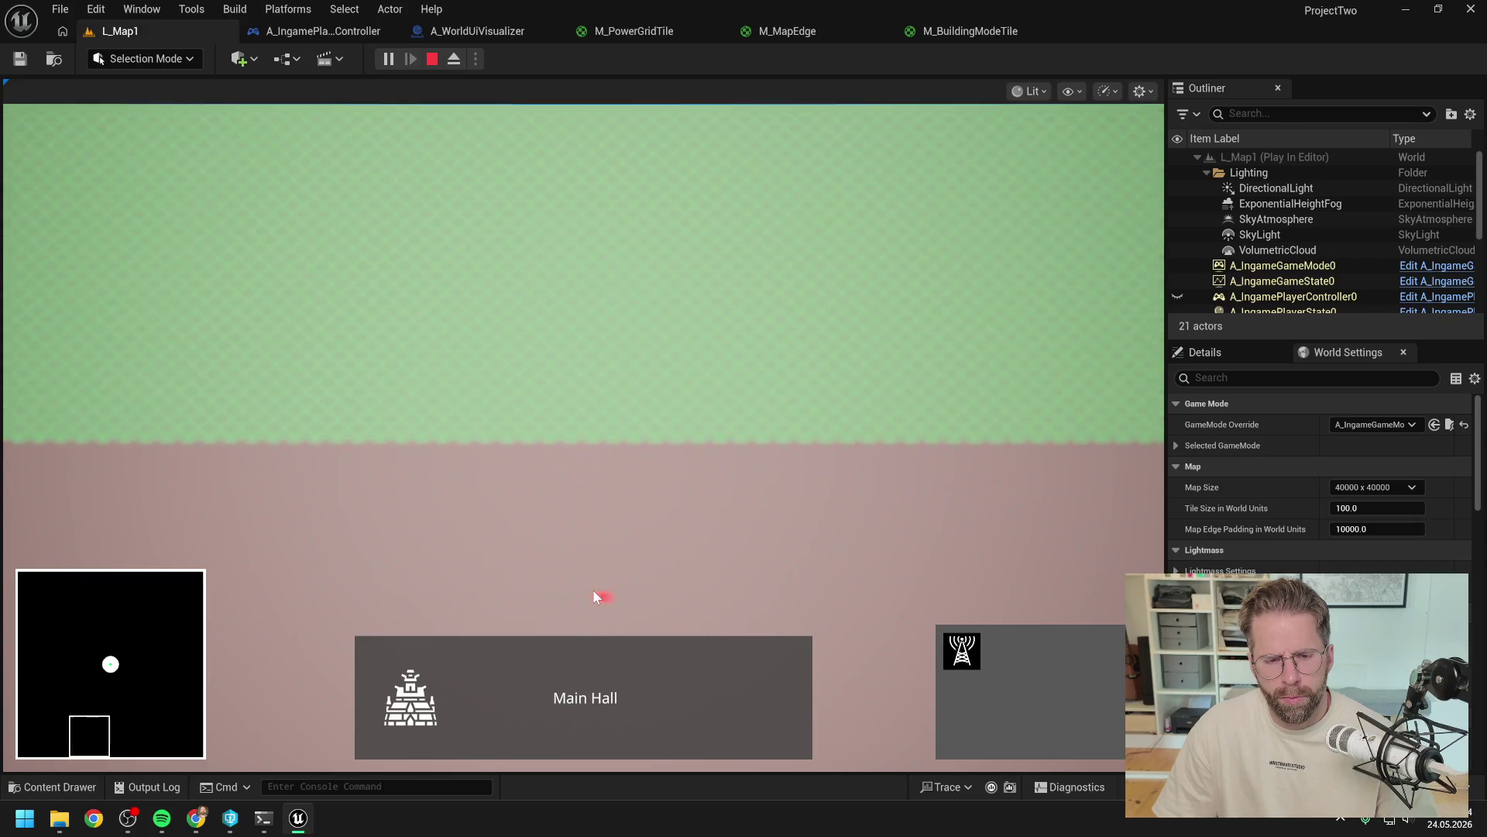
key(a)
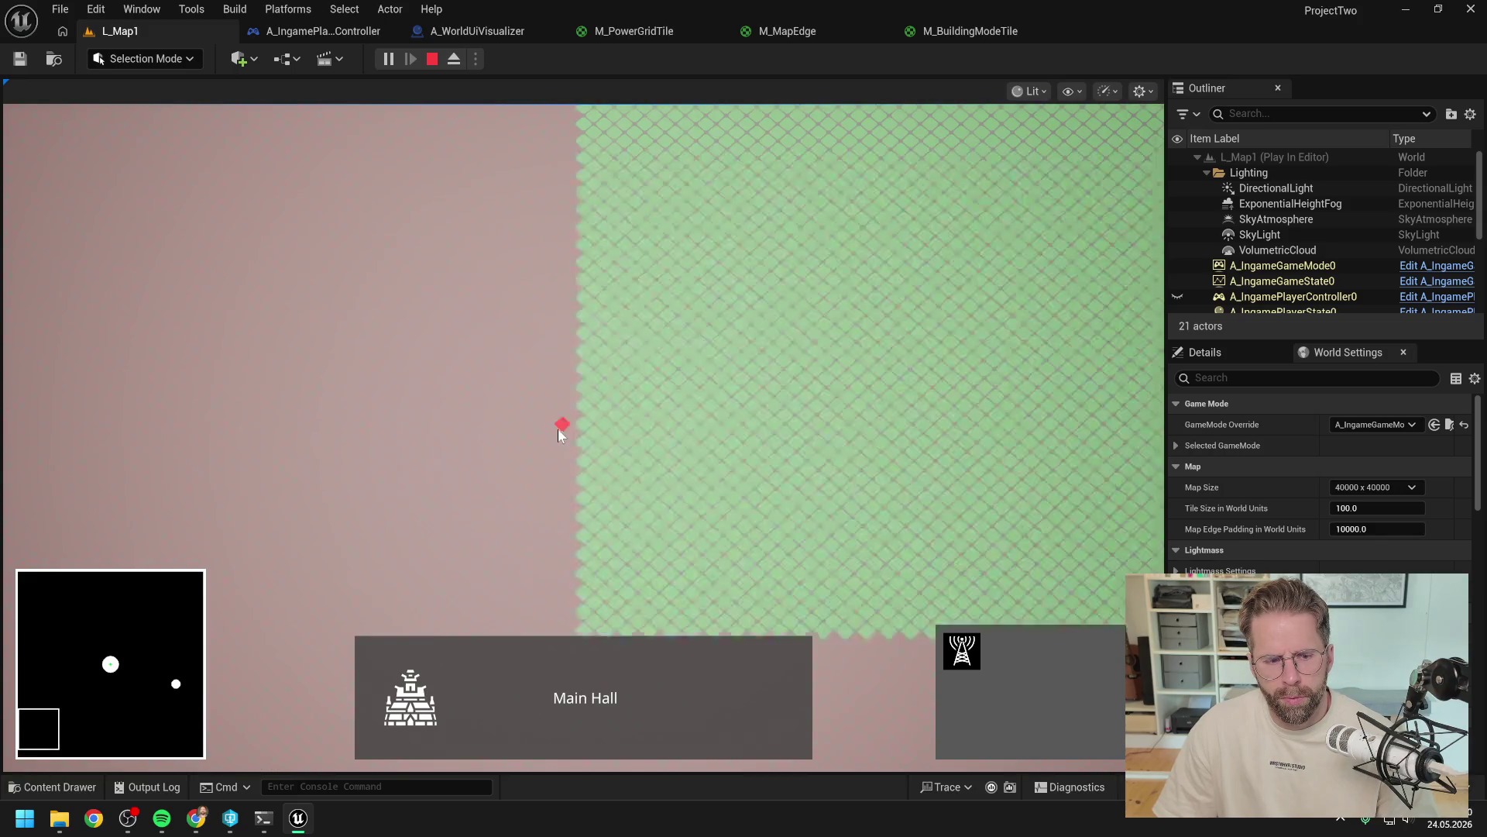
key(w)
key(d)
key(Escape)
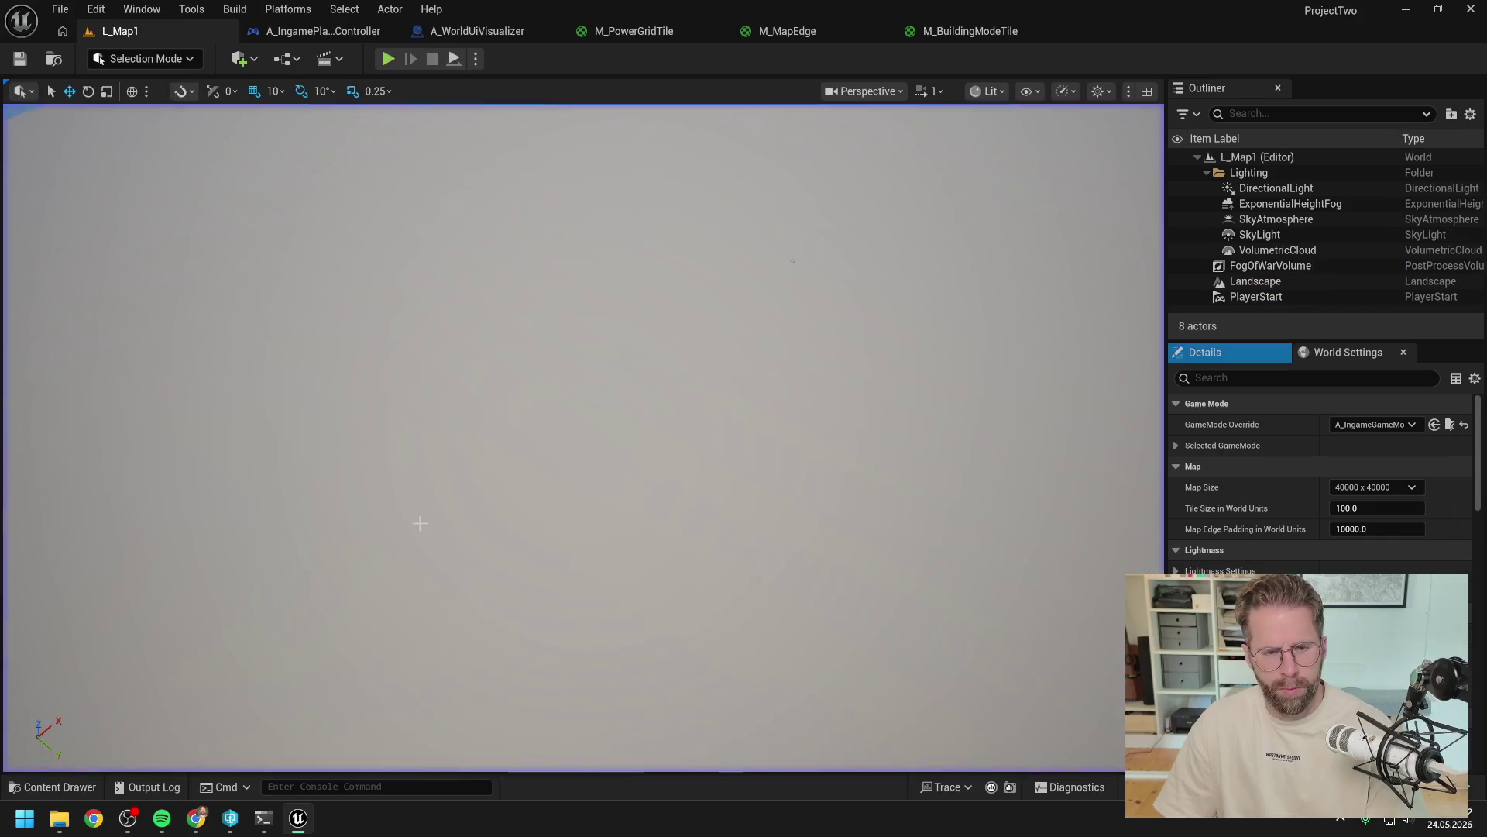
Step: Draft a reply in the Claude Code terminal saying everything works so far
click(263, 818)
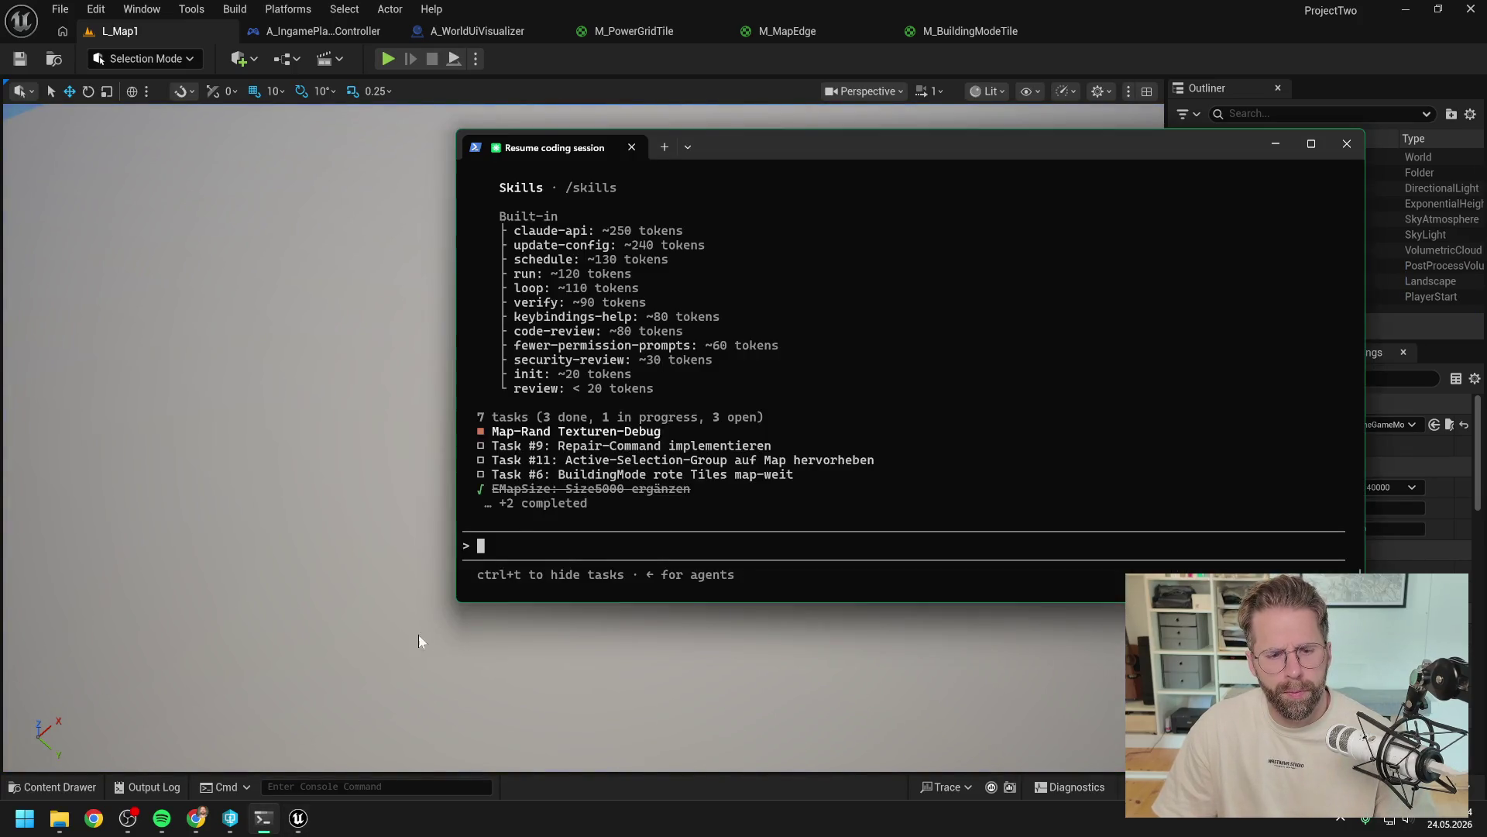
text(ok)
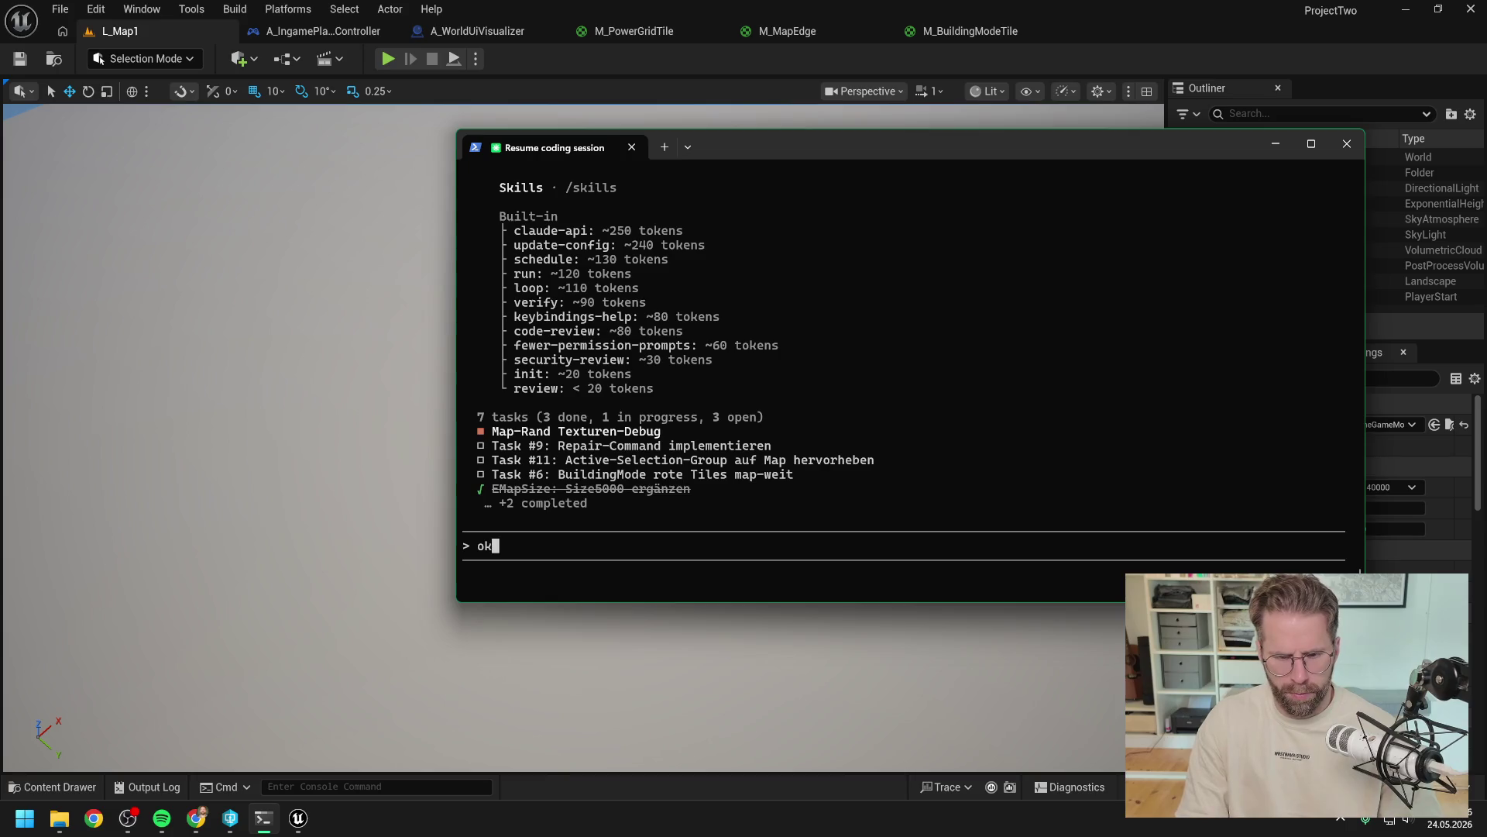
text(, funktioniert)
key(BackSpace)
key(BackSpace)
key(BackSpace)
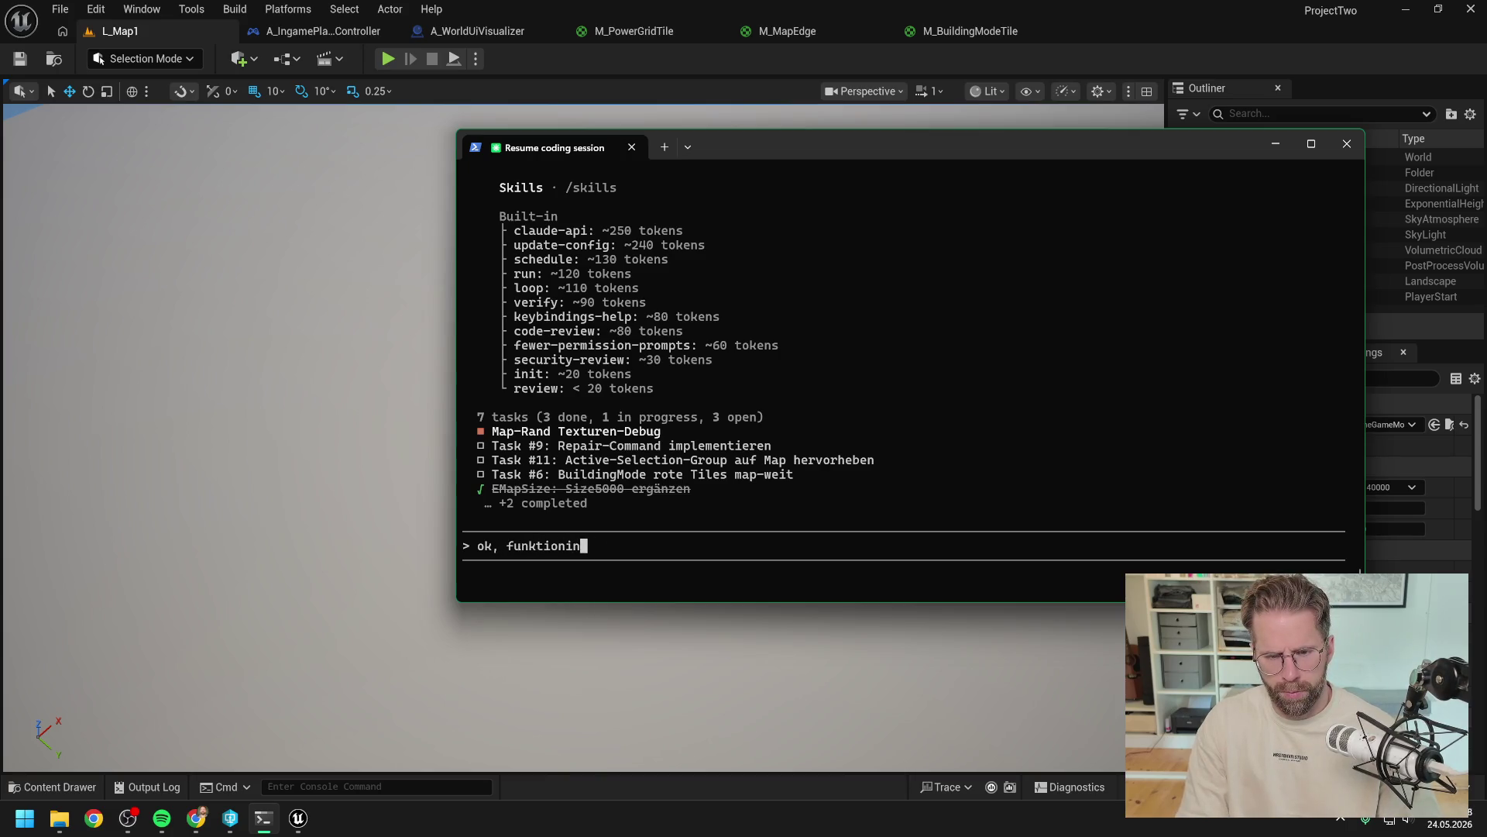
text(ert nun al)
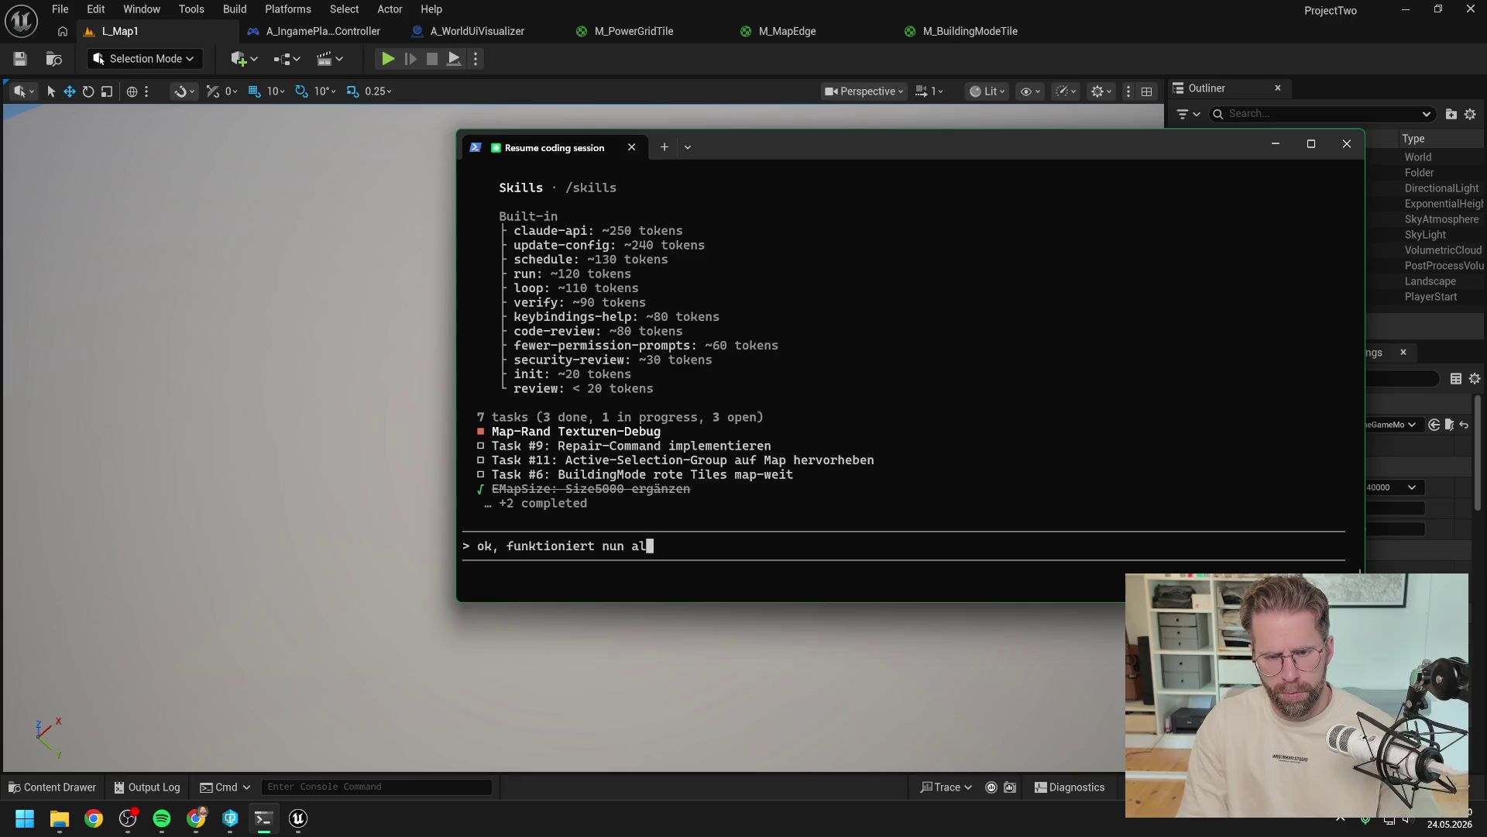
text(les so weit, lka)
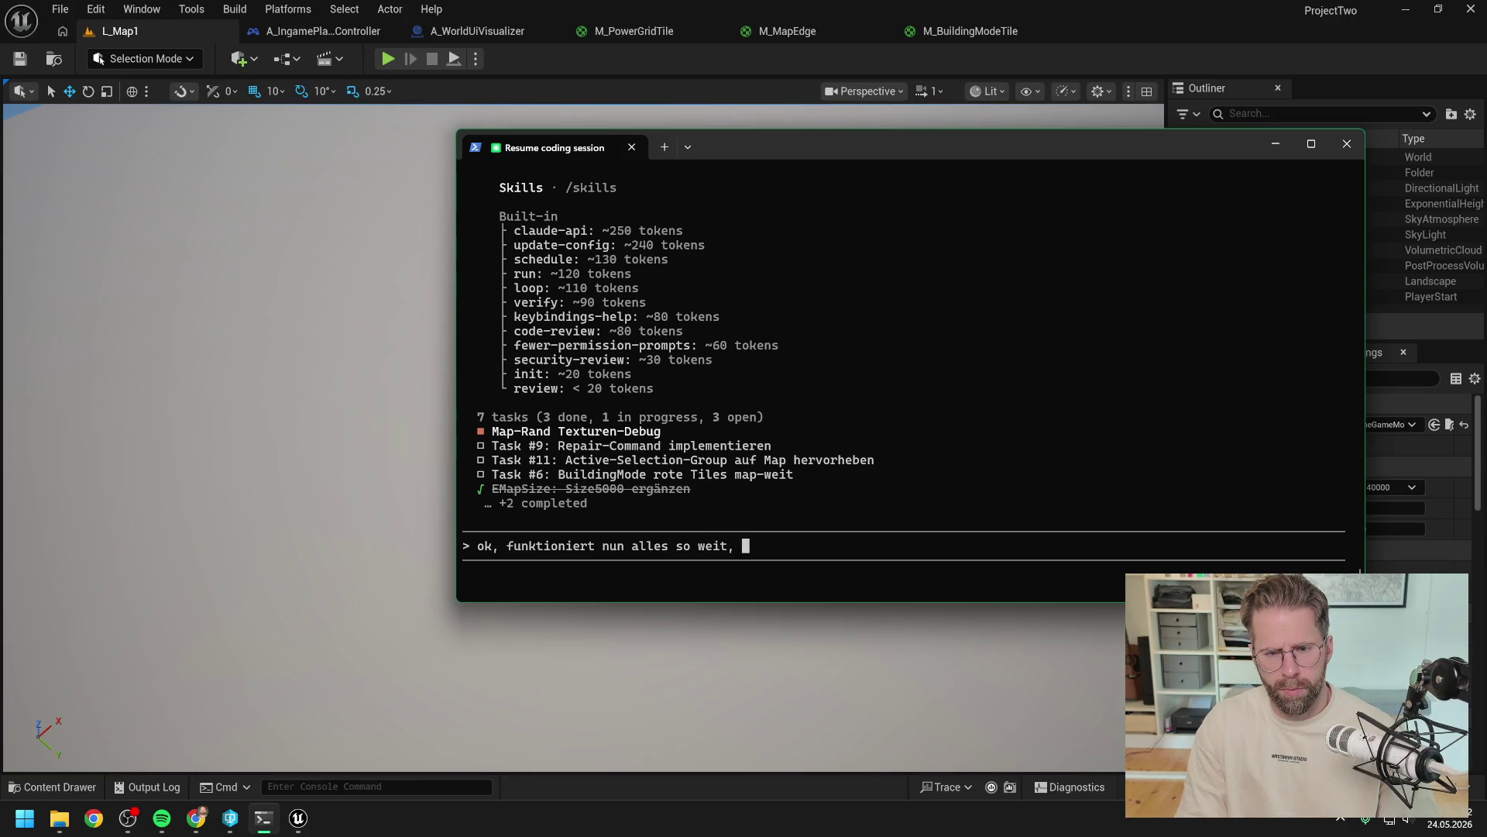
key(BackSpace)
key(BackSpace)
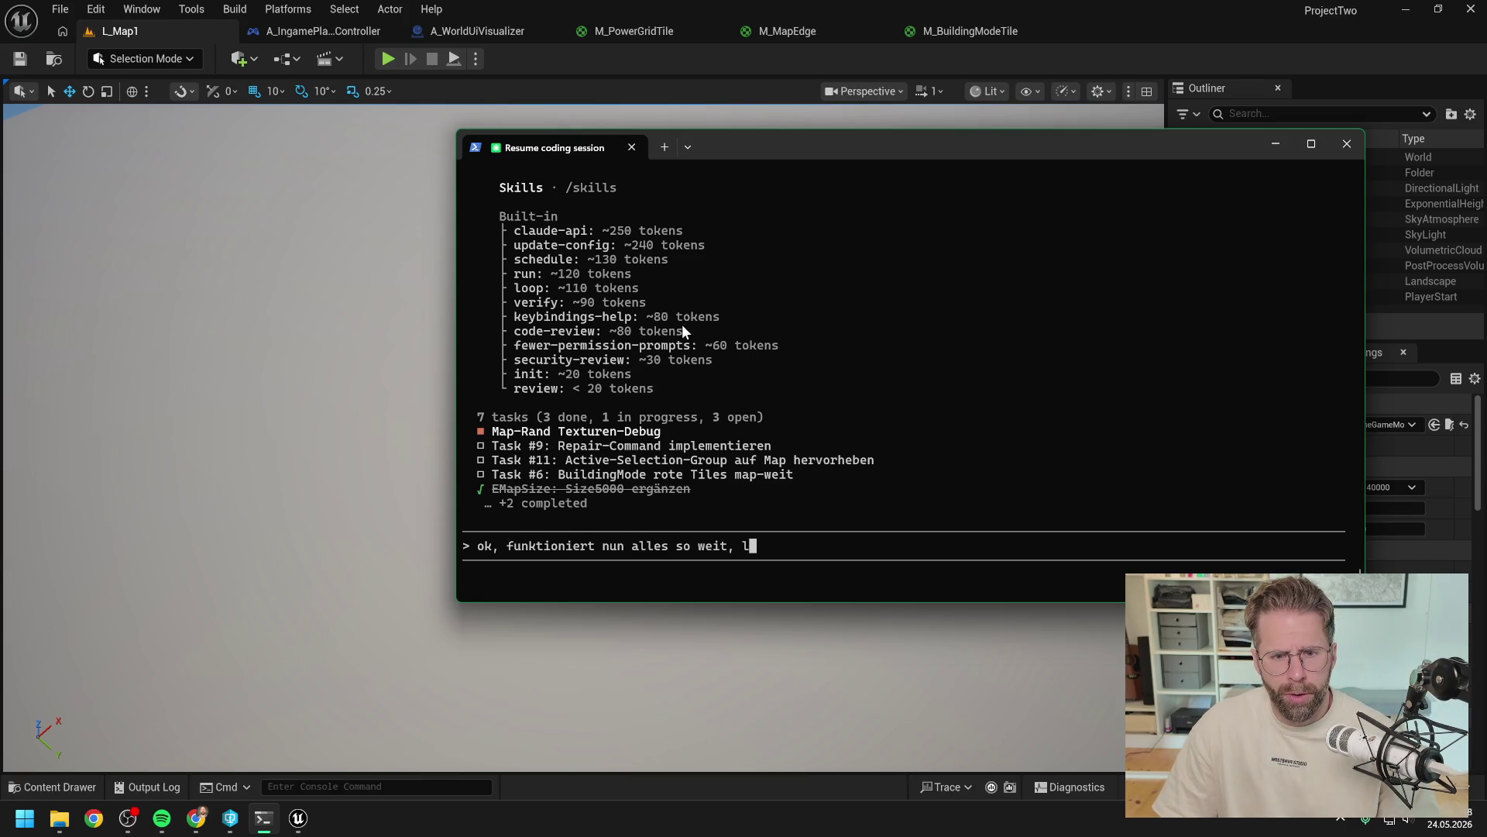
Step: Scroll through the earlier session output, then erase the drafted reply from the prompt
scroll(682, 326, up, 1)
scroll(695, 383, up, 7)
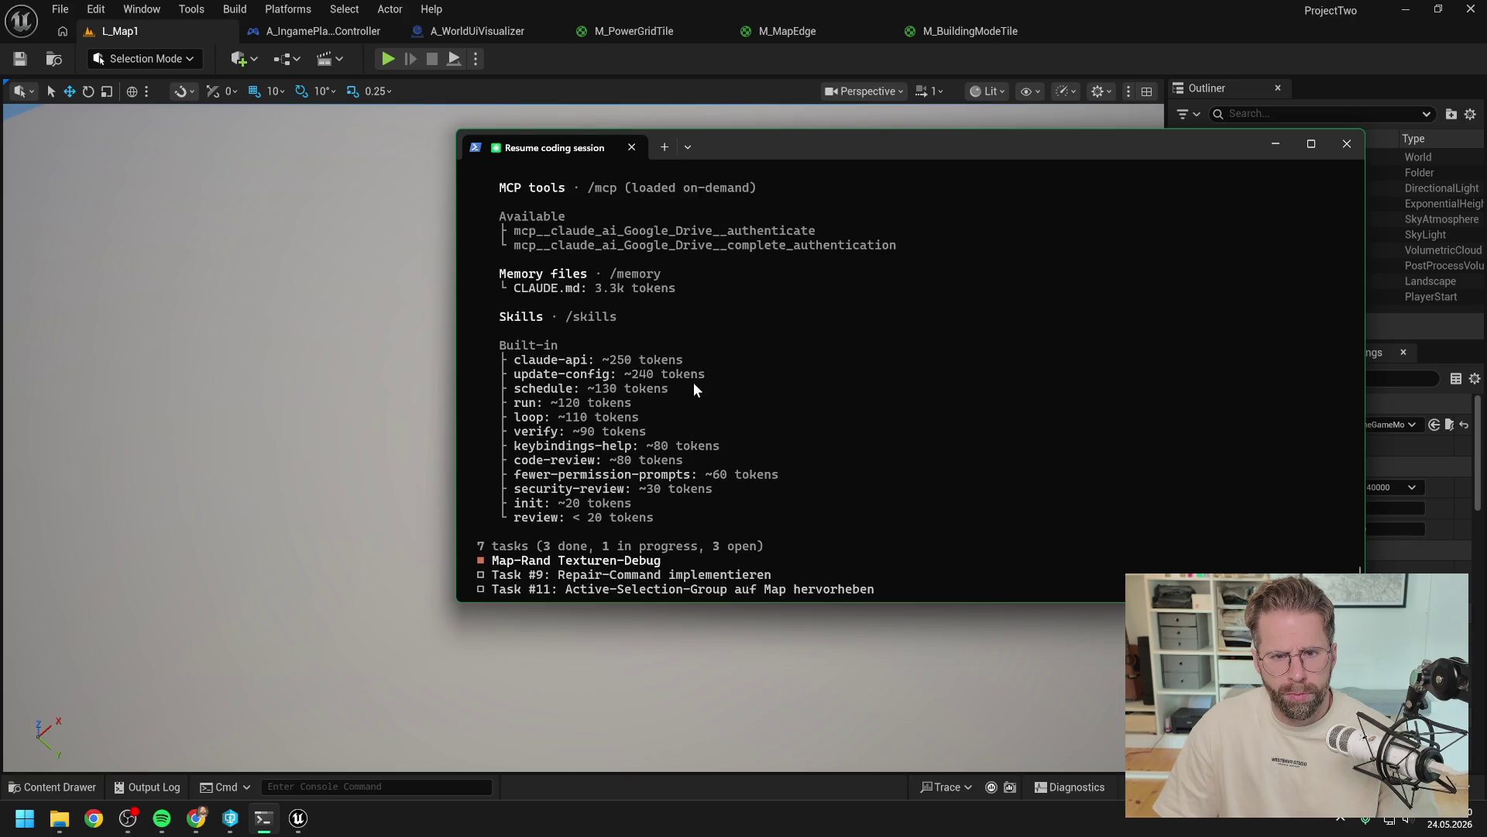
scroll(782, 418, up, 1)
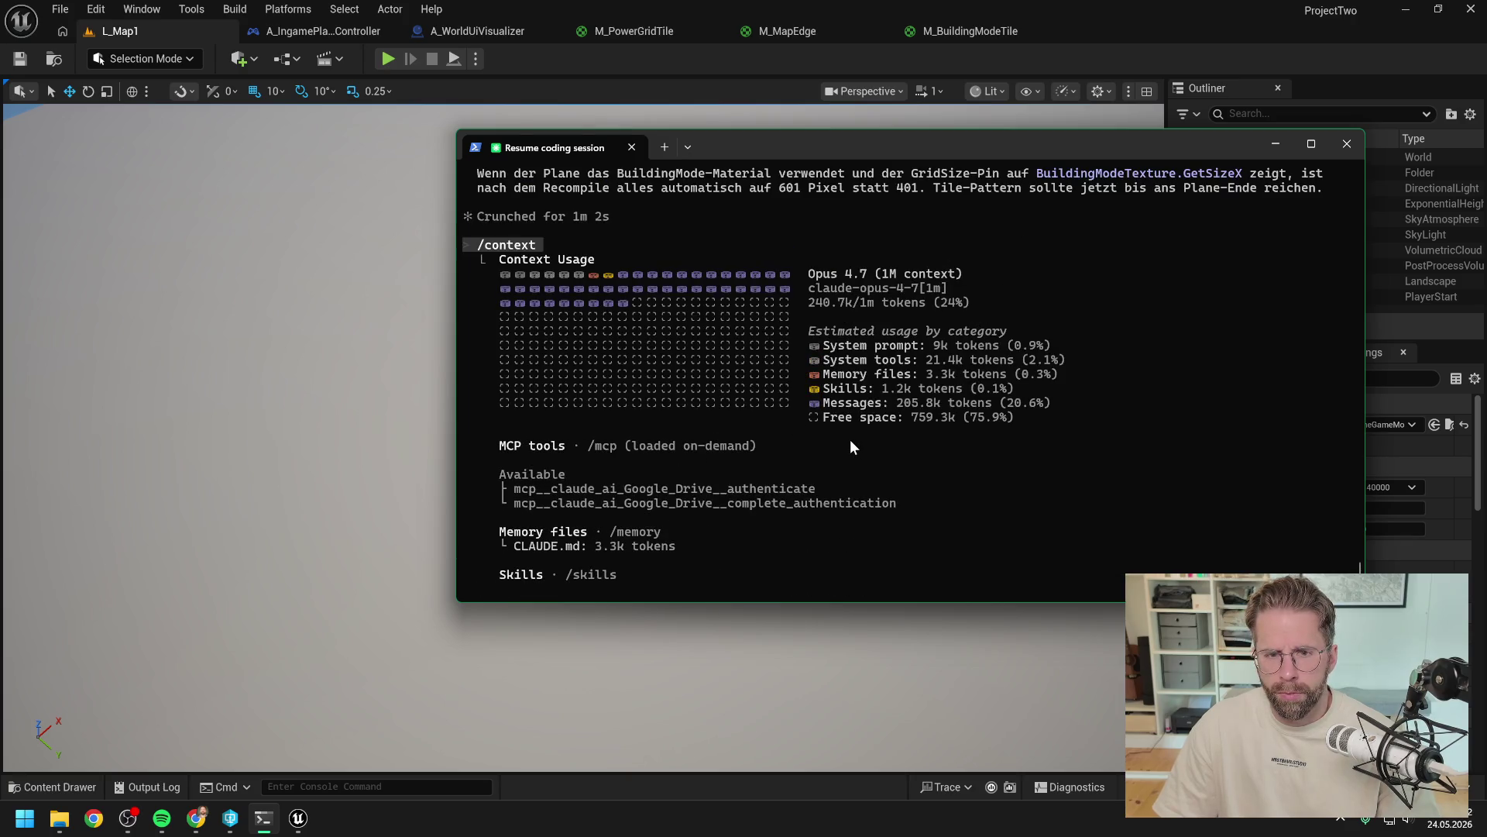
scroll(849, 447, up, 1)
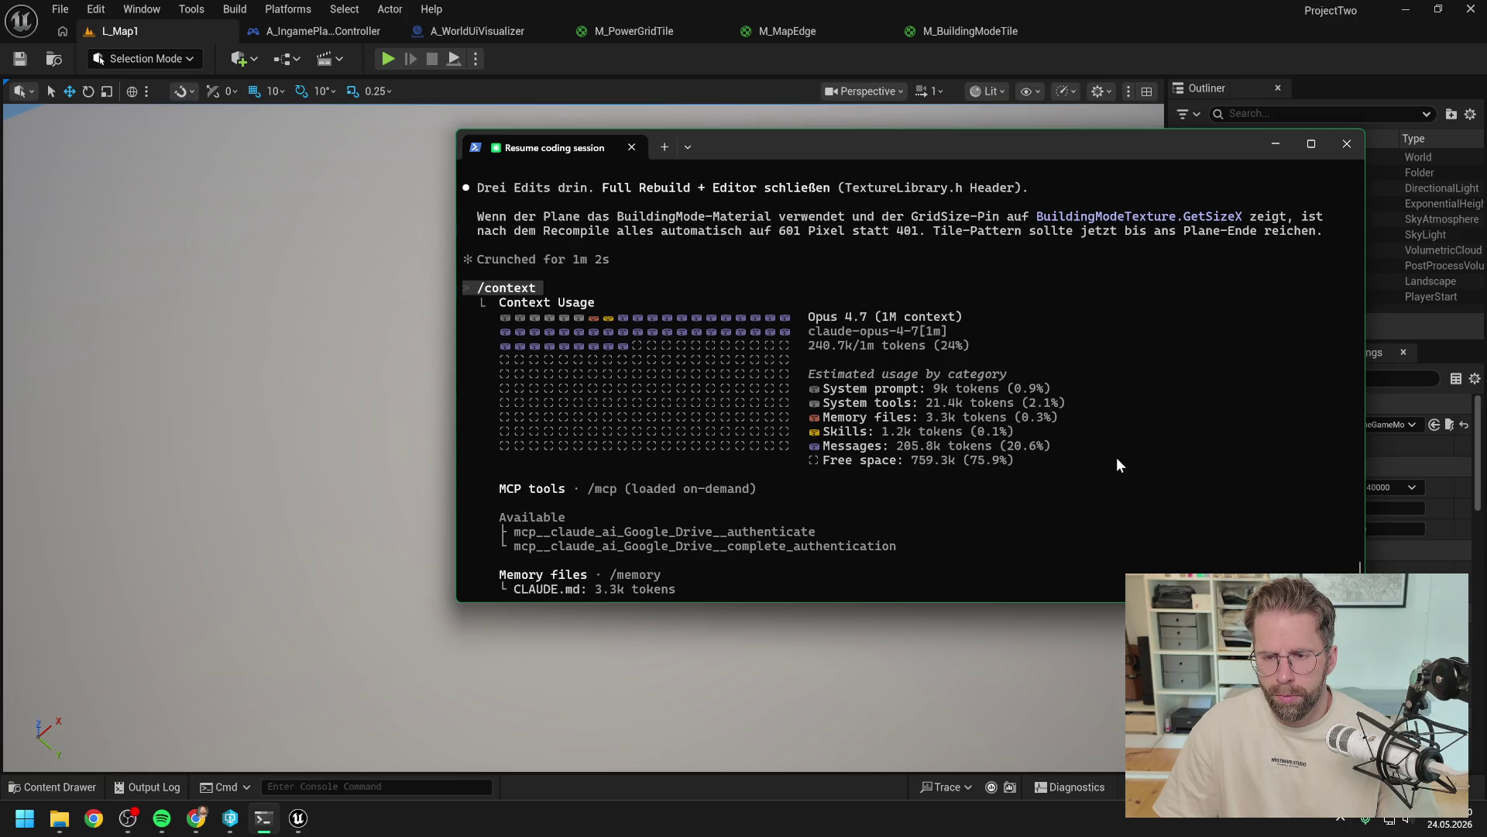
scroll(1106, 457, up, 1)
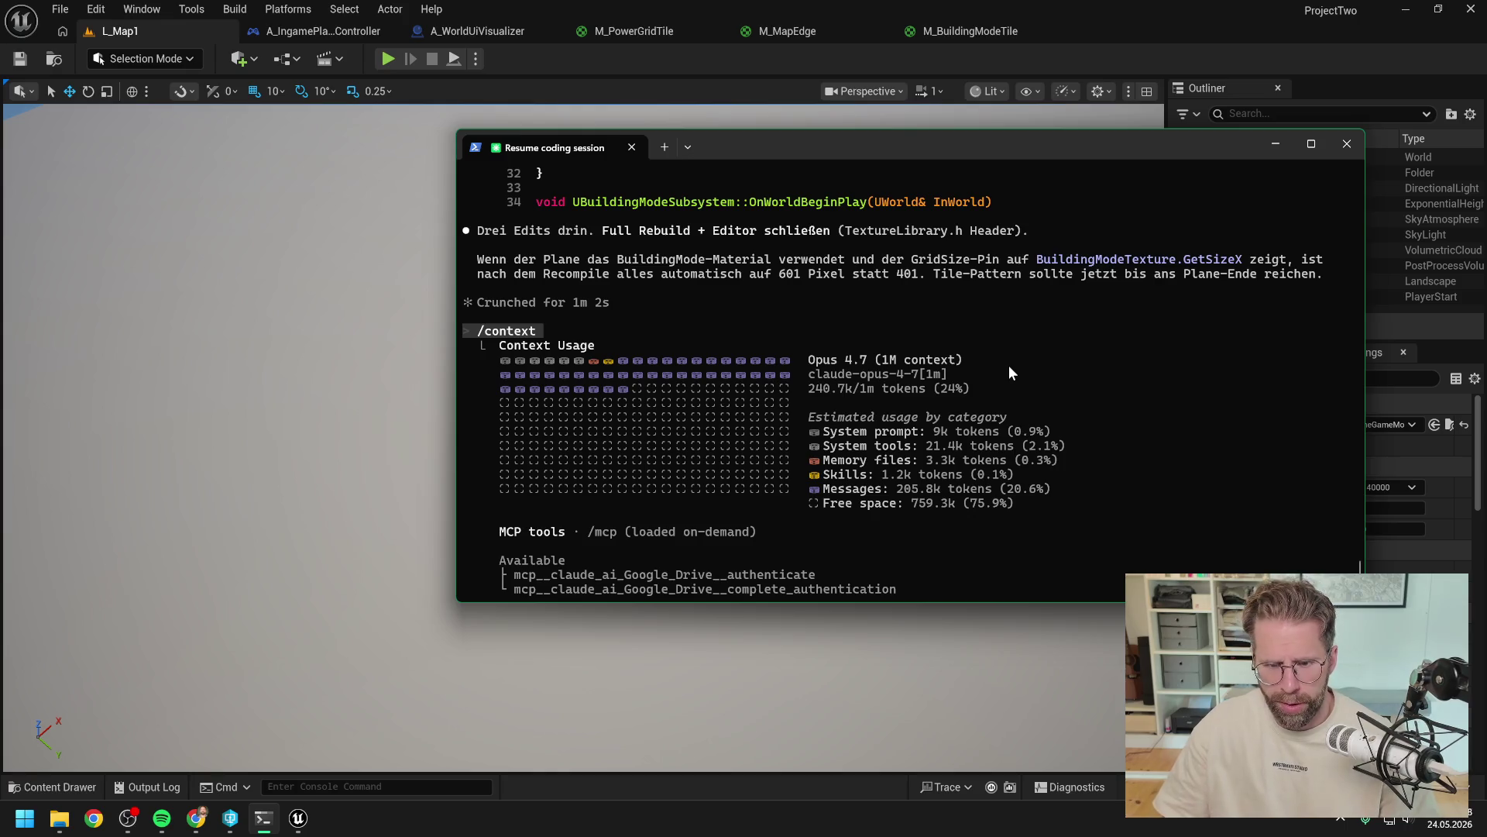
scroll(1010, 363, down, 1)
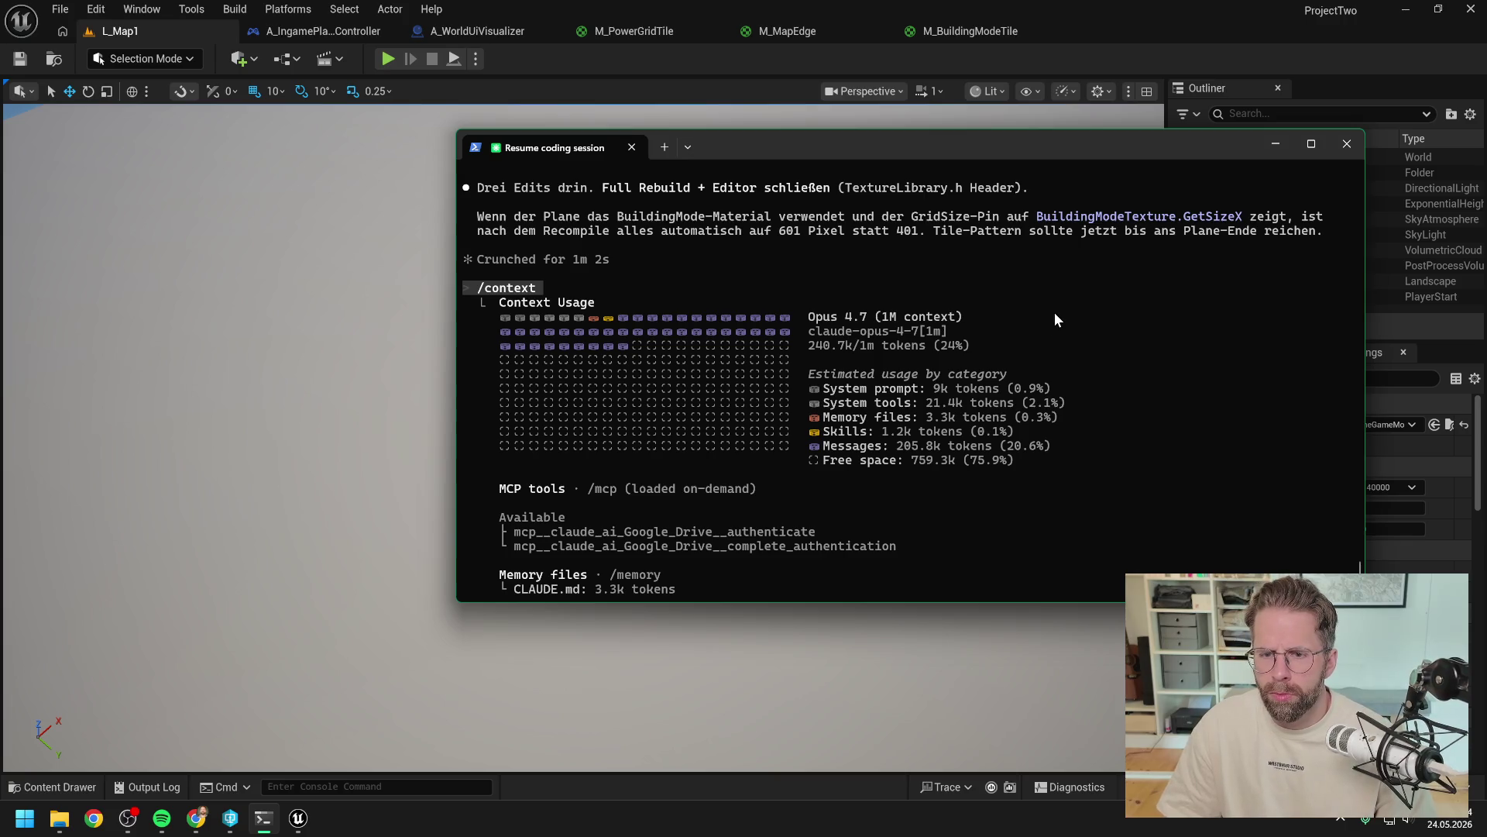
scroll(1081, 369, down, 10)
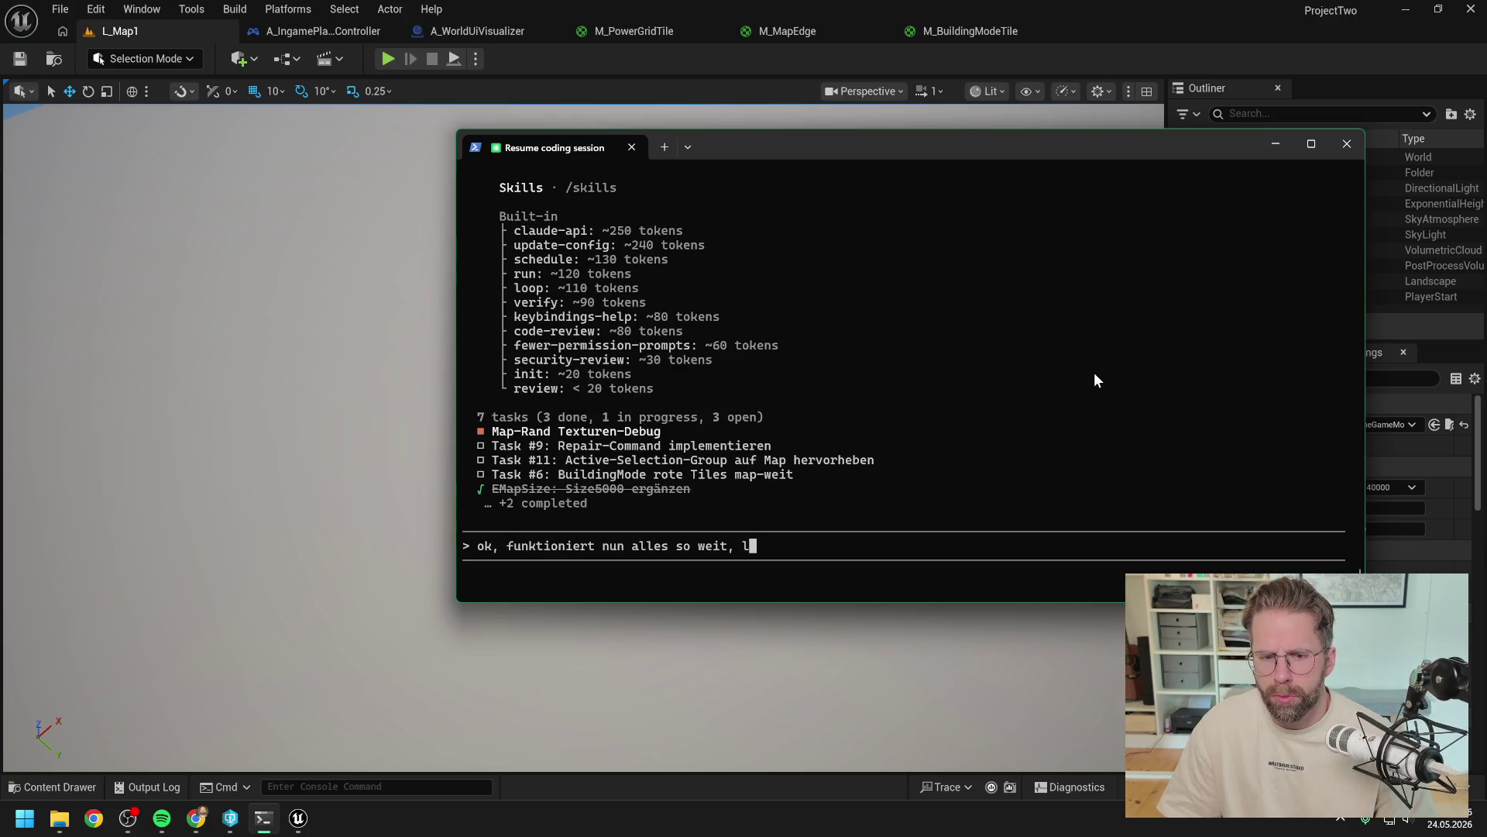
scroll(1069, 384, up, 10)
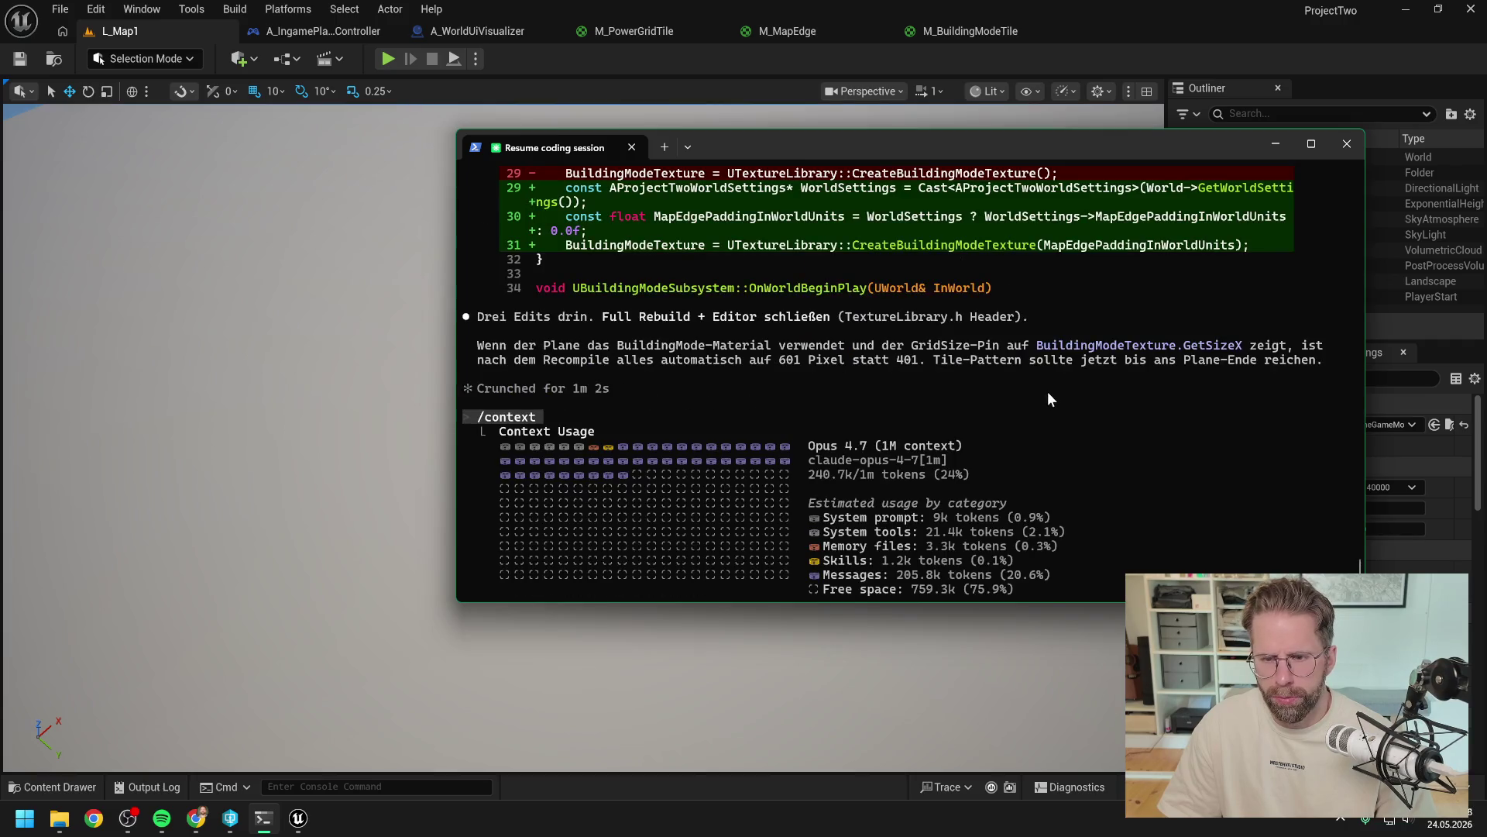
scroll(1047, 392, down, 10)
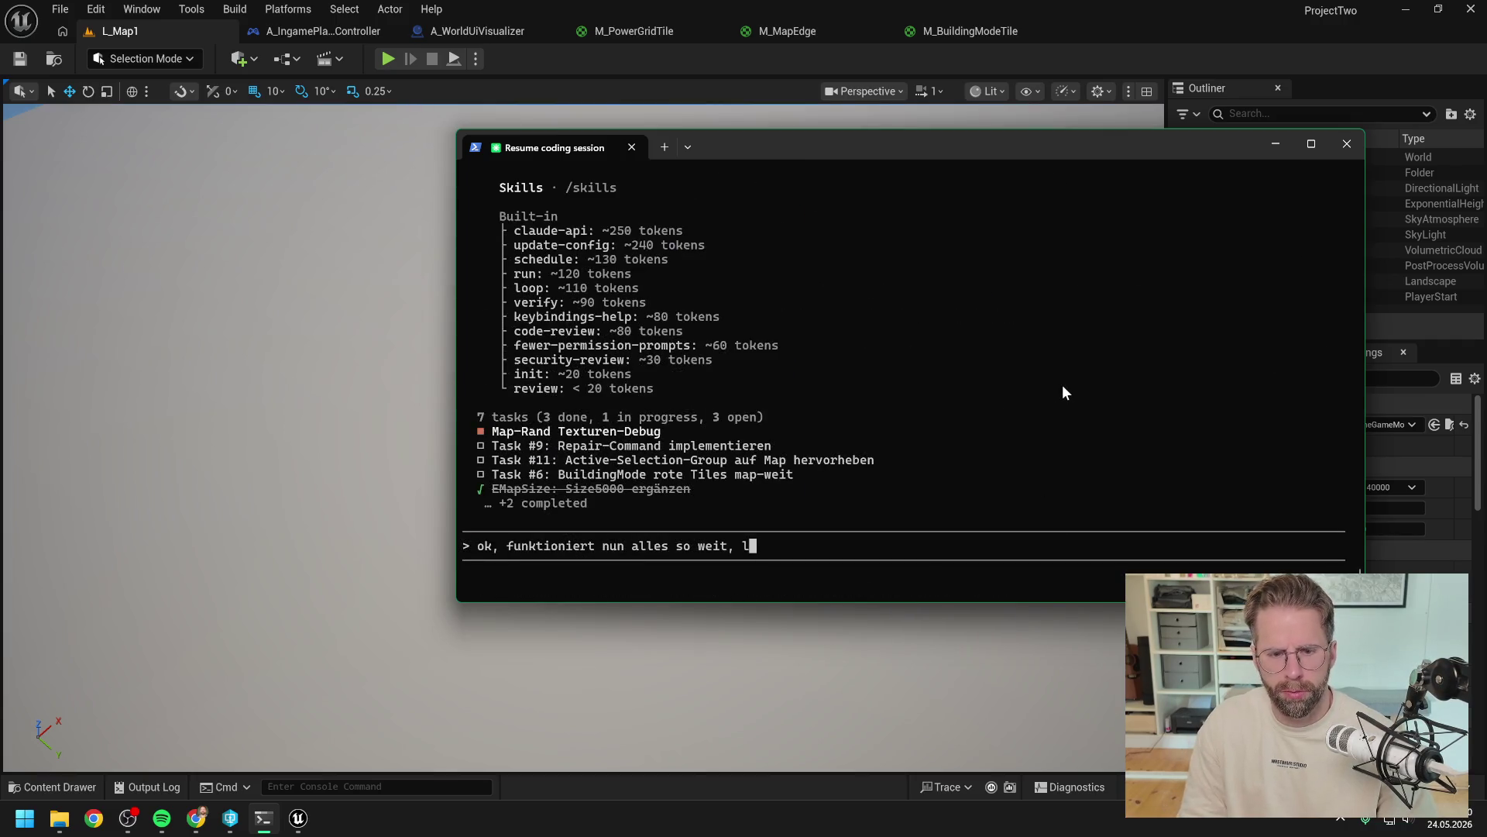
key(BackSpace)
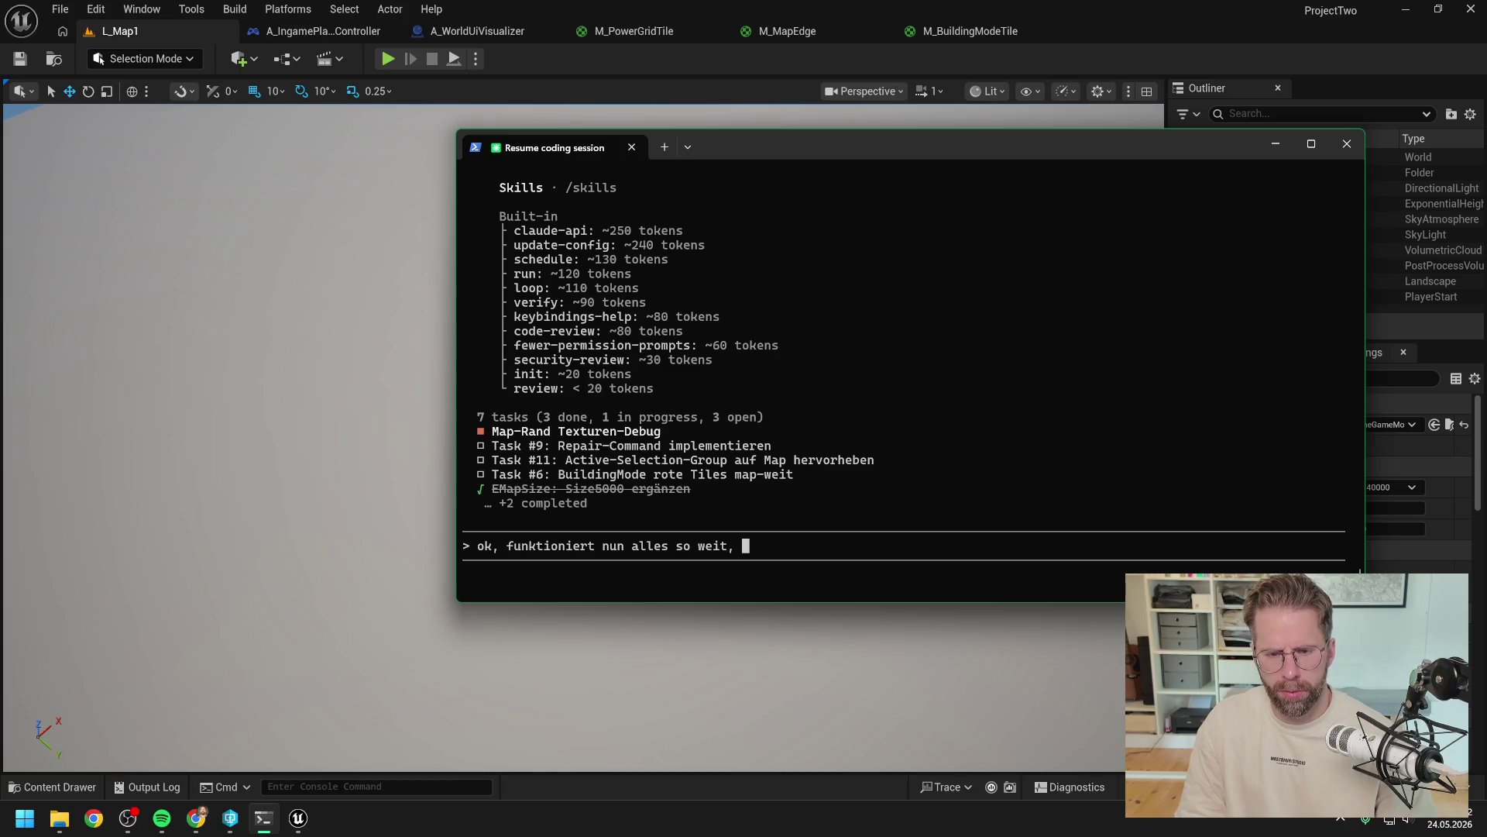
key(BackSpace)
key(BackSpace)
key(BackSpace)
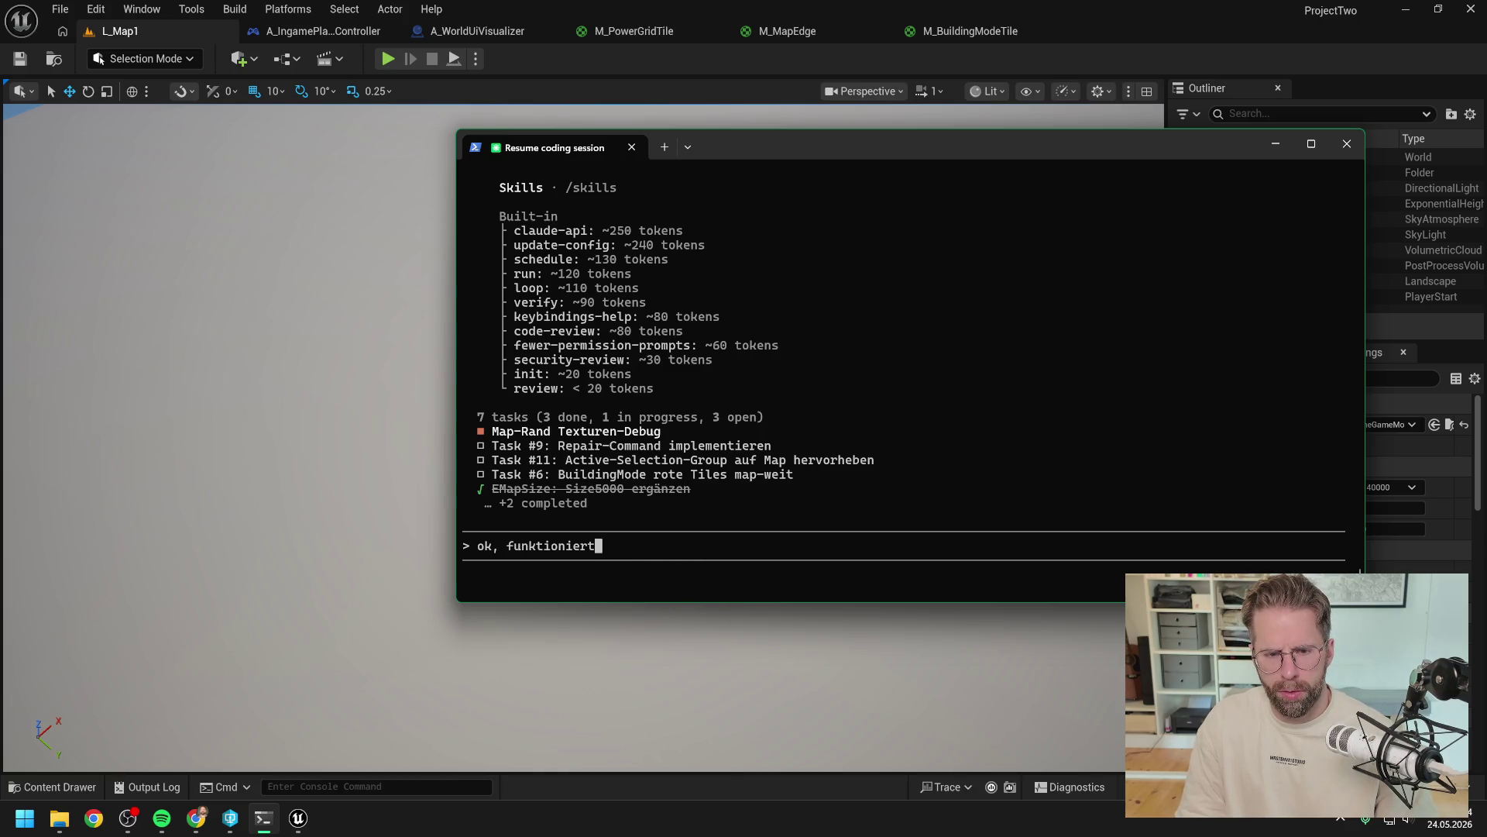
key(BackSpace)
key(BackSpace)
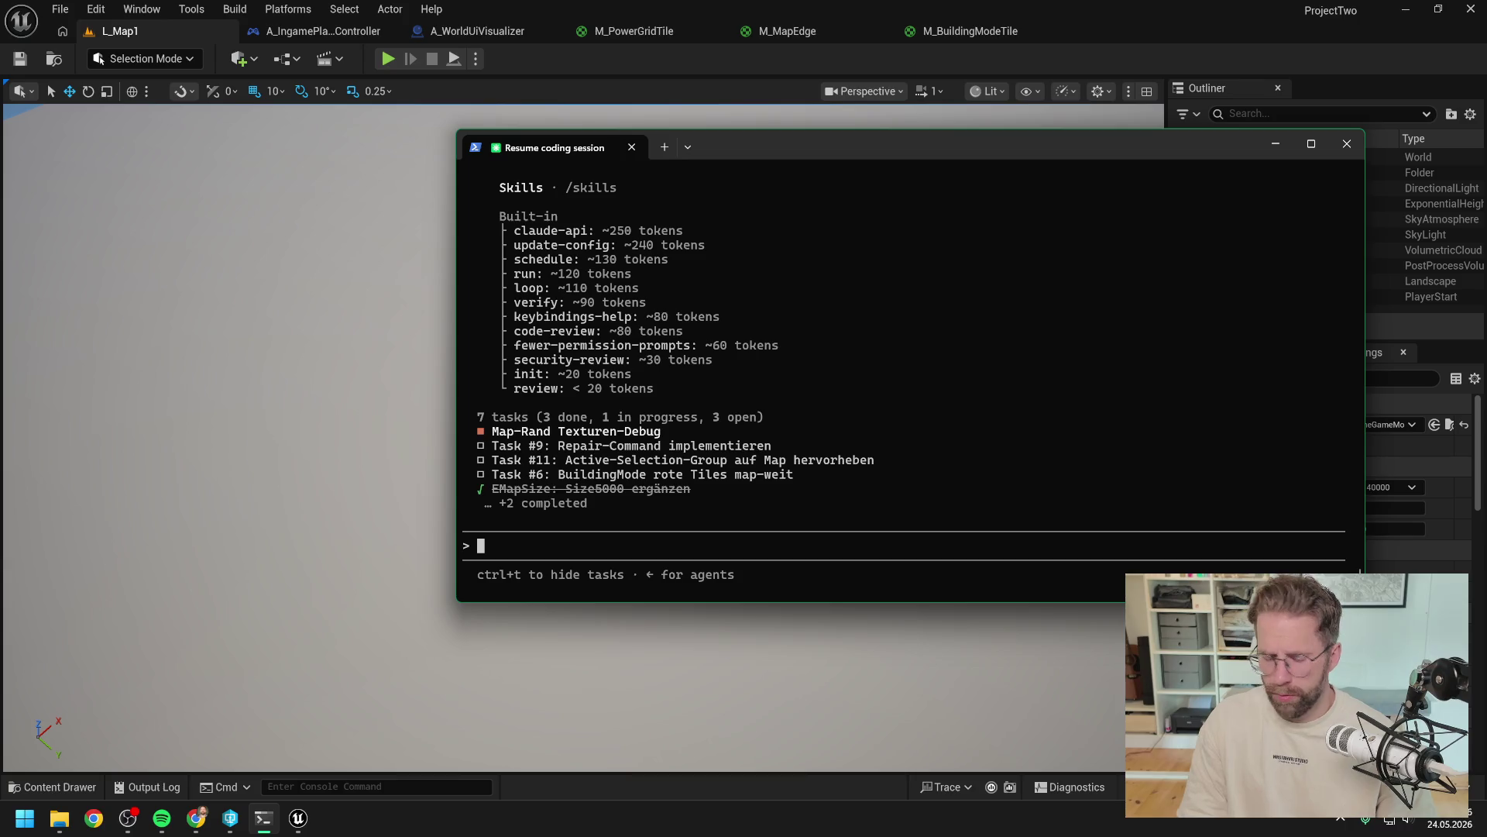
Step: Compact the Claude Code conversation with /compact, then open the Daily.txt notes
text(/compact)
key(Return)
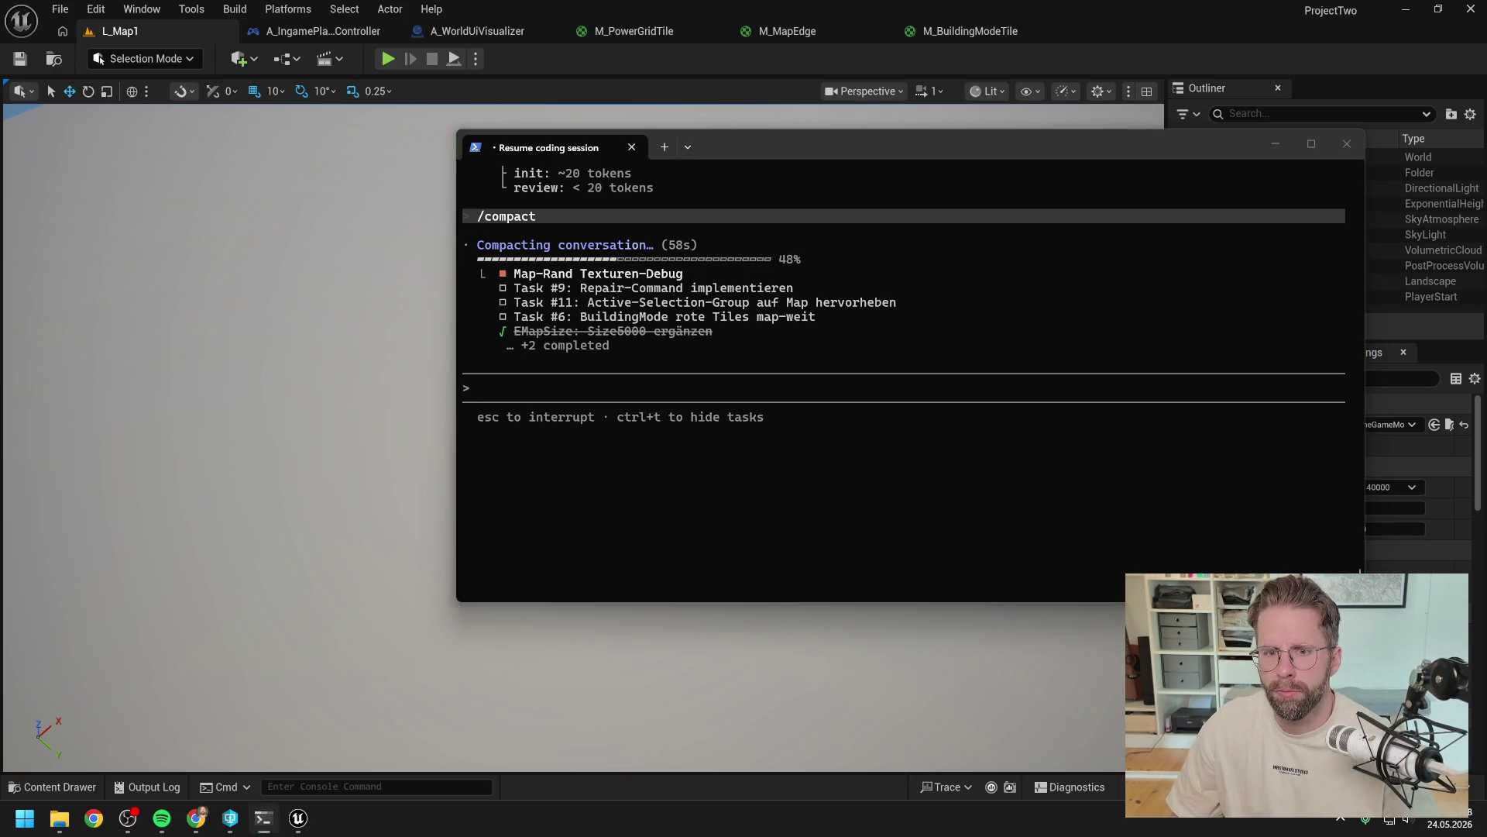
key(ctrl+alt+n)
key(ctrl+alt+n)
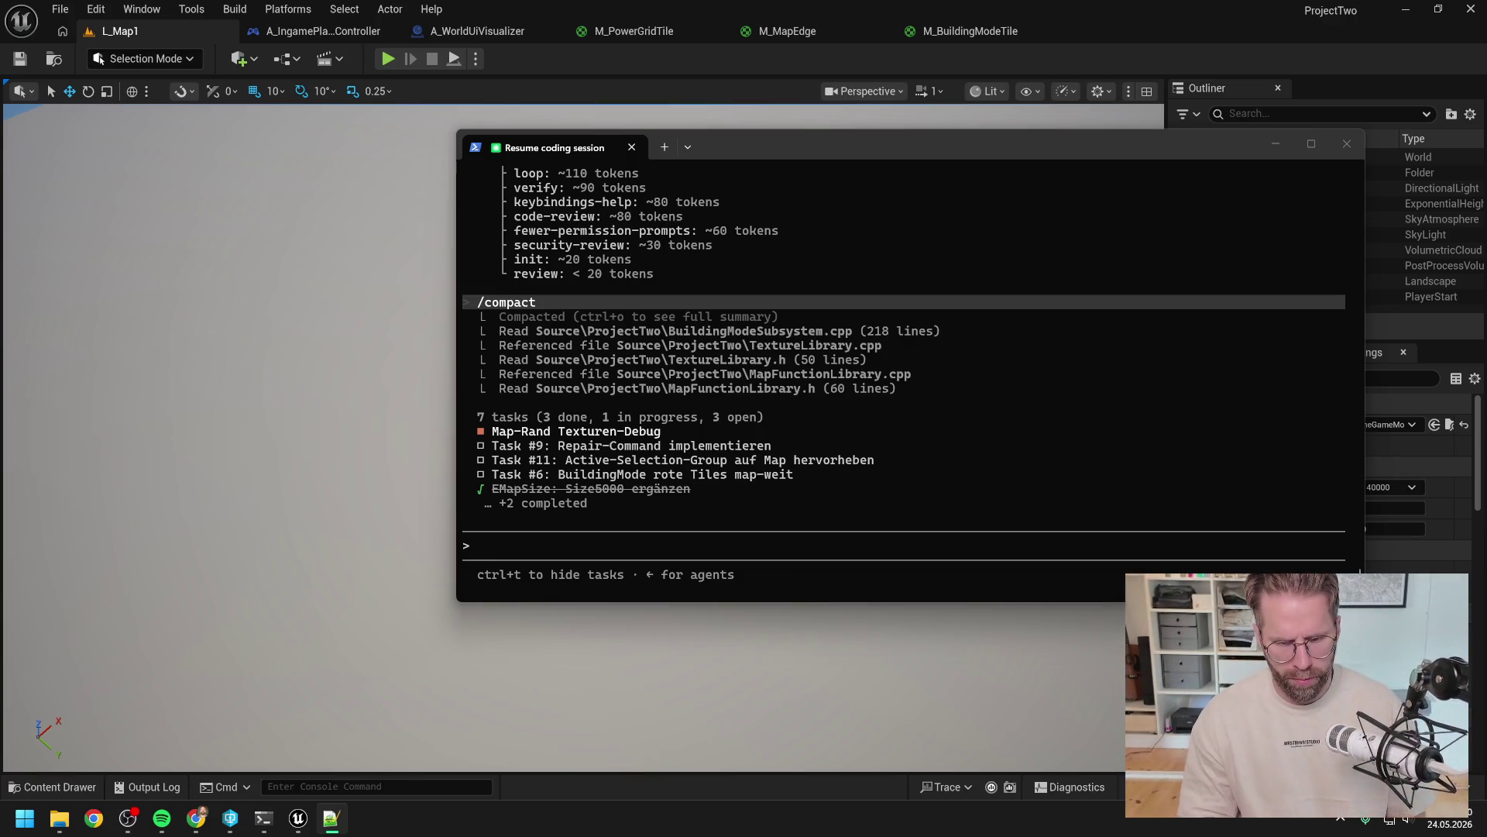
Step: Run /context and scroll through the usage report showing 949.5k tokens (94.9%) free
click(794, 552)
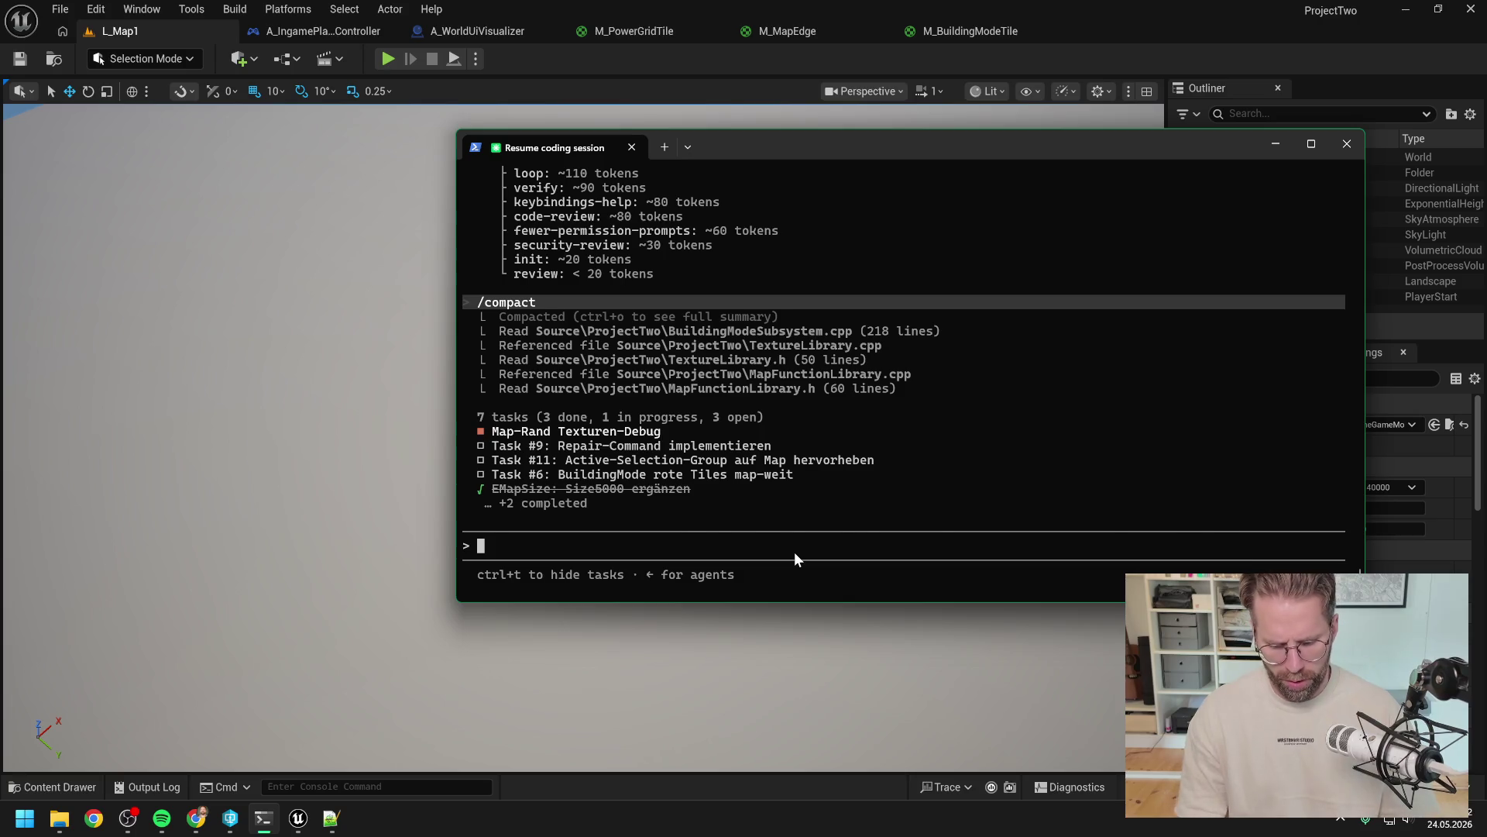
text(/context)
key(Return)
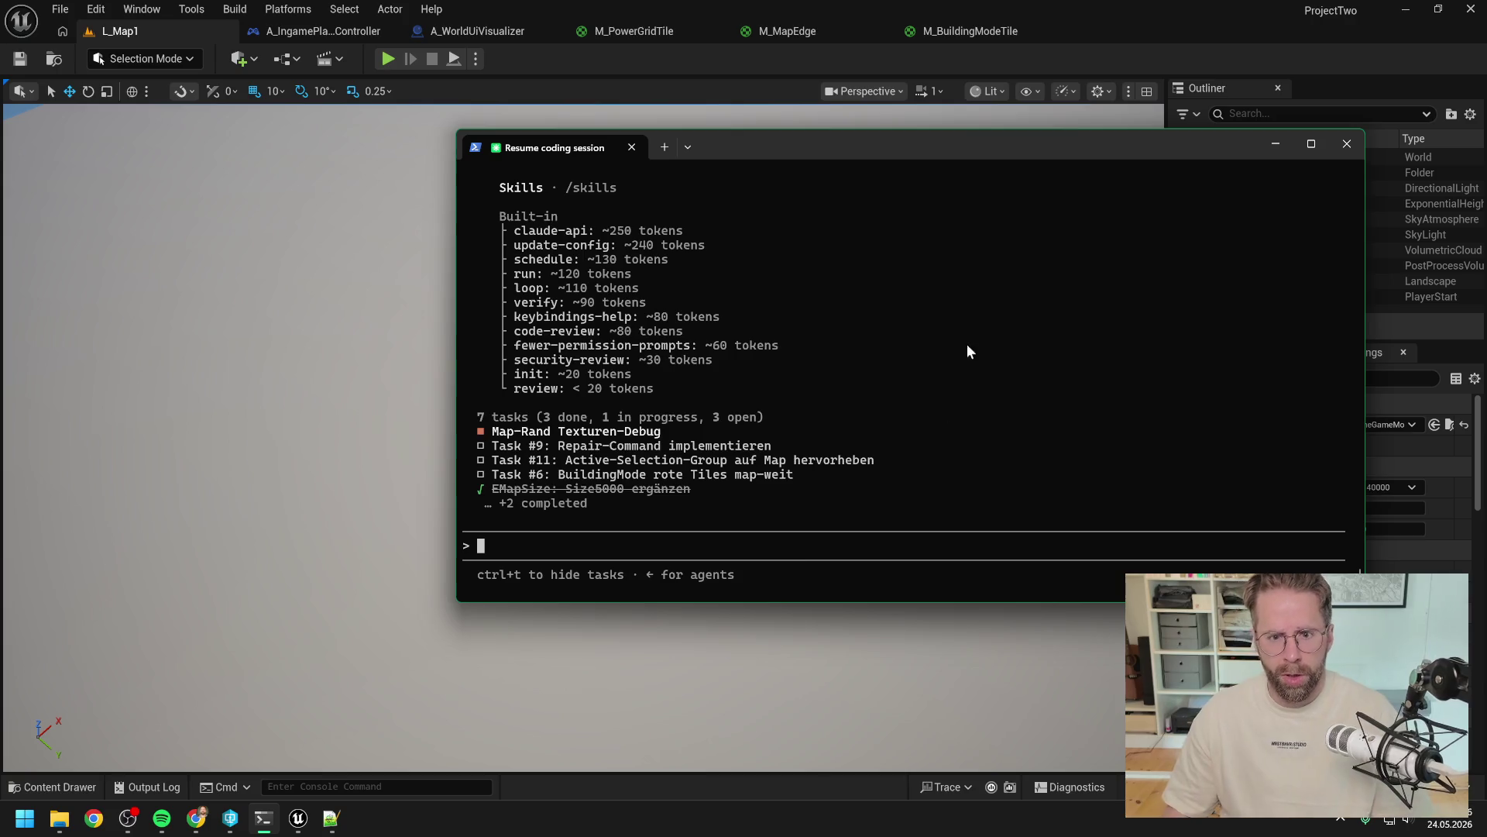
scroll(908, 334, up, 8)
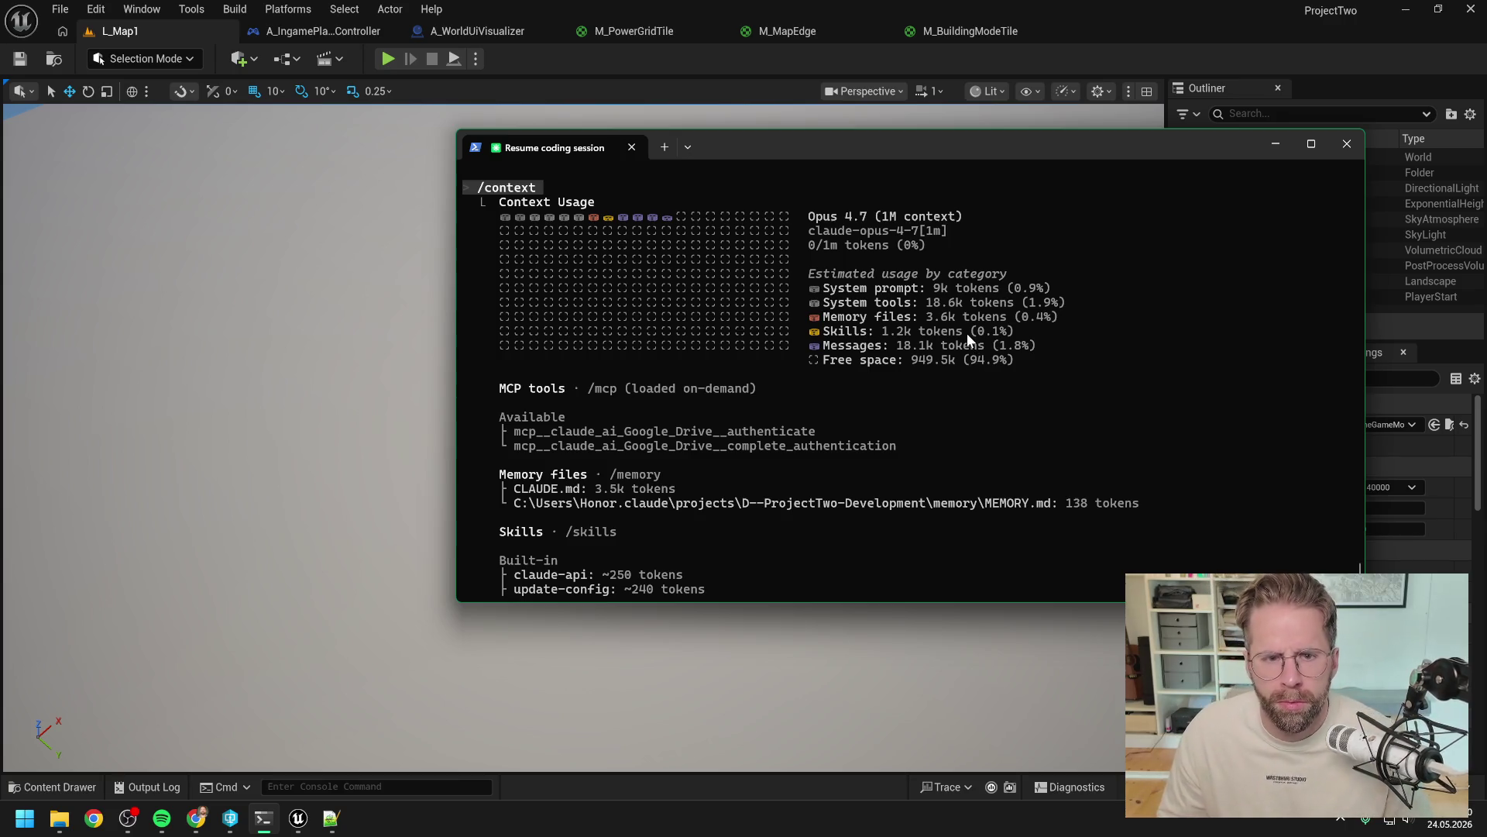
scroll(966, 329, down, 8)
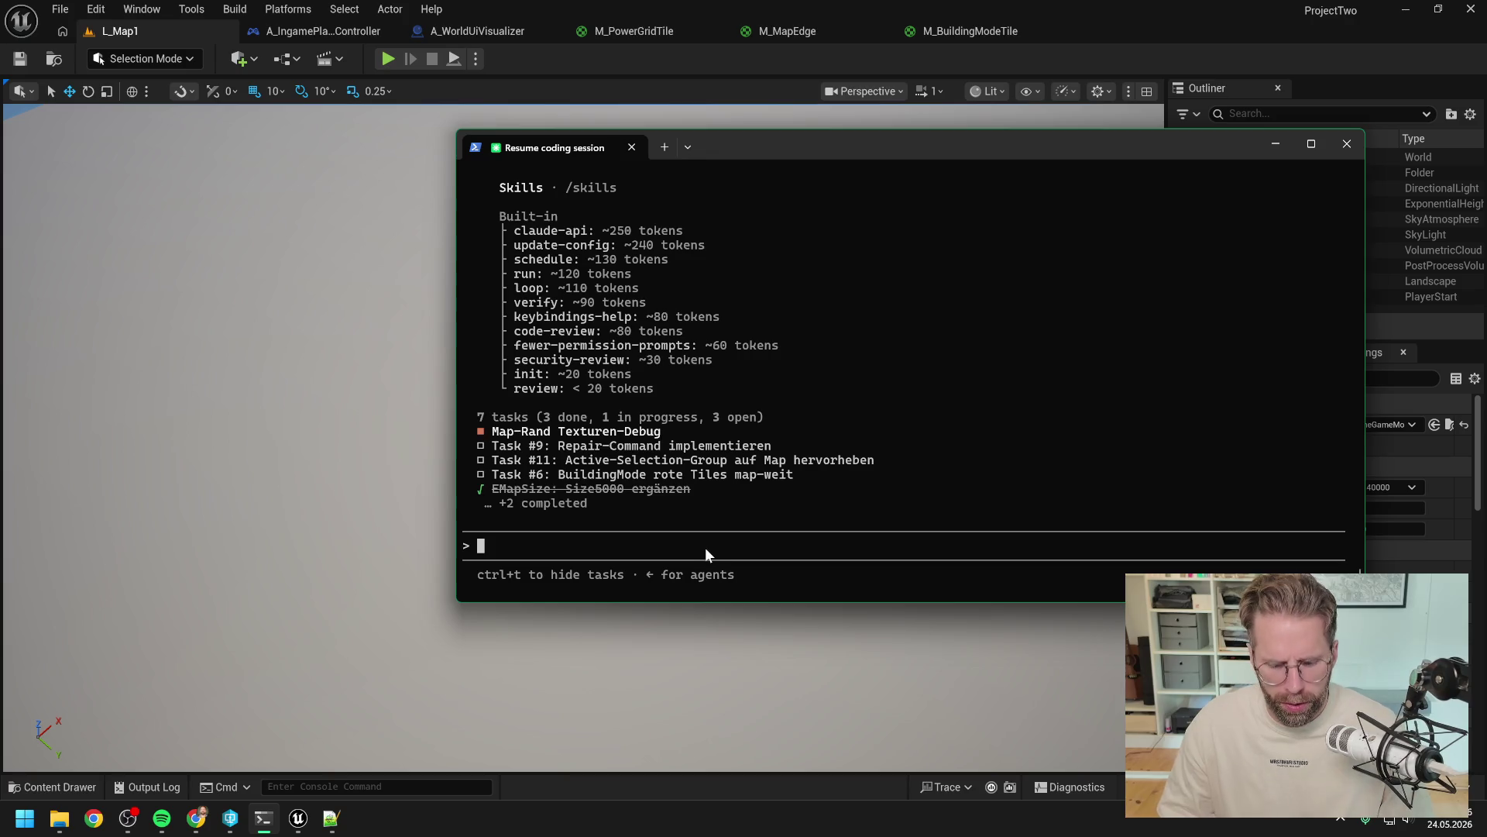
Step: Type the unsent reply 'ok, funktioniert so weit alles. Dann jetzt direkt Task #6'
text(ok, funktioni)
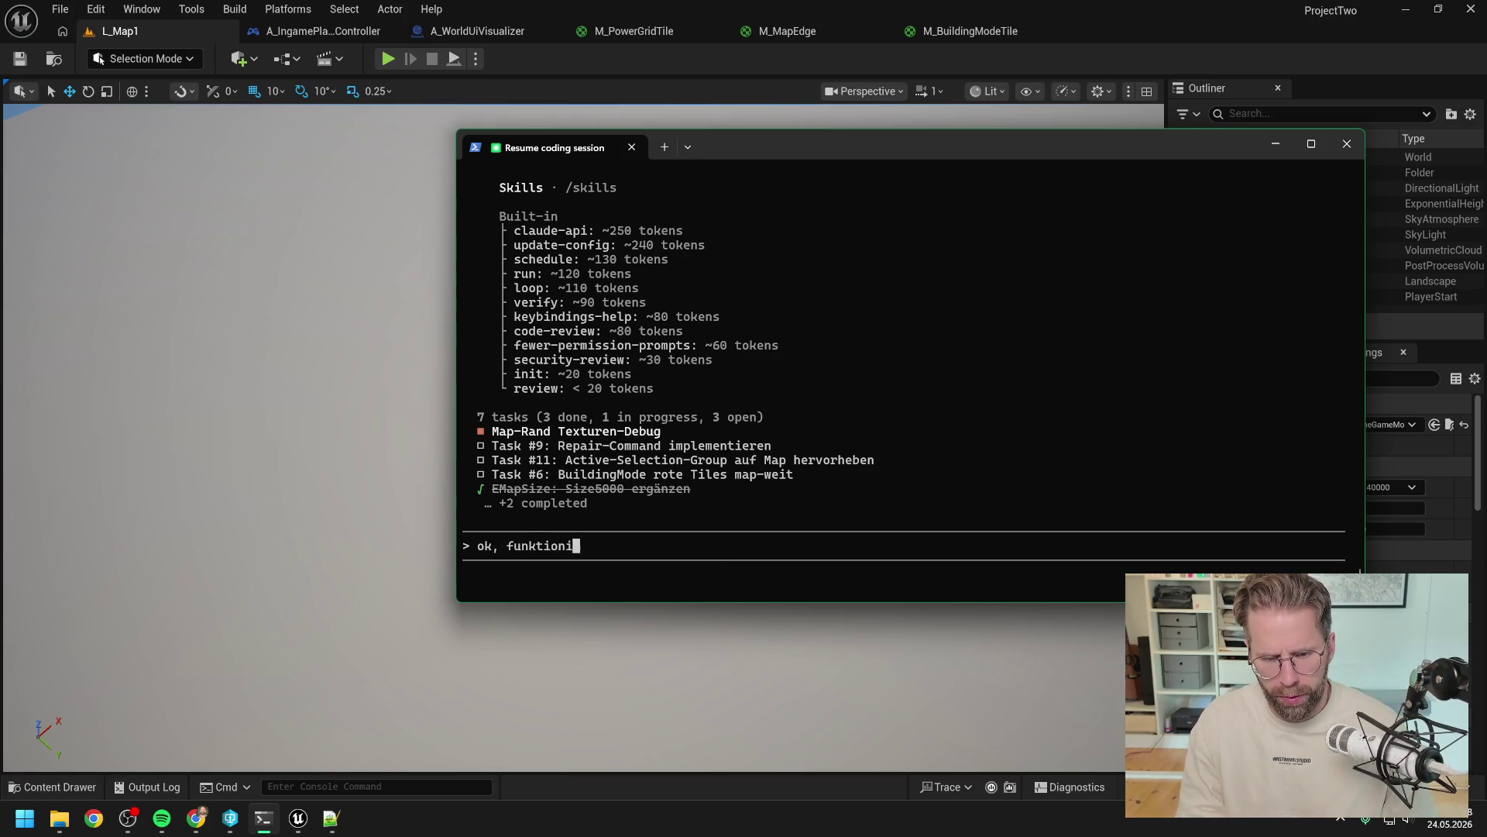
text(ert so wei)
text(t alles)
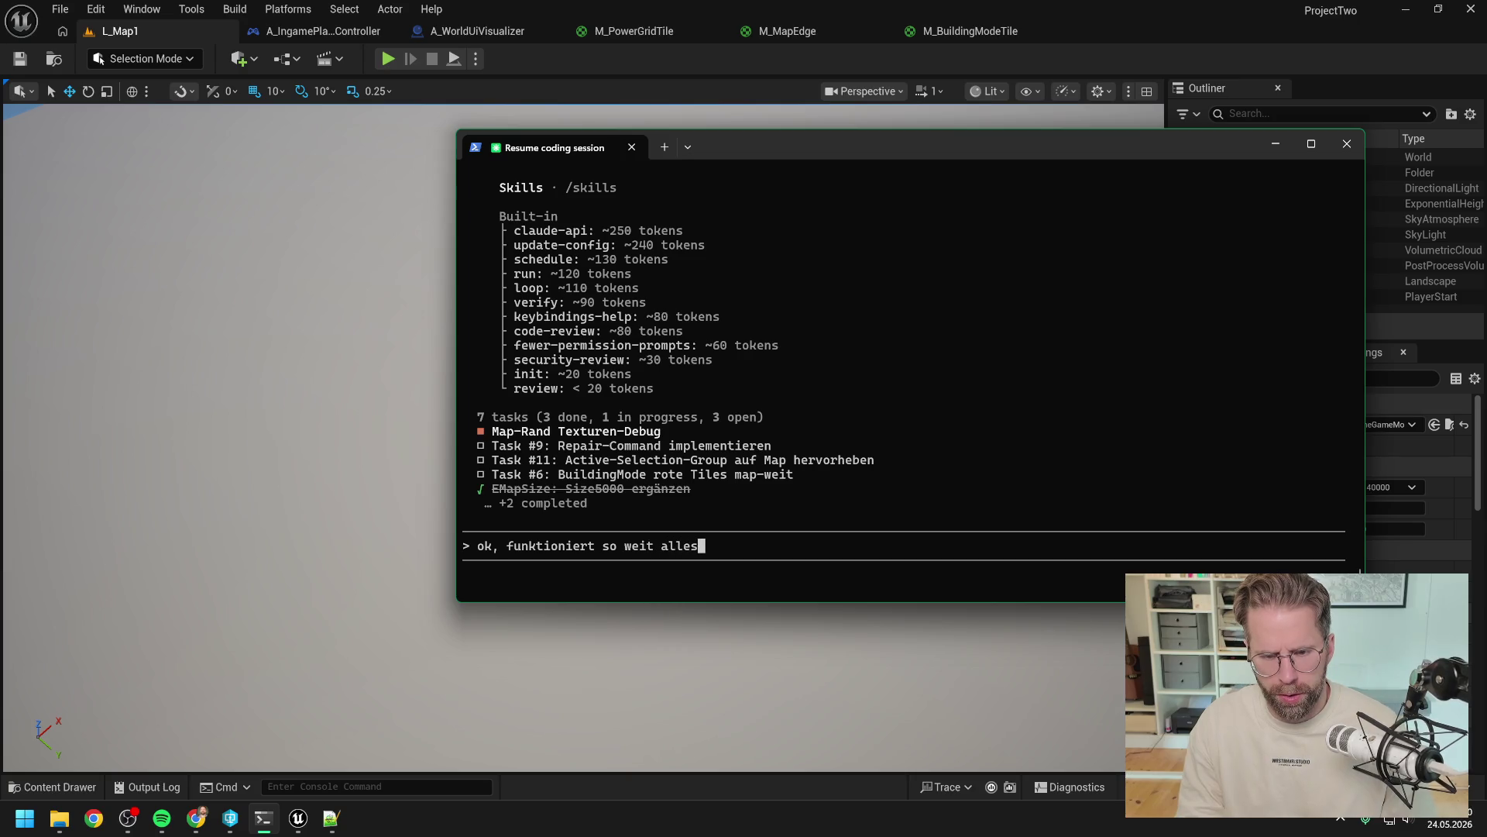
text( Wi)
key(BackSpace)
key(BackSpace)
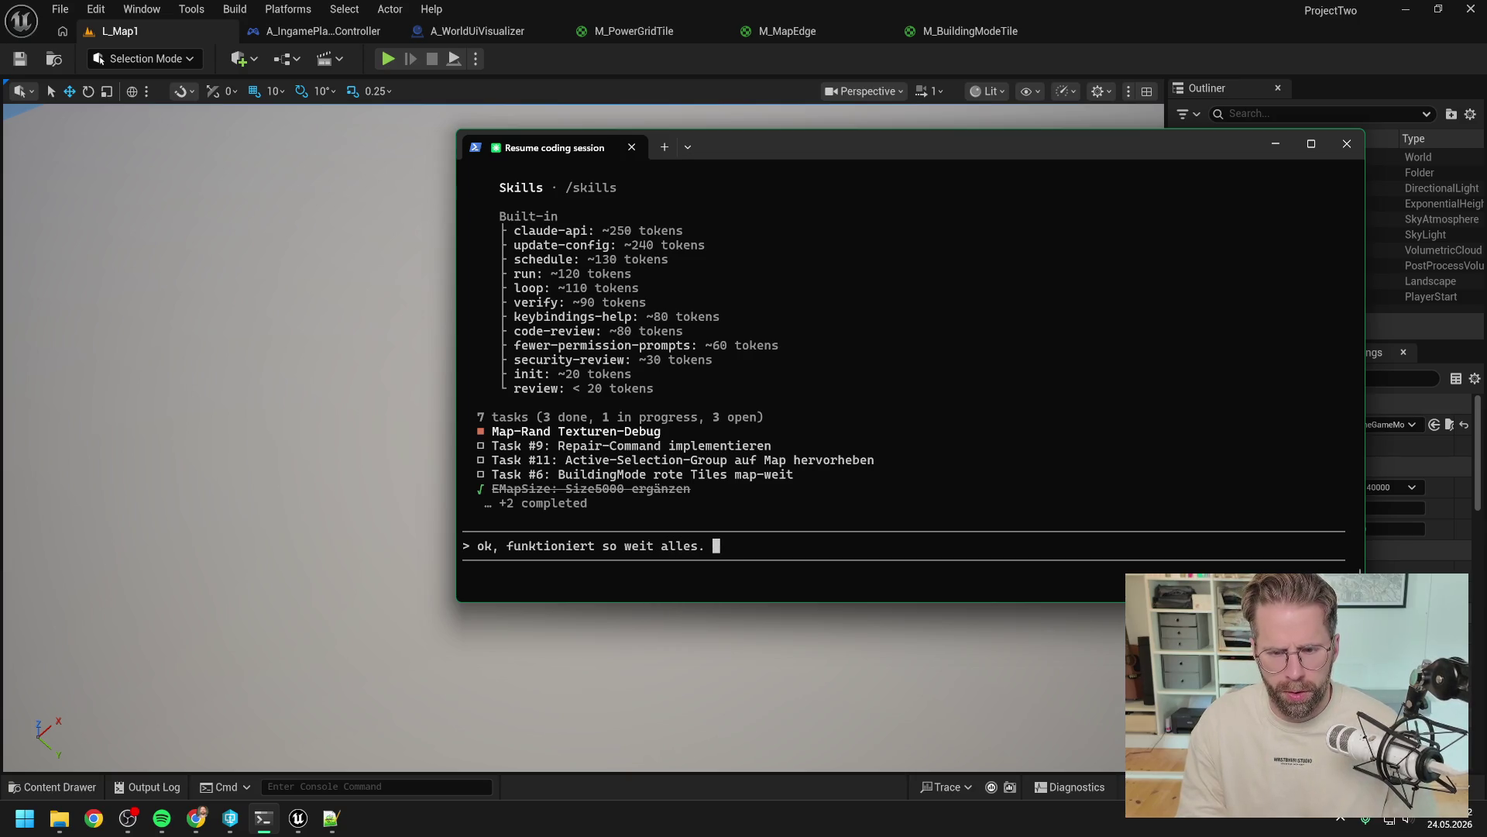
text(Dann)
text( machen wi)
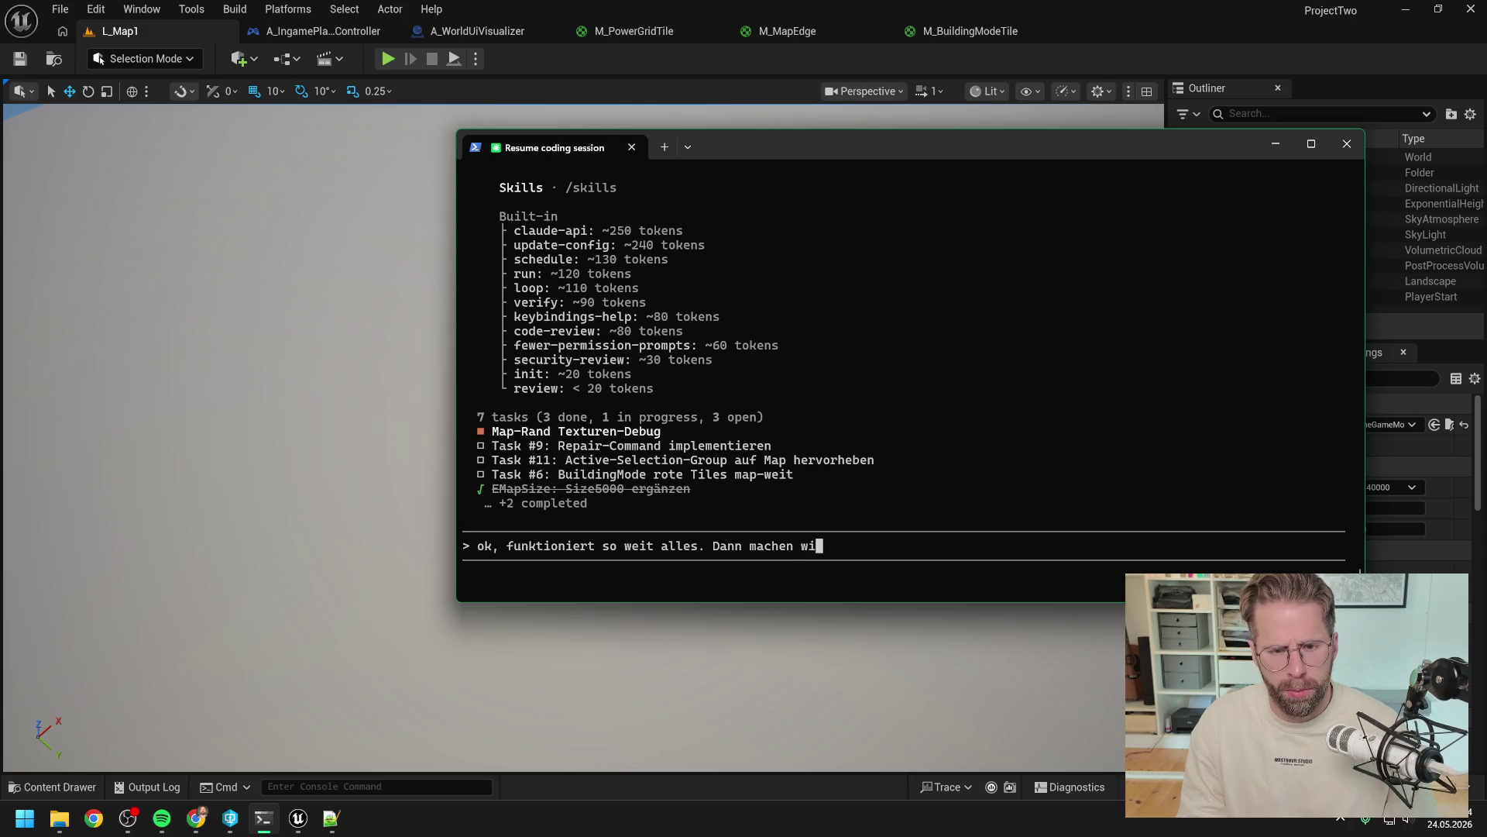
text(mit)
text(direkt mit )
text( anh)
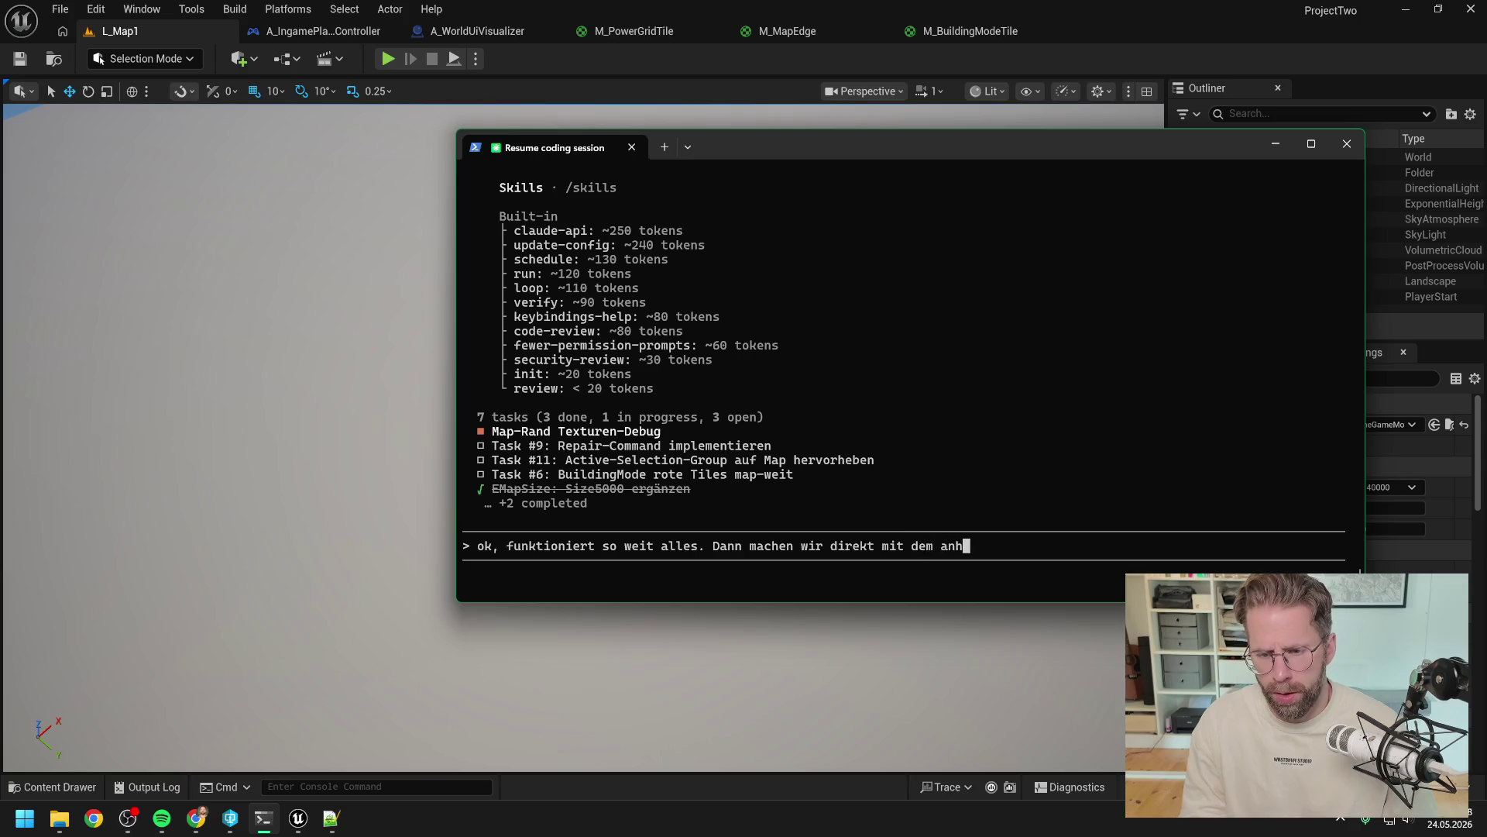
text(genden T)
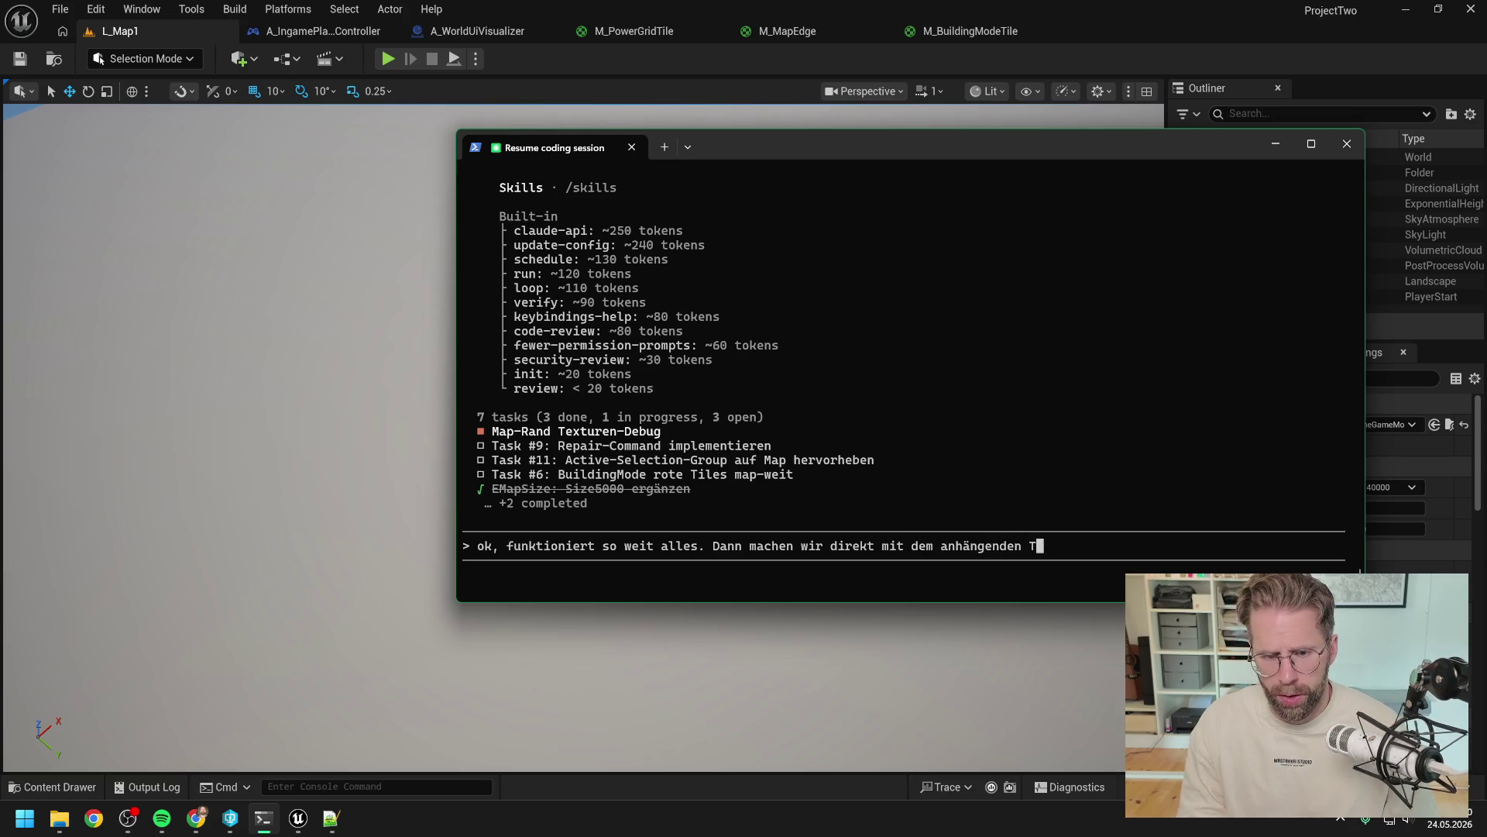
key(BackSpace)
key(BackSpace)
key(BackSpace)
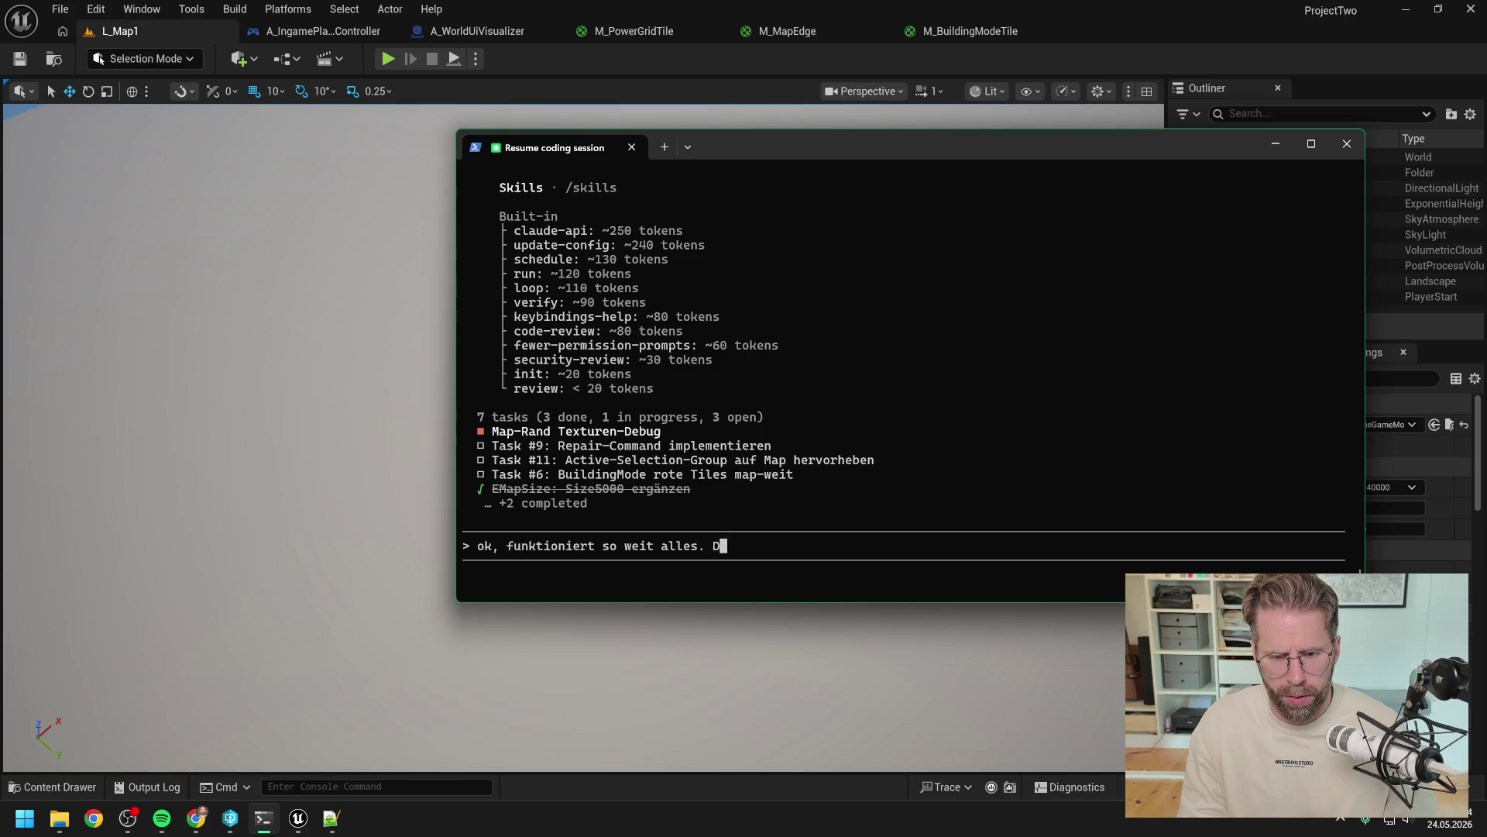
text(ann jetzt duir)
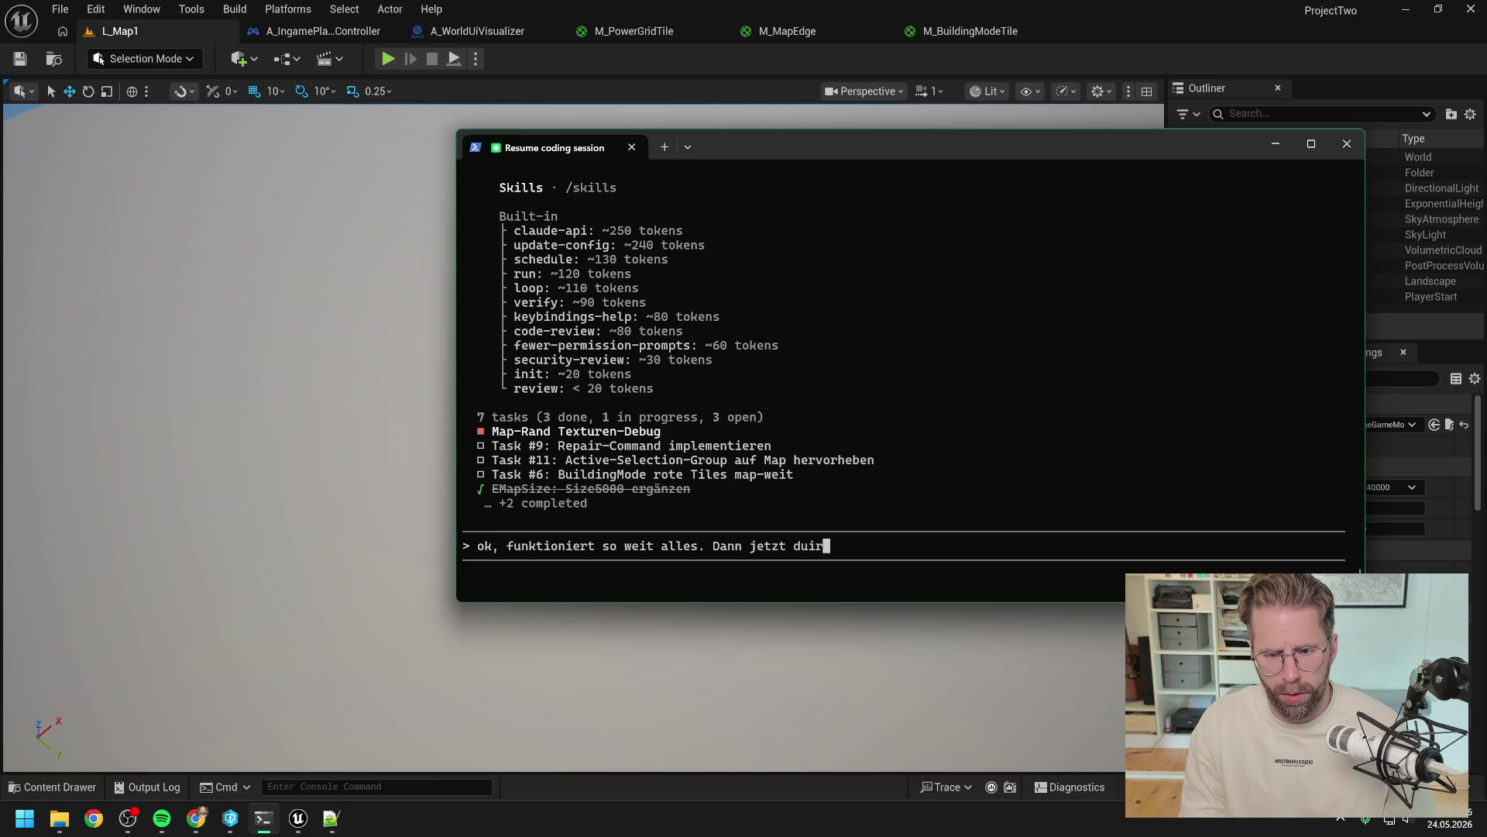
text(ek)
text(ask#6)
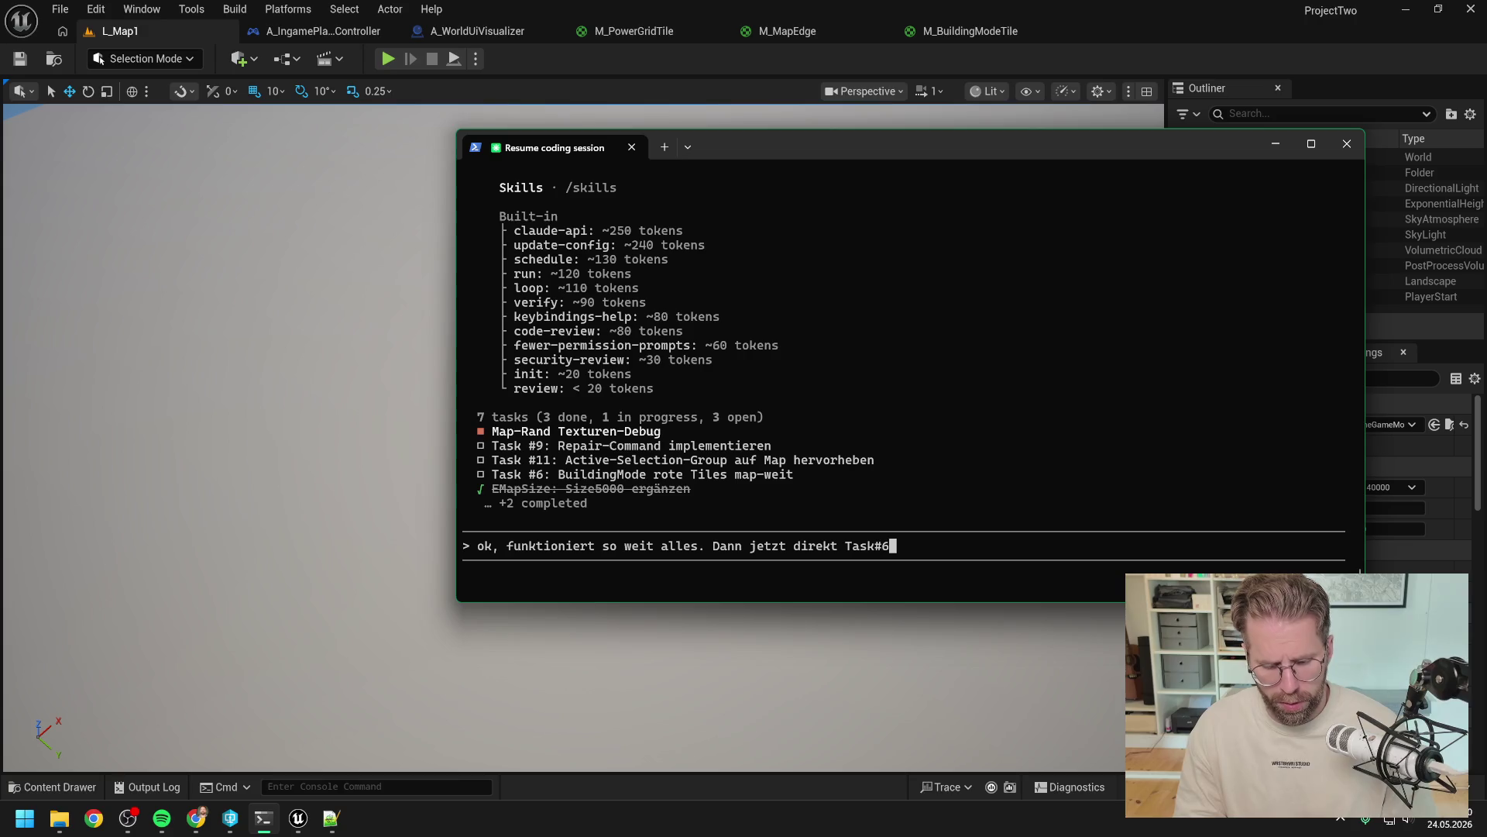
key(BackSpace)
key(BackSpace)
text(#6)
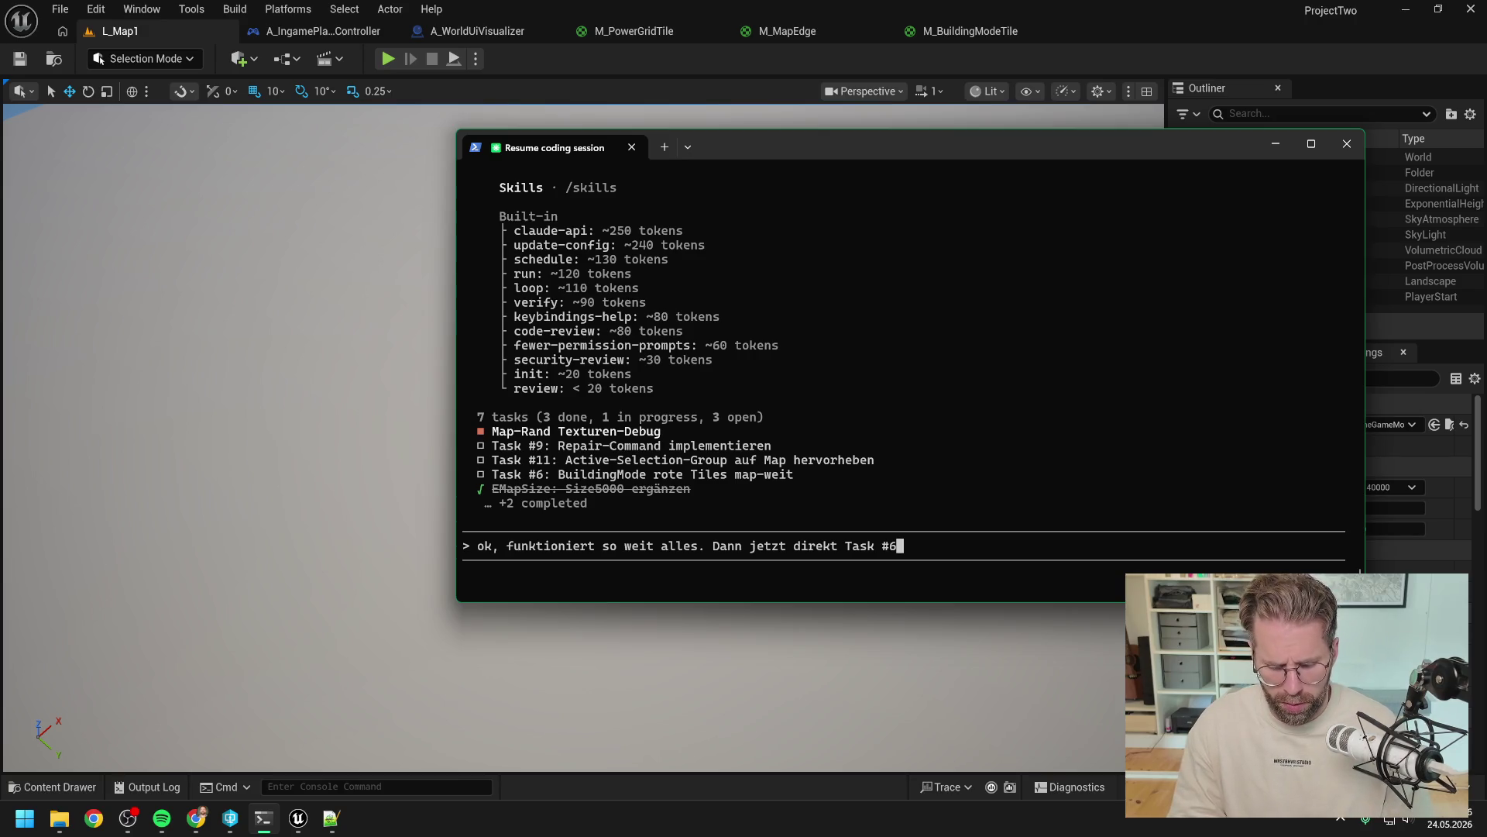
Step: Return to Unreal and briefly run, then stop, a play-in-editor test
click(462, 54)
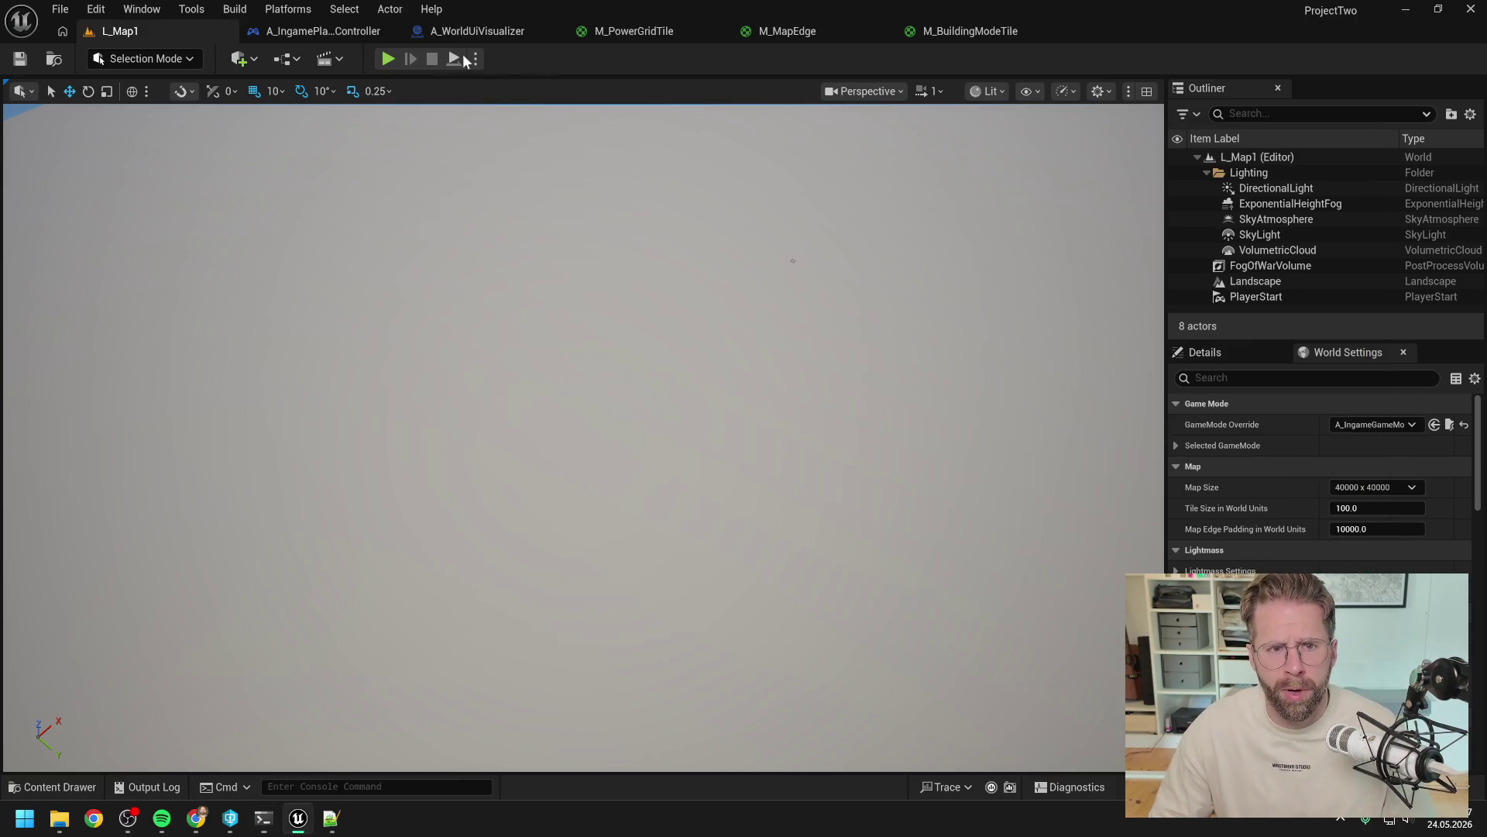
click(382, 57)
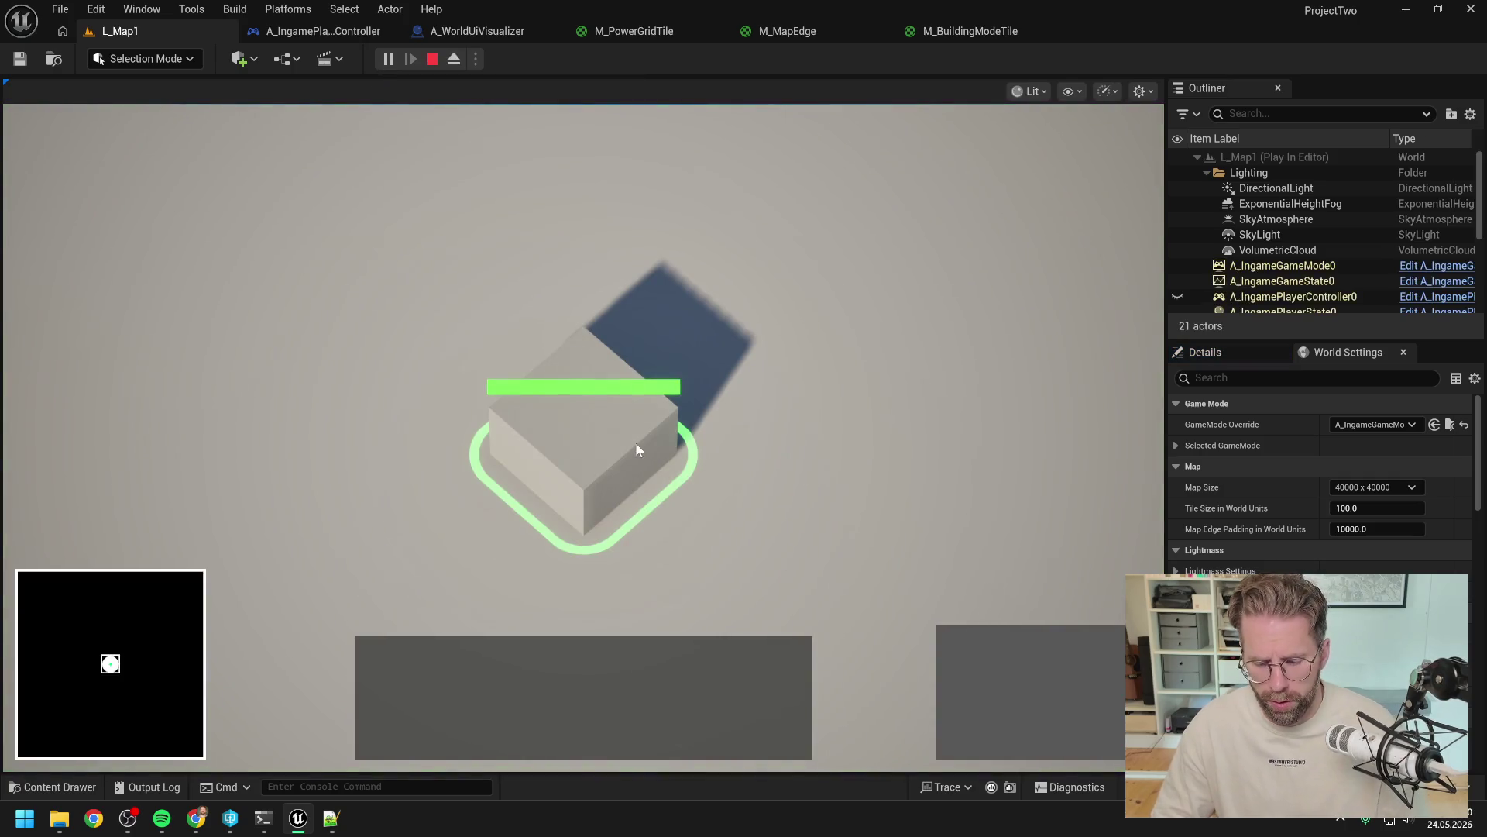
key(Escape)
Step: Disconnect Set Debug Mode Enabled's exec wire in A_IngamePlayerController's EventGraph, then return to L_Map1
click(323, 31)
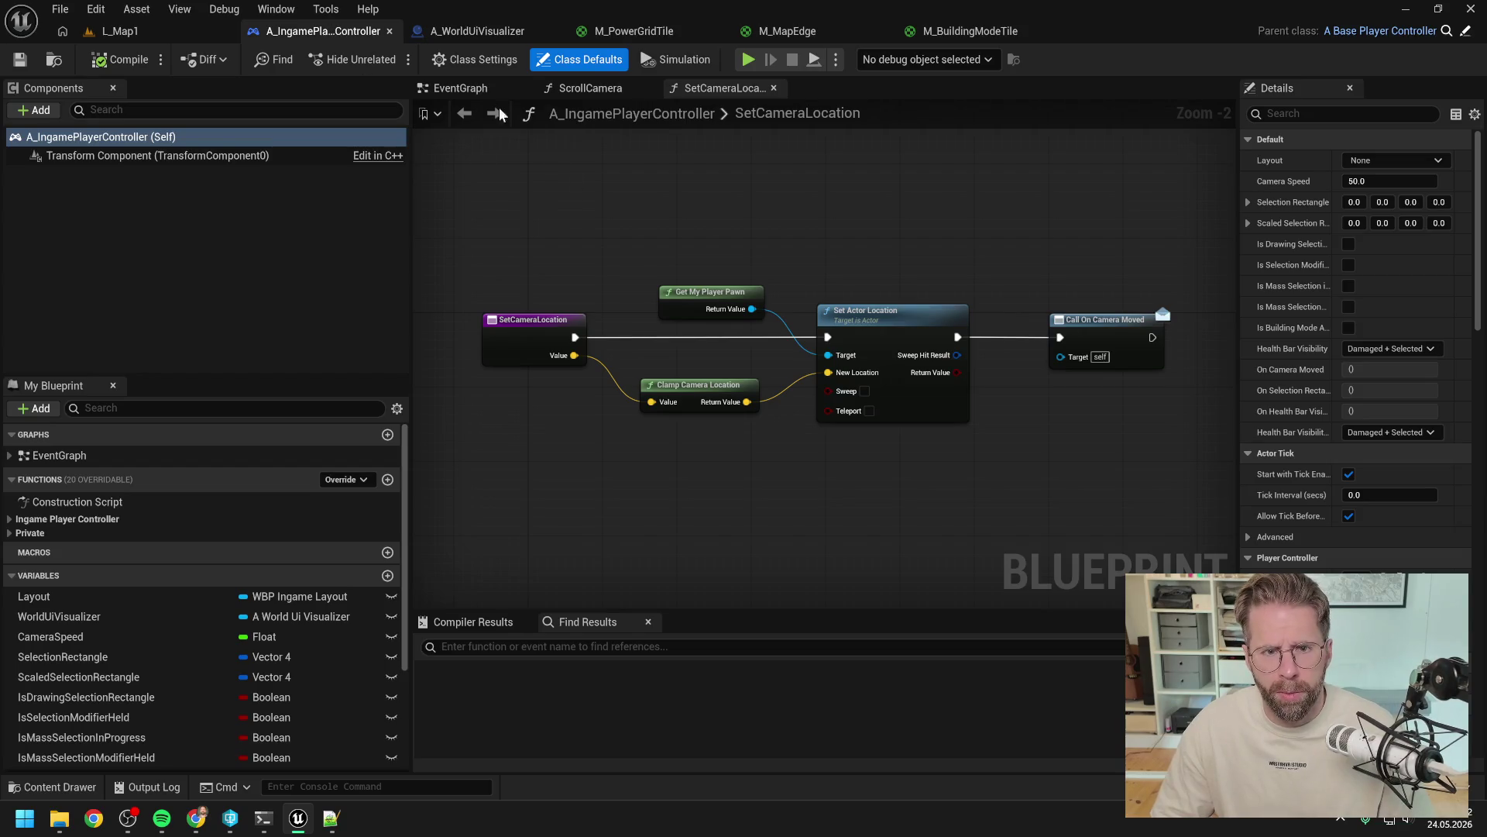
click(461, 88)
scroll(816, 244, down, 1)
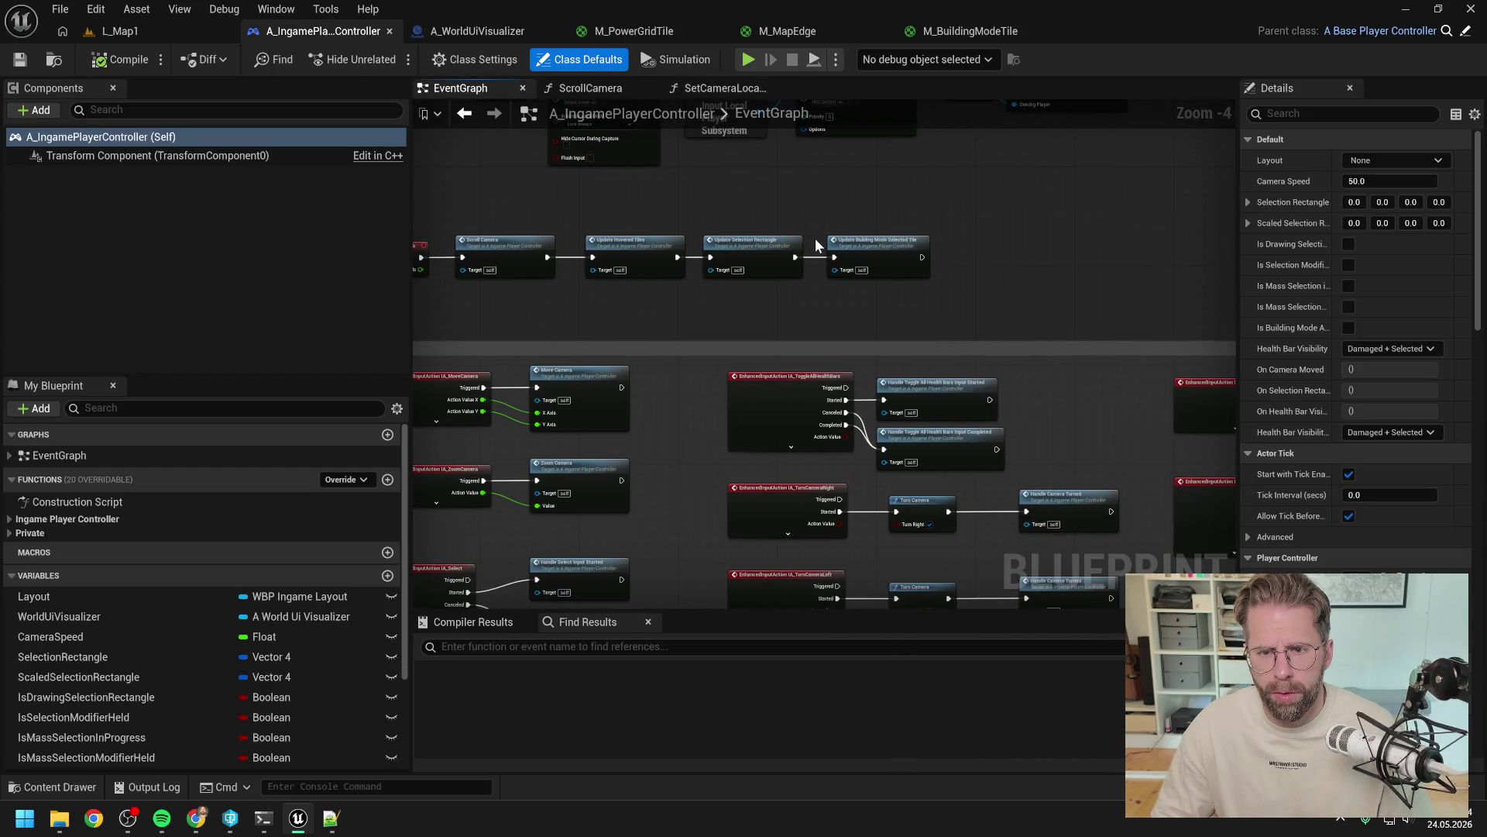
scroll(816, 245, up, 3)
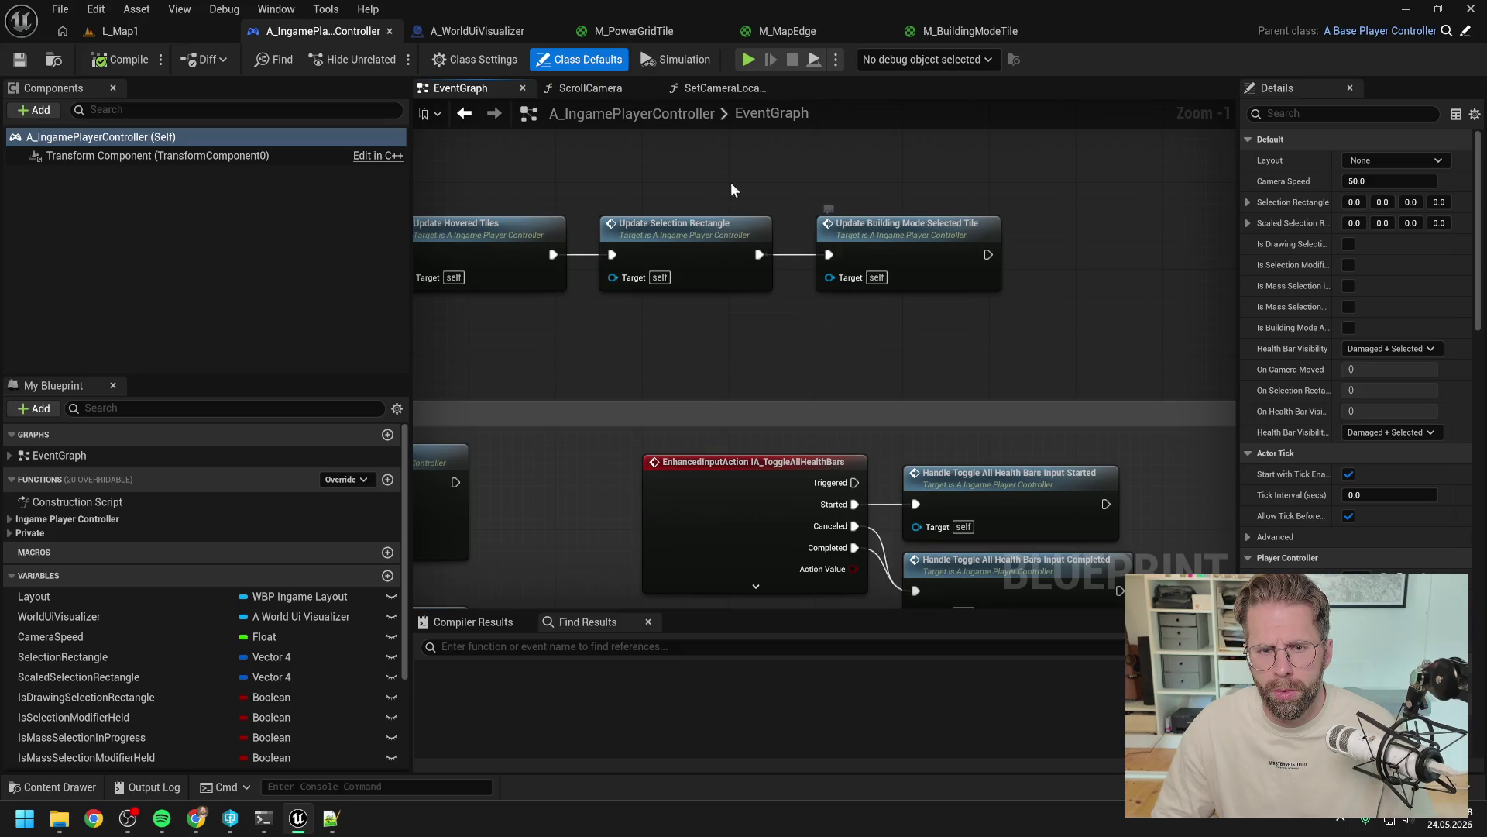
scroll(775, 232, down, 4)
drag(909, 336, 449, 308)
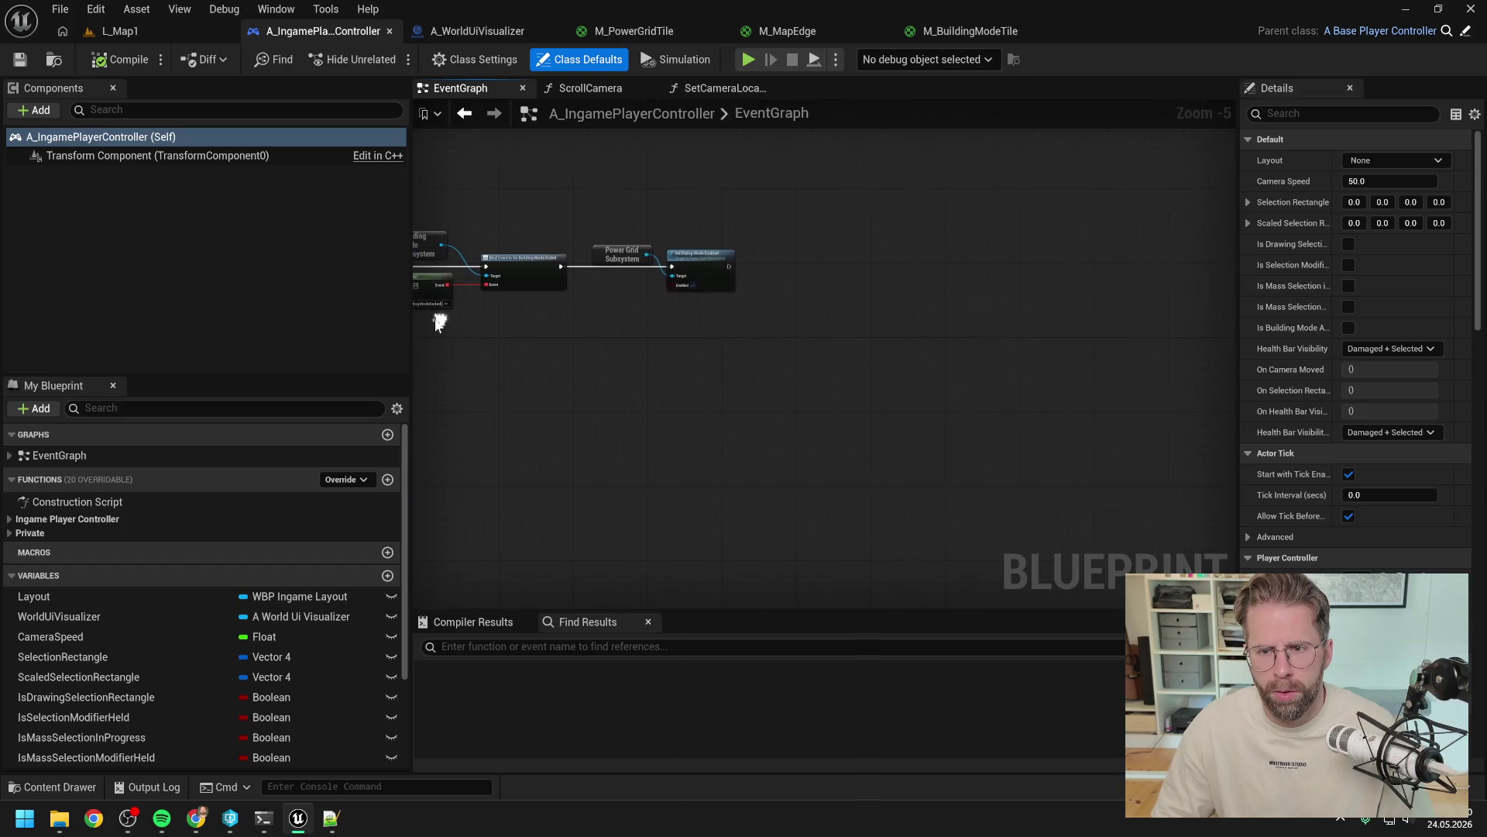
scroll(651, 283, up, 6)
alt+click(724, 246)
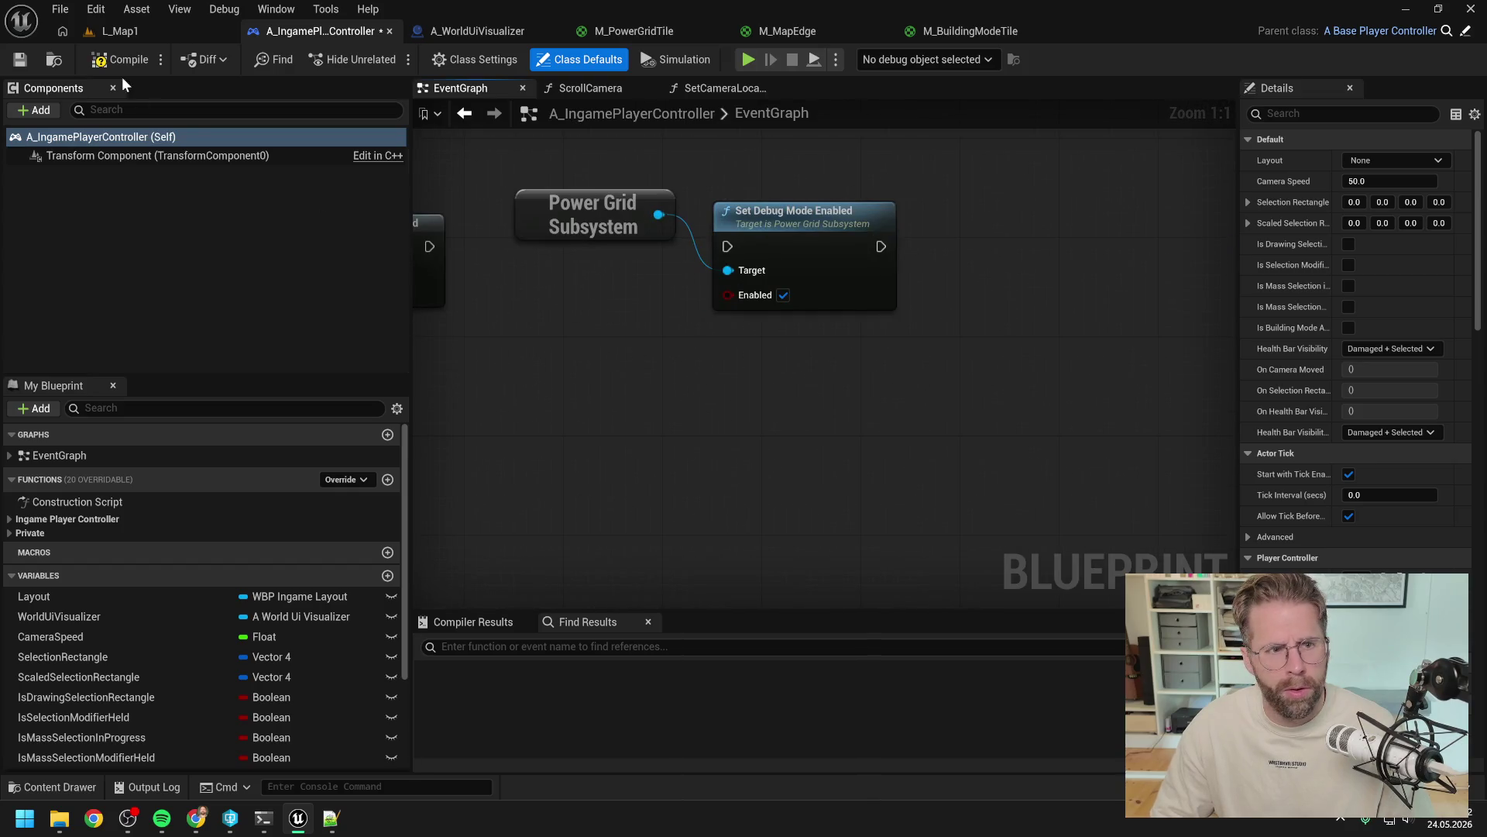
click(147, 31)
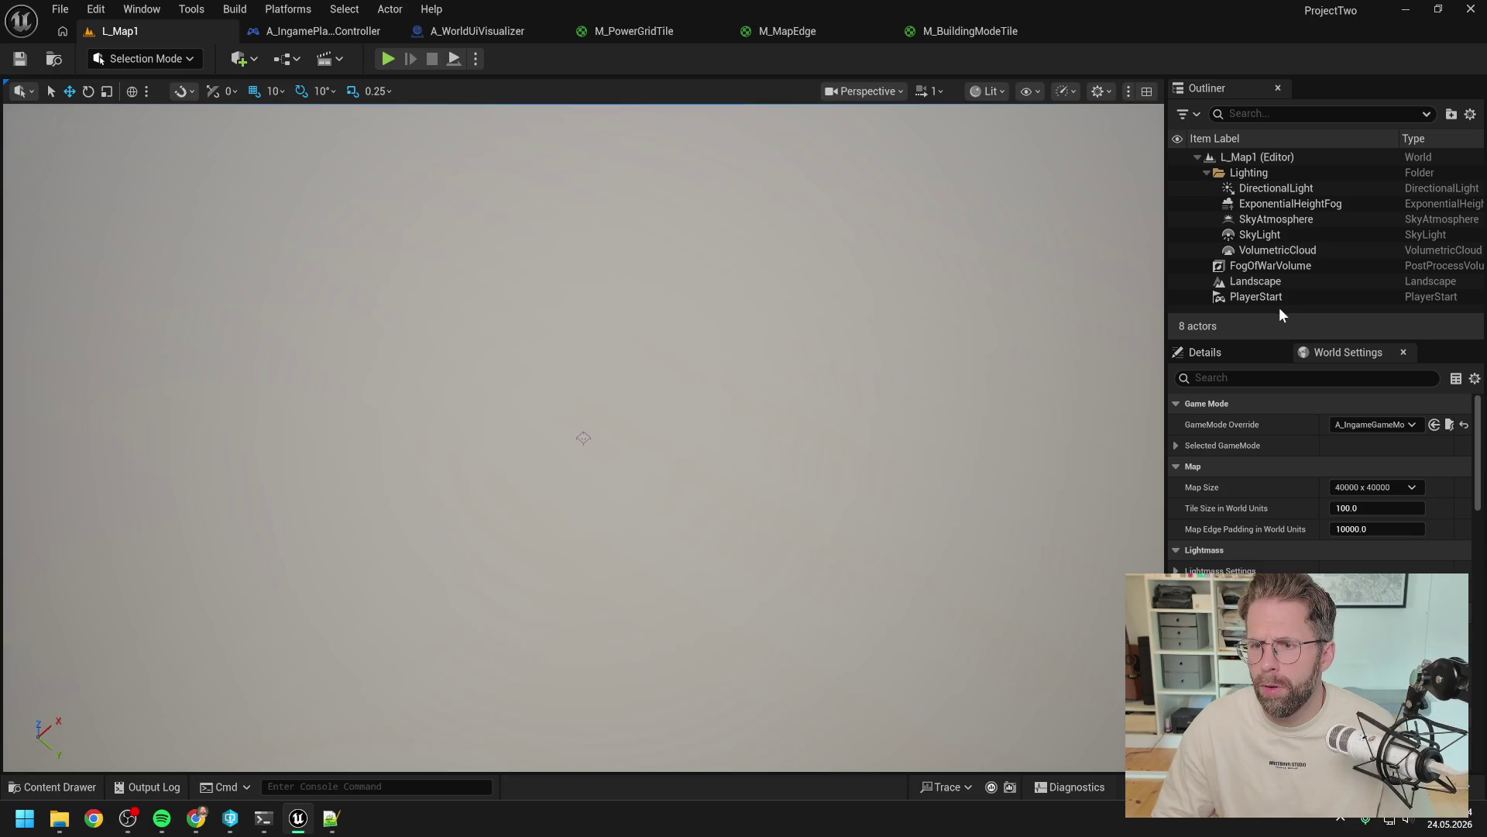
Step: Tick Enabled on the FogOfWarVolume, save L_Map1, and bring the Claude Code terminal forward
click(1270, 265)
click(1261, 378)
text(enabl)
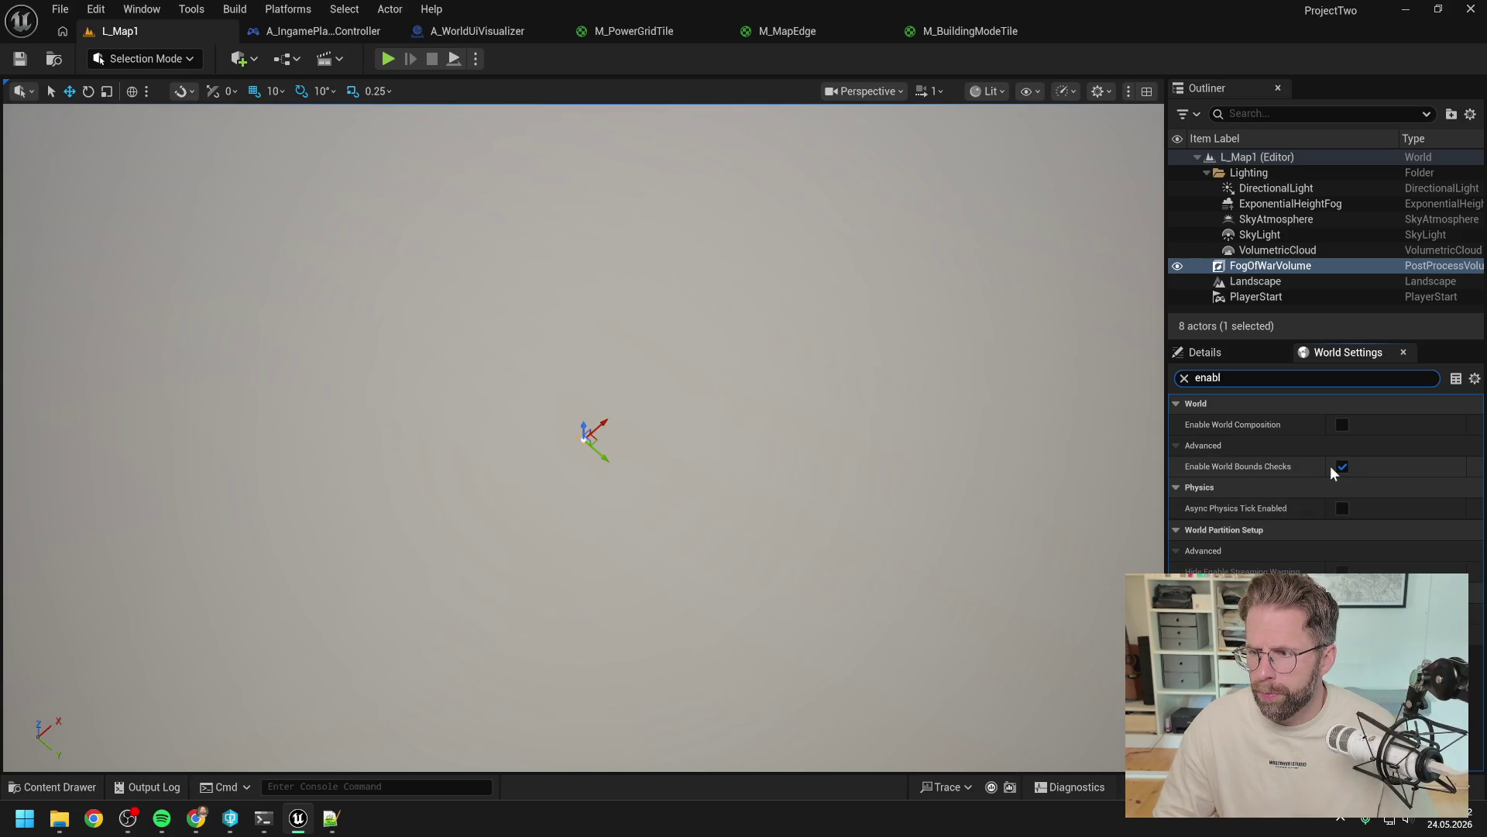
click(1252, 355)
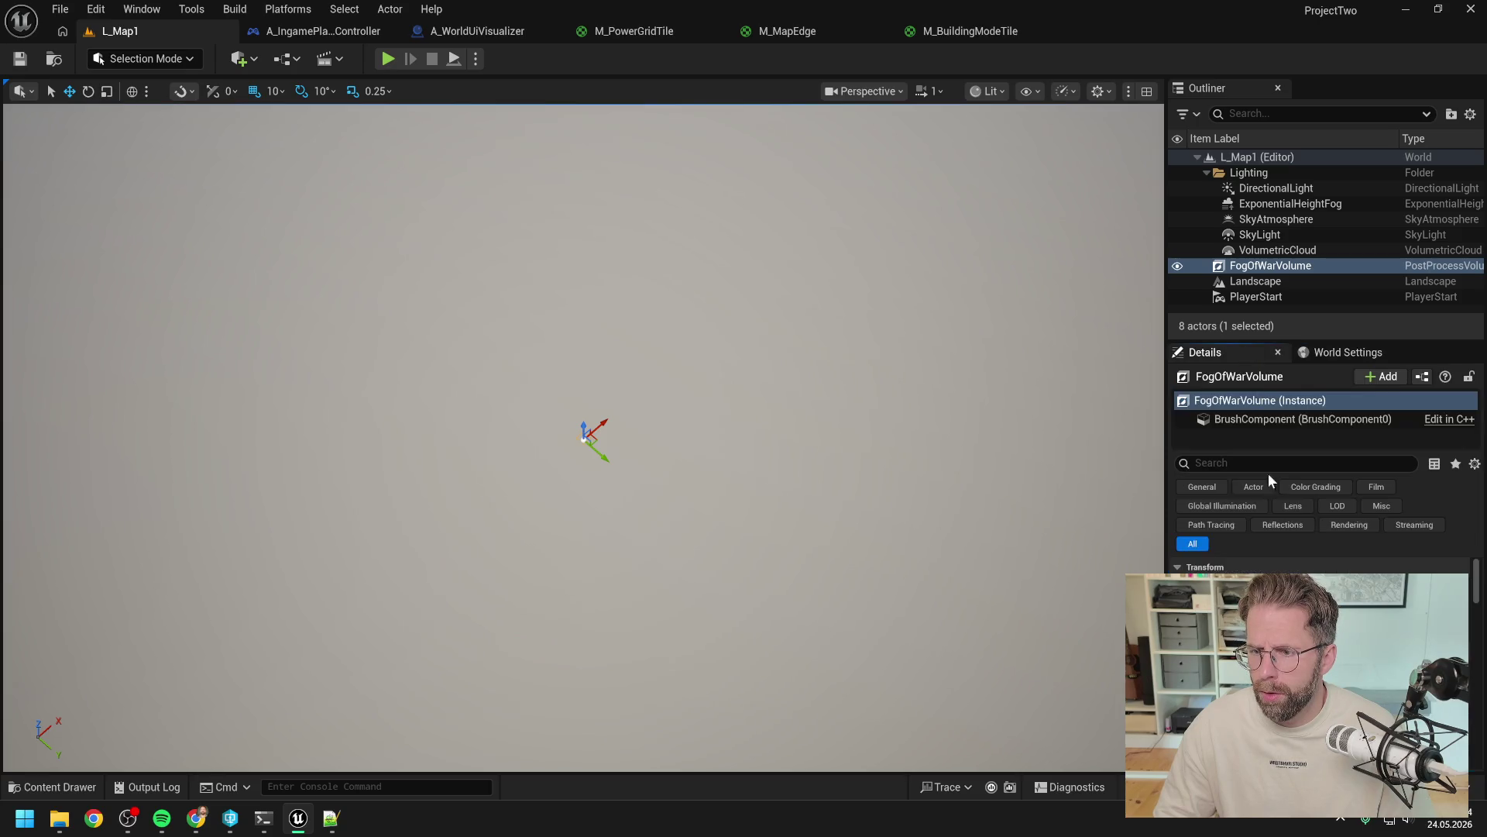
click(1256, 281)
click(1265, 265)
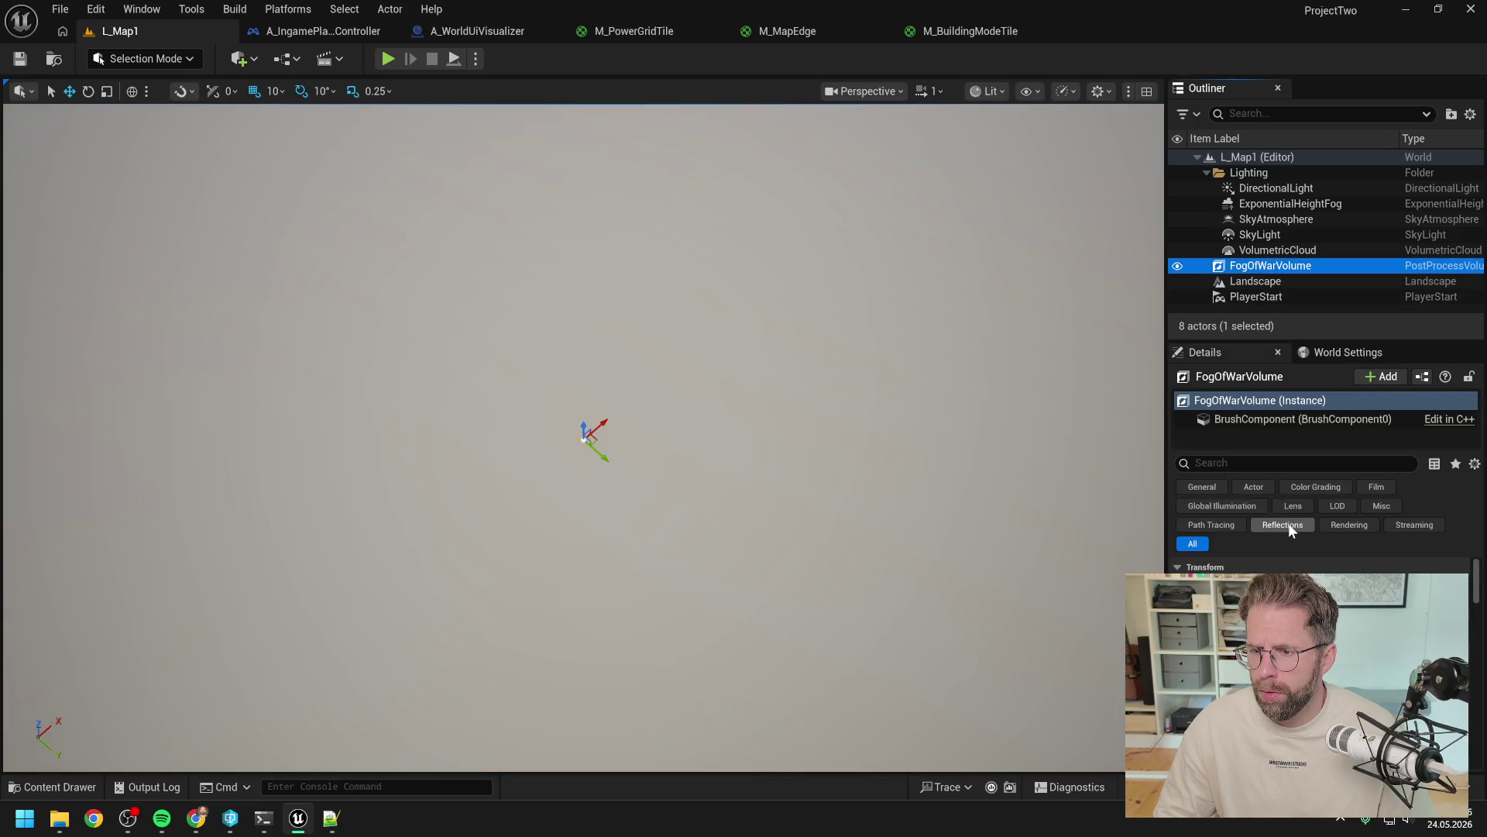
click(1270, 463)
text(enabl)
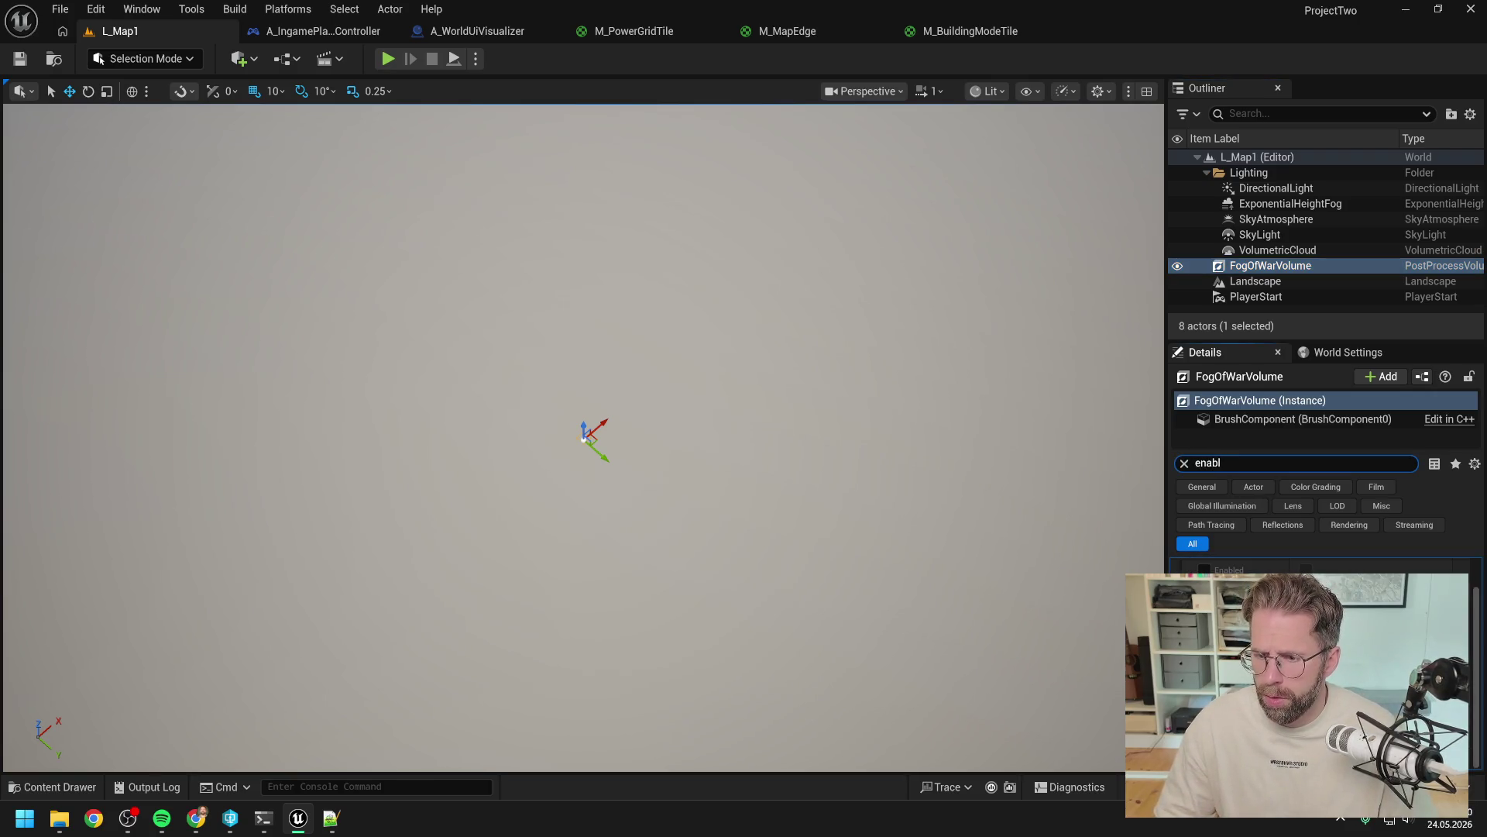
click(1205, 570)
key(ctrl+s)
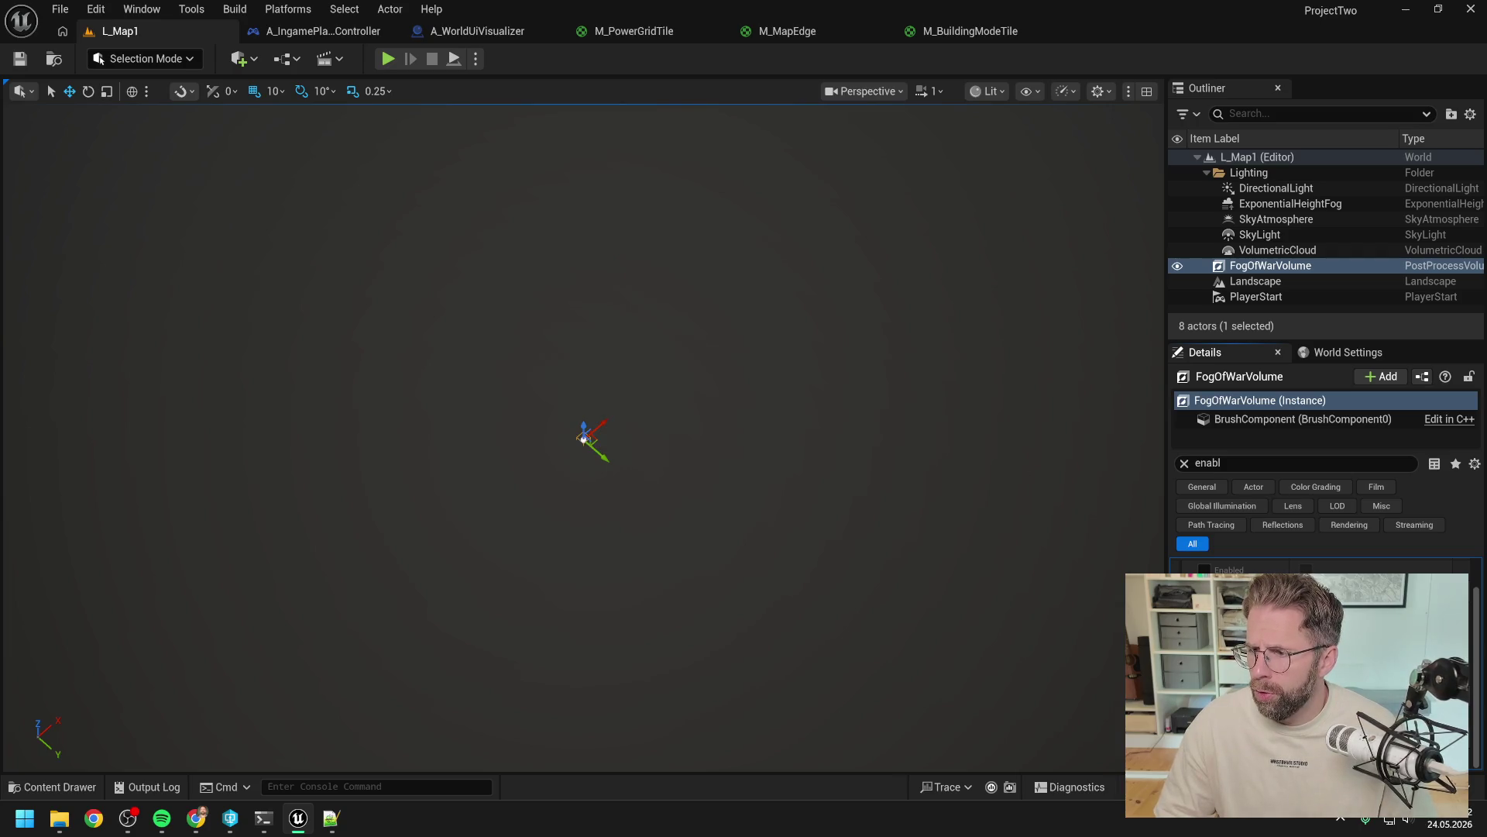
key(alt+Tab)
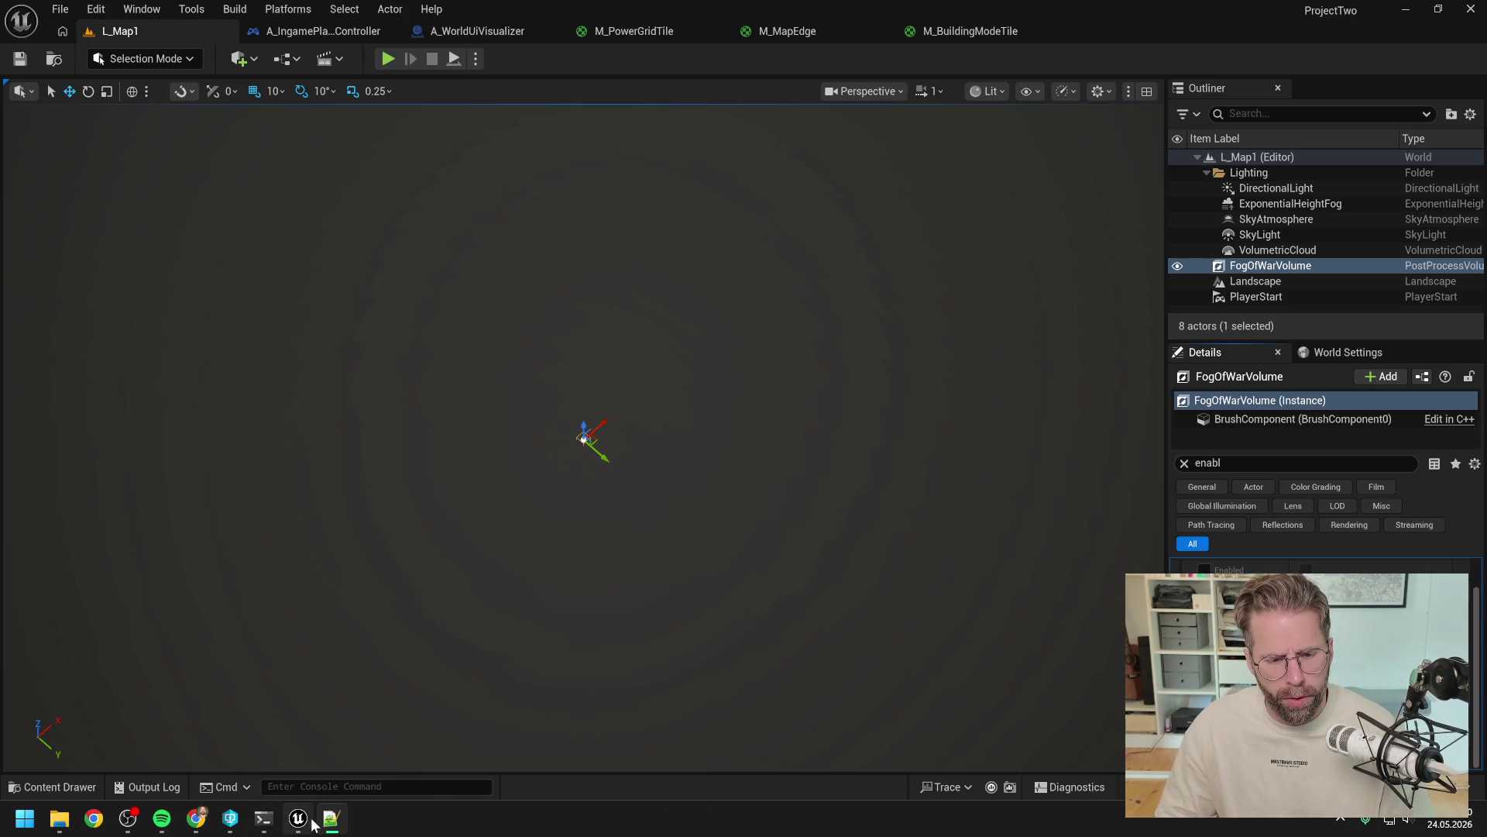
click(260, 824)
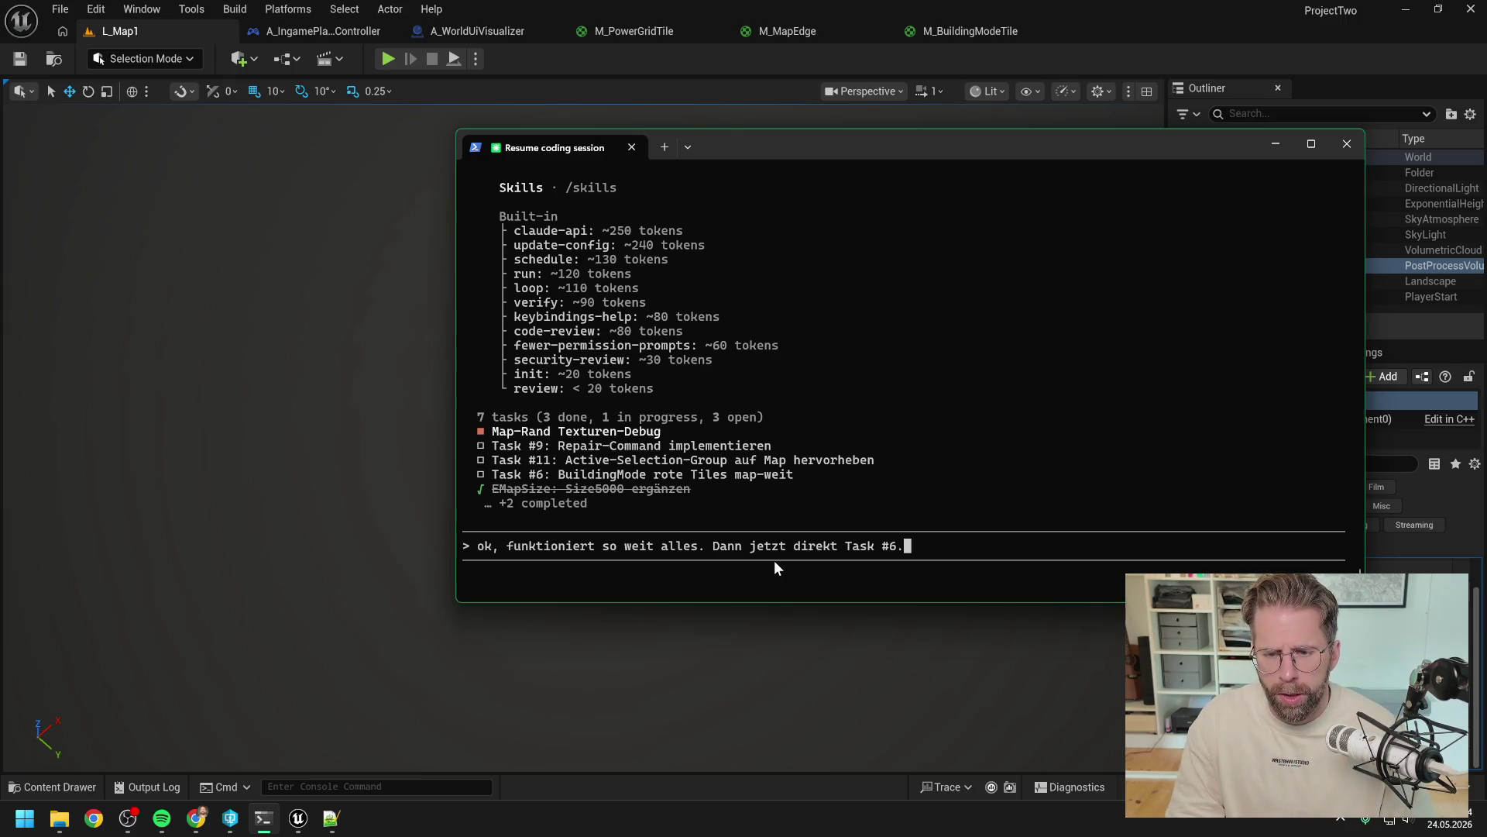
Step: Play-test building mode, placing a power grid building and trying a red tile outside the grid
click(388, 59)
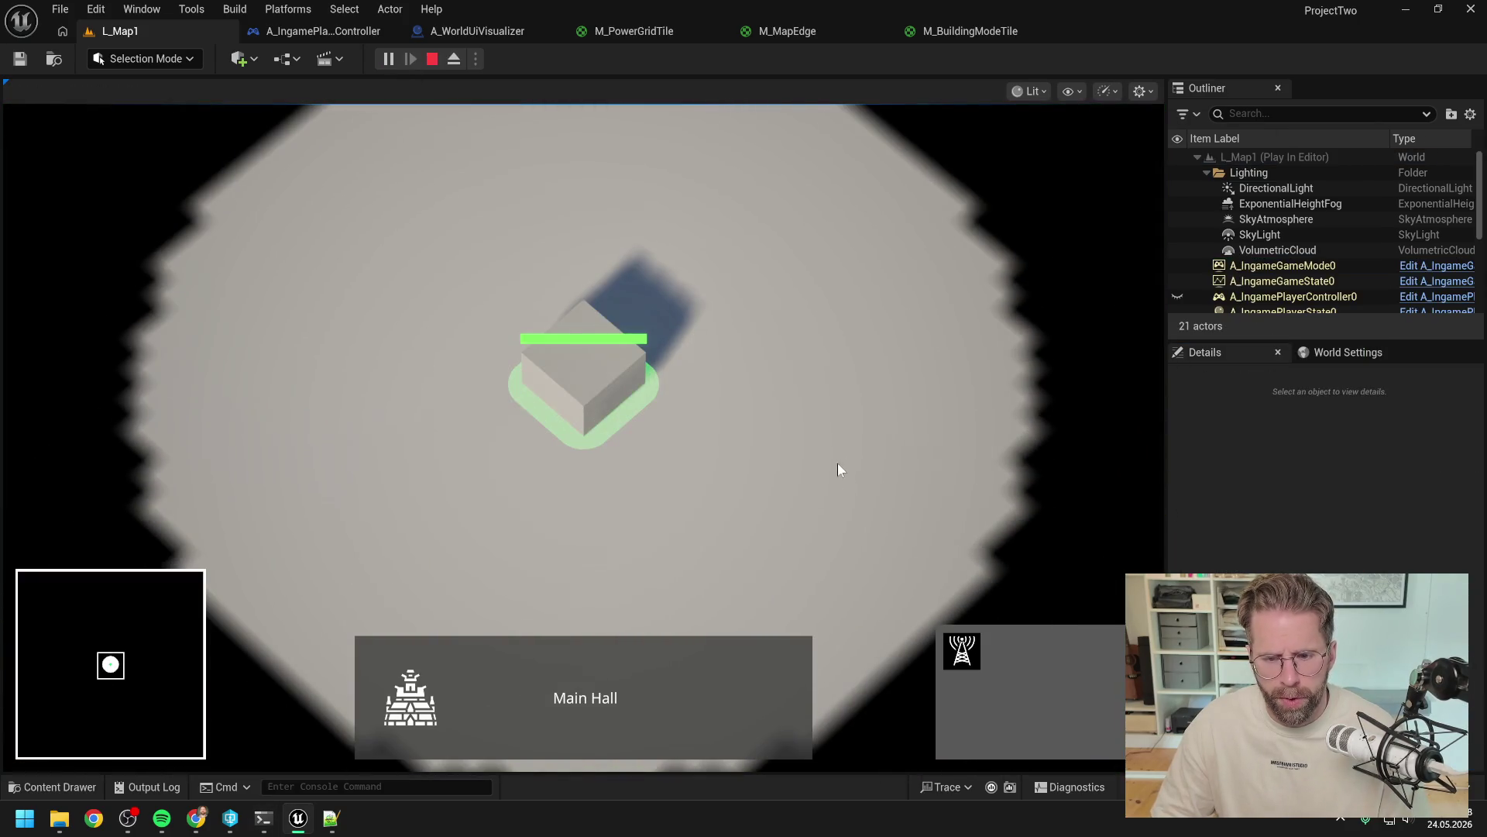
click(964, 650)
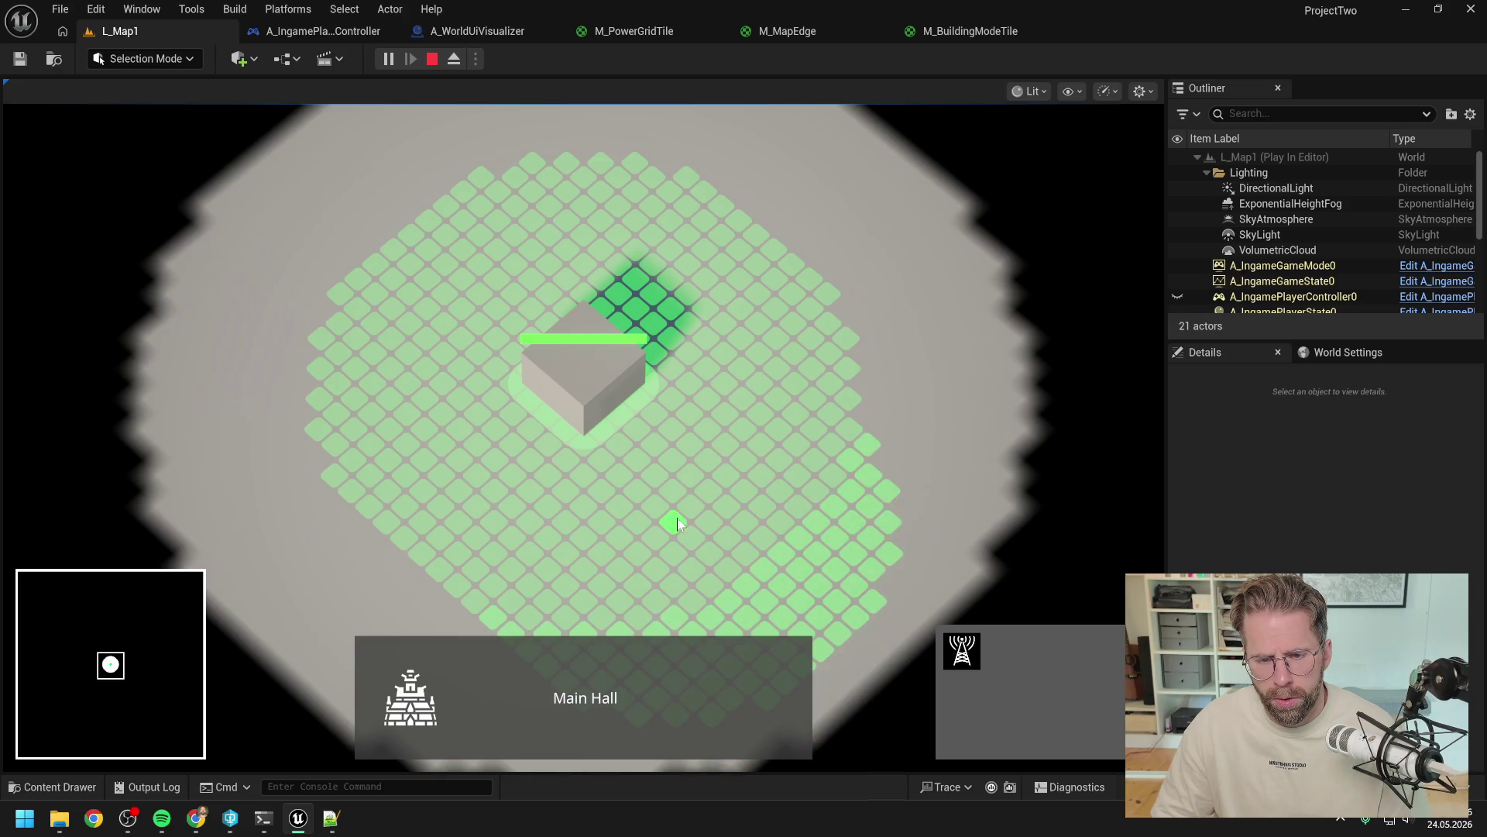
key(s)
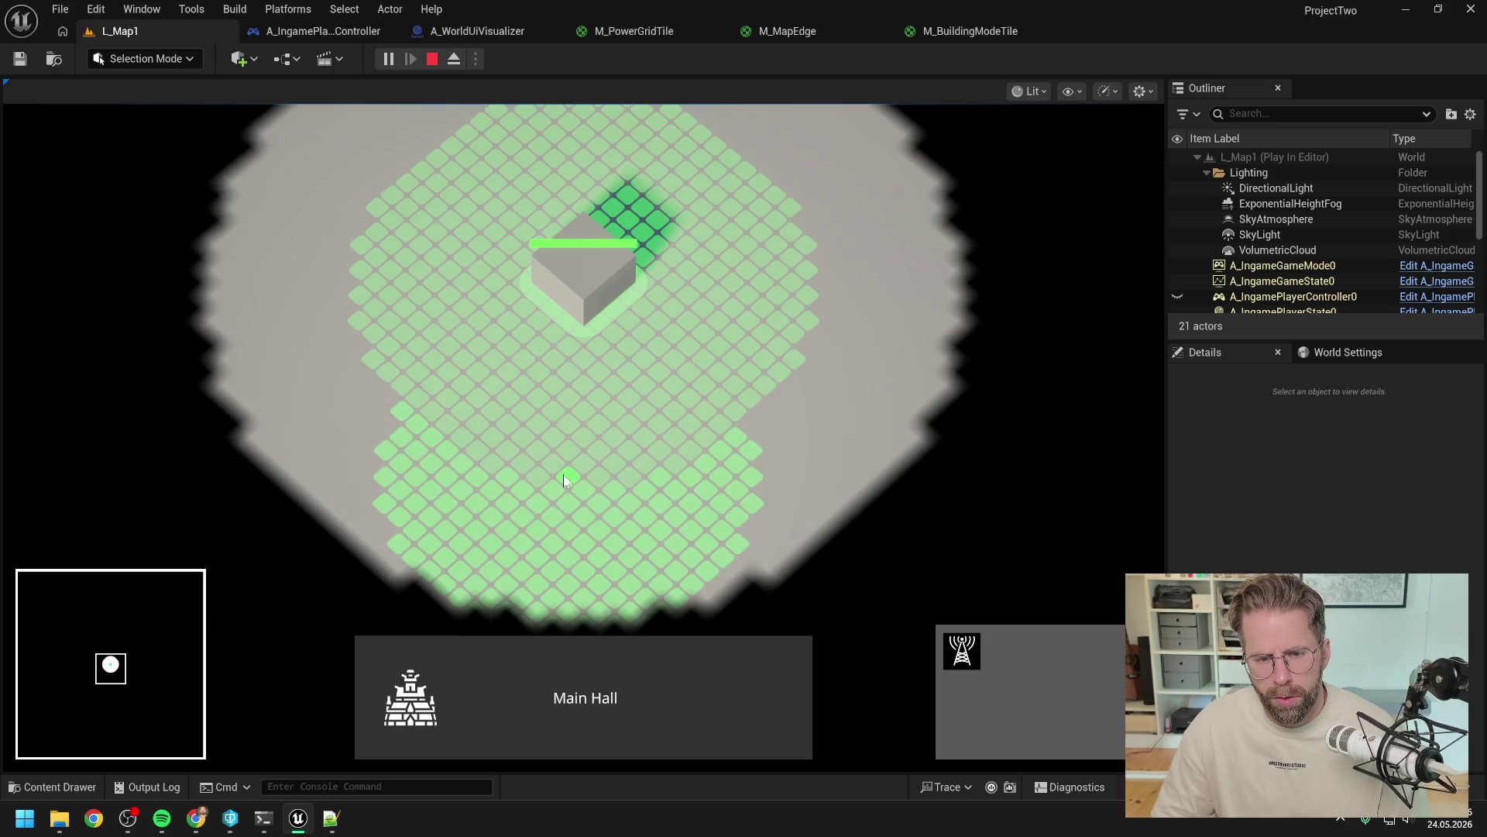
click(580, 464)
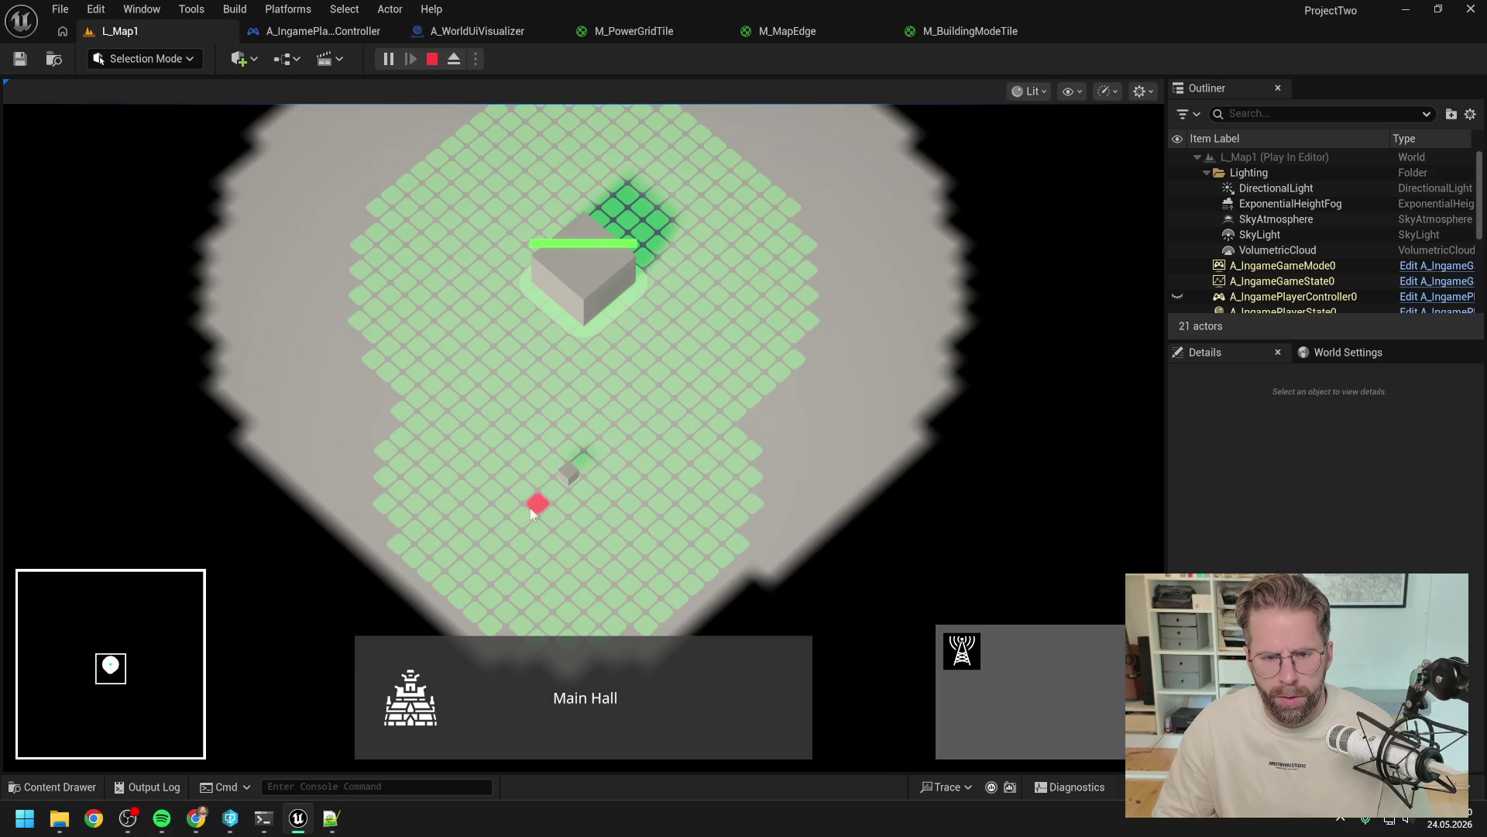
click(794, 439)
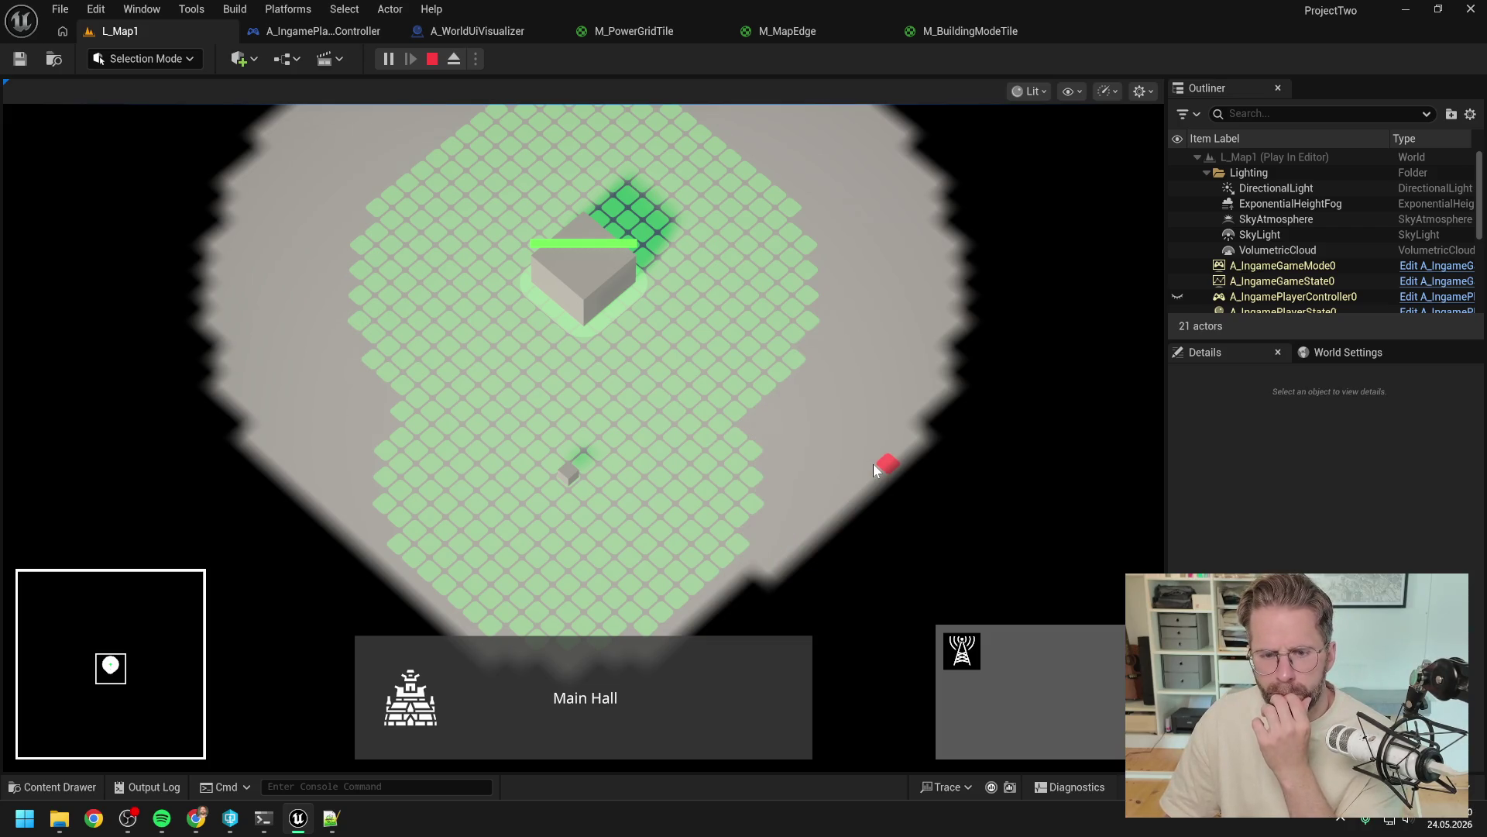
scroll(827, 459, down, 1)
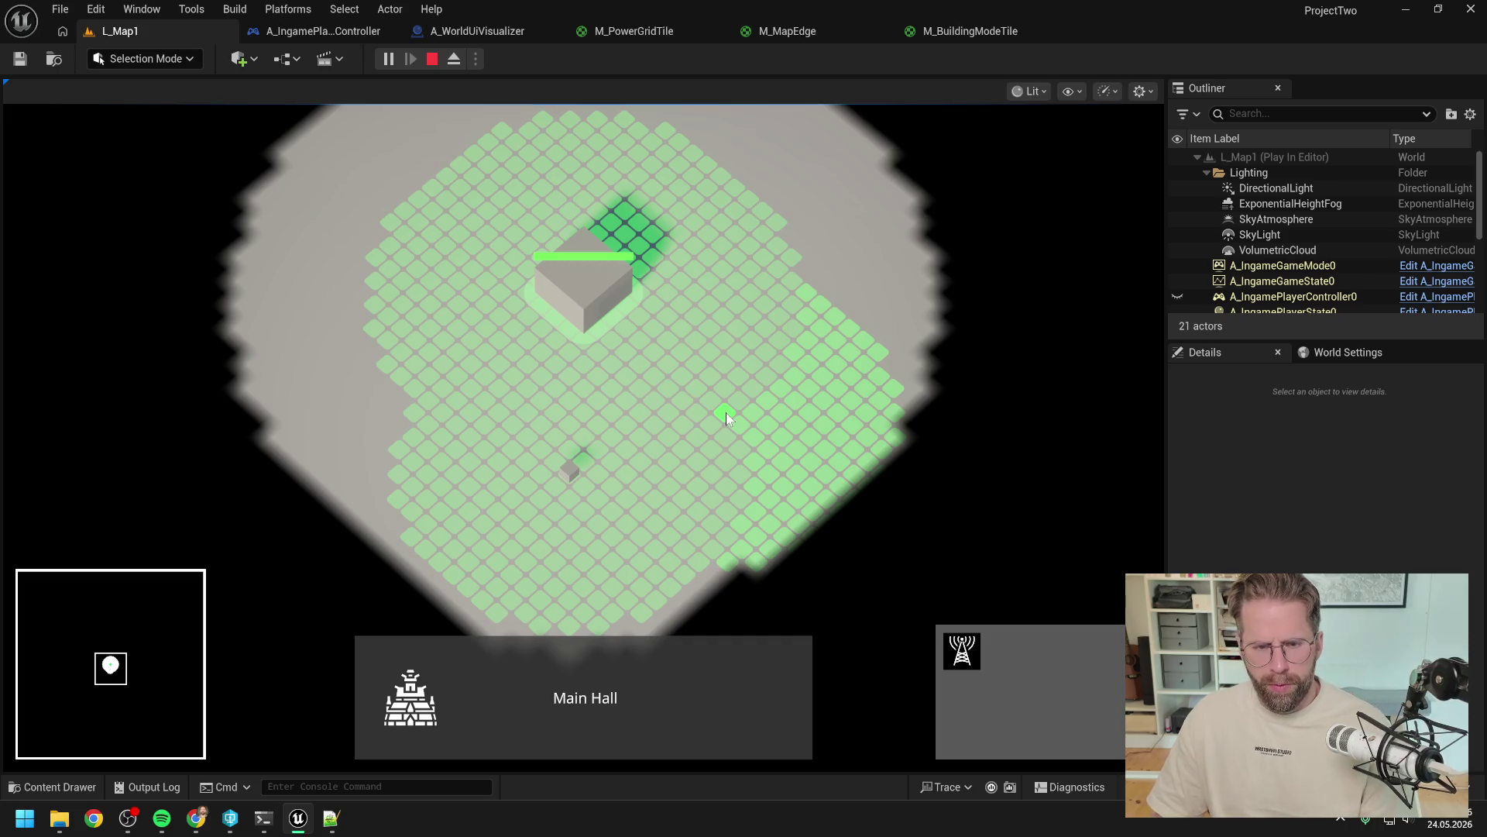
click(264, 818)
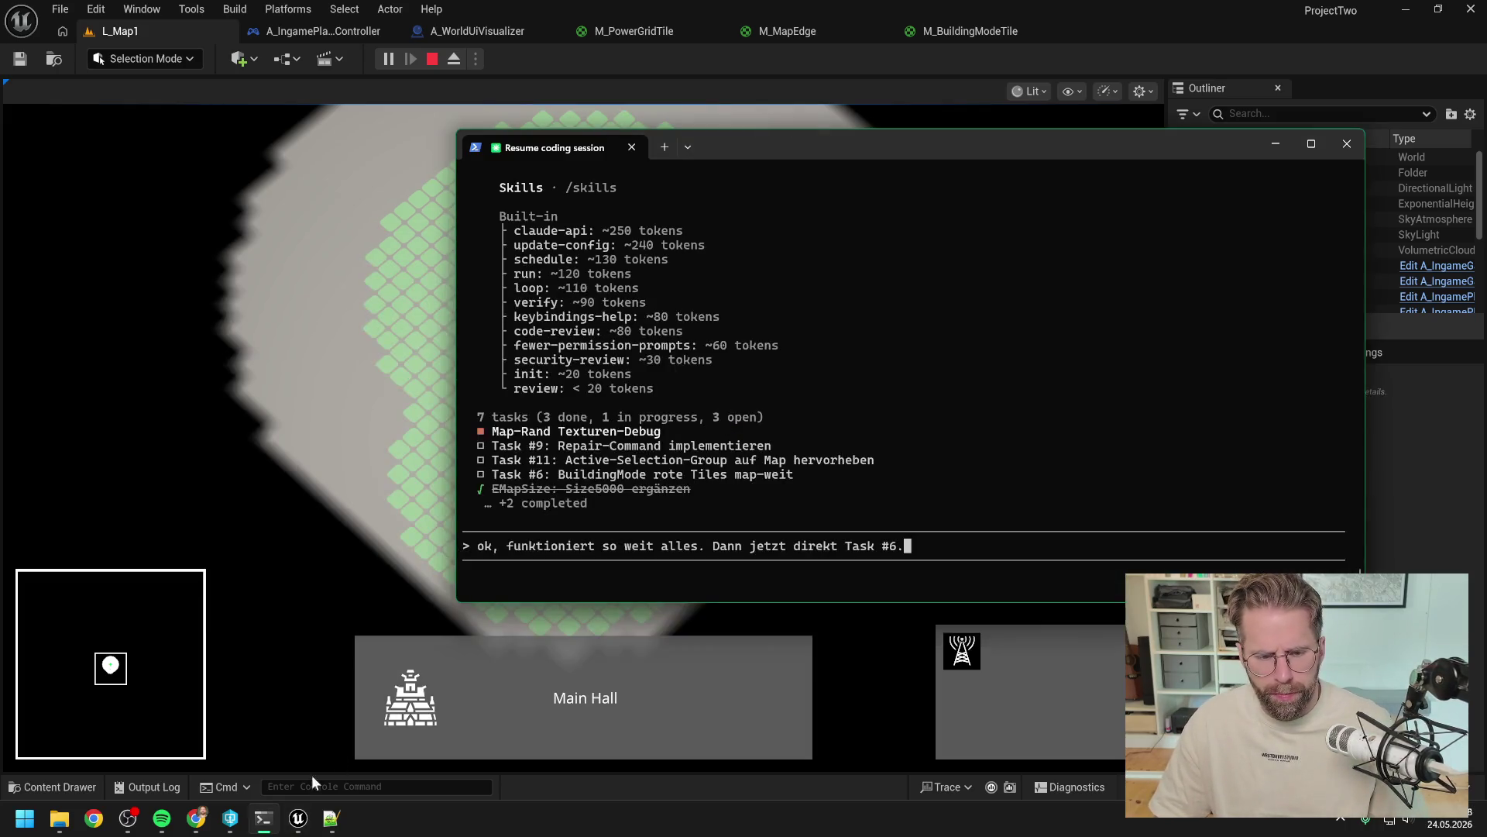
Step: Continue the Task #6 prompt: 'Erstmal beschreibe ich das neue Featur… BuildingMode sind, sehen wir das PowerGrid und wir sehen'
mouse_move(866, 159)
mouse_down()
mouse_move(1082, 108)
mouse_move(1113, 130)
mouse_up()
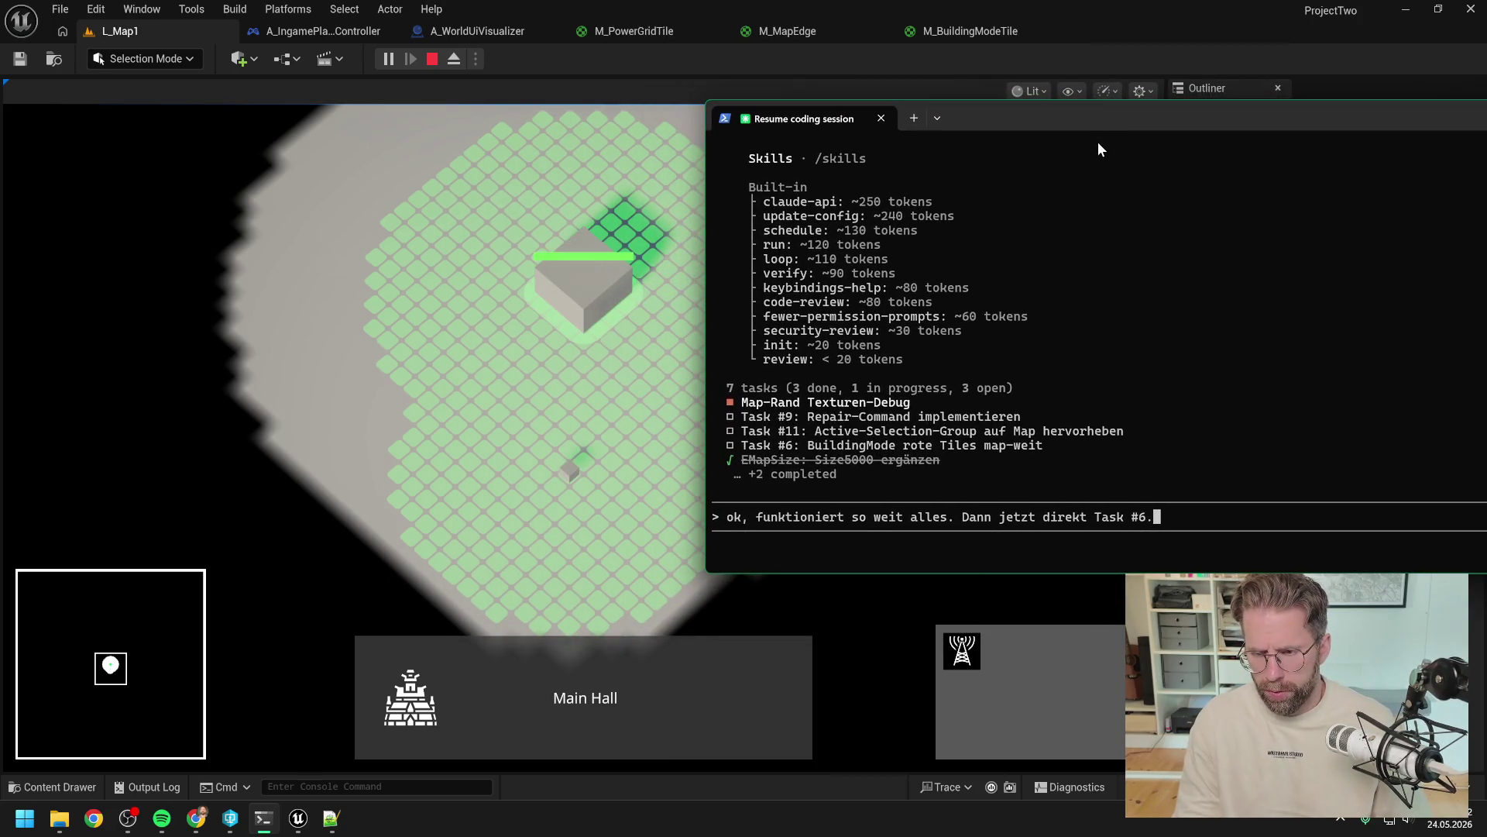
text( Ers)
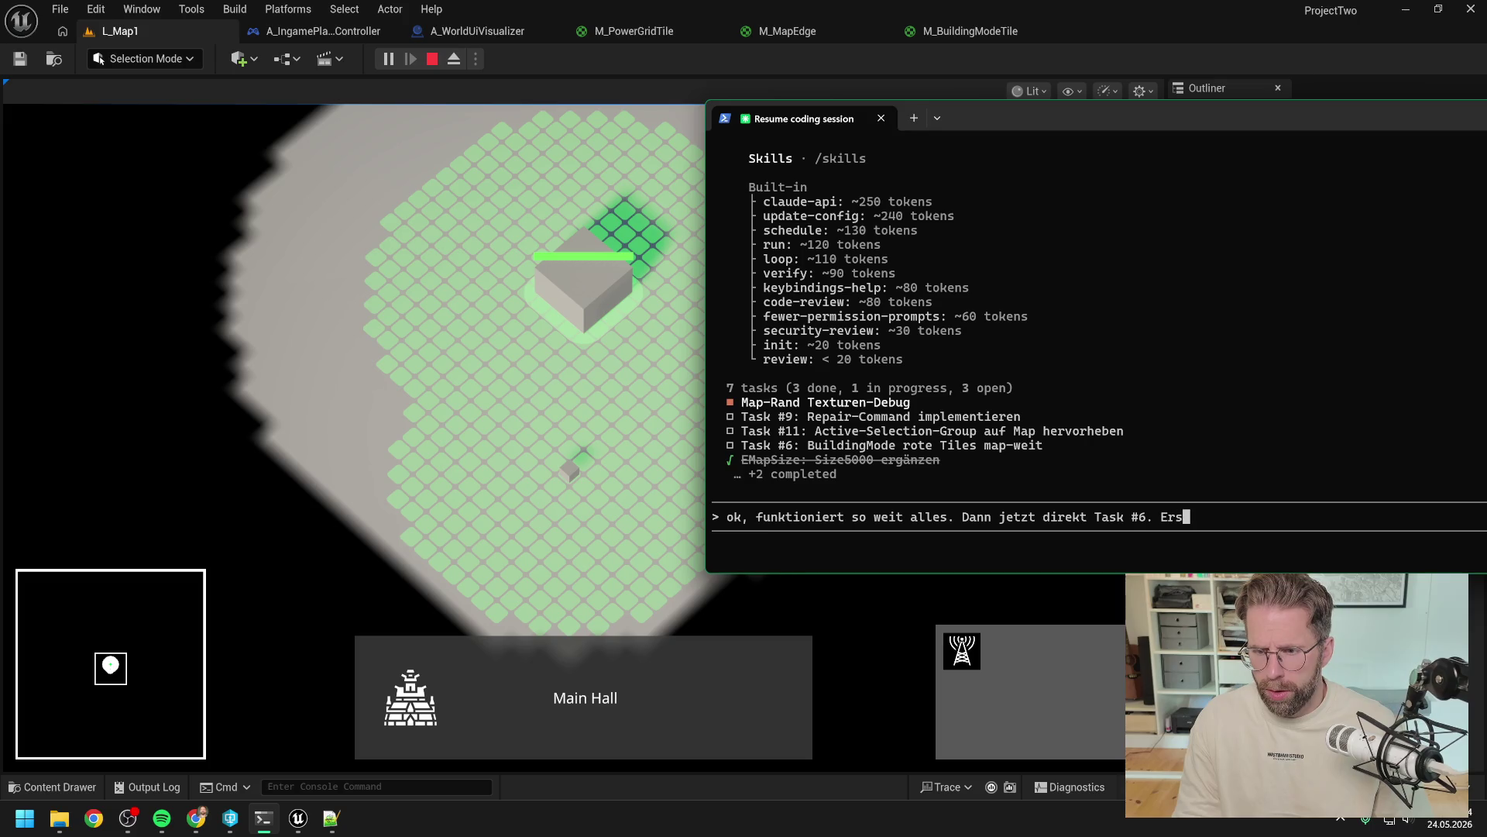
text(tmal beschreibe ich)
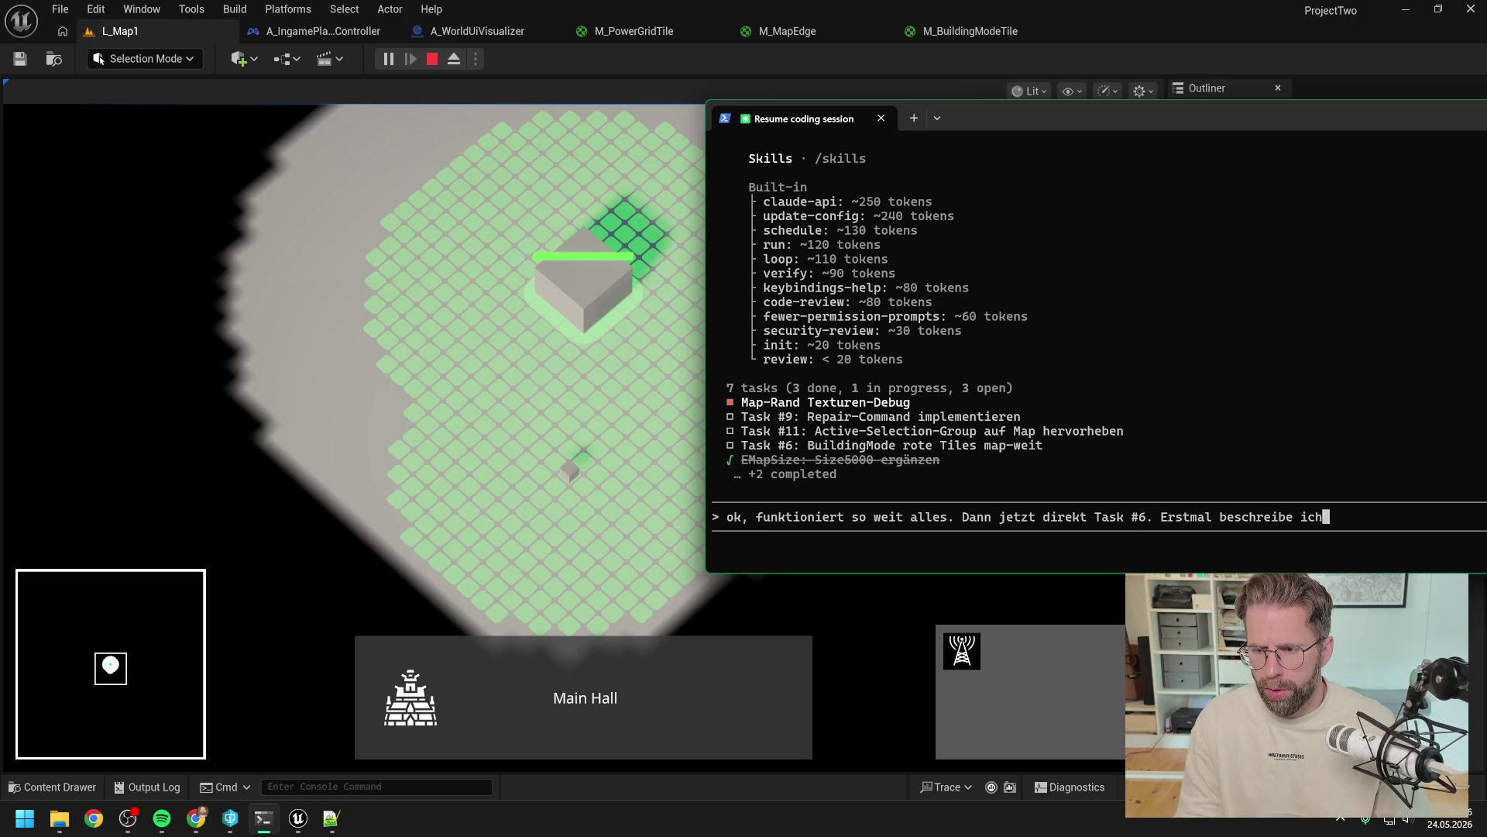
text( das neue Feature: W)
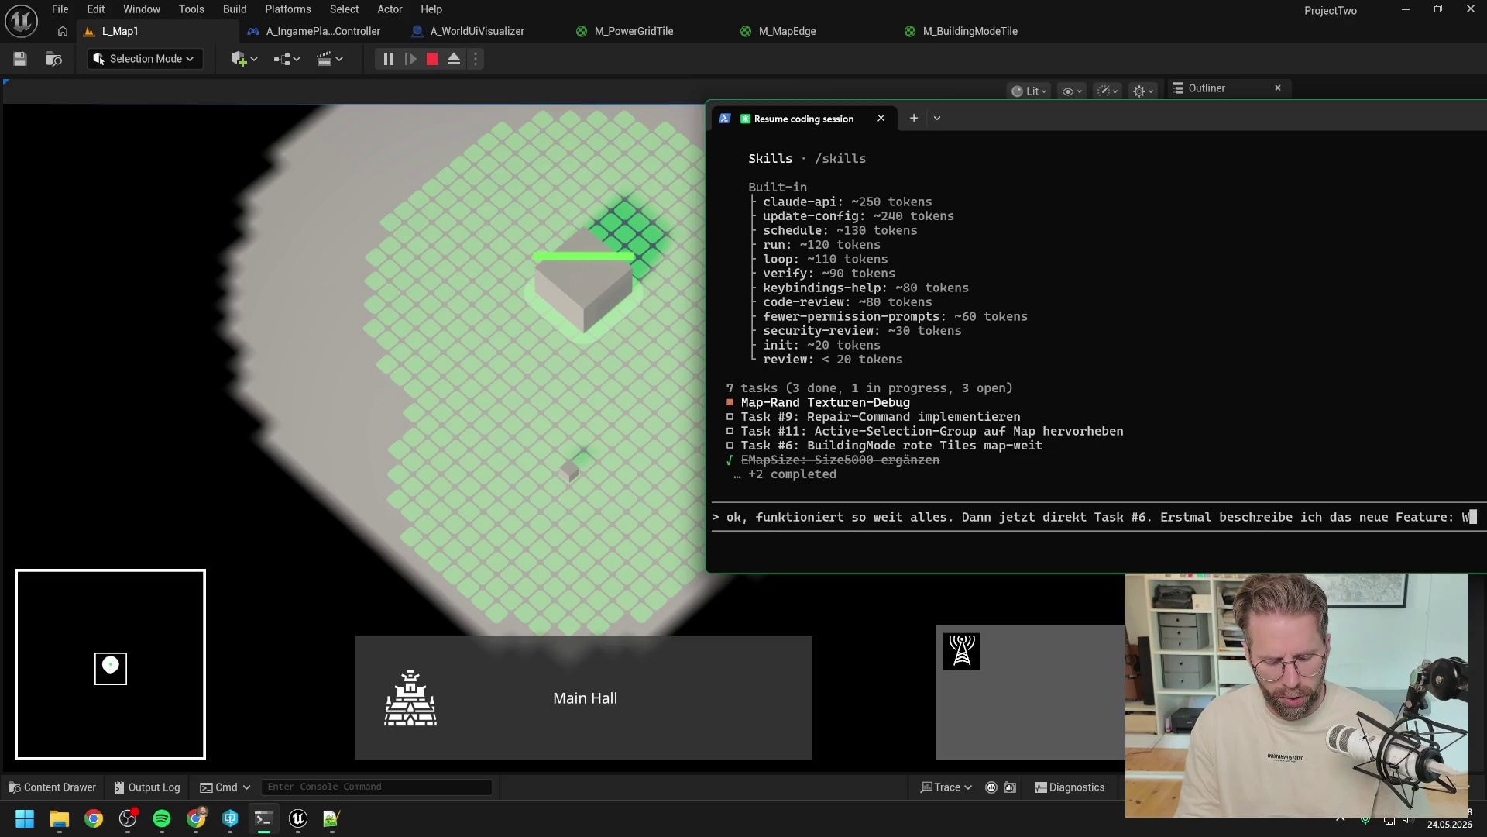
text(BuildingMode sind)
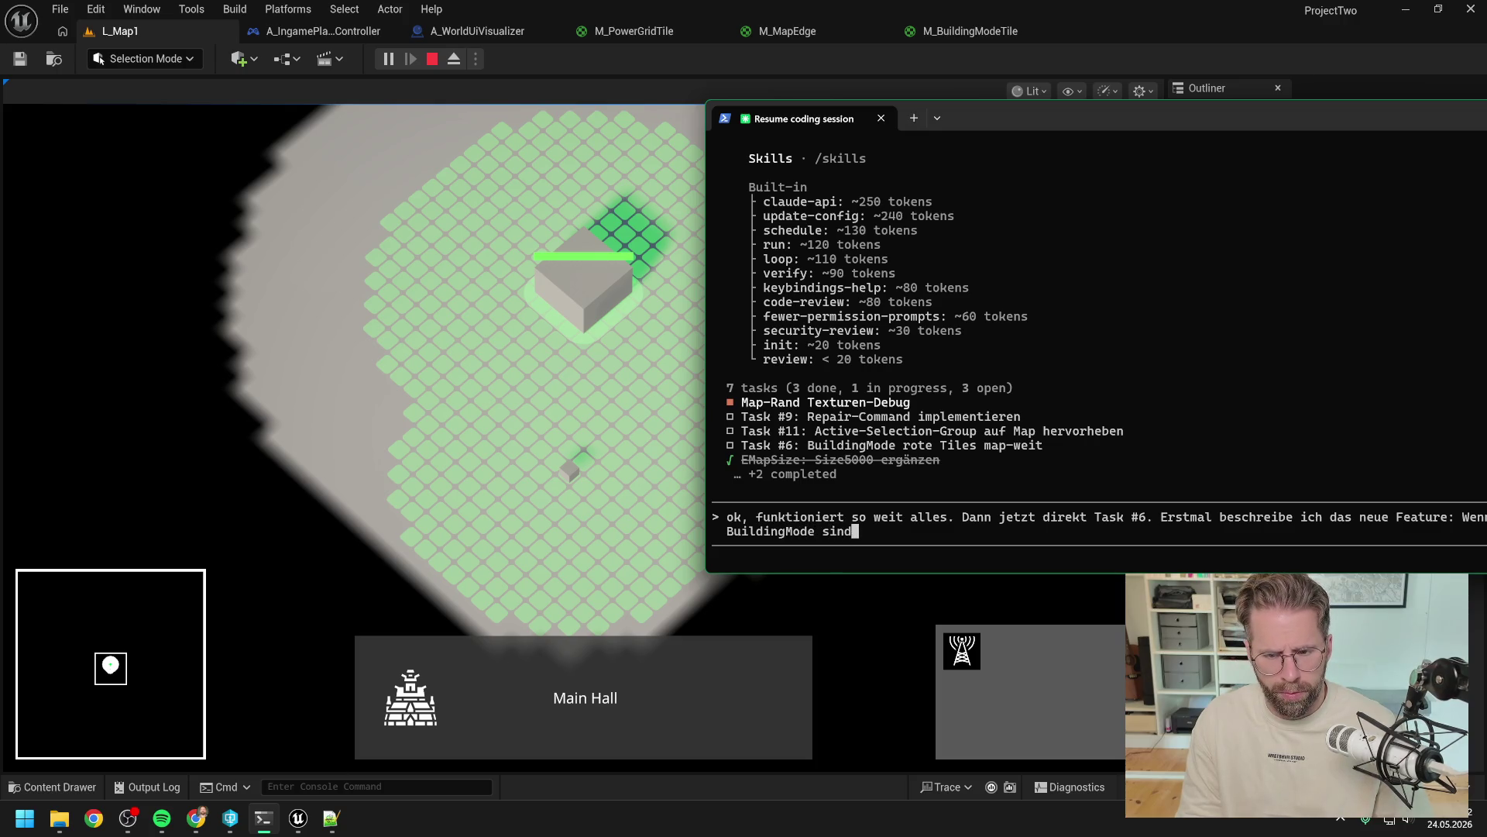
text(, )
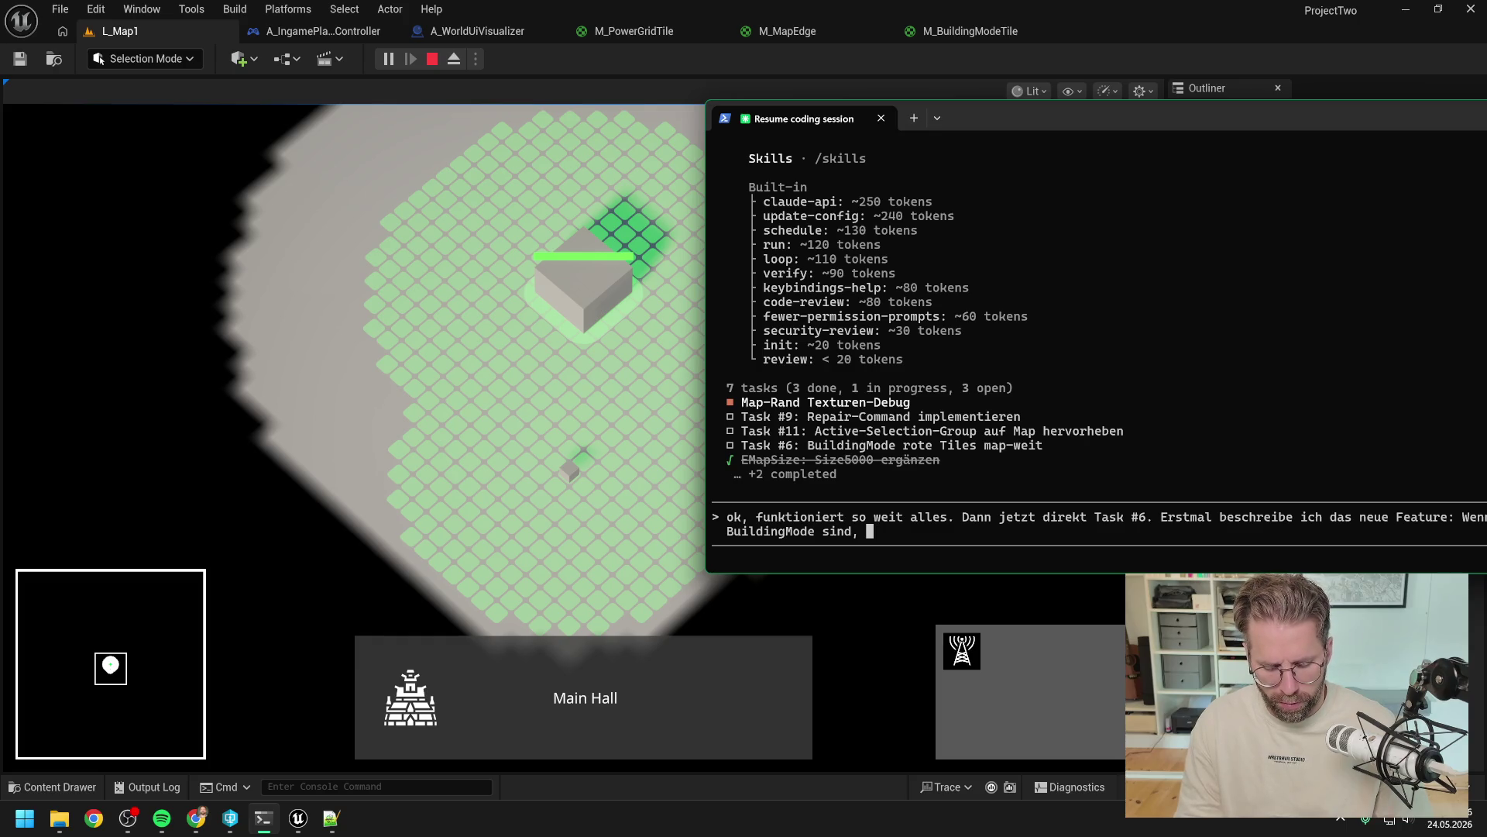
text(sehen wir d)
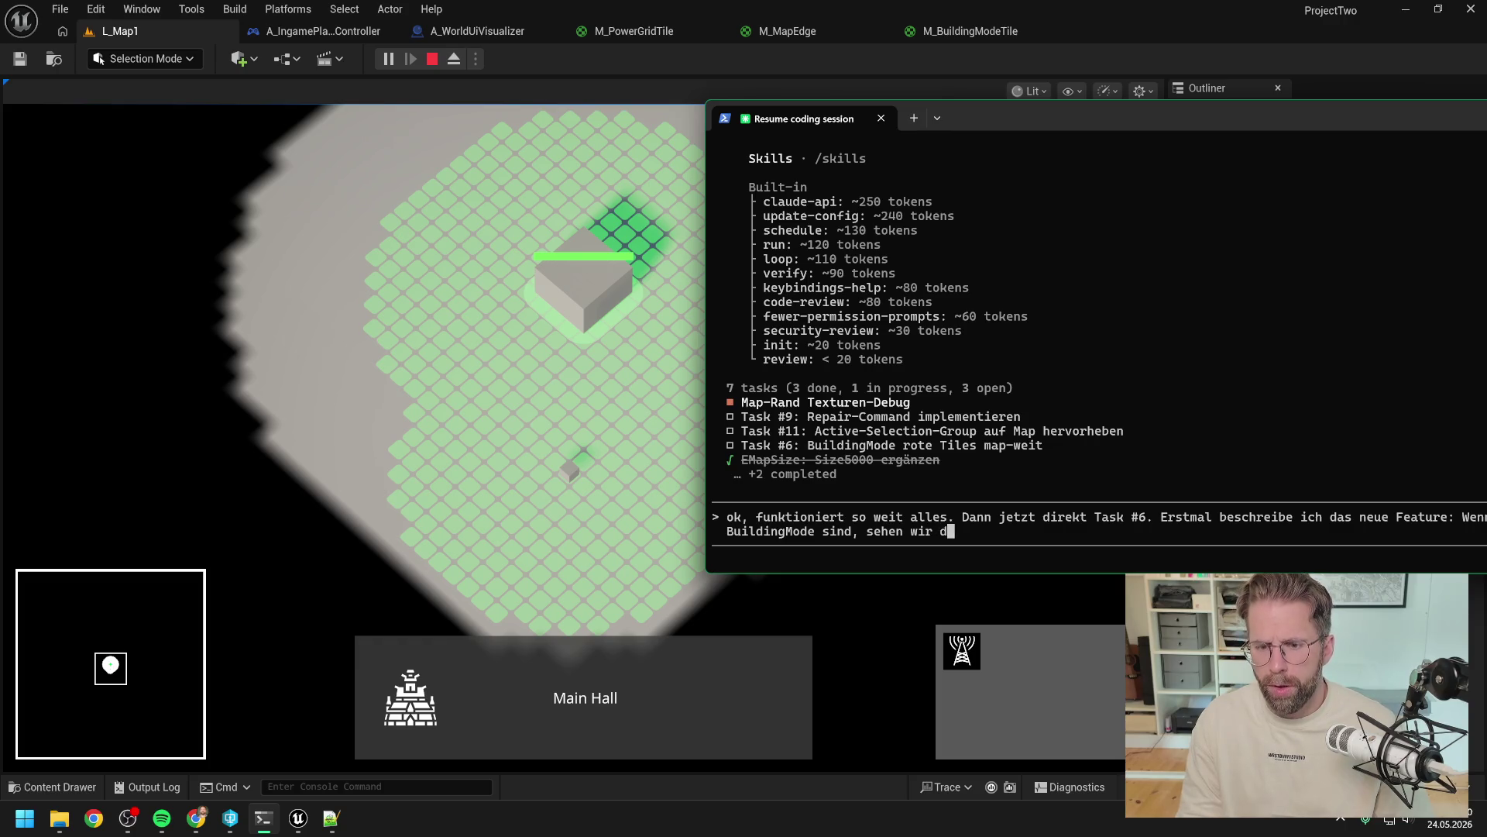
text(as PowerGrid )
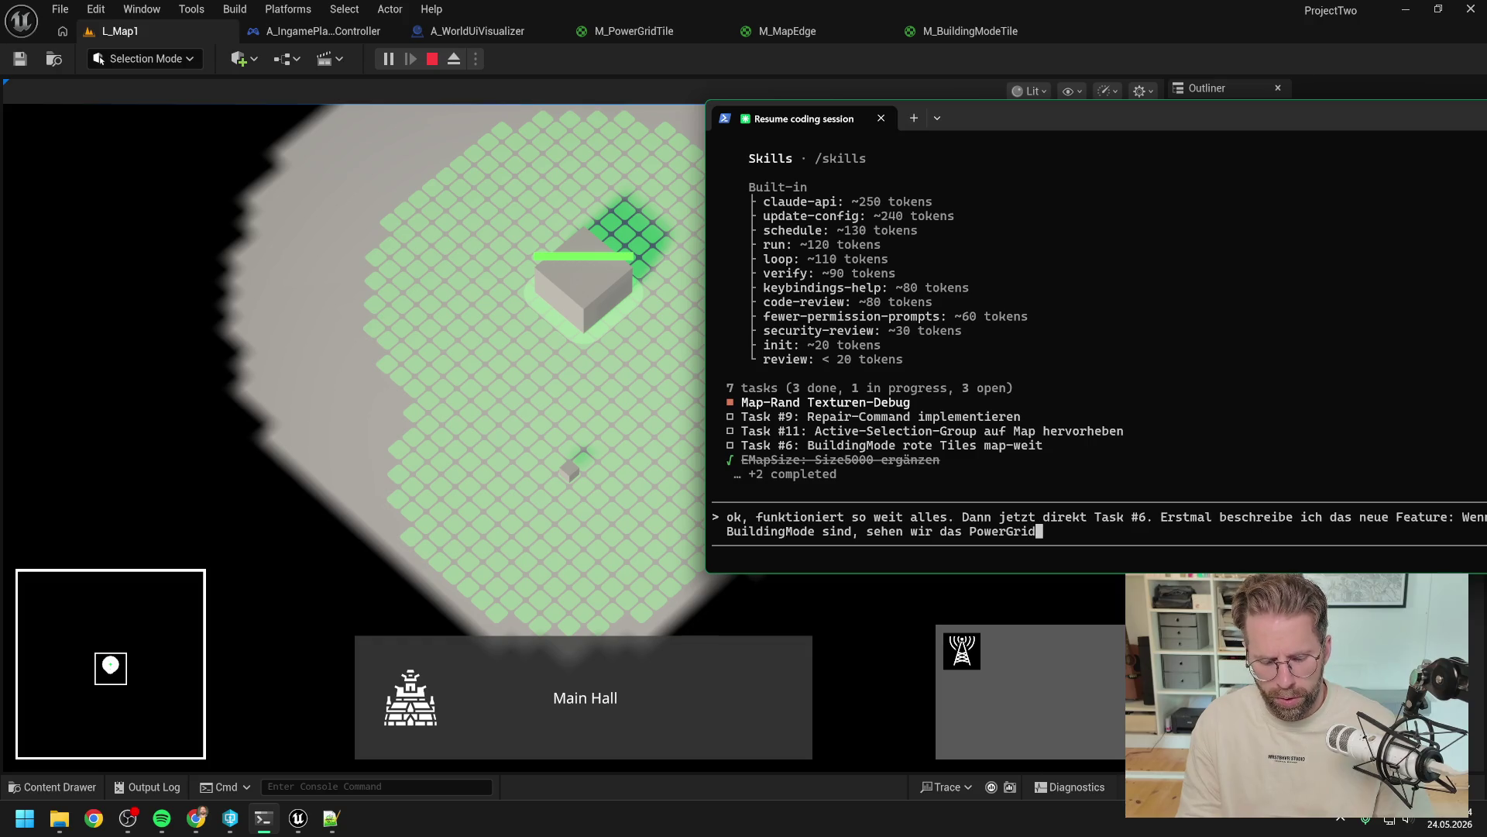
text(und wir sehen das)
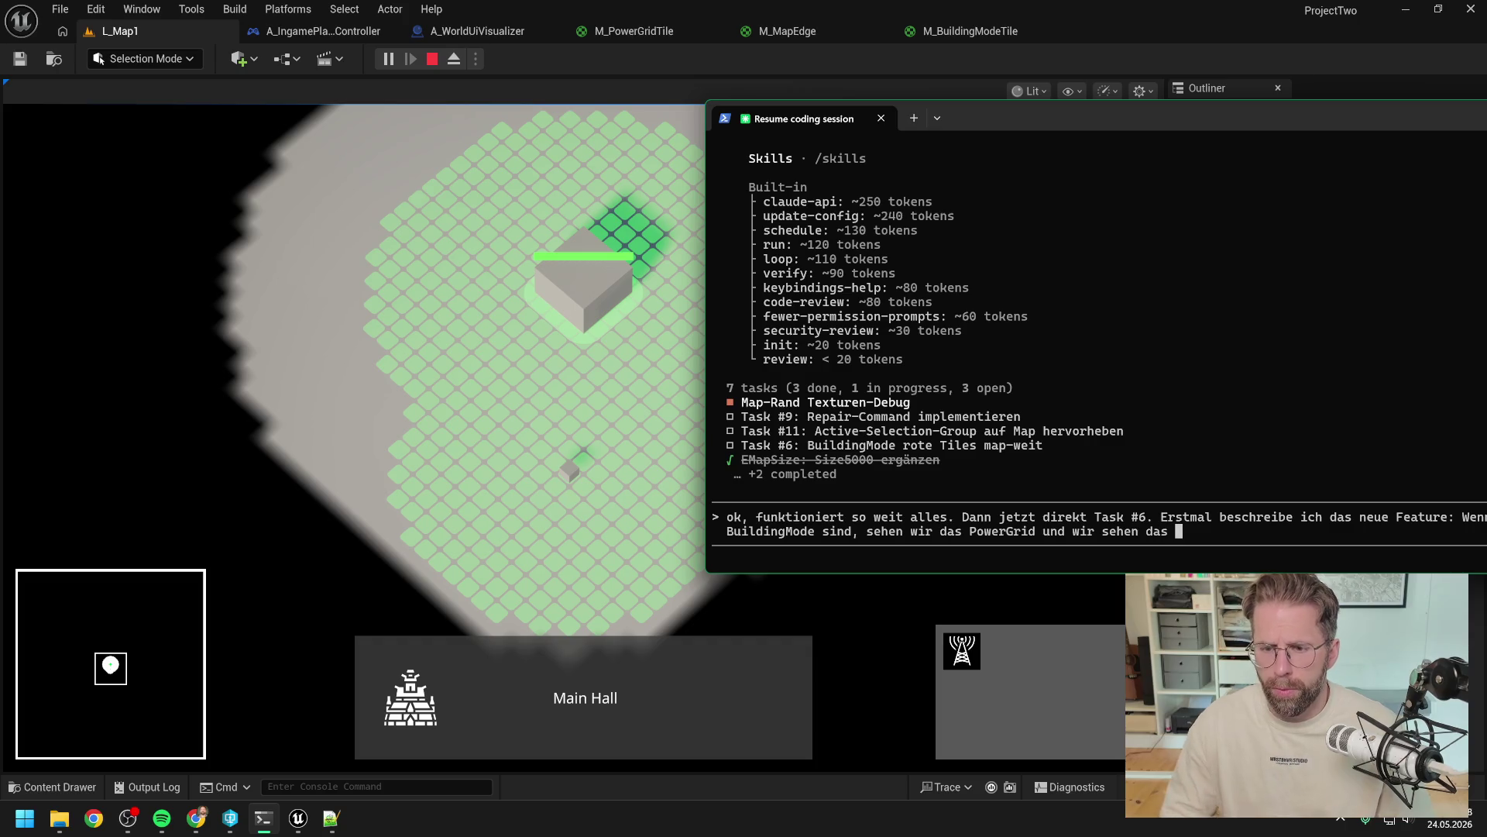
click(556, 68)
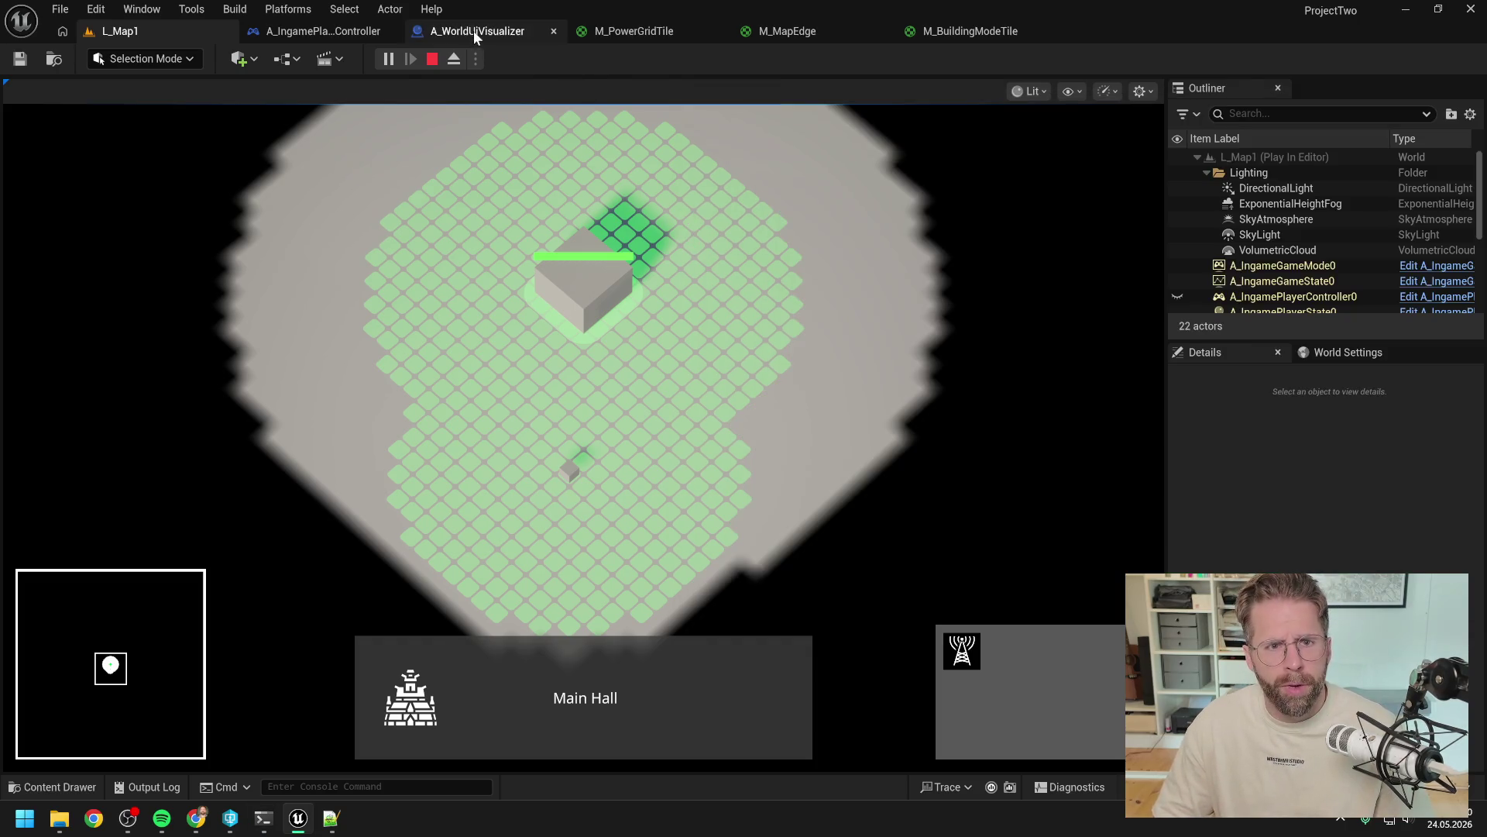
Step: Pan A_WorldUiVisualizer's InitializePlanes graph to inspect the Power Grid and Building Mode subsystem material nodes
click(473, 31)
drag(696, 441, 1016, 402)
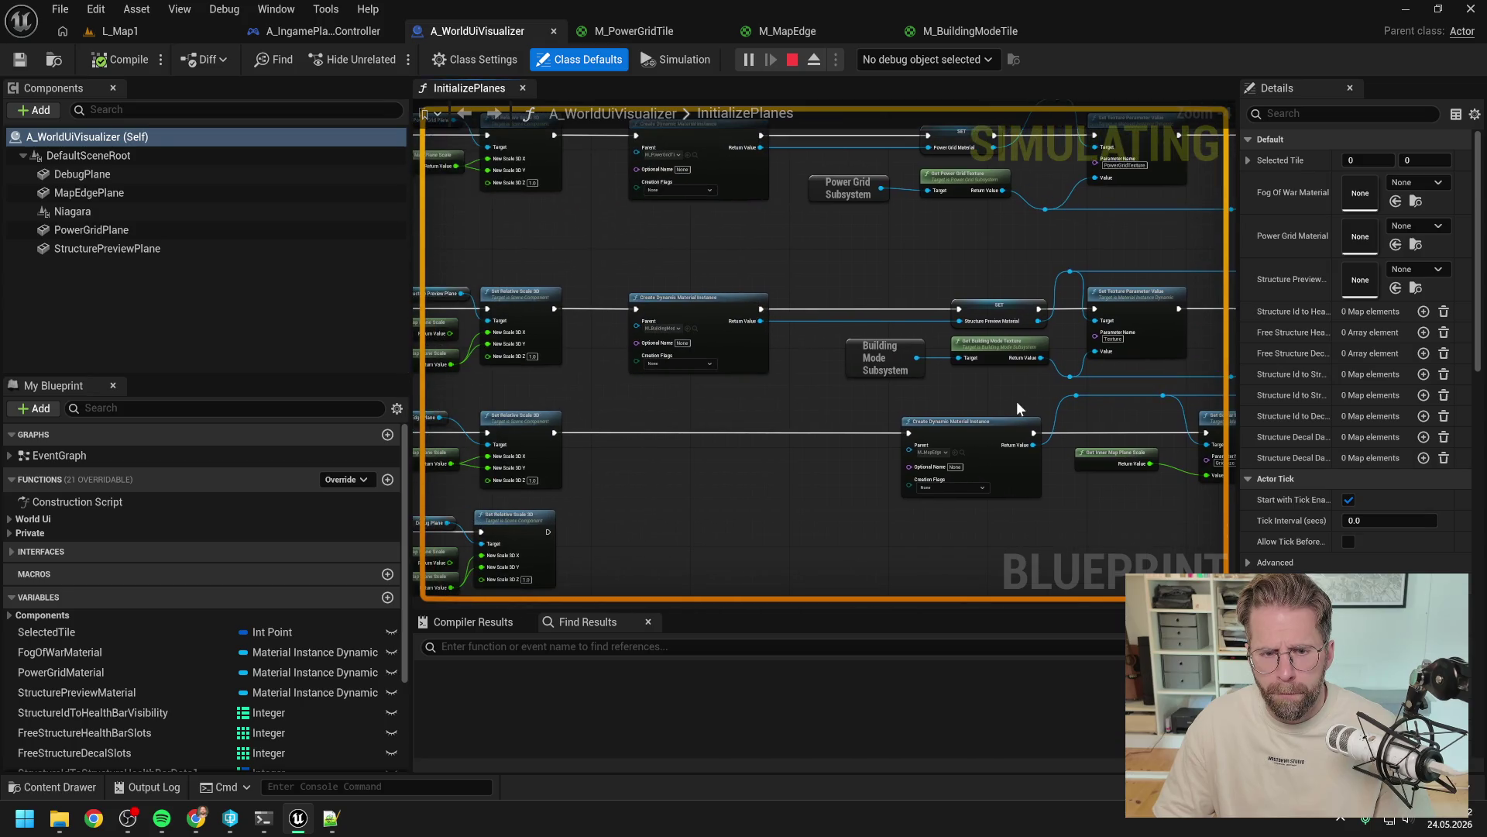
mouse_move(783, 416)
mouse_down()
mouse_move(1030, 312)
mouse_move(763, 297)
mouse_up()
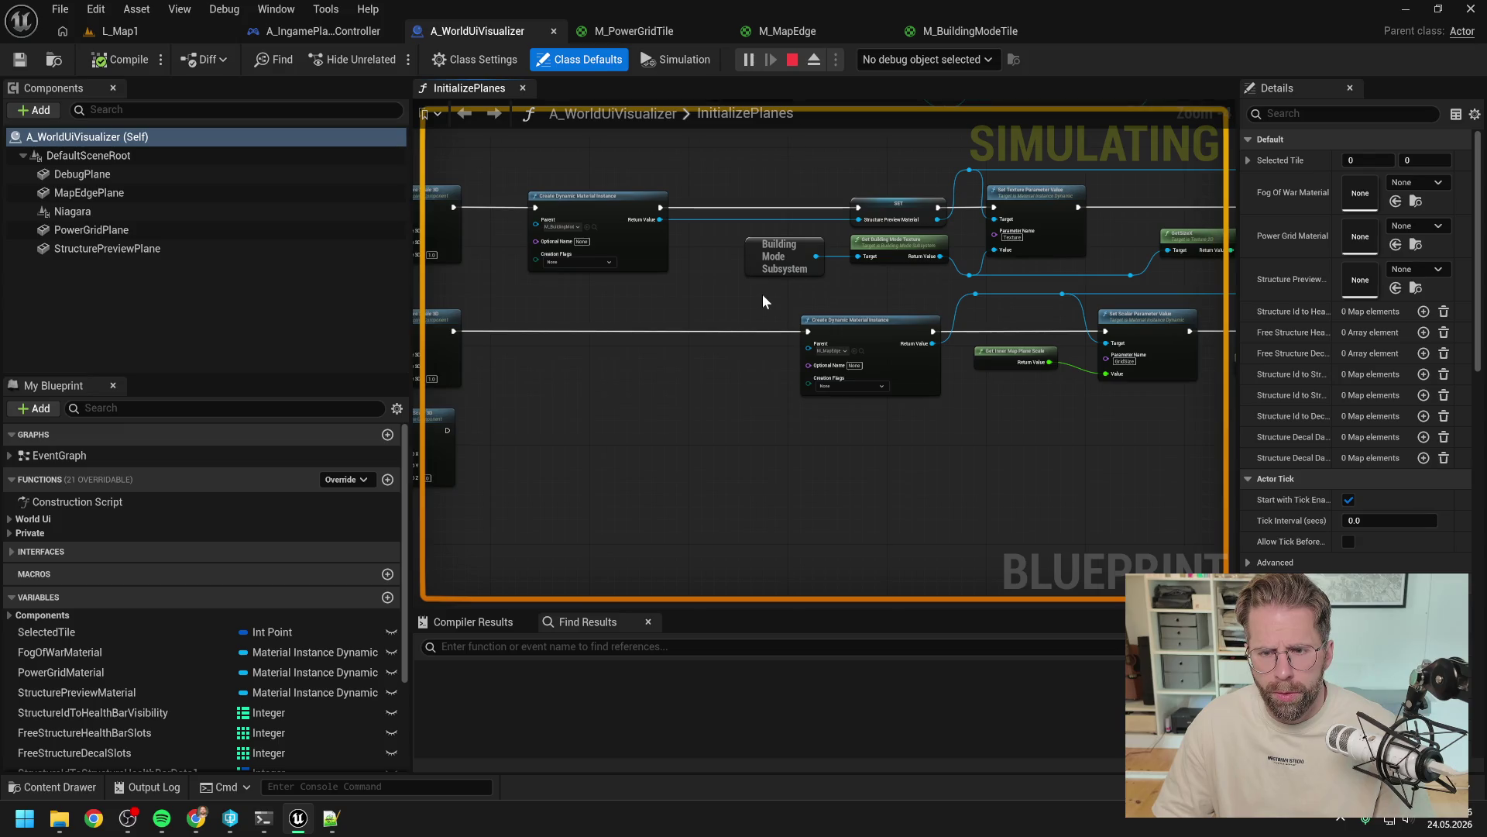
mouse_move(970, 411)
mouse_down()
mouse_move(769, 406)
mouse_move(1233, 375)
mouse_up()
mouse_move(782, 397)
mouse_down()
mouse_move(996, 395)
mouse_move(1047, 376)
mouse_move(1035, 482)
mouse_move(779, 427)
mouse_move(847, 365)
mouse_move(709, 365)
mouse_up()
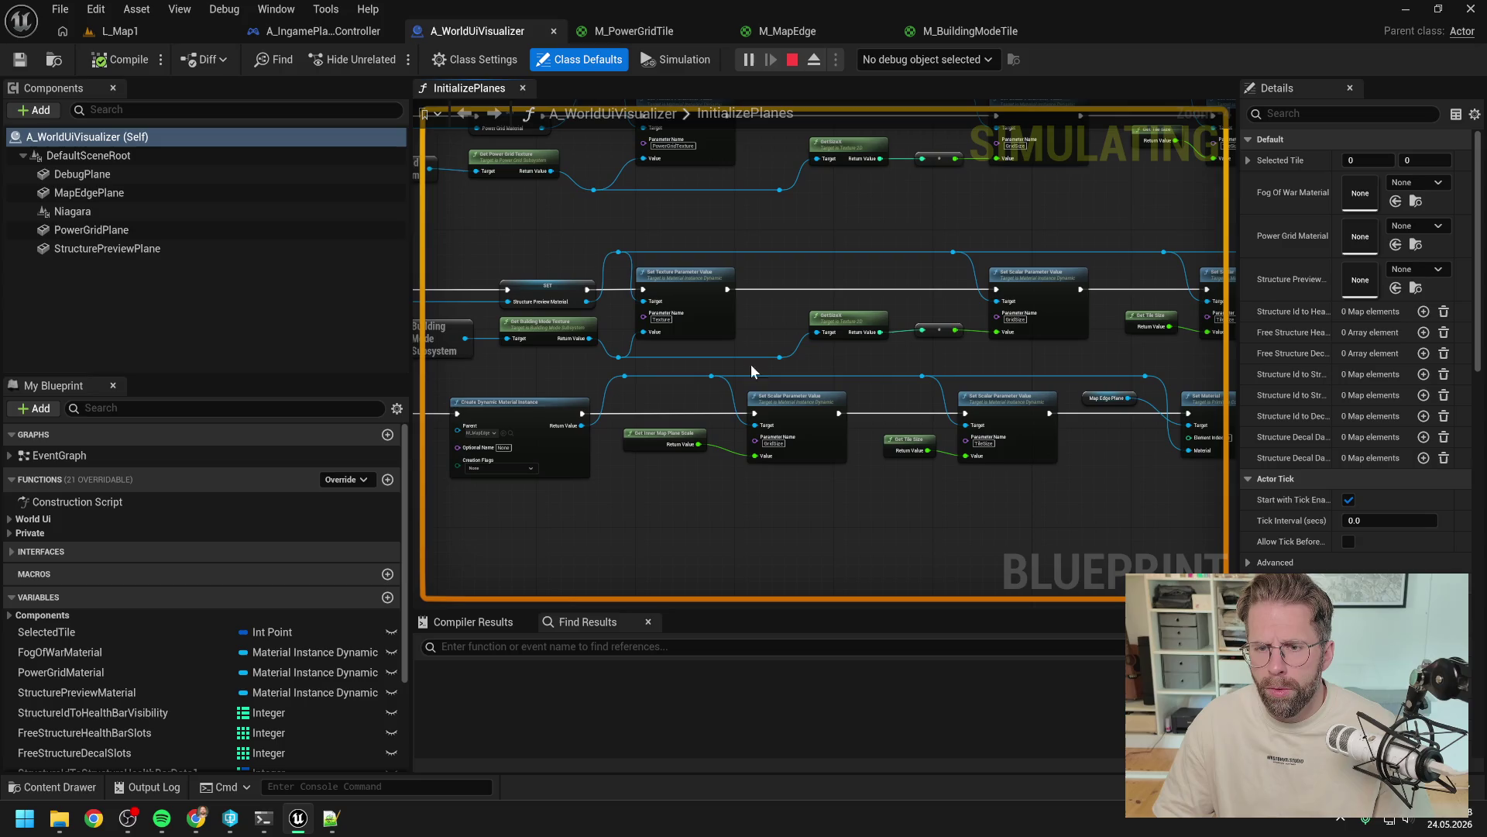
drag(493, 377, 946, 397)
mouse_move(838, 395)
mouse_down()
mouse_move(861, 397)
mouse_move(829, 402)
mouse_up()
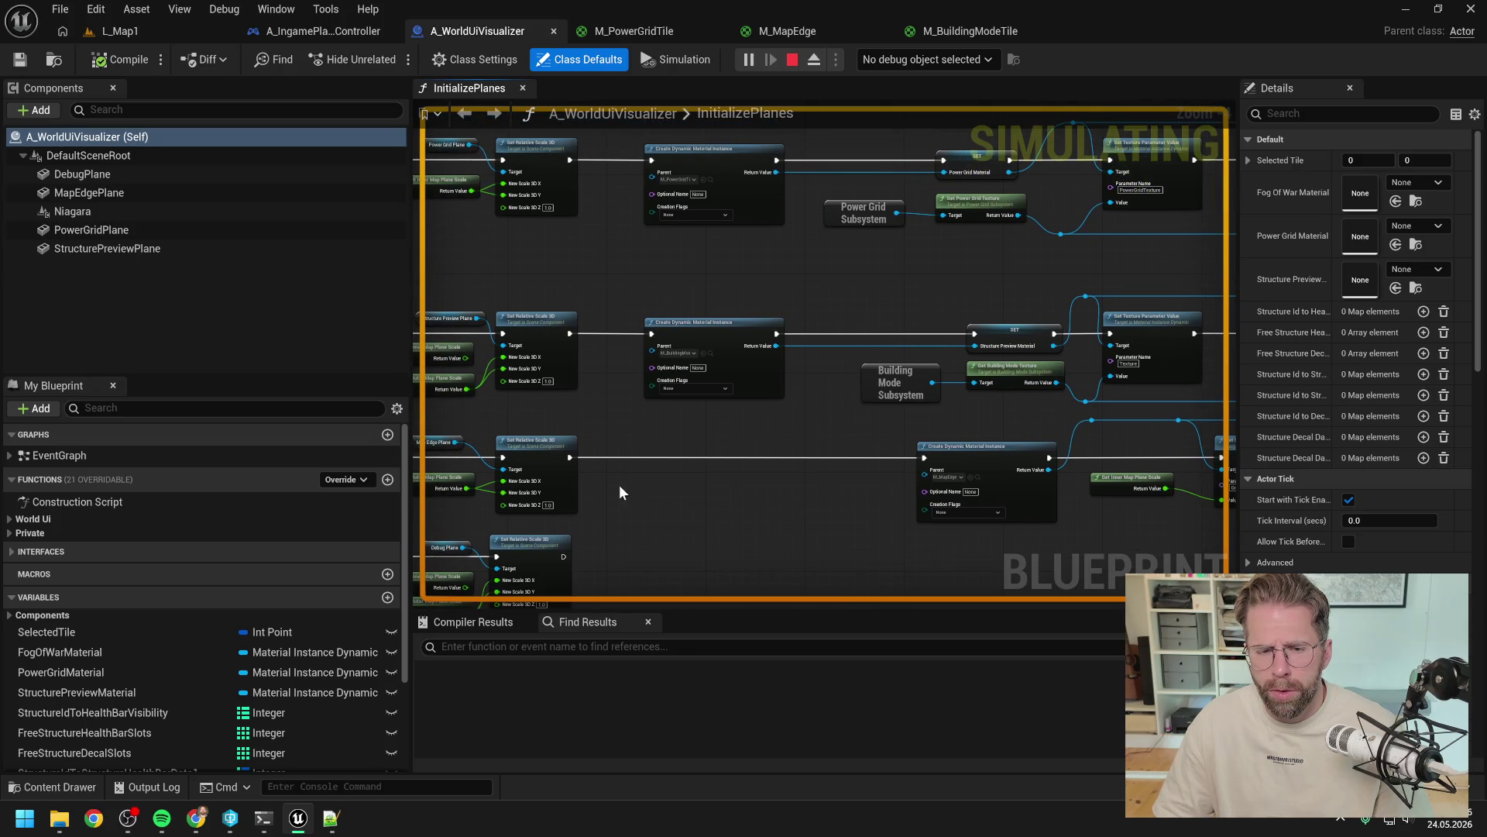
click(265, 820)
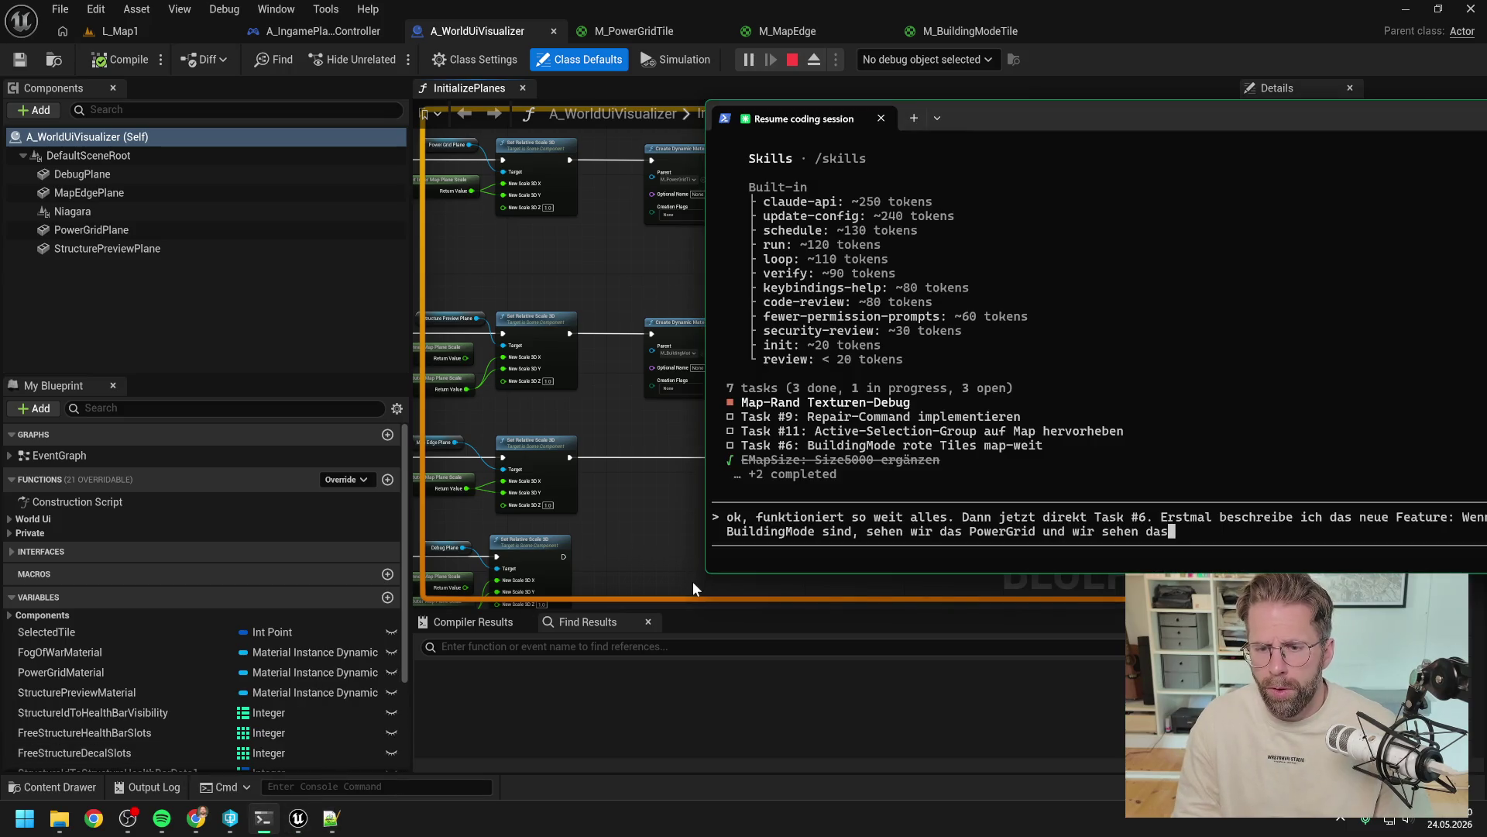
Step: Reword the sentence: PowerGridTexture shown with BuildingModeTexture lying over it; float the terminal, return to L_Map1
key(BackSpace)
key(BackSpace)
key(BackSpace)
text(ie PowerGrid)
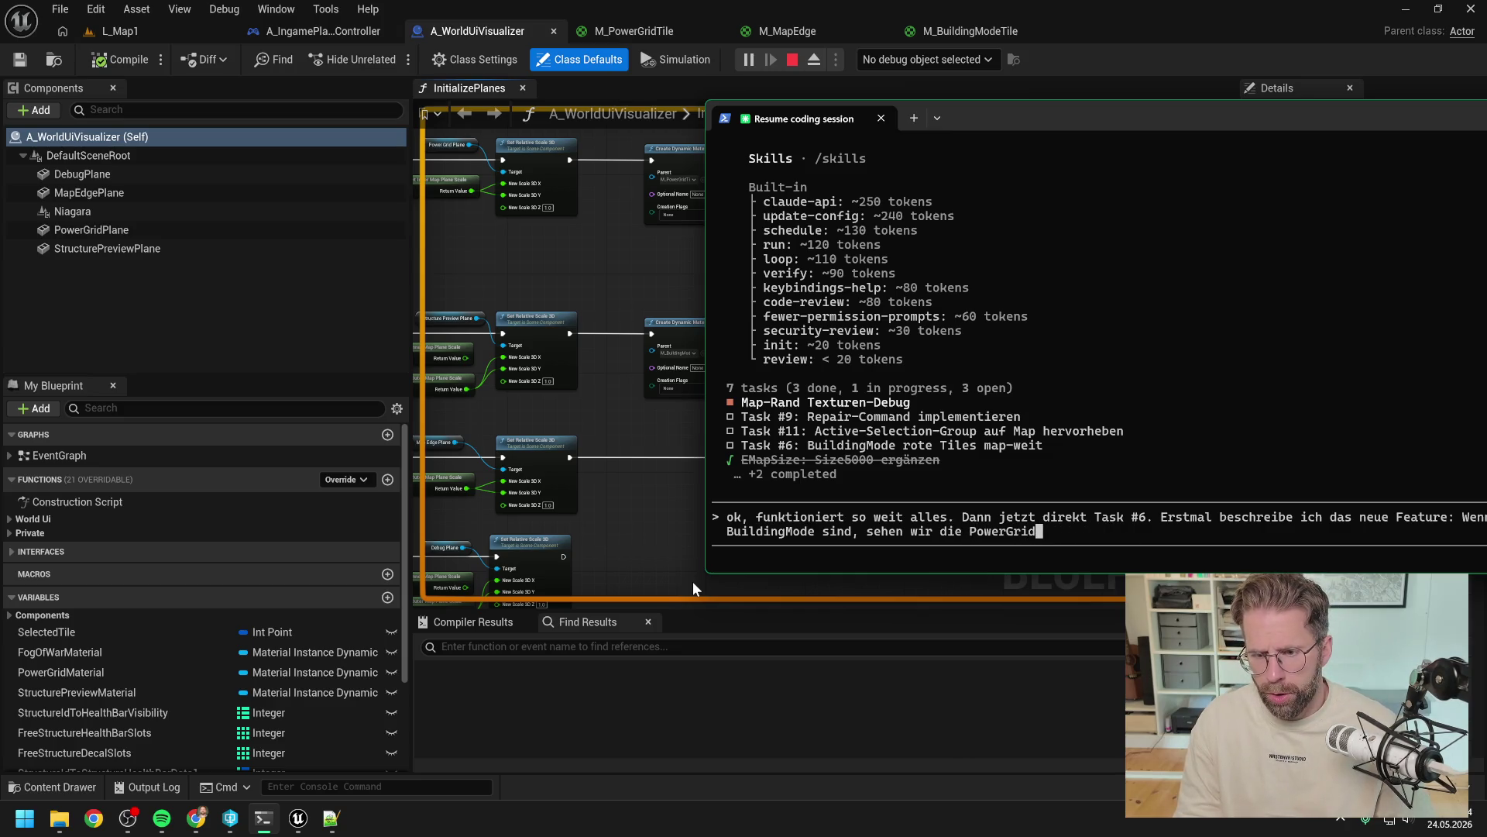
text(Texture und drüber liegt)
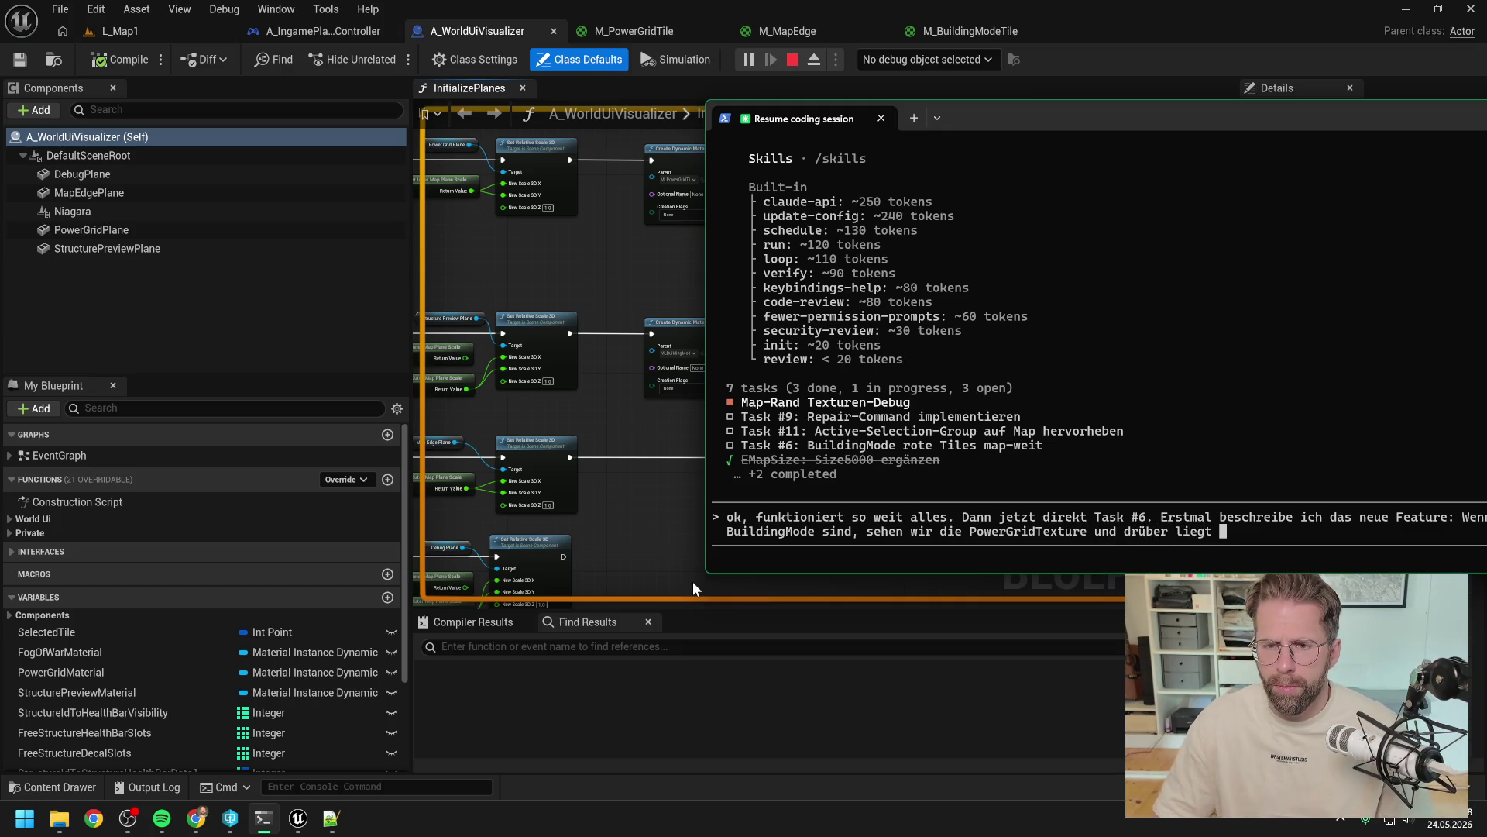
mouse_move(1010, 115)
mouse_down()
mouse_move(769, 325)
mouse_move(756, 263)
mouse_up()
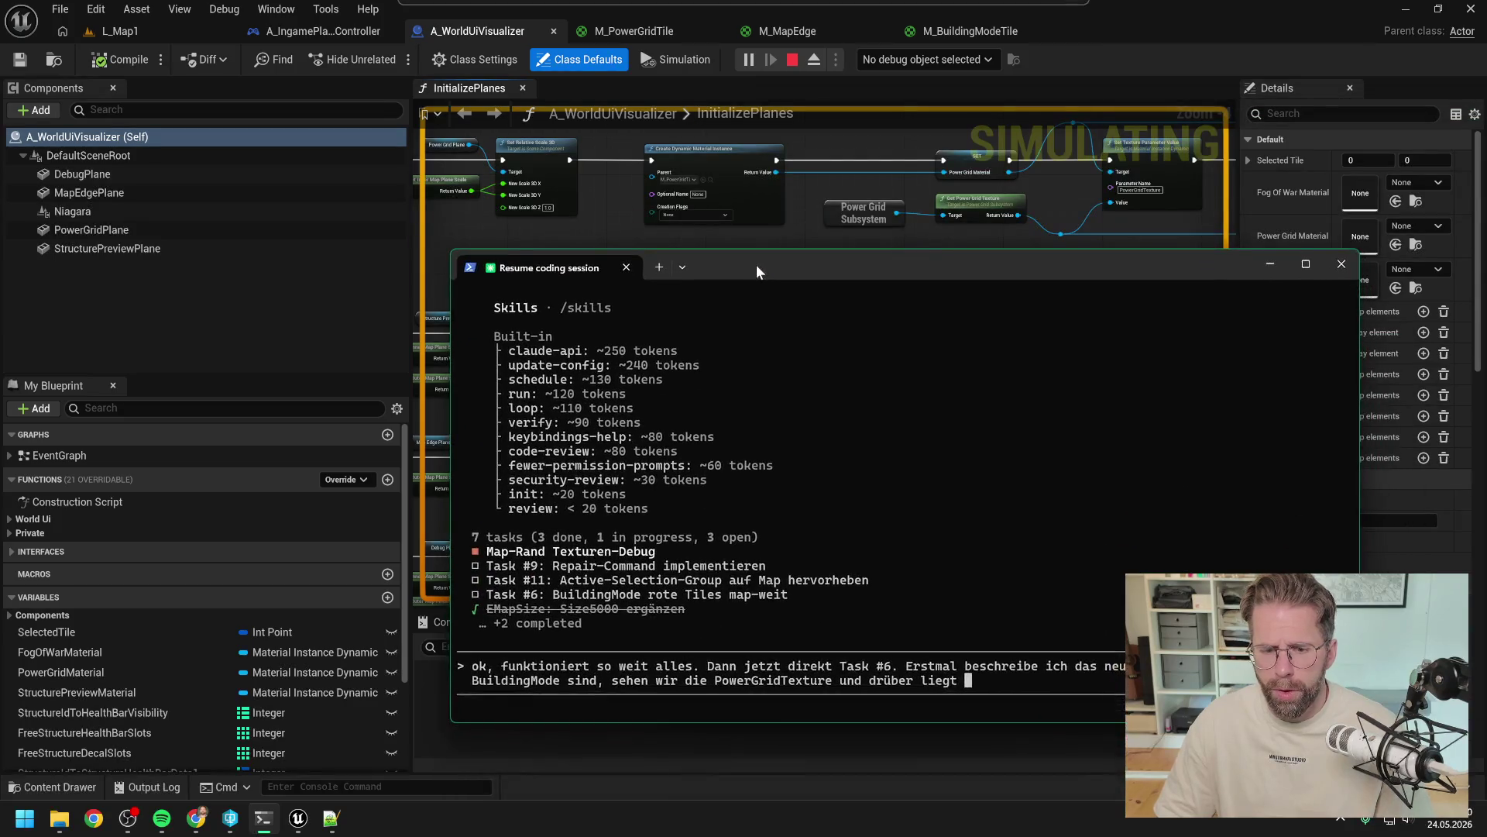
text(die BuildingModeText)
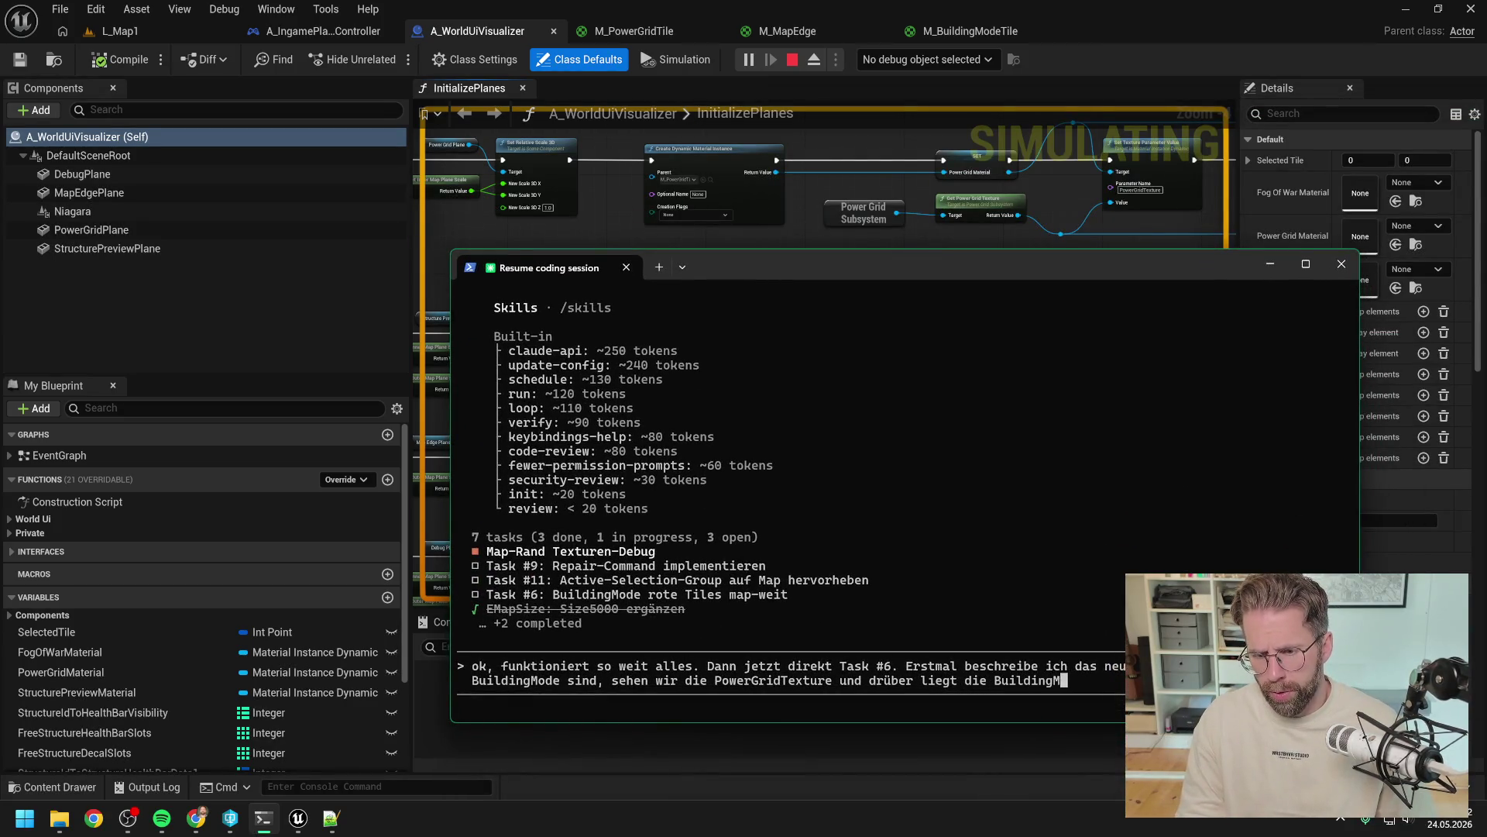
text(ur)
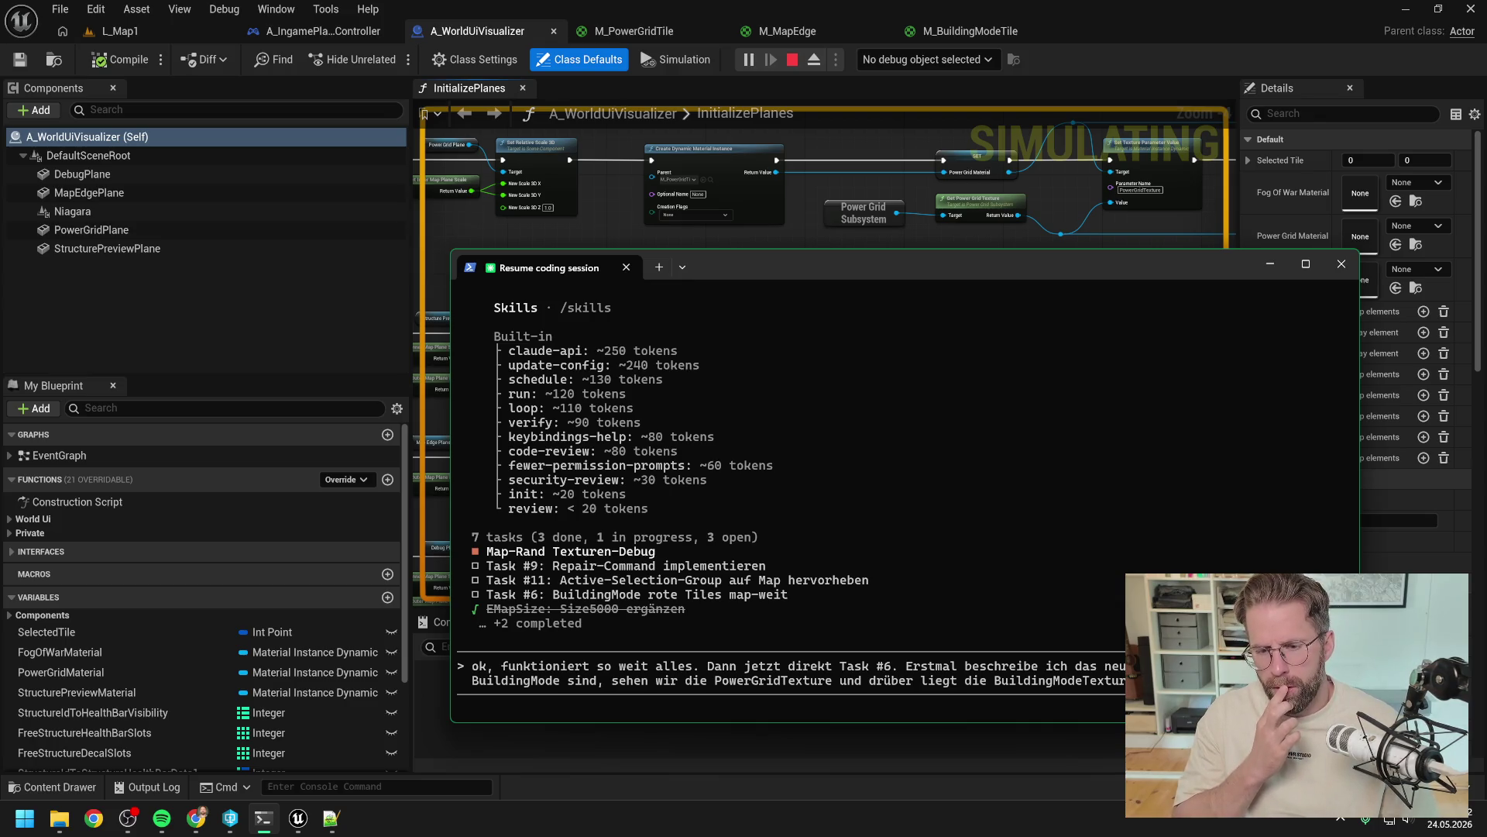
click(170, 26)
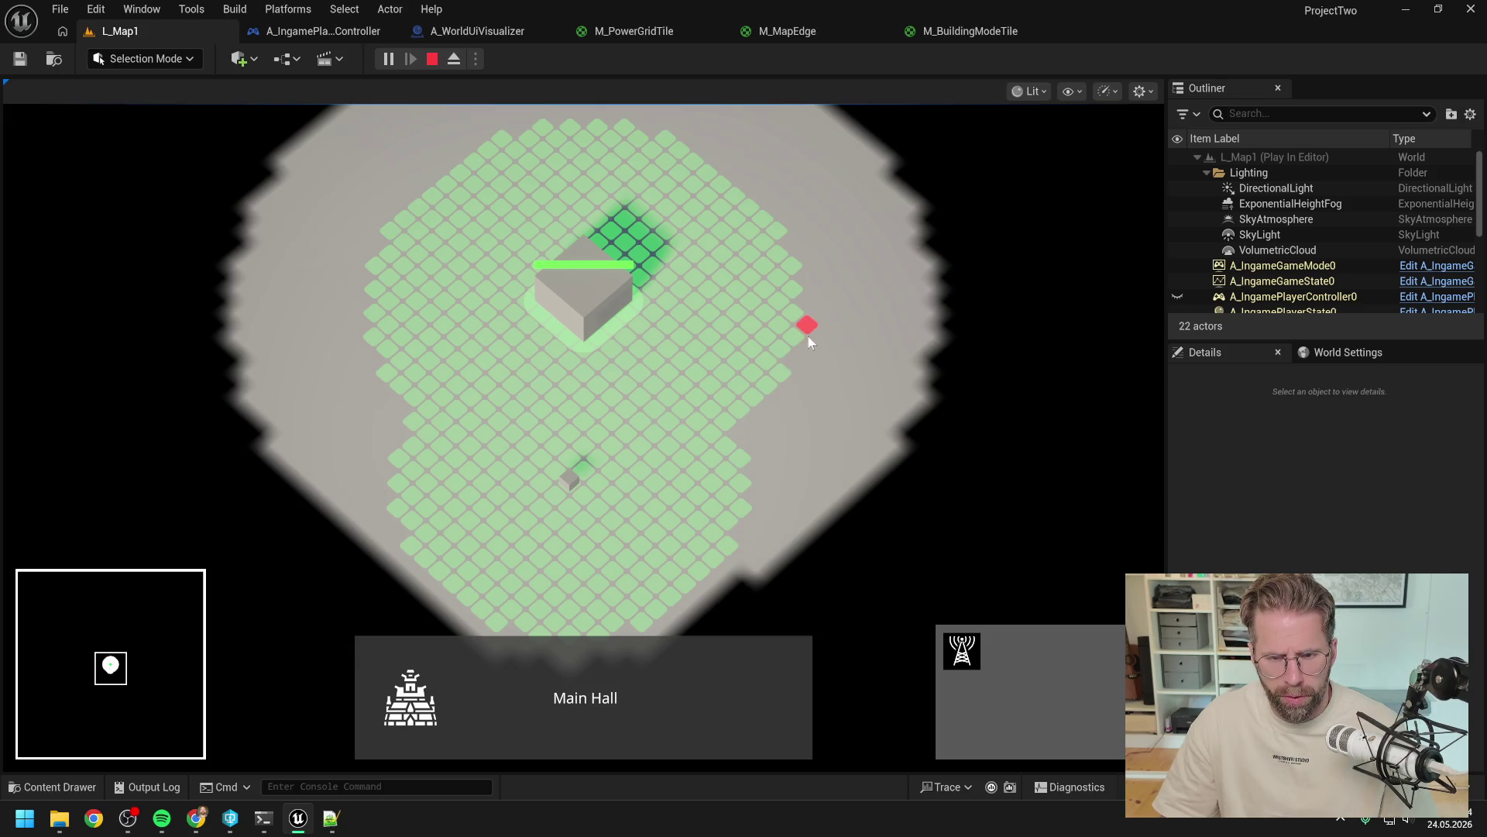
Step: Exit build mode, try placing a Power Grid Generator, check the tiles, then cancel placement
right_click(814, 406)
click(969, 641)
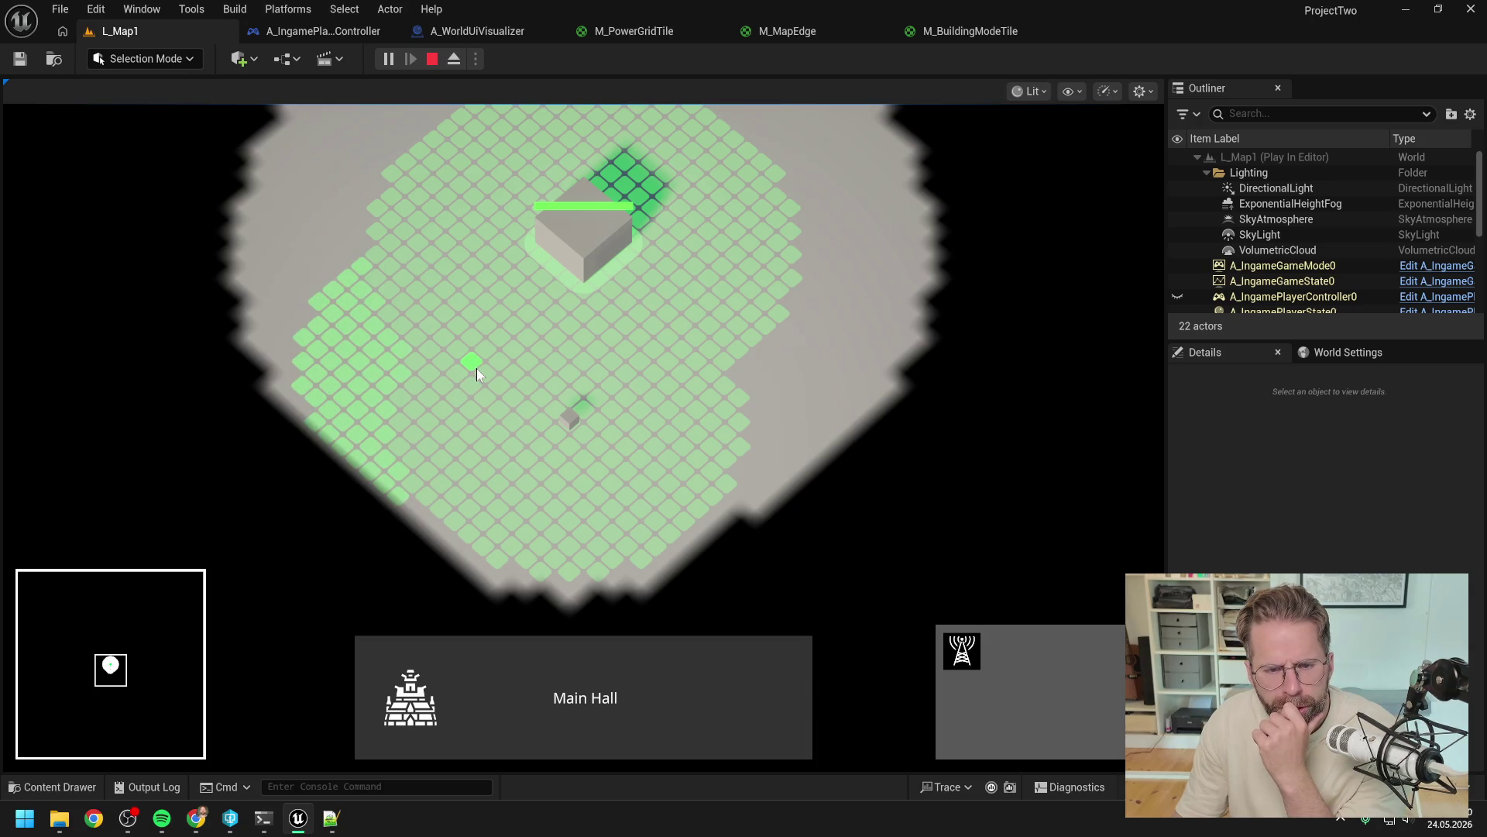
right_click(511, 379)
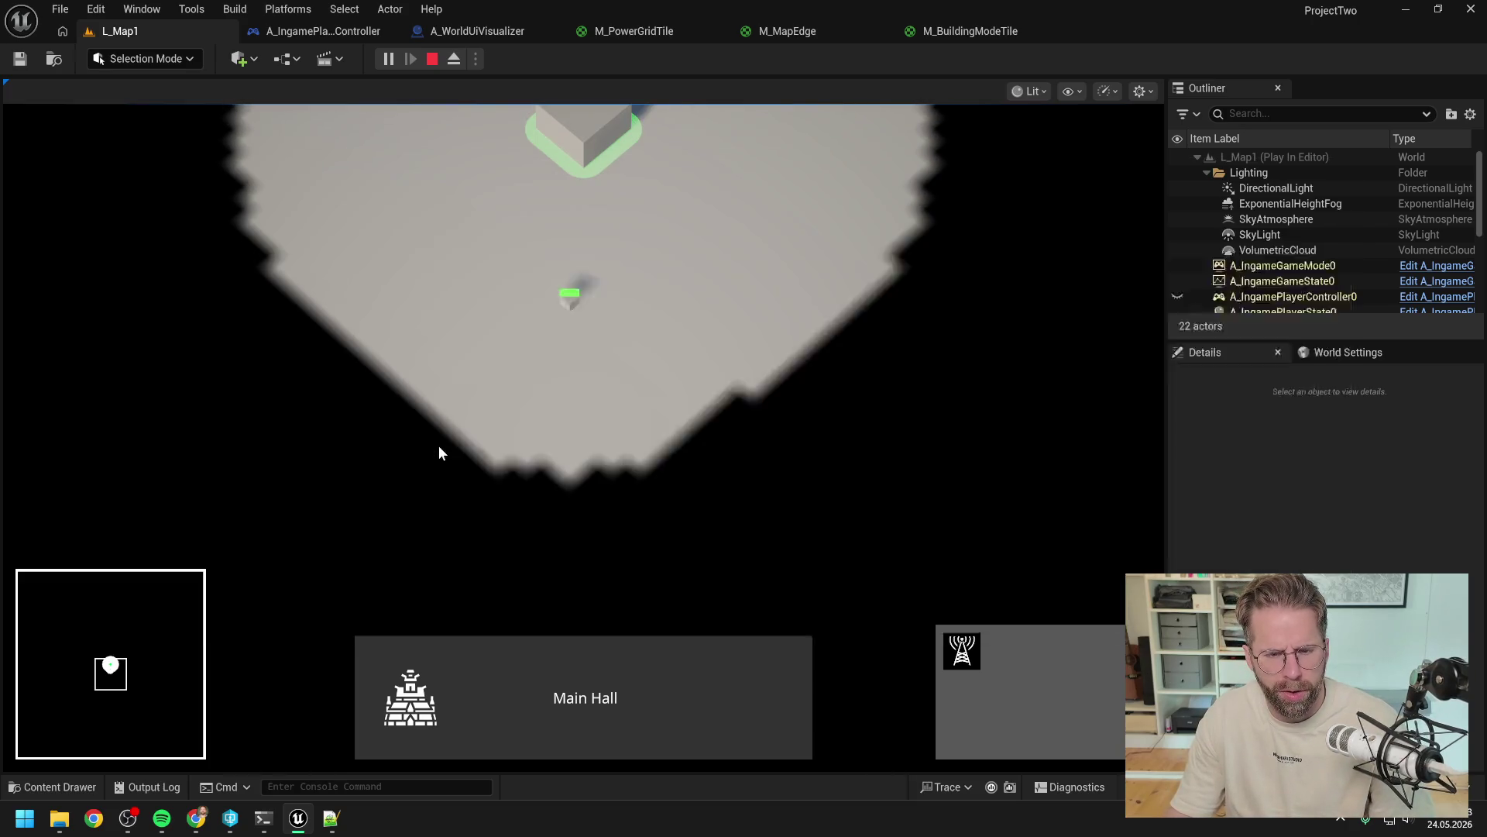
key(alt+Tab)
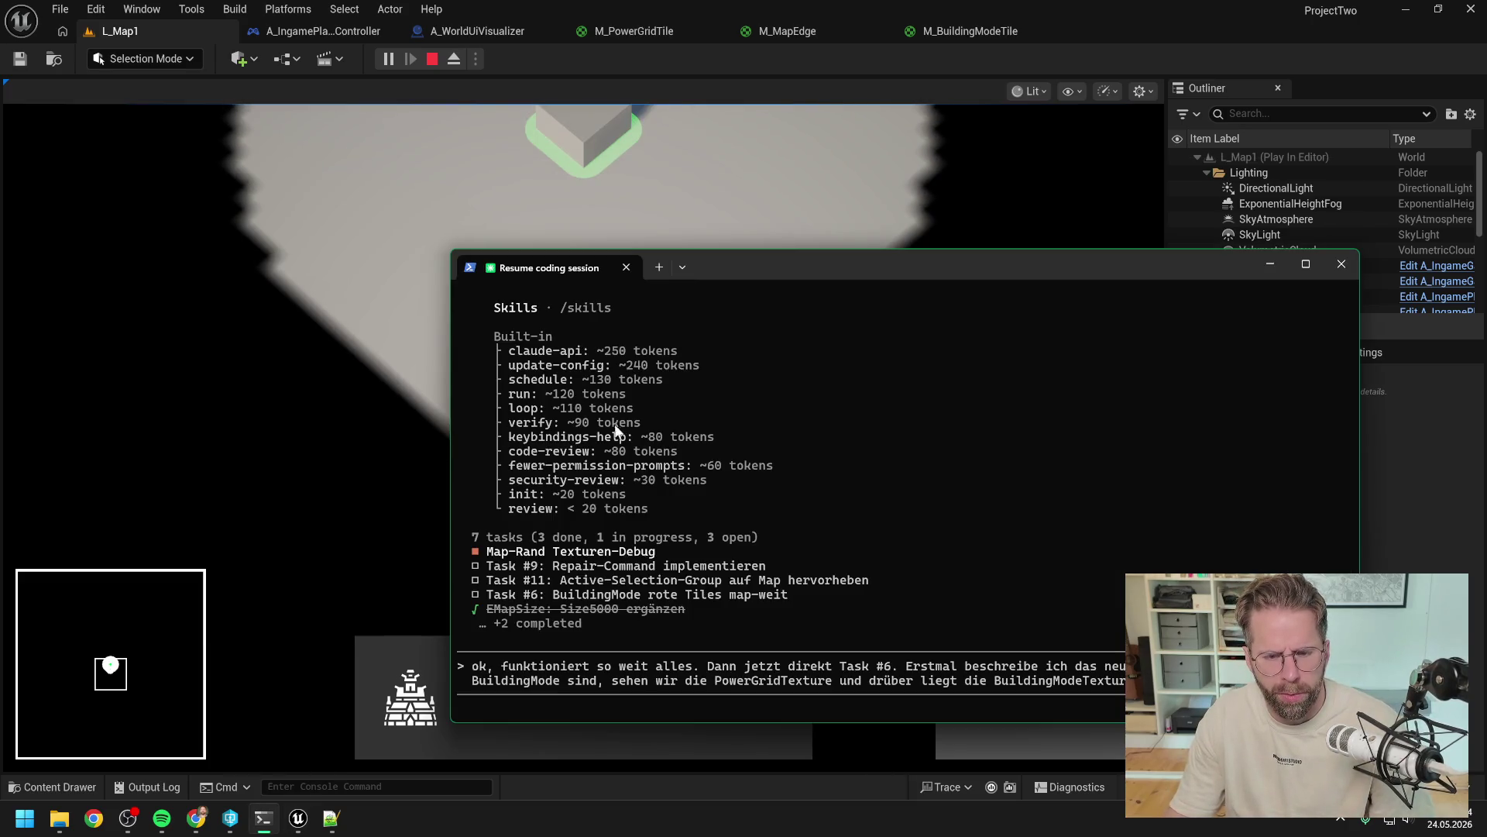
Step: Move the terminal up-left and start the next sentence: 'Aktuell sind alle Tiles des'
drag(862, 258, 648, 176)
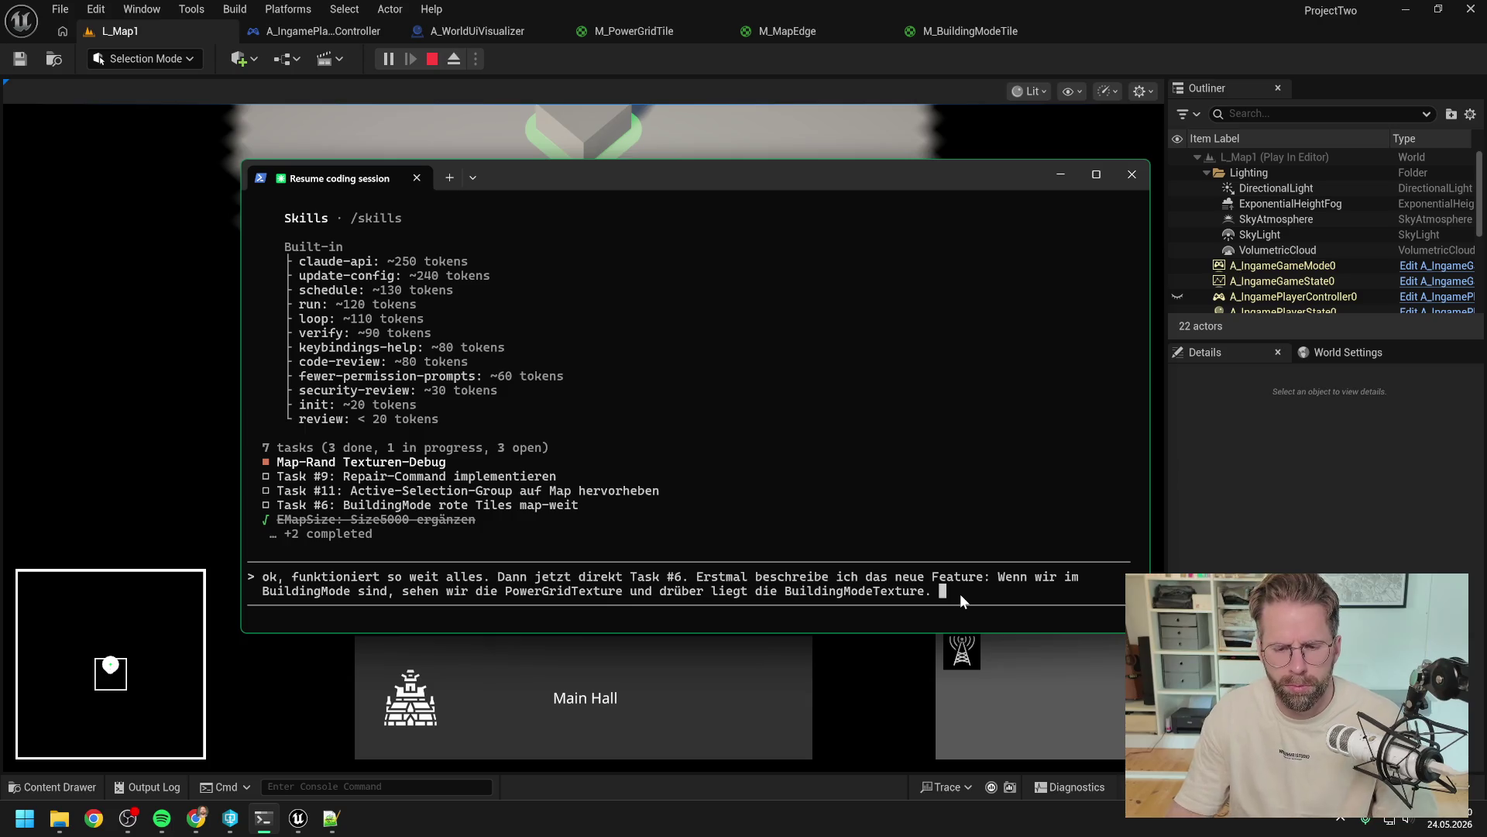
key(BackSpace)
text(Aktuell )
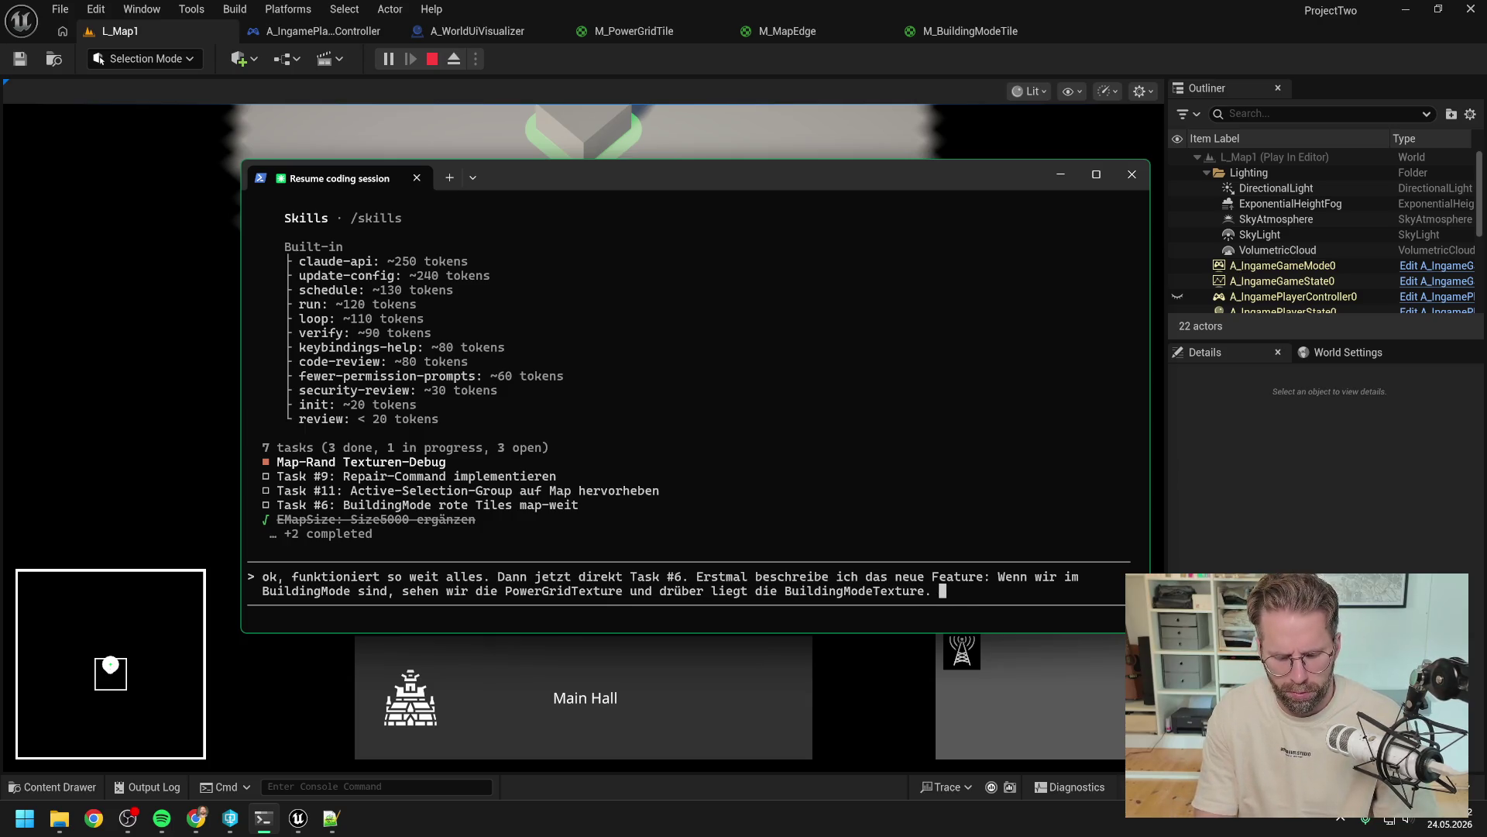
text(s)
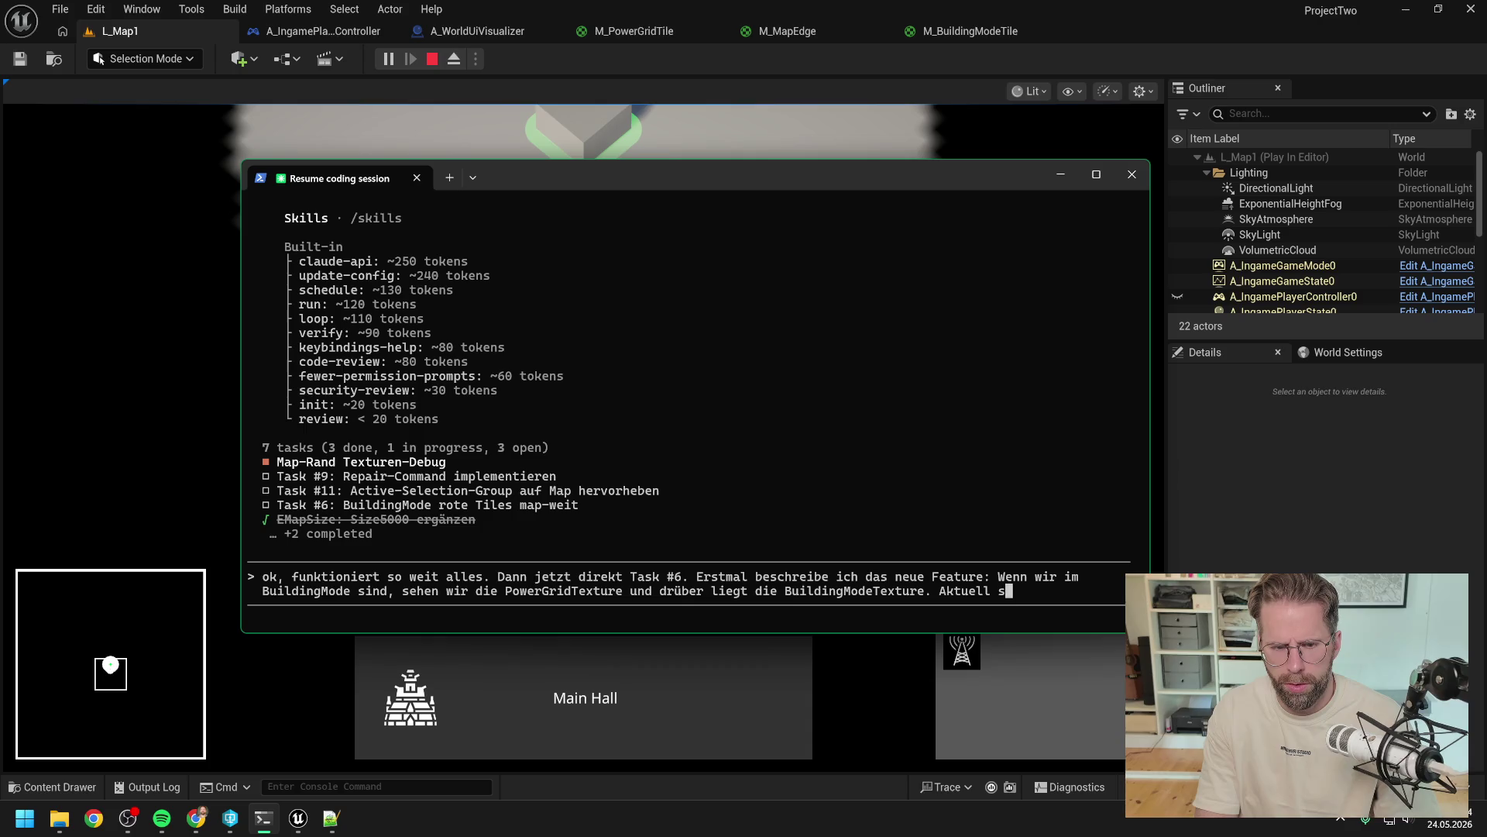
text(ind alle Tiles des)
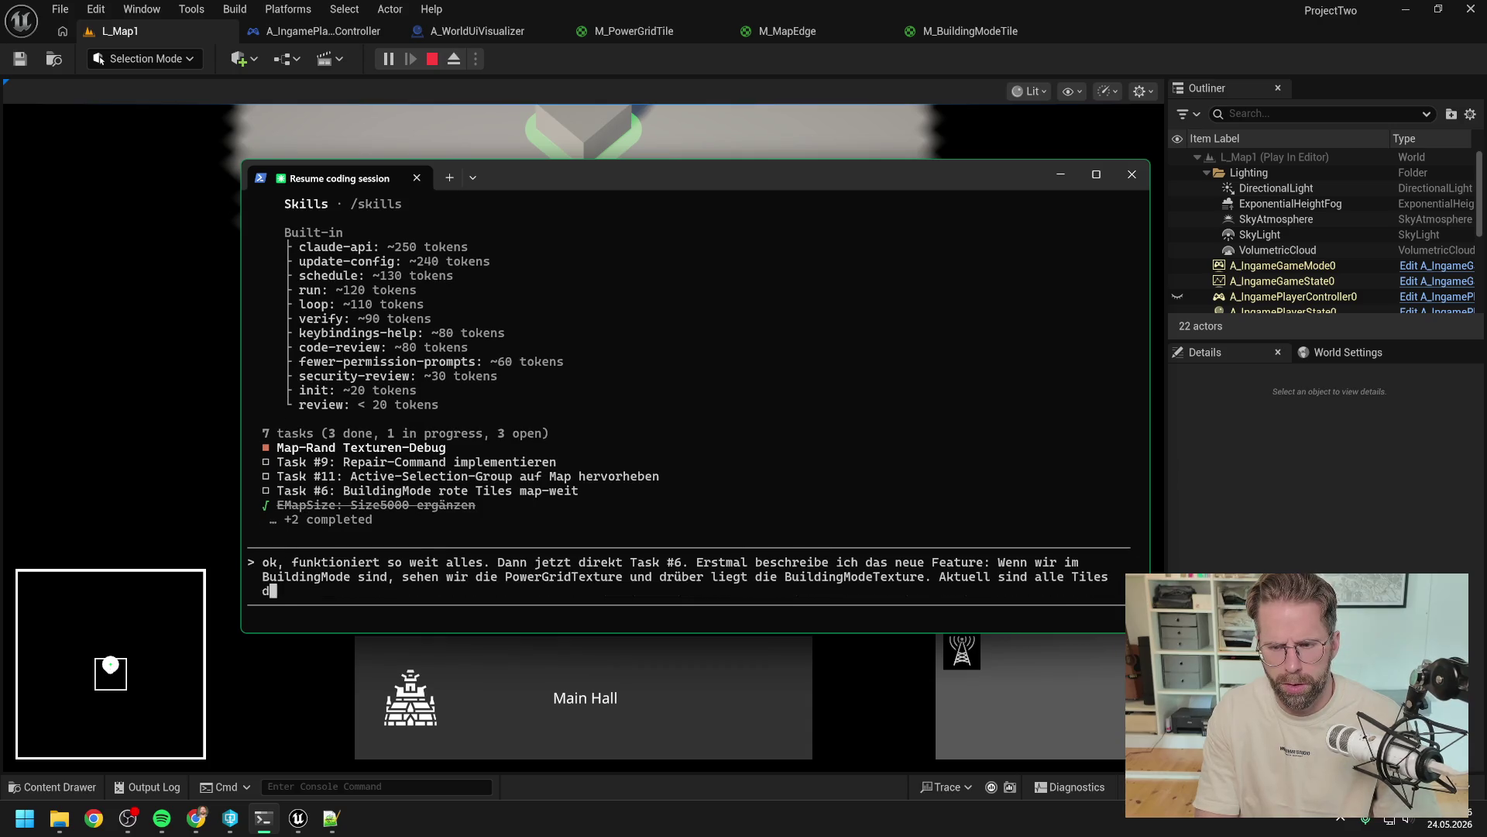